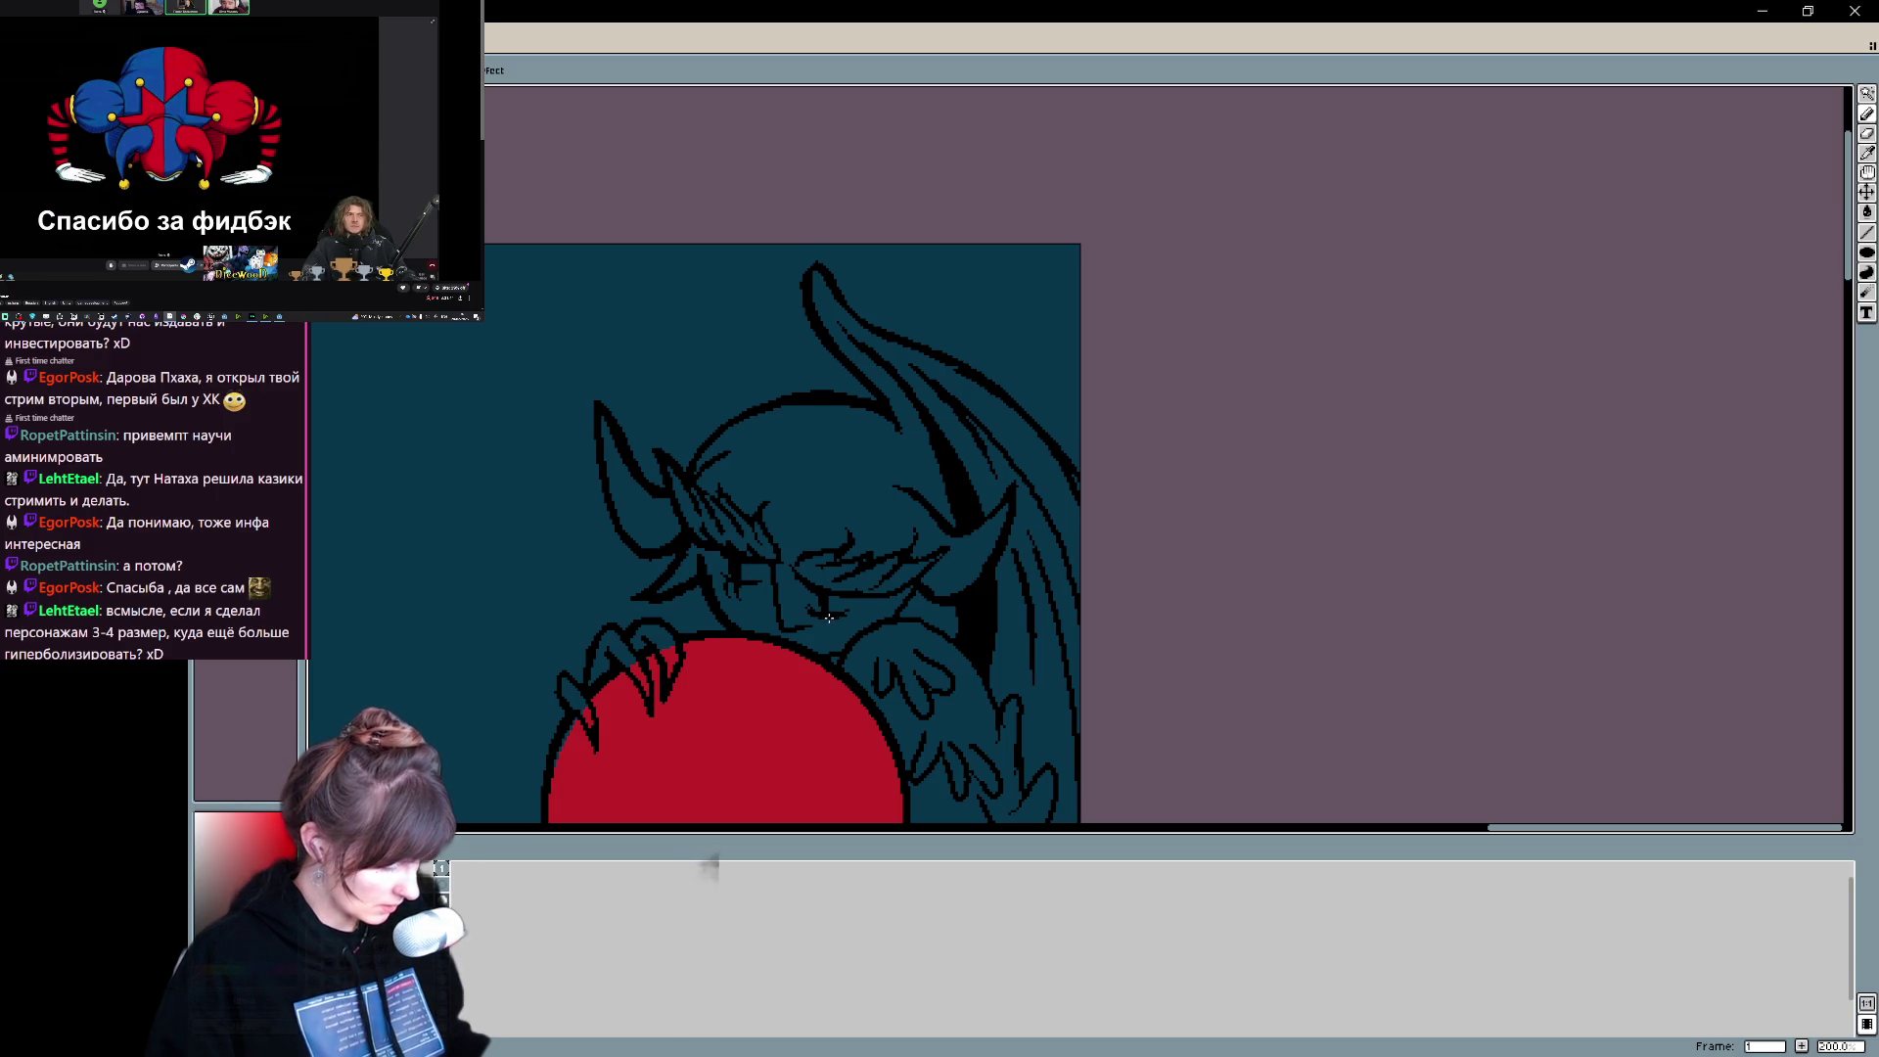
- Center the view on the demon's face and undo the two stray pencil marks
mouse_move(871, 613)
left_mouse_down()
mouse_move(1212, 360)
mouse_move(962, 512)
mouse_move(1121, 392)
left_mouse_up()
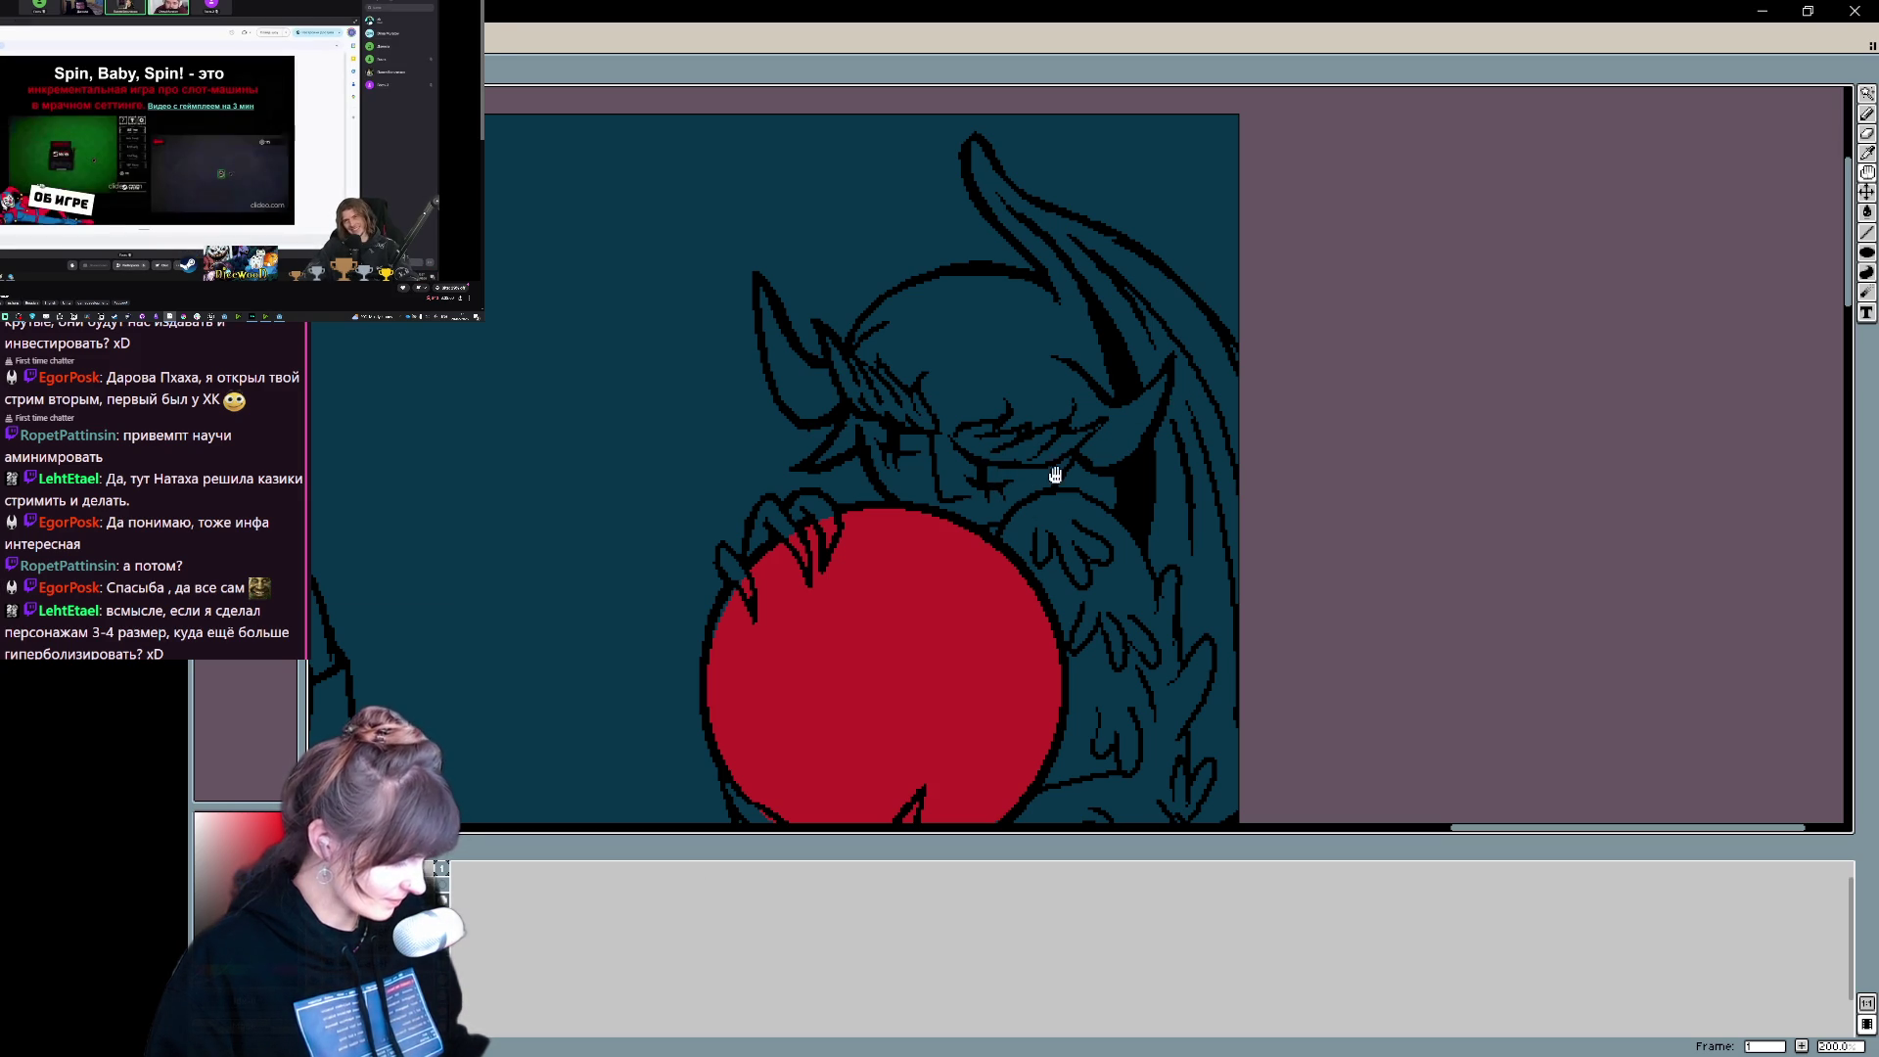
left_click_drag(1074, 432, 953, 486)
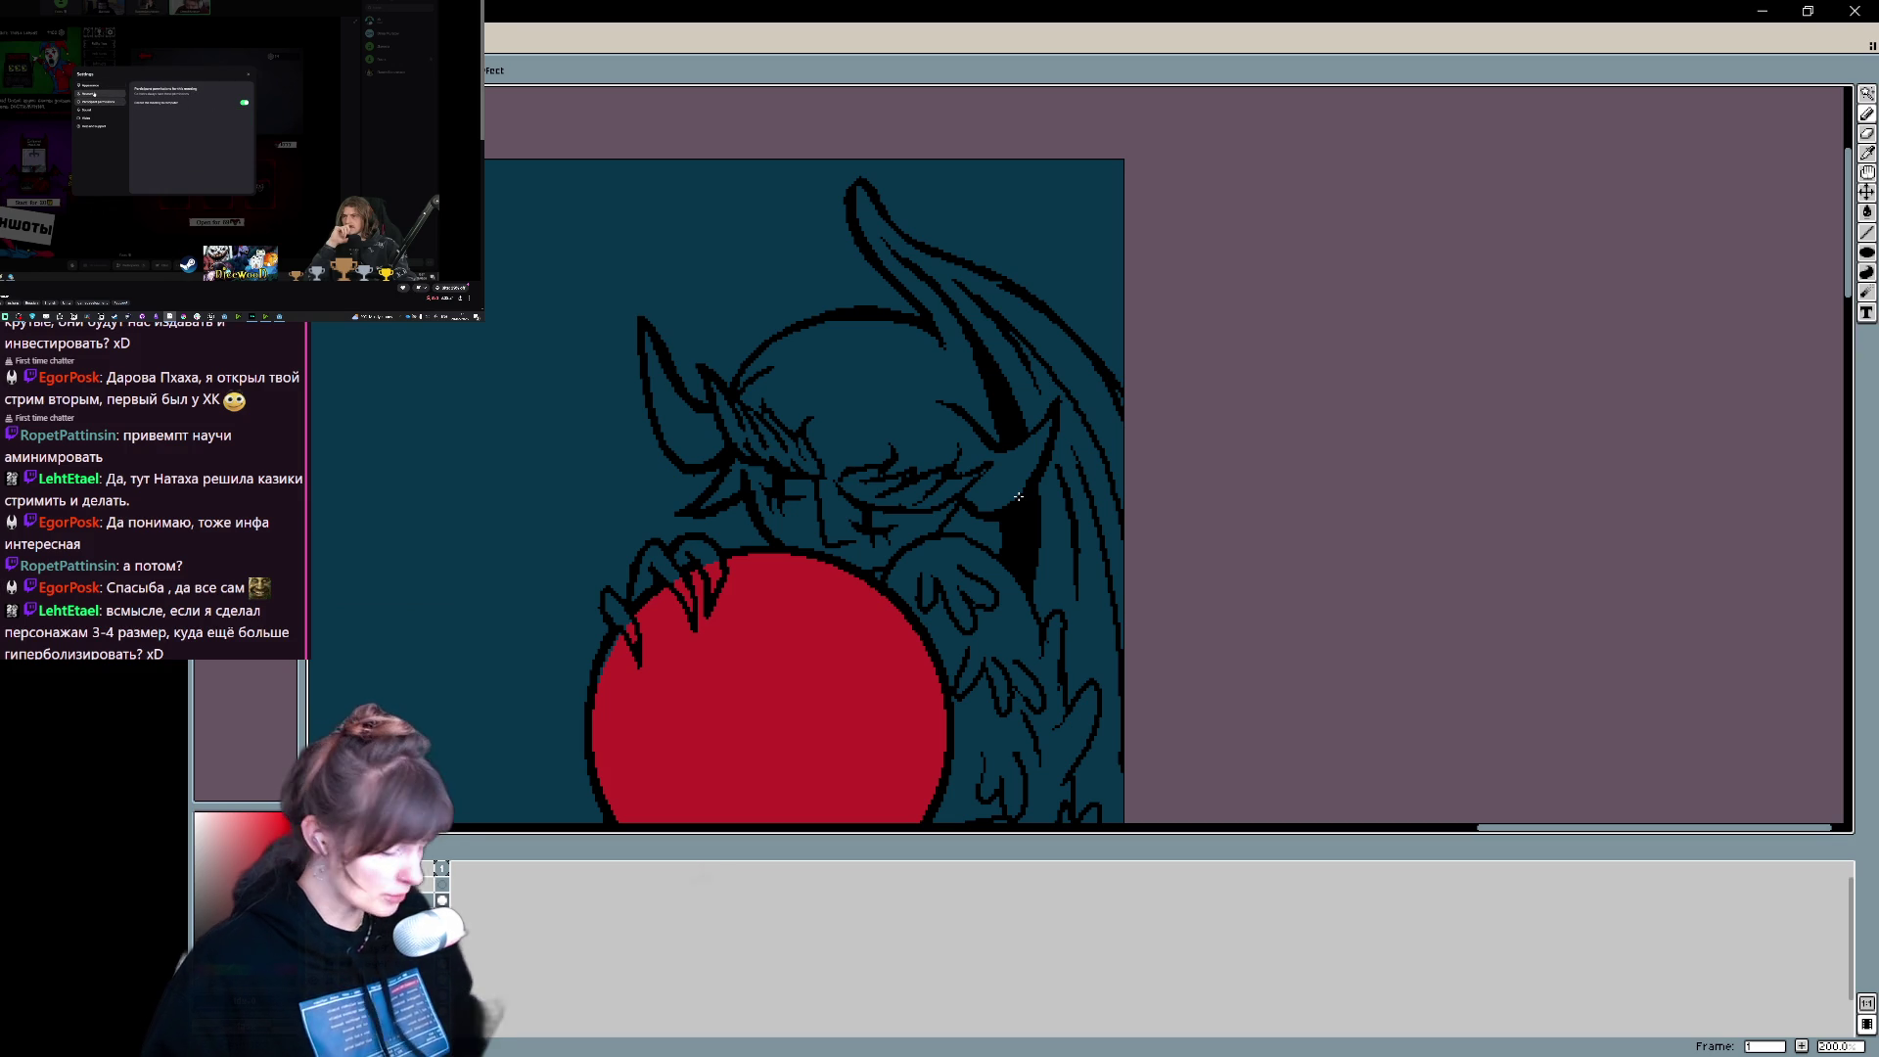
scroll(861, 486, "down", 1)
key("ctrl+z")
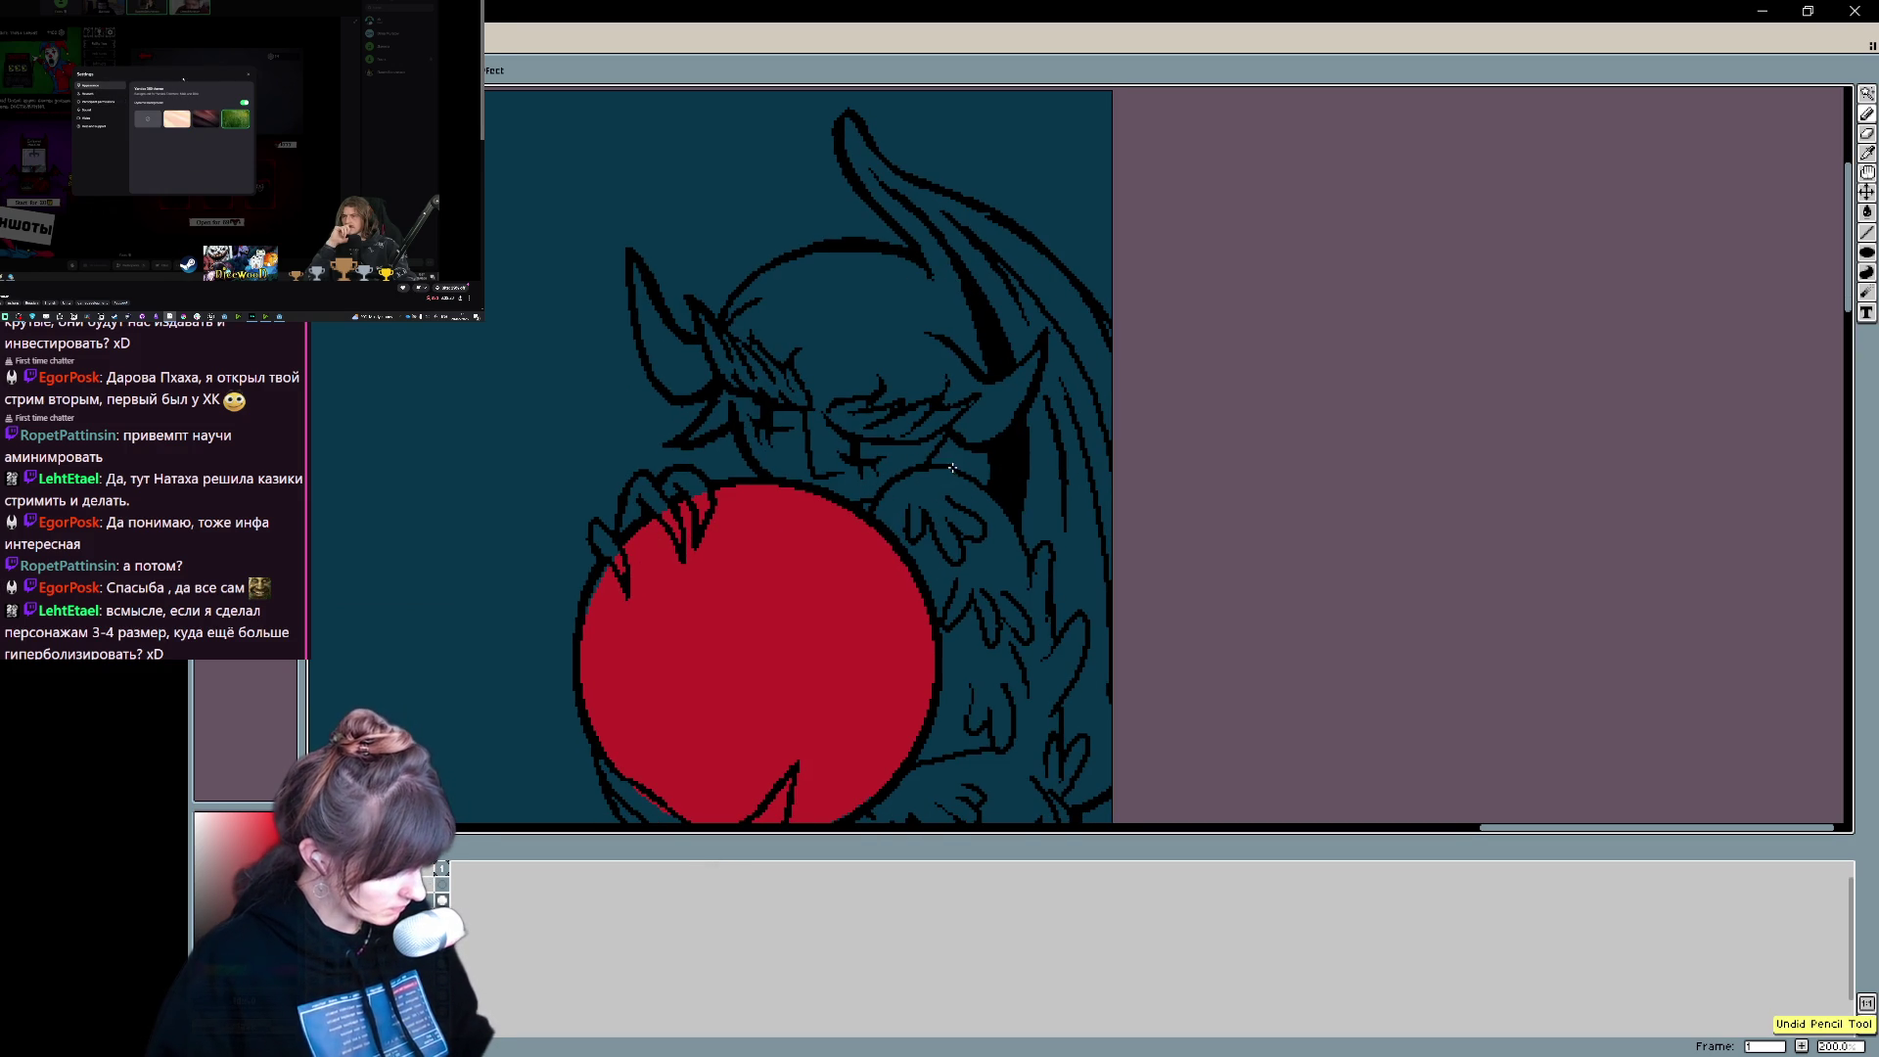
key("ctrl+z")
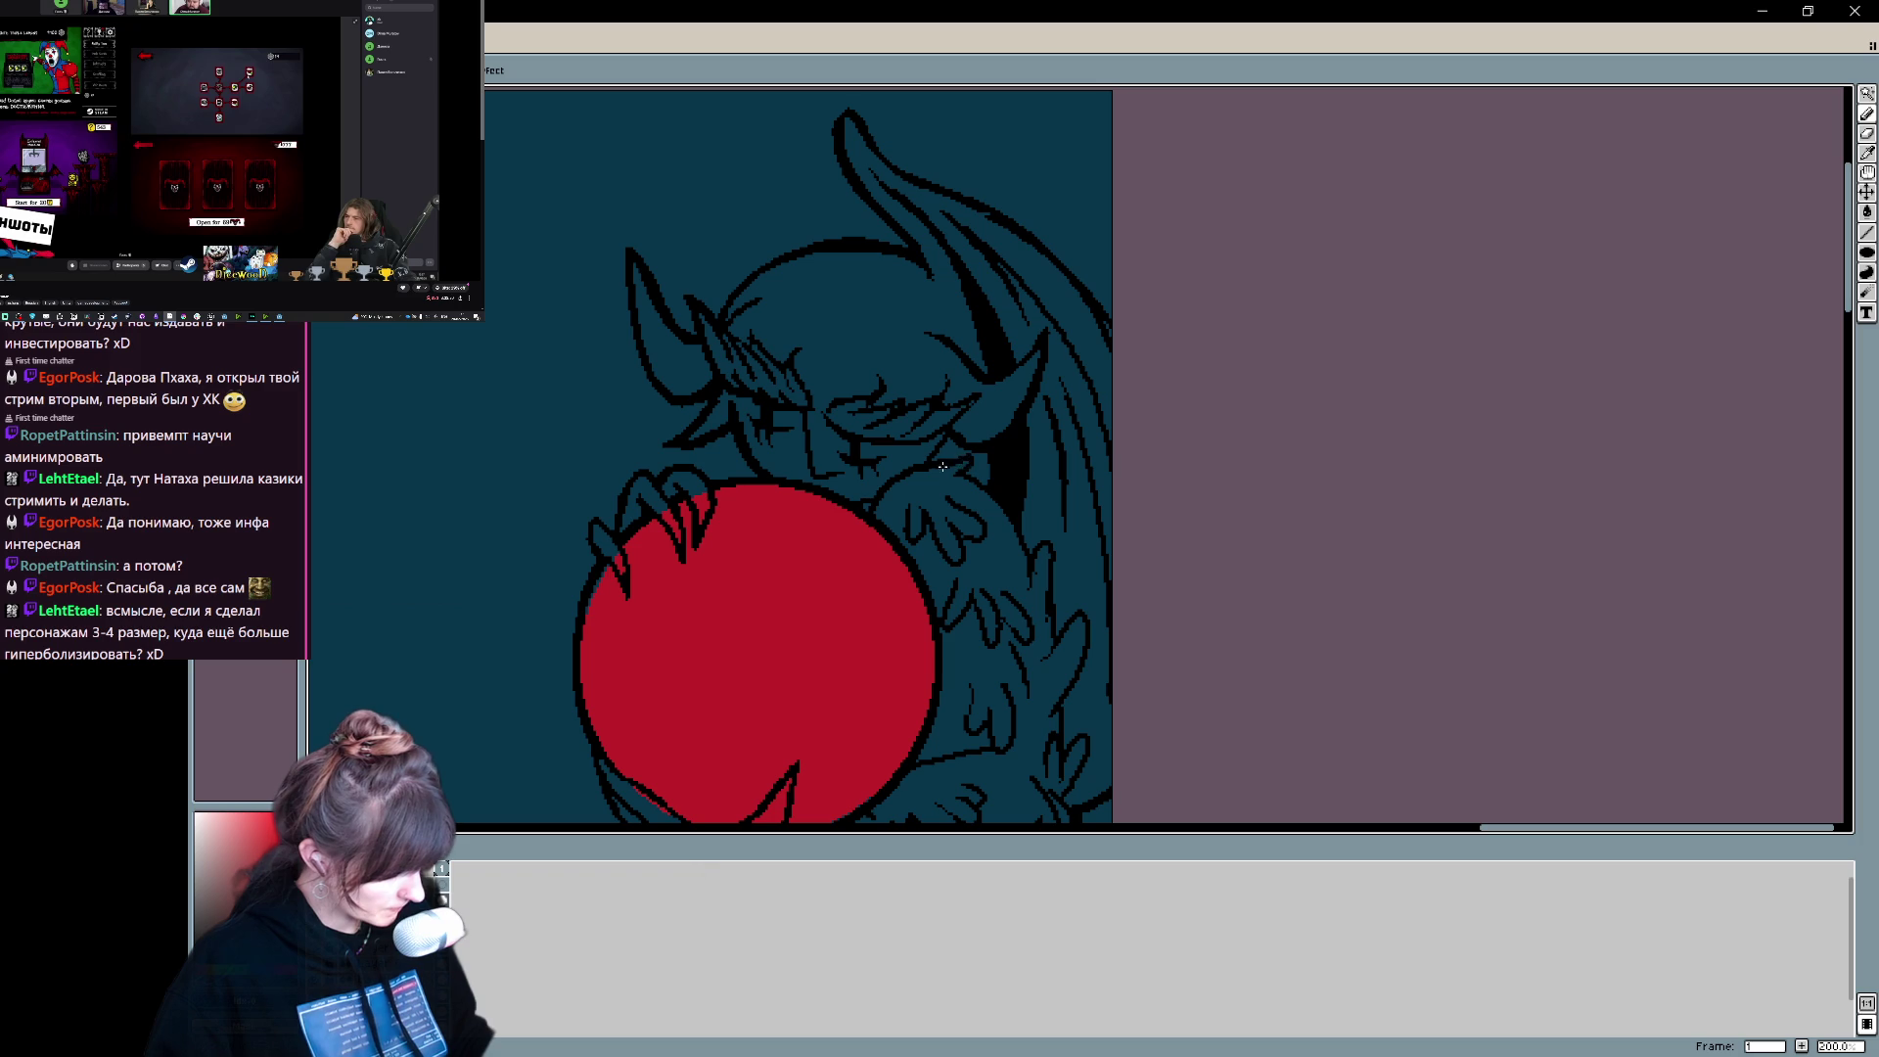
- Redraw the pencil outline along the top of the demon's head, undoing attempts to retry
left_click_drag(1118, 420, 1083, 515)
key("b")
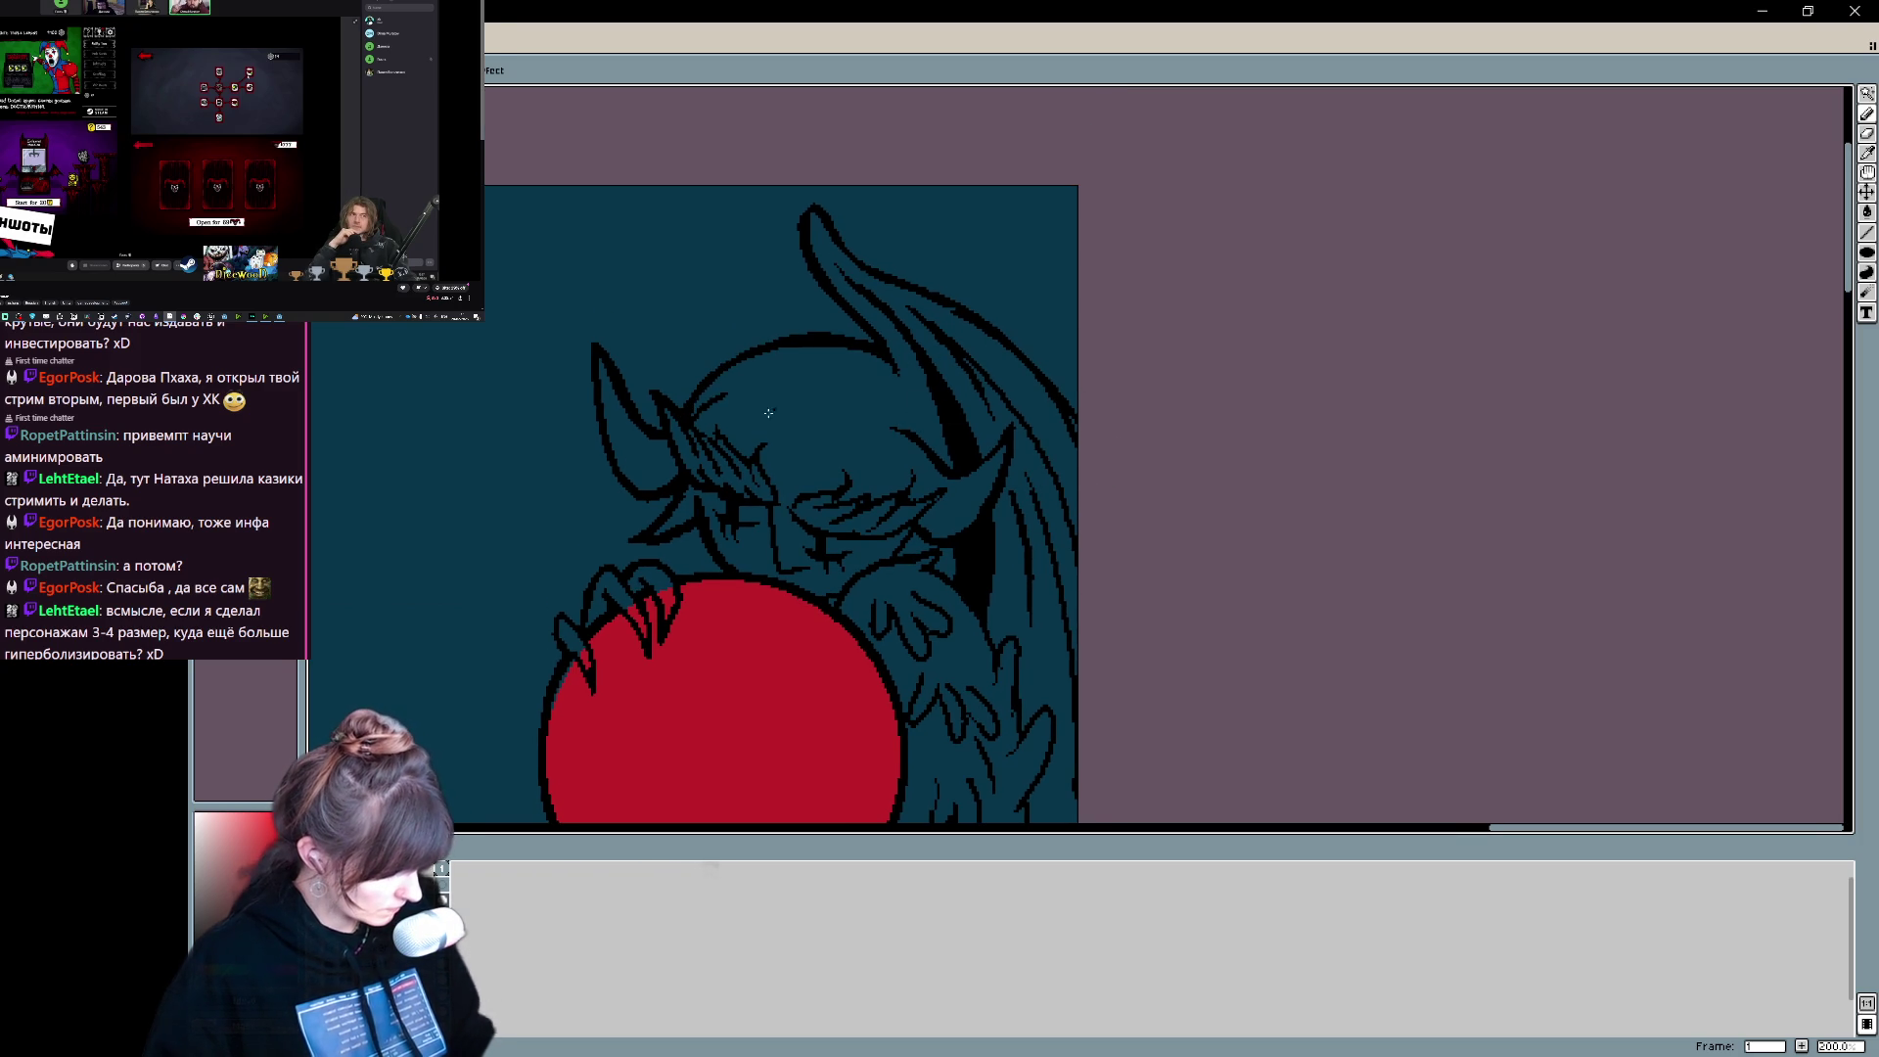
key("ctrl+z")
left_click_drag(688, 396, 775, 334)
key("ctrl+z")
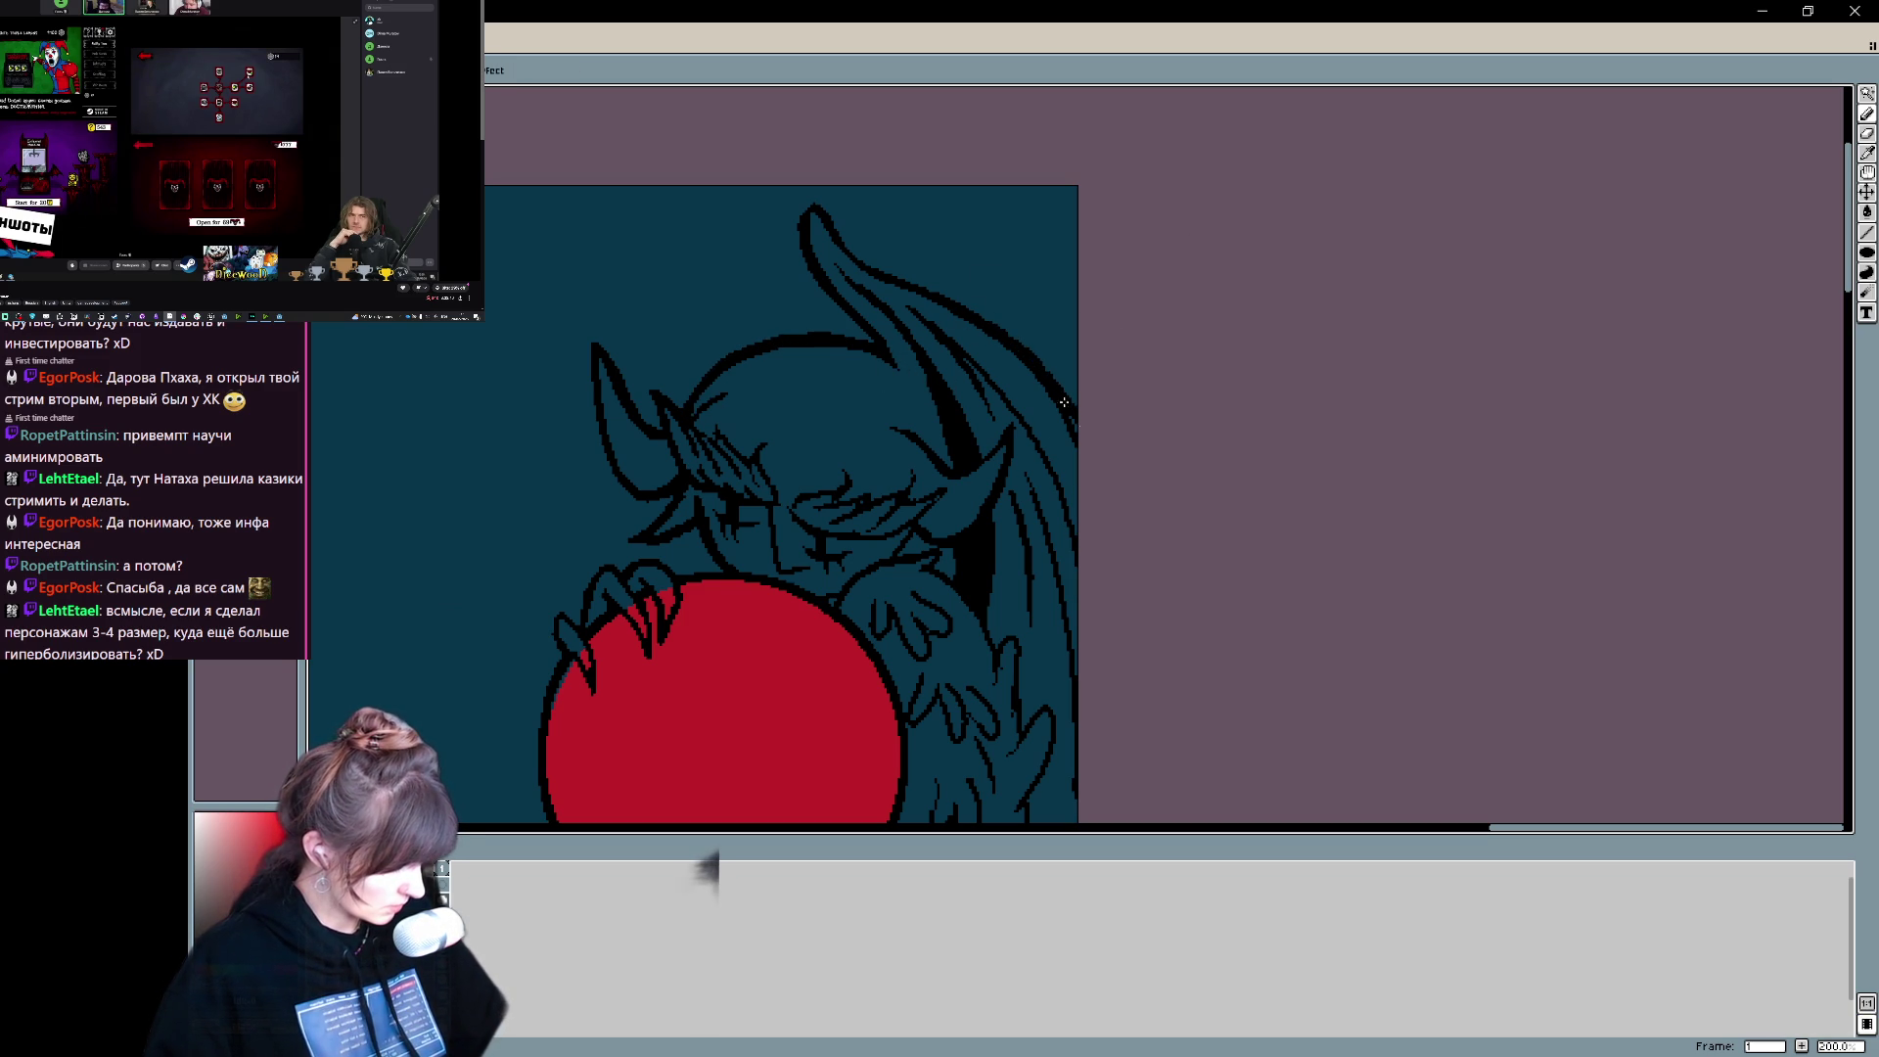
scroll(1120, 343, "down", 5)
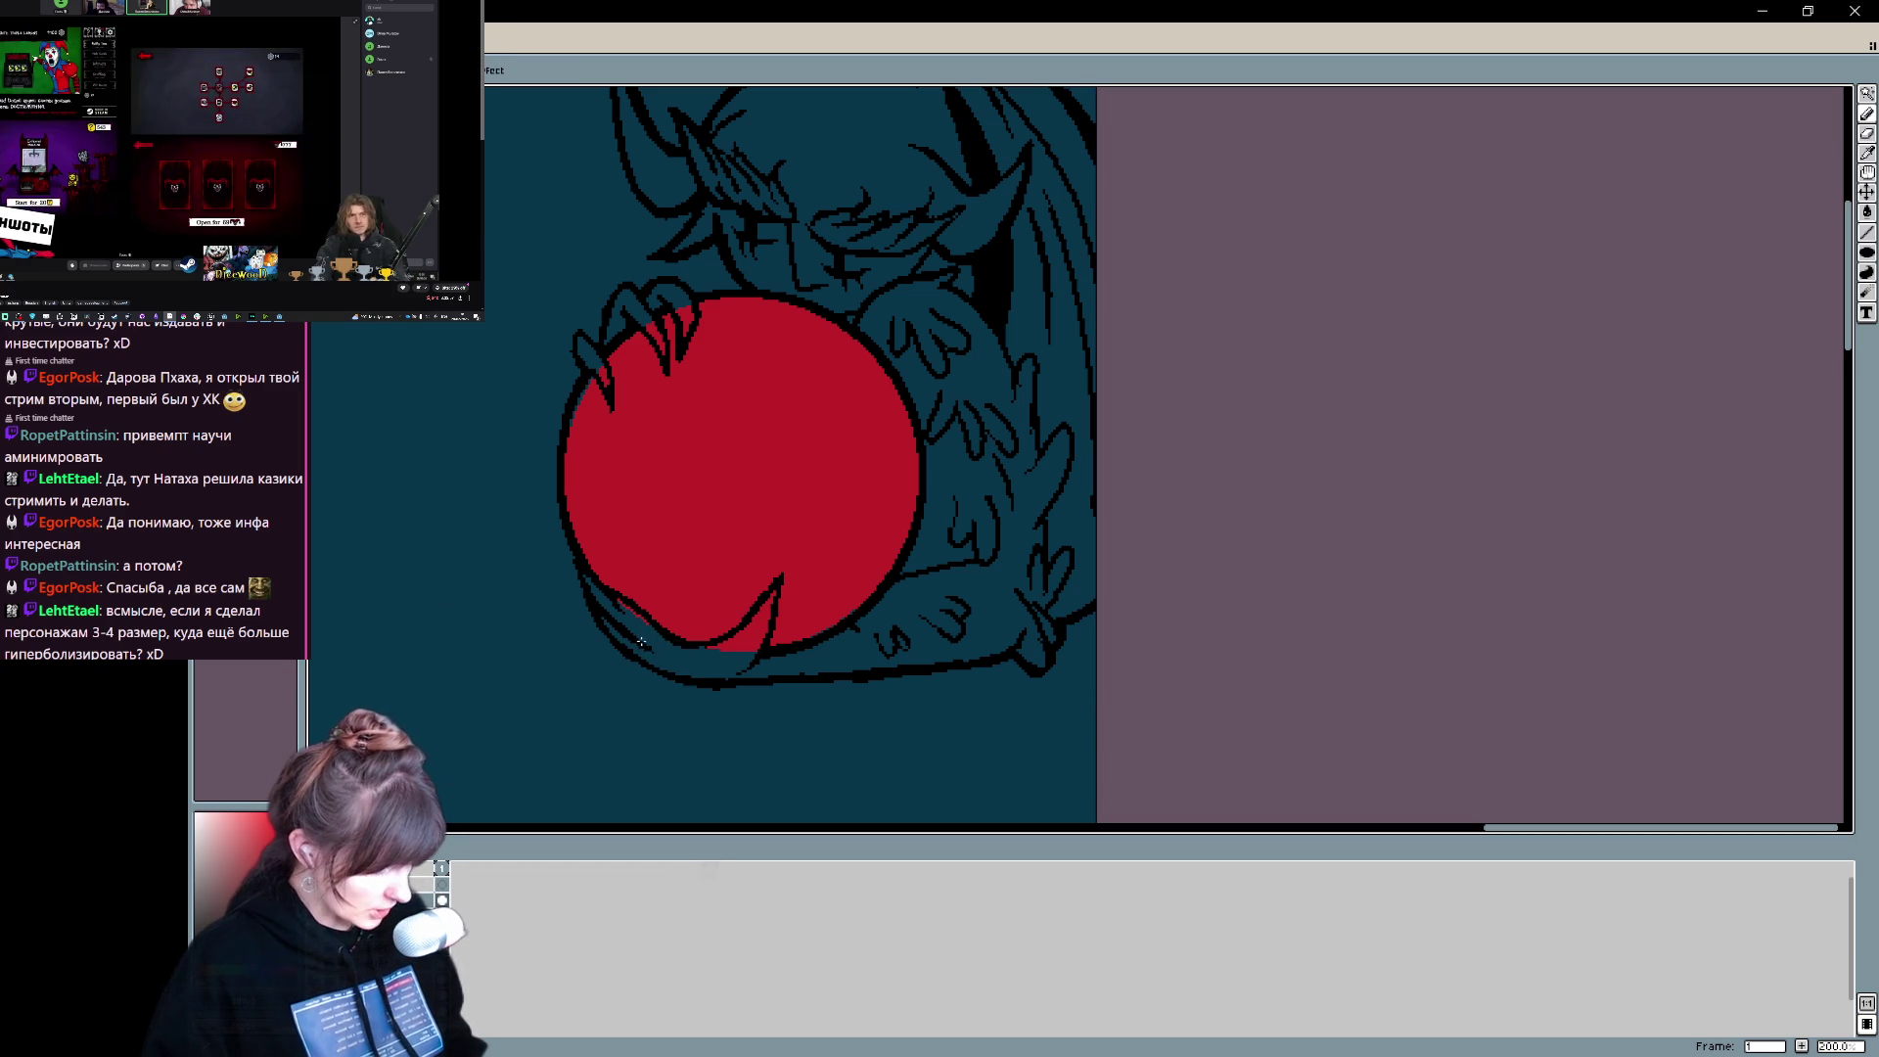
- Replace the two red strokes with dark marks along the orb's lower-left outline, undoing the last mark
key("ctrl+z")
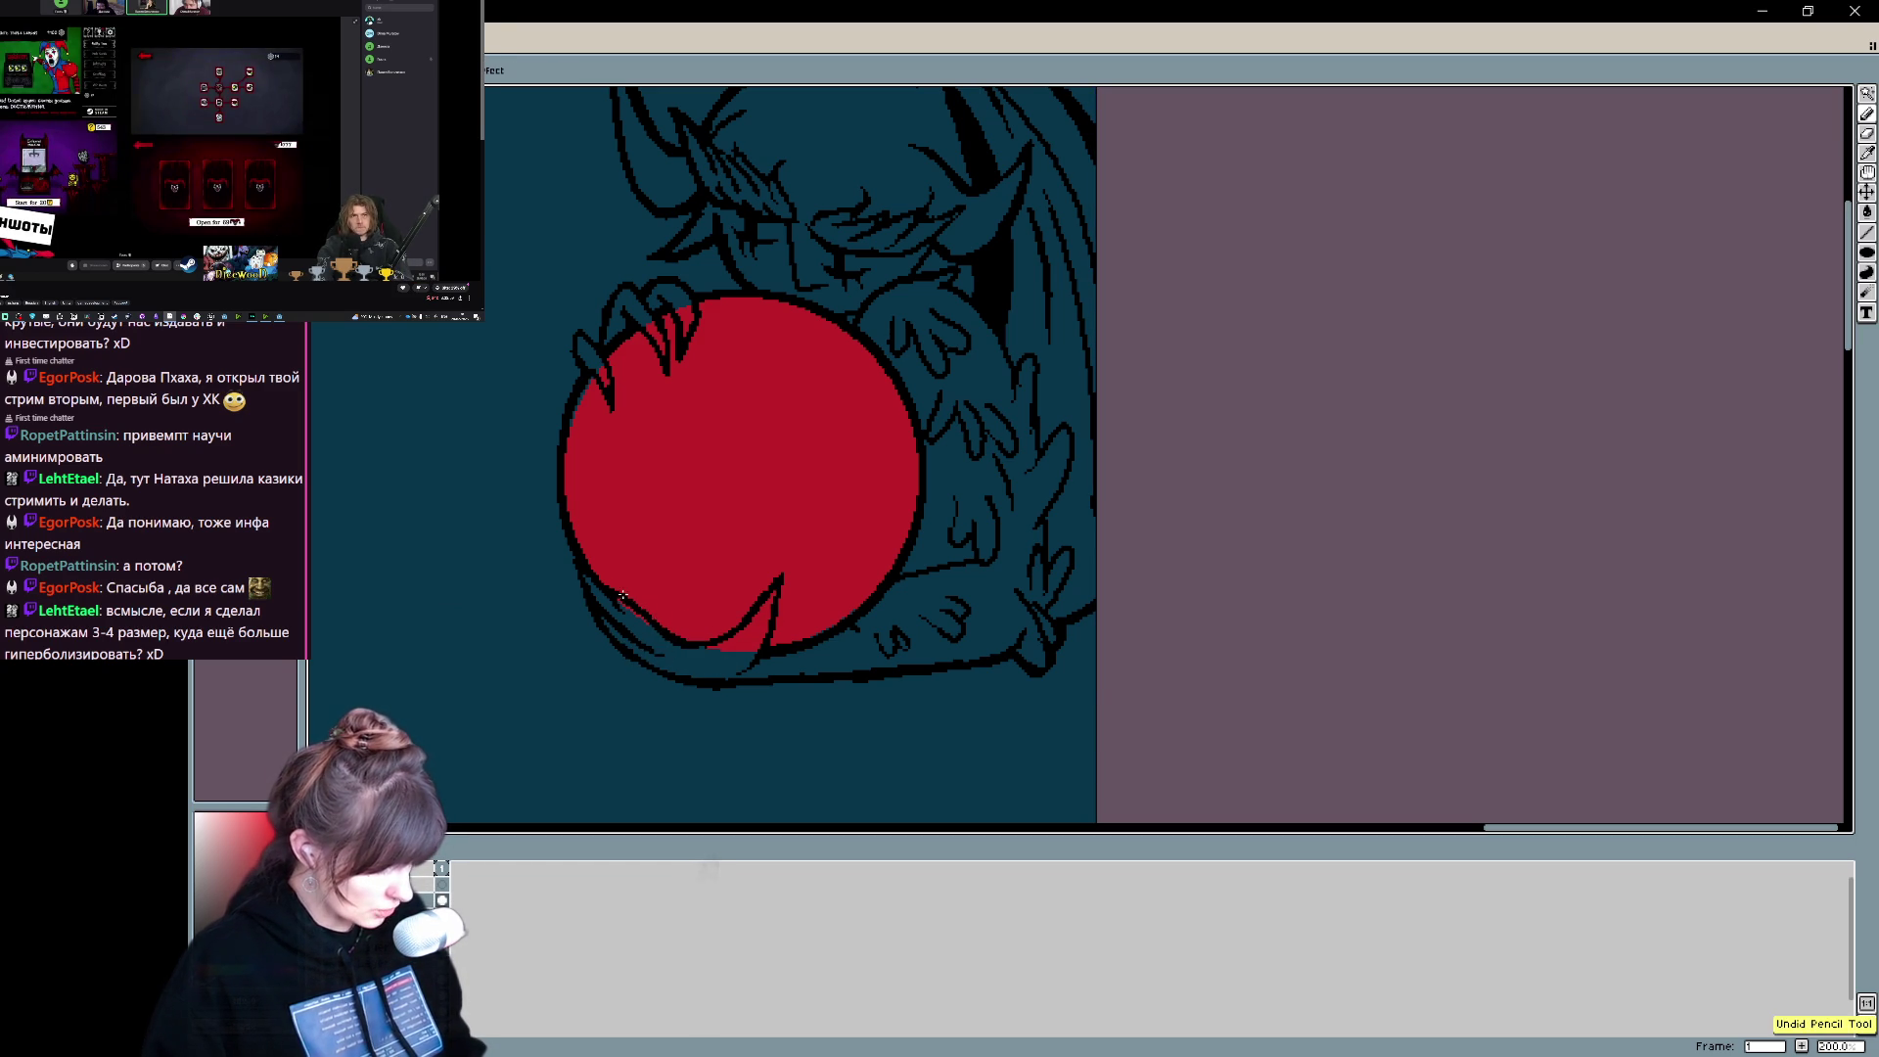
key("ctrl+z")
mouse_move(696, 632)
left_mouse_down()
mouse_move(725, 642)
mouse_move(695, 642)
mouse_move(733, 622)
left_mouse_up()
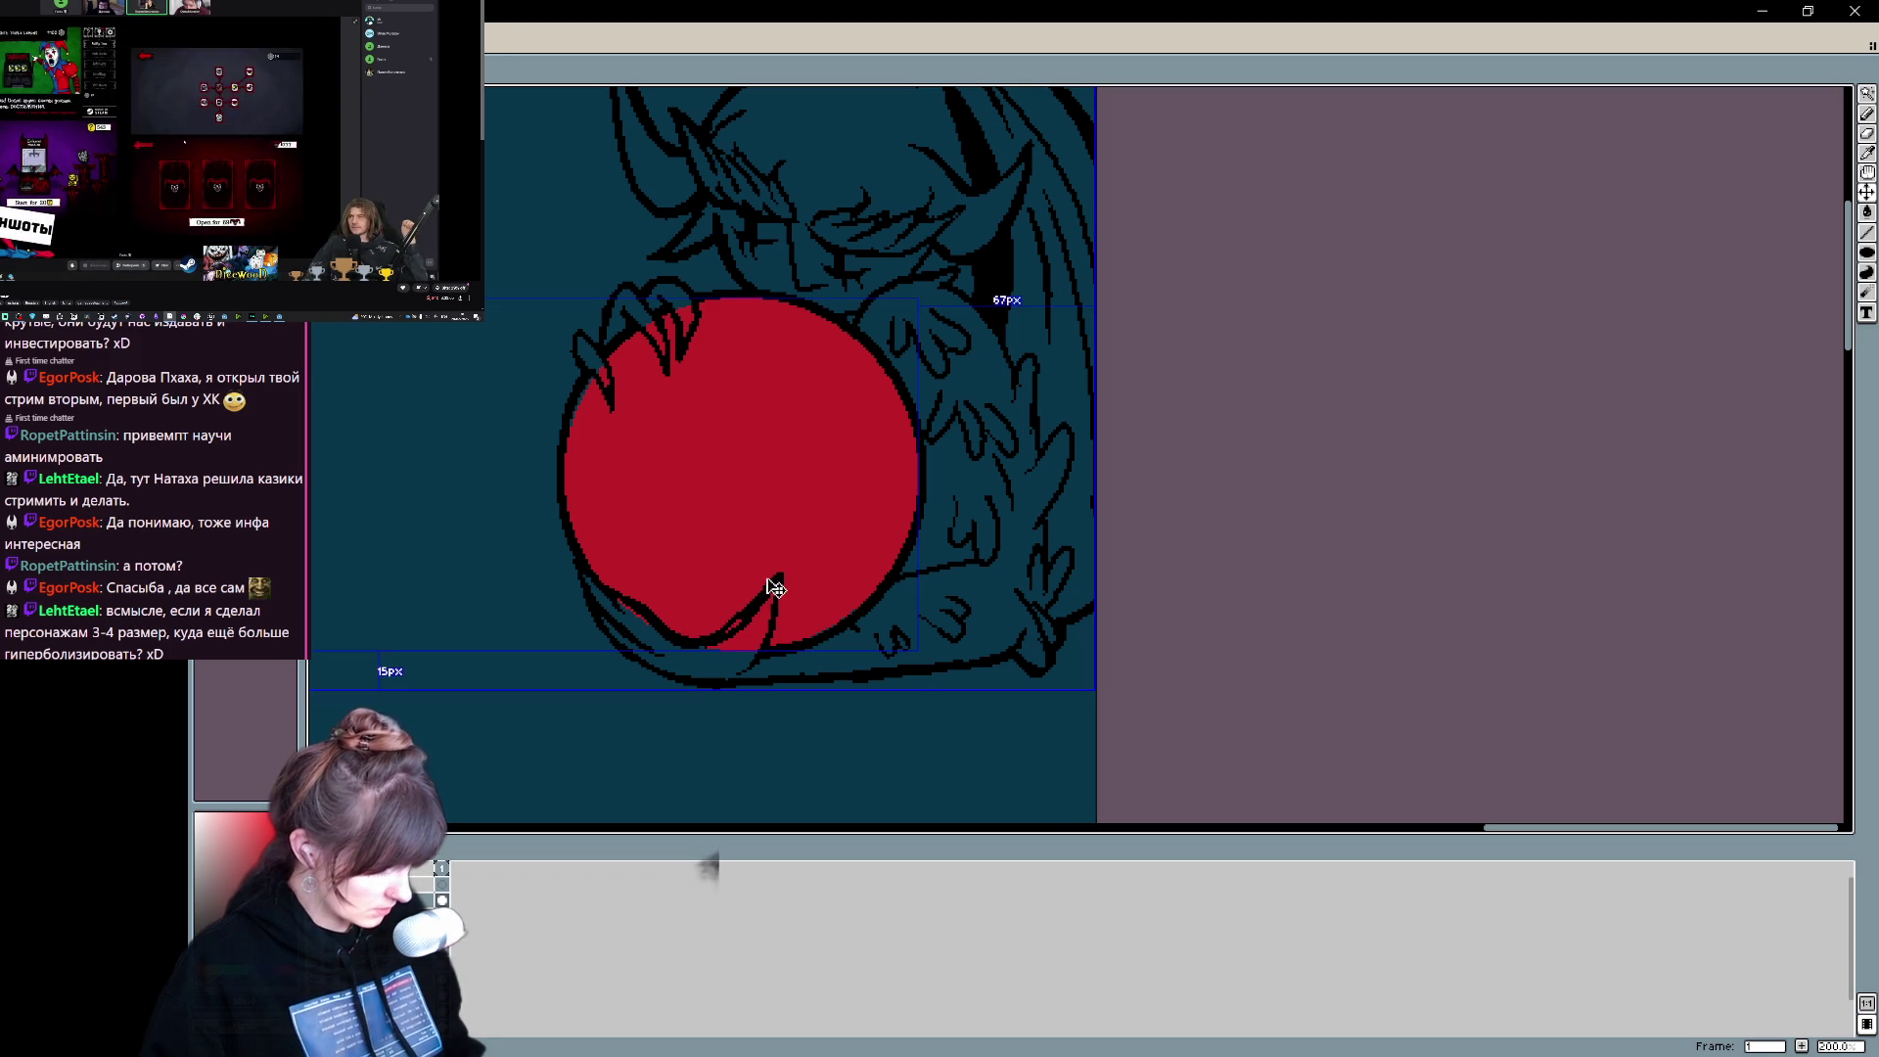
key("ctrl+z")
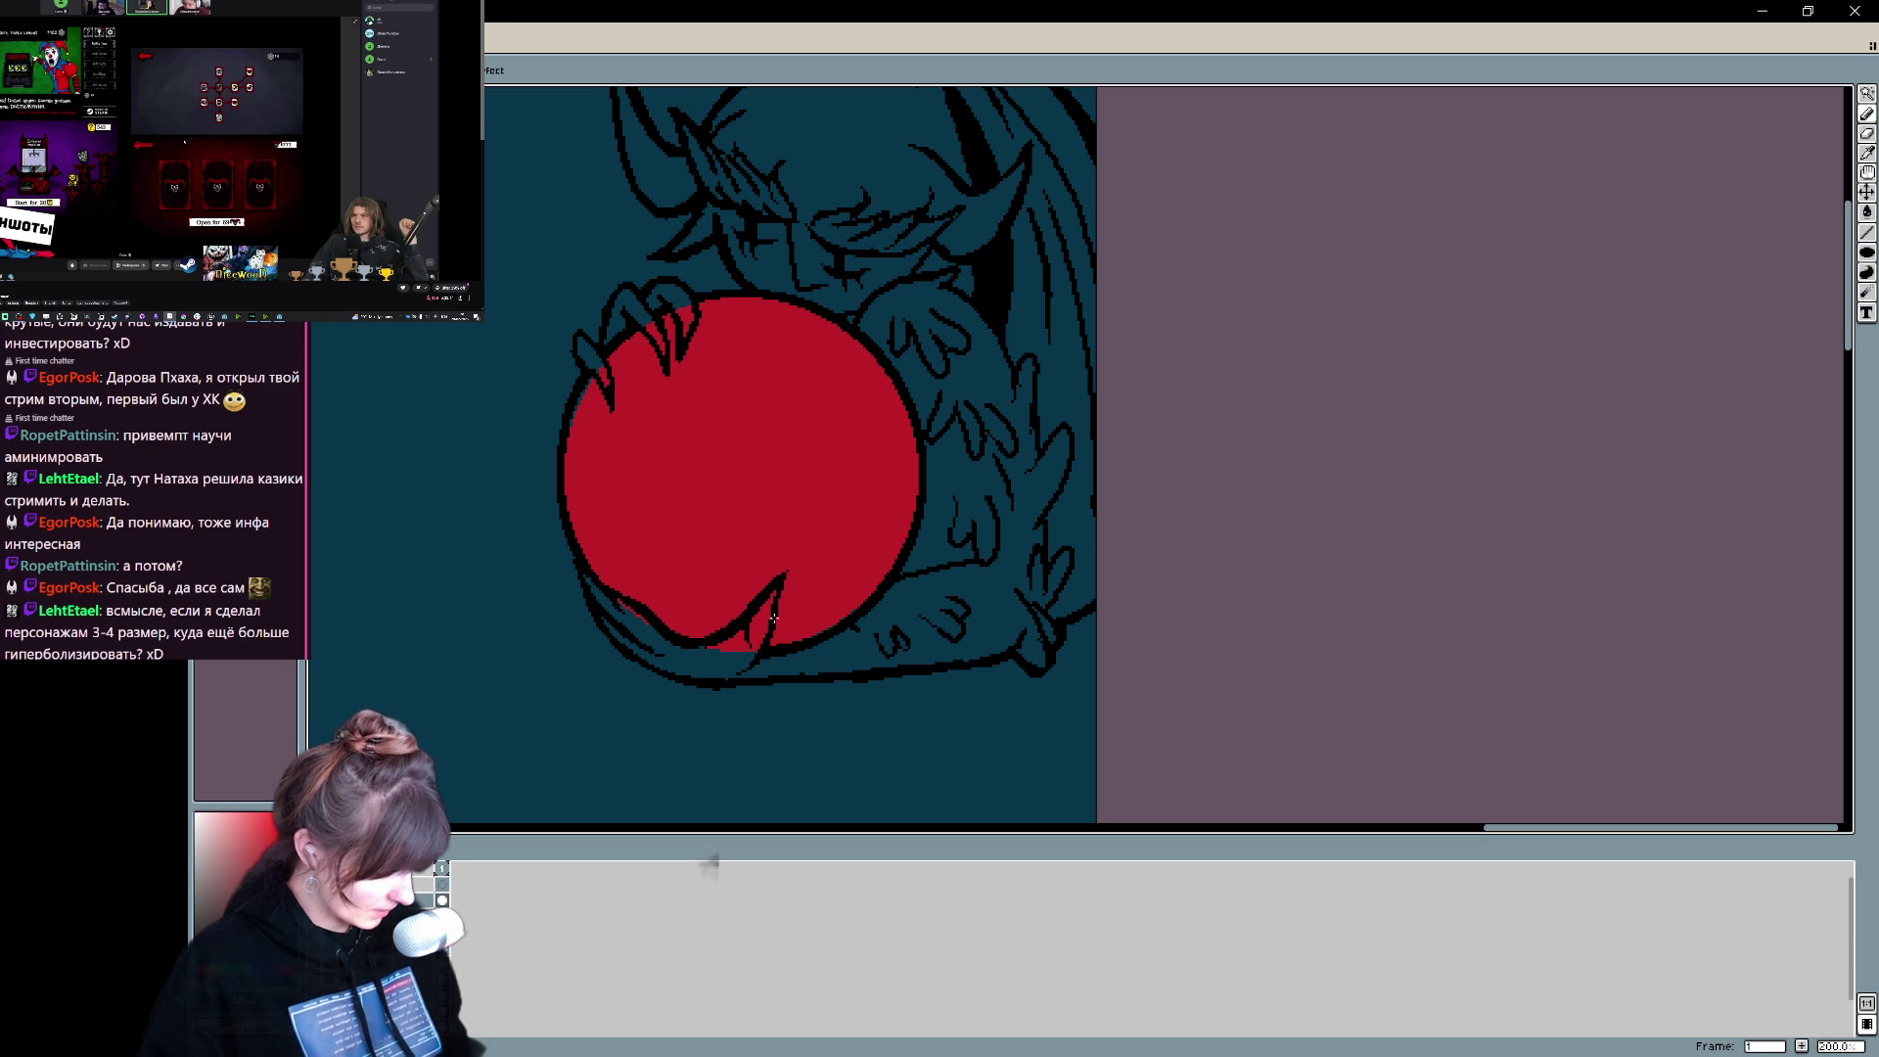
scroll(1031, 503, "up", 3)
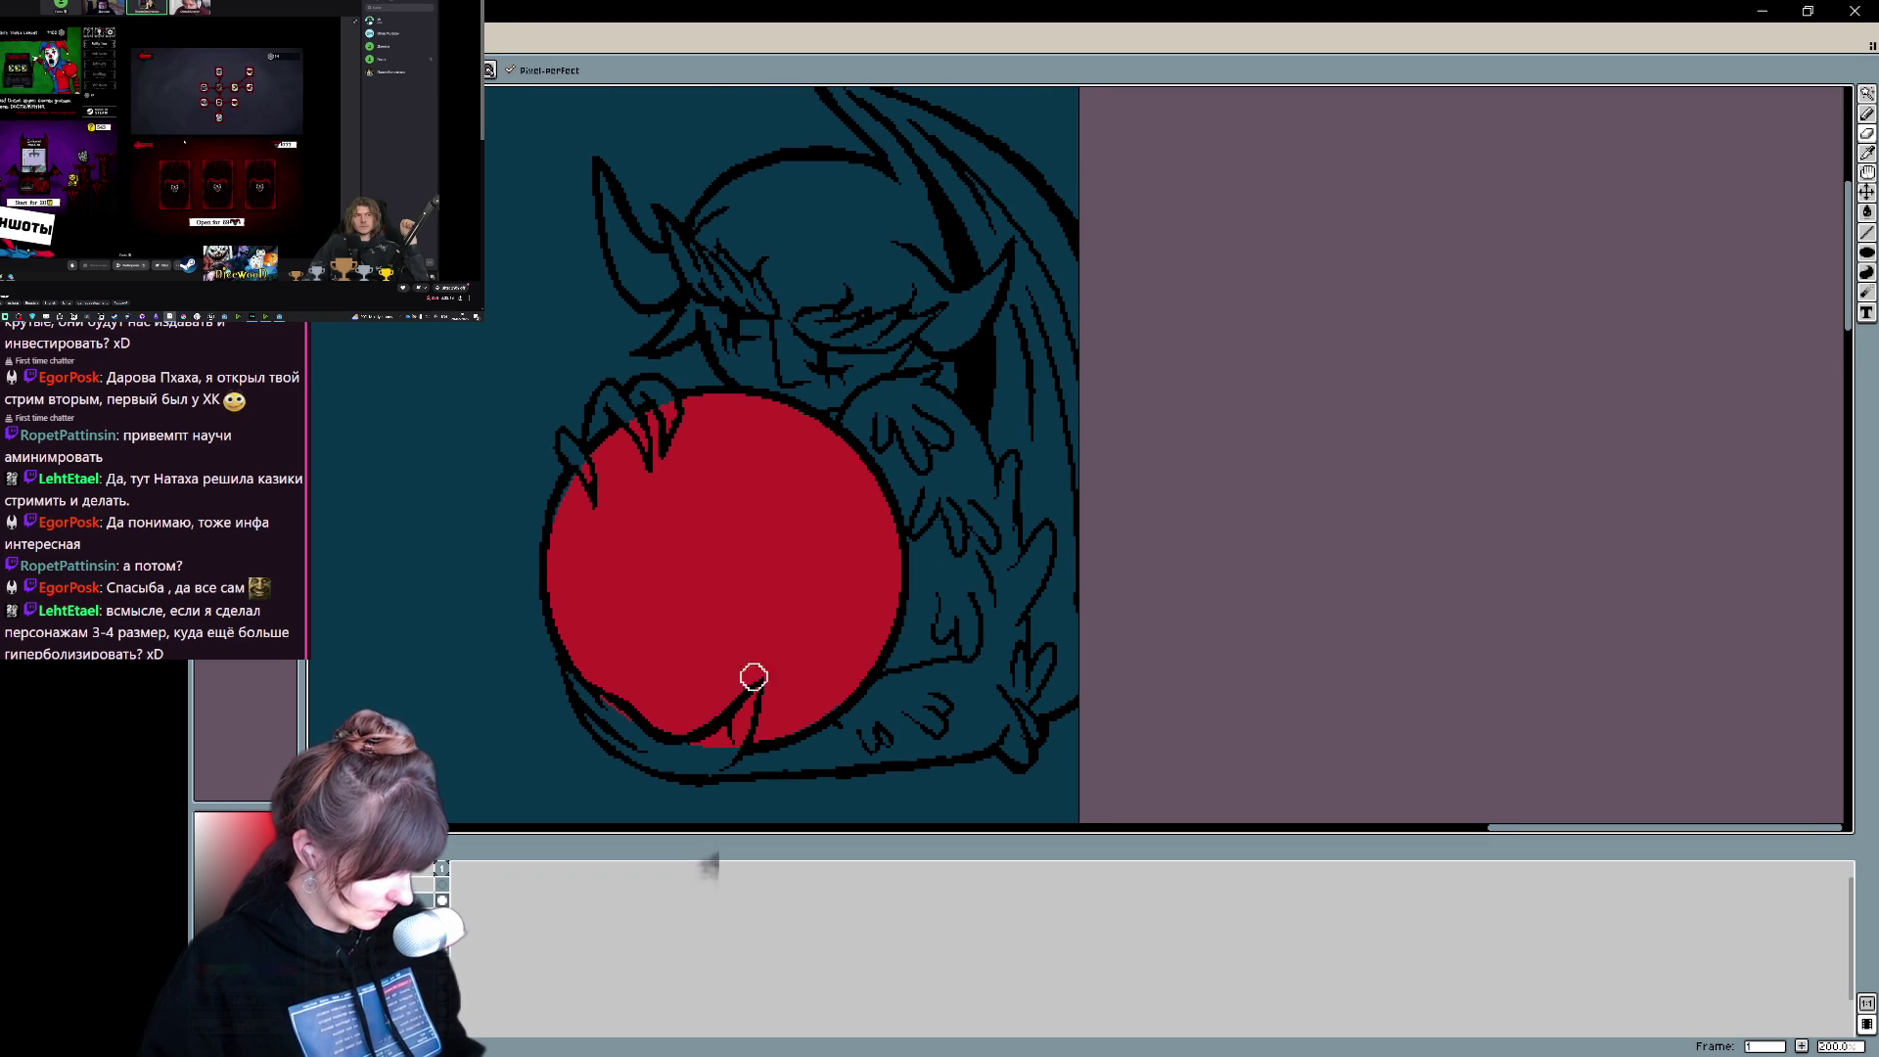
- Undo the latest pencil stroke on the demon, switching between the Pencil and Eraser tools
key("b")
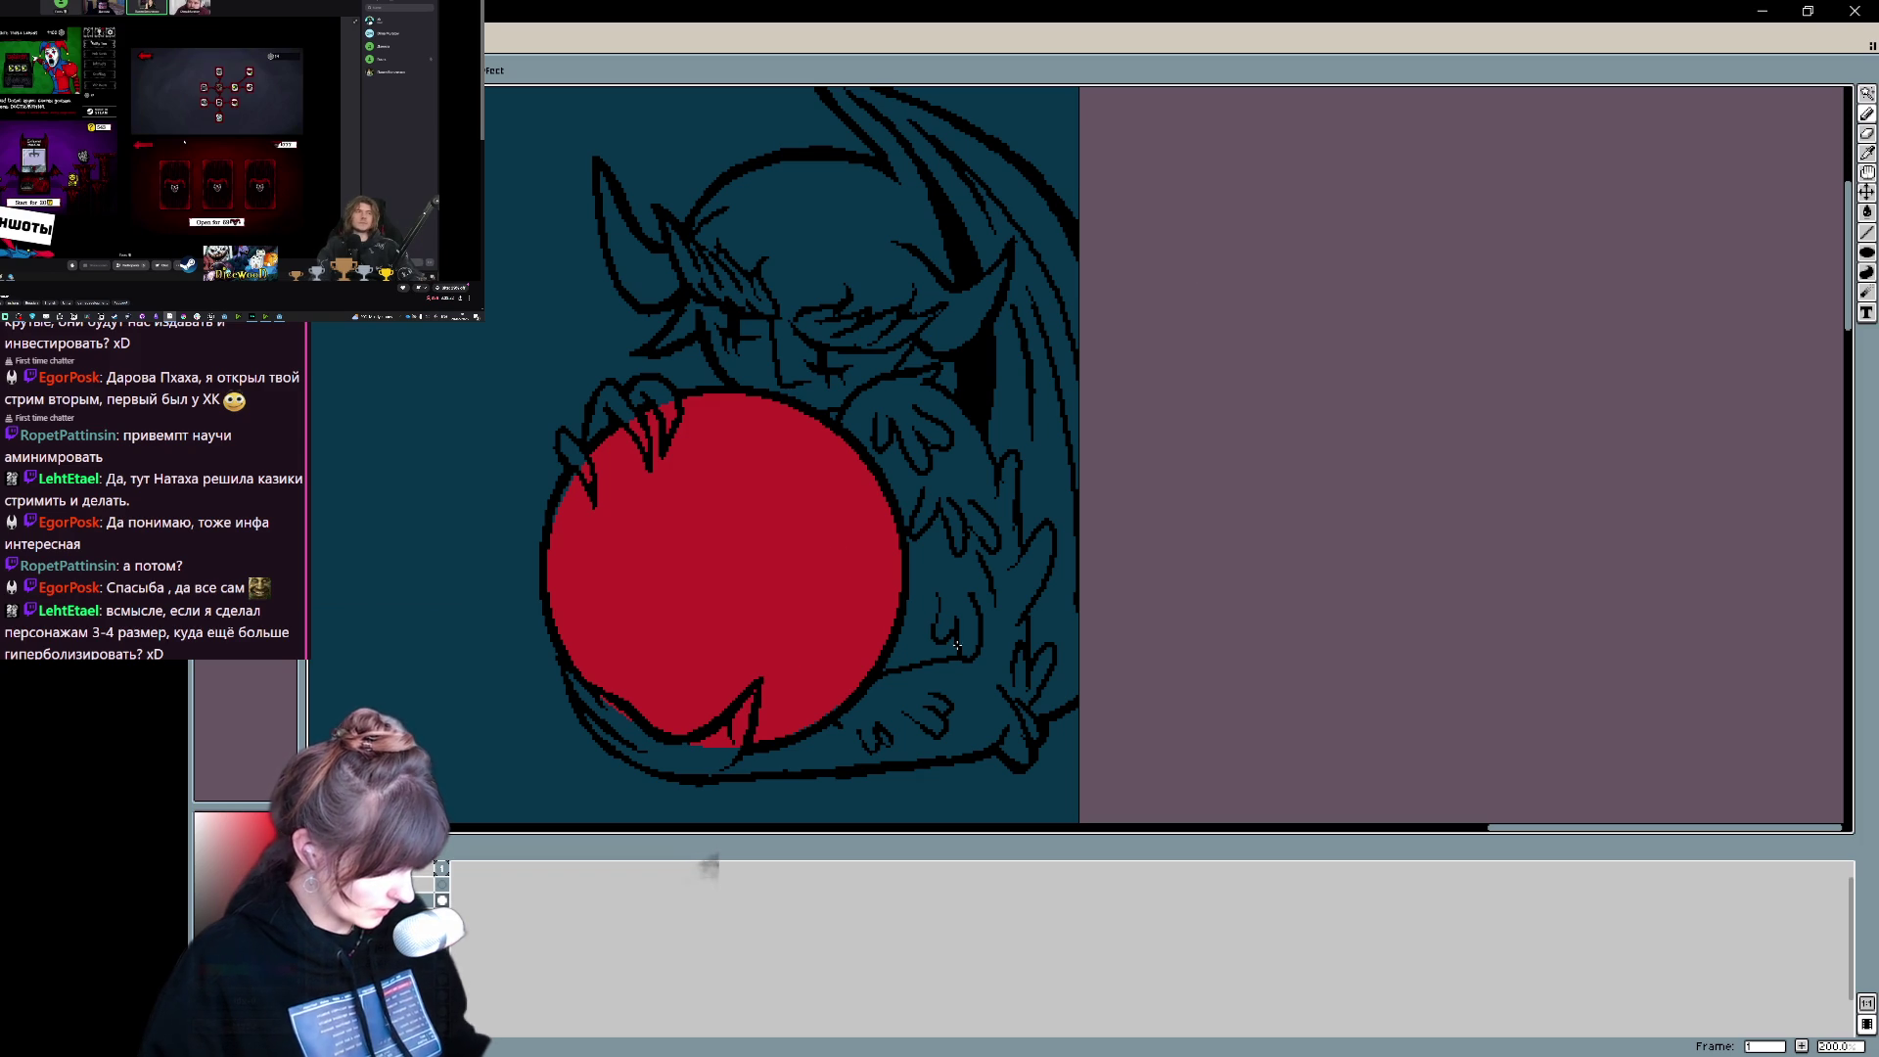
key("e")
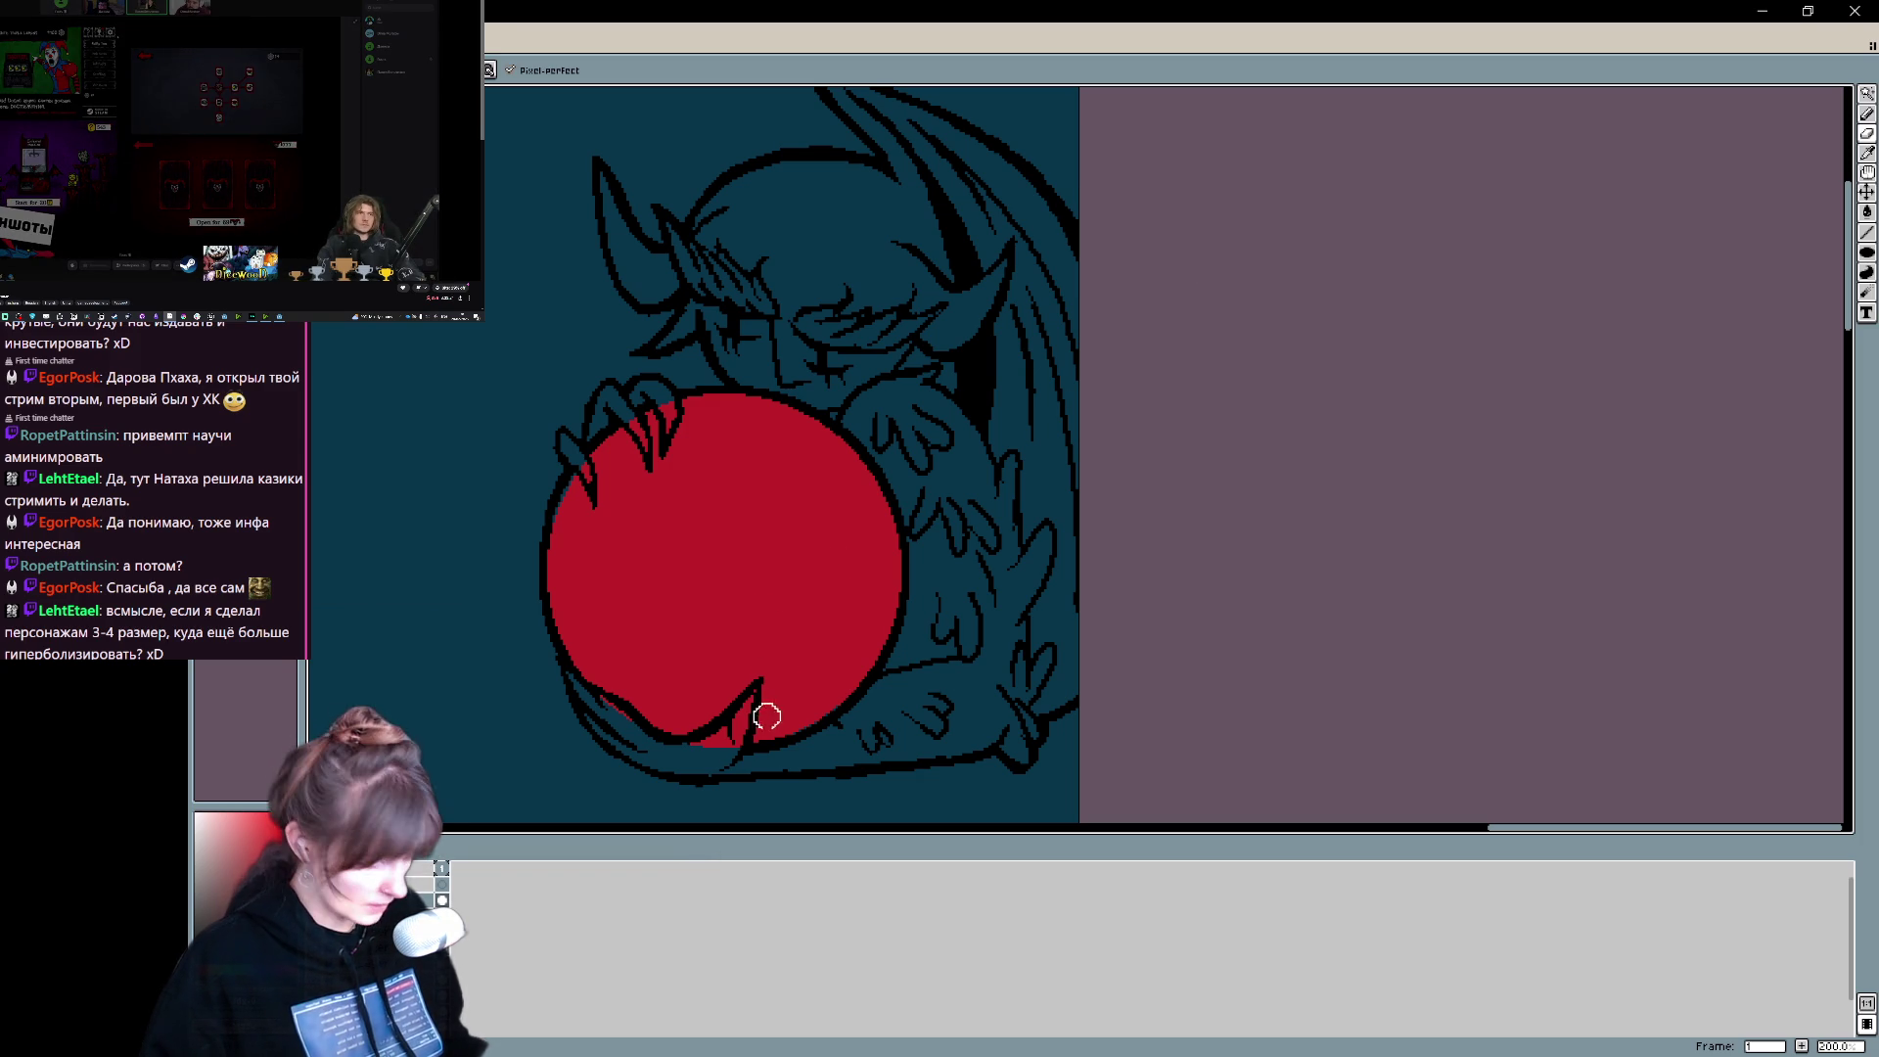
key("b")
scroll(998, 421, "up", 3)
key("ctrl+z")
scroll(1076, 453, "down", 6)
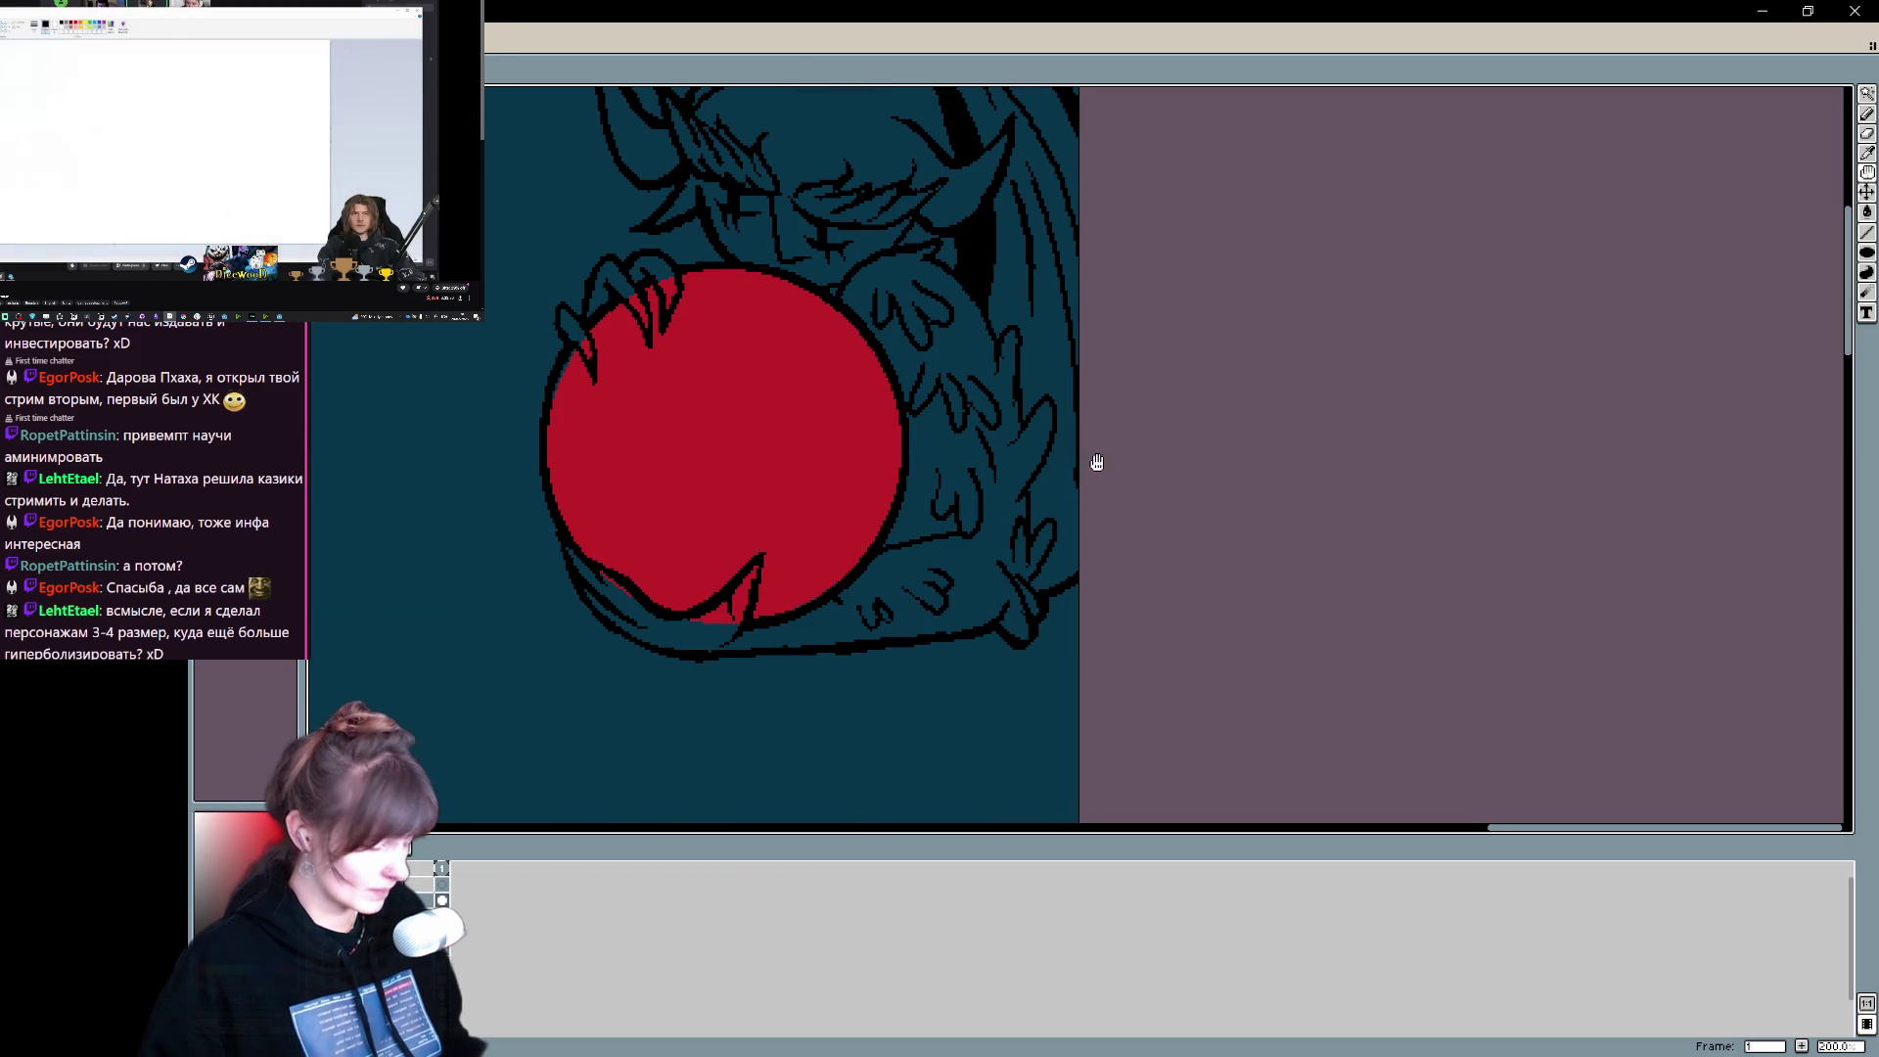
scroll(1043, 600, "up", 5)
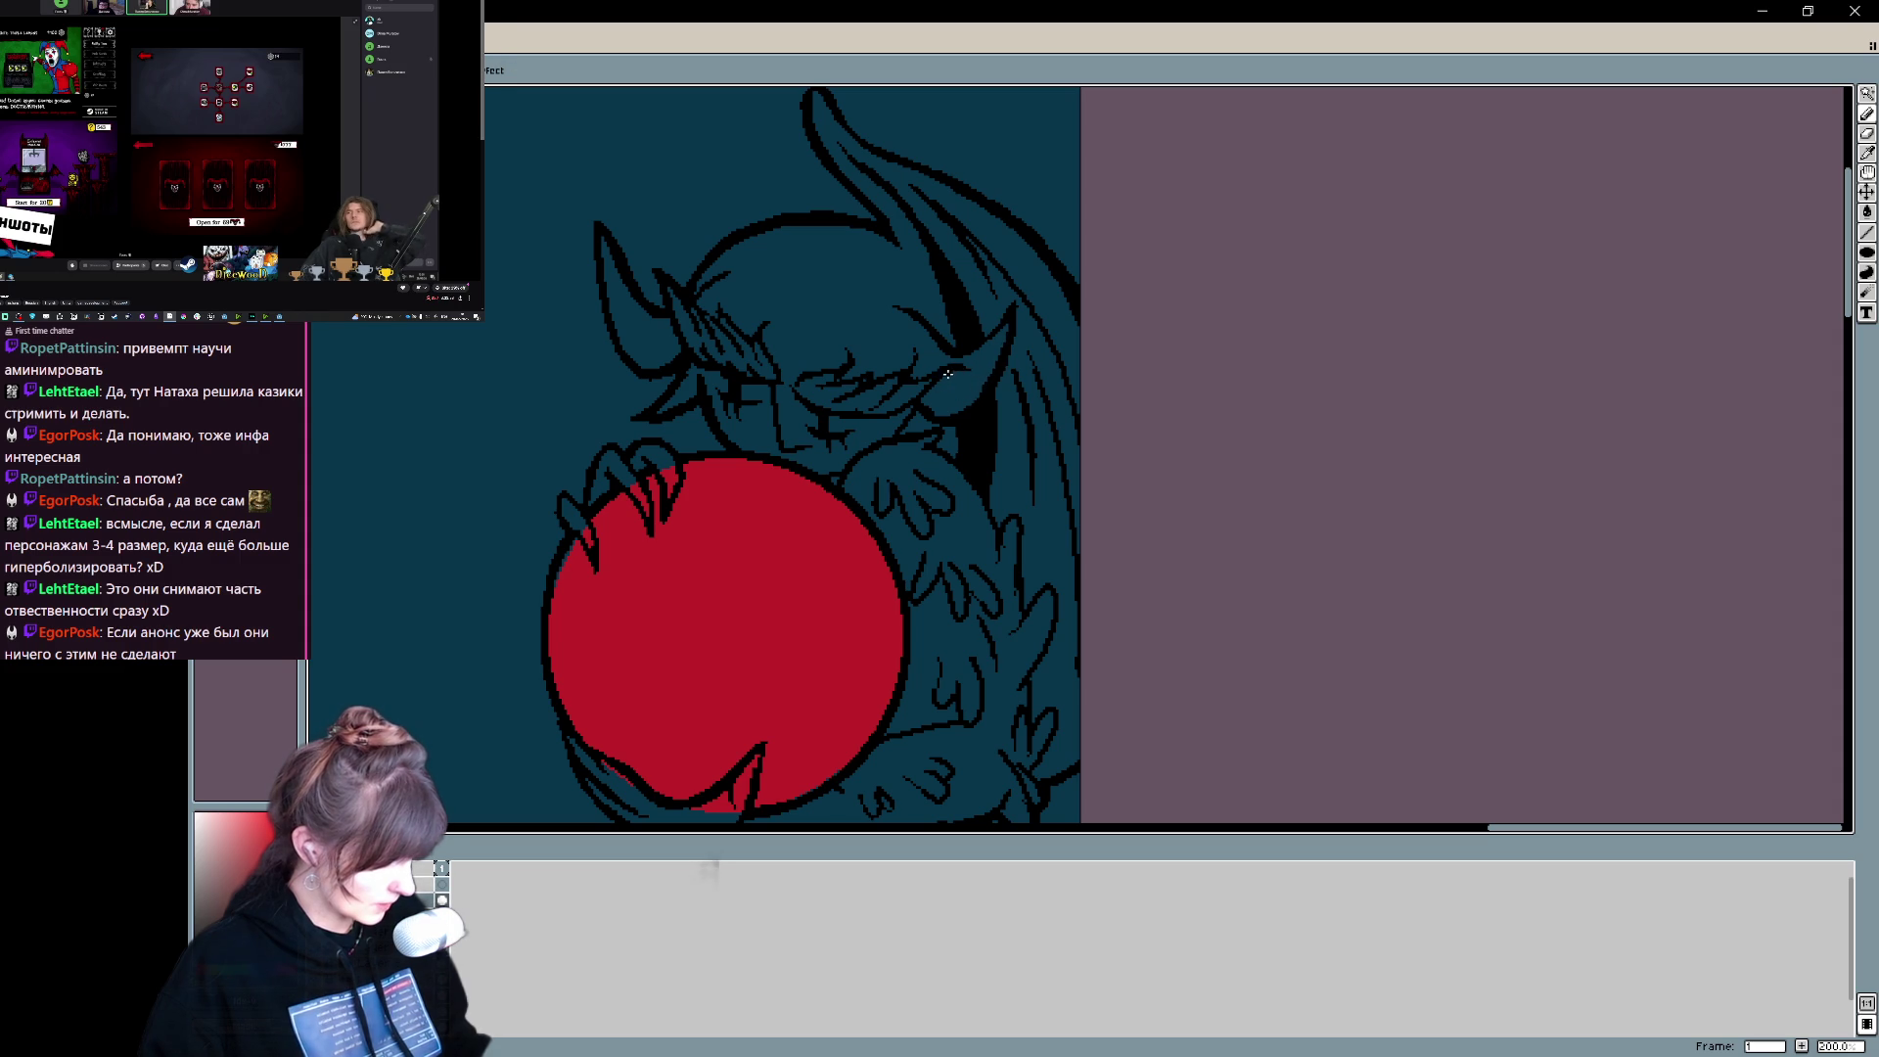
key("e")
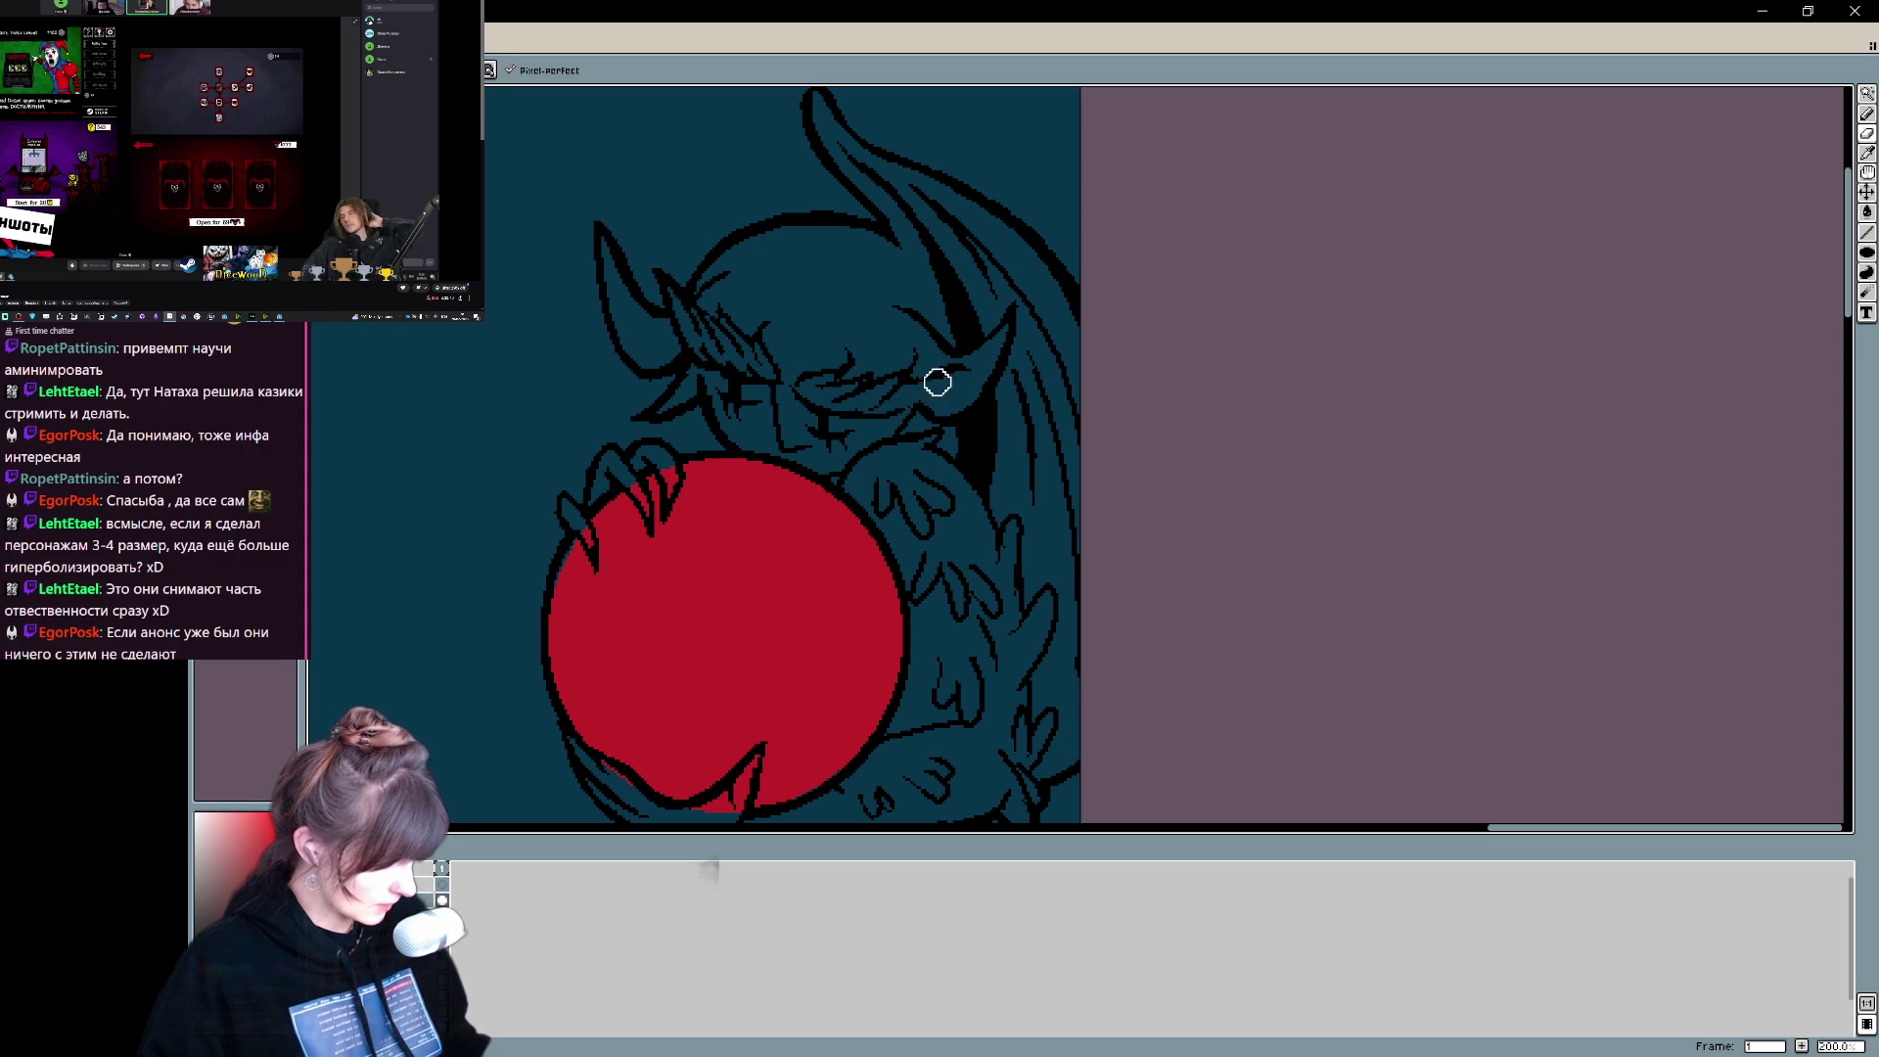
key("b")
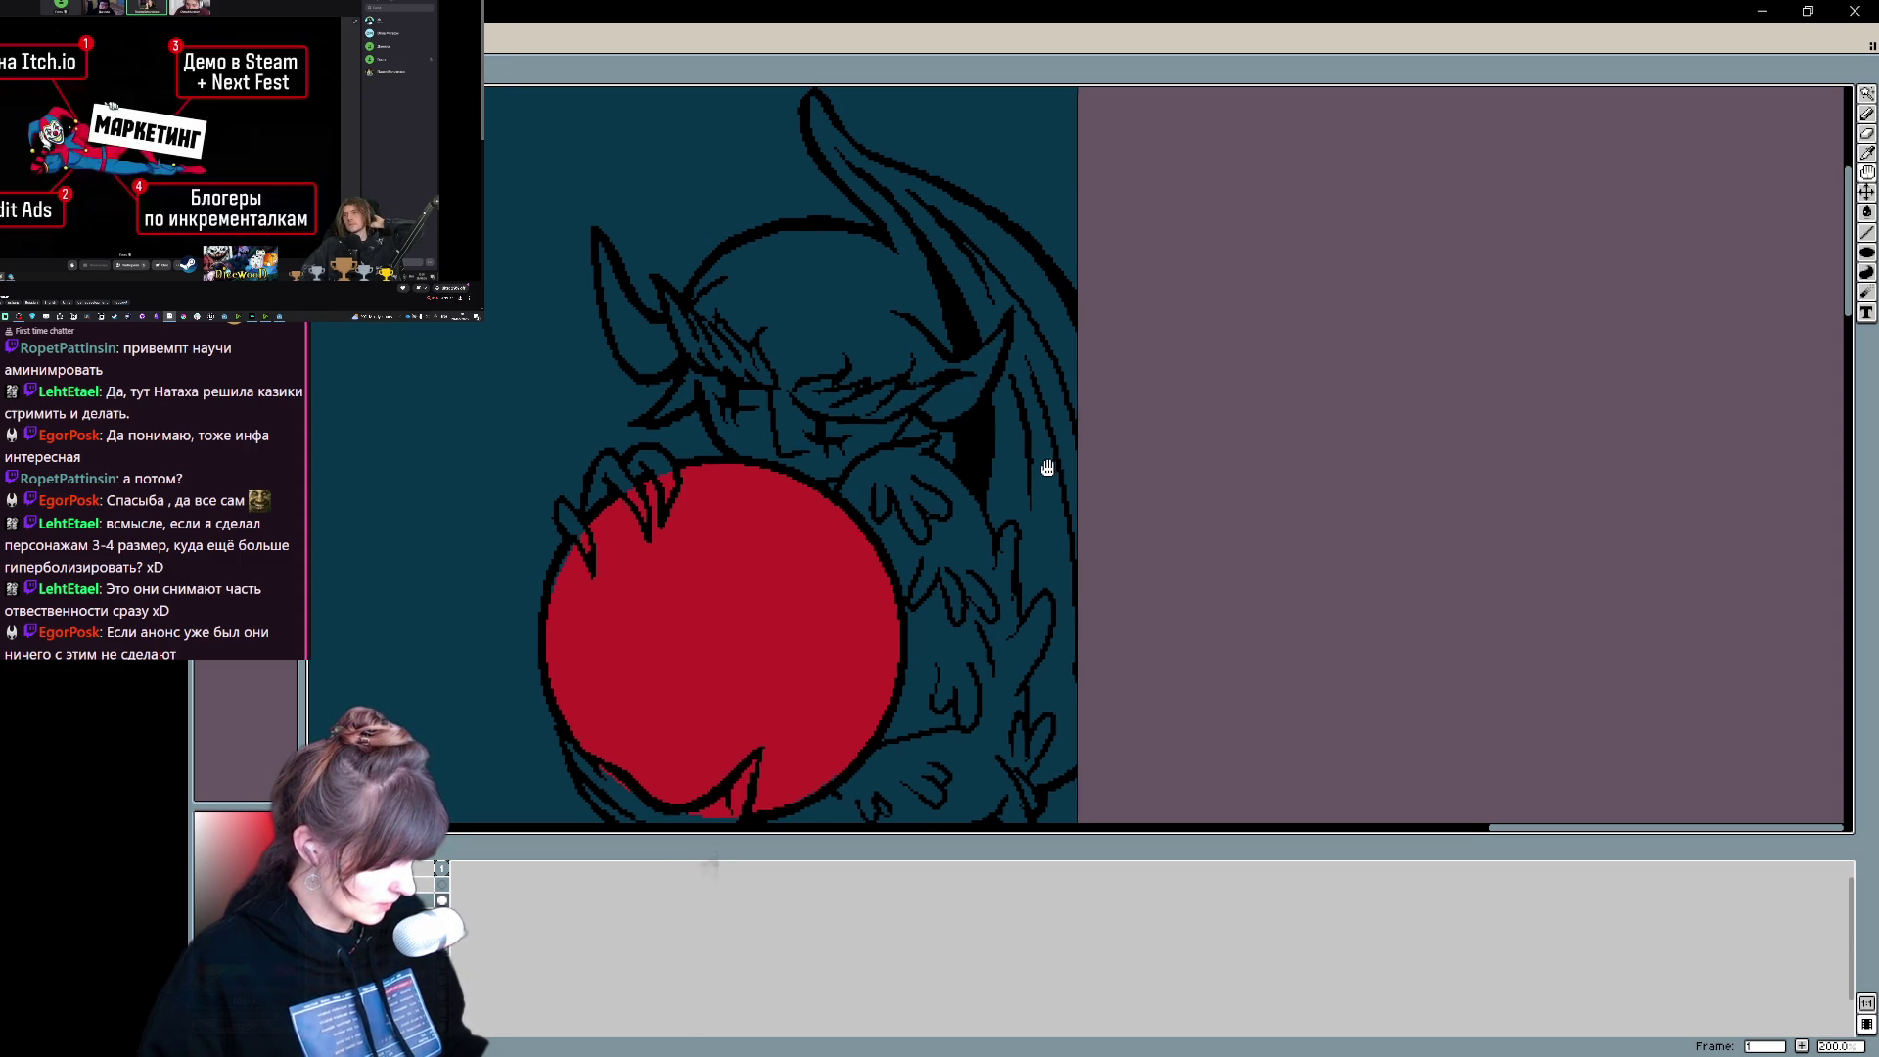
scroll(1086, 519, "up", 3)
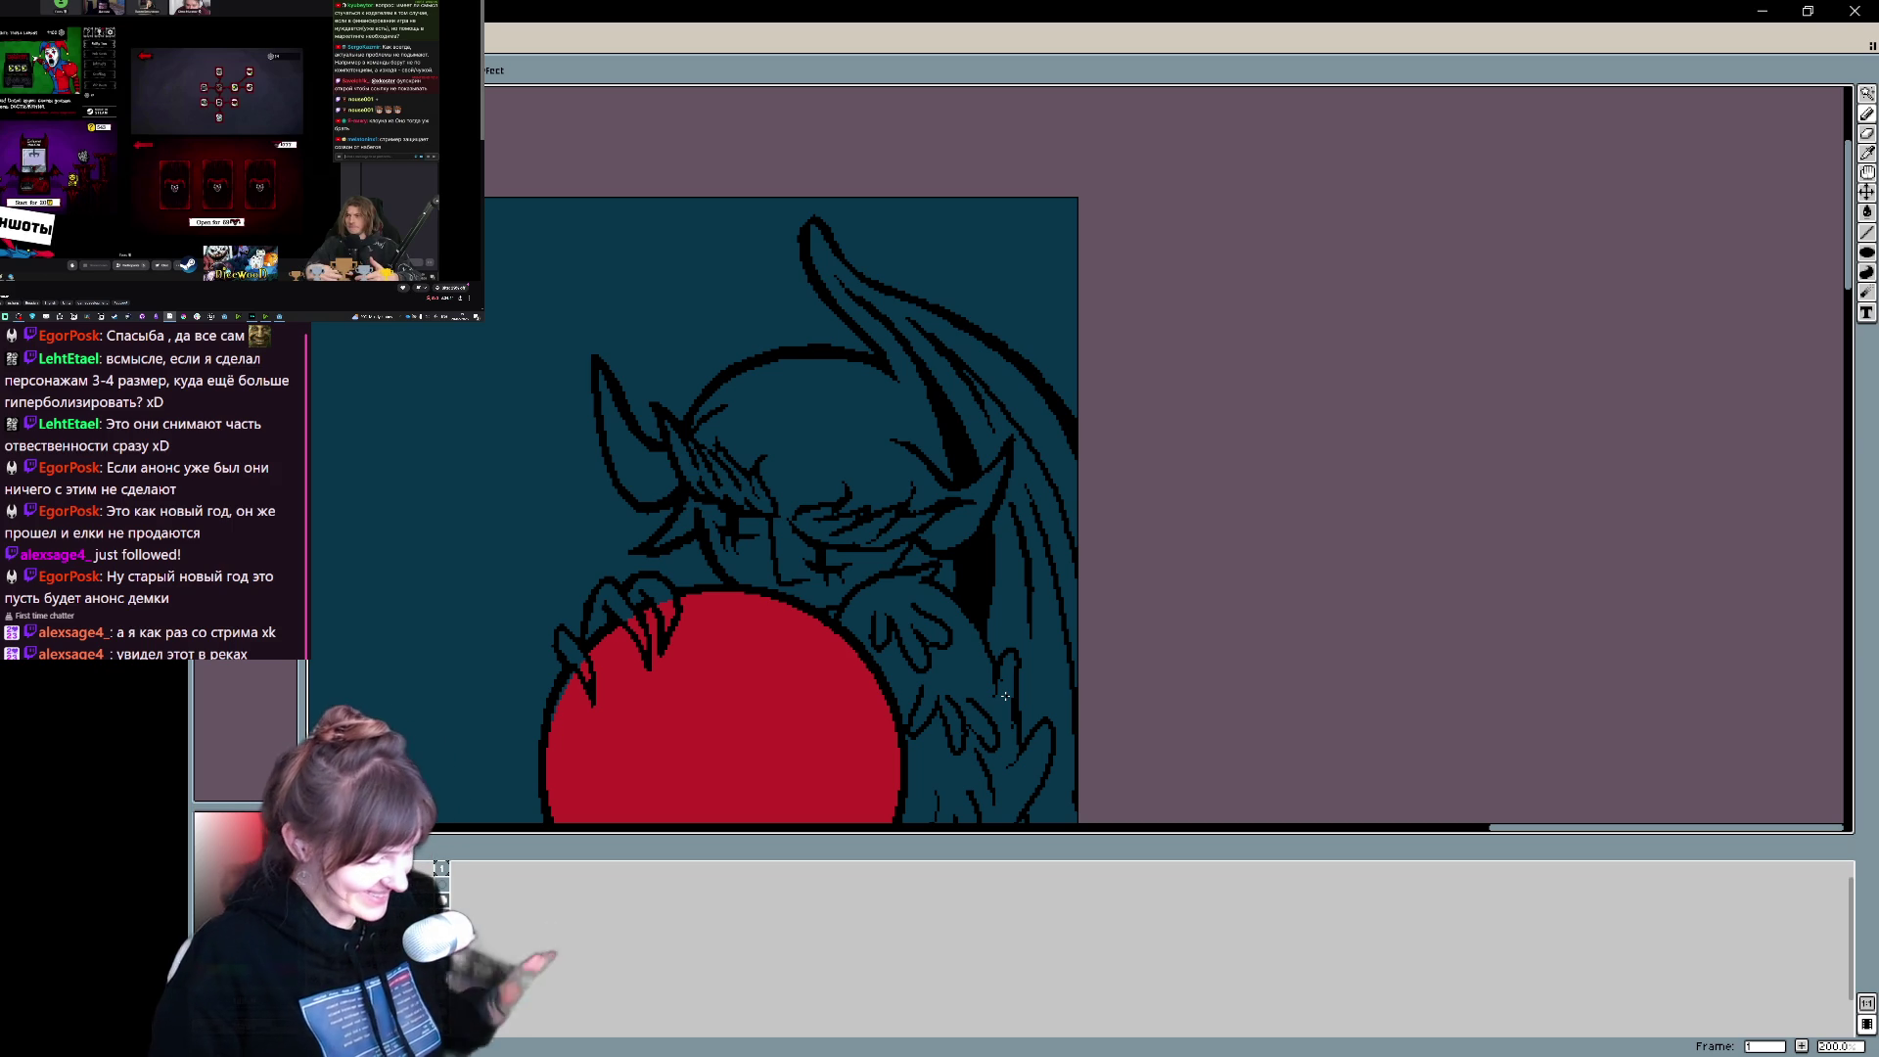
mouse_move(876, 619)
left_mouse_down()
mouse_move(1036, 390)
mouse_move(1036, 666)
mouse_move(1041, 646)
mouse_move(1011, 613)
mouse_move(1012, 658)
left_mouse_up()
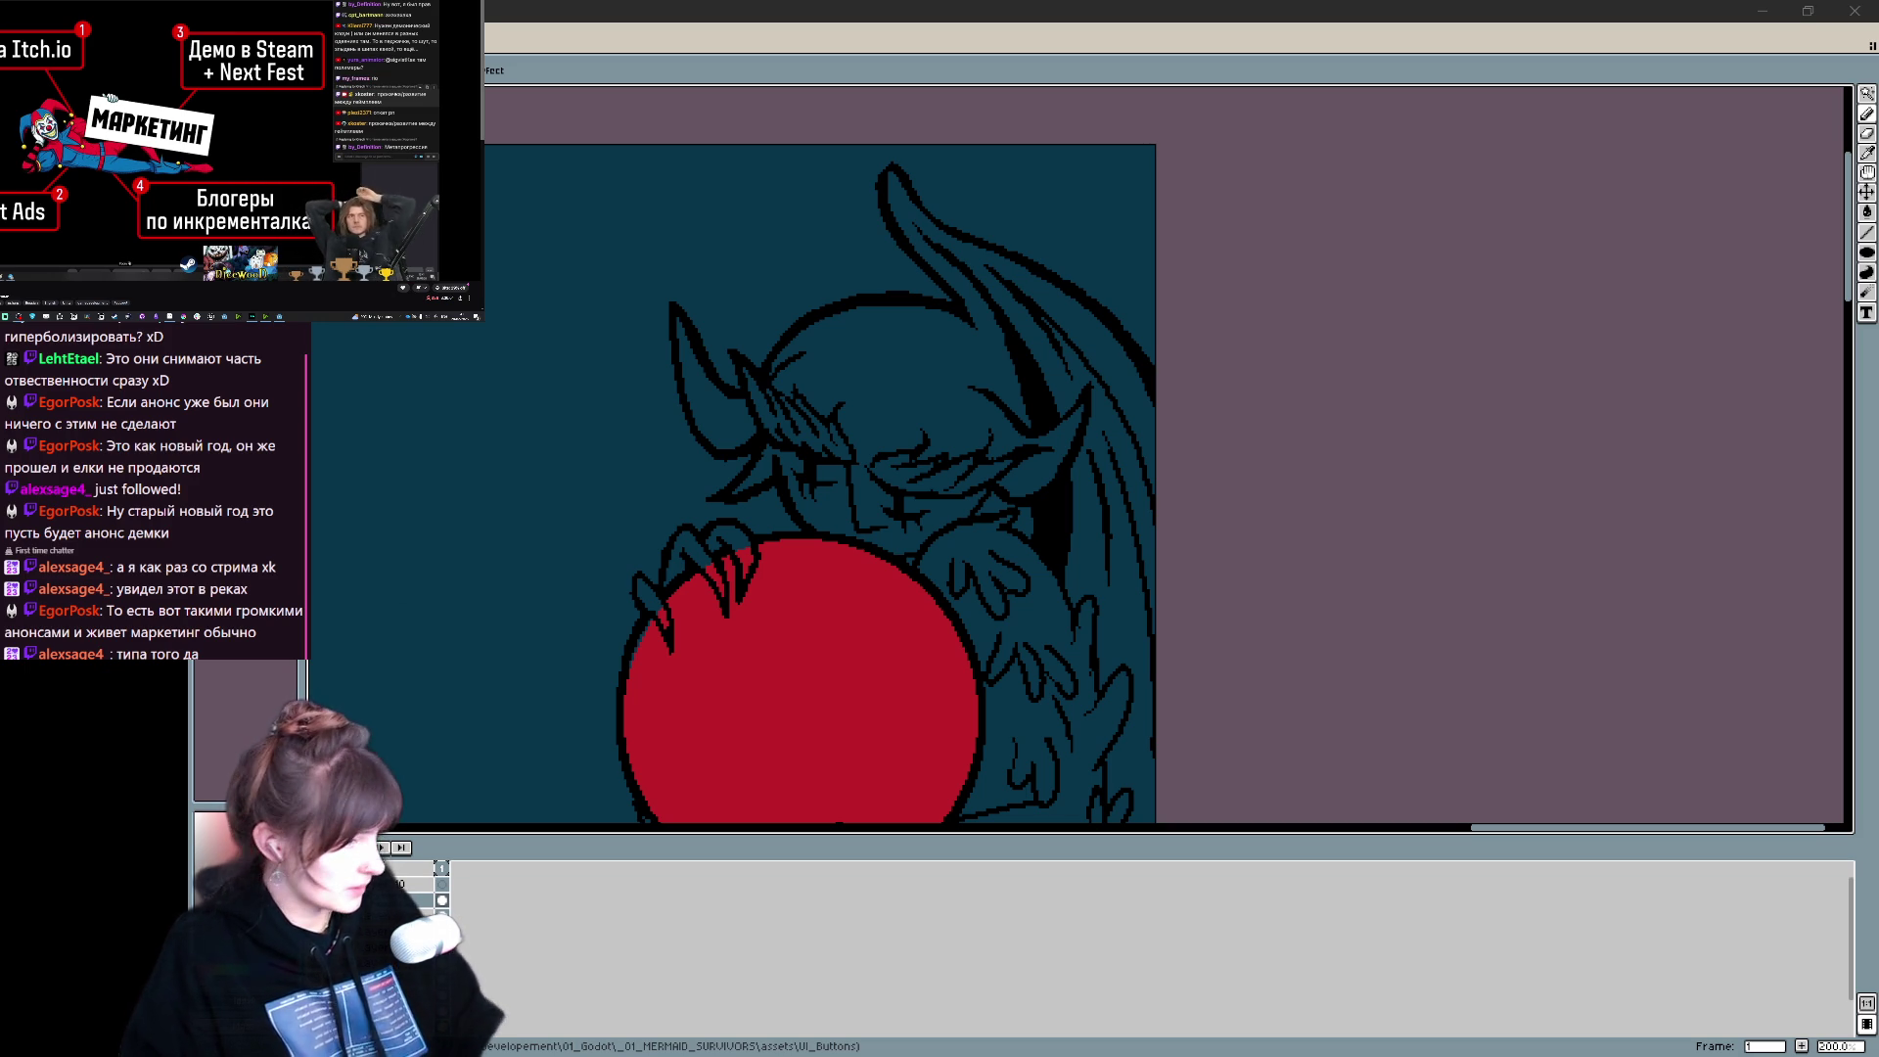
- Show image results for the metal album search and preview covers such as Crust Punk Archives
key("alt+Tab")
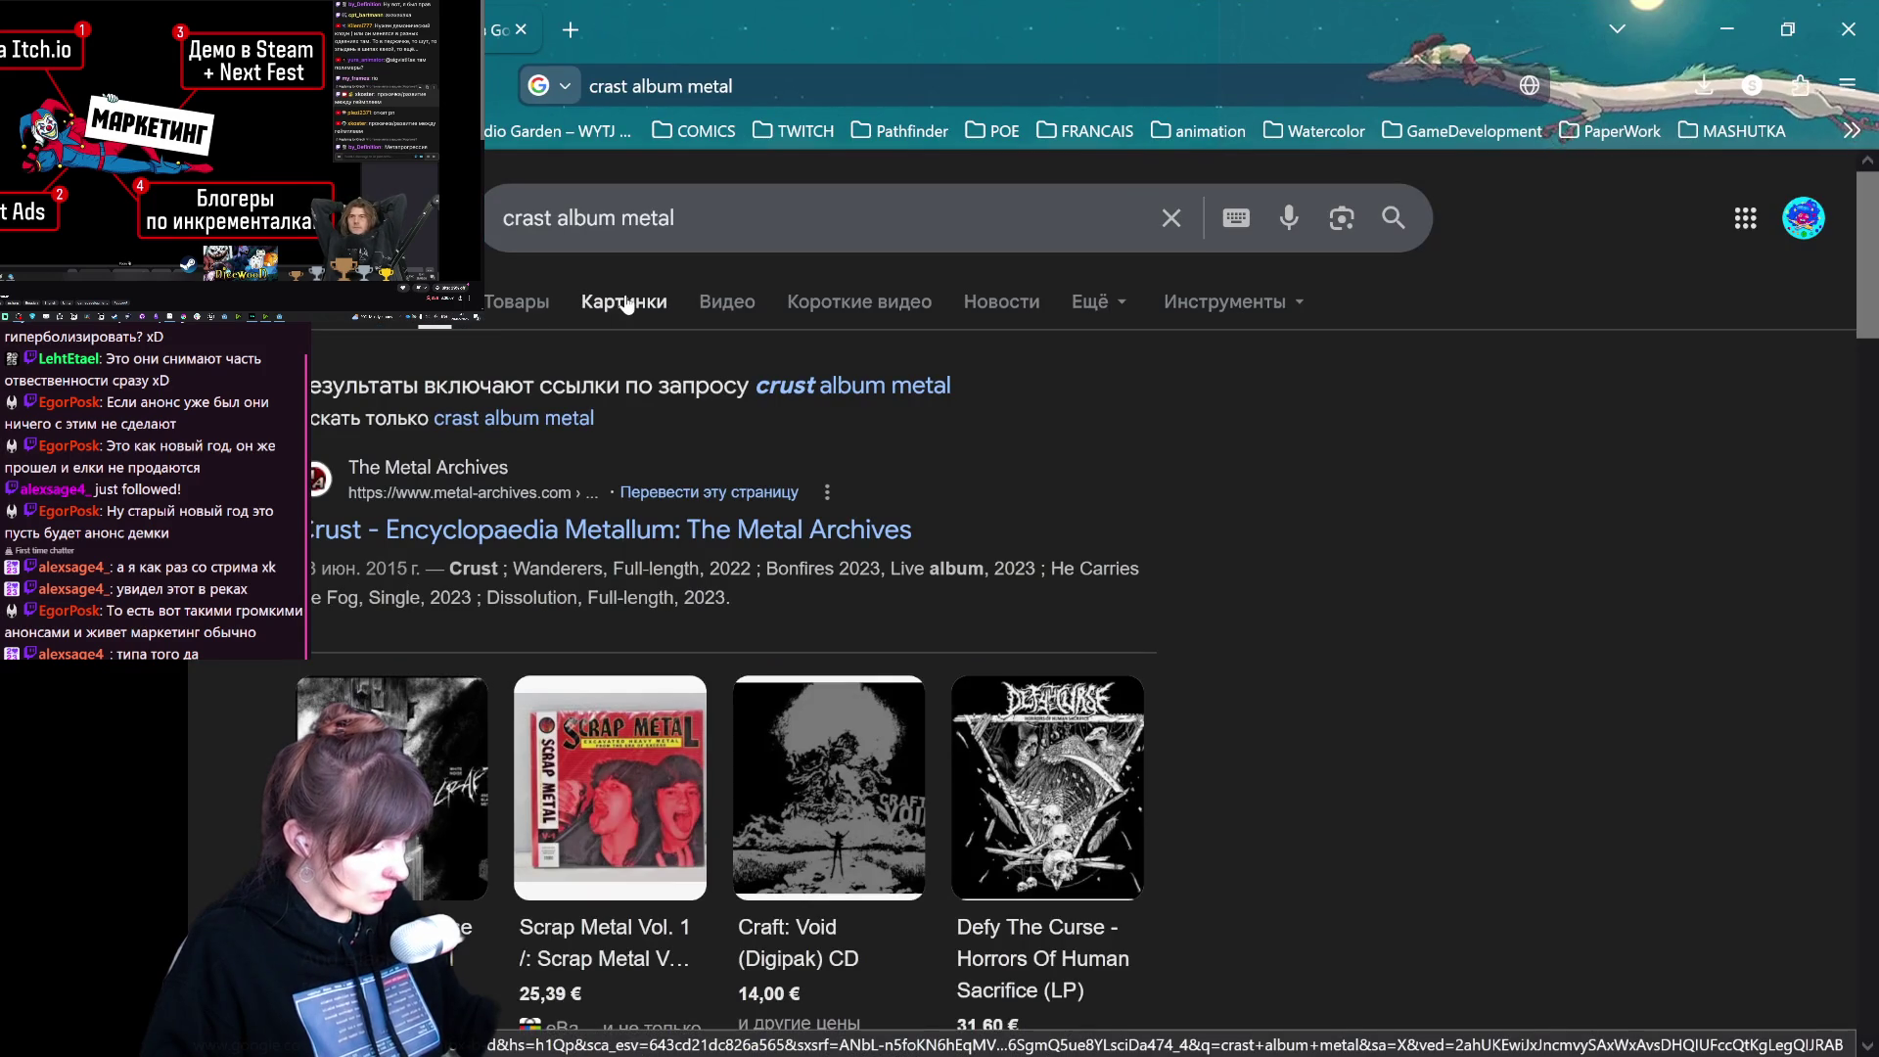
left_click(626, 304)
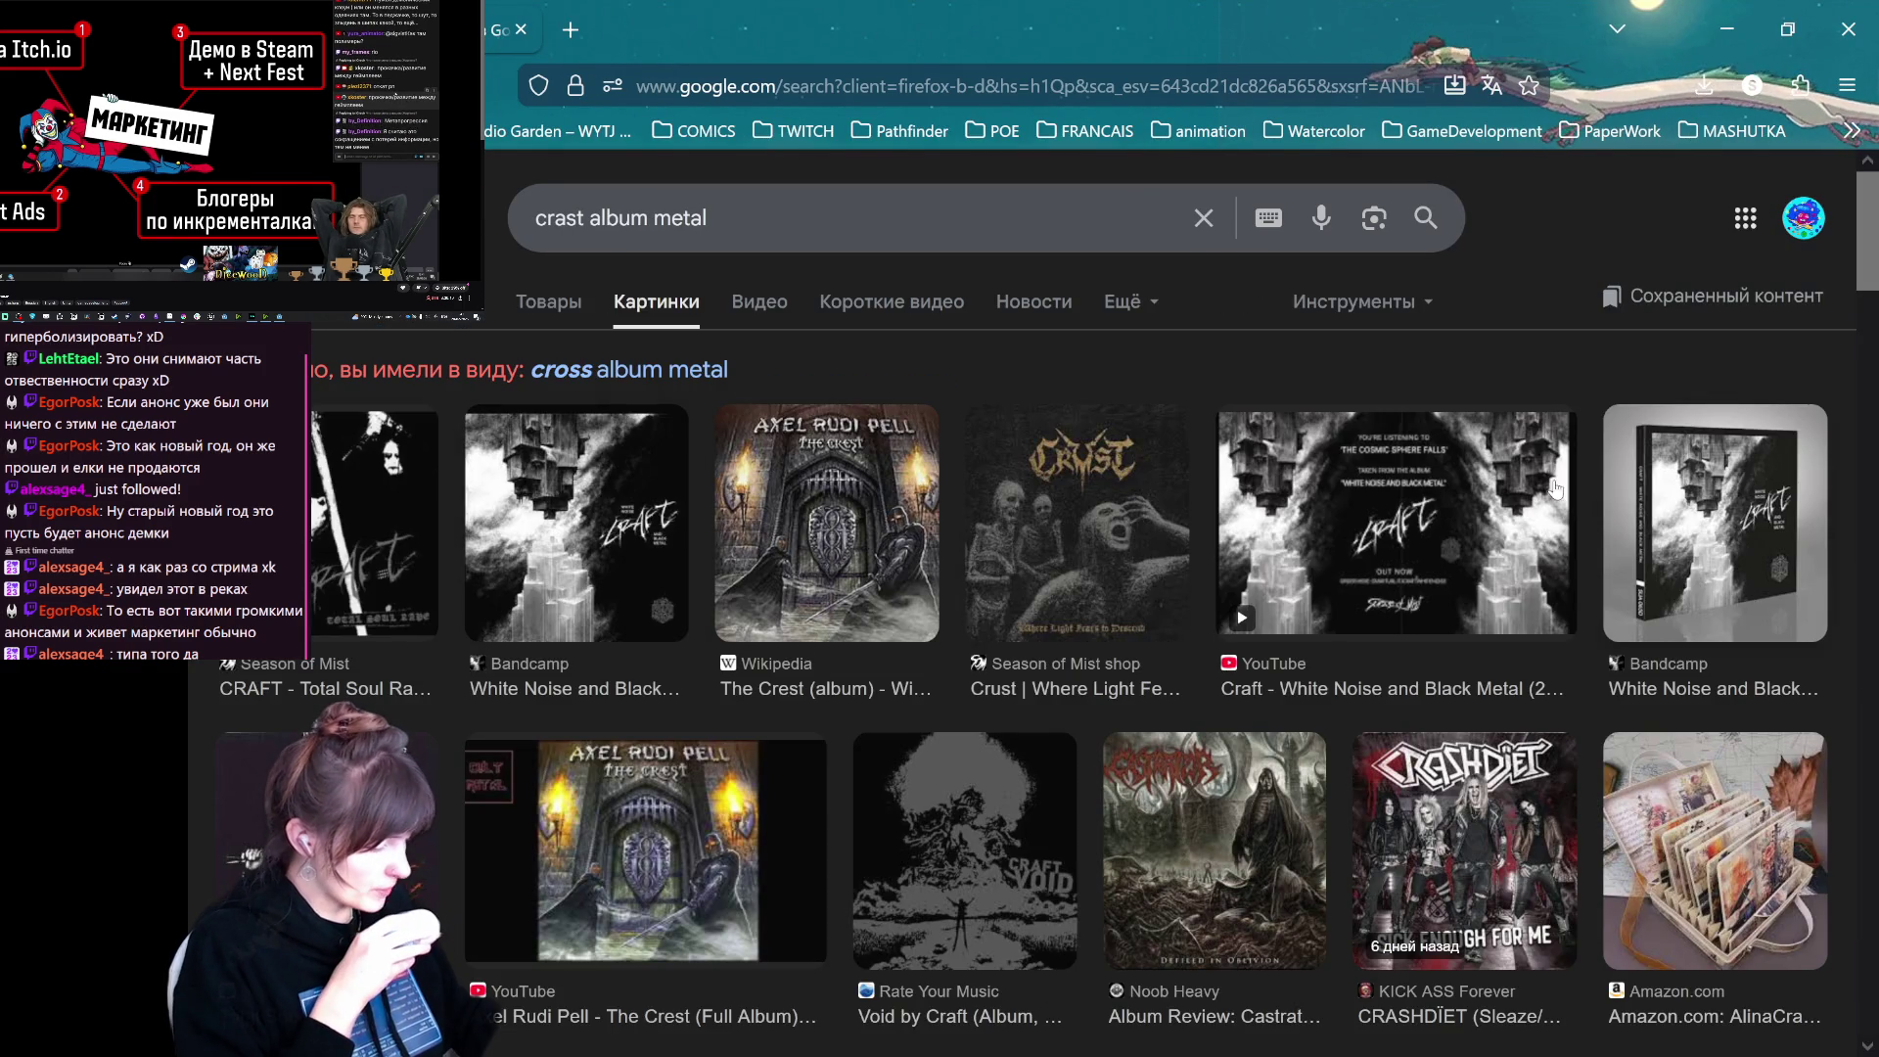
scroll(1605, 458, "down", 10)
left_click(1000, 846)
scroll(1513, 815, "down", 5)
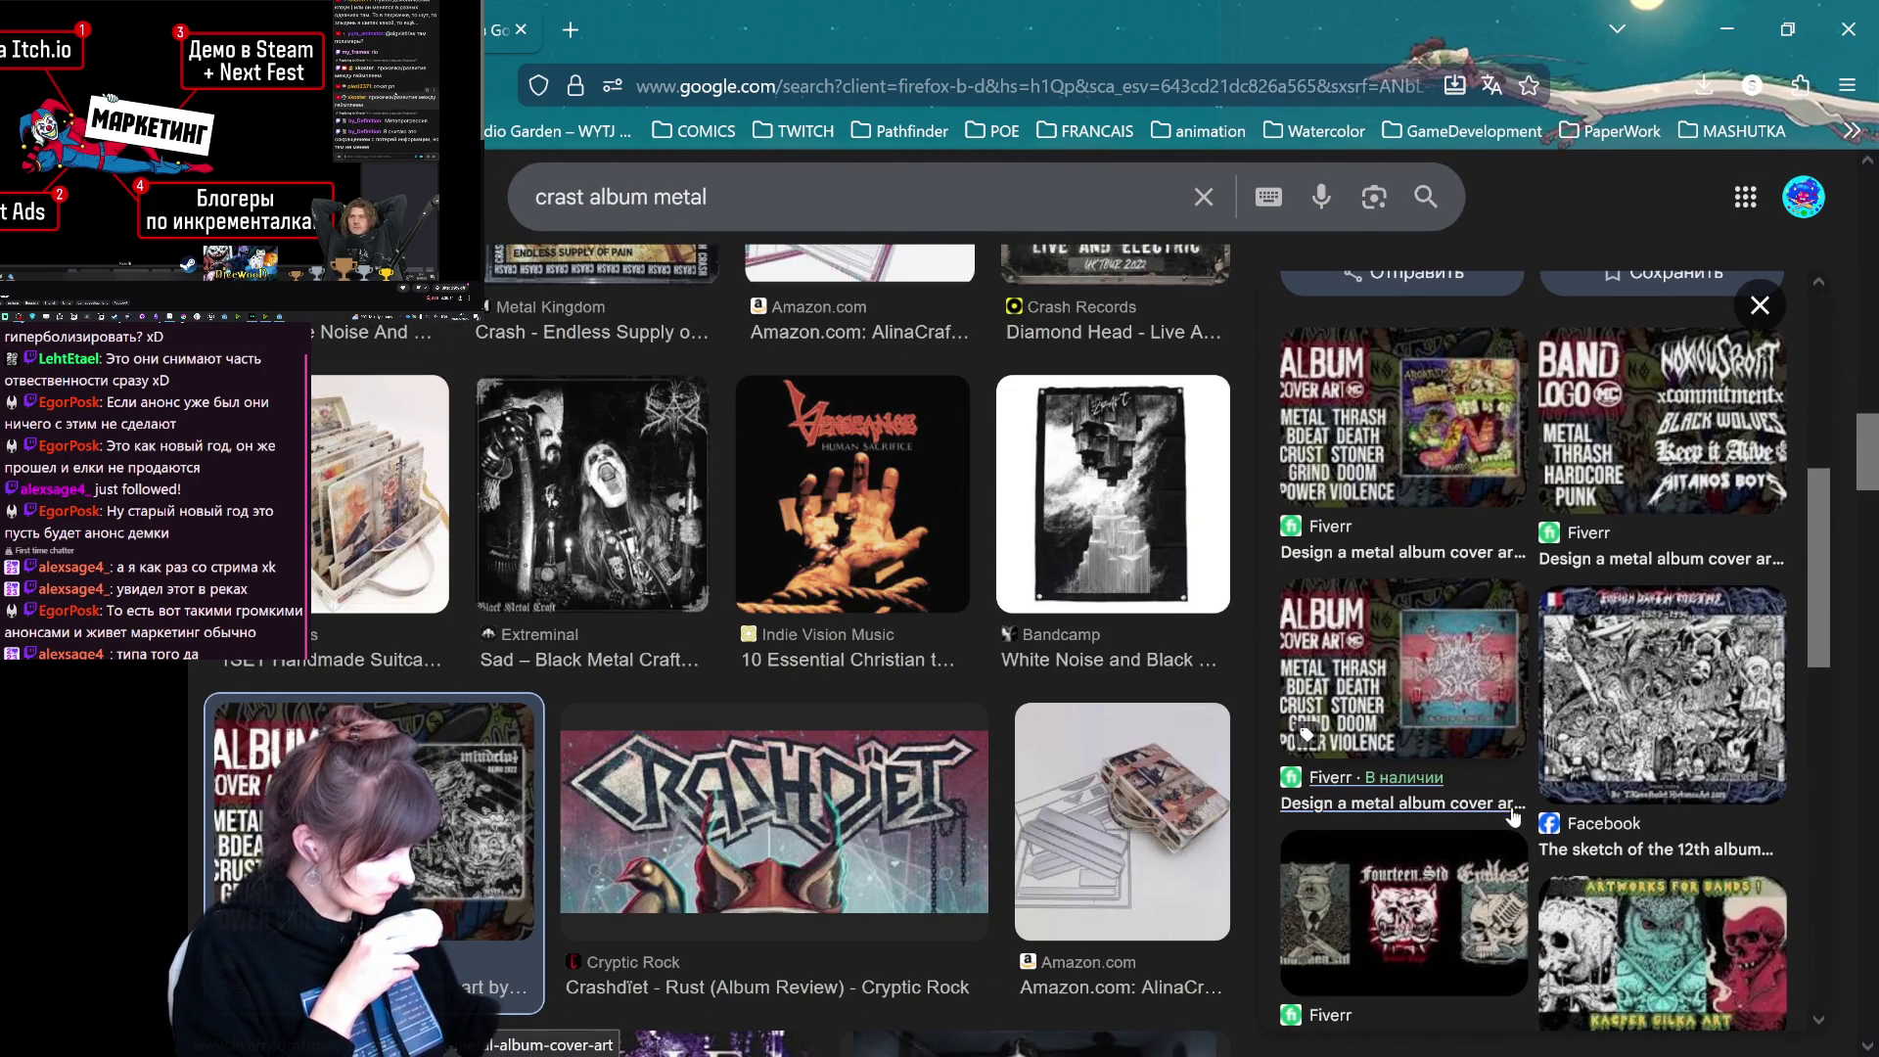
left_click(1565, 685)
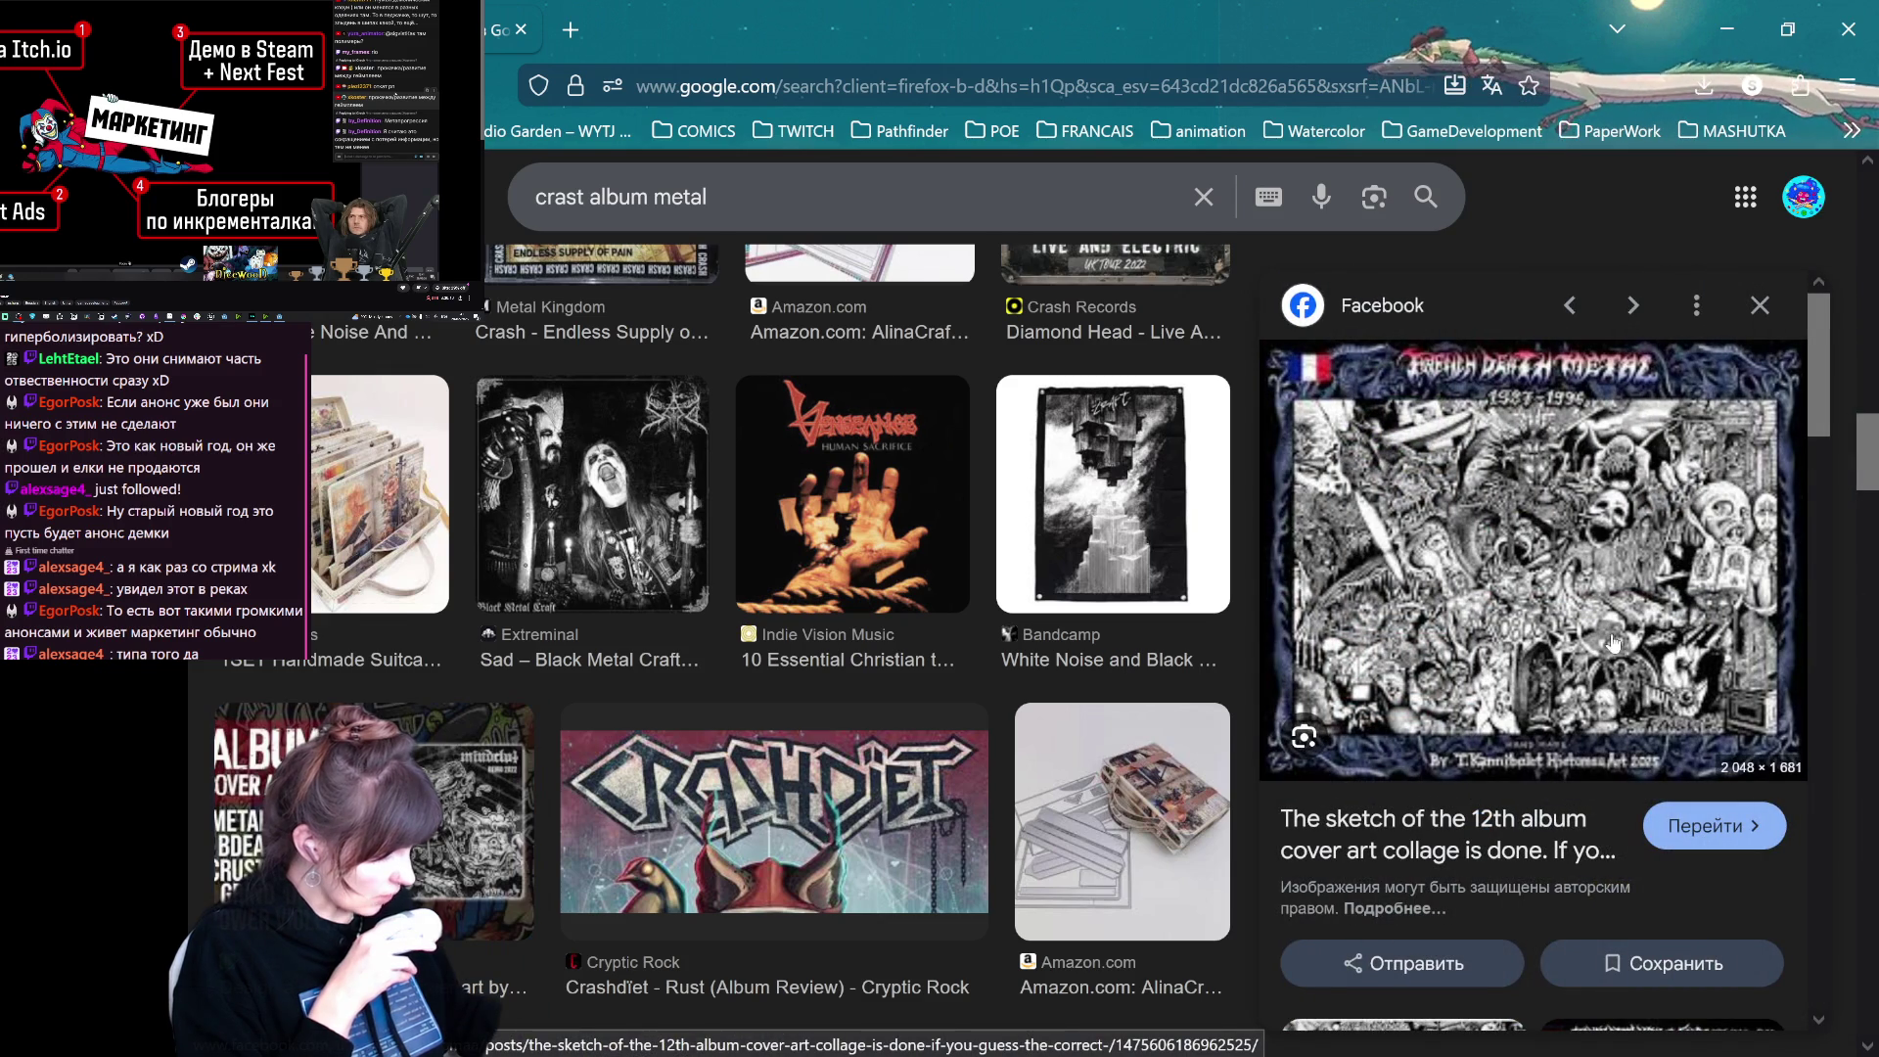
scroll(803, 692, "down", 15)
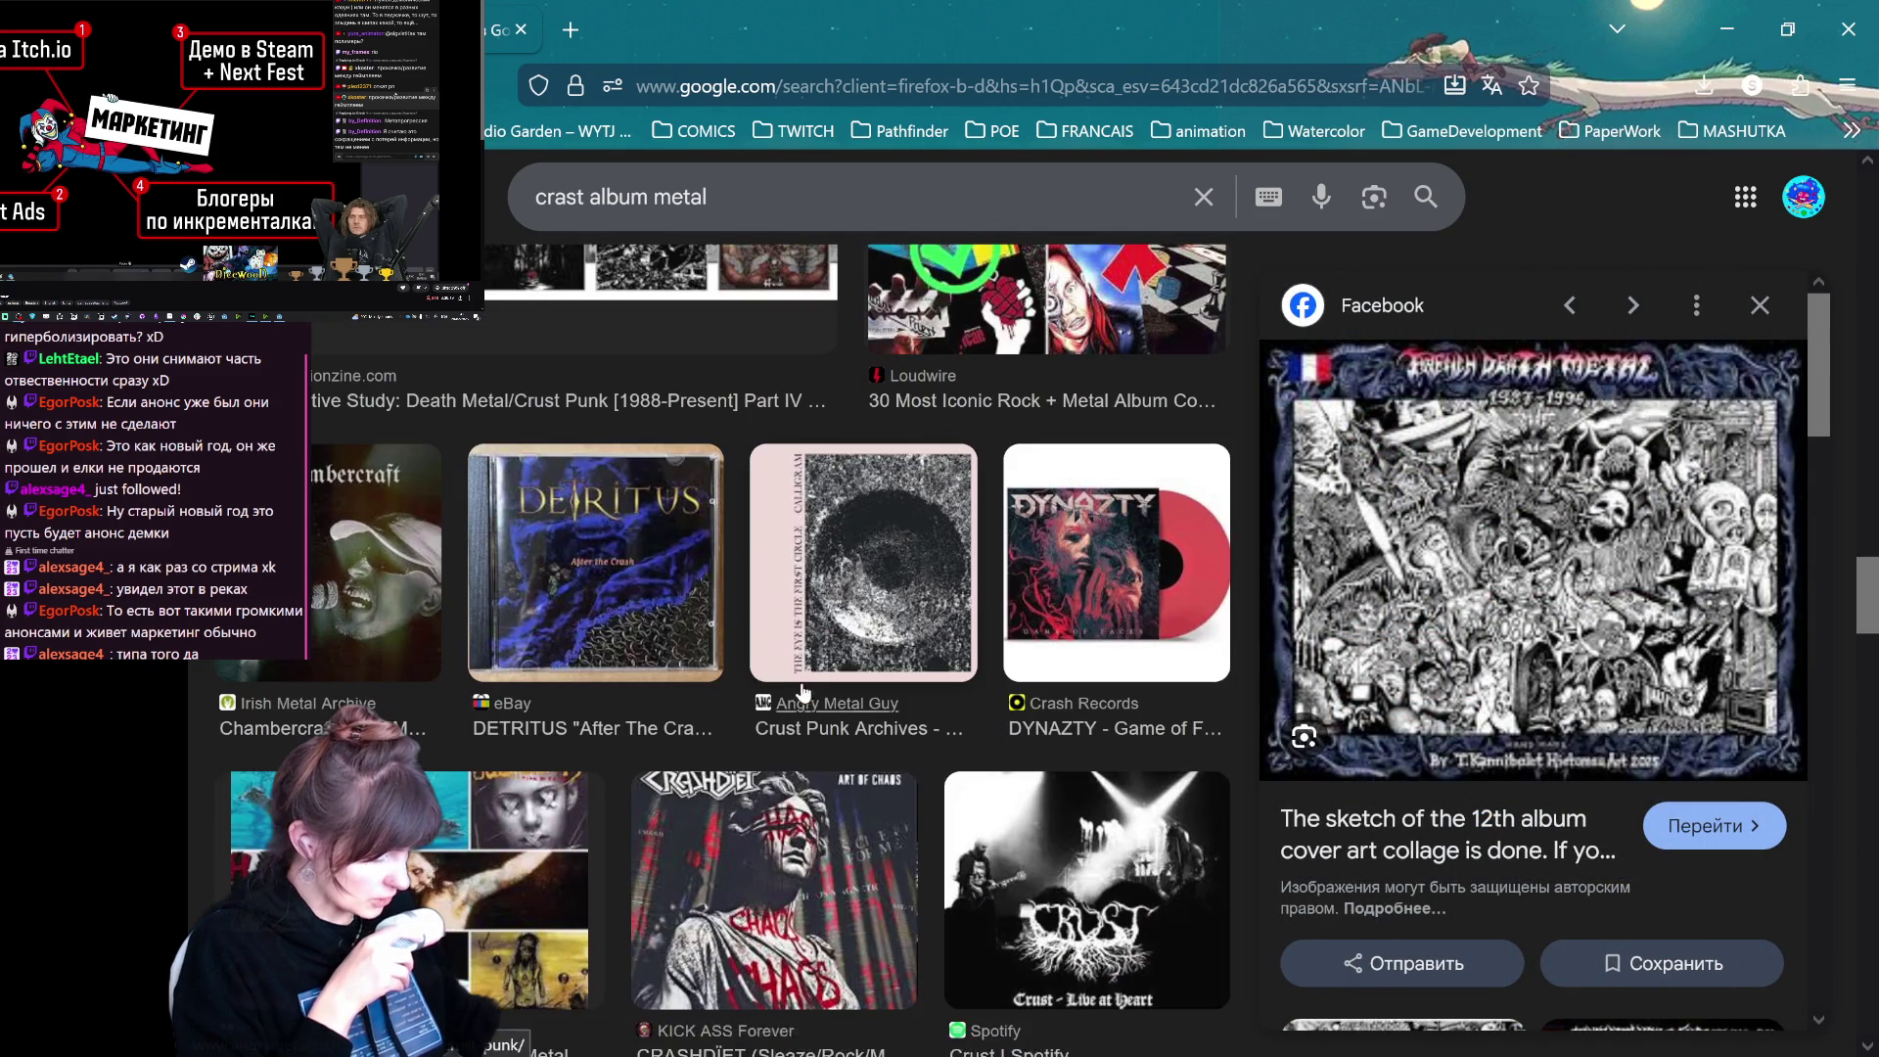
left_click(802, 692)
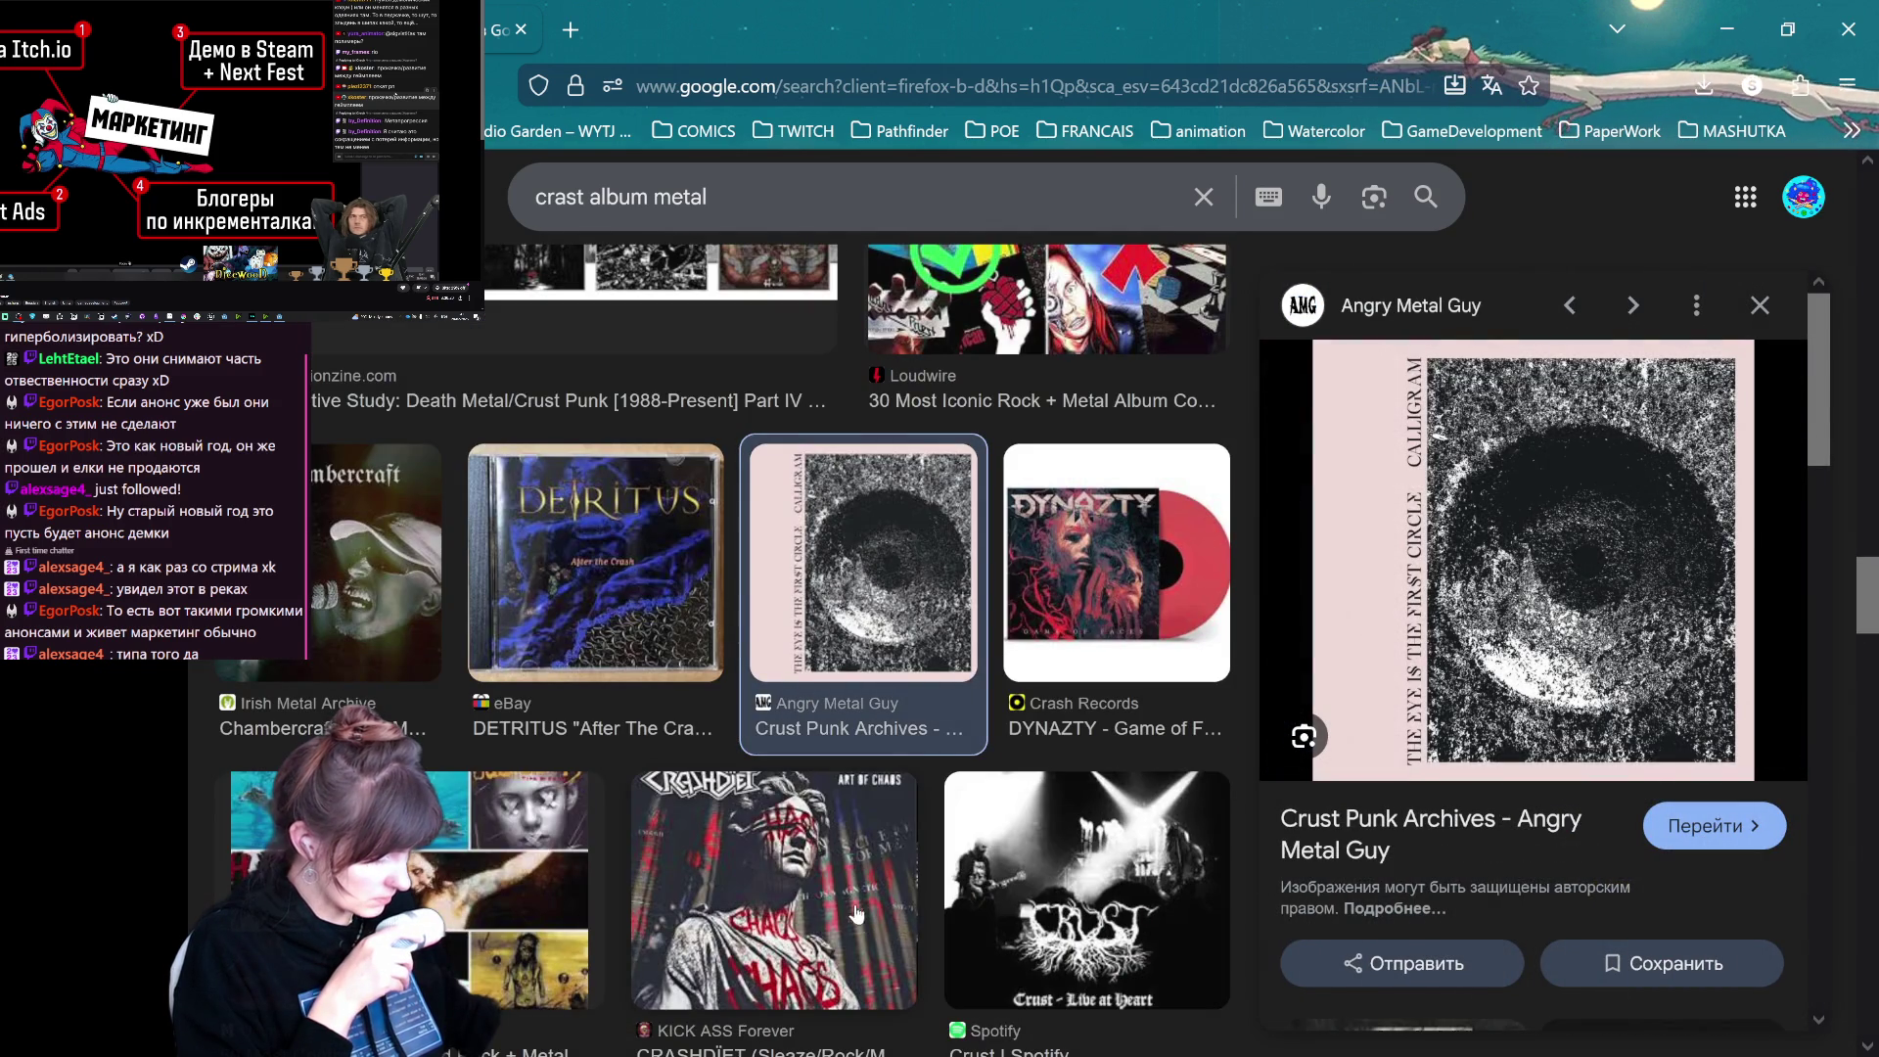
left_click(809, 905)
left_click(561, 793)
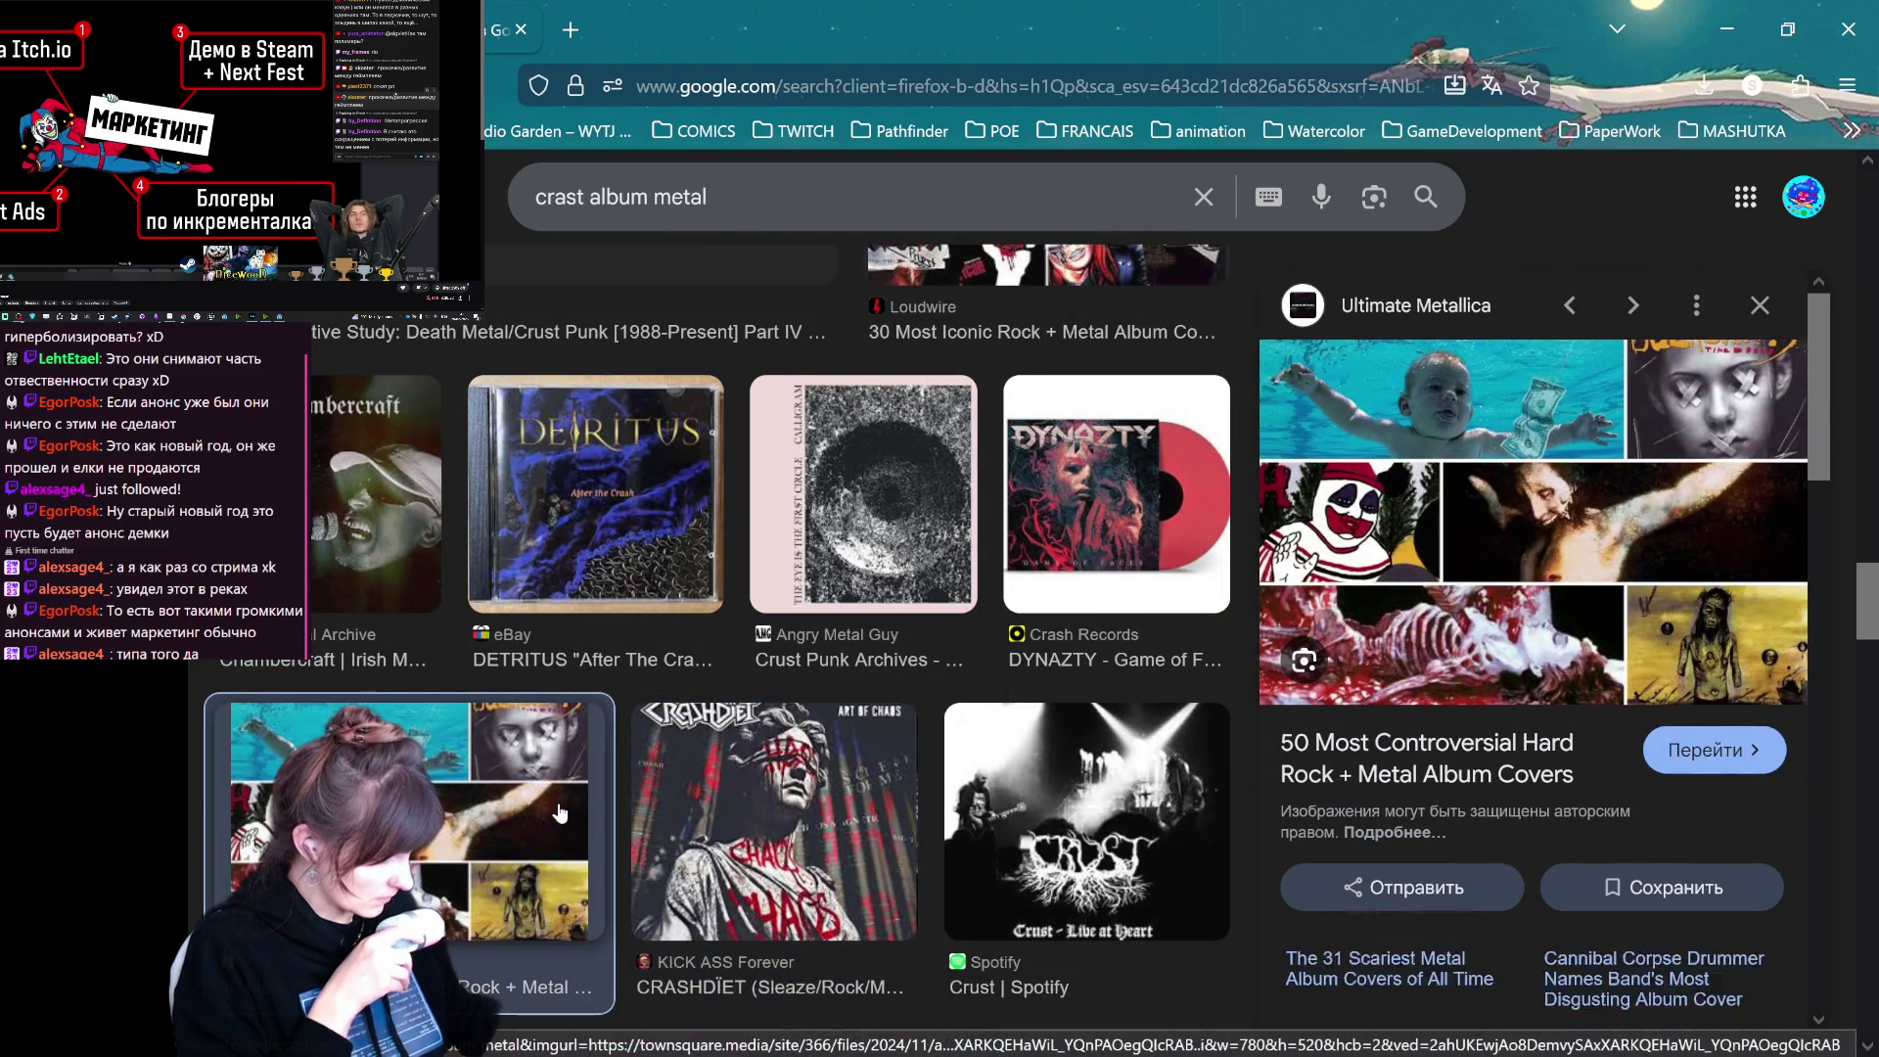
scroll(561, 792, "down", 5)
scroll(561, 792, "up", 15)
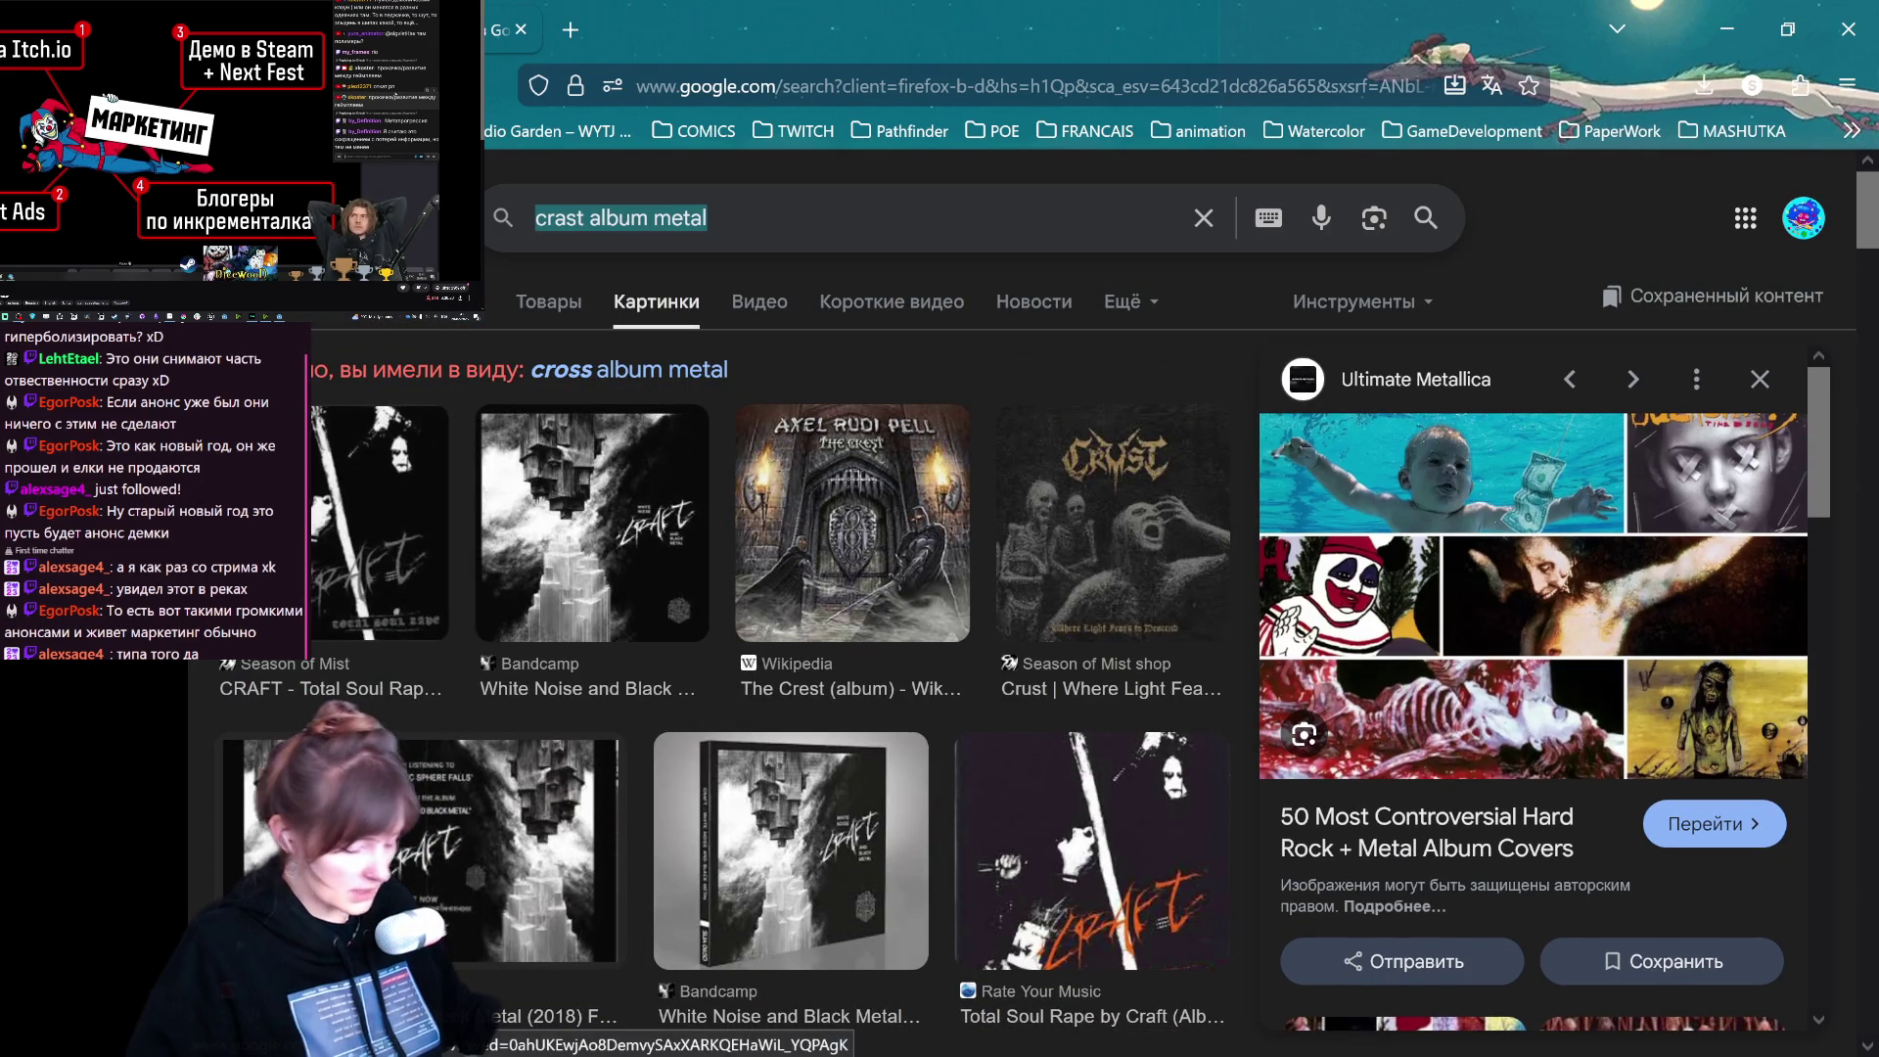
- Search Google Images for 'grindcore albums'
key("ctrl+a")
type("grindcore ")
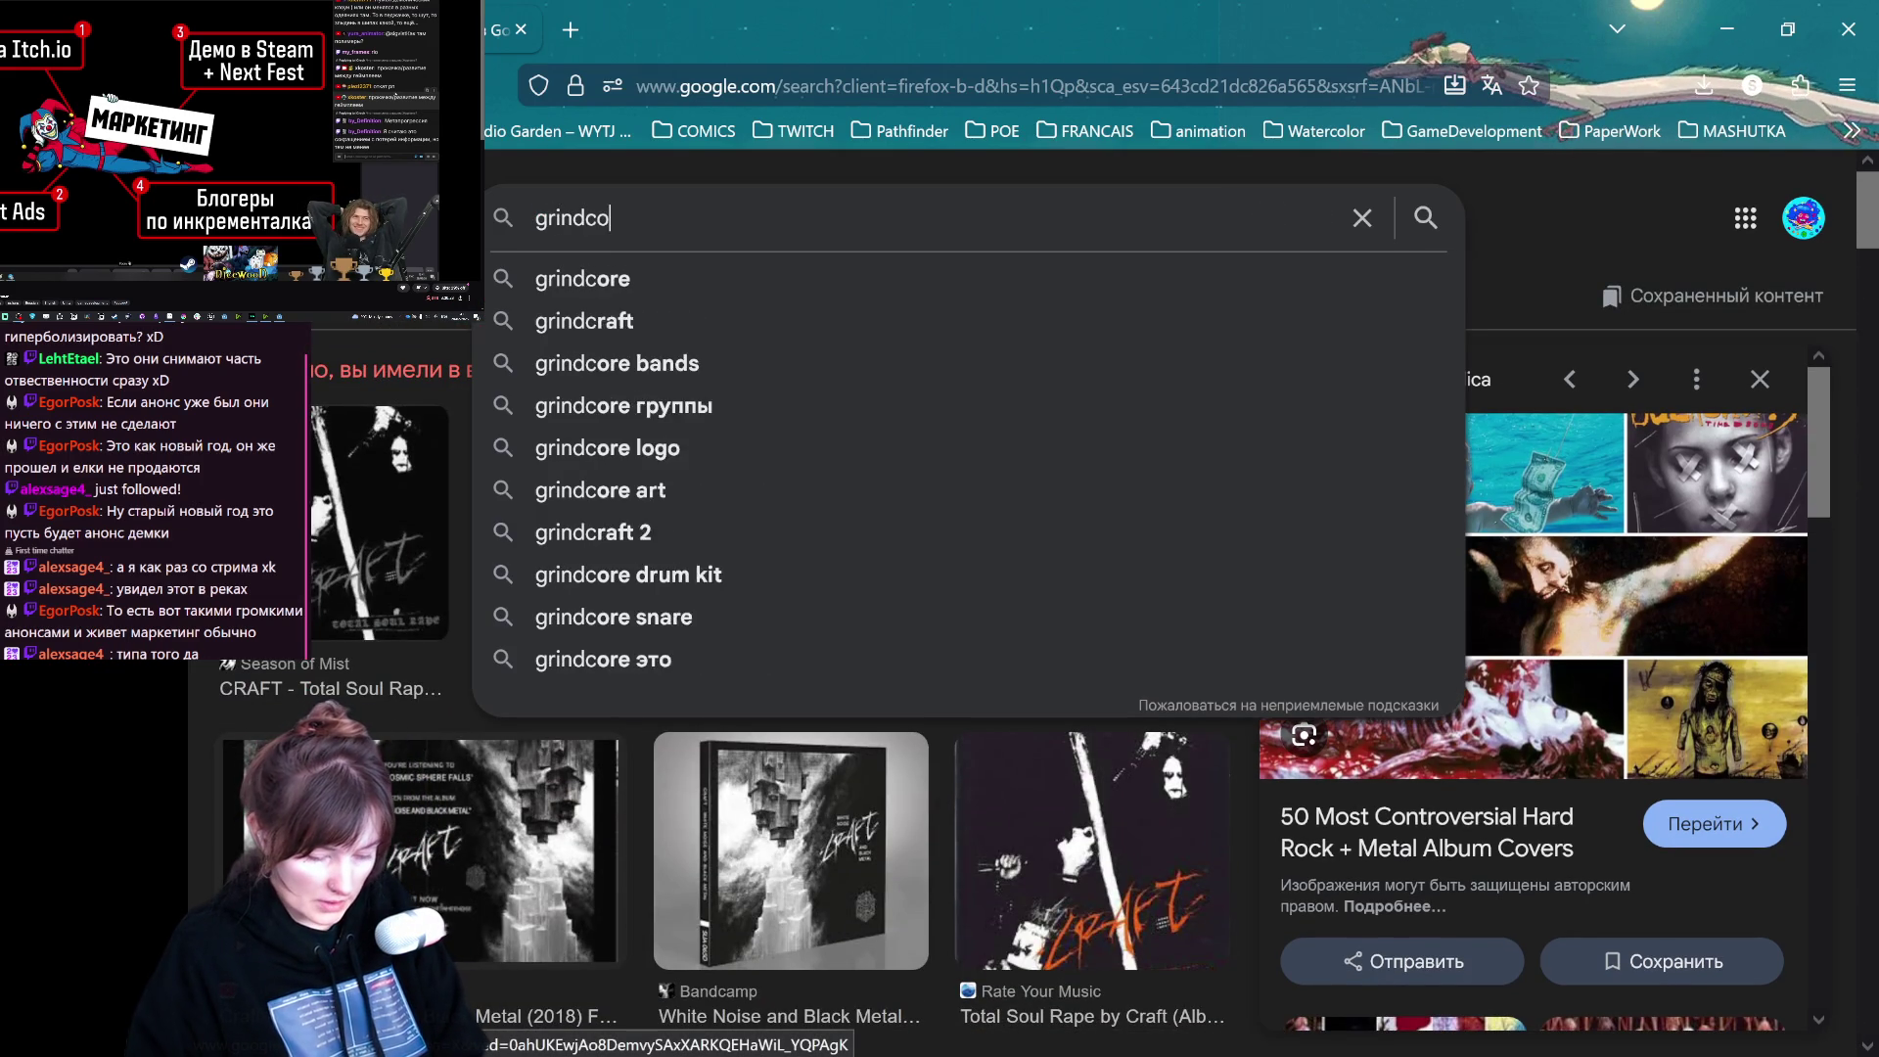
type("albums")
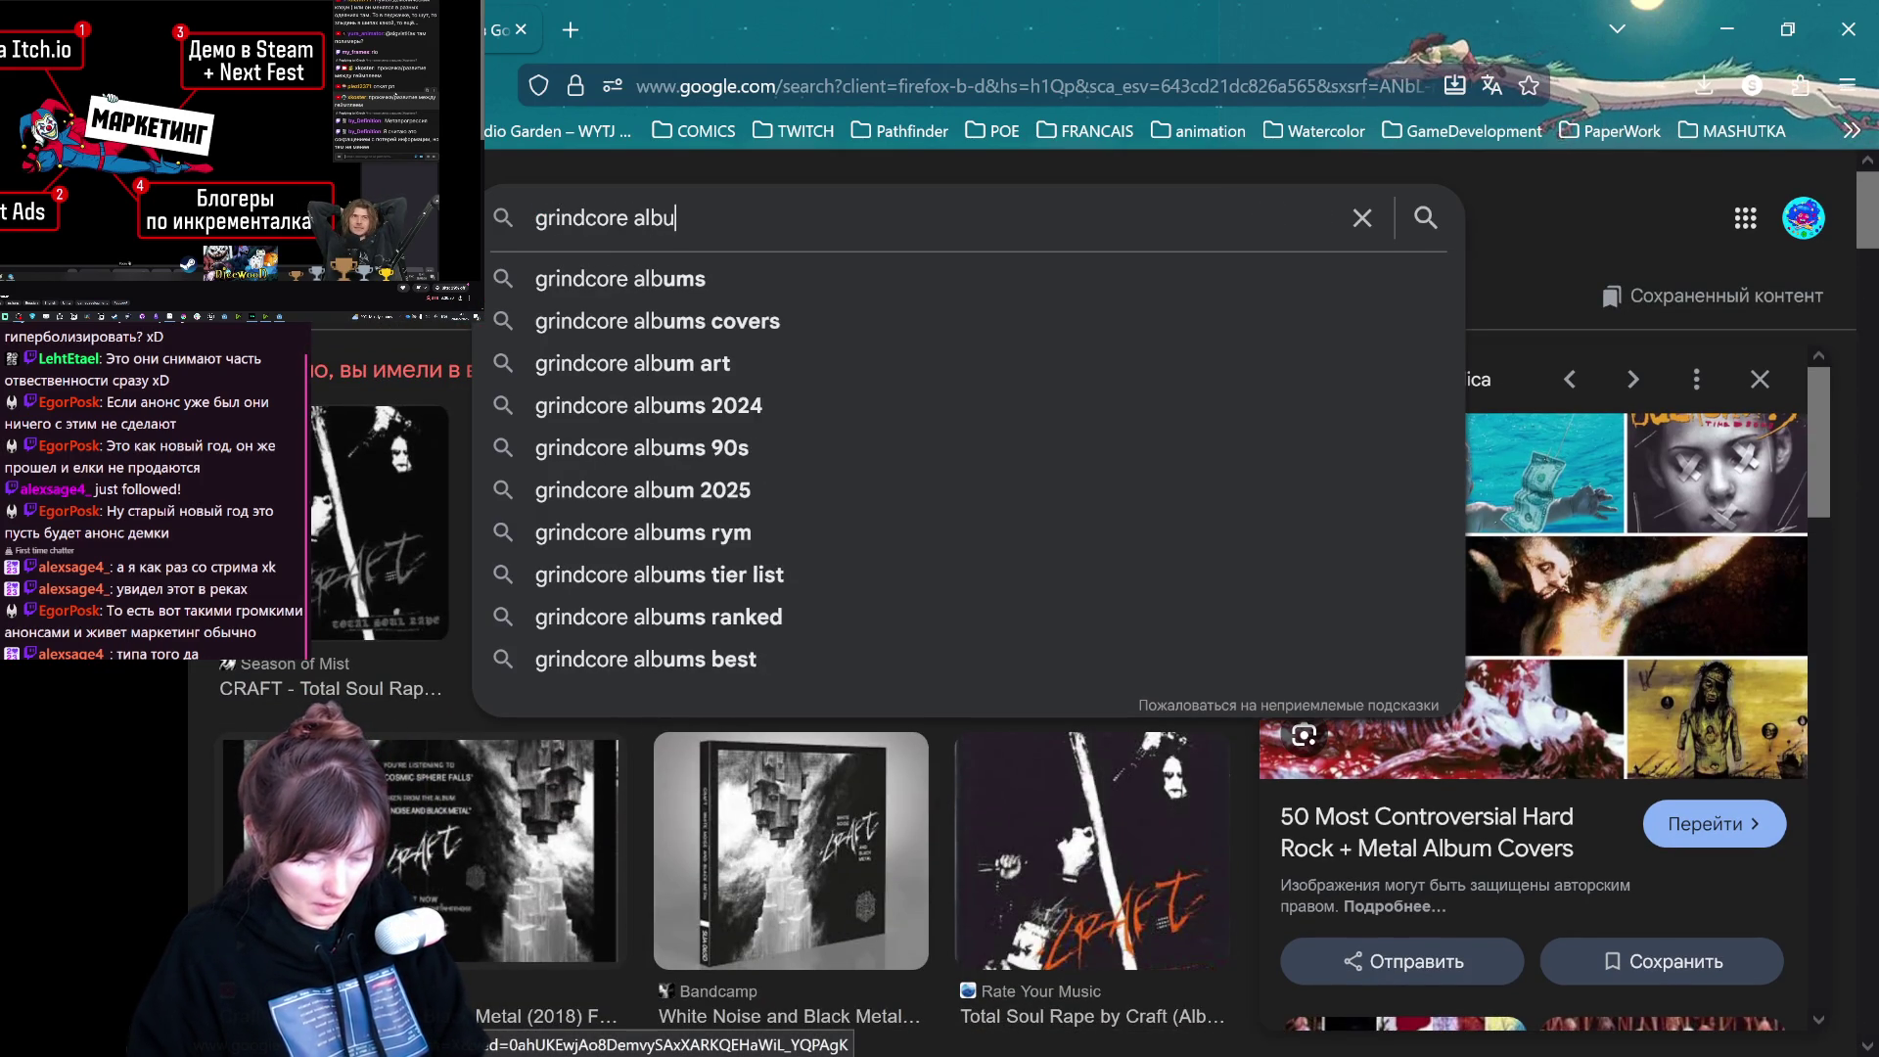
key("Return")
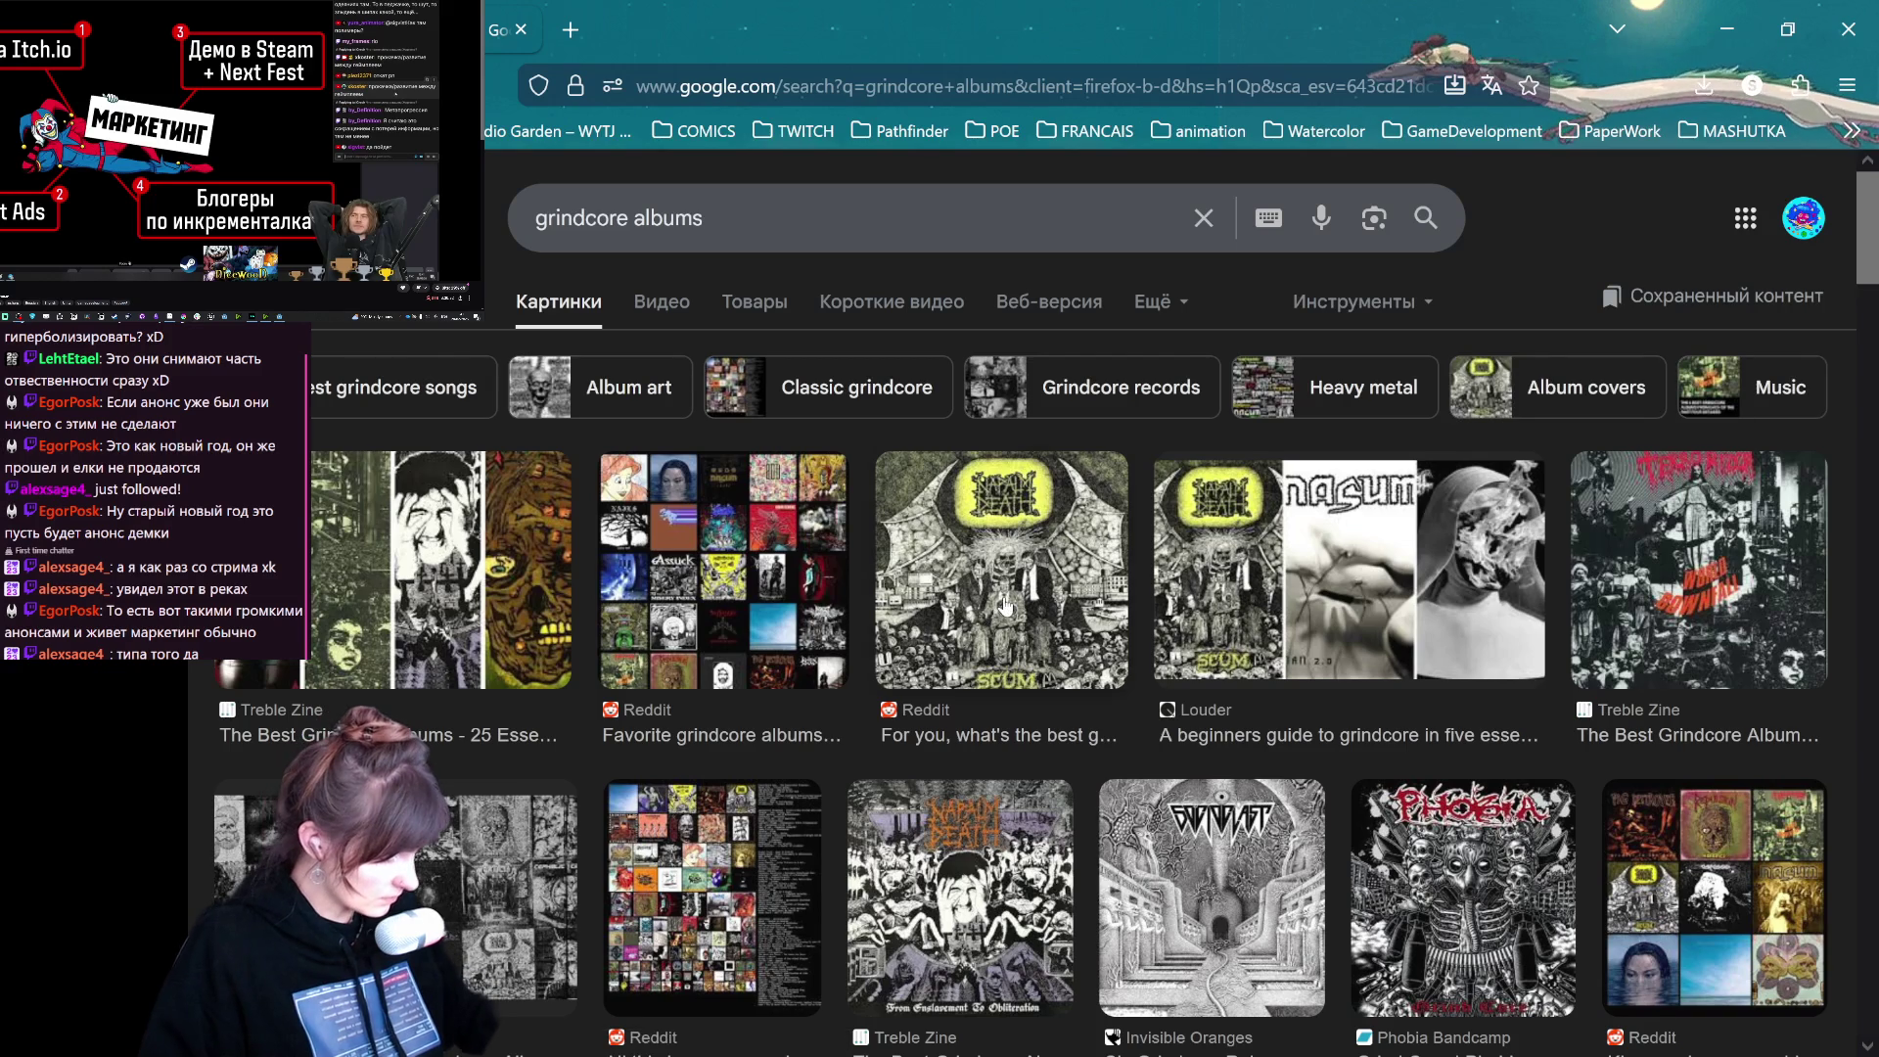
- Preview the Napalm Death Scum, Terrorizer World Downfall, Bolt Thrower and Abraham covers
left_click(1005, 607)
scroll(1587, 510, "down", 5)
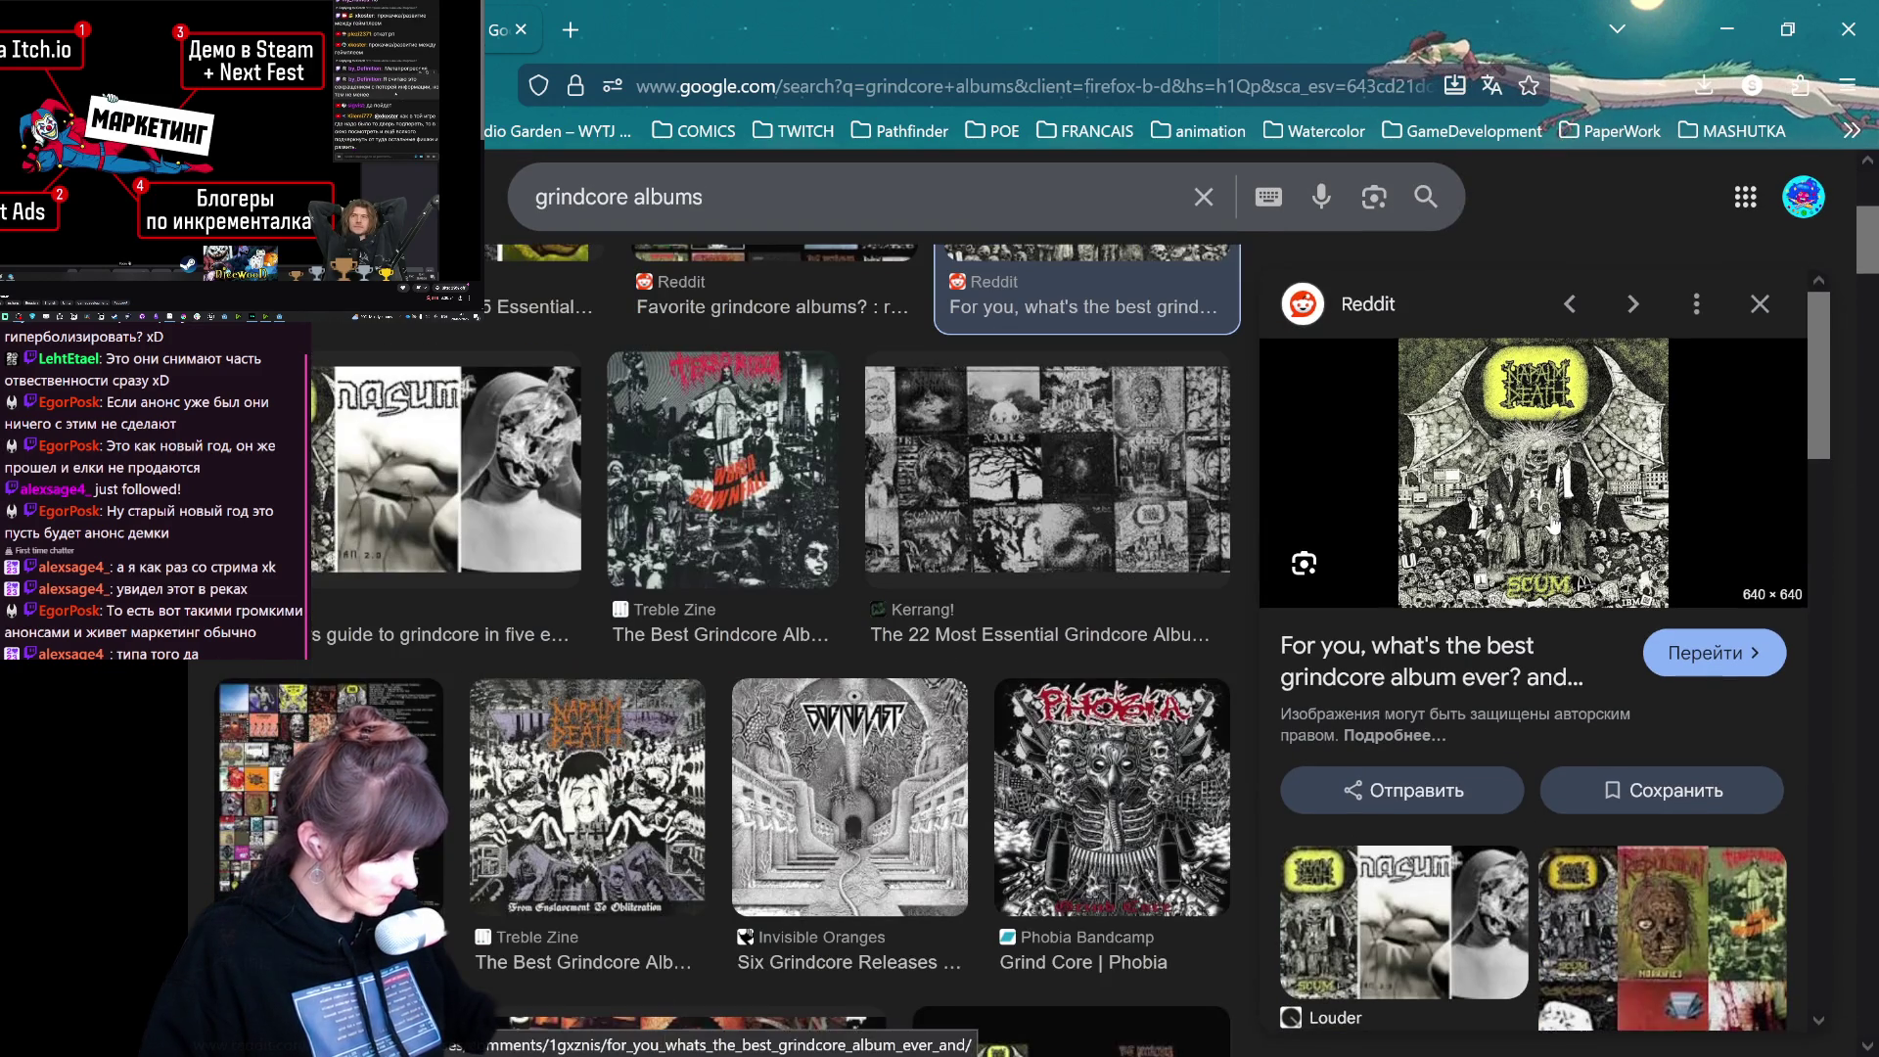
scroll(780, 843, "up", 5)
left_click(820, 848)
scroll(820, 847, "down", 6)
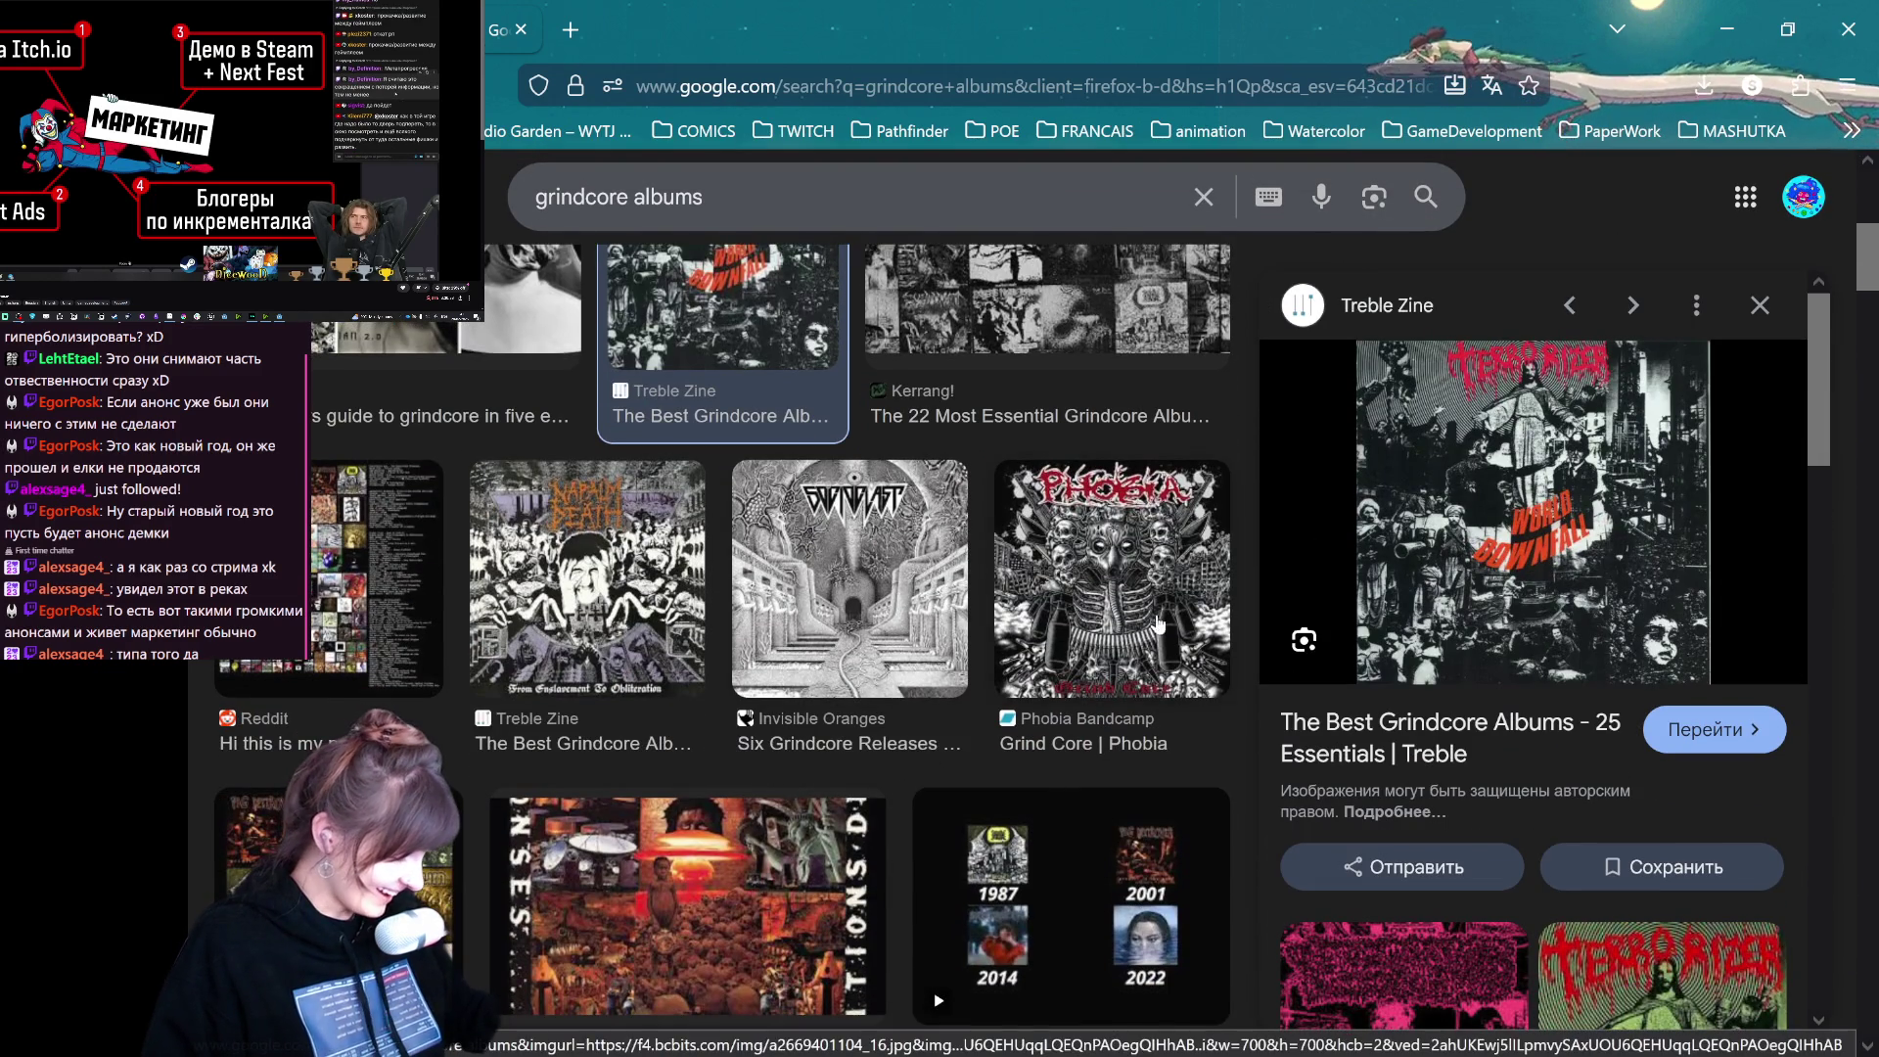
scroll(577, 752, "down", 5)
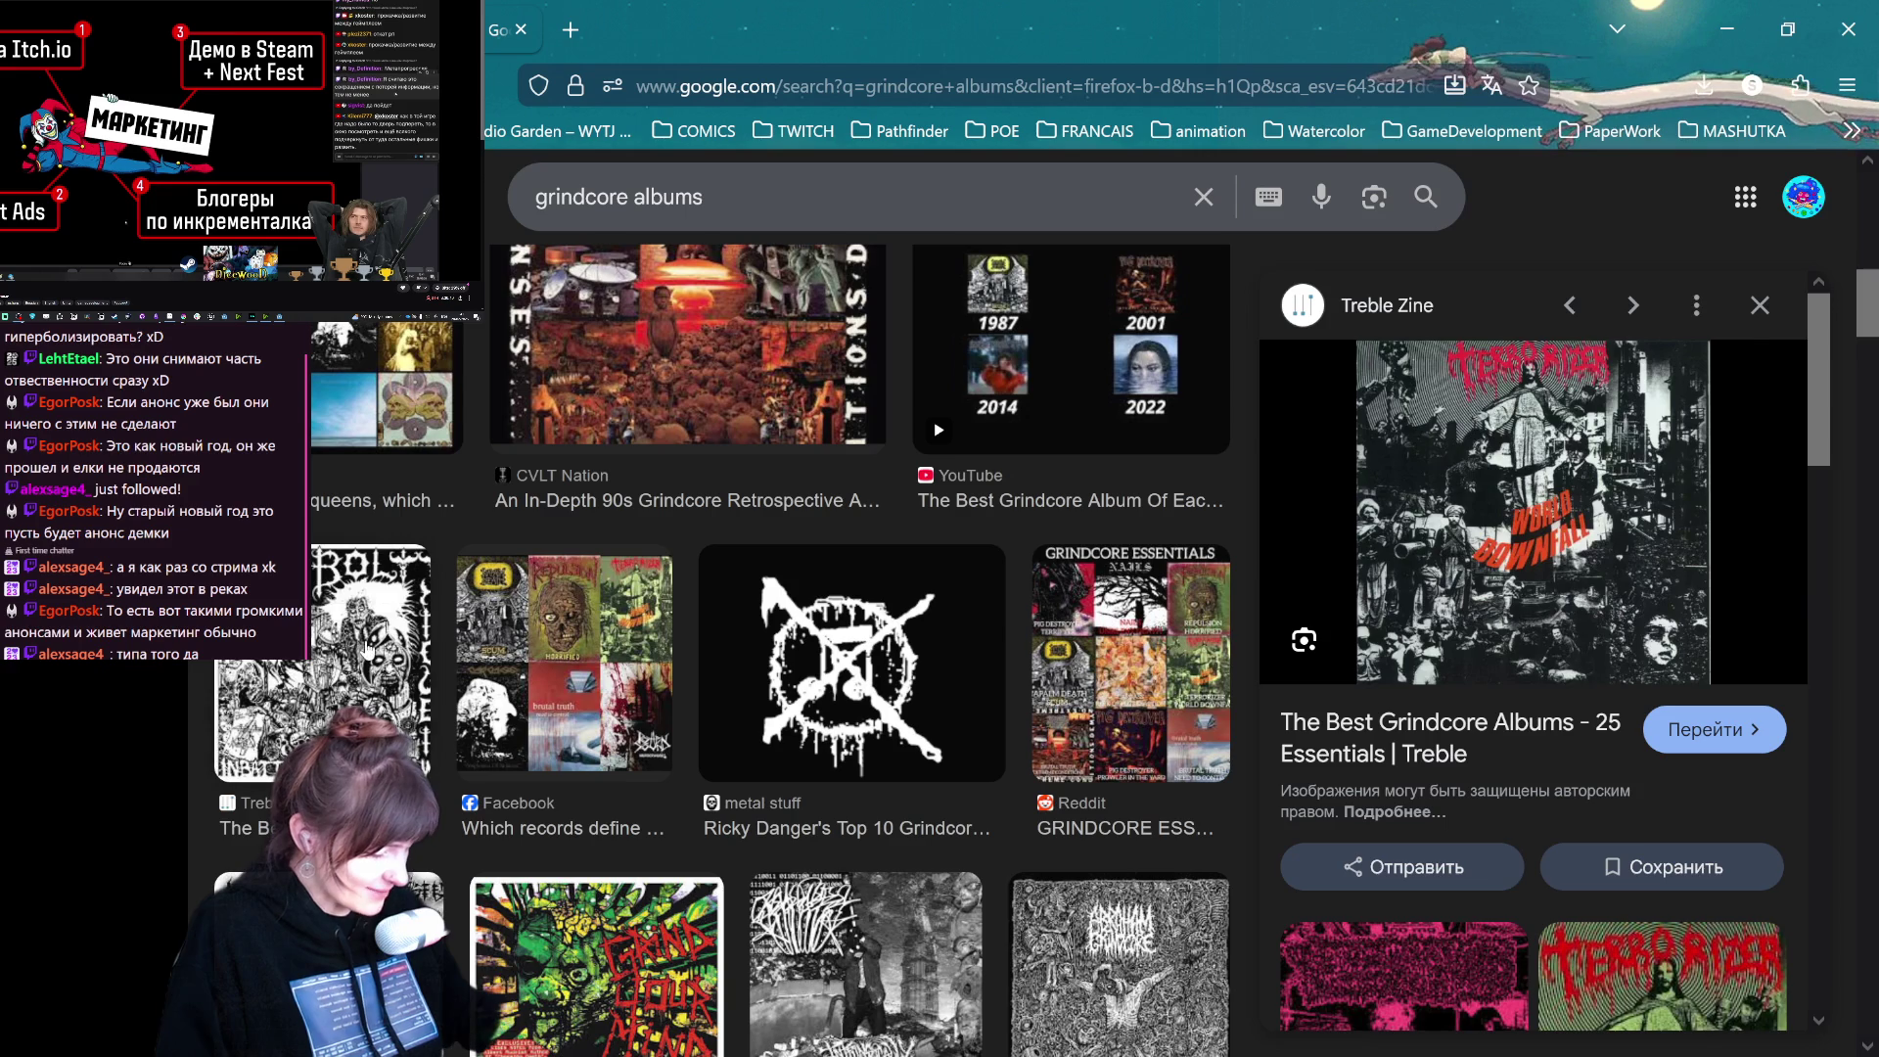
left_click(368, 648)
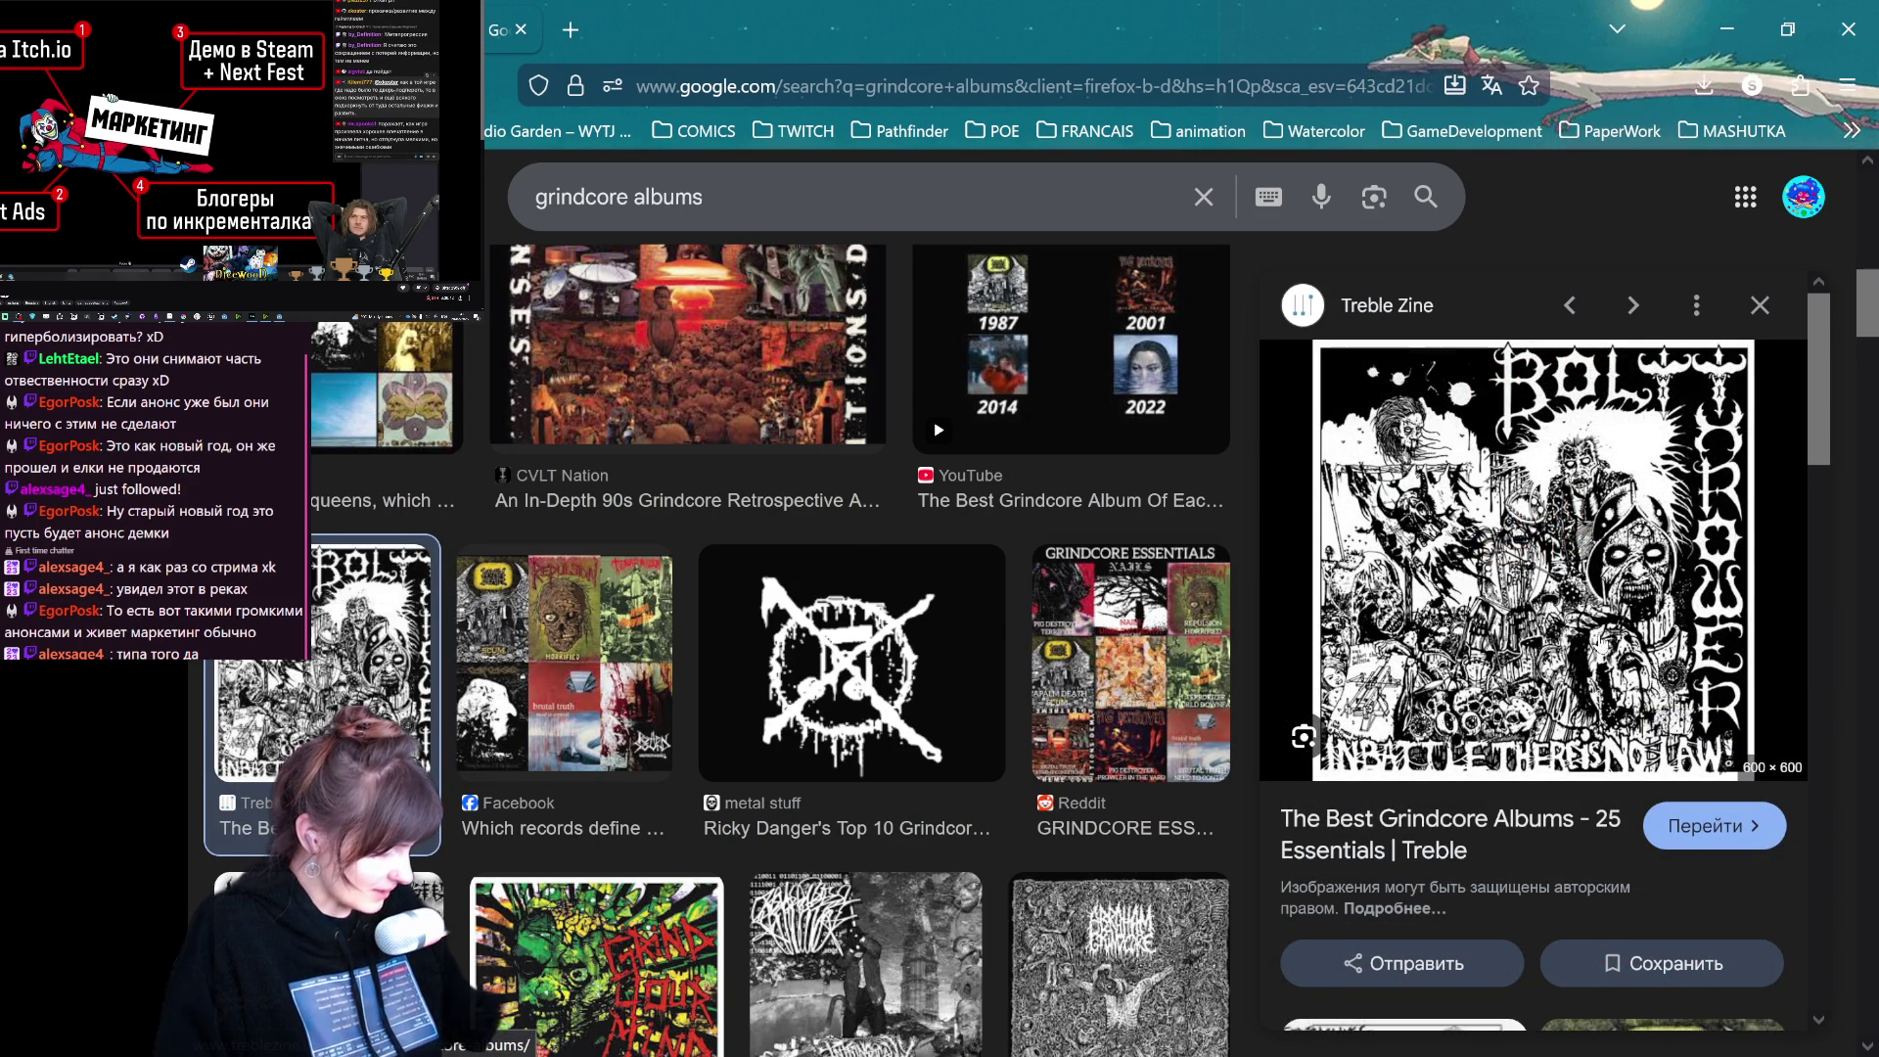
scroll(1174, 697, "down", 5)
scroll(1115, 689, "up", 3)
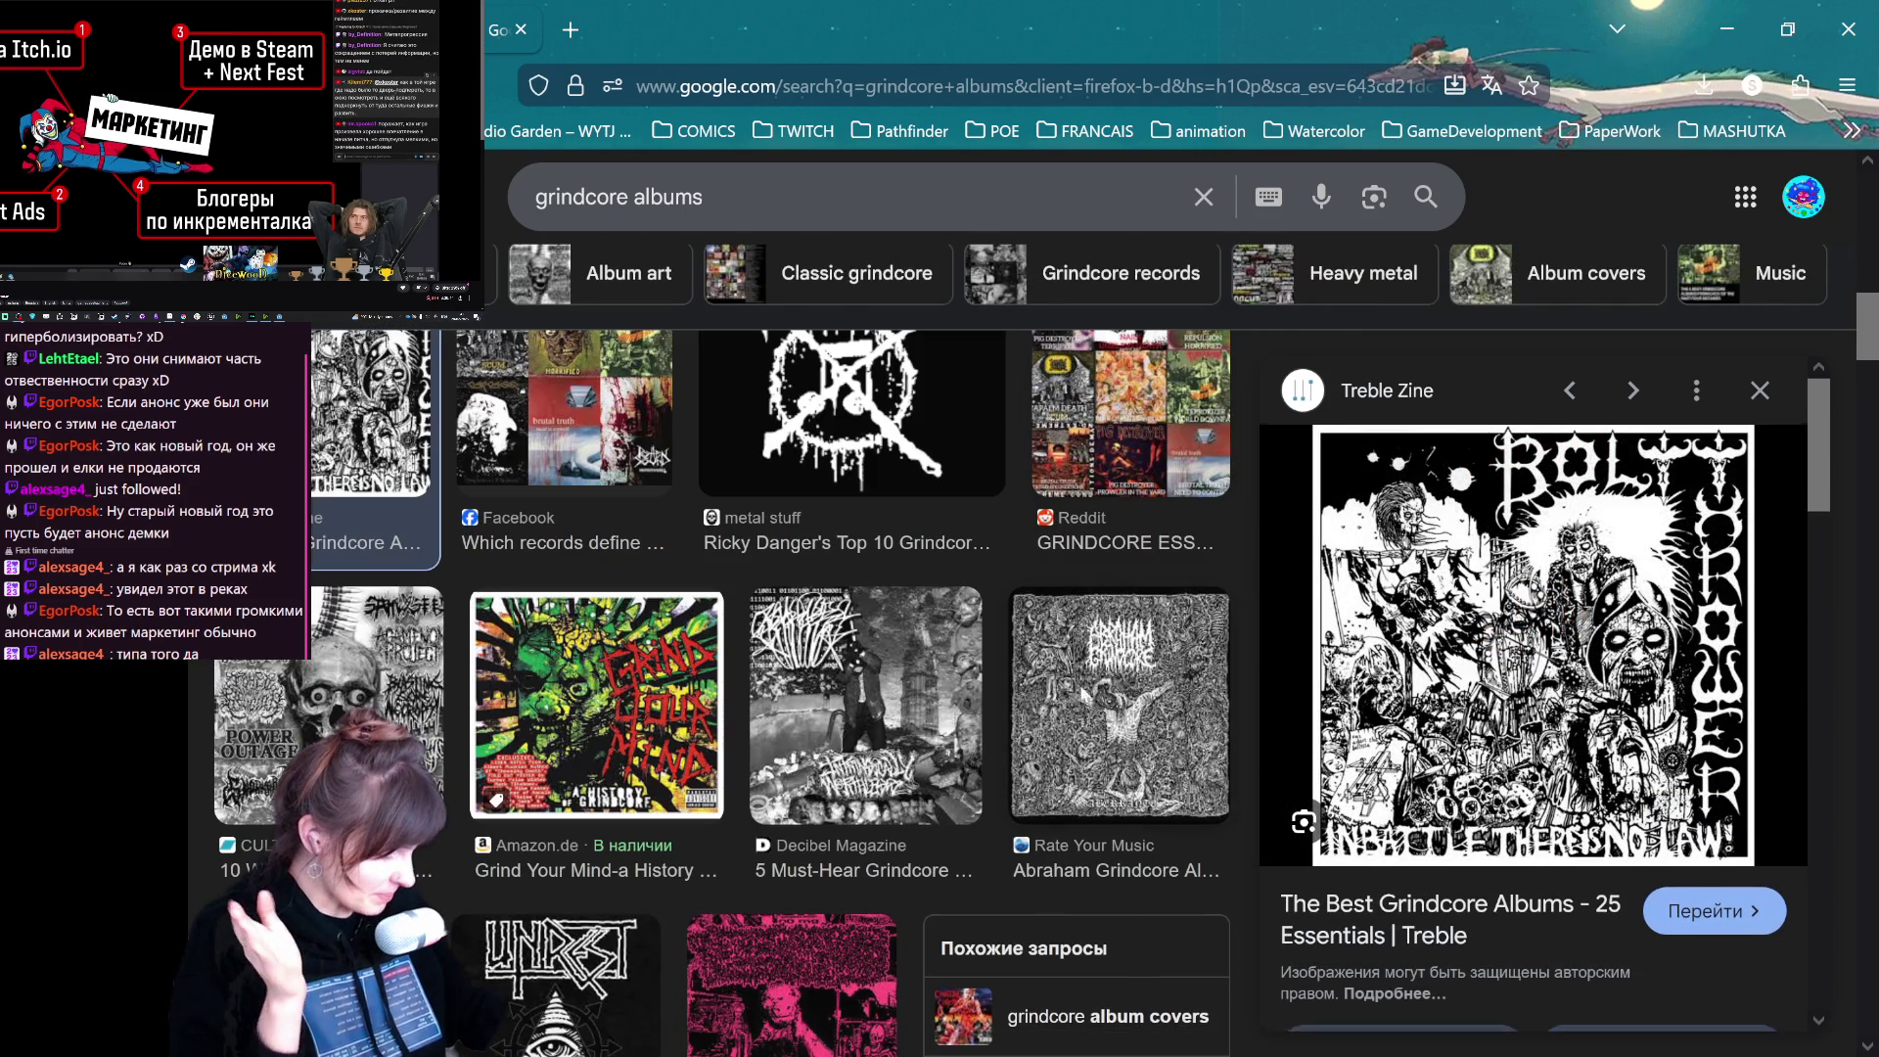
left_click(1107, 685)
scroll(1054, 584, "down", 6)
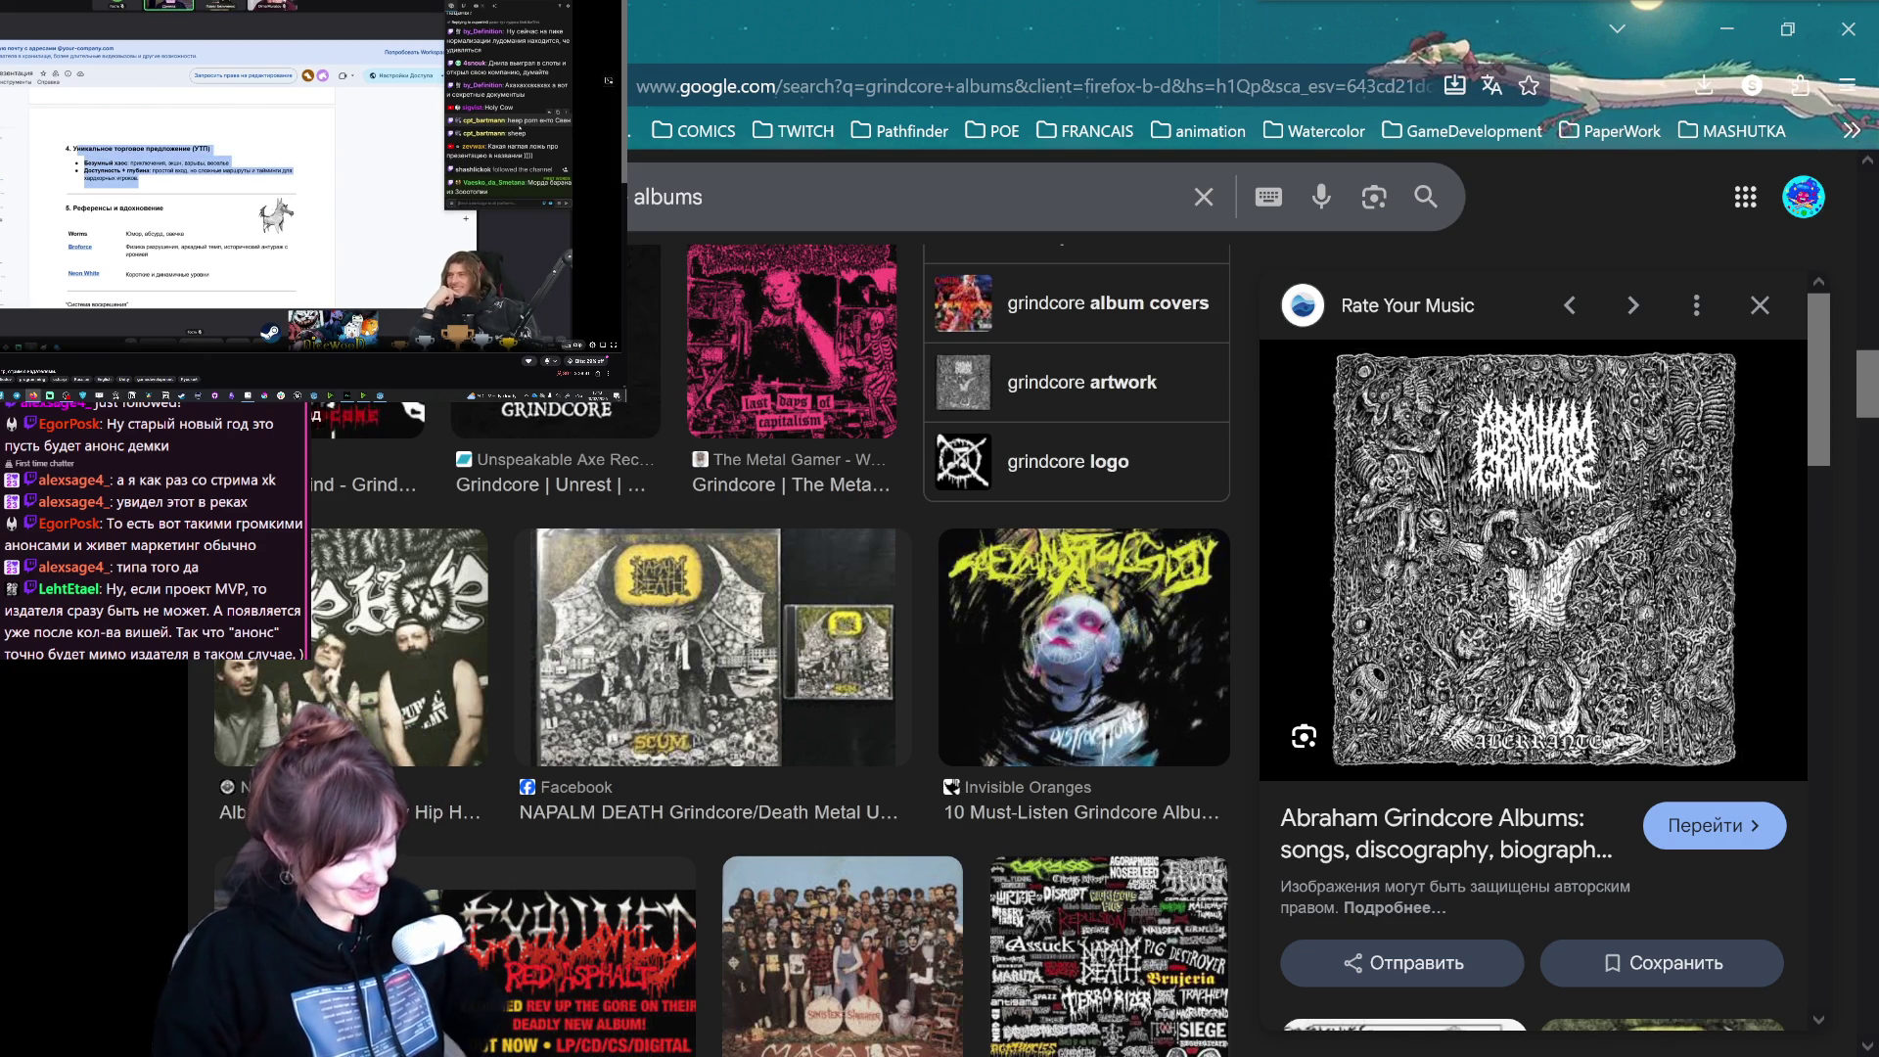
key("alt+Tab")
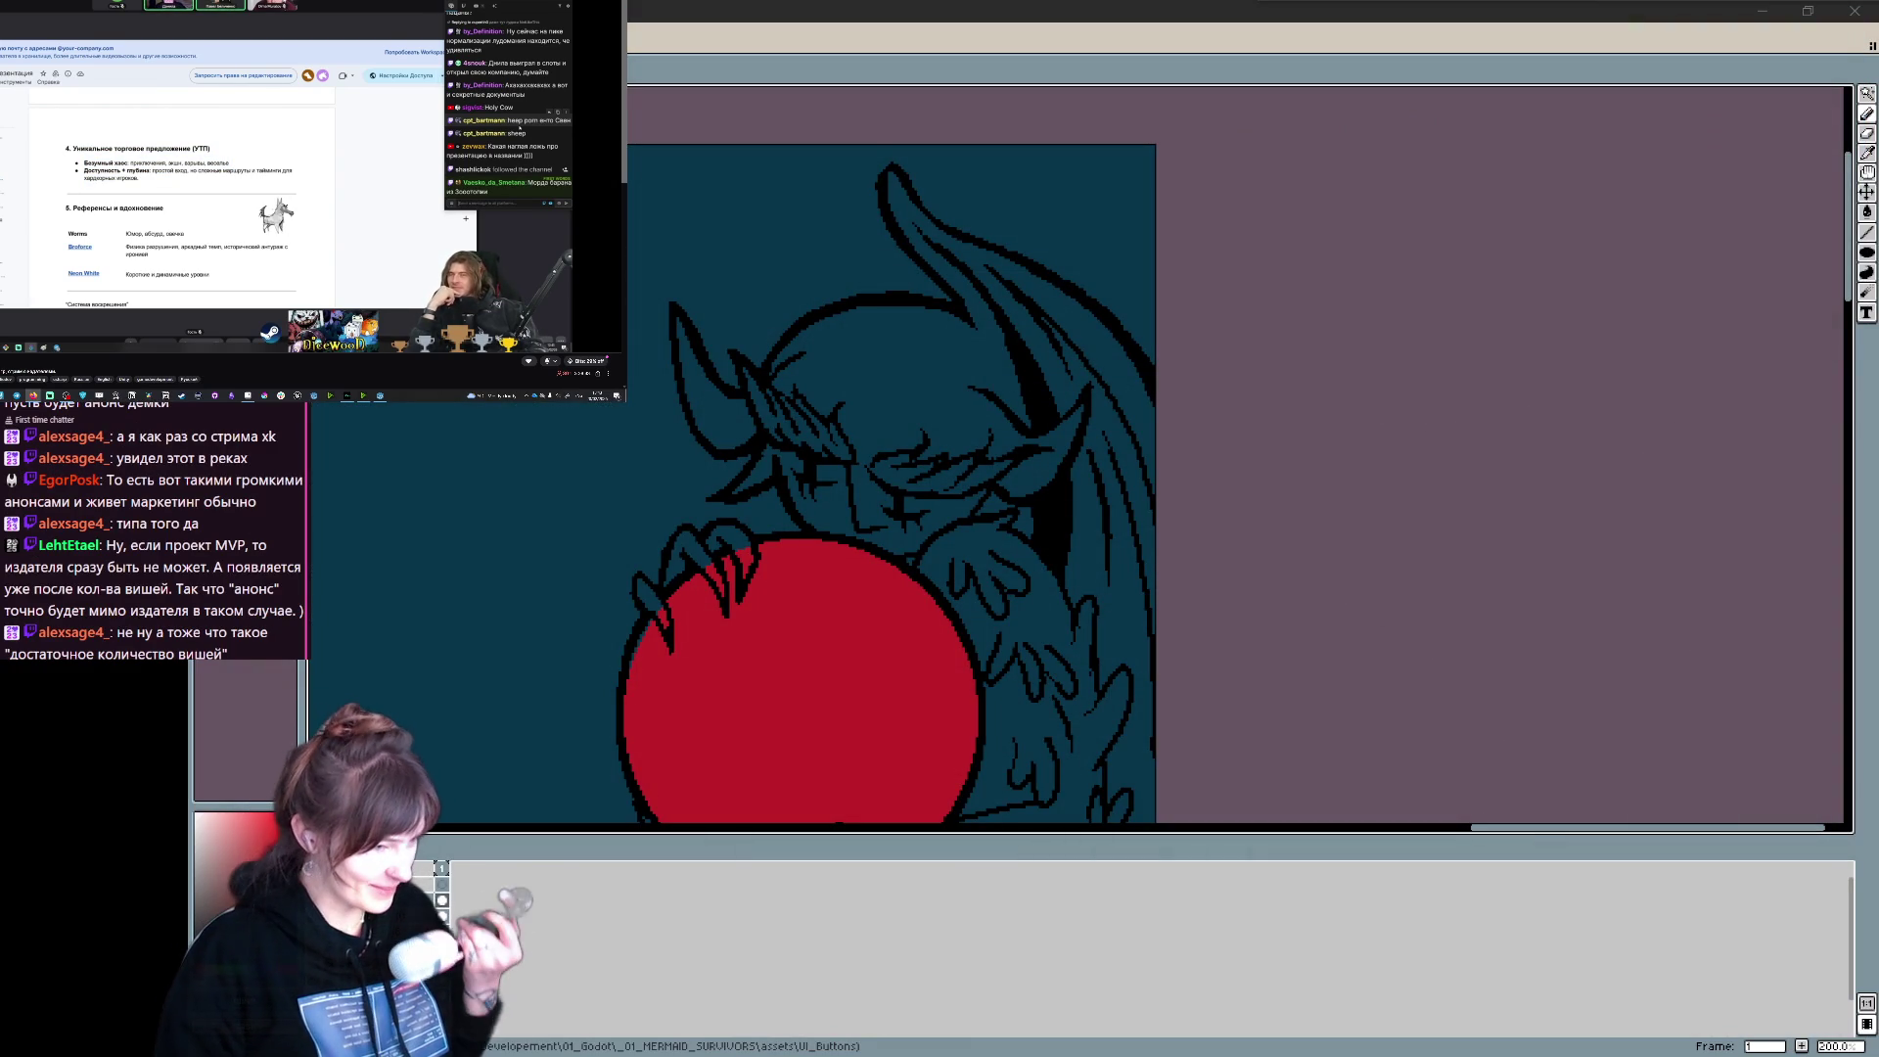
- Pan the canvas to frame the demon and red orb, then draw a stroke on its face
mouse_move(1029, 603)
left_mouse_down()
mouse_move(994, 486)
mouse_move(1048, 527)
mouse_move(1069, 589)
left_mouse_up()
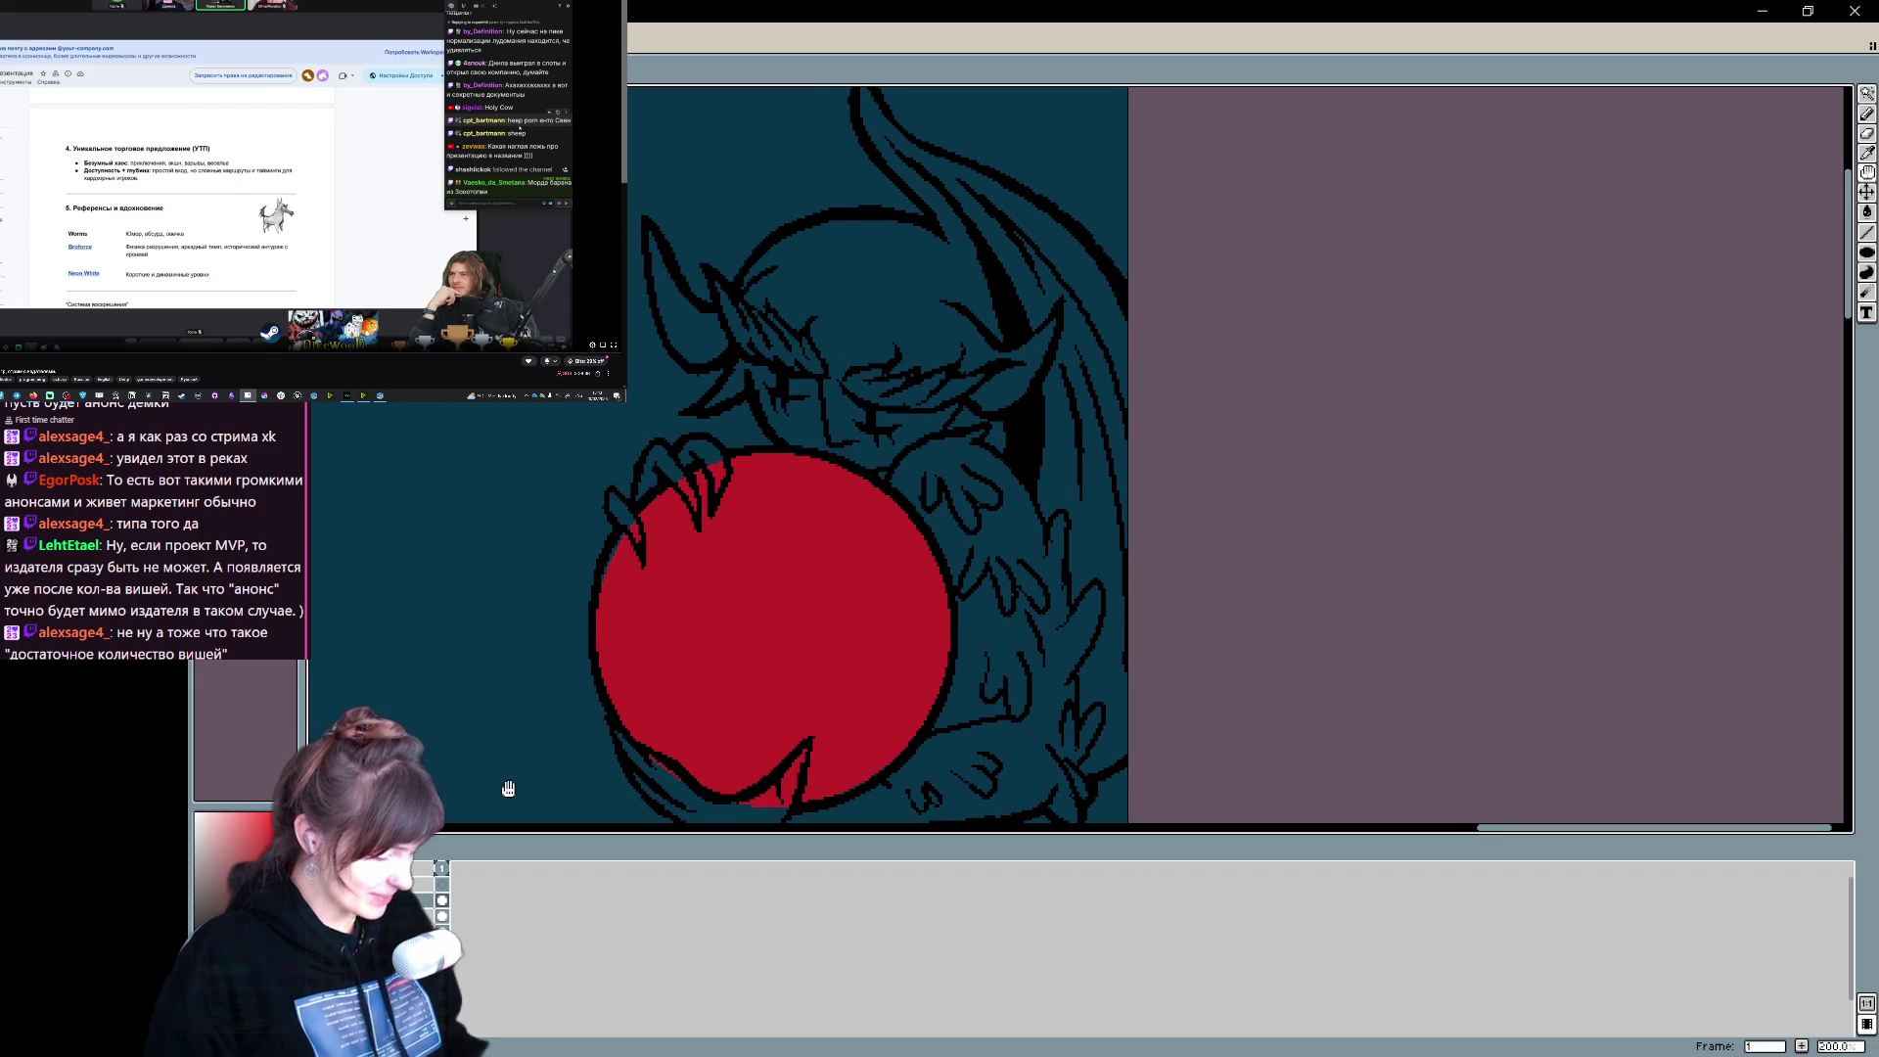
left_click_drag(923, 700, 913, 700)
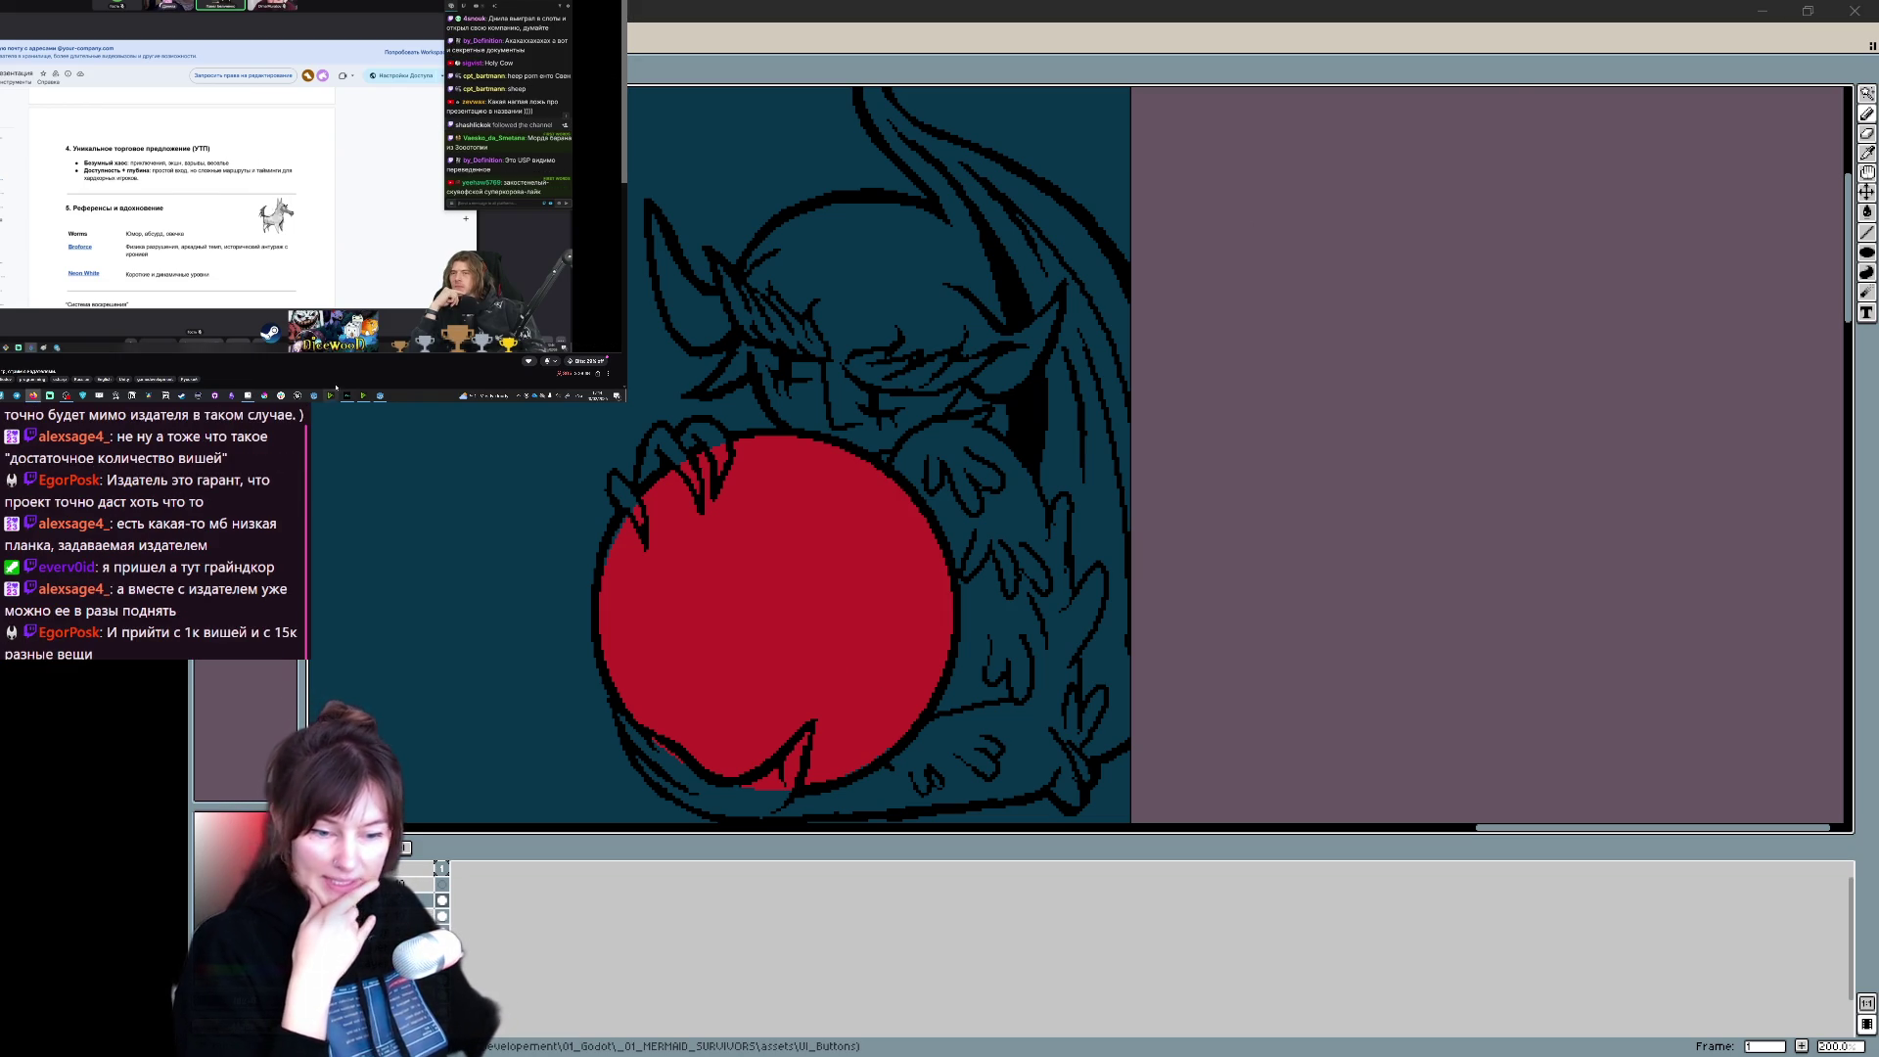
scroll(176, 196, "down", 2)
scroll(177, 195, "up", 1)
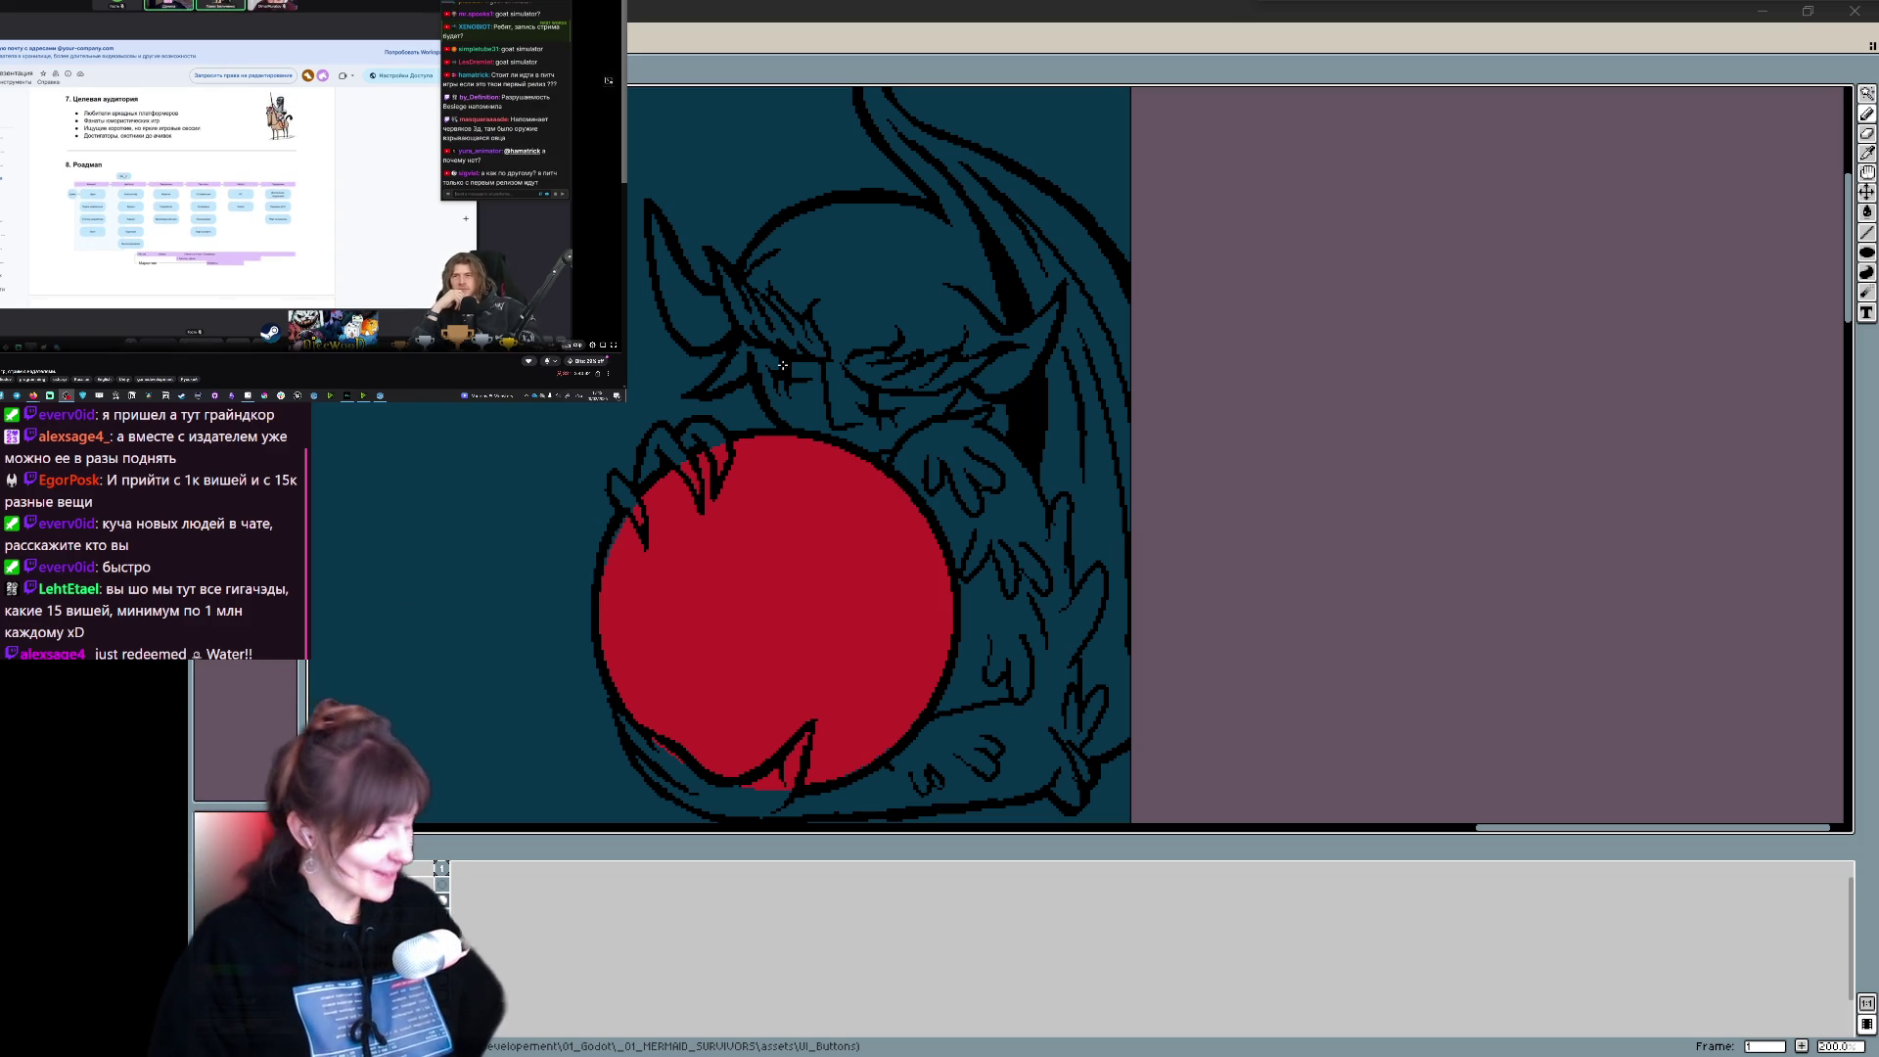
left_click_drag(937, 426, 1018, 579)
- Undo the accidental face stroke and add a new empty layer, Layer 11
key("ctrl+z")
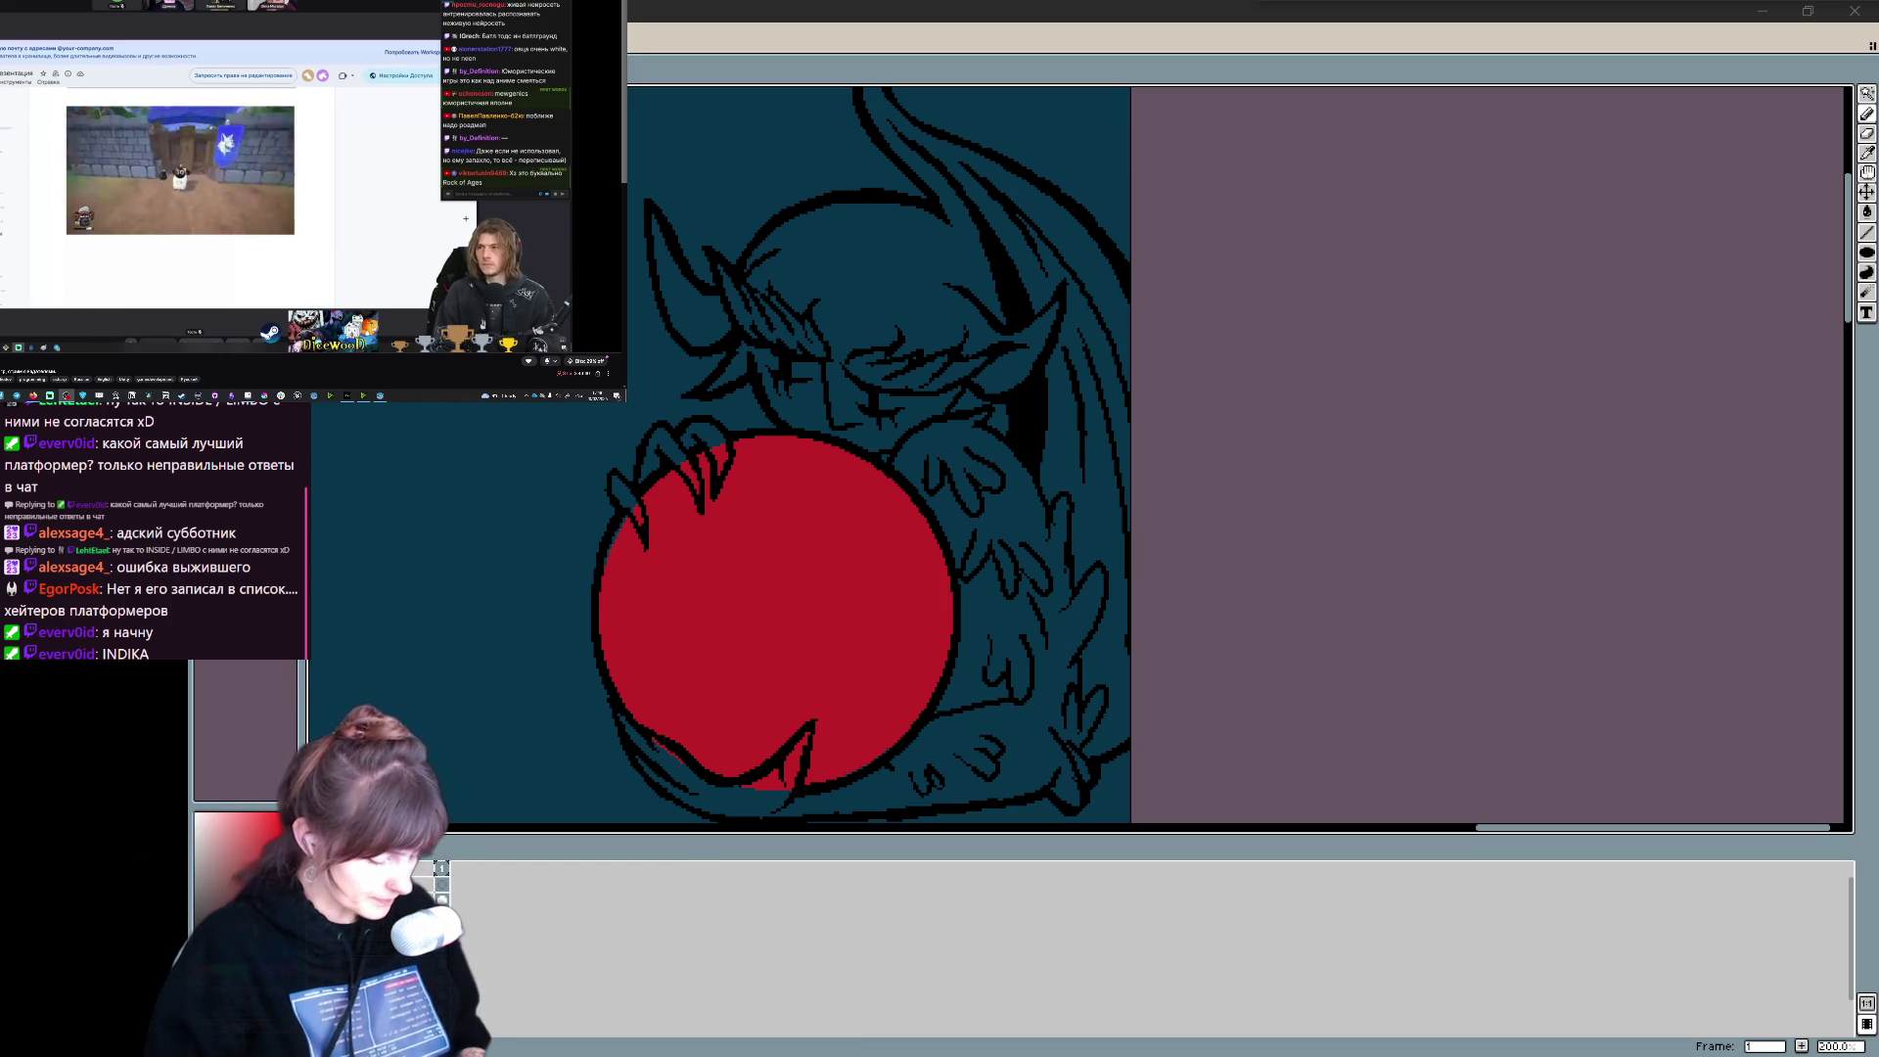
key("alt+Tab")
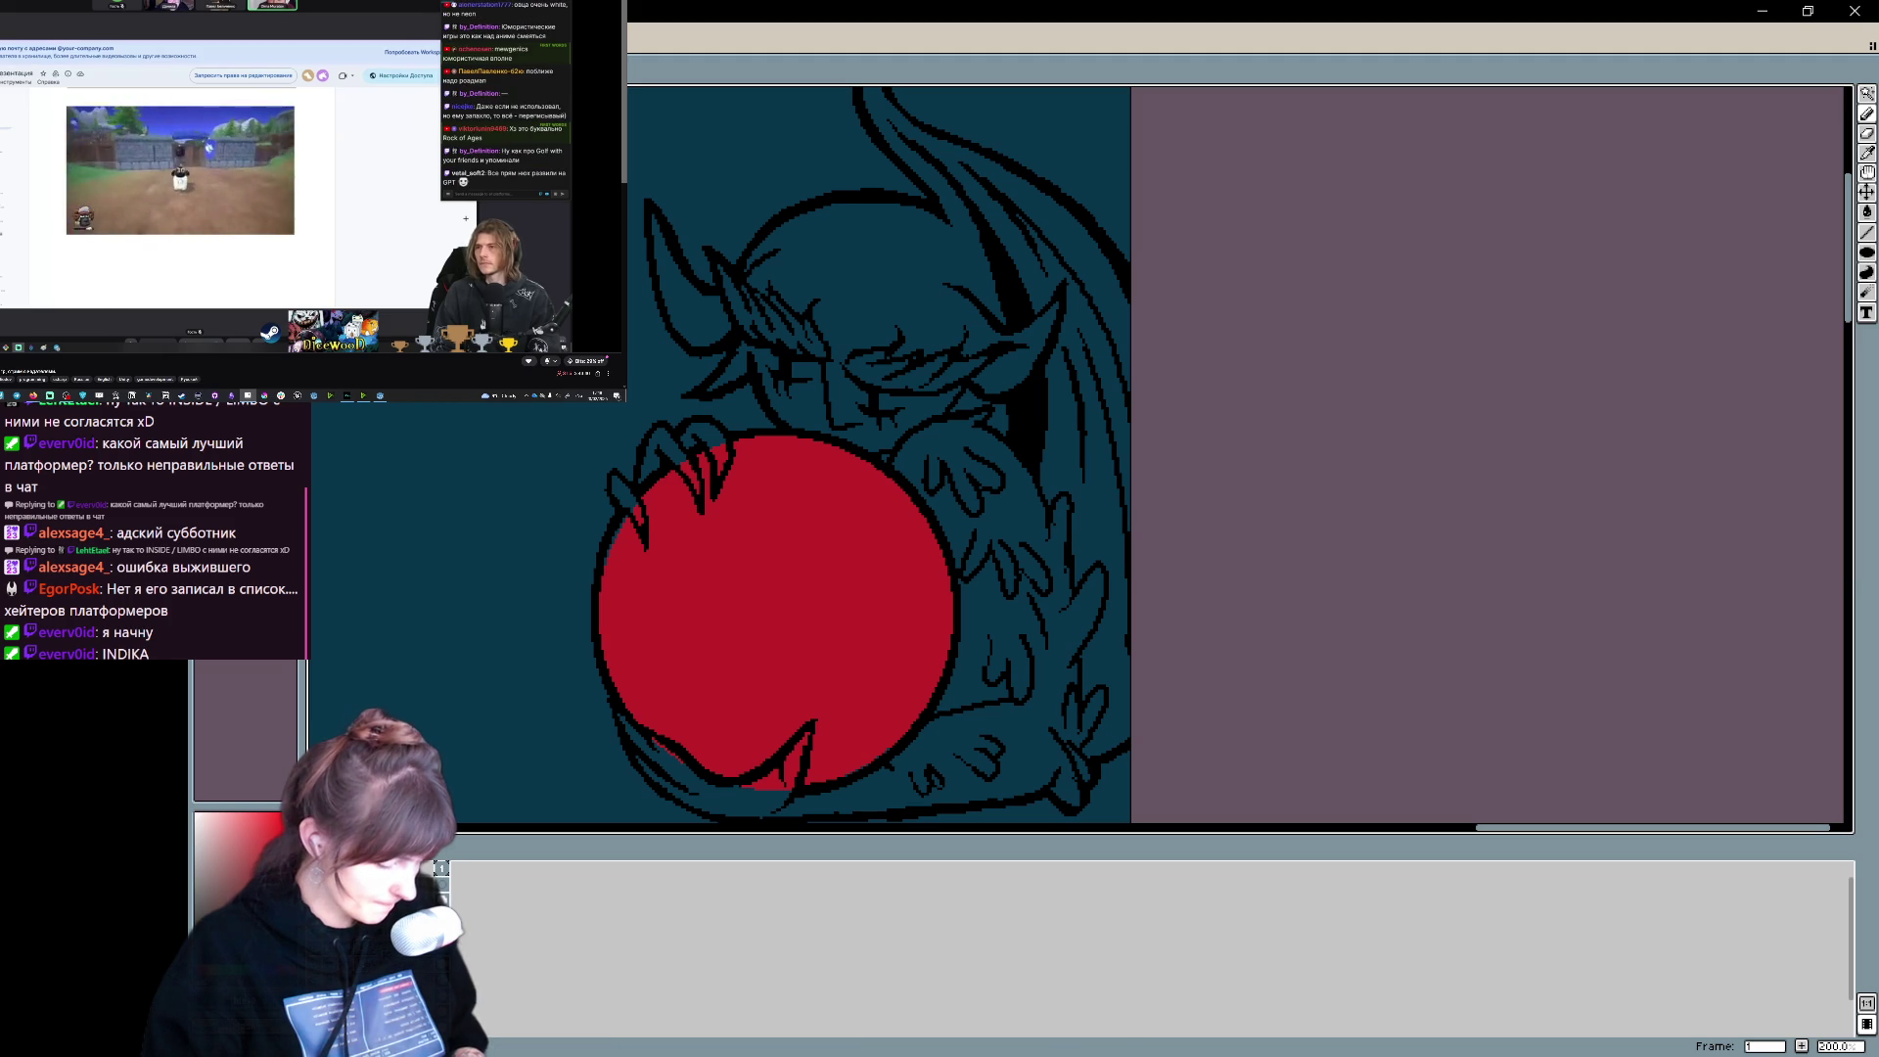
right_click(568, 941)
left_click(611, 954)
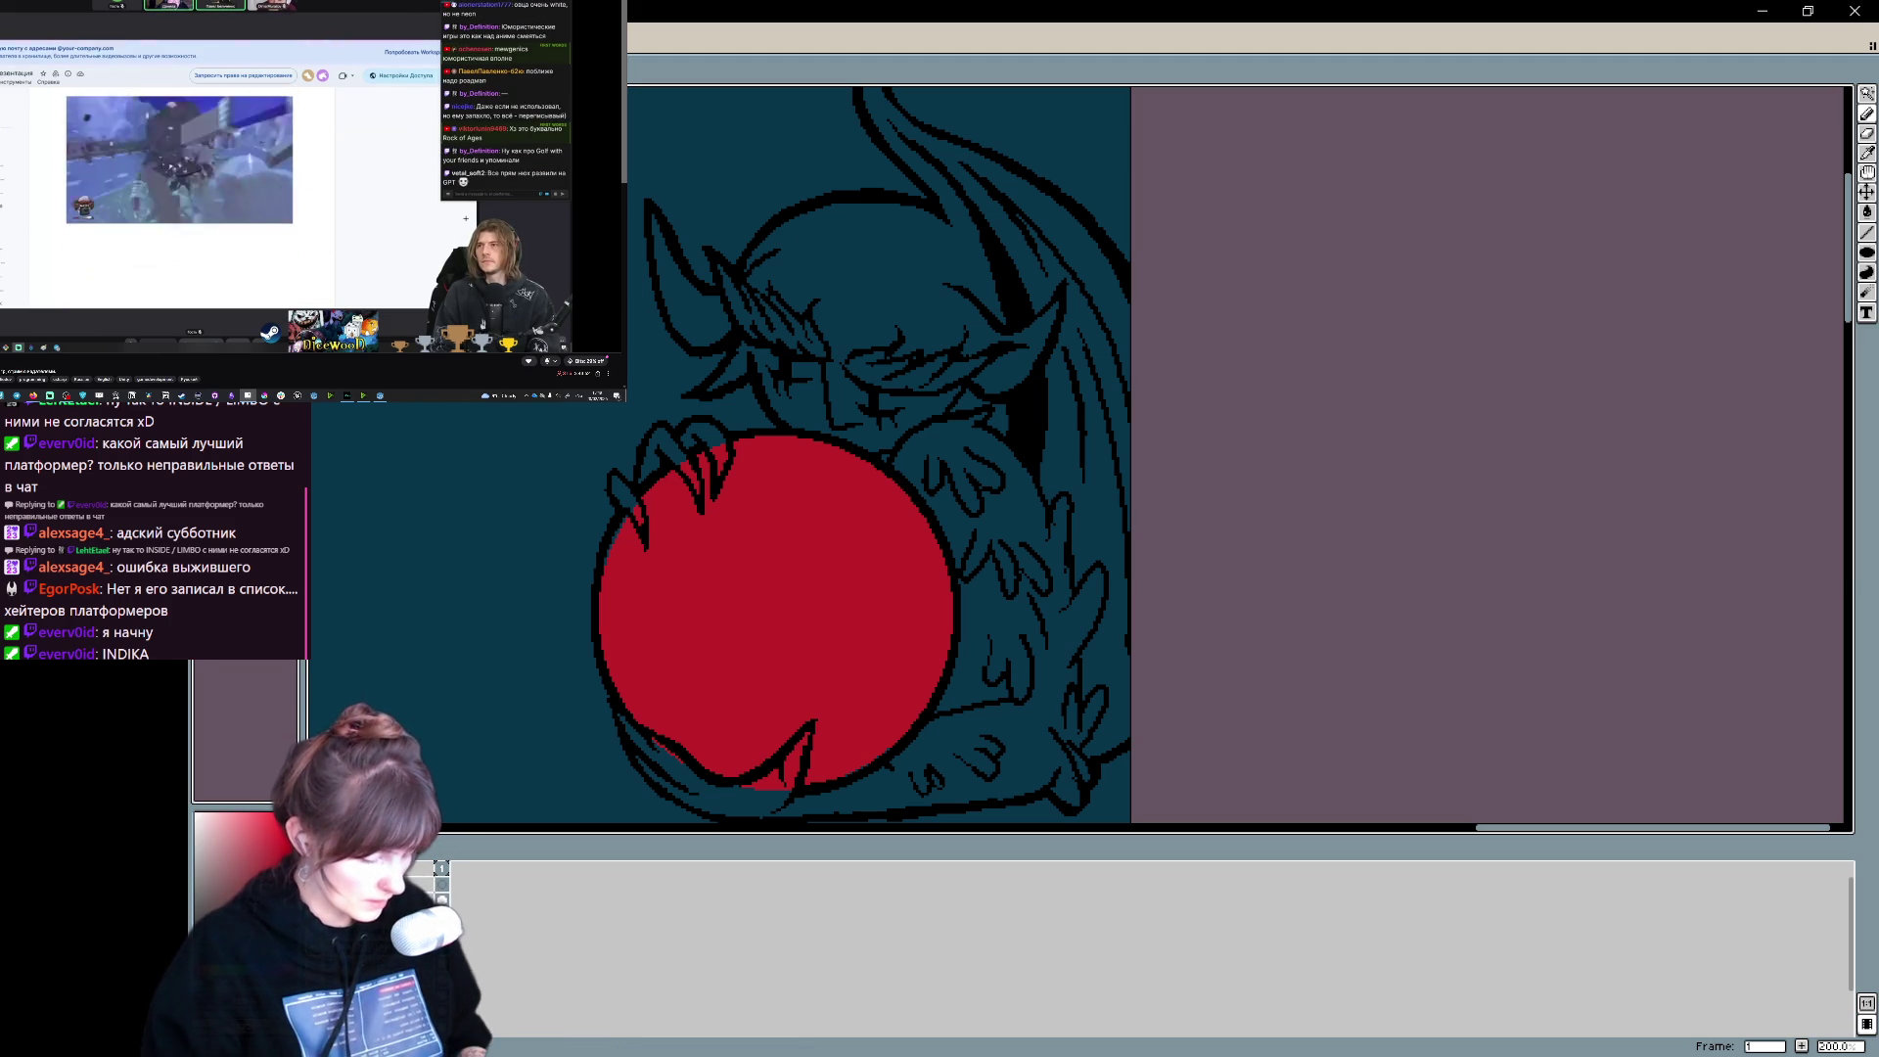
- Remove the orb's shading and highlight after comparing both versions, and pick cyan as the colour
key("ctrl+z")
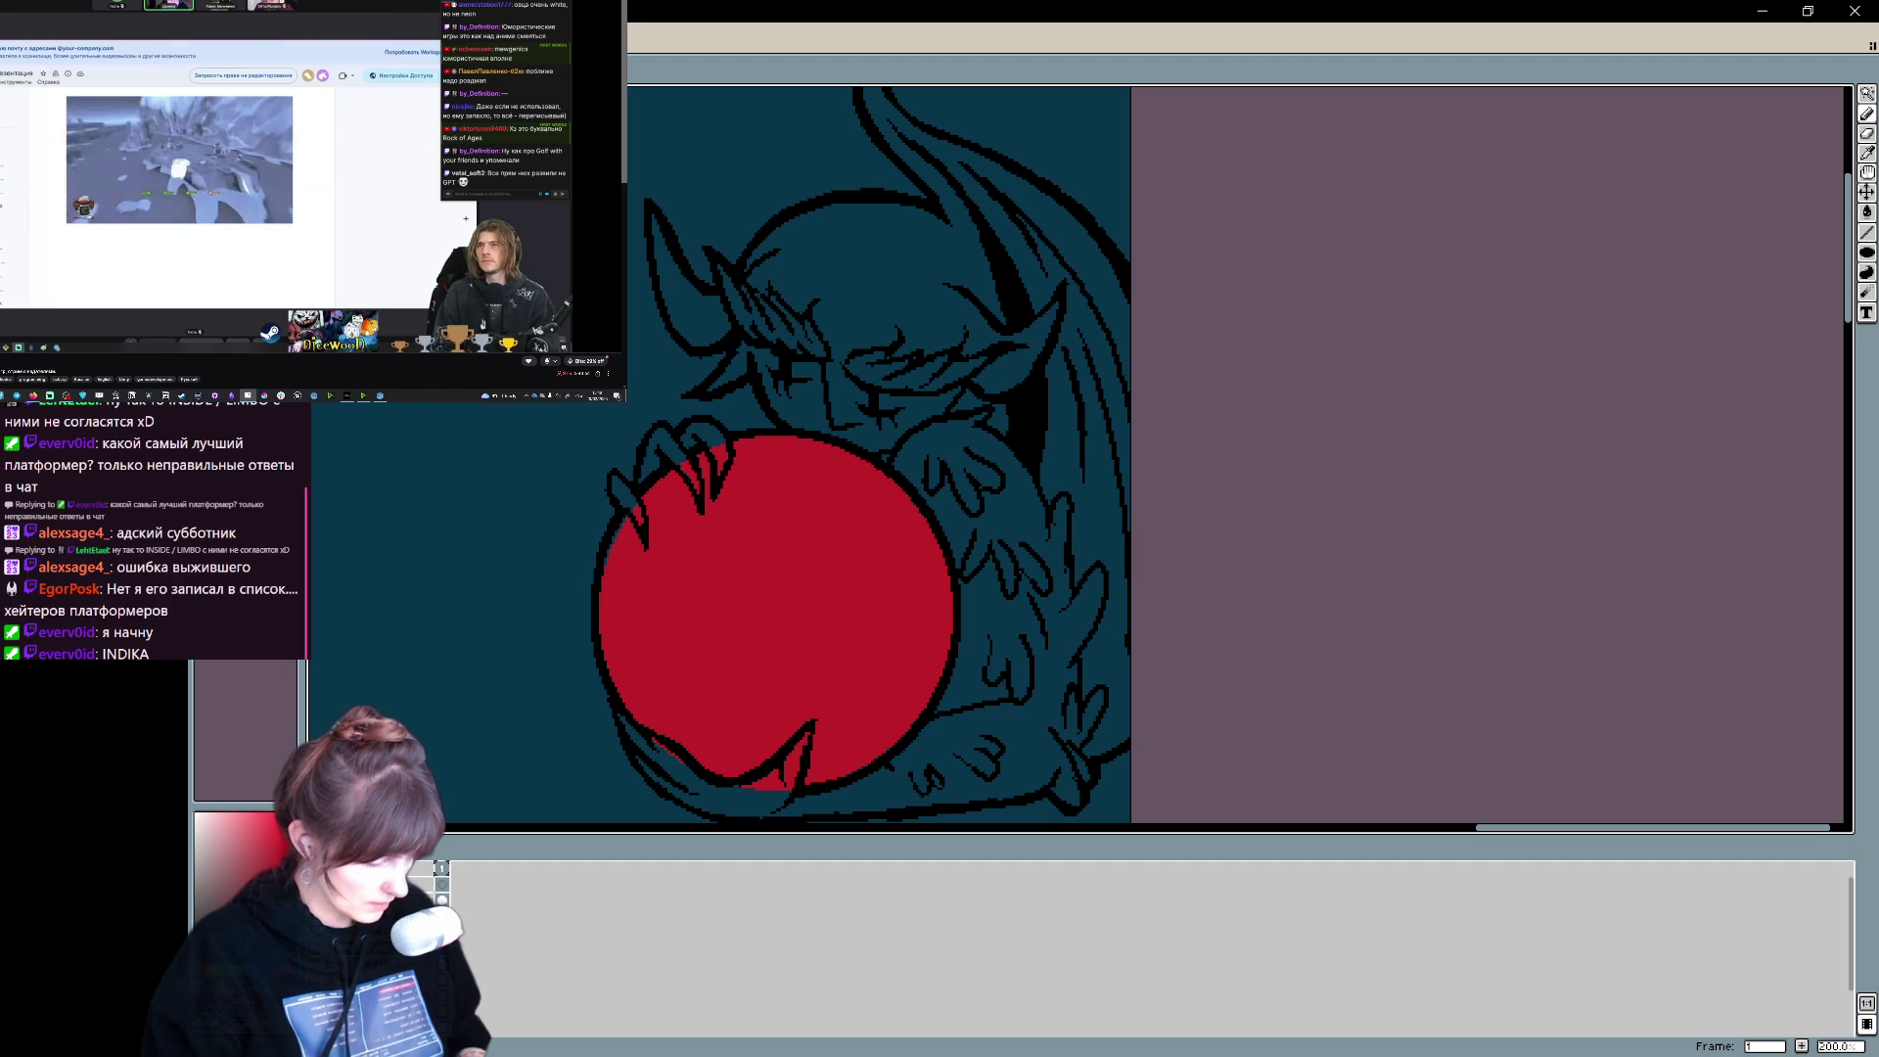
key("ctrl+y")
key("ctrl+z")
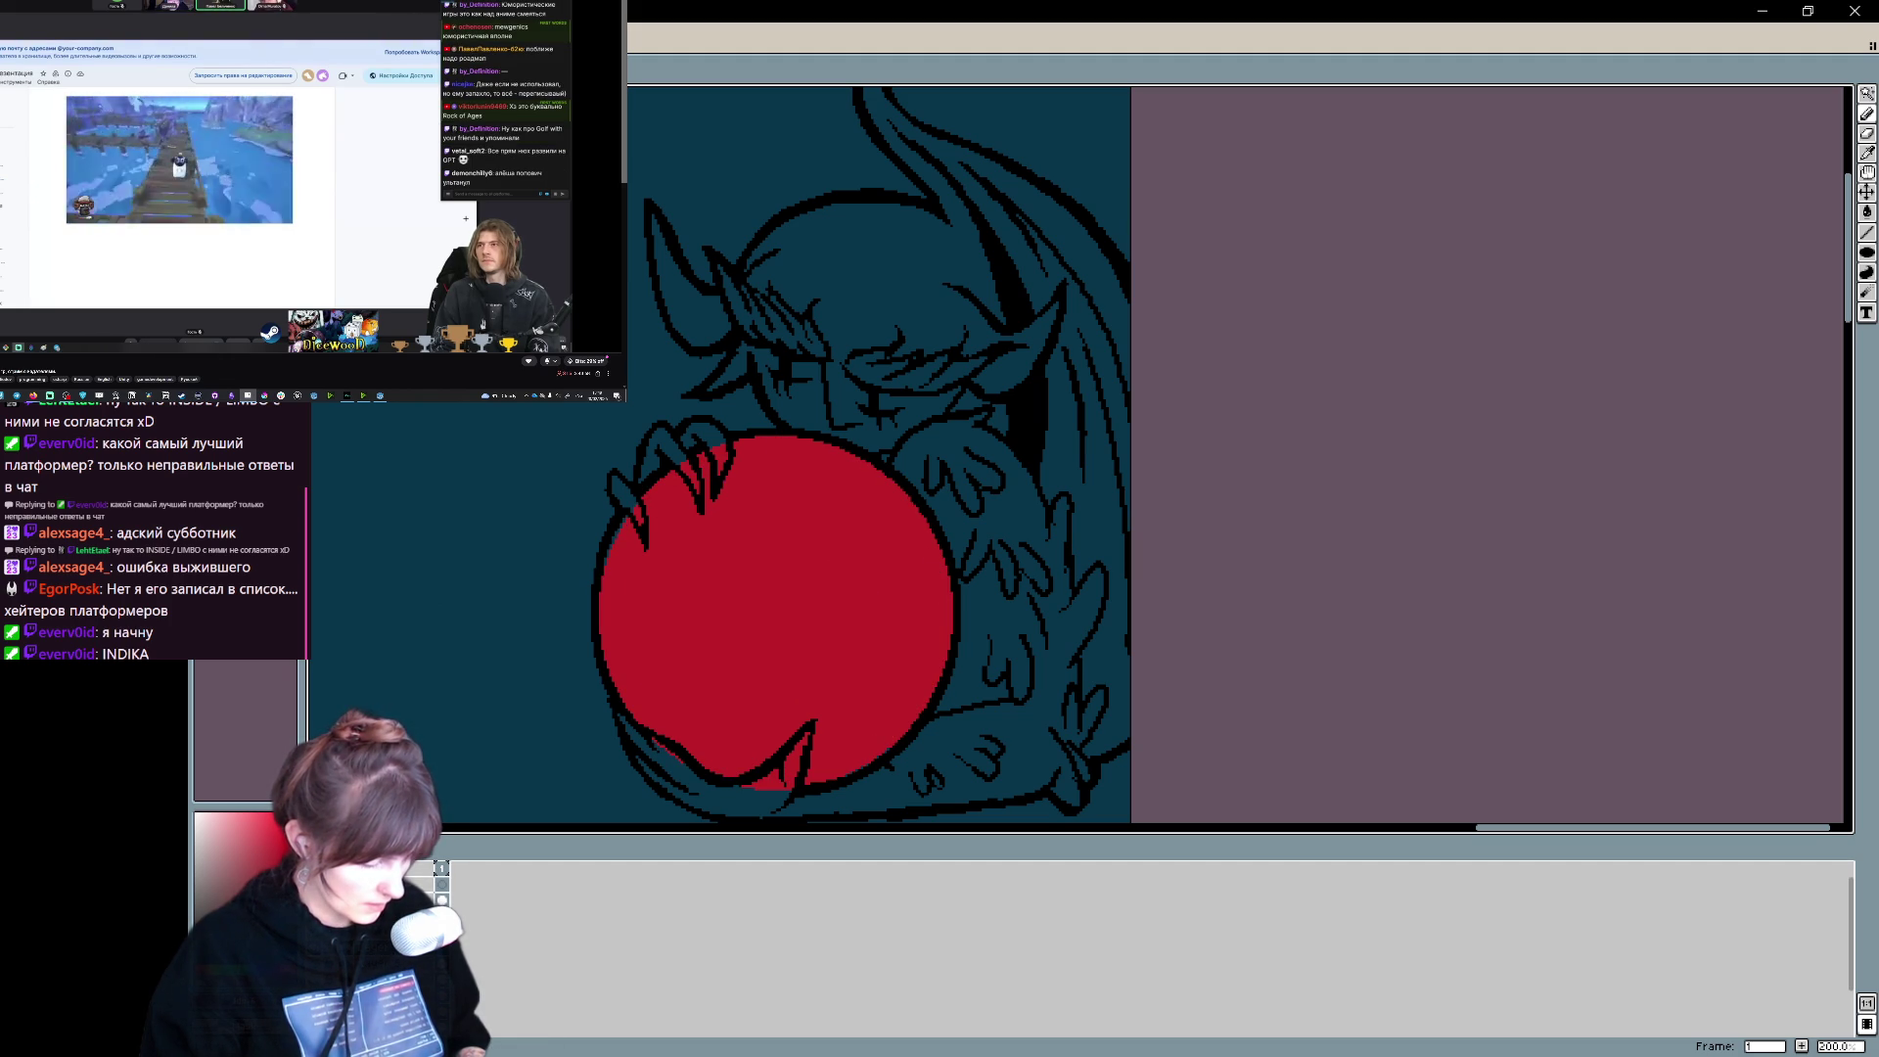
left_click(280, 847)
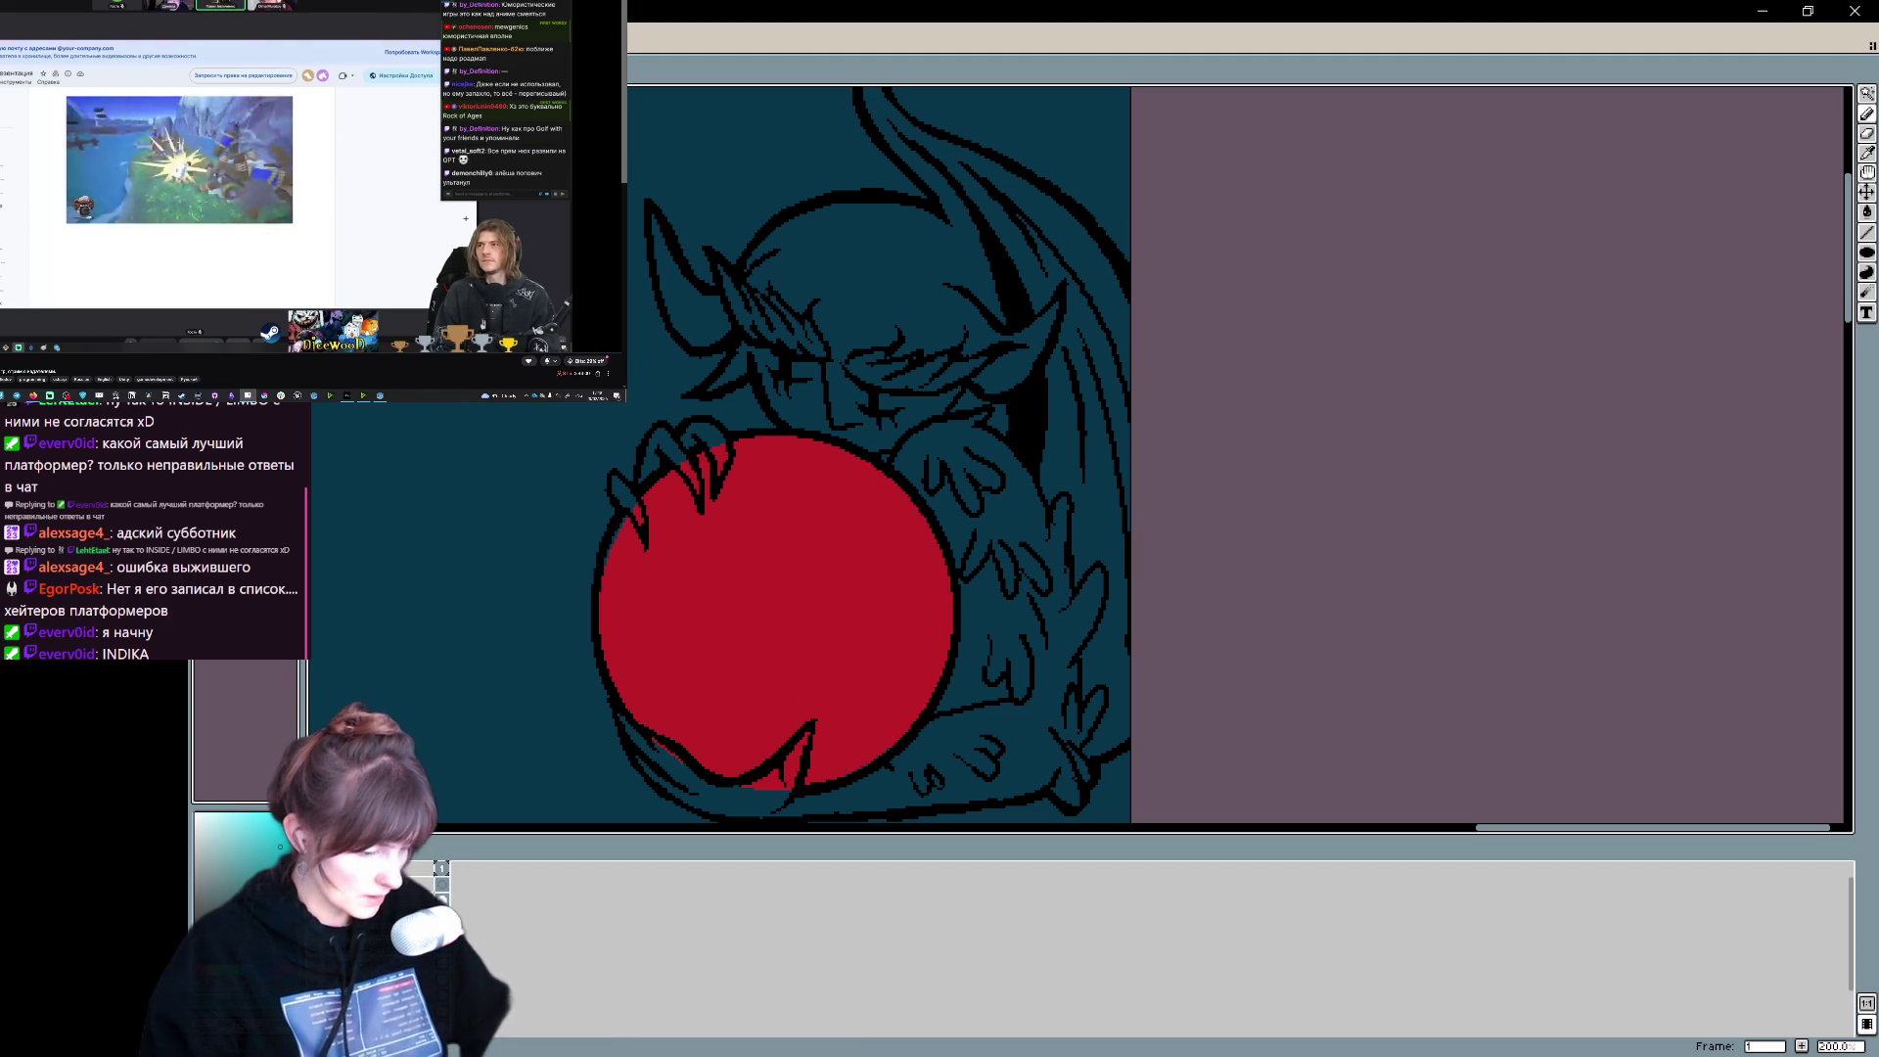
- Fill the orb flat cyan and close the gap between the claw and the orb's upper-left edge
left_click(830, 549)
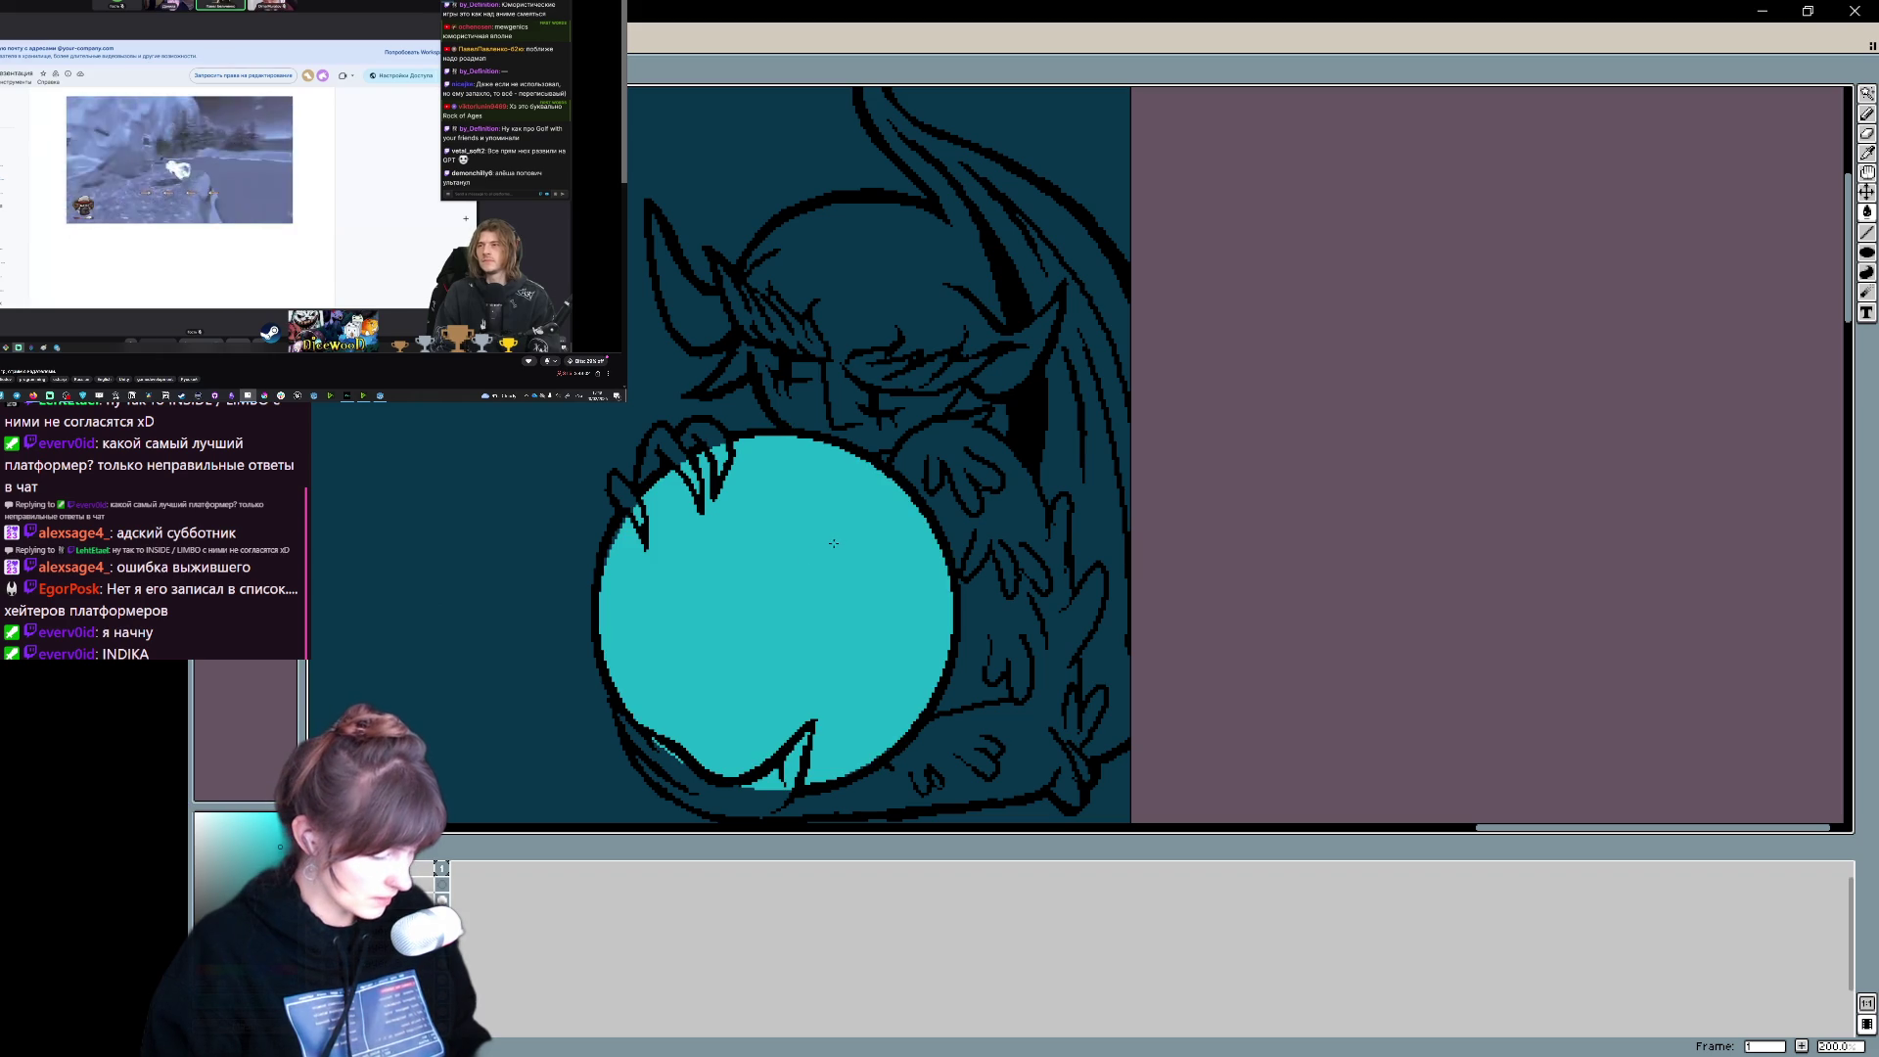
left_click(617, 525)
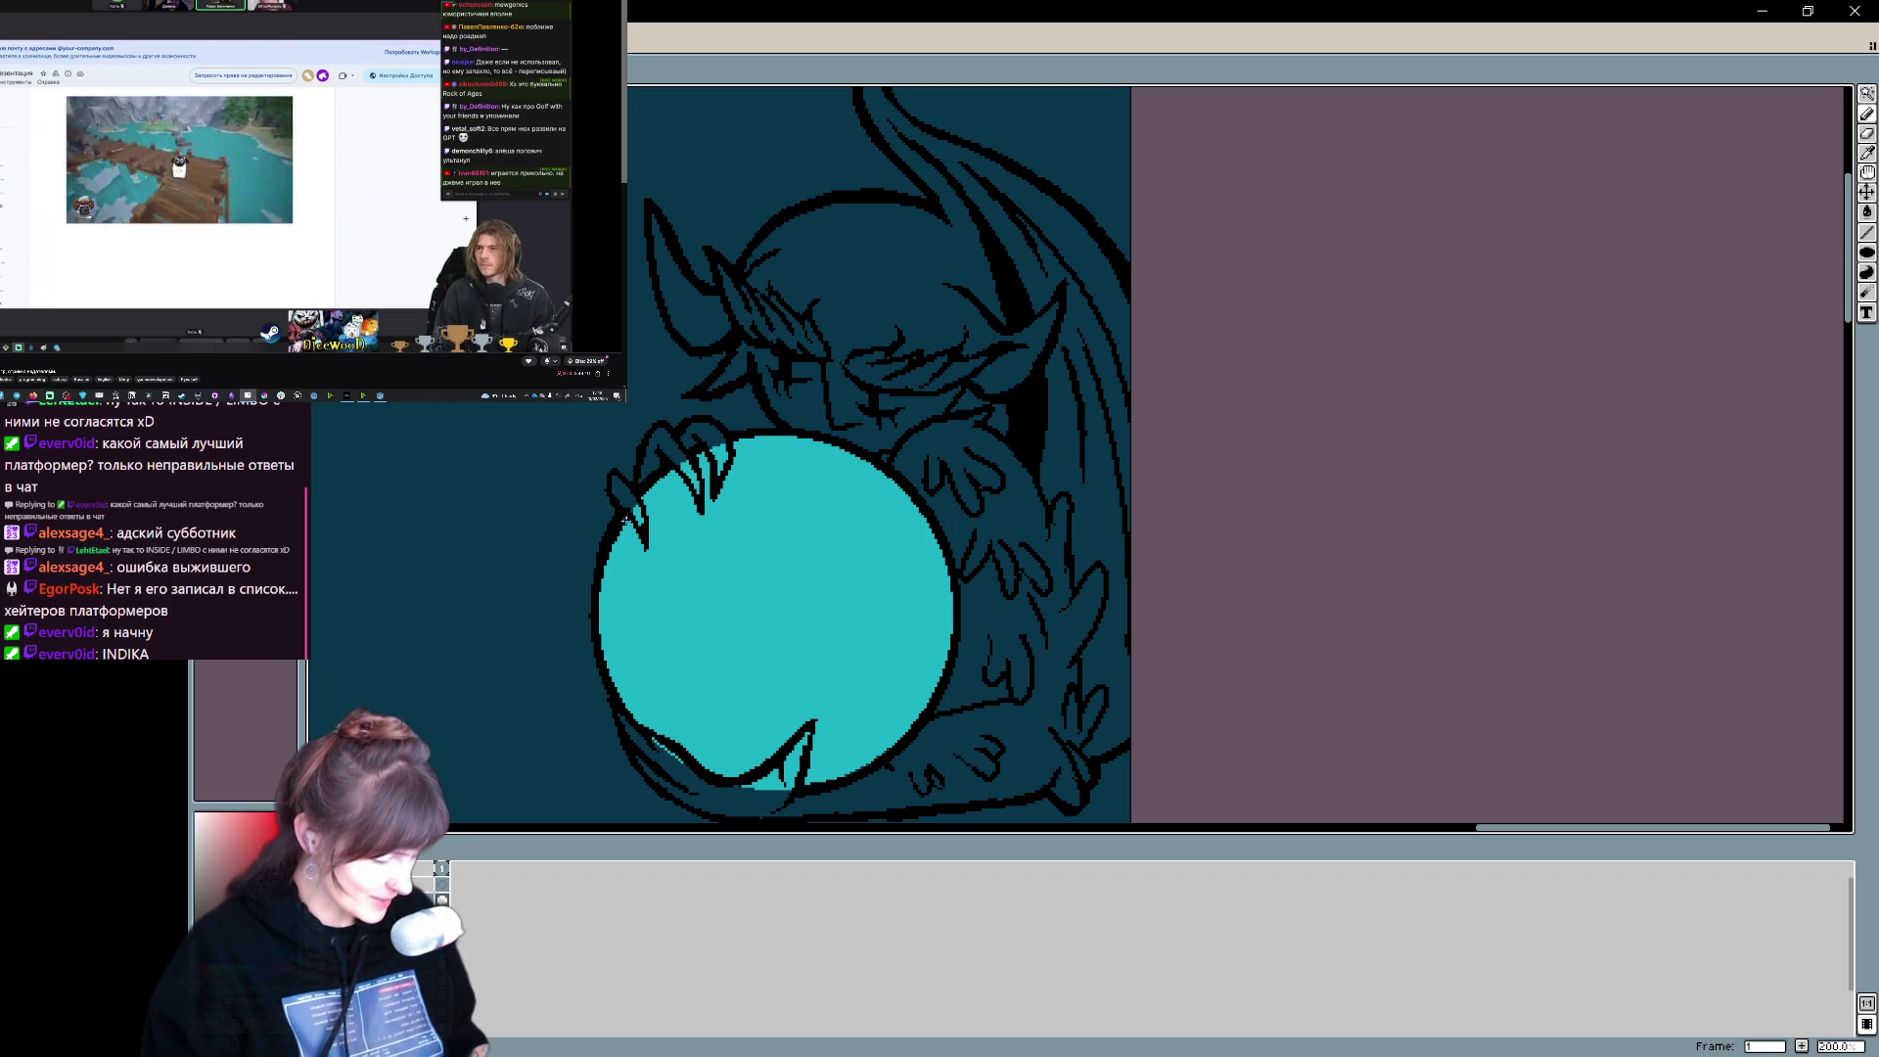
scroll(587, 503, "up", 1)
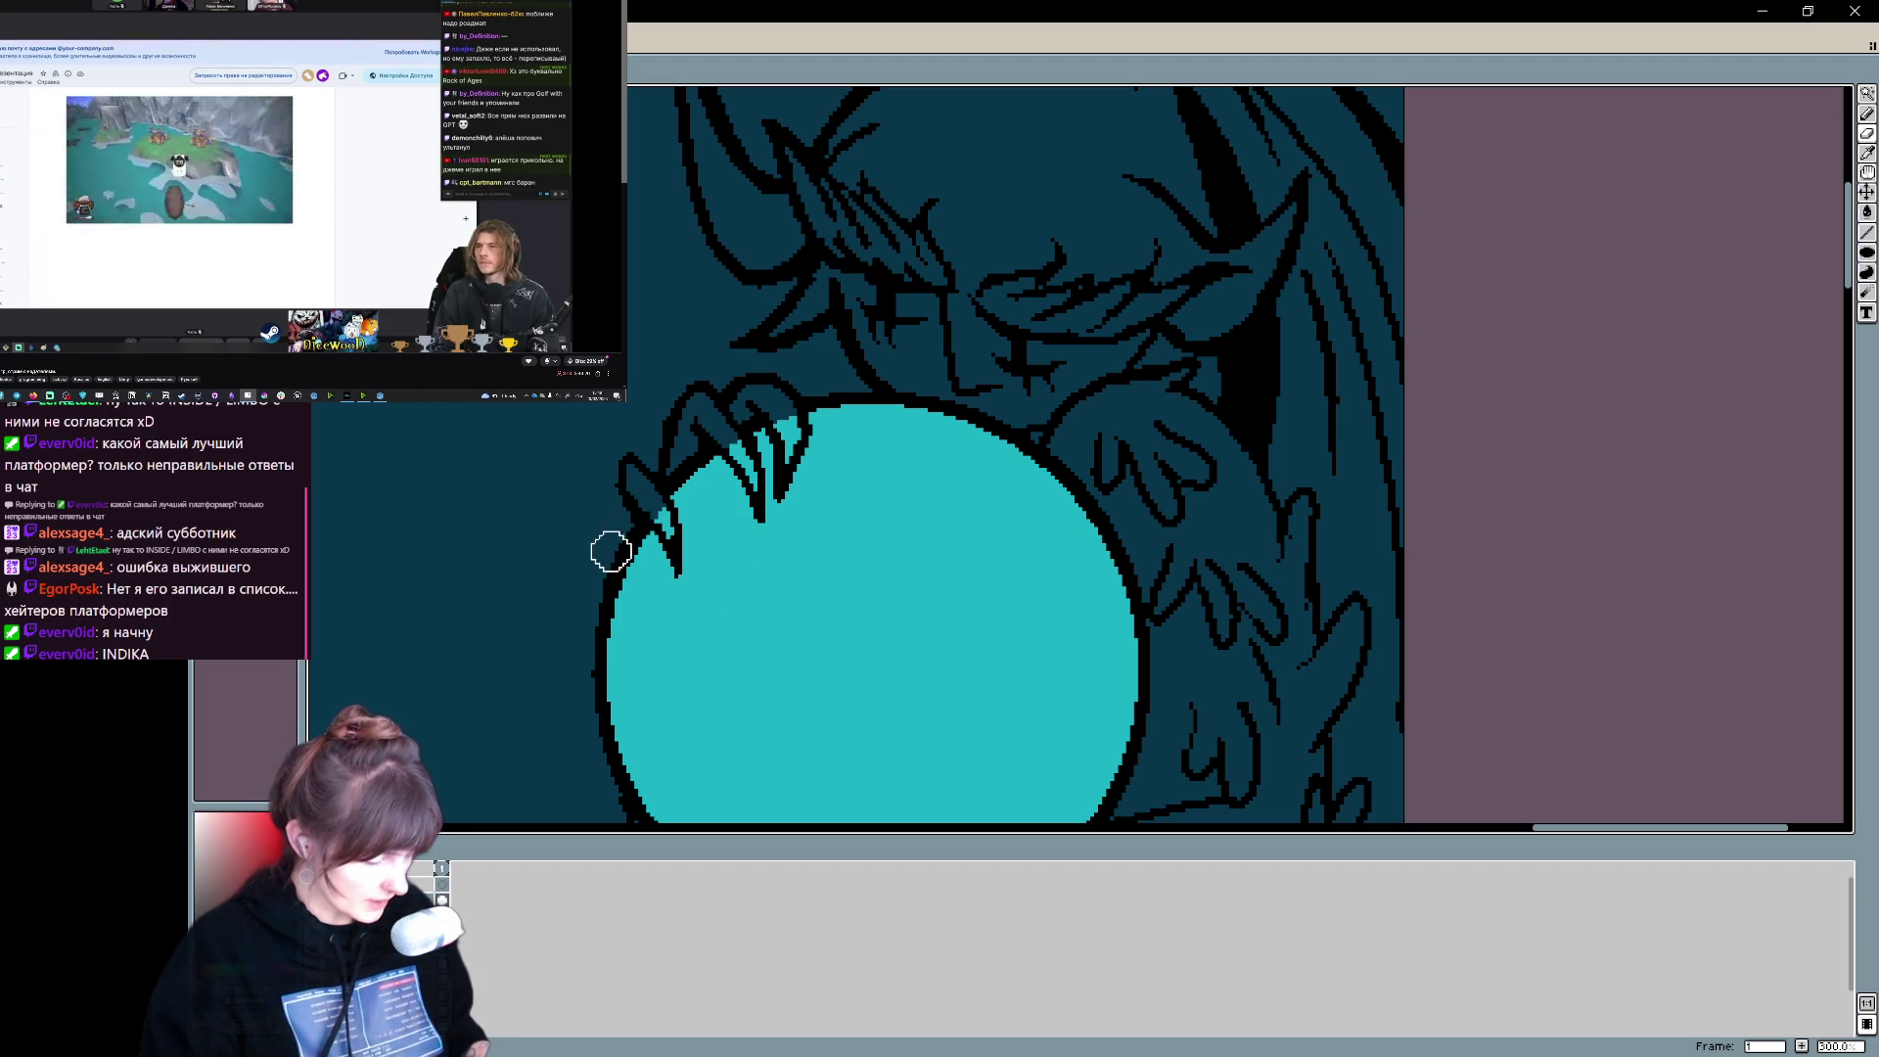
key("b")
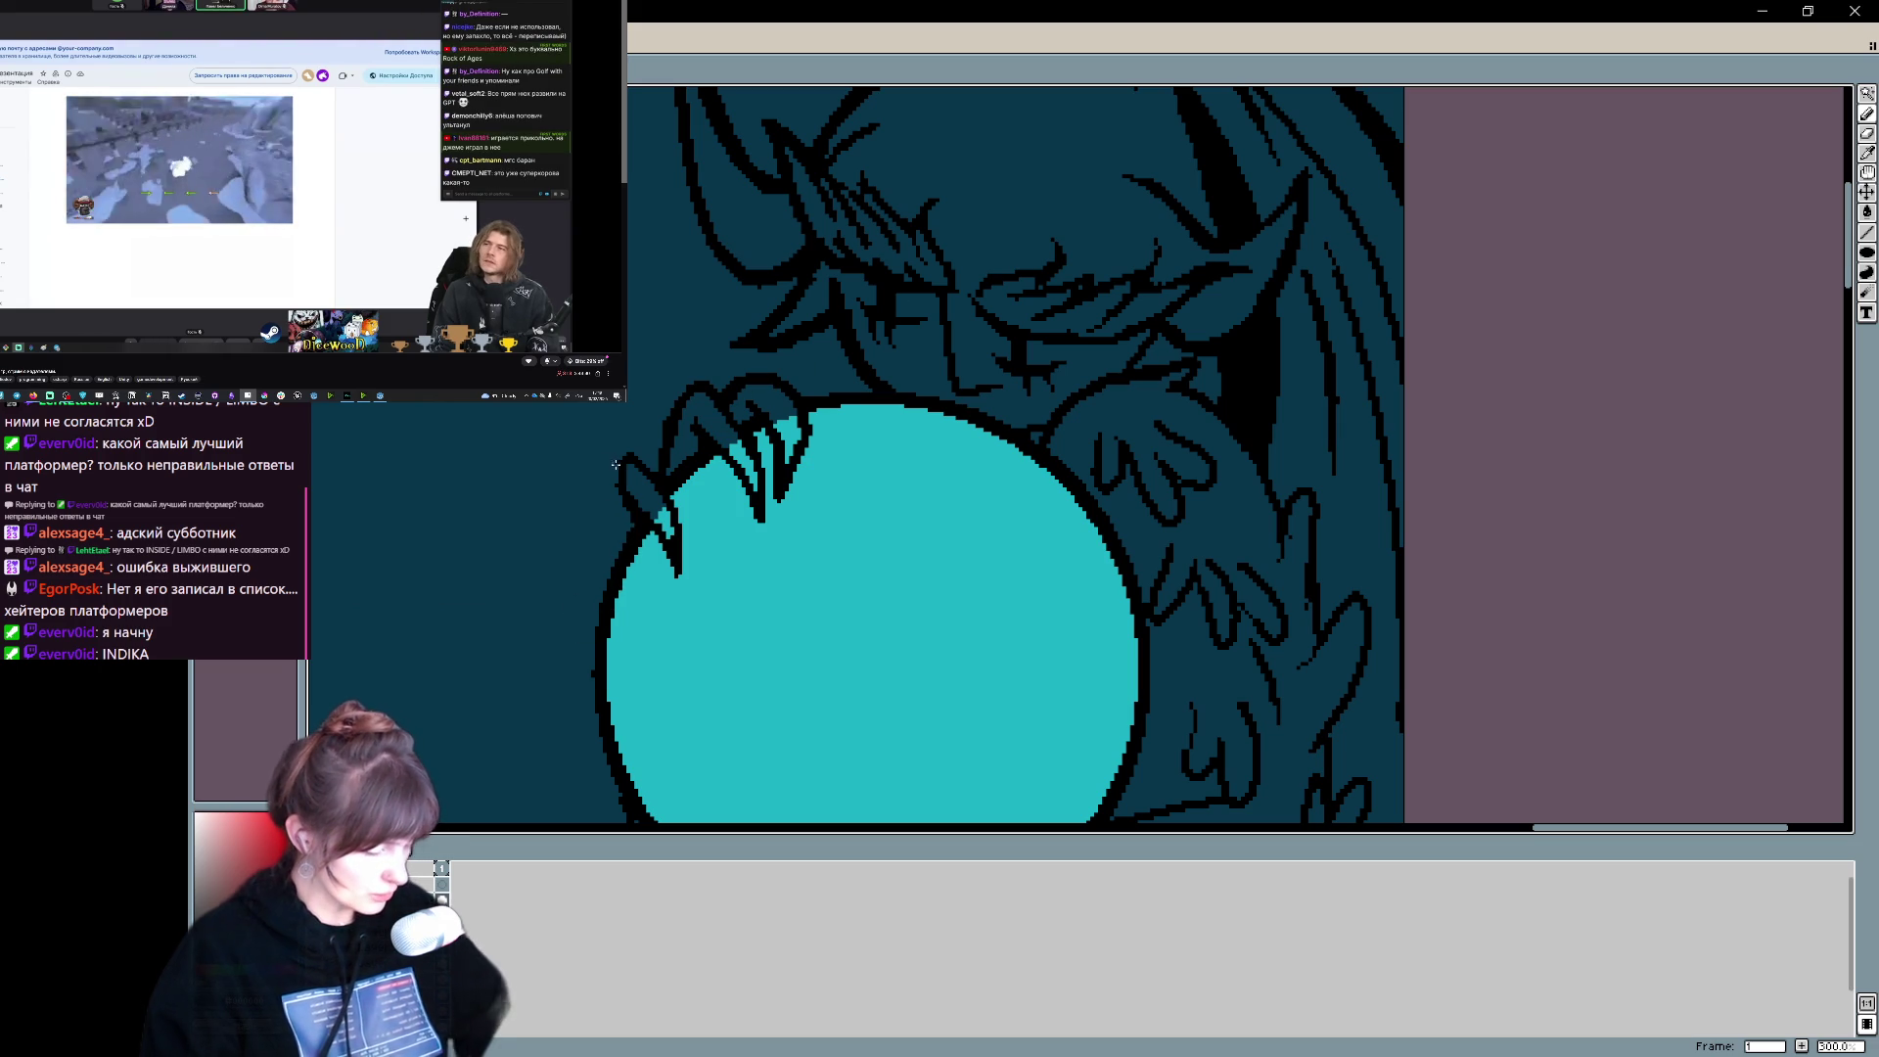
left_click_drag(634, 511, 624, 464)
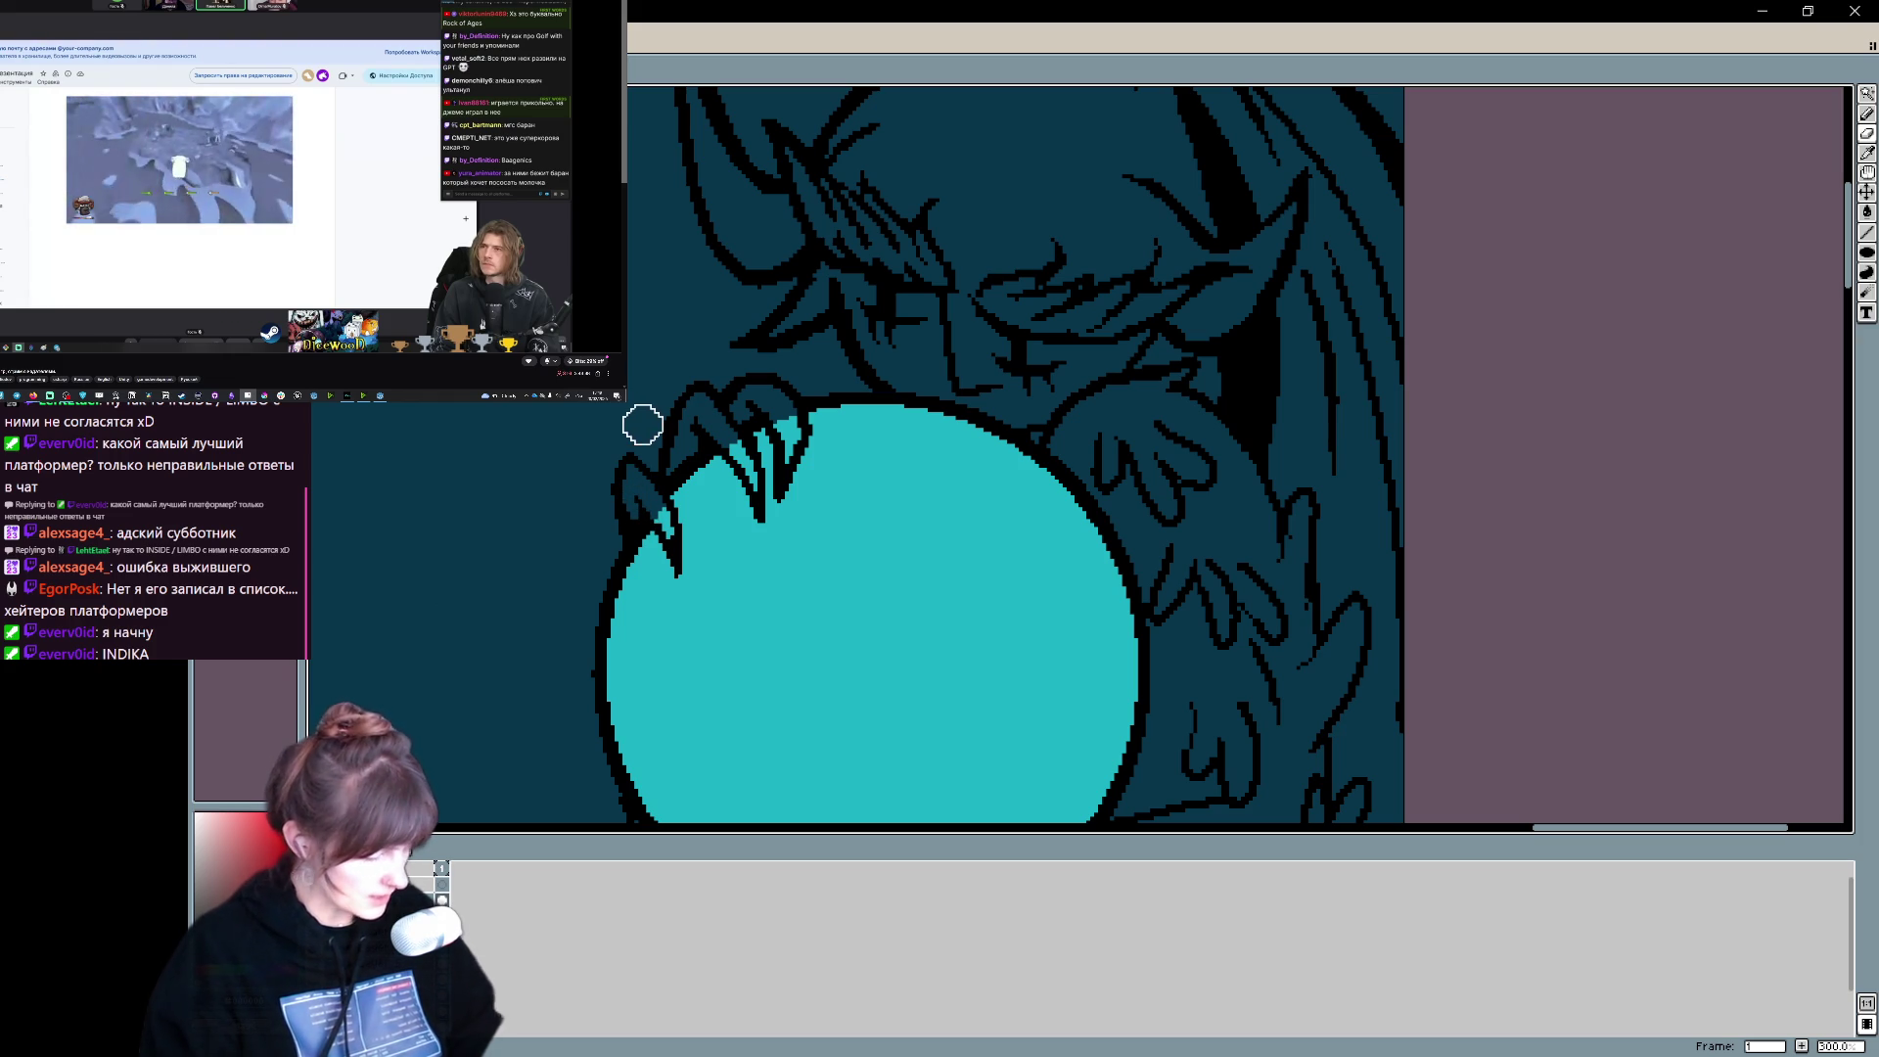
scroll(931, 427, "down", 5)
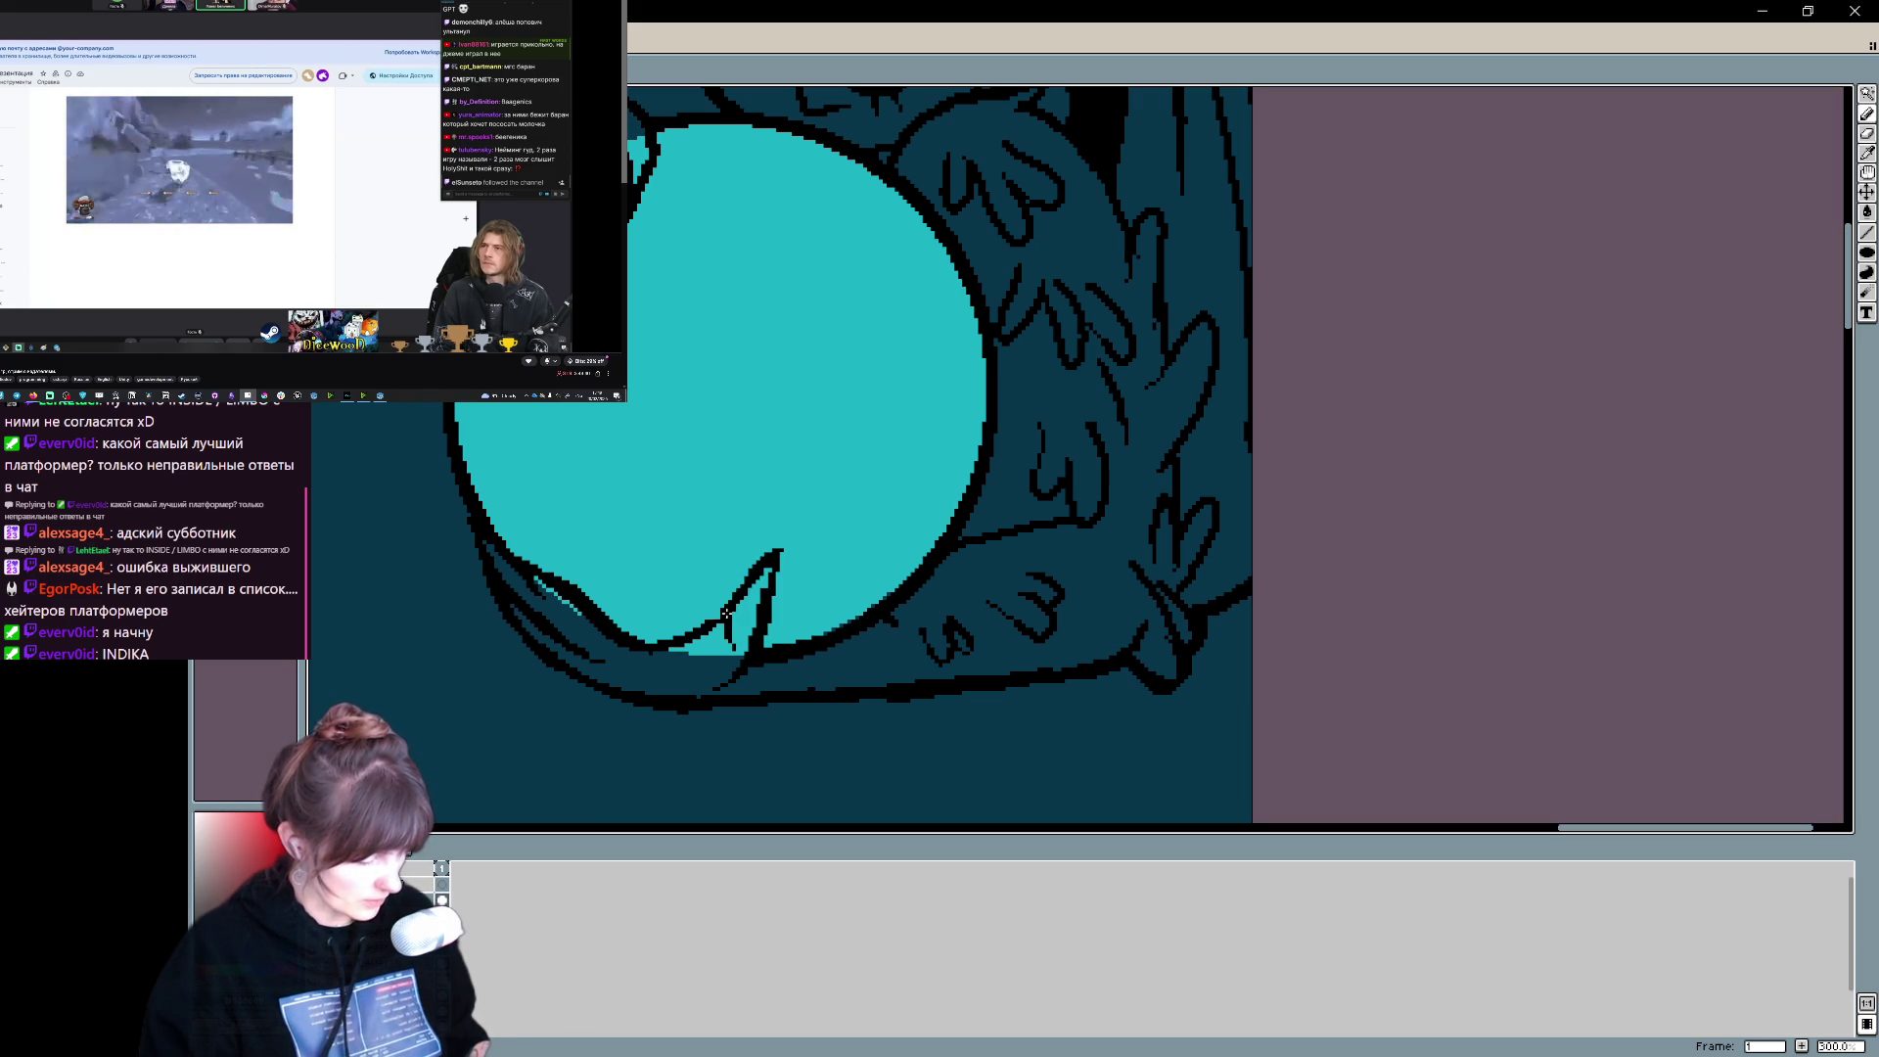
- Sharpen and thicken the claw outline over the orb, then reframe to show the demon's head
left_click_drag(789, 533, 776, 587)
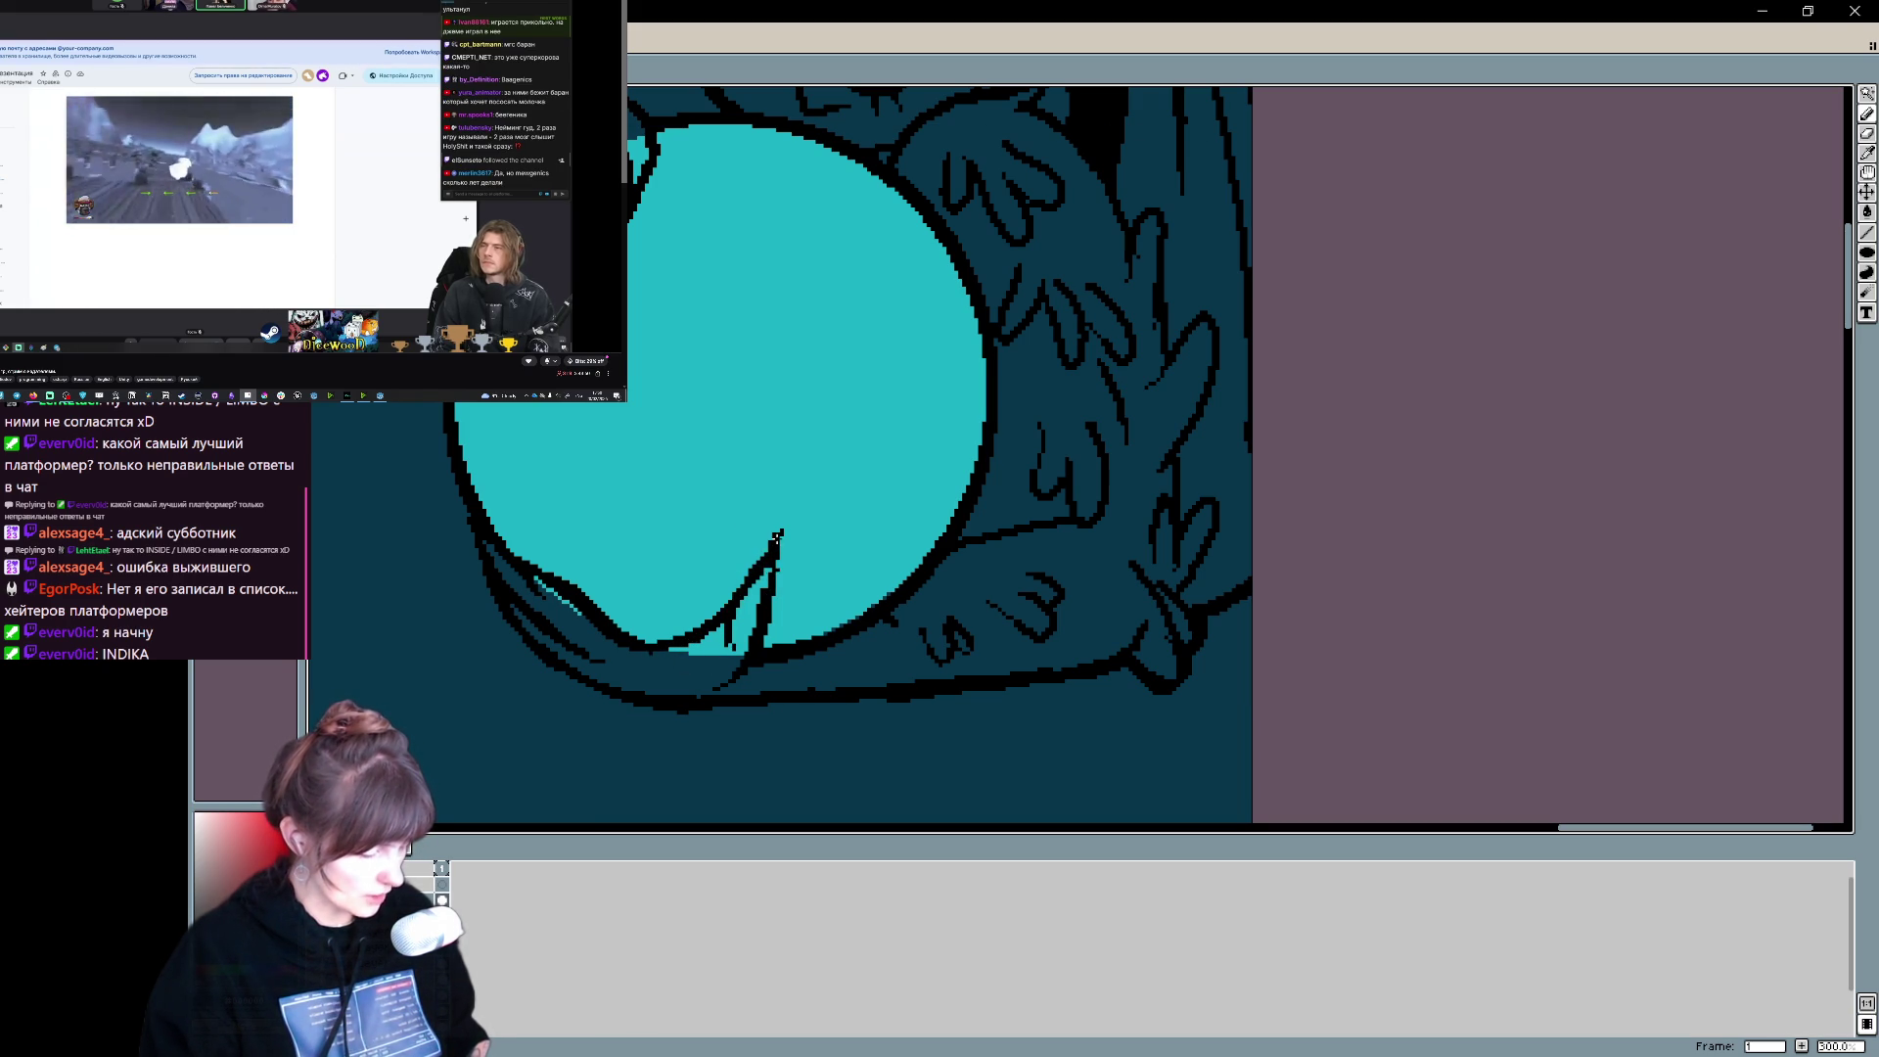
left_click_drag(779, 553, 771, 582)
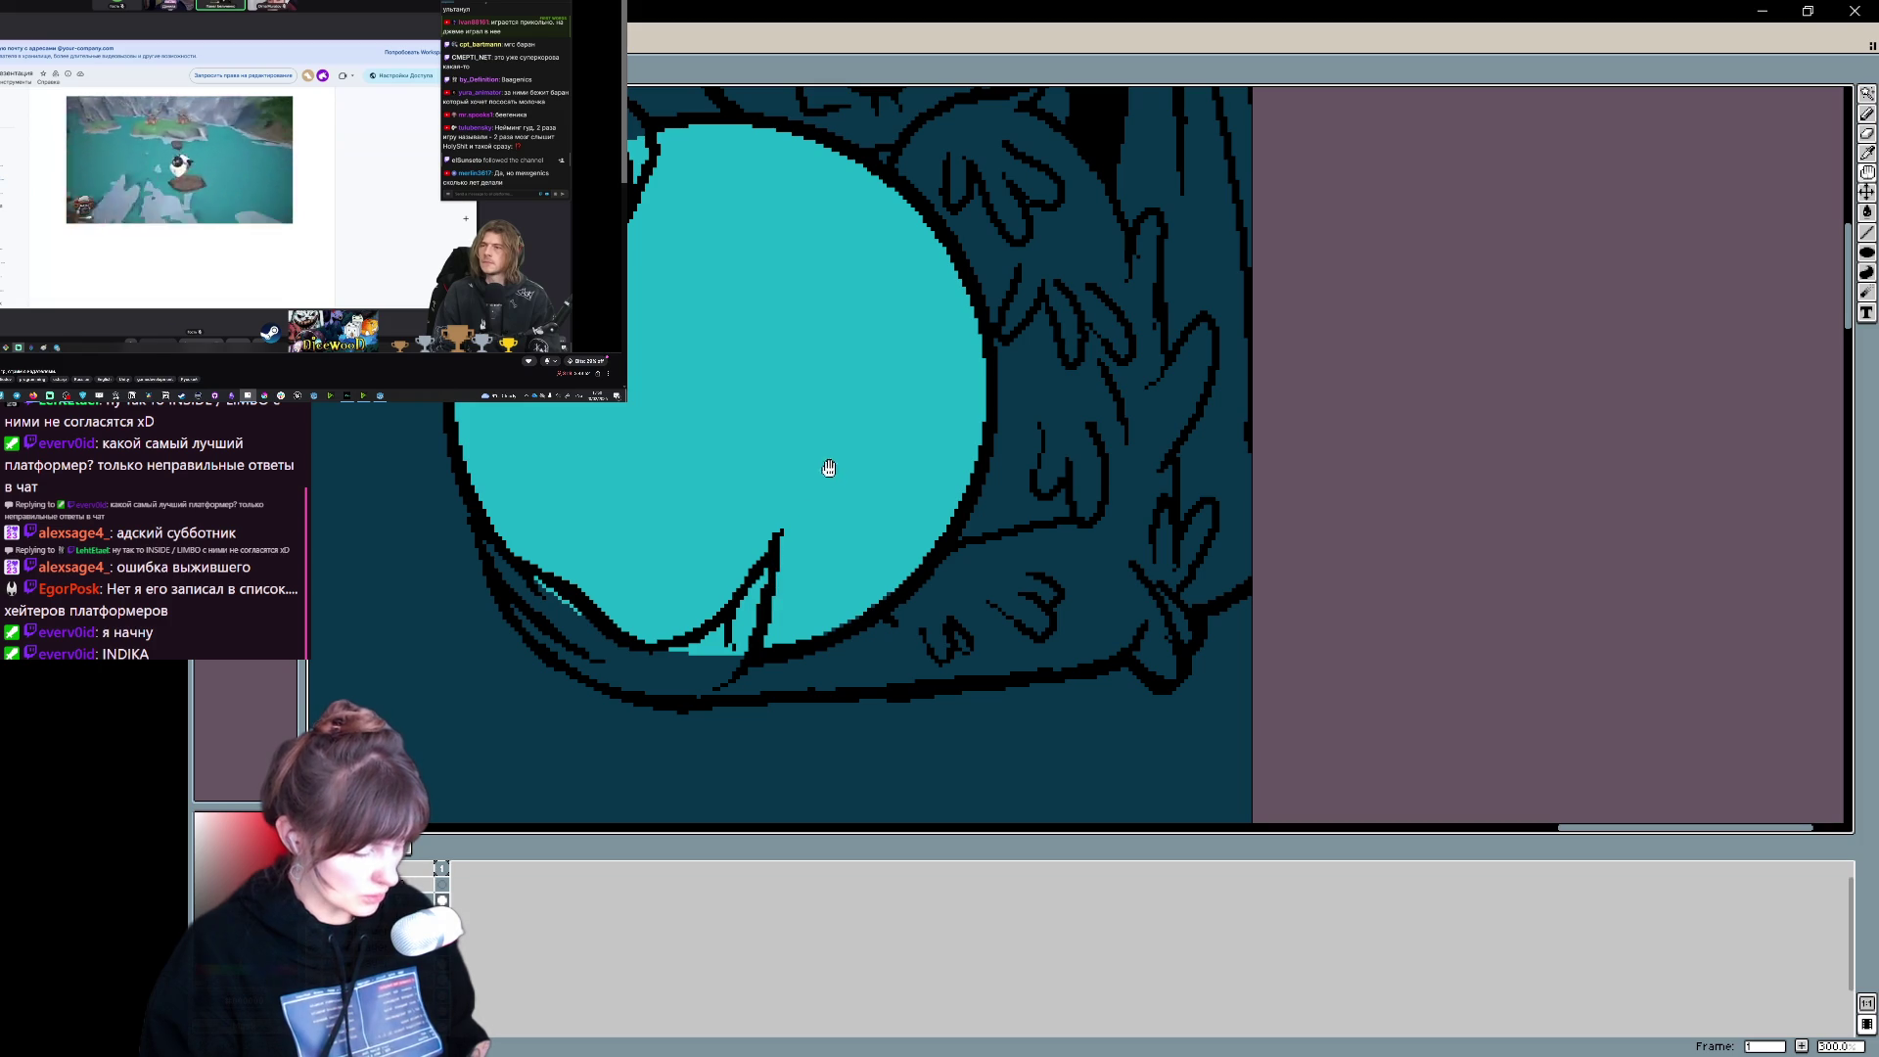
left_click_drag(784, 512, 781, 538)
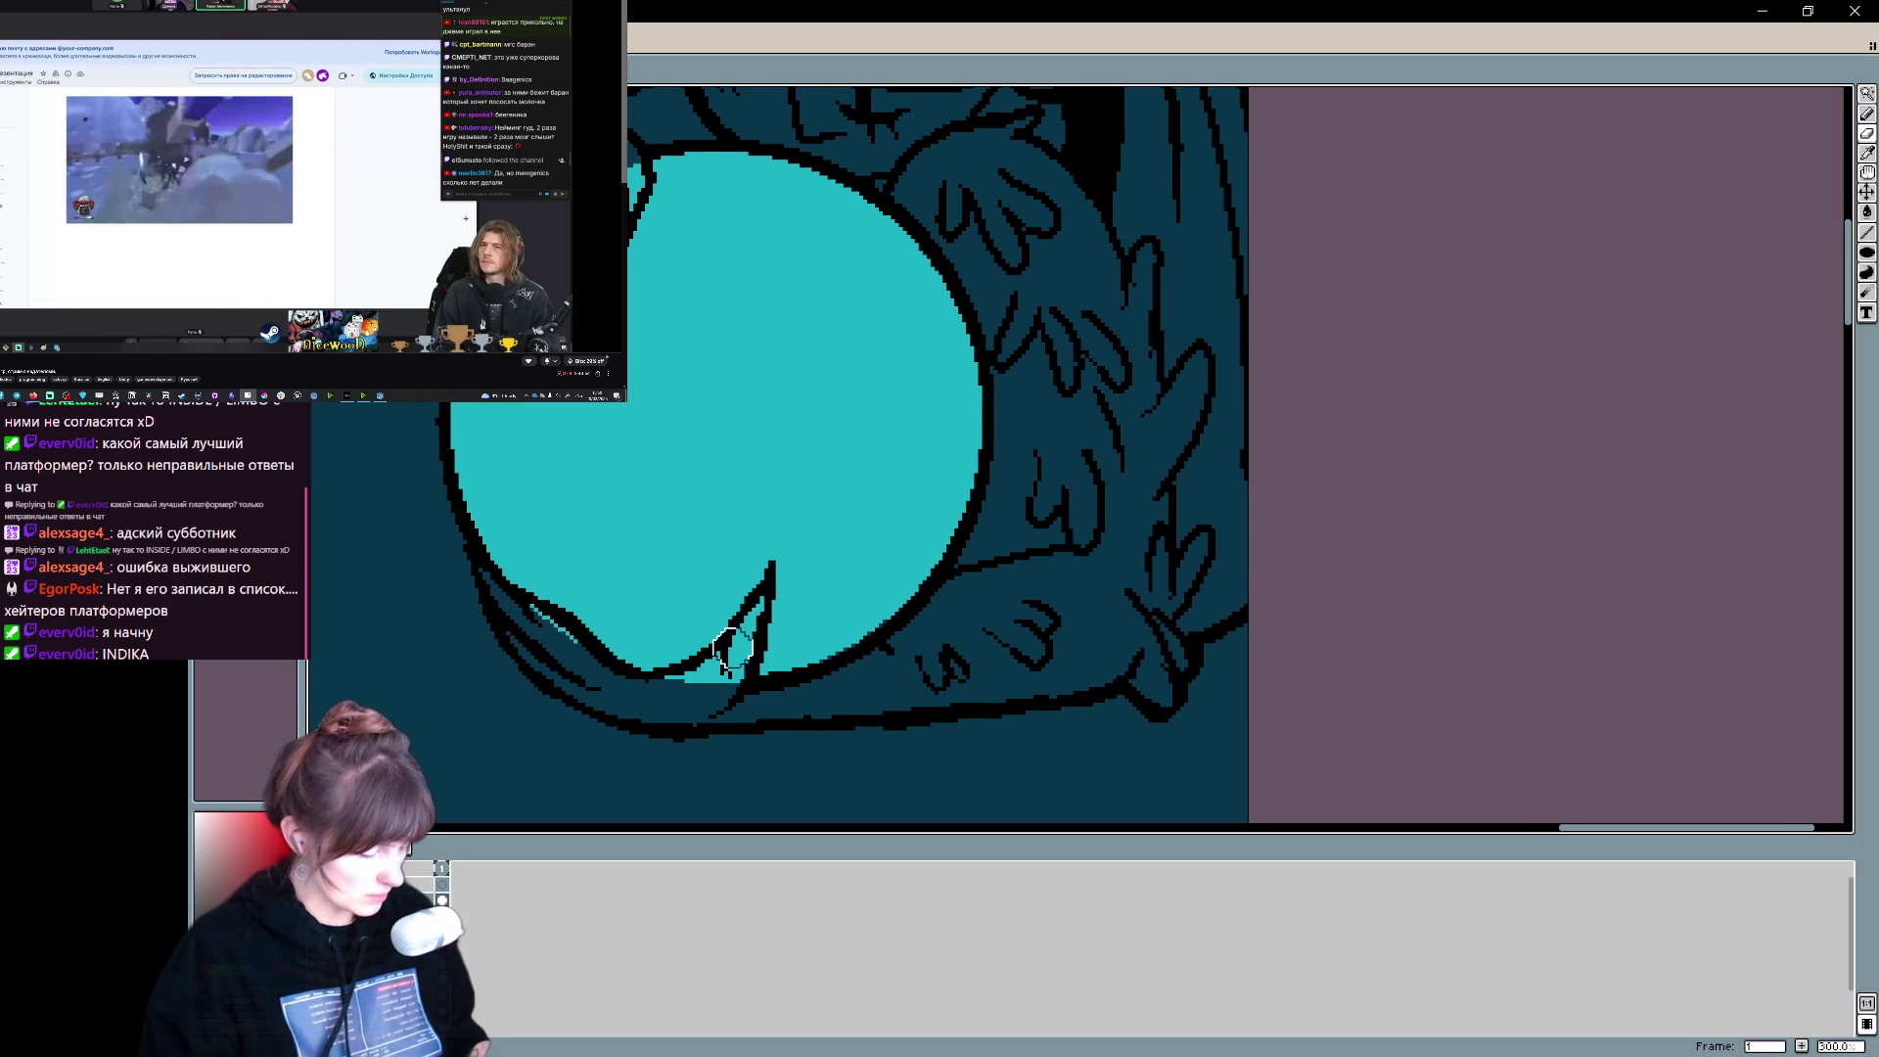
left_click_drag(734, 671, 726, 682)
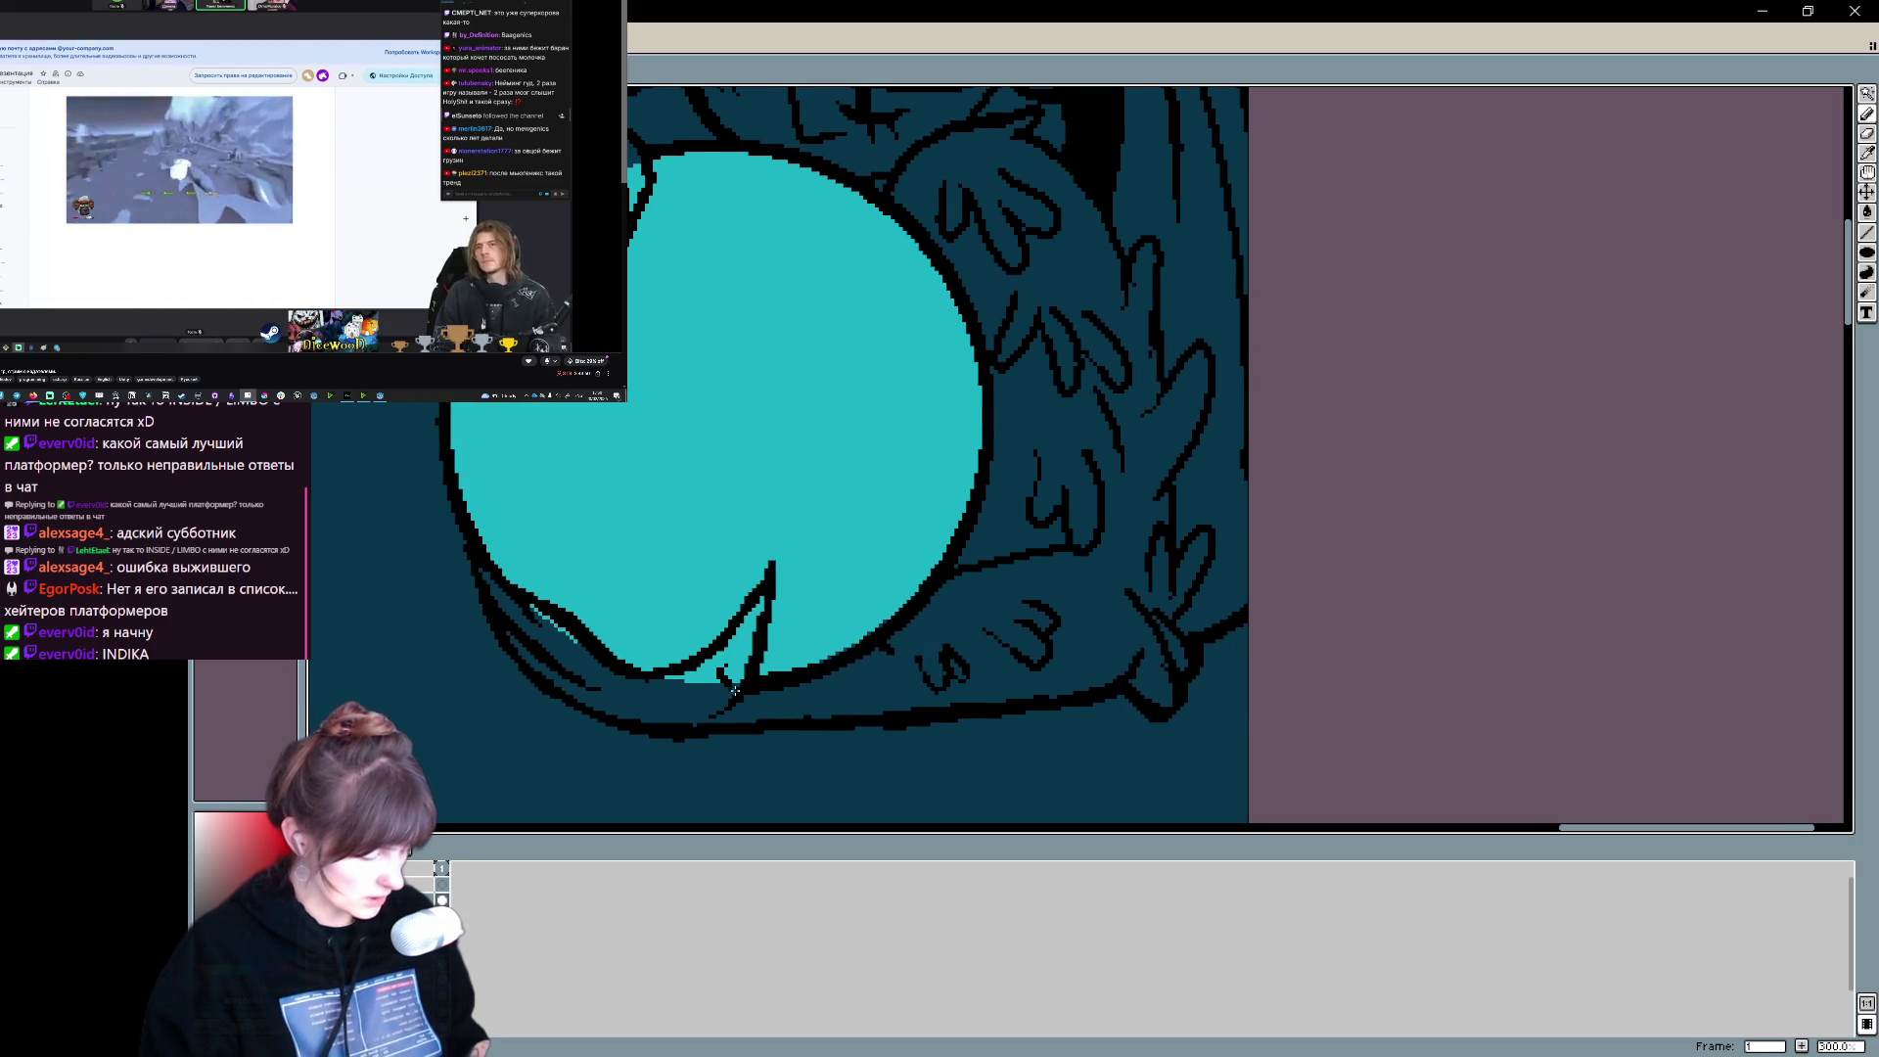
key("ctrl+z")
mouse_move(1104, 299)
left_mouse_down()
mouse_move(1082, 574)
mouse_move(1096, 544)
left_mouse_up()
scroll(1056, 319, "down", 1)
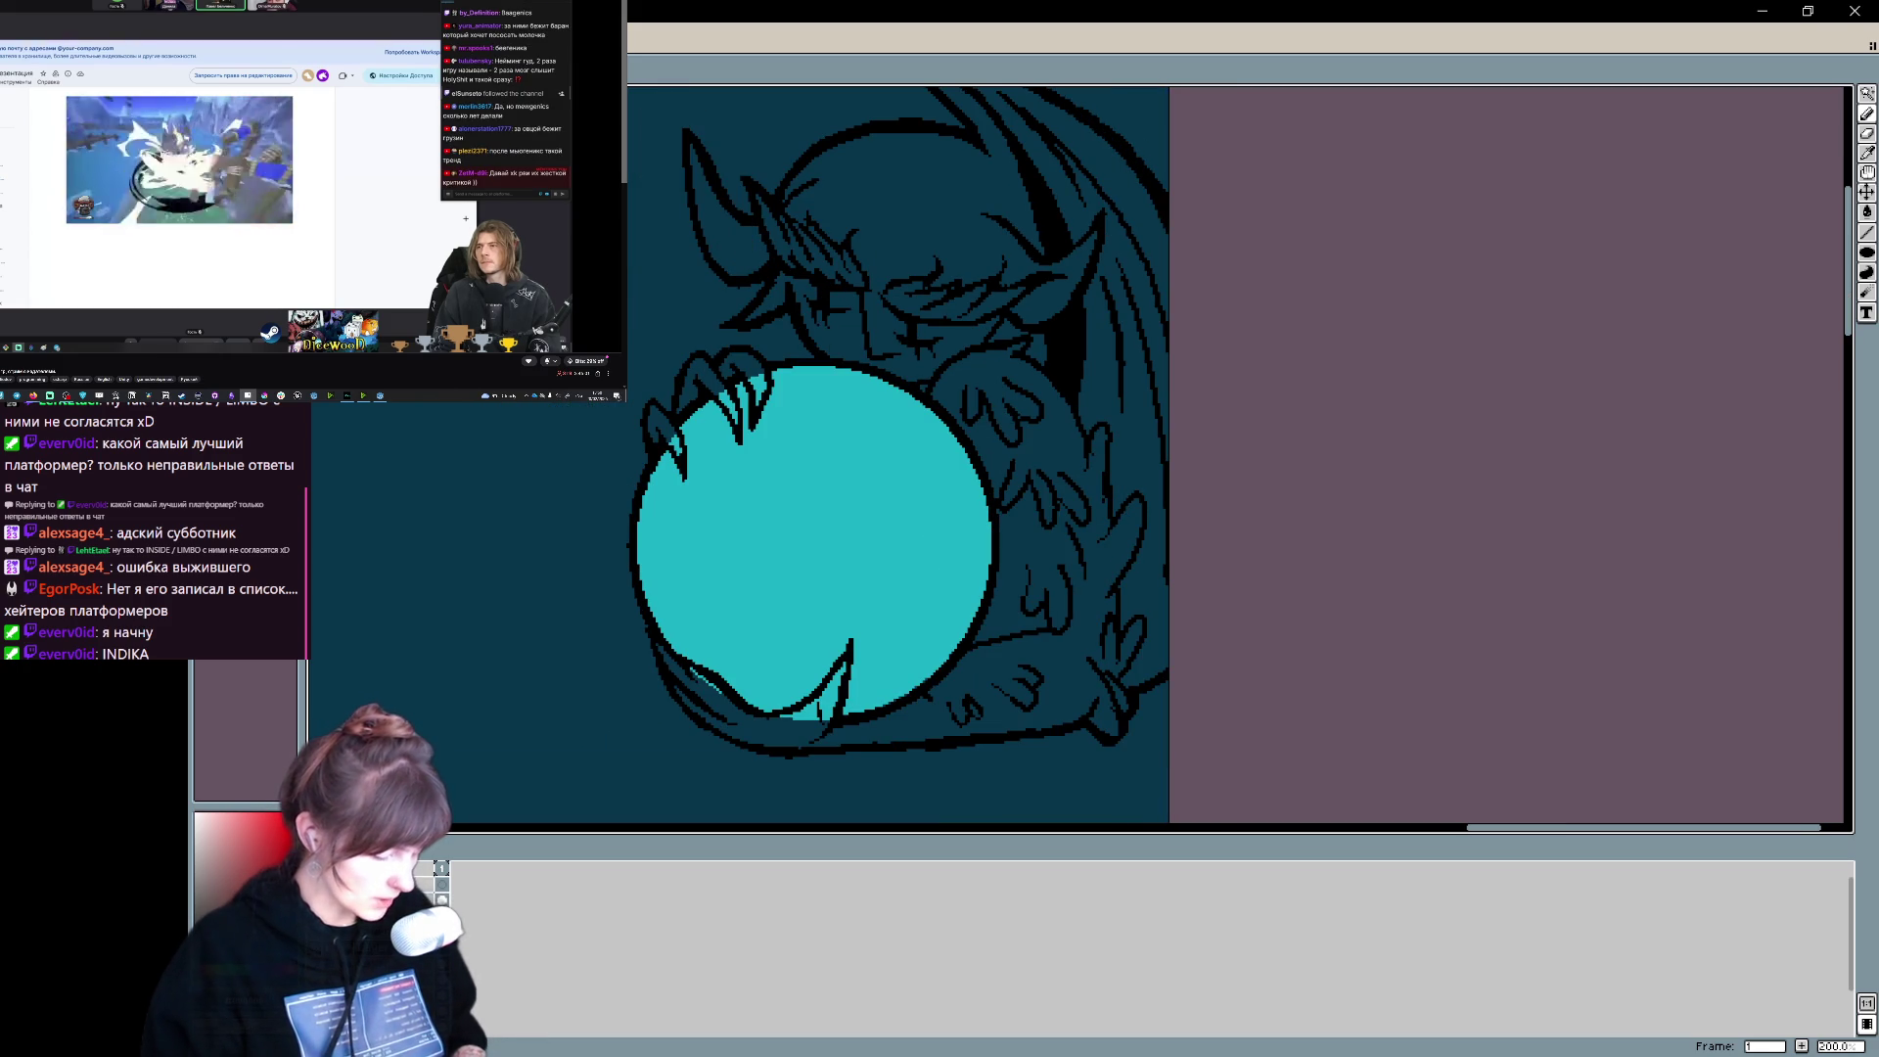
left_click_drag(811, 315, 720, 462)
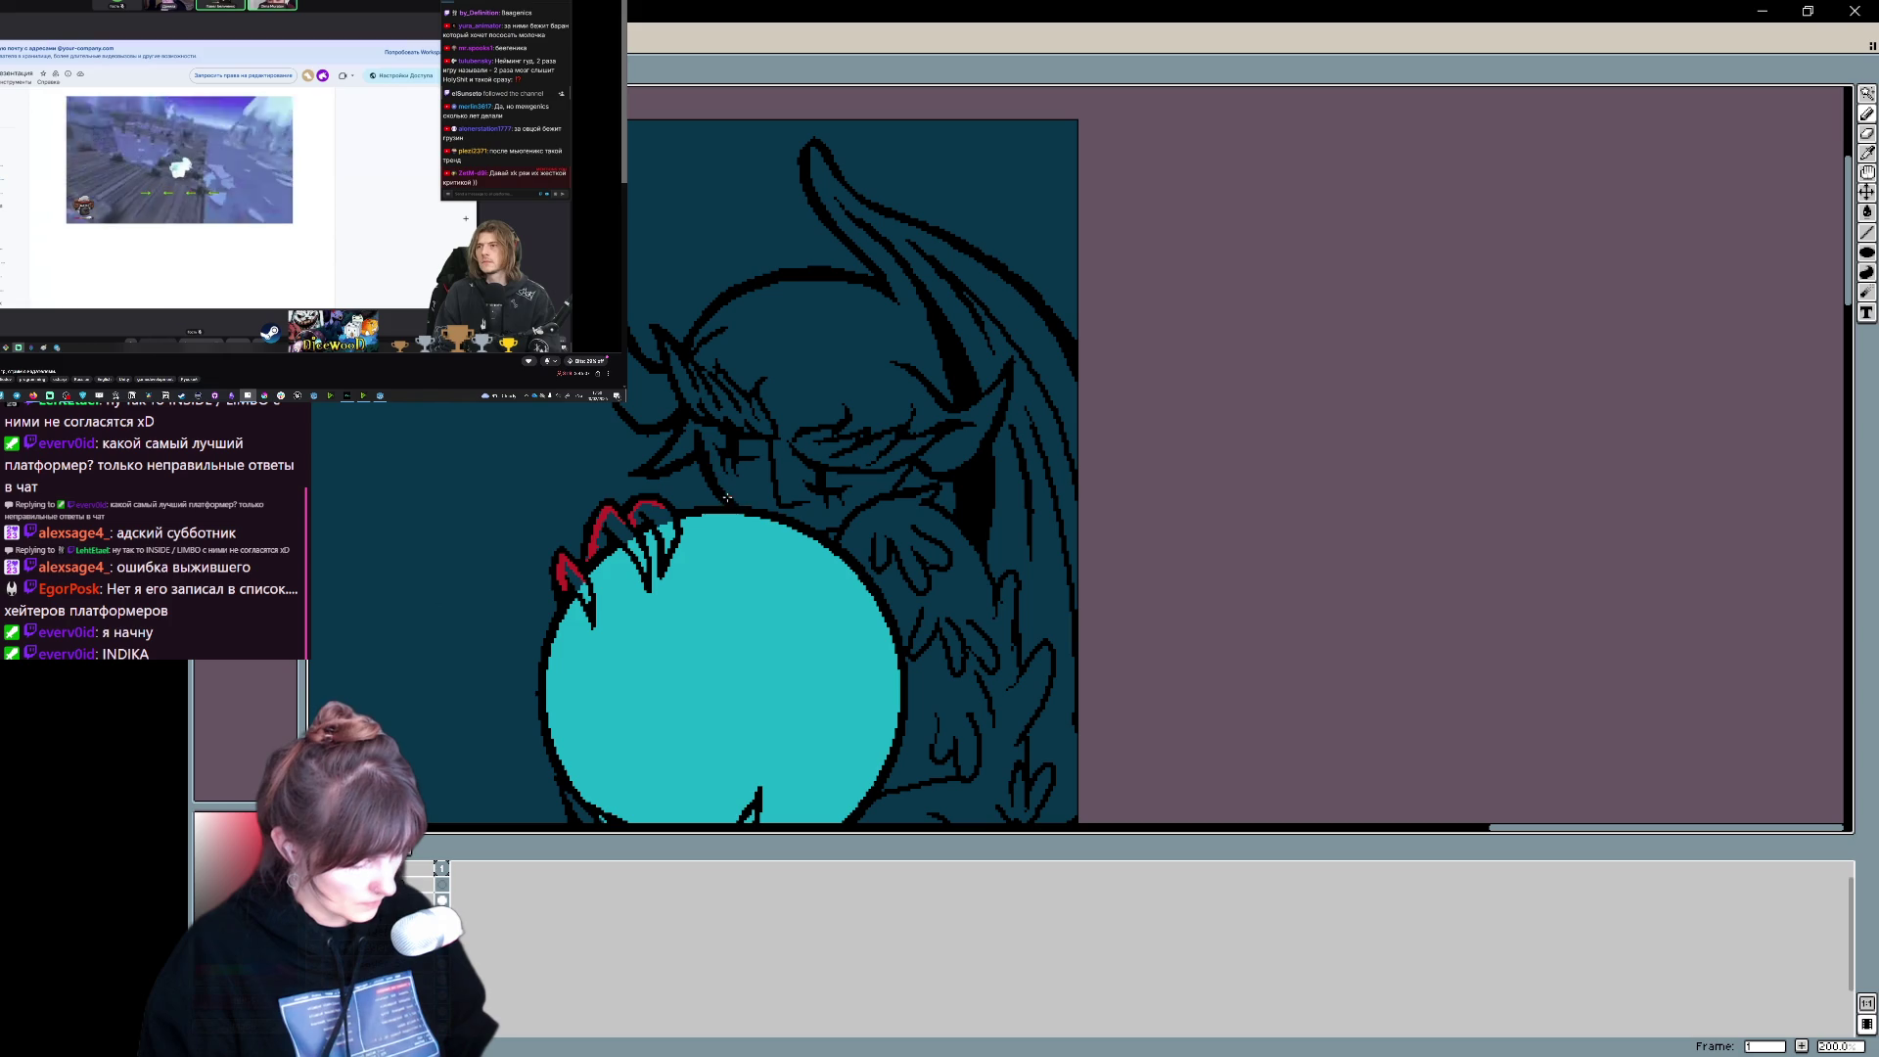
- Draw red edge lines on the claws, left horn and head top, then bucket-fill the body red
left_click_drag(697, 451, 661, 460)
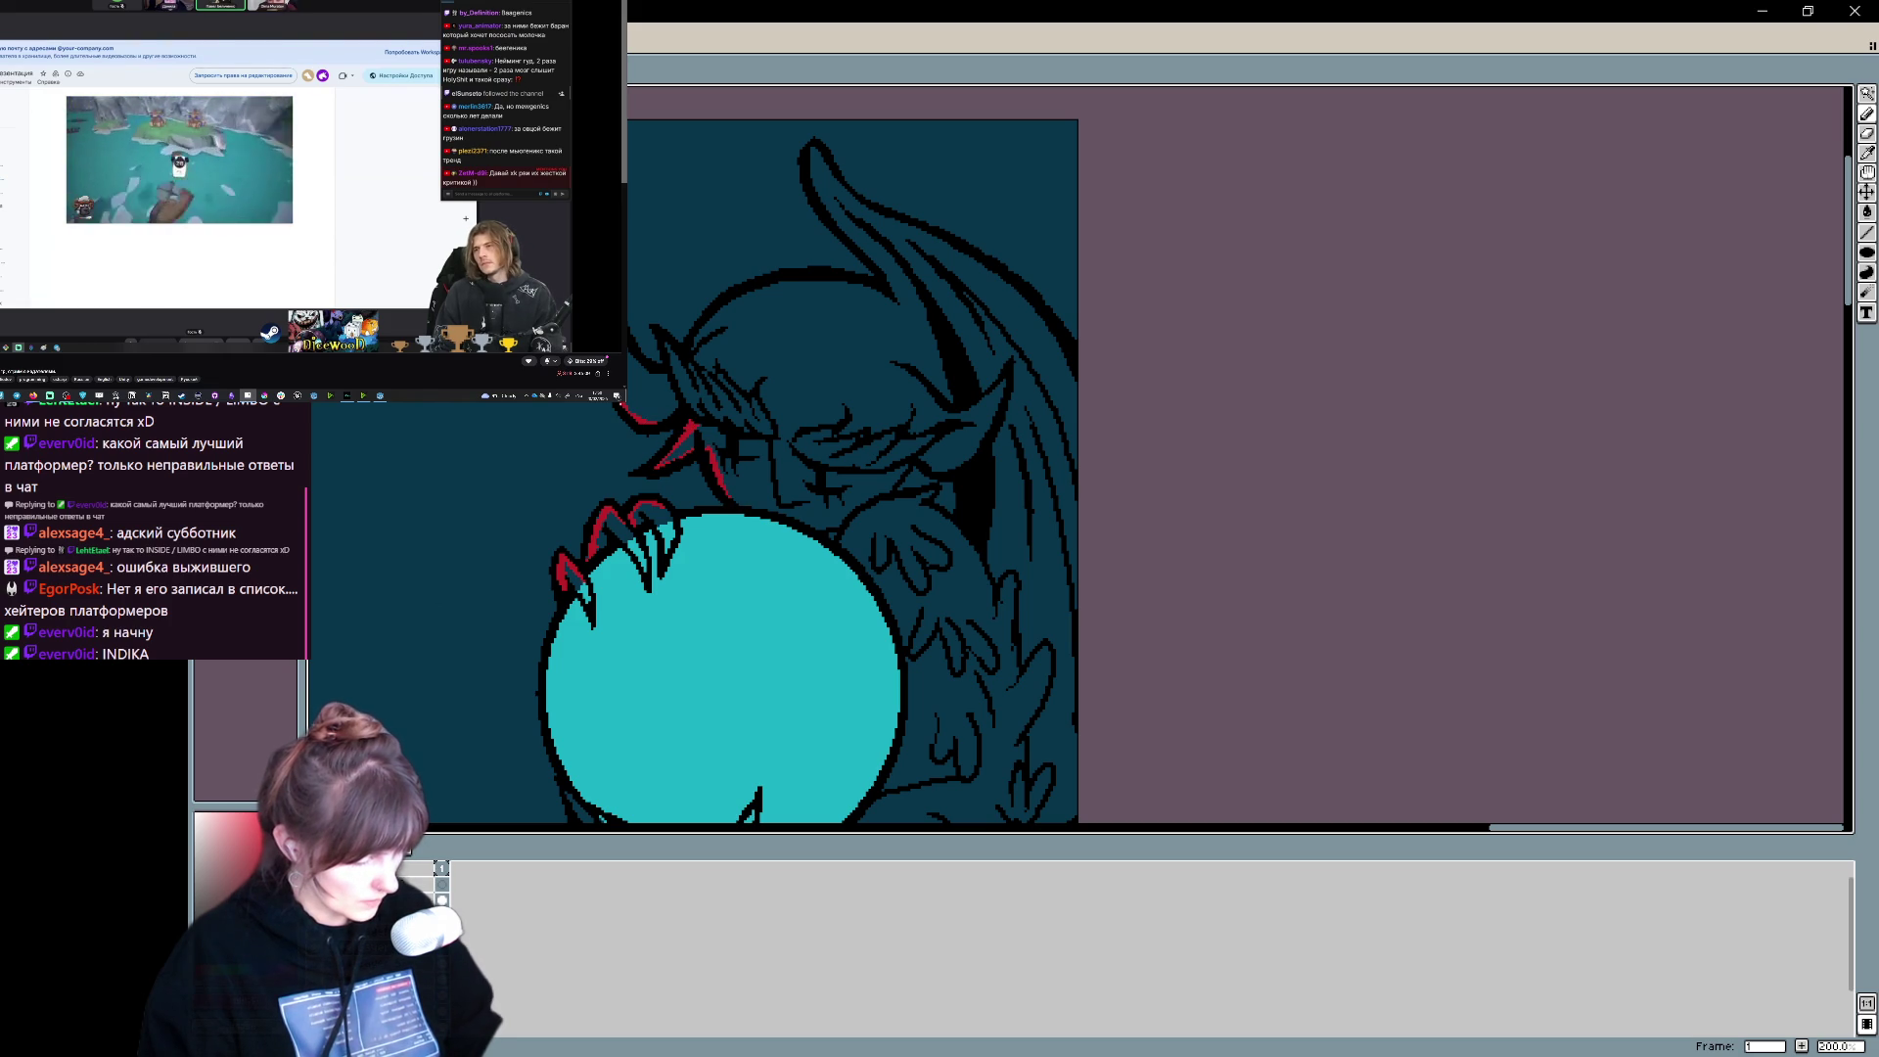
left_click_drag(631, 362, 662, 376)
left_click_drag(738, 303, 849, 284)
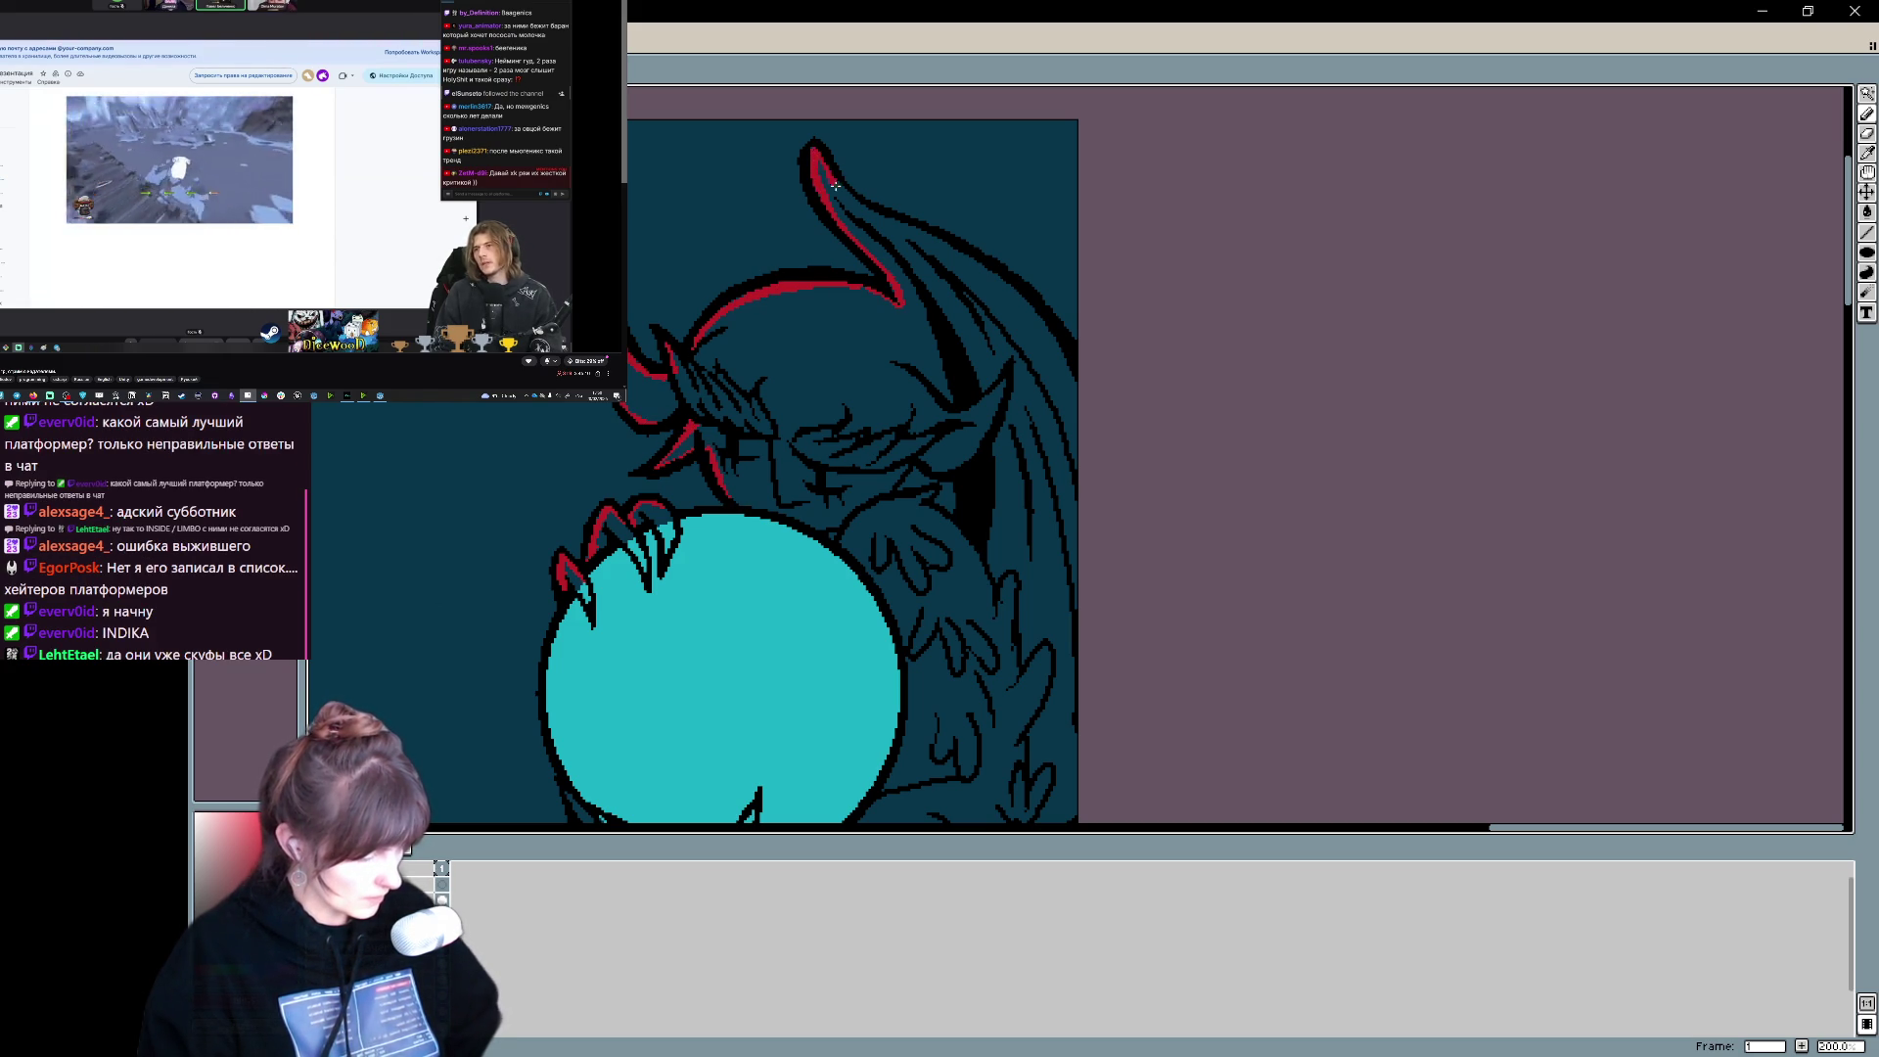
scroll(654, 567, "down", 3)
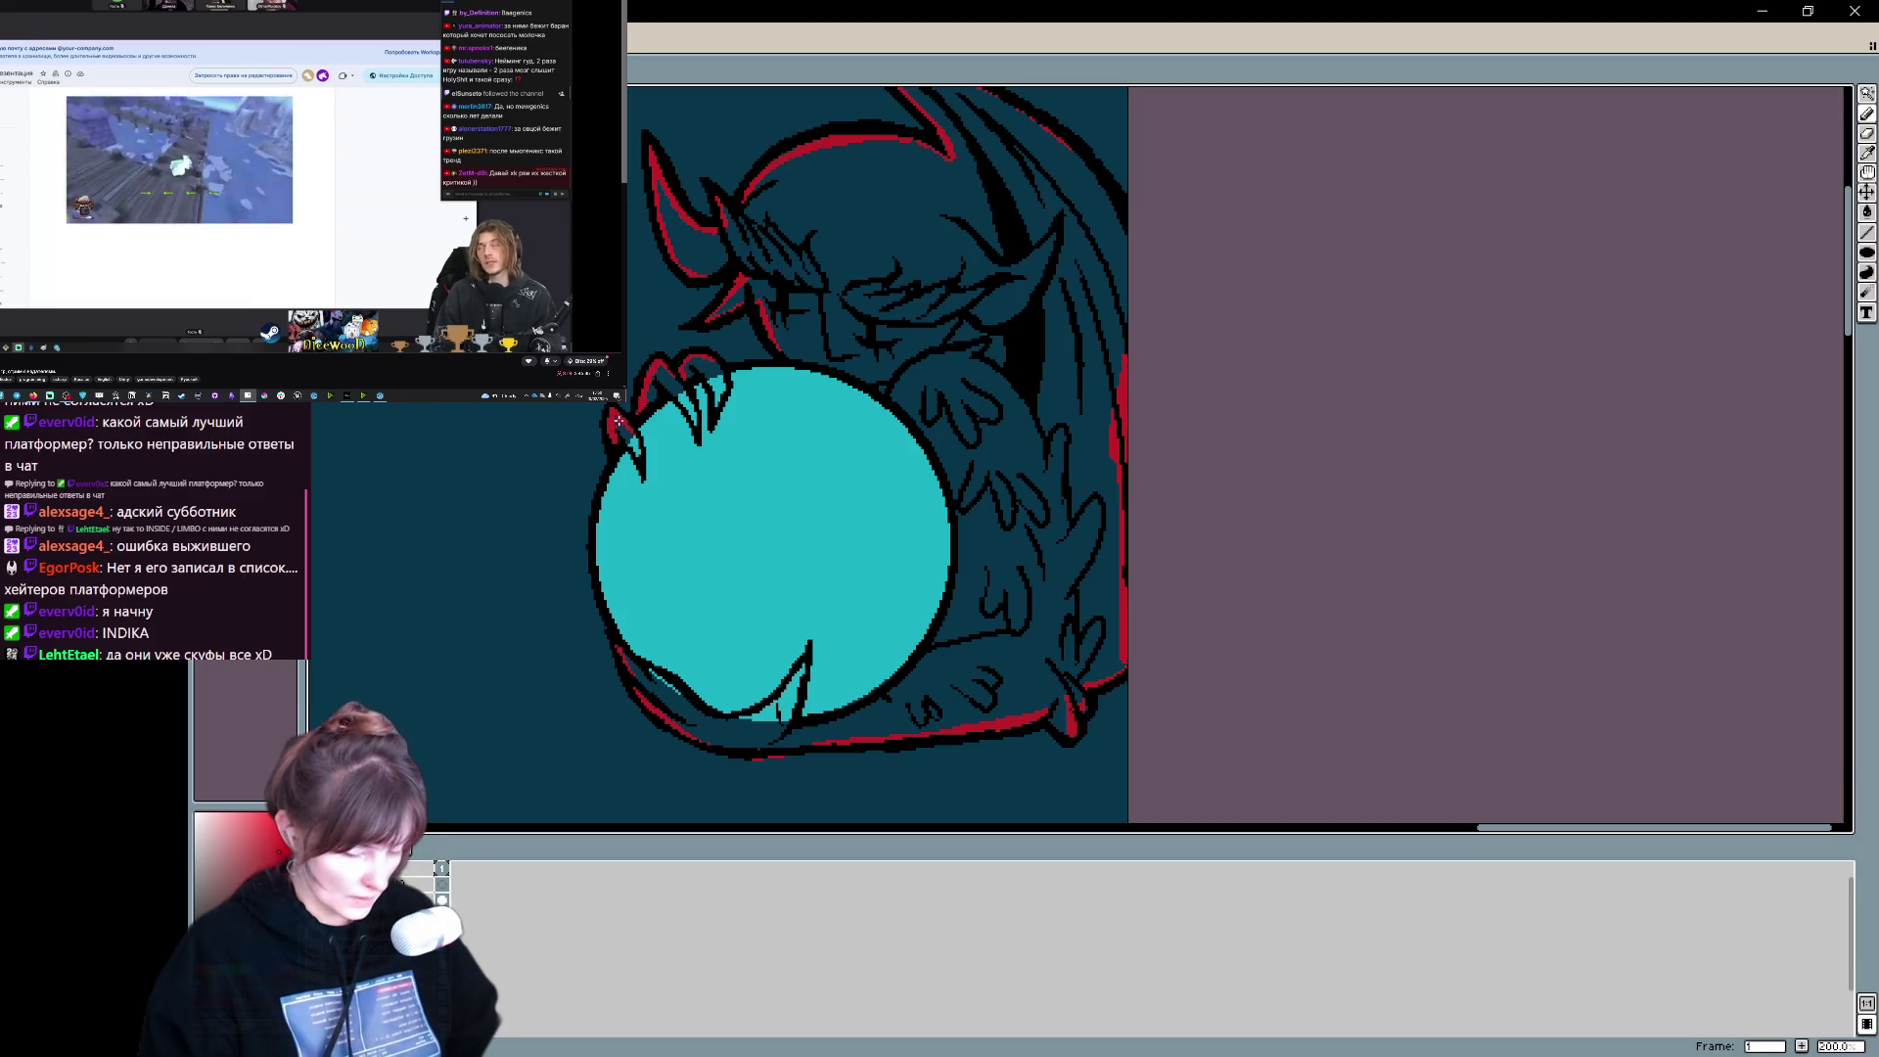
left_click(945, 410)
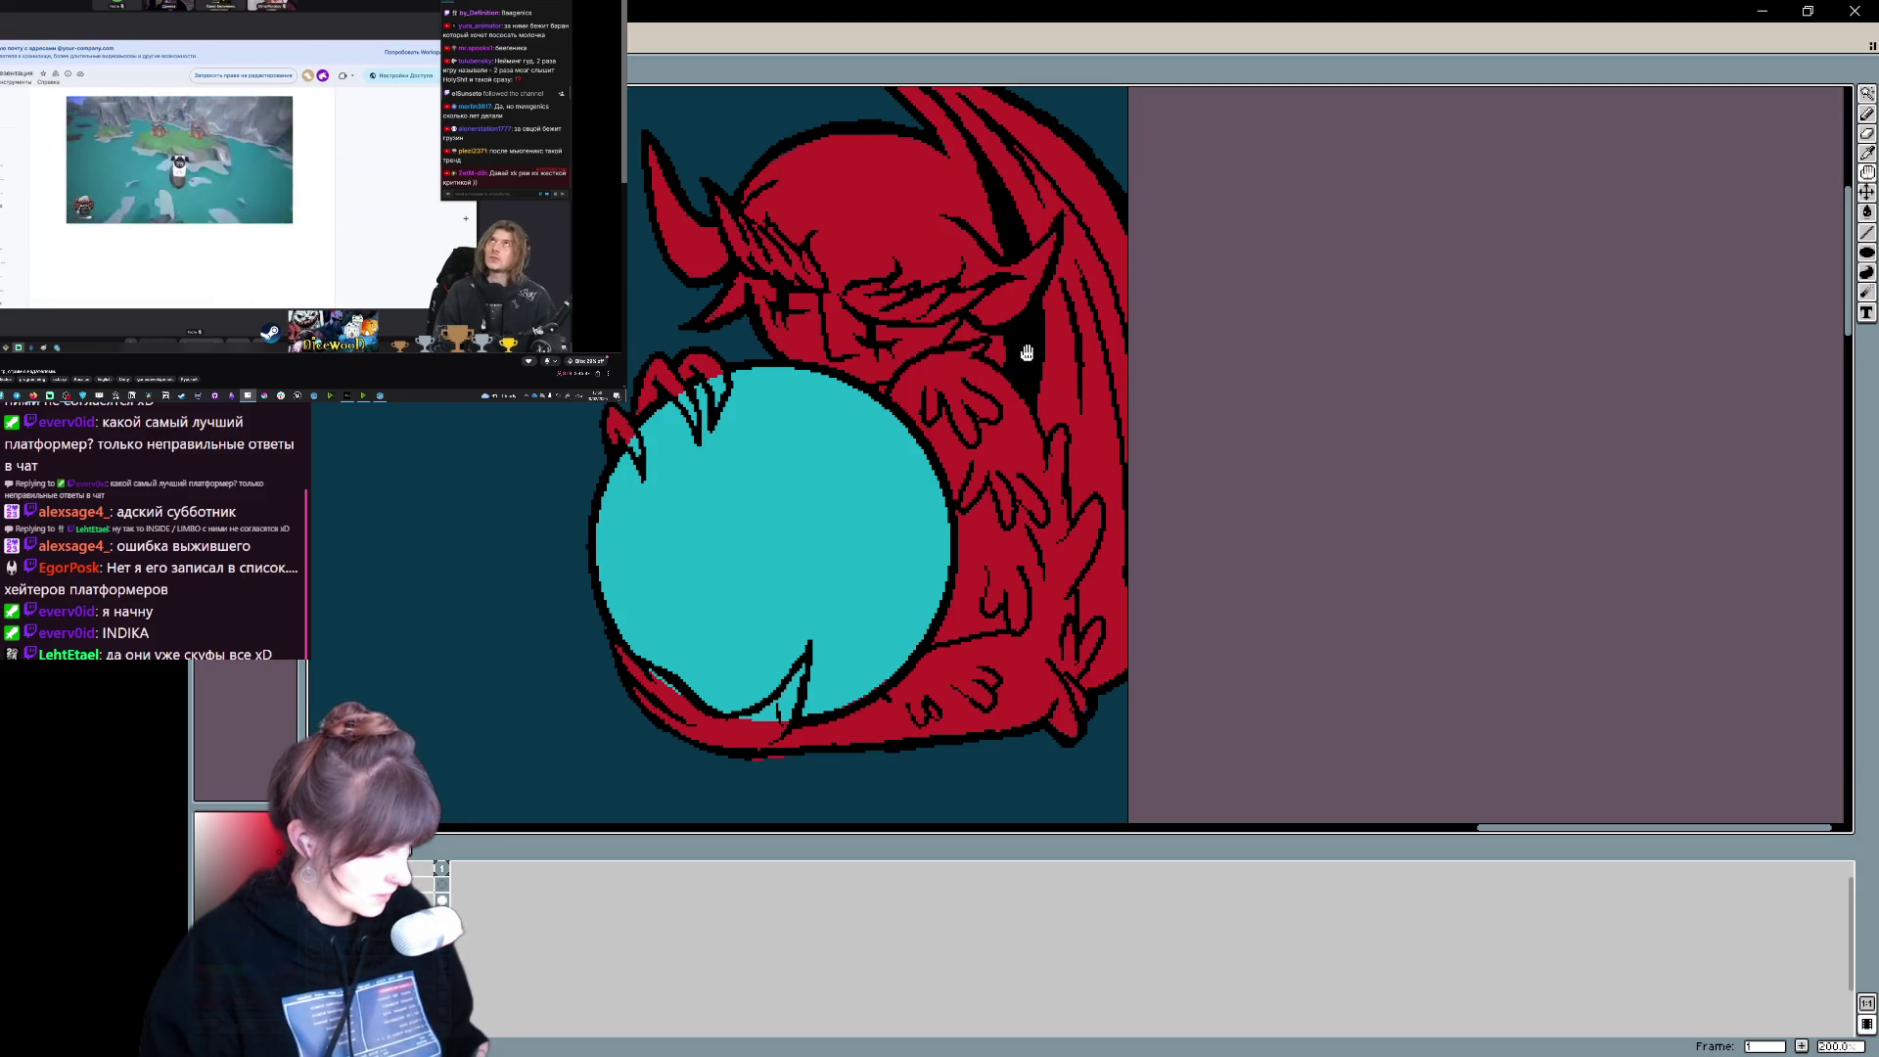
left_click_drag(1022, 348, 1012, 386)
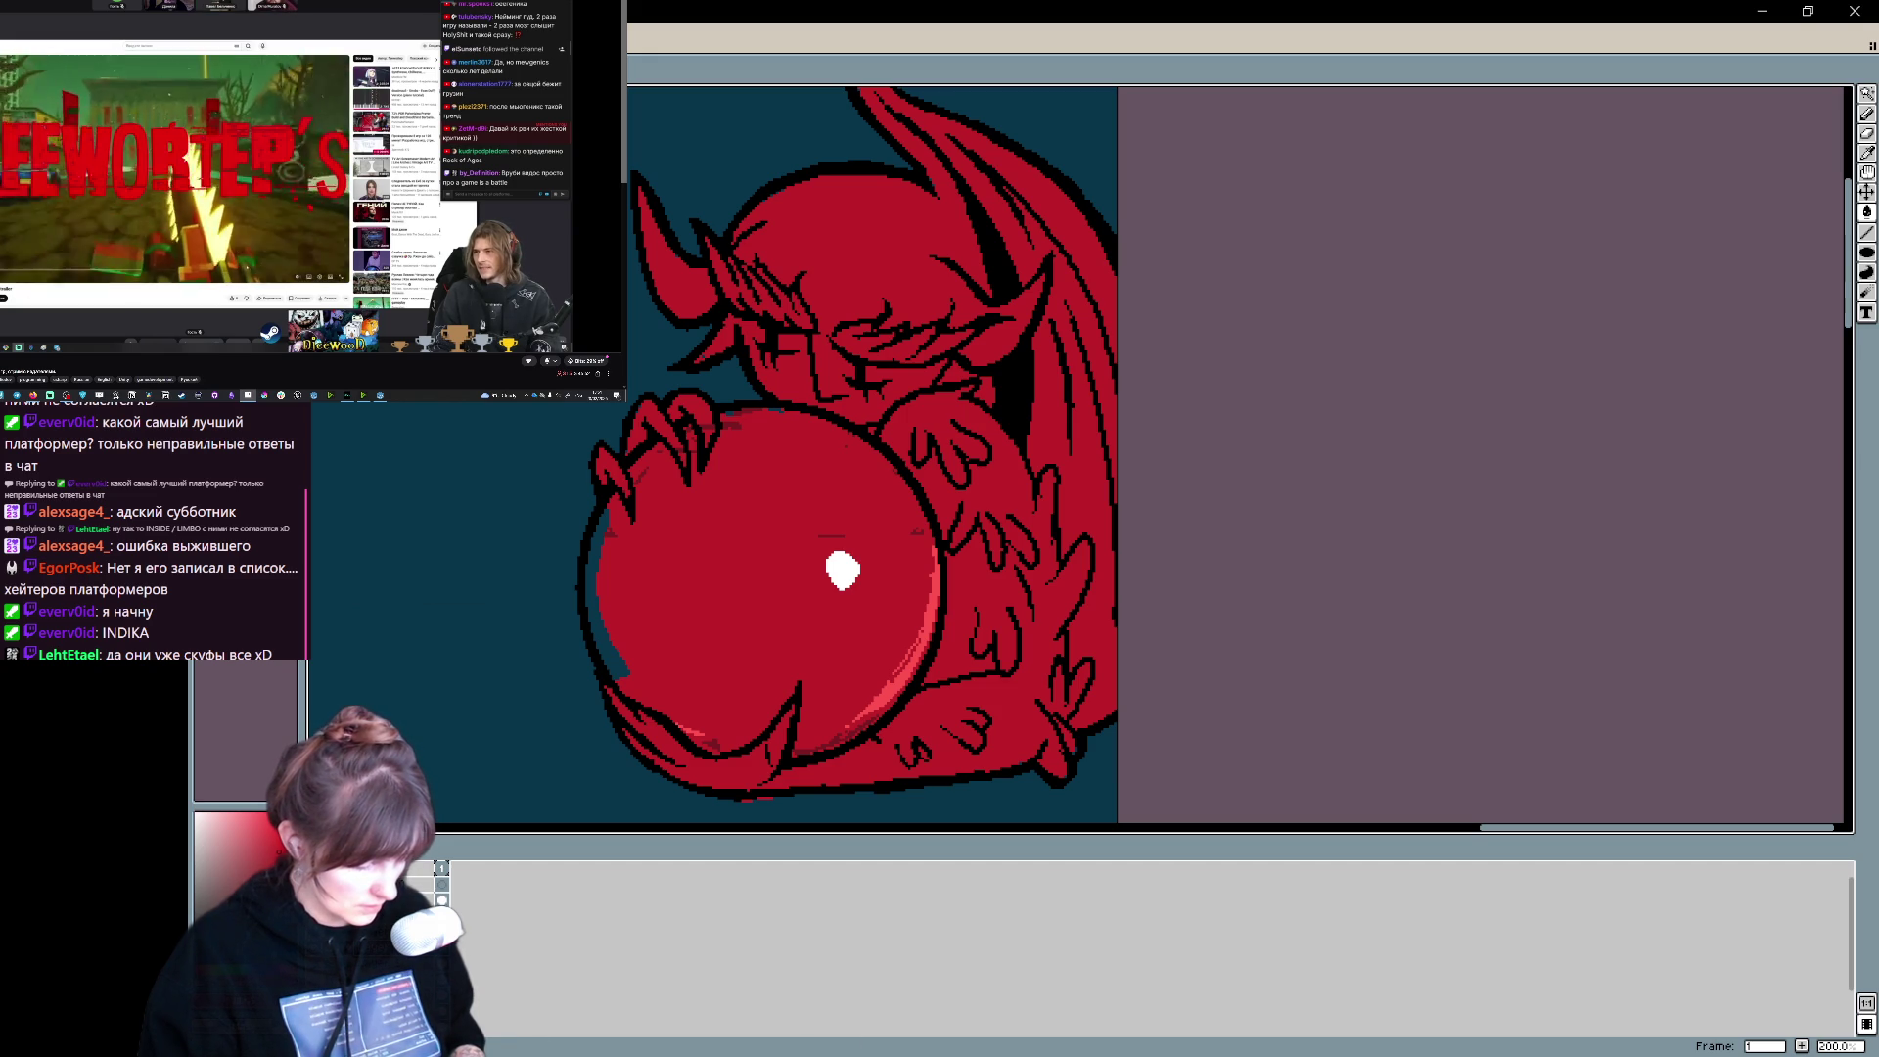
- Step back and forth through the undo history comparing the cyan orb and red demon fills
key("ctrl+z")
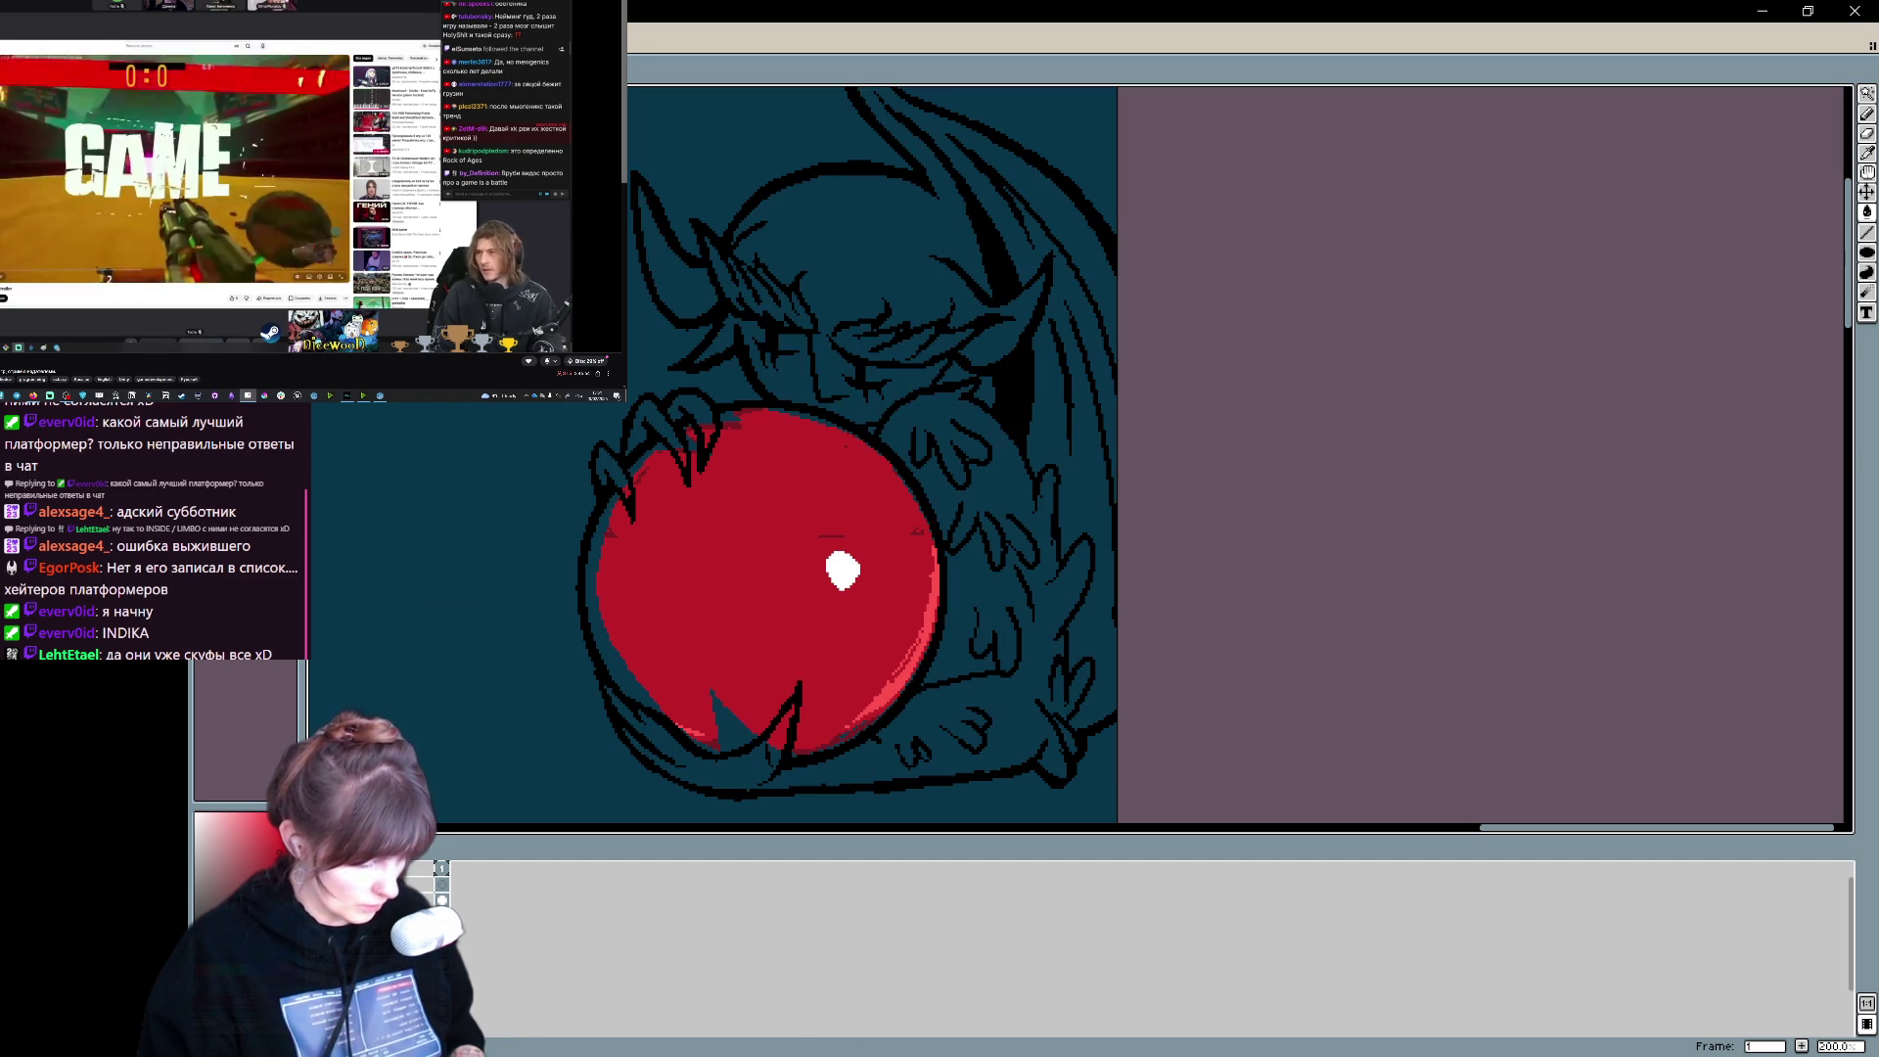
key("ctrl+z")
key("ctrl+z")
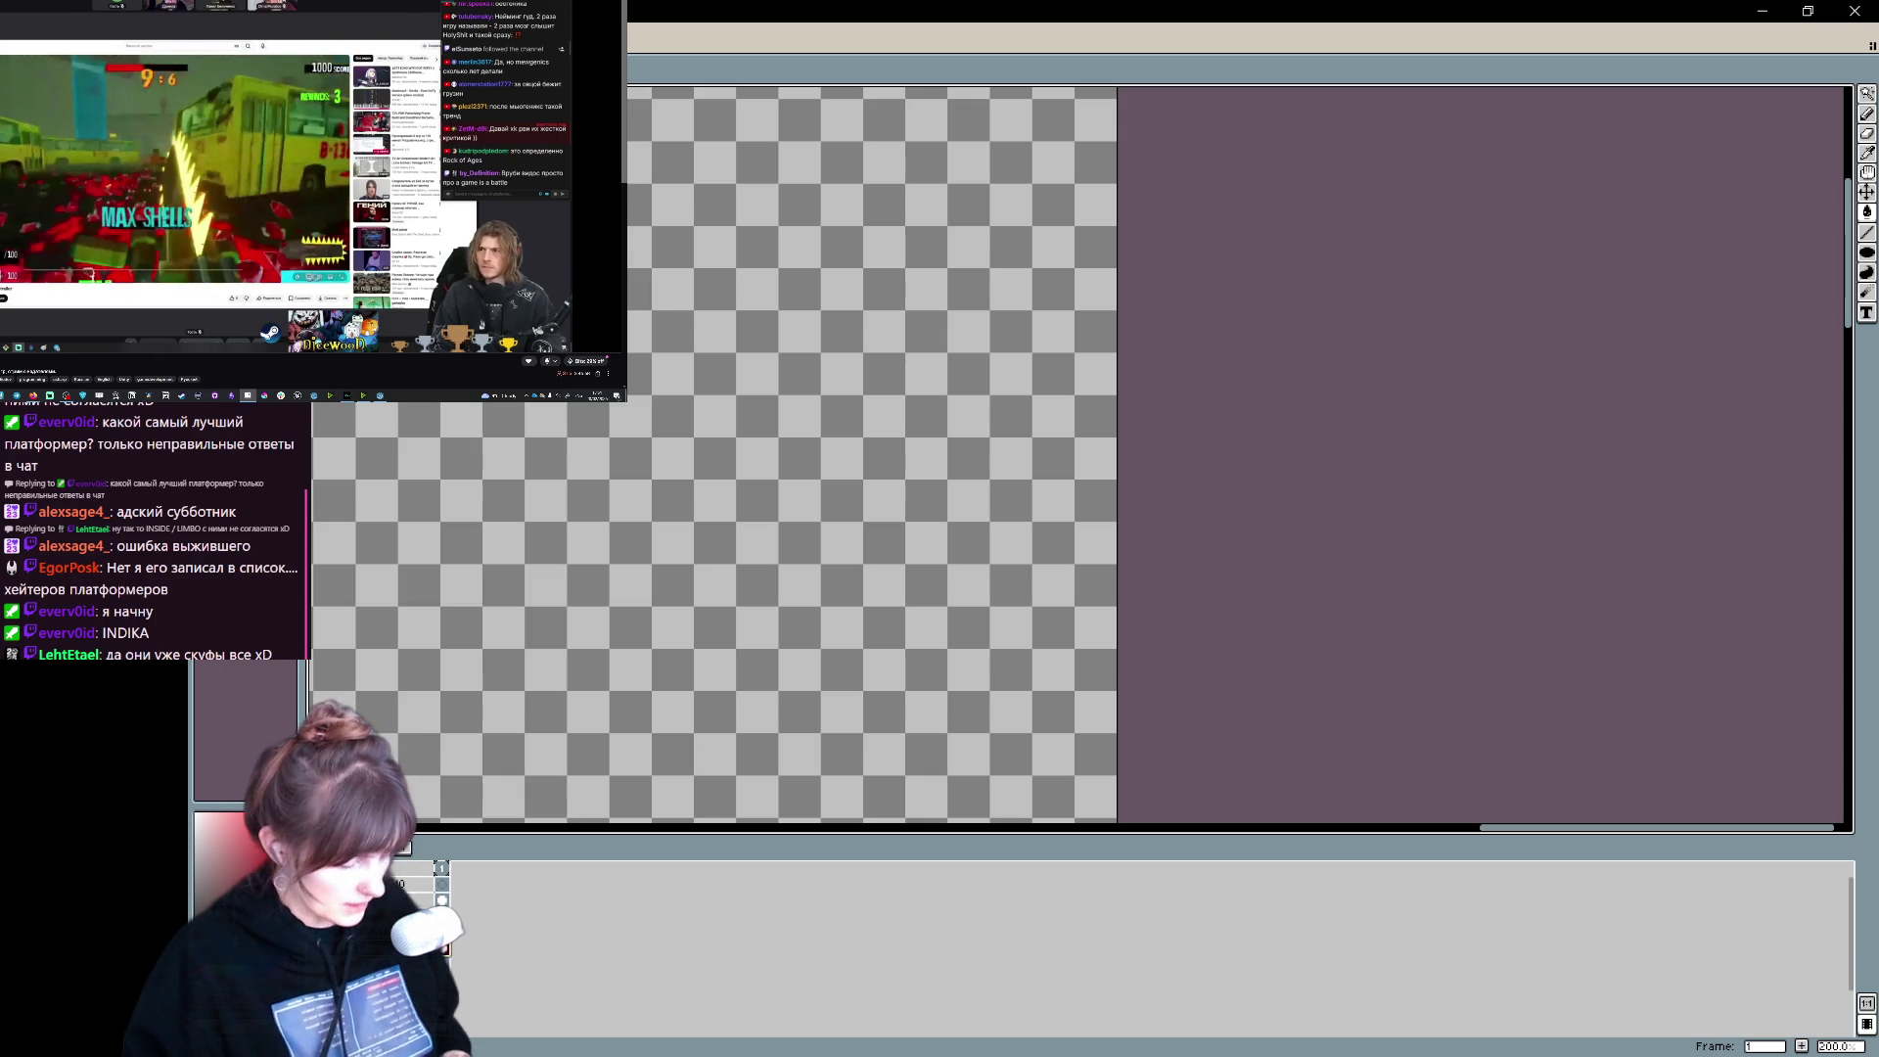
key("ctrl+y")
key("ctrl+y")
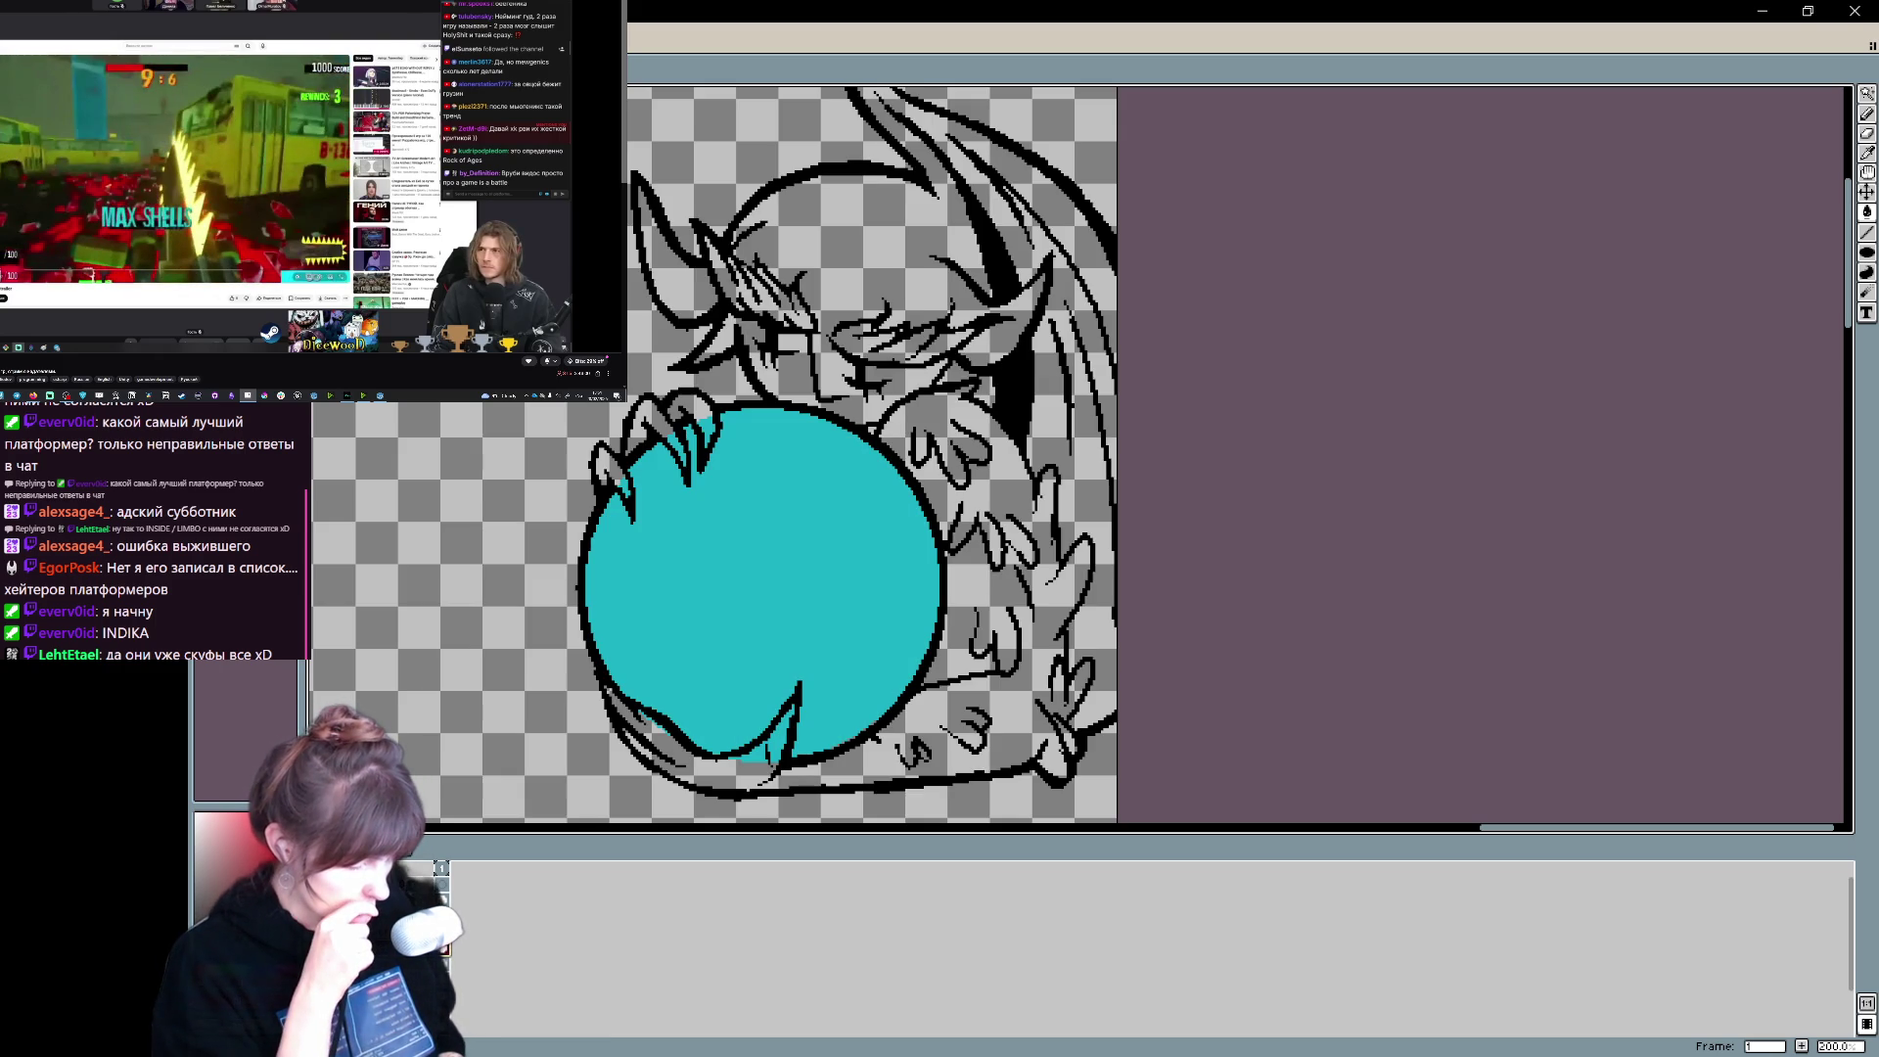
key("ctrl+z")
left_click(838, 566)
key("ctrl+z")
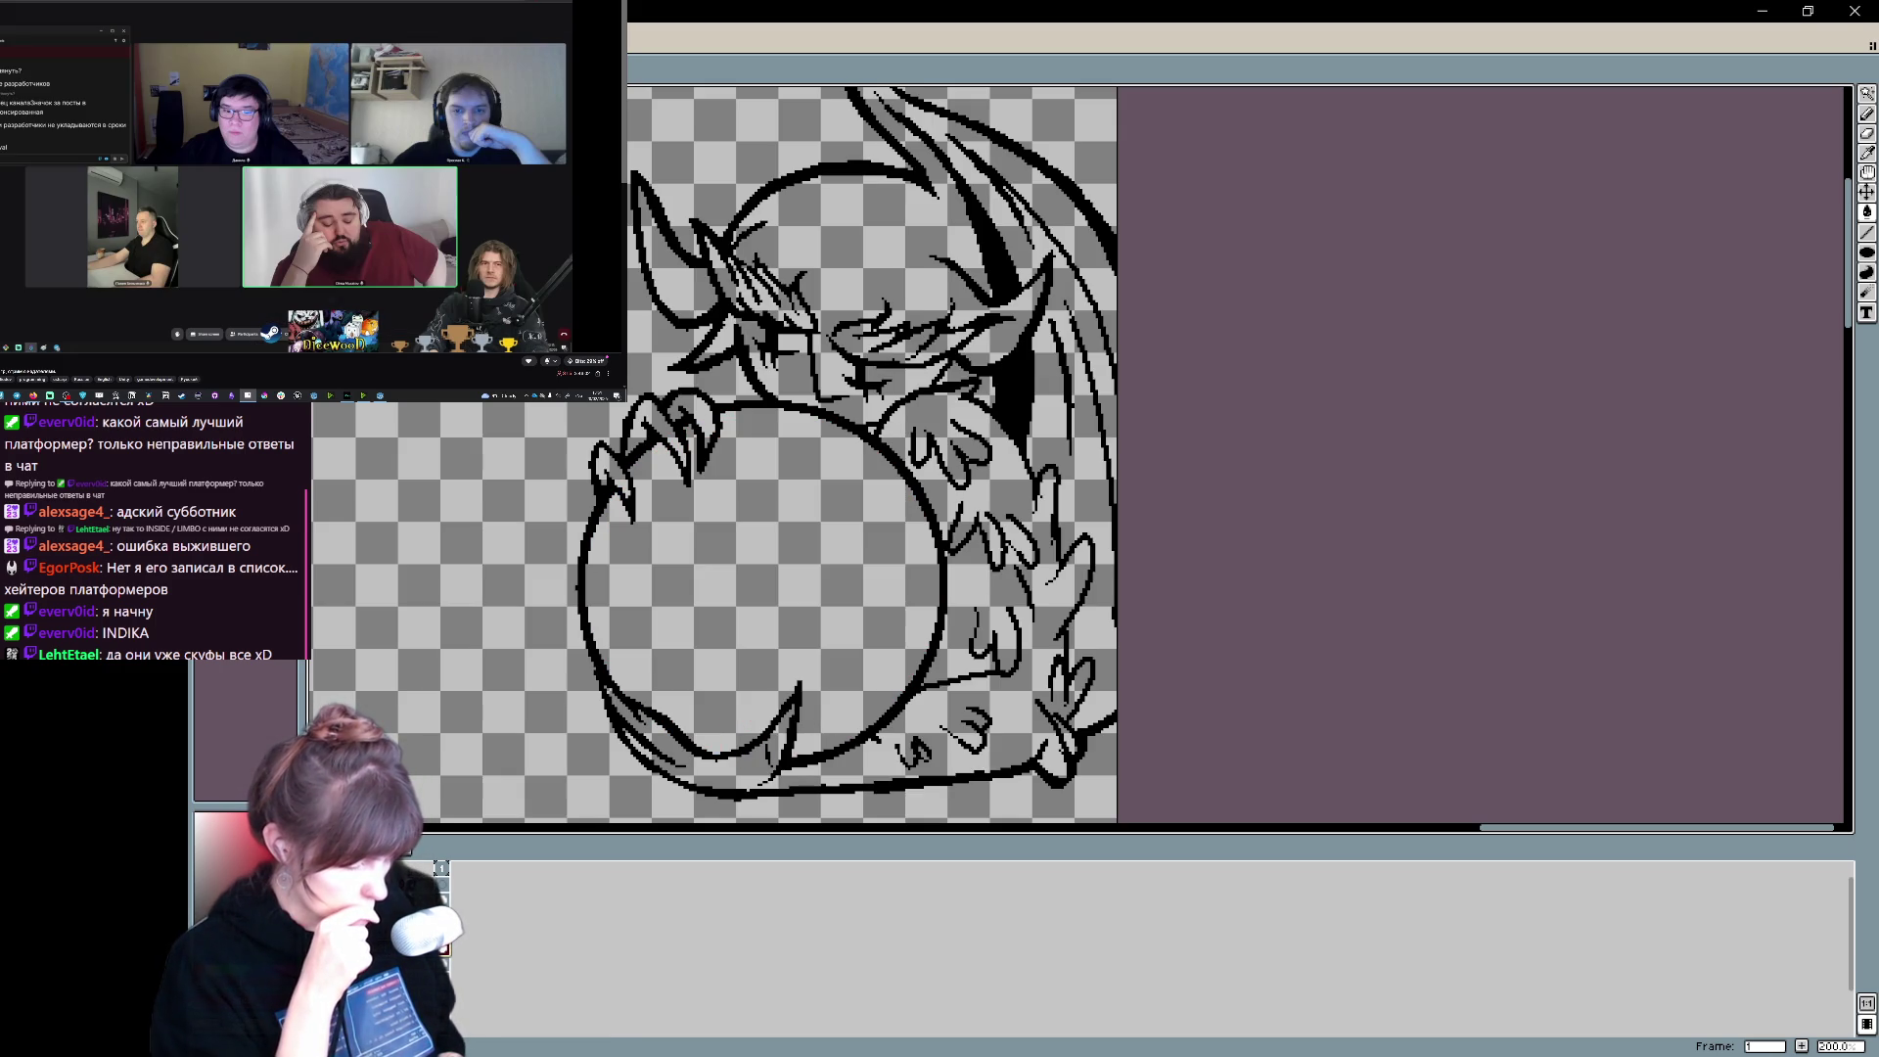
key("ctrl+y")
key("ctrl+z")
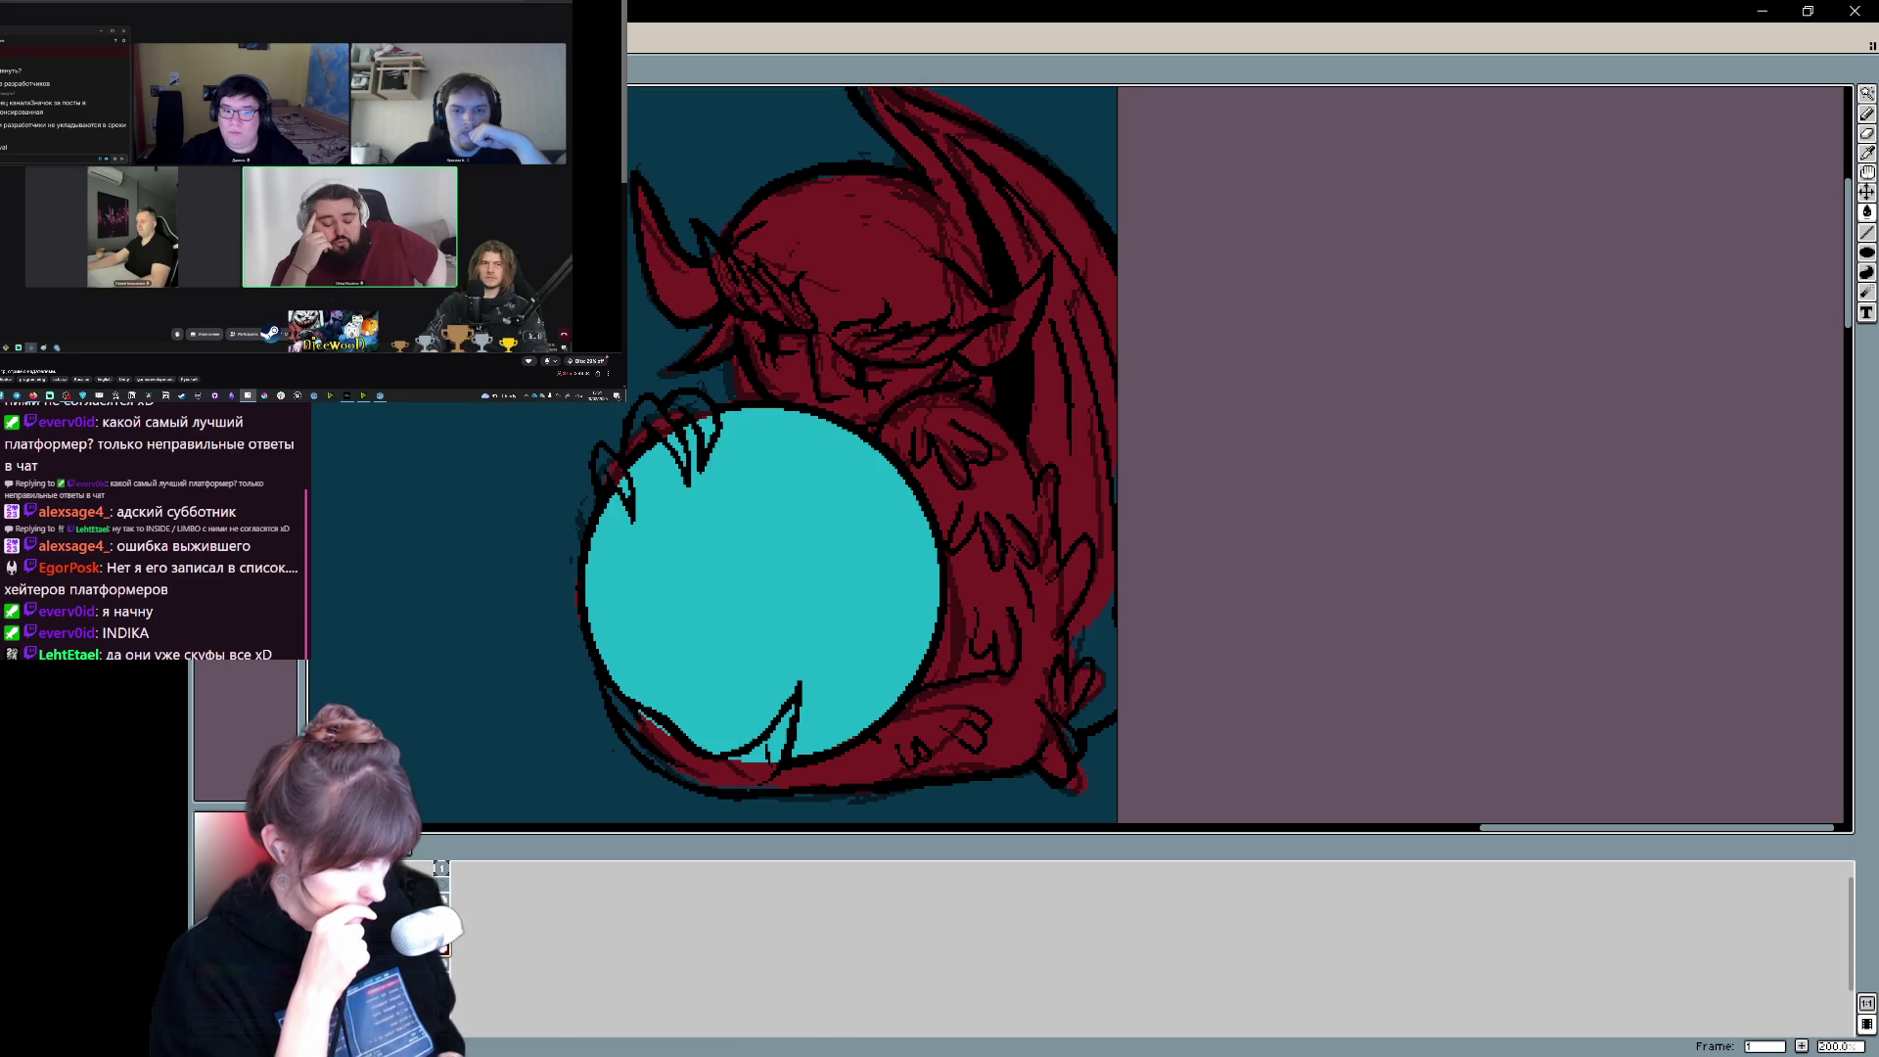
key("ctrl+y")
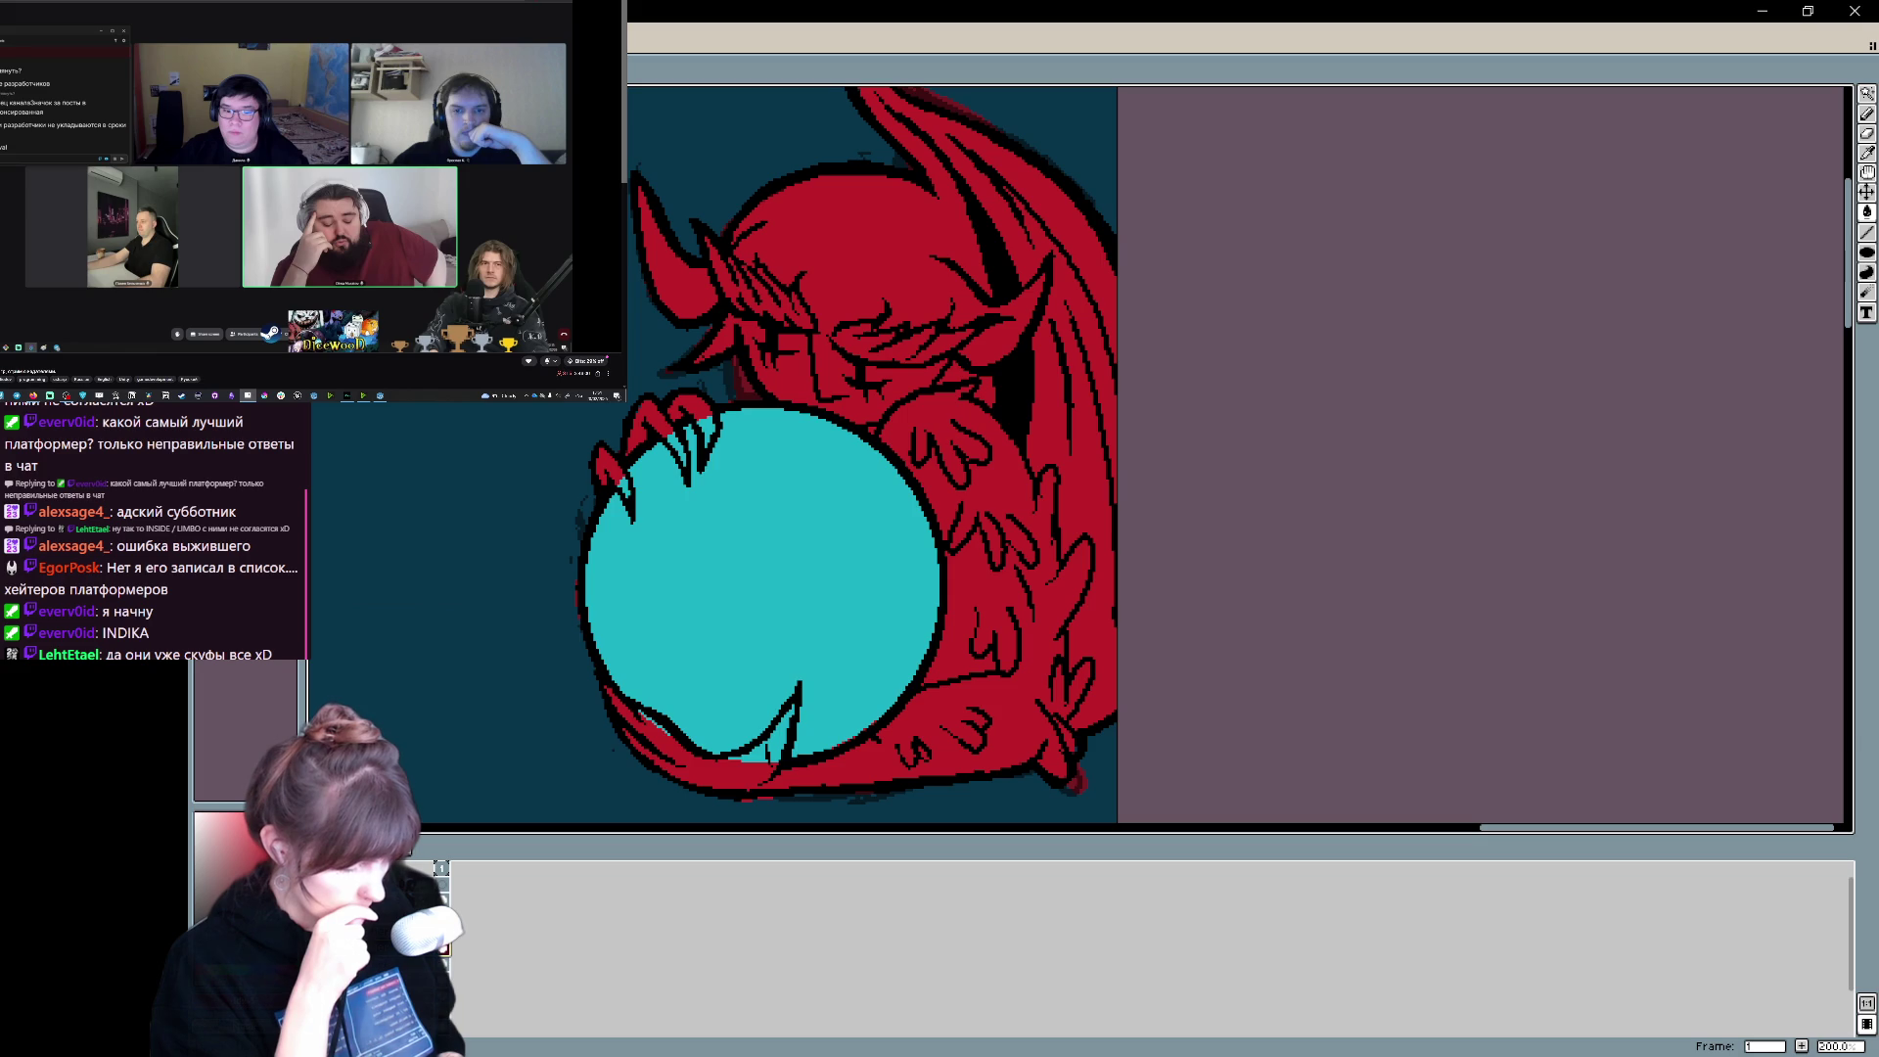
- Settle on the state with the orb's shading and highlight undone, leaving it flat red
key("ctrl+z")
key("ctrl+z")
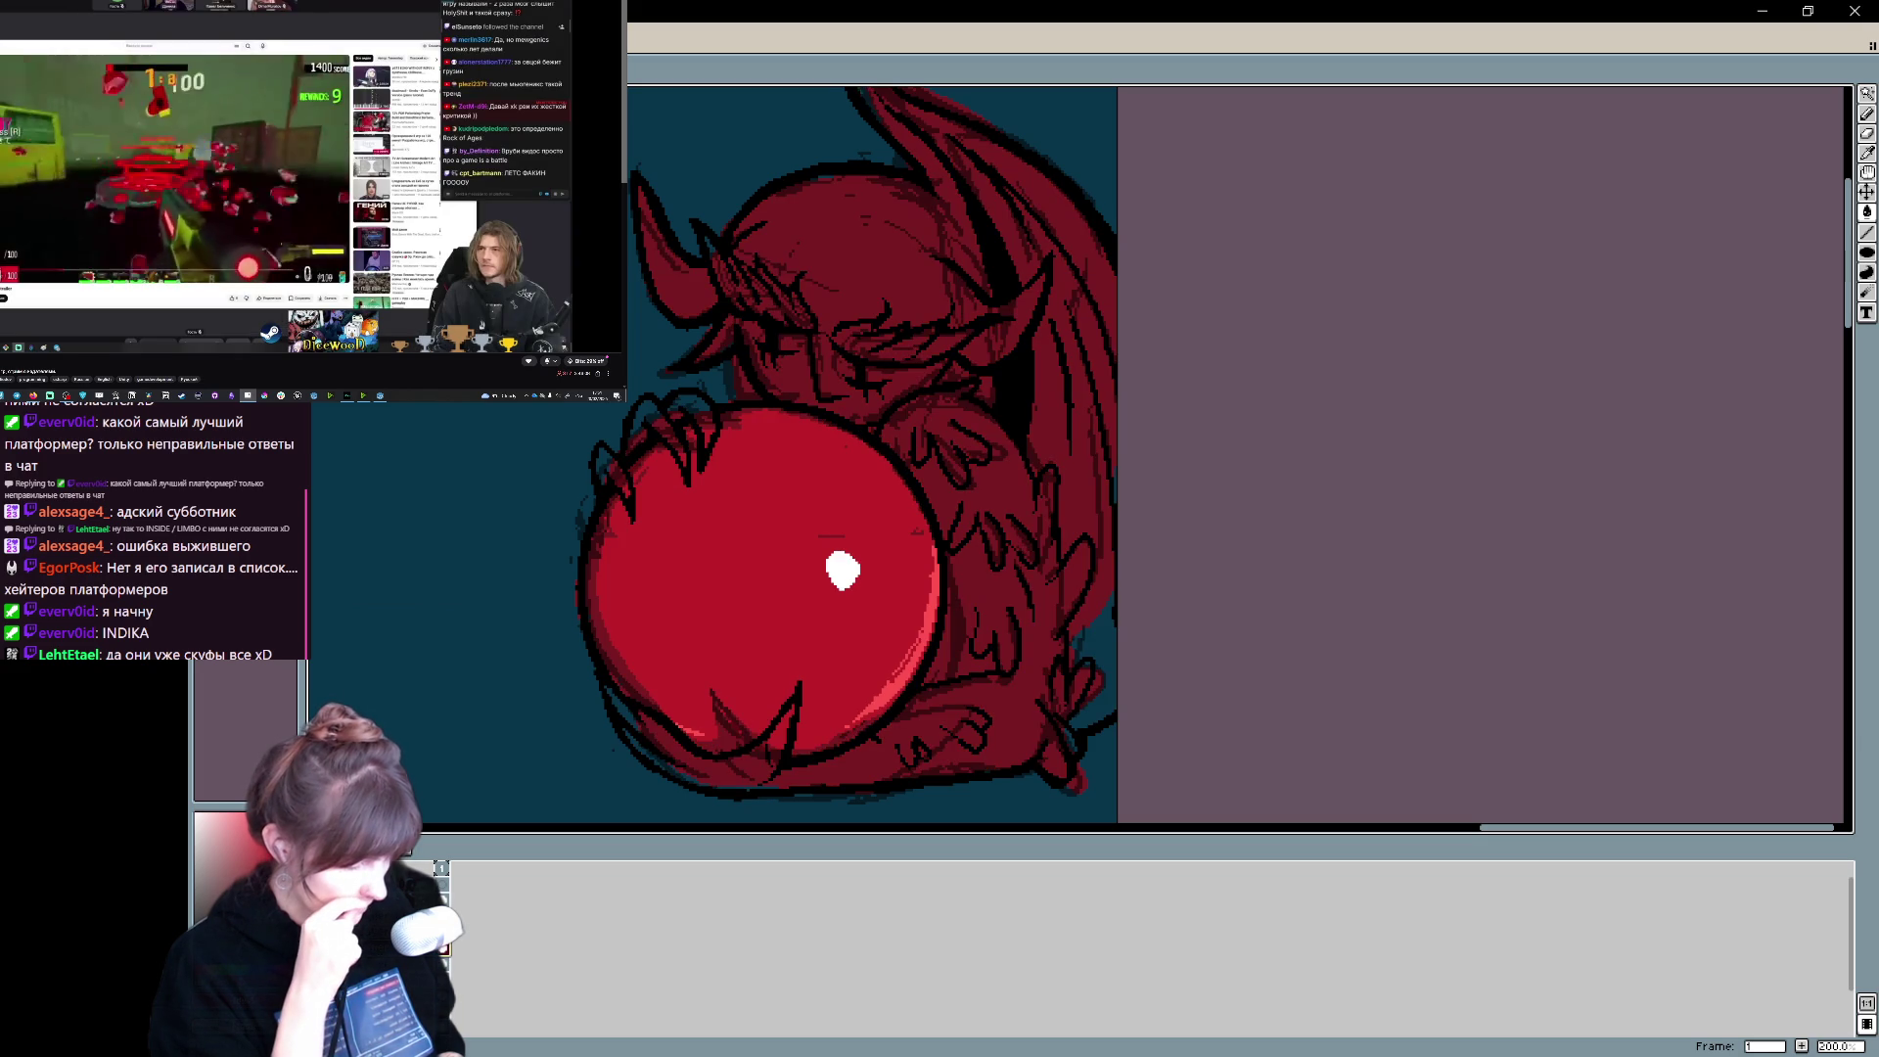
key("ctrl+y")
key("ctrl+z")
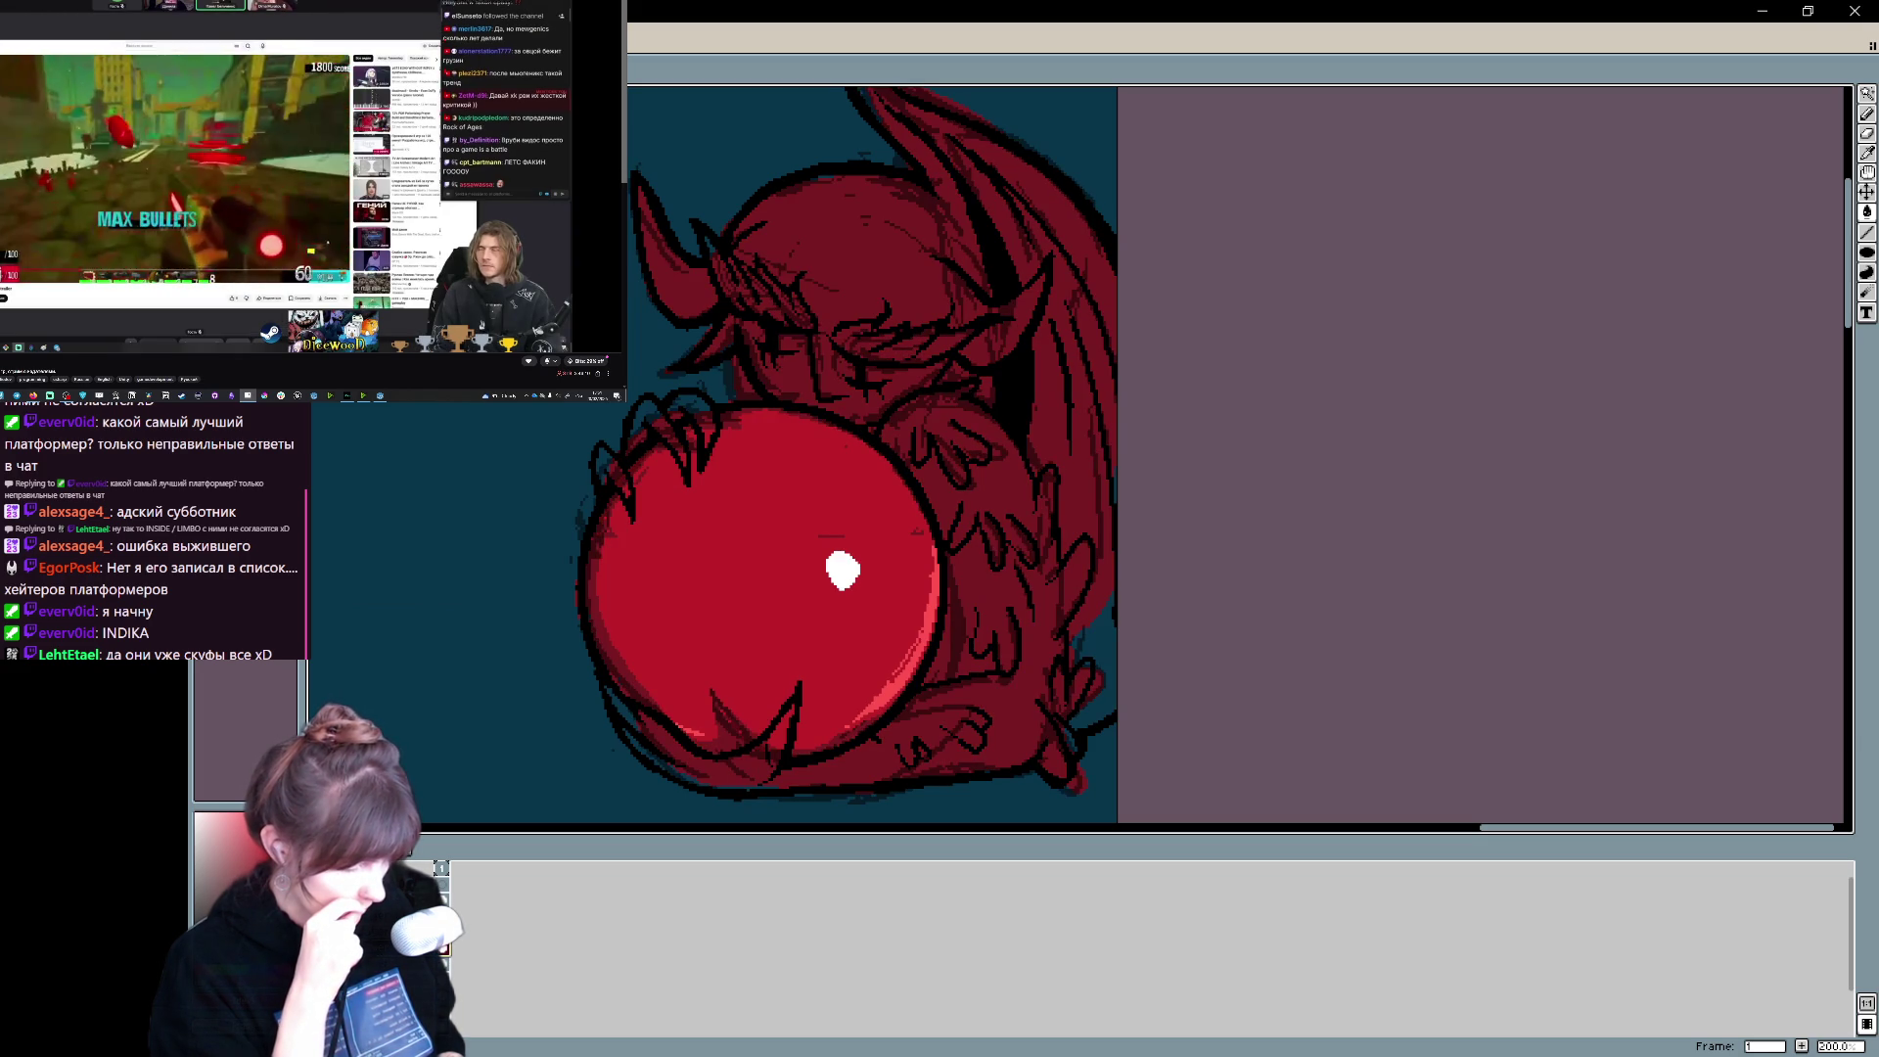
key("ctrl+z")
key("ctrl+y")
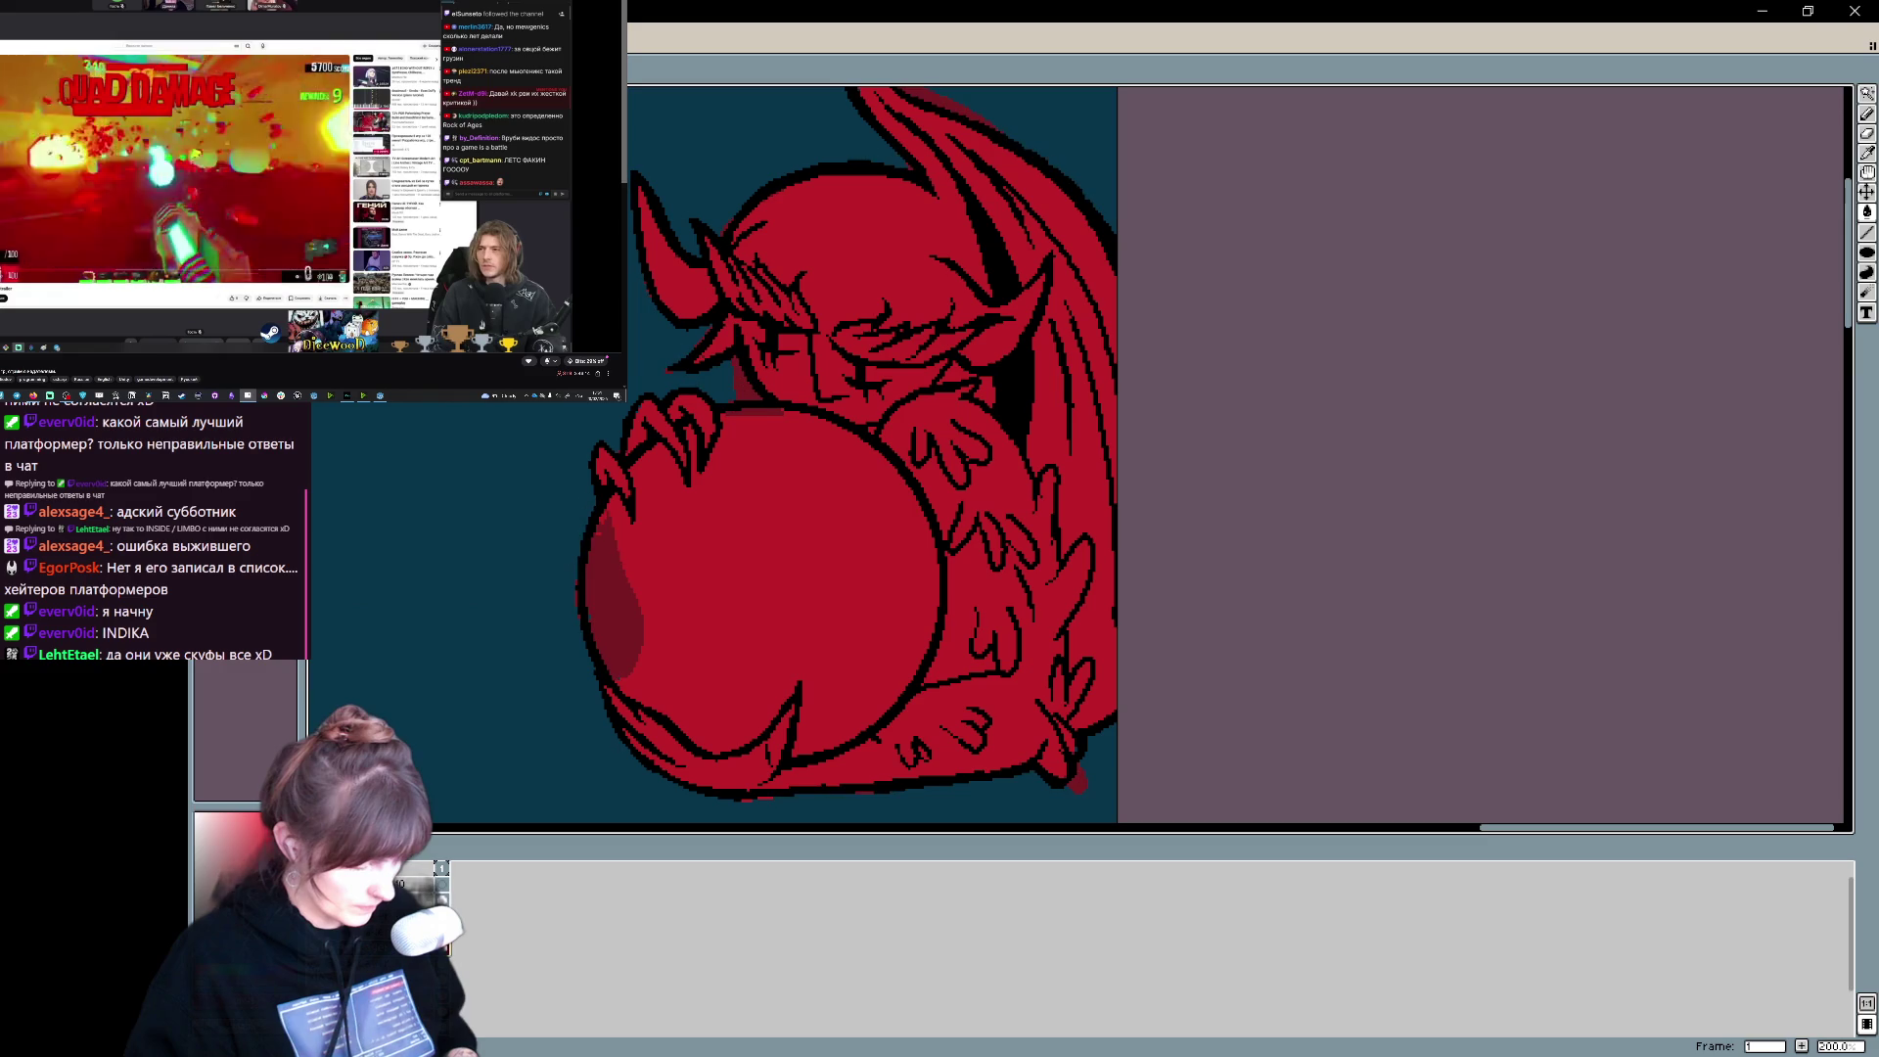
key("ctrl+z")
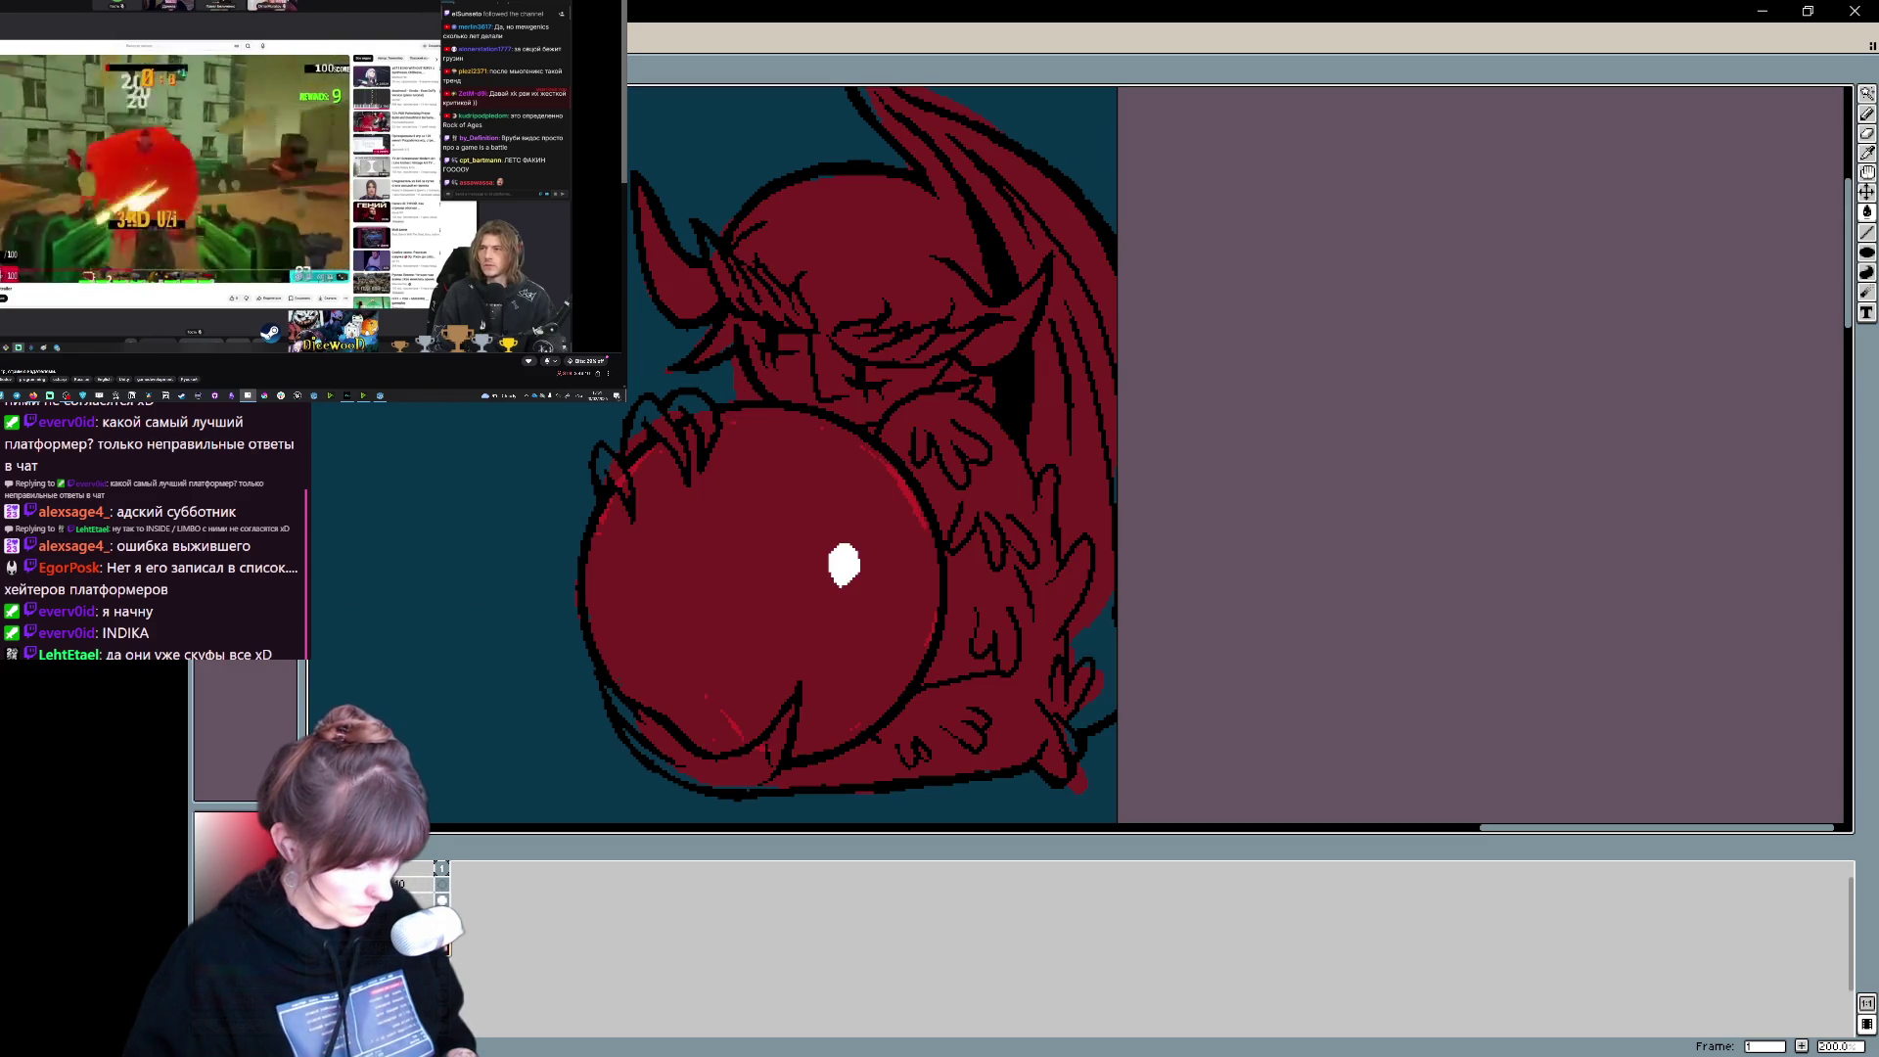
key("ctrl+y")
key("ctrl+z")
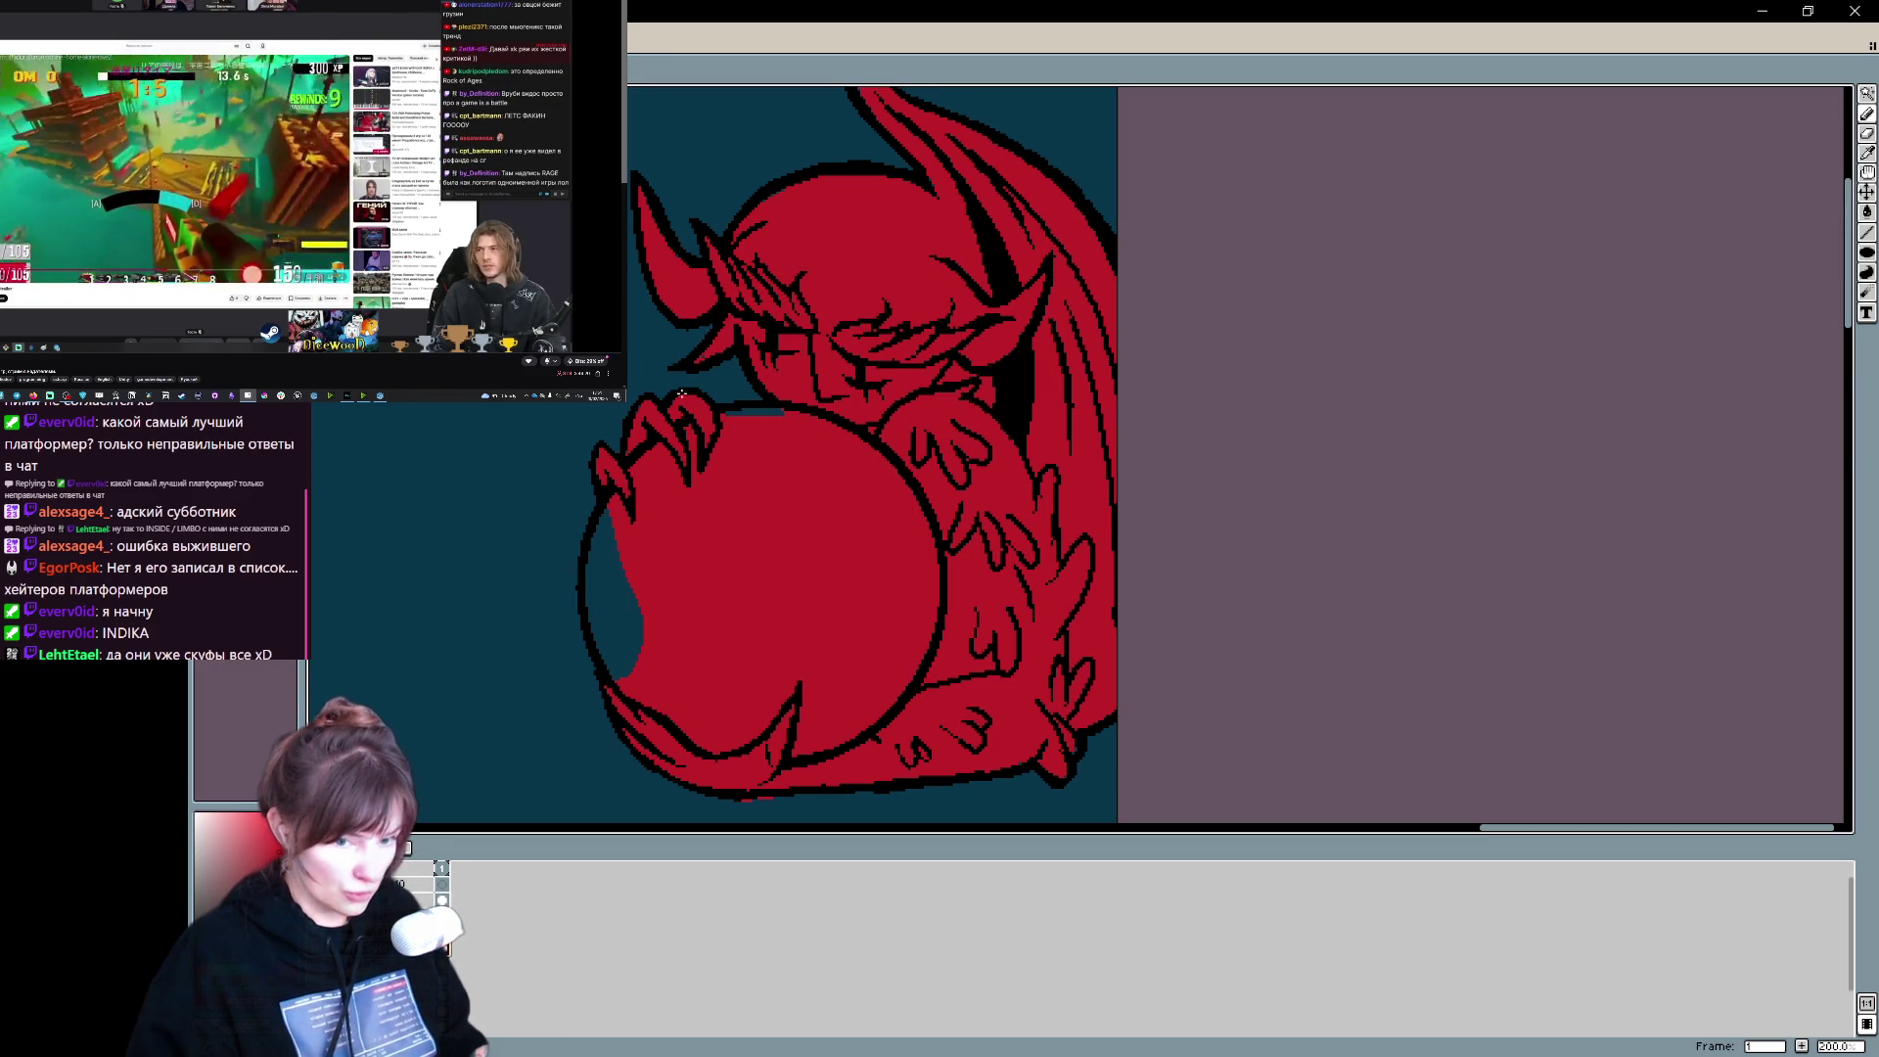
- Paint and bucket-fill the teal patch on the orb's left edge red, then pan to the image's top
mouse_move(615, 519)
left_mouse_down()
mouse_move(595, 636)
mouse_move(590, 606)
left_mouse_up()
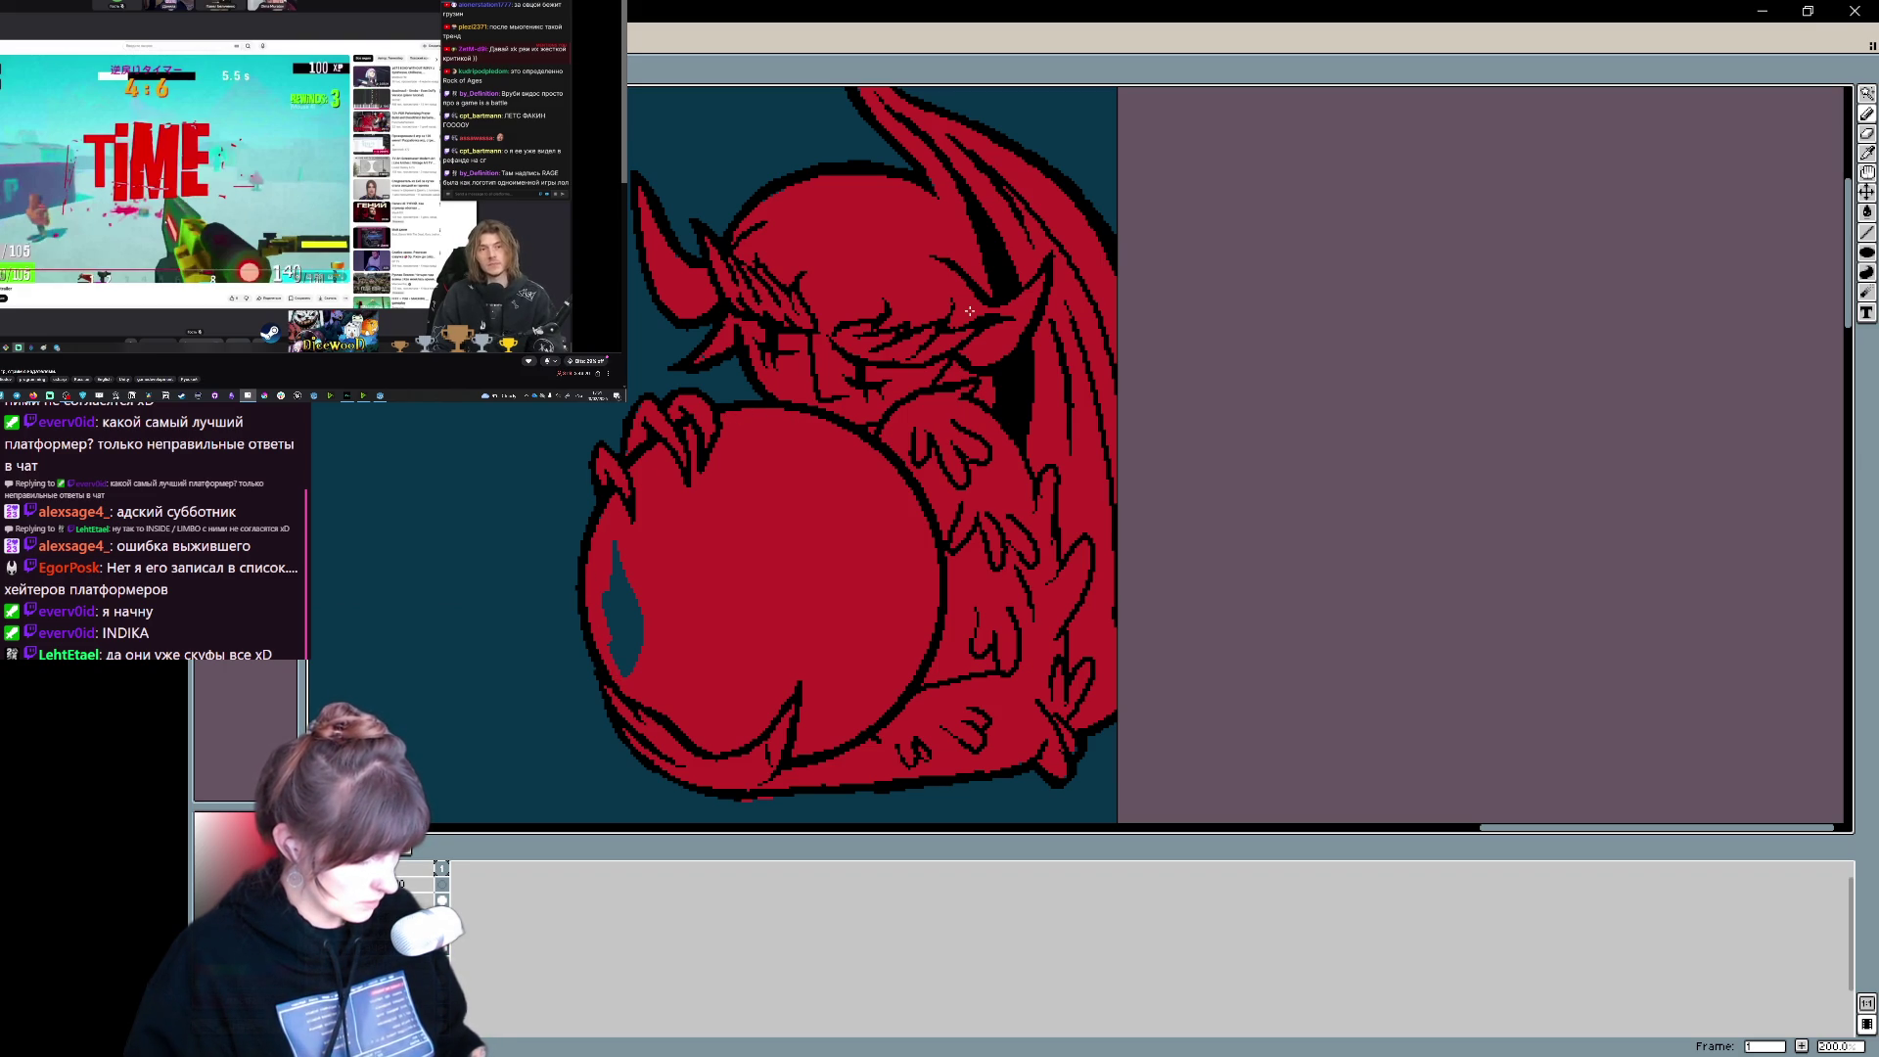
left_click(625, 613)
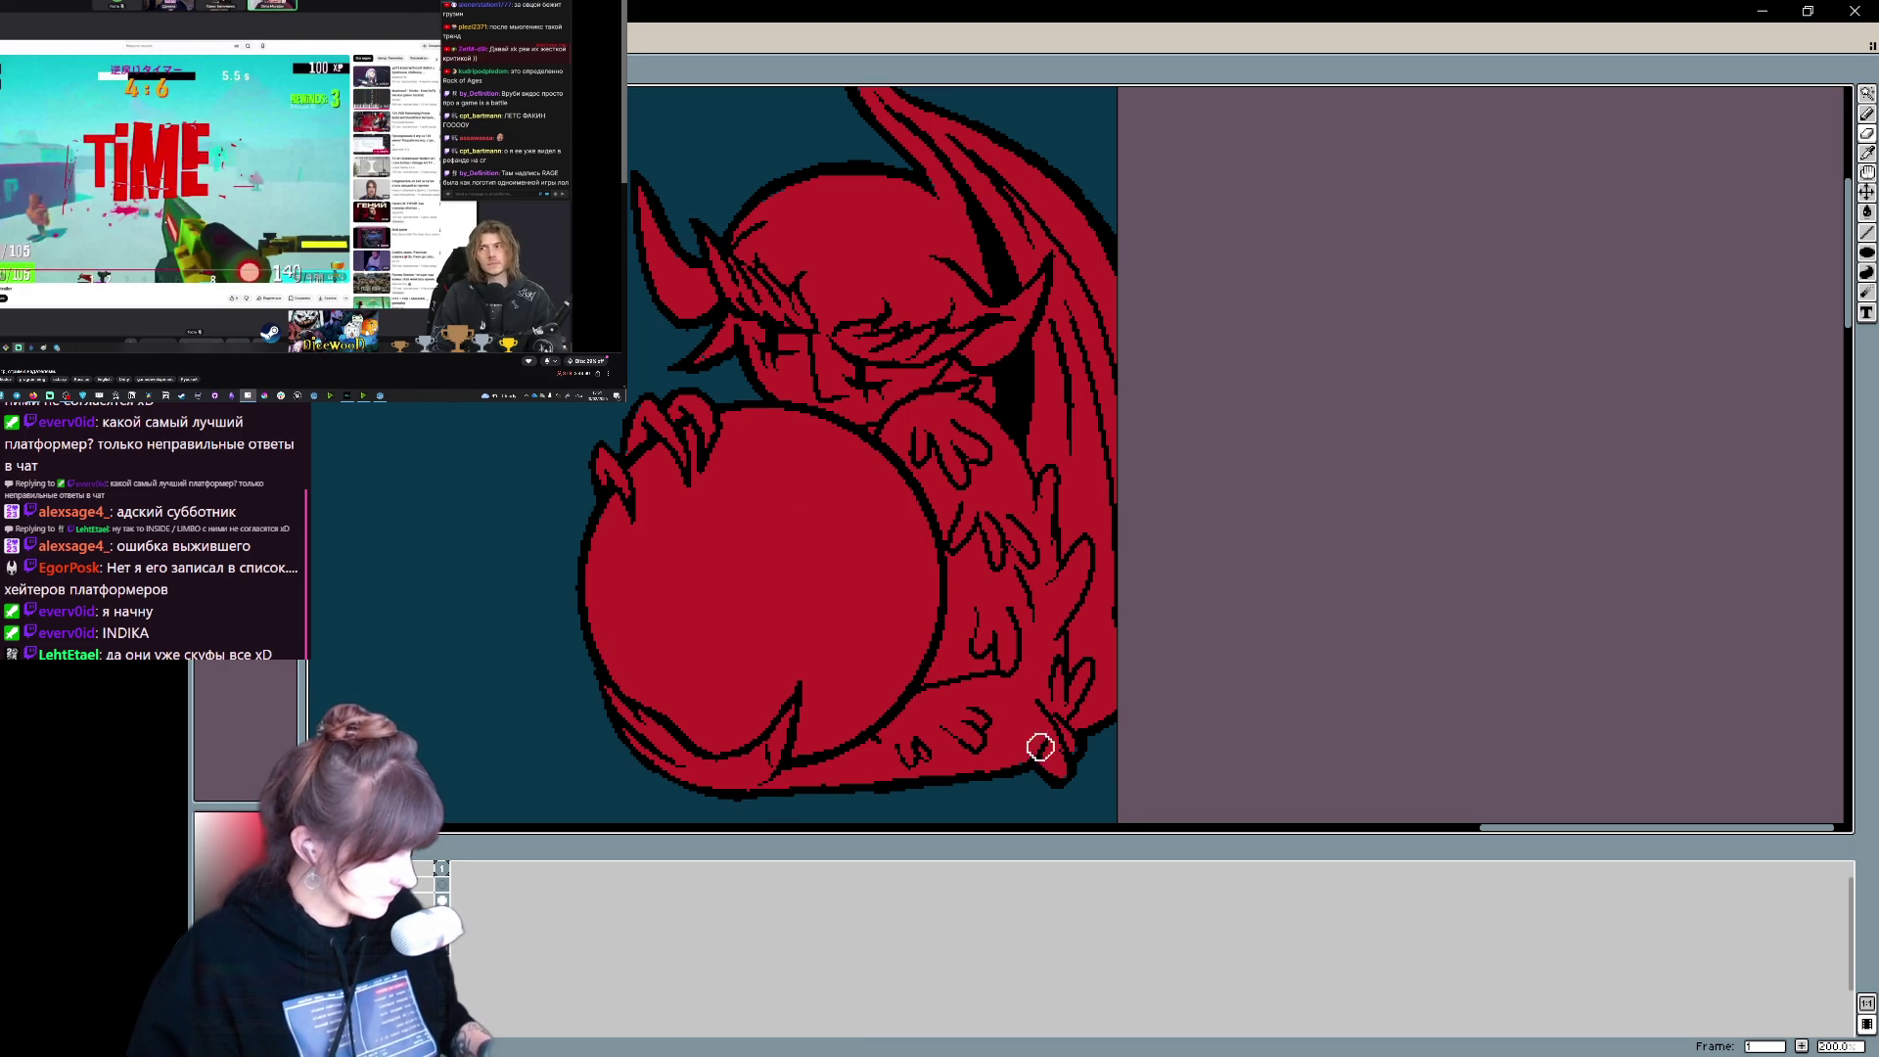
key("b")
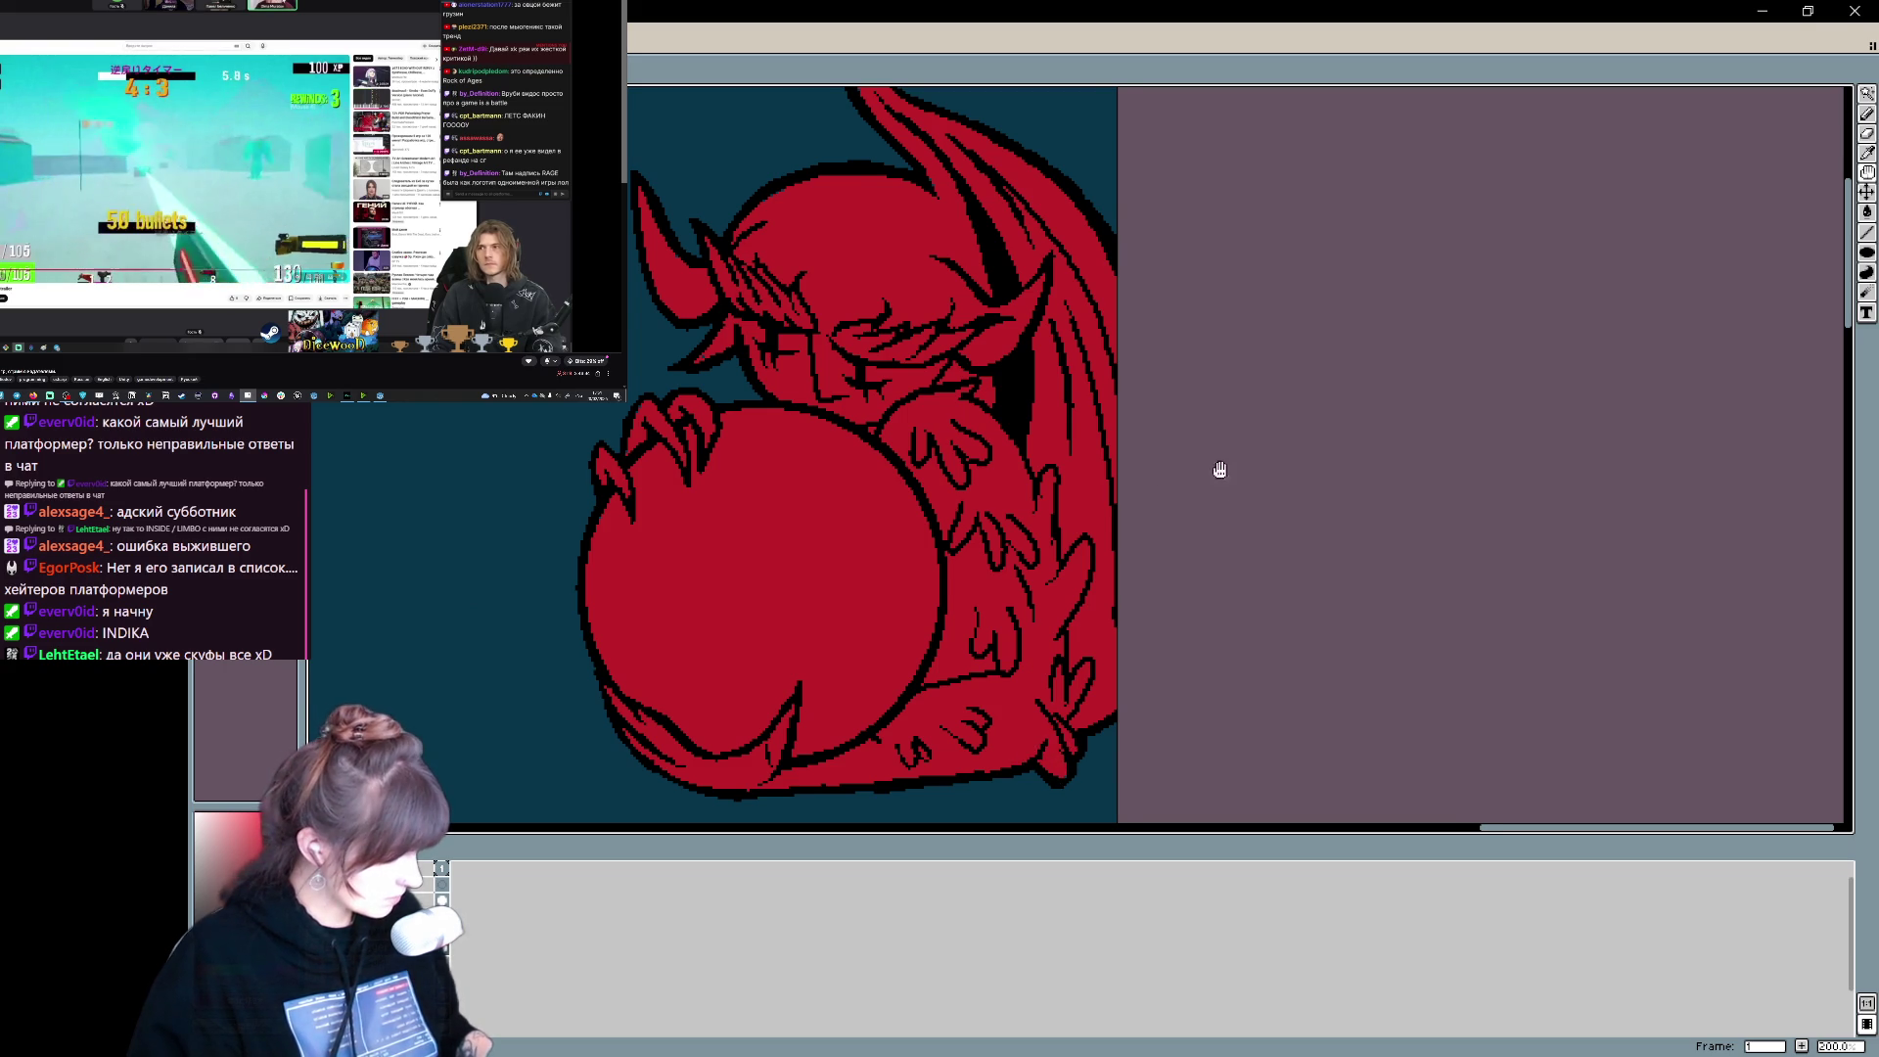
left_click_drag(1220, 474, 1082, 445)
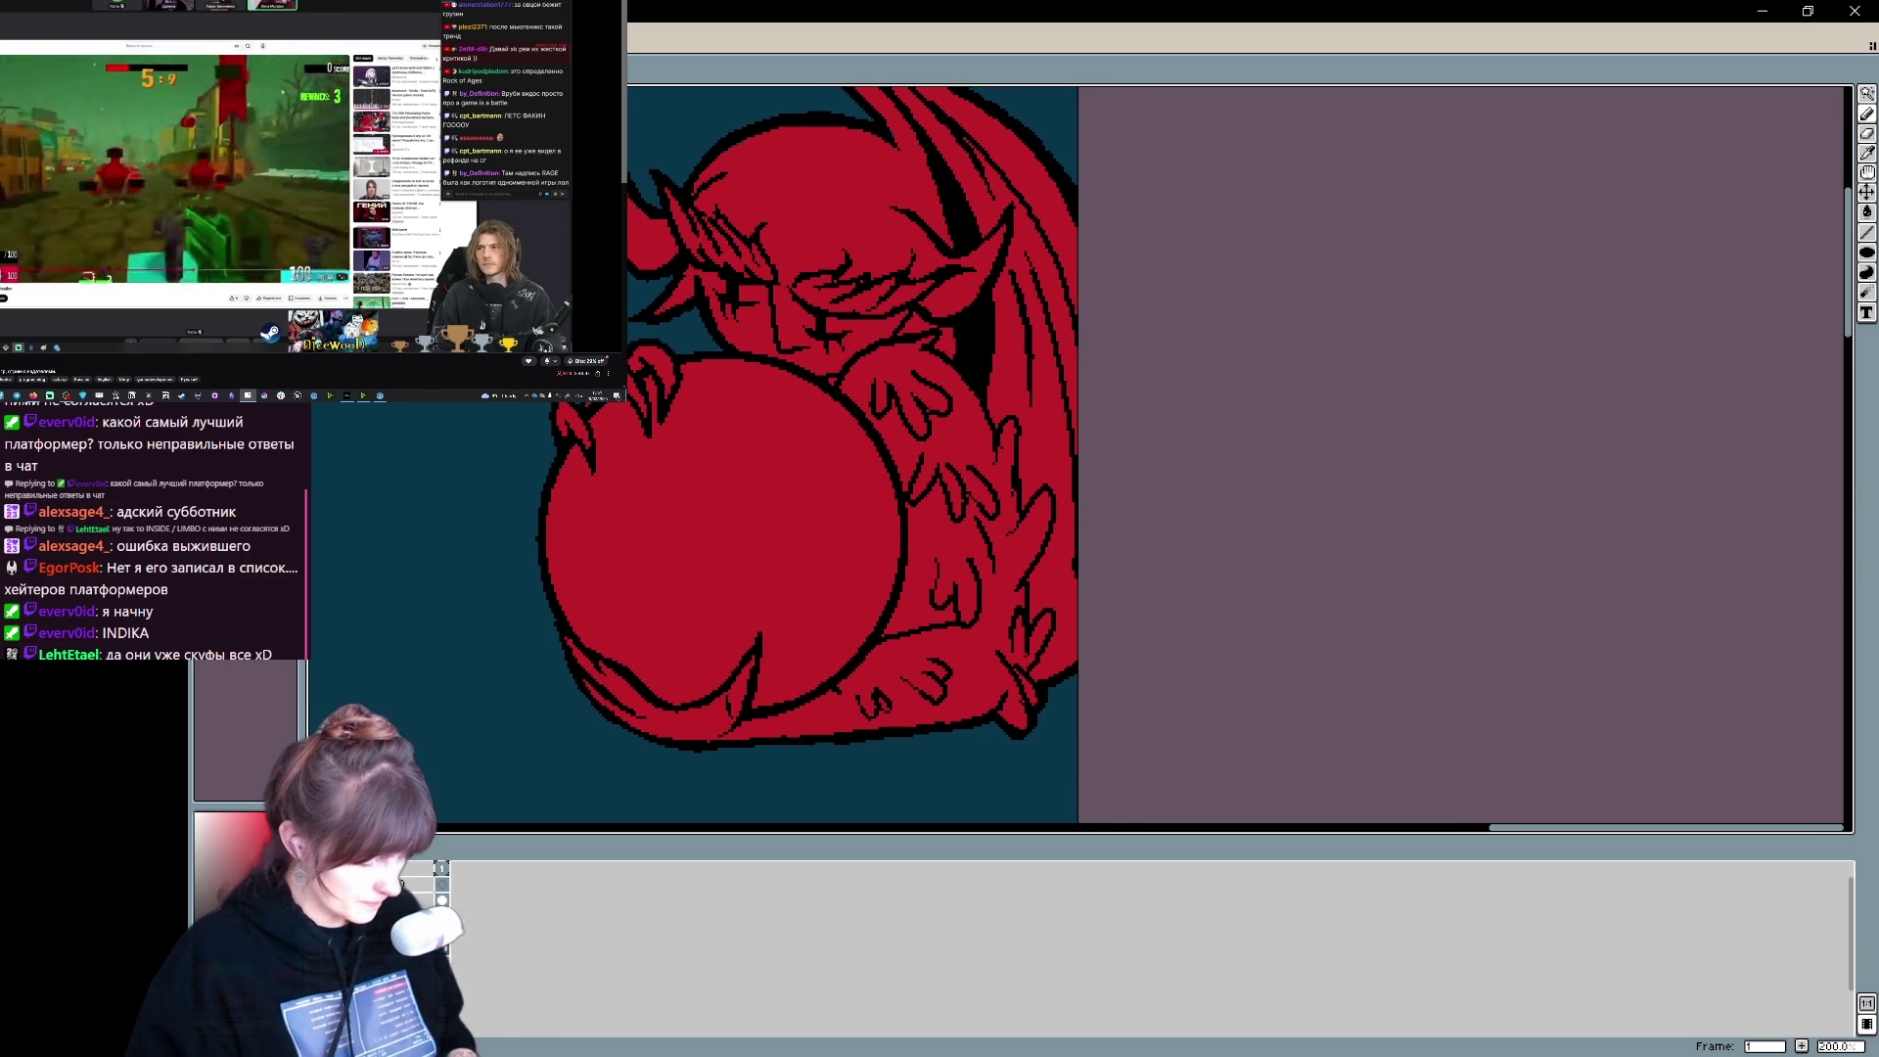
left_click_drag(780, 503, 753, 571)
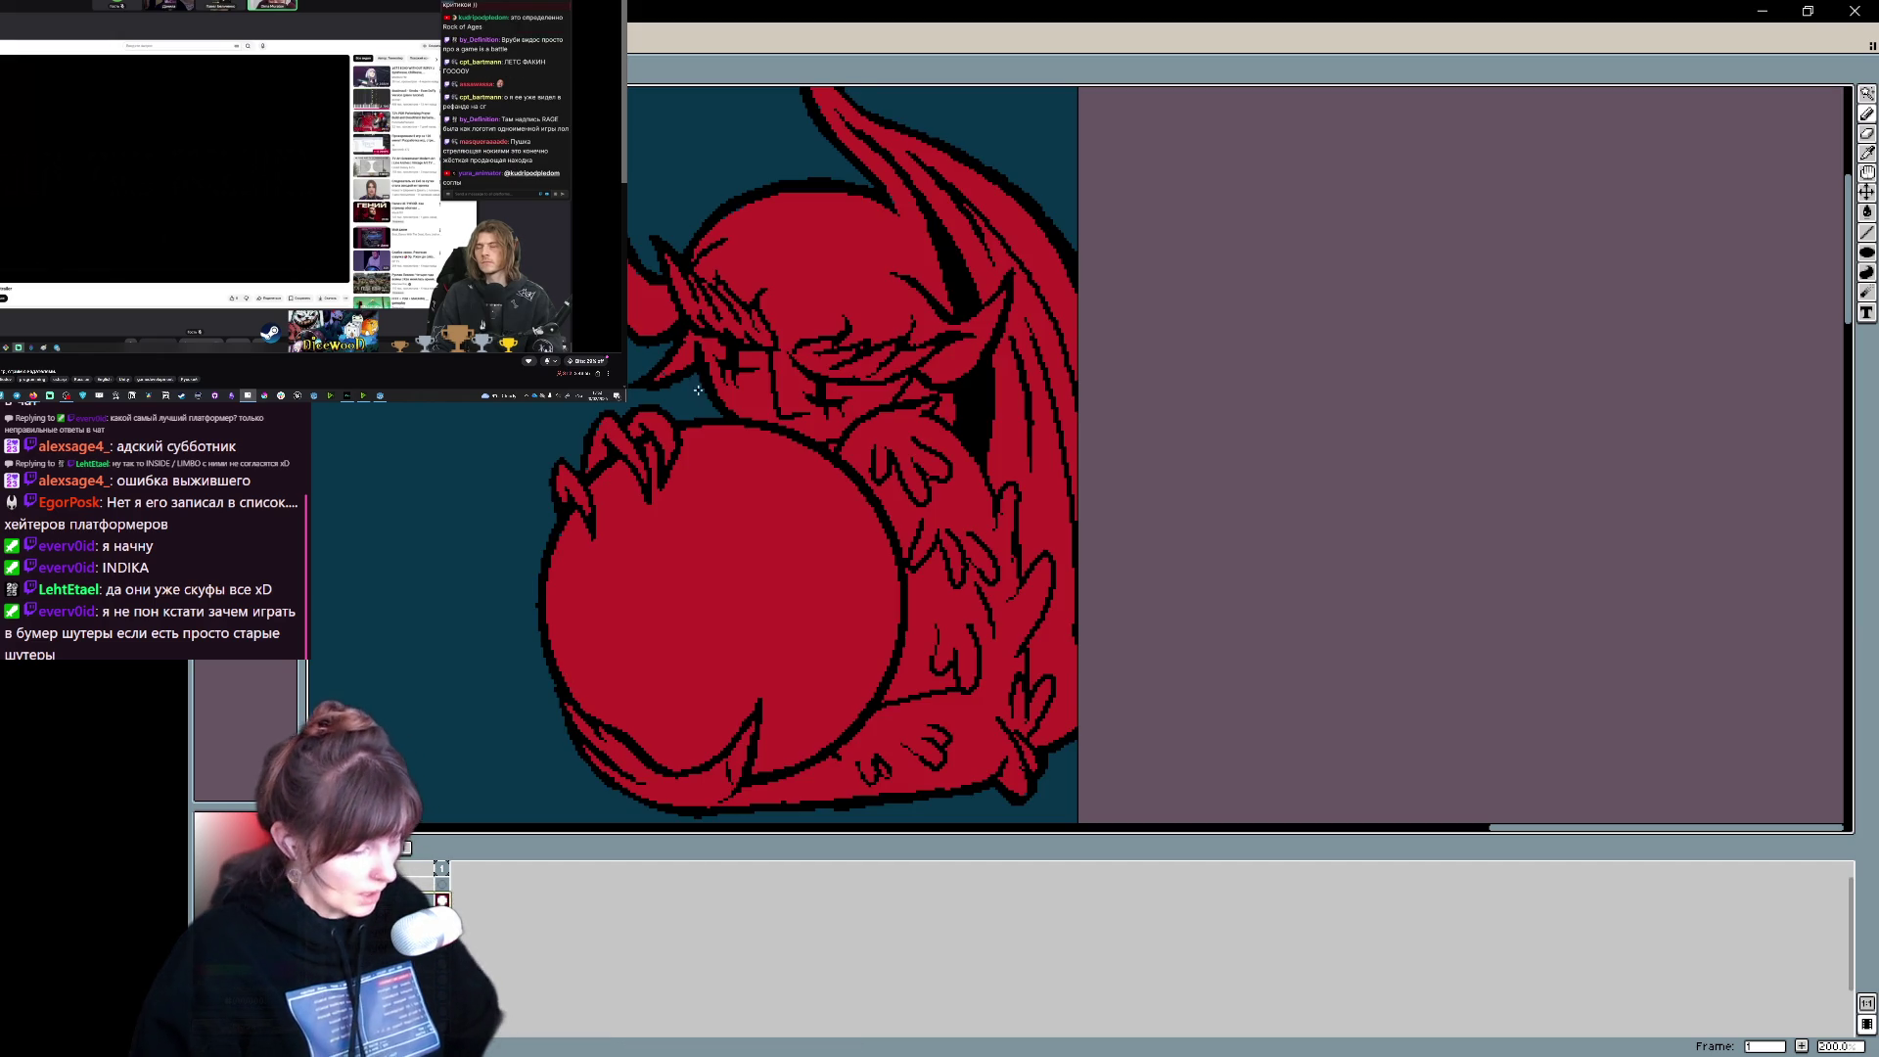
left_click_drag(693, 389, 1022, 534)
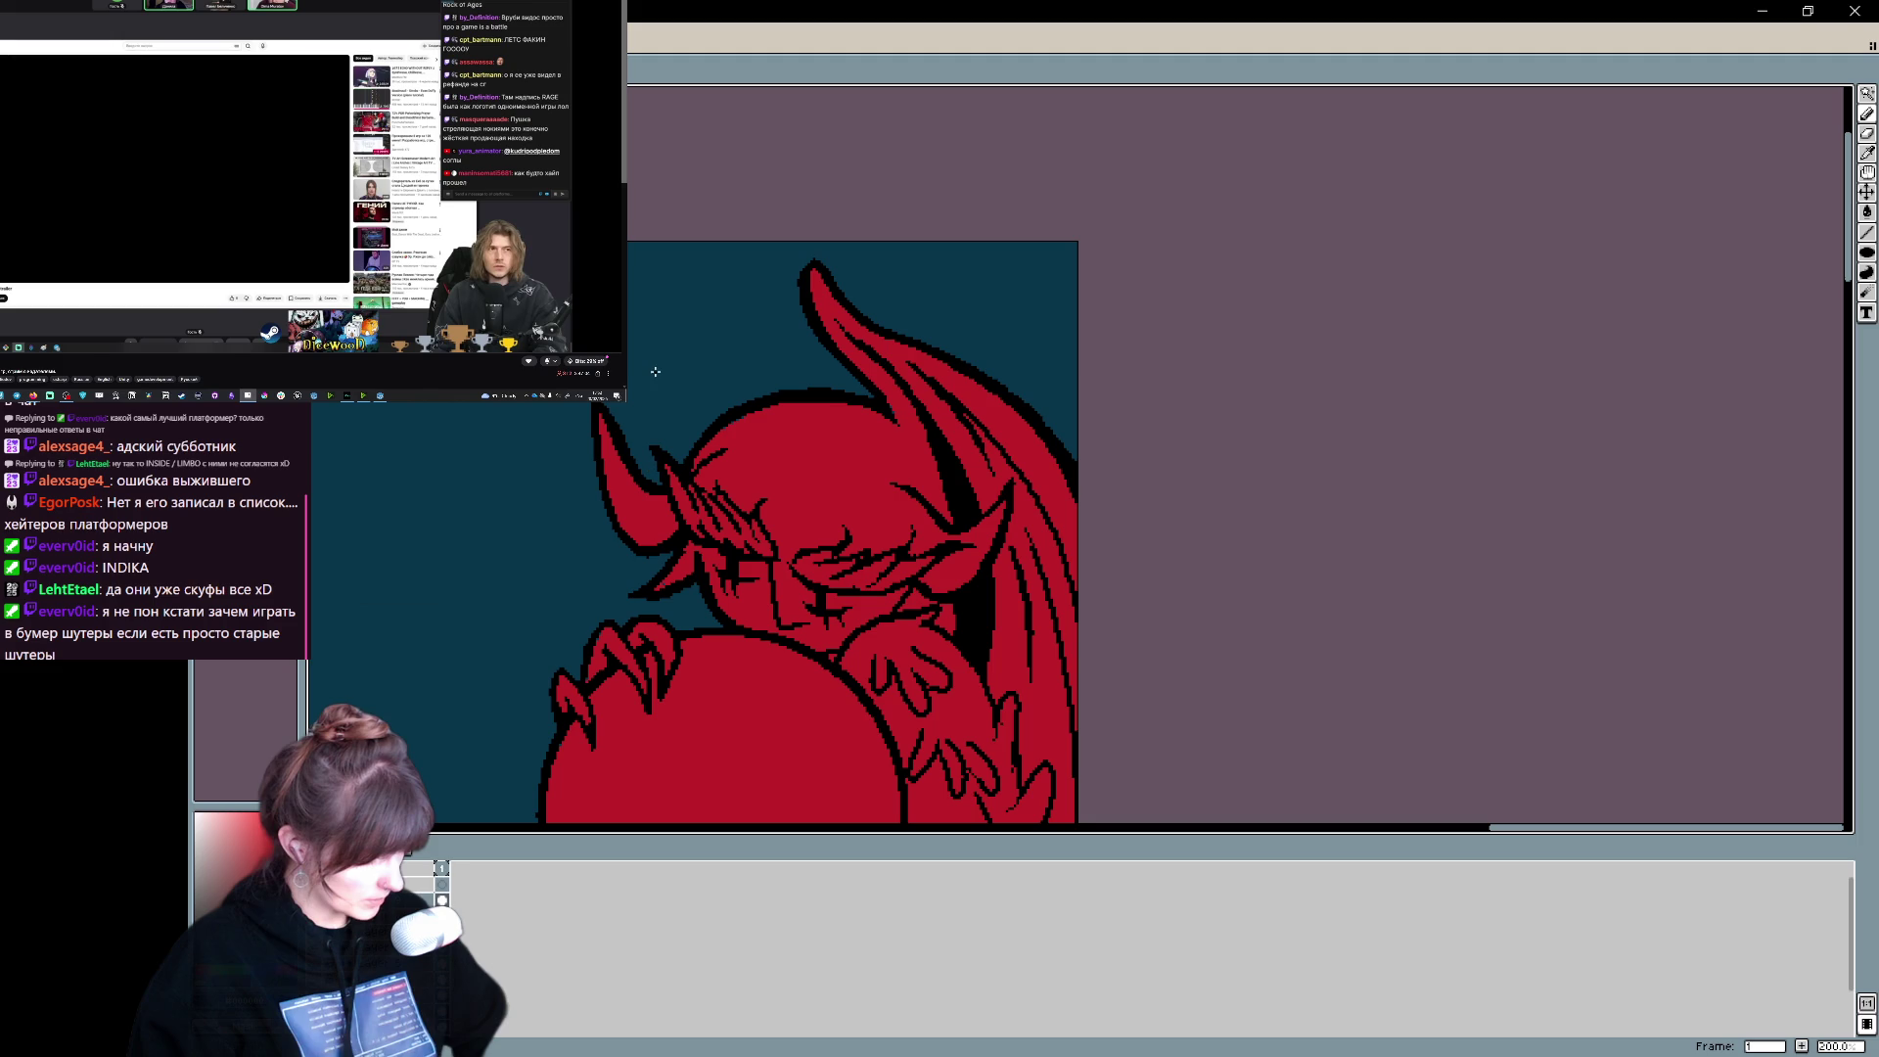
- Alternate between Eraser and Pencil and undo the last pencil strokes on the demon
scroll(964, 702, "down", 5)
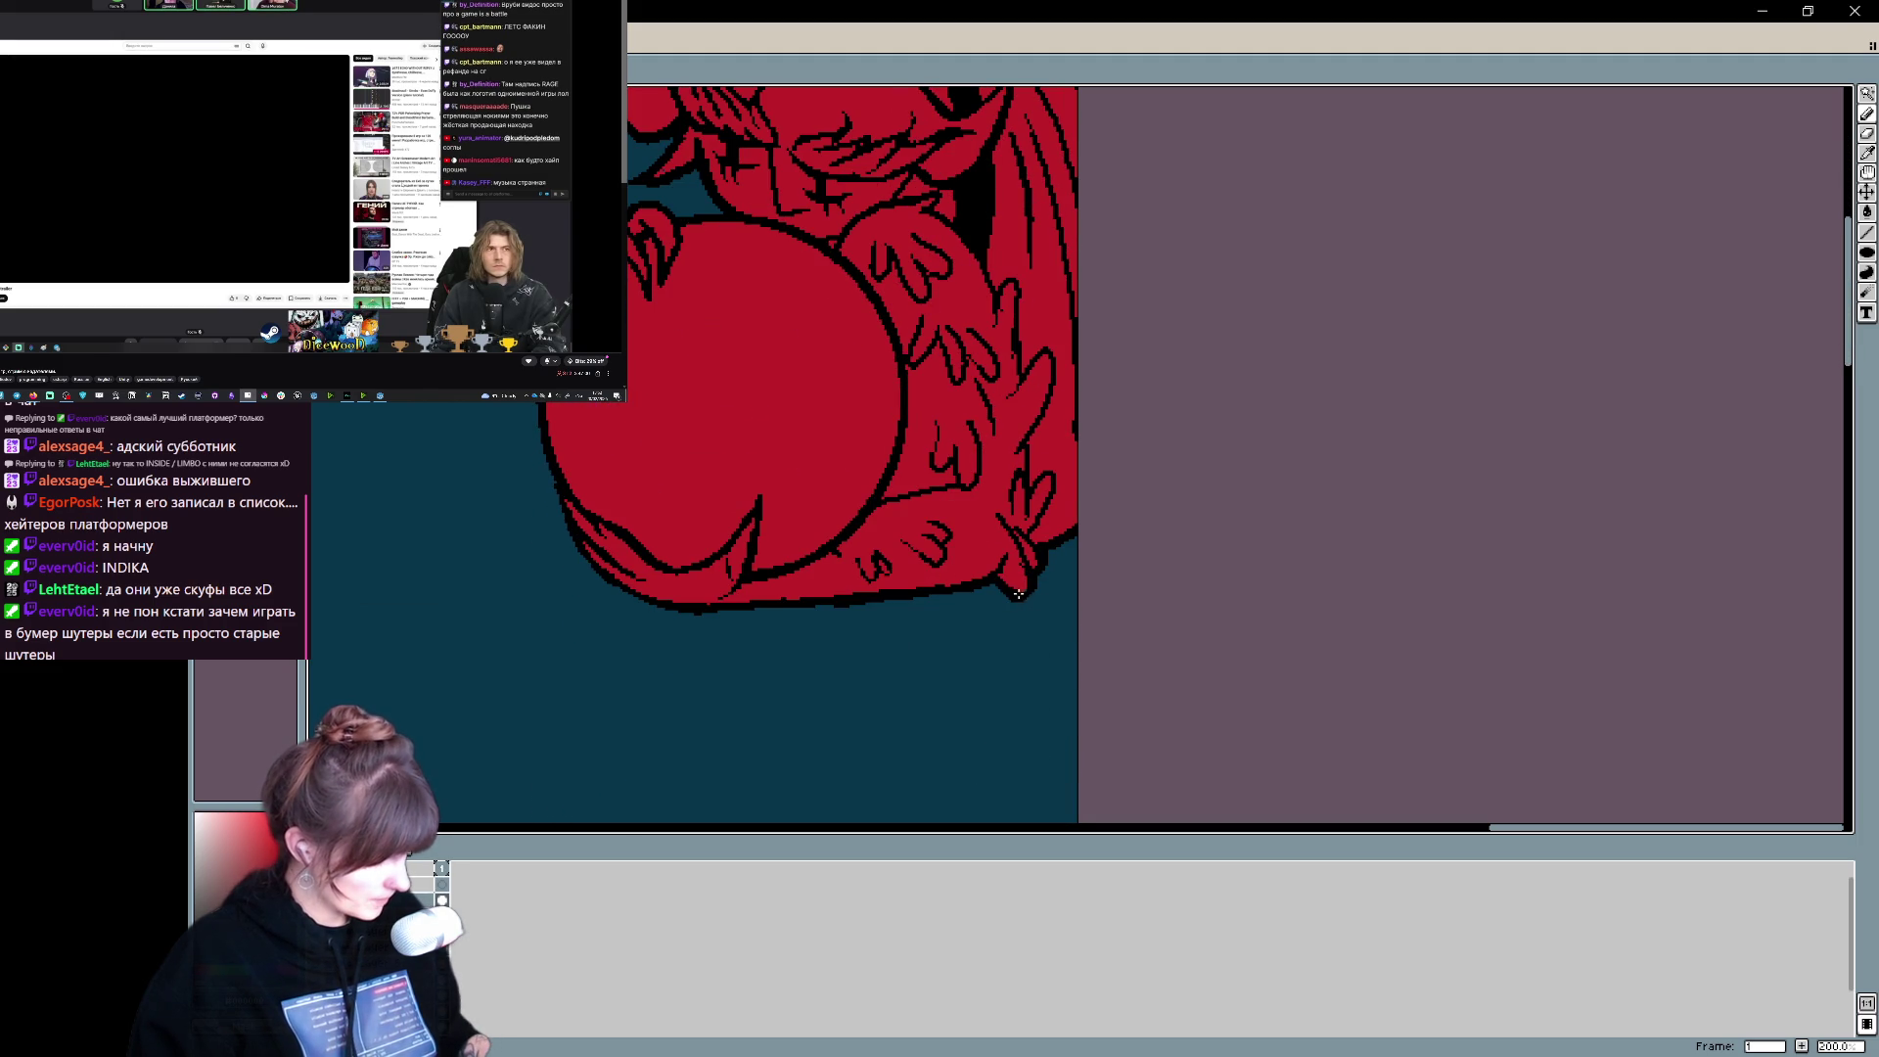
key("e")
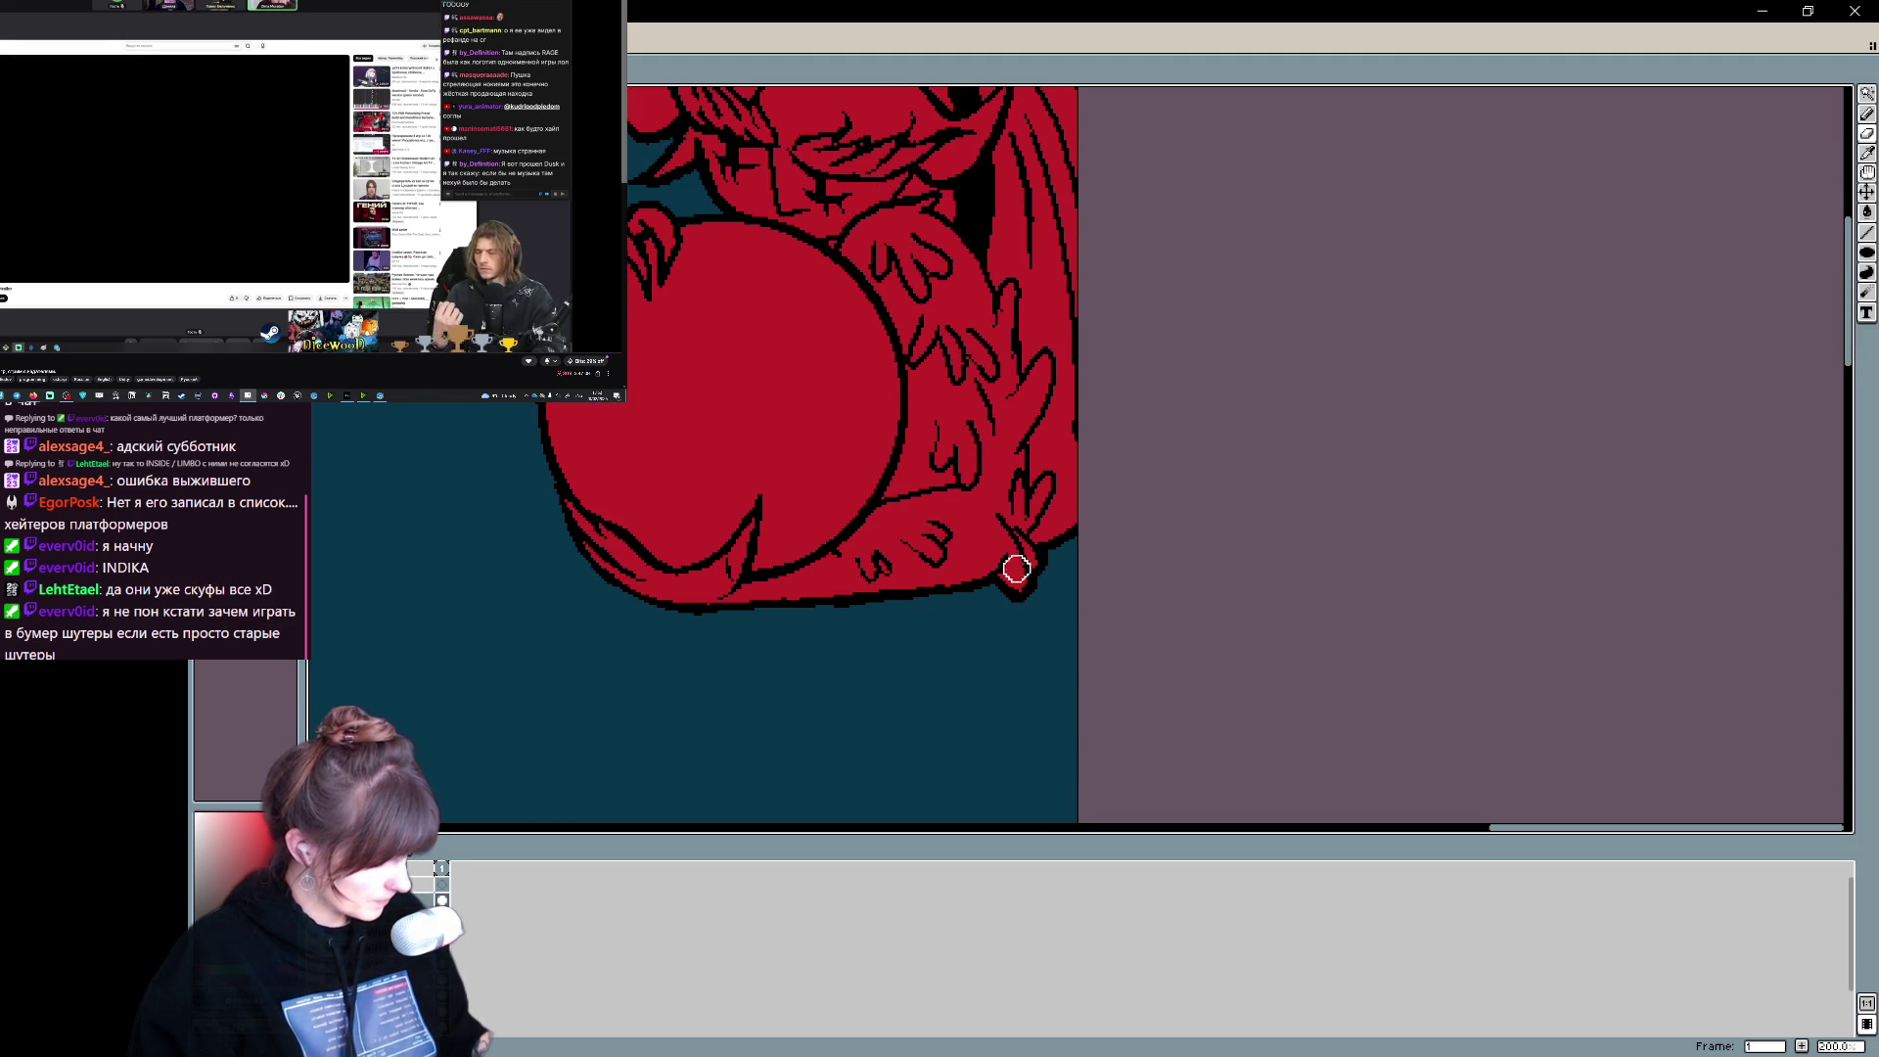
key("b")
key("e")
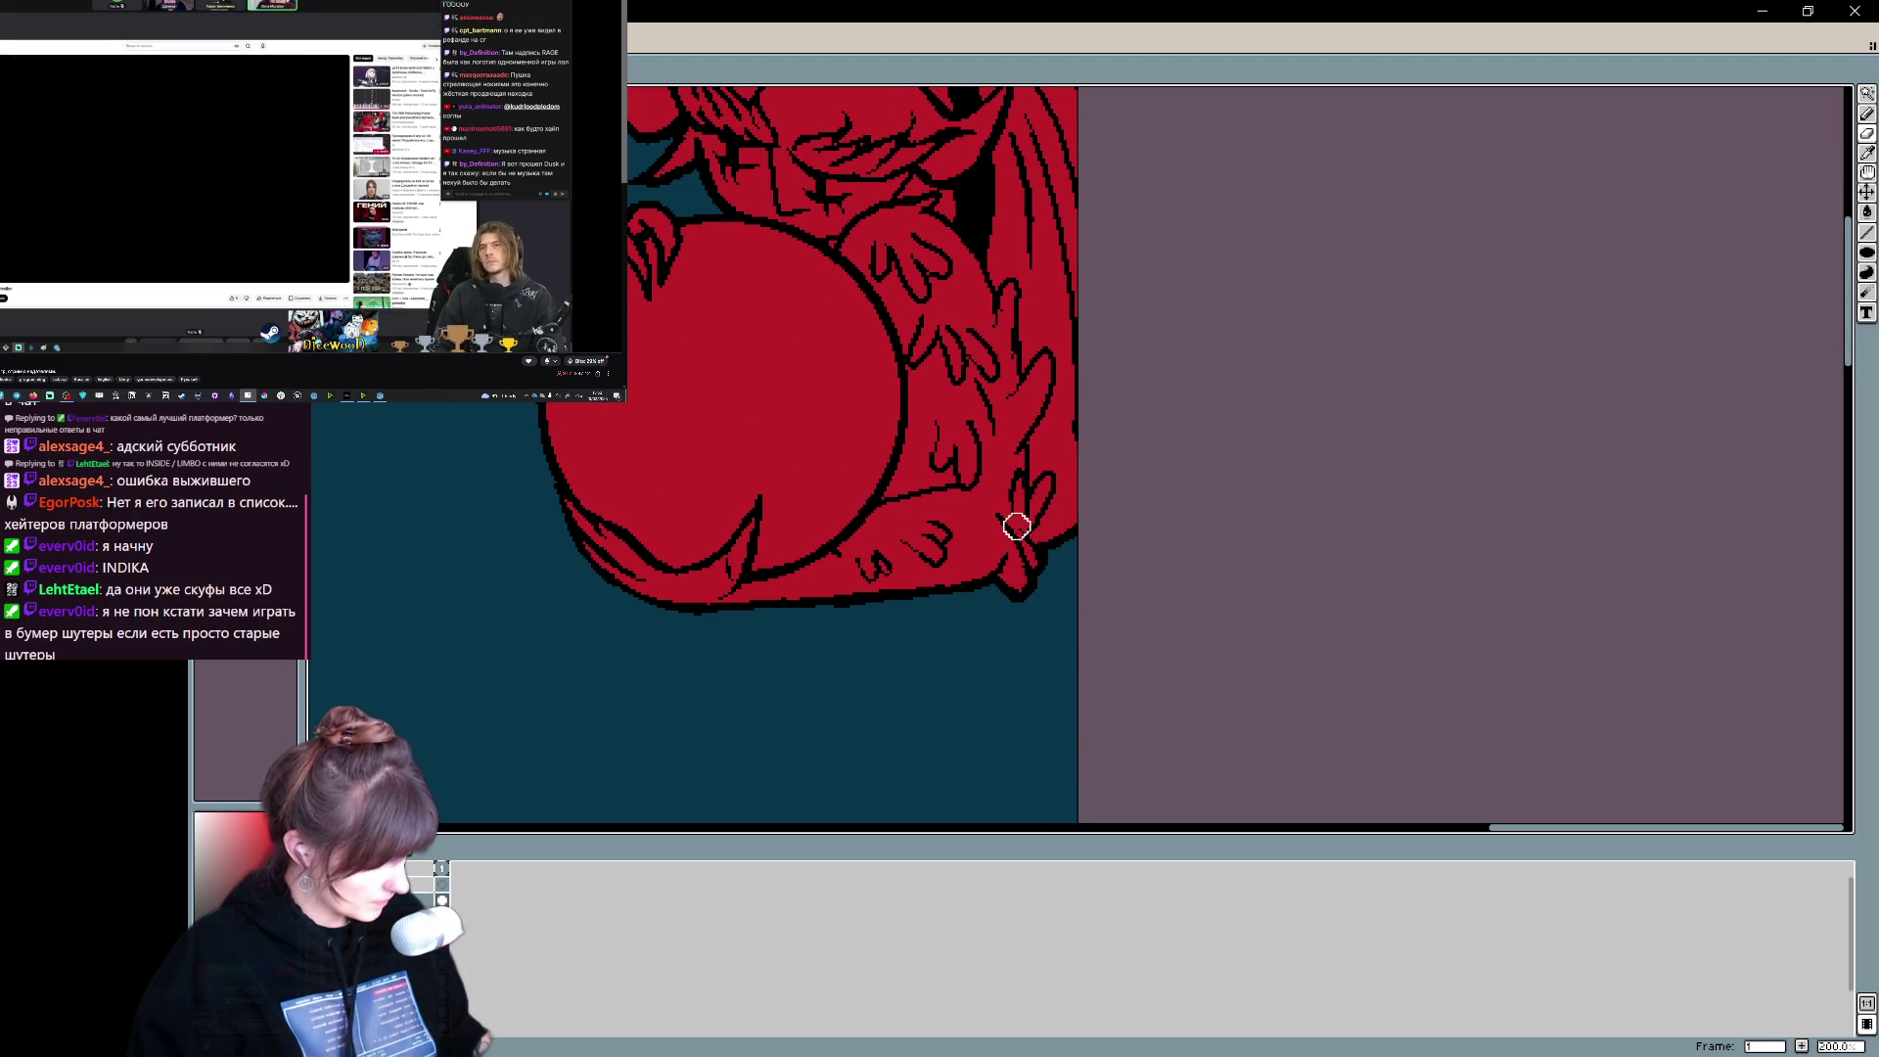
key("b")
key("e")
key("b")
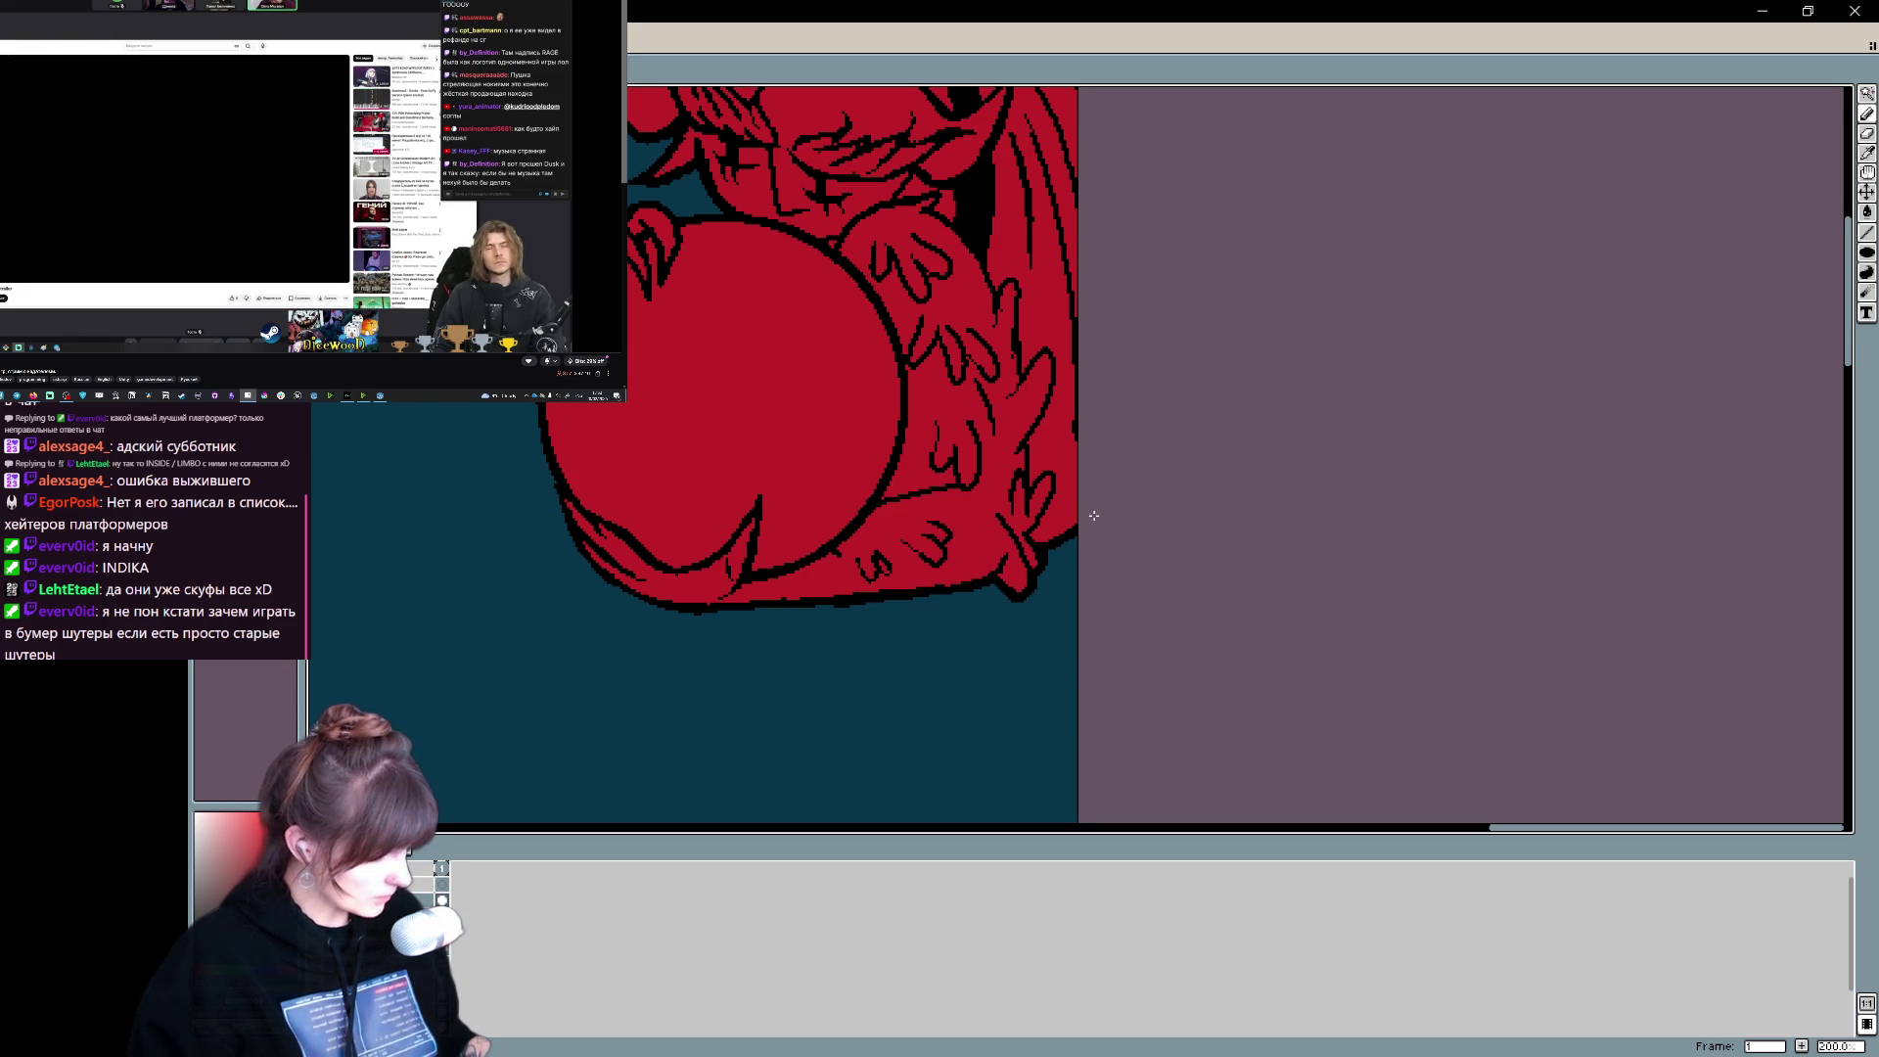
scroll(1077, 529, "up", 1)
key("e")
key("b")
key("ctrl+z")
- Draw a short black line on the demon, then select all and deselect
left_click_drag(808, 662, 817, 649)
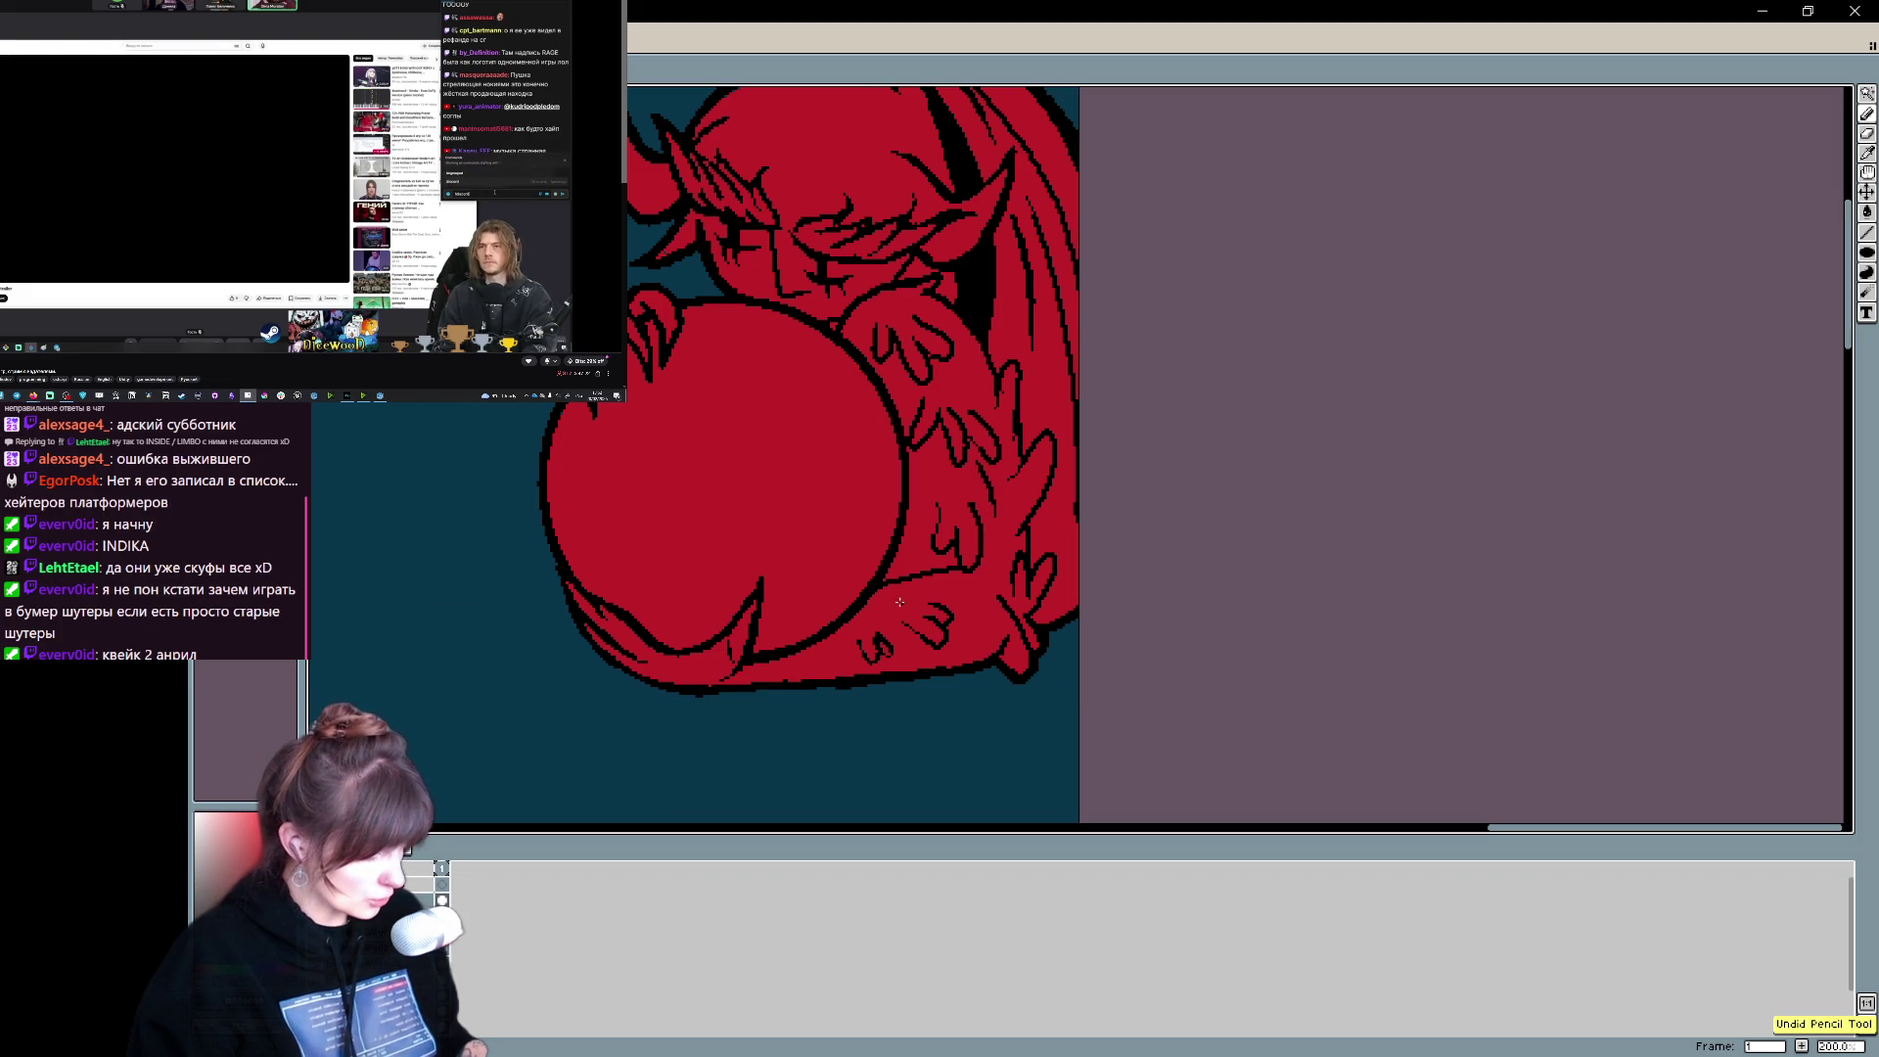
key("ctrl+a")
key("ctrl+d")
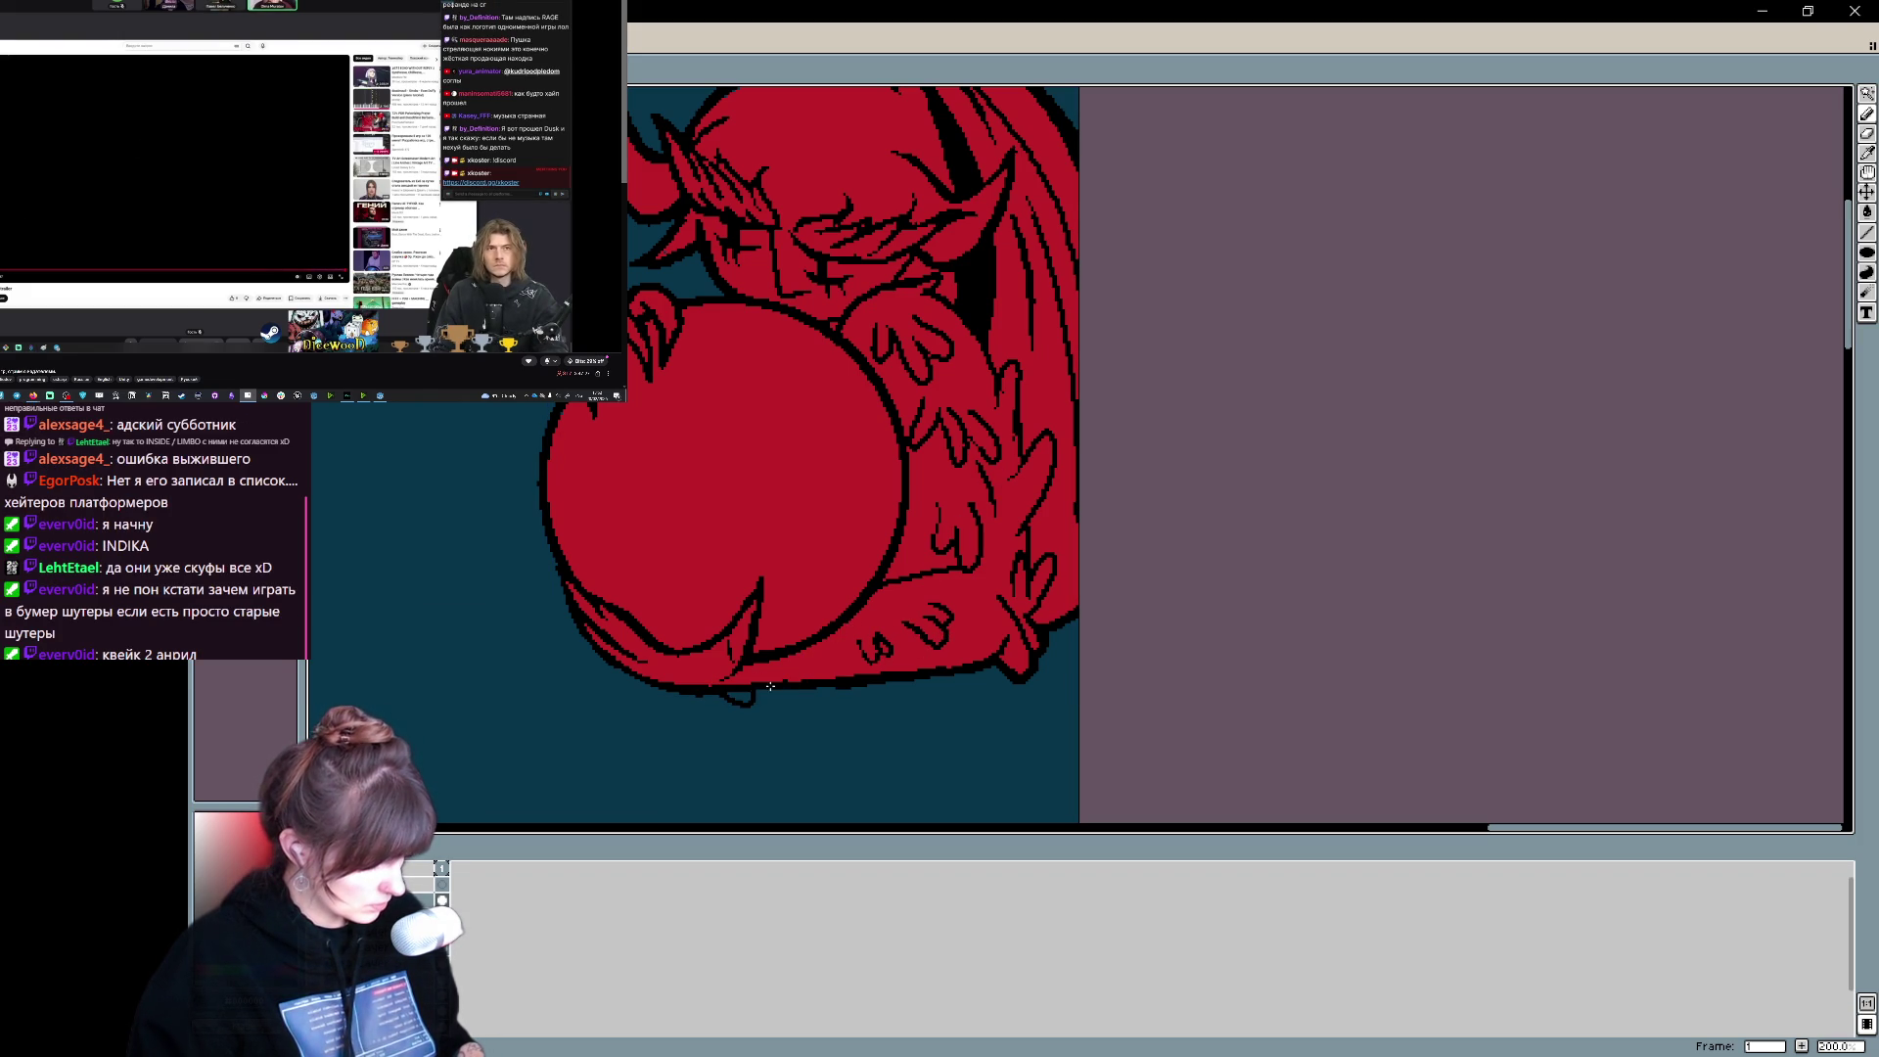
key("ctrl+a")
key("ctrl+d")
- Draw a small tail tip beneath the demon and give it black outline pixels
left_click_drag(729, 685, 775, 695)
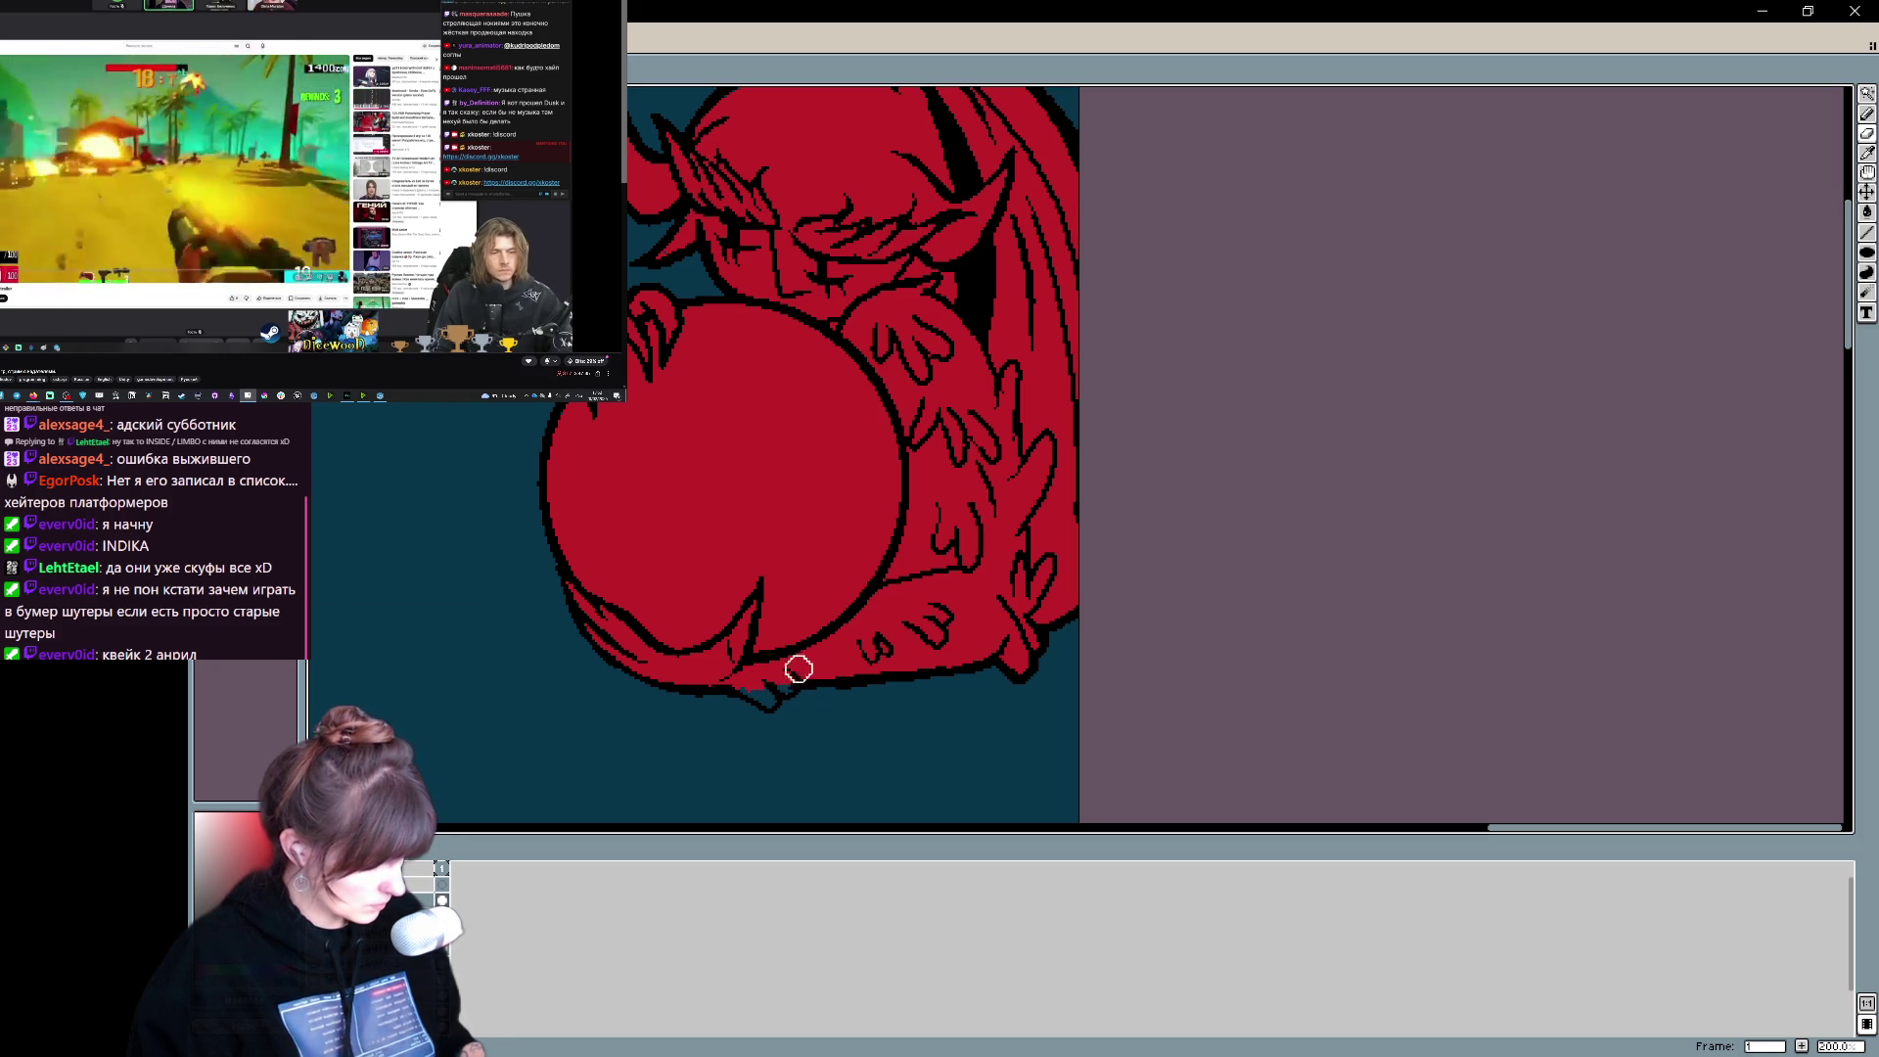
left_click_drag(775, 683, 801, 685)
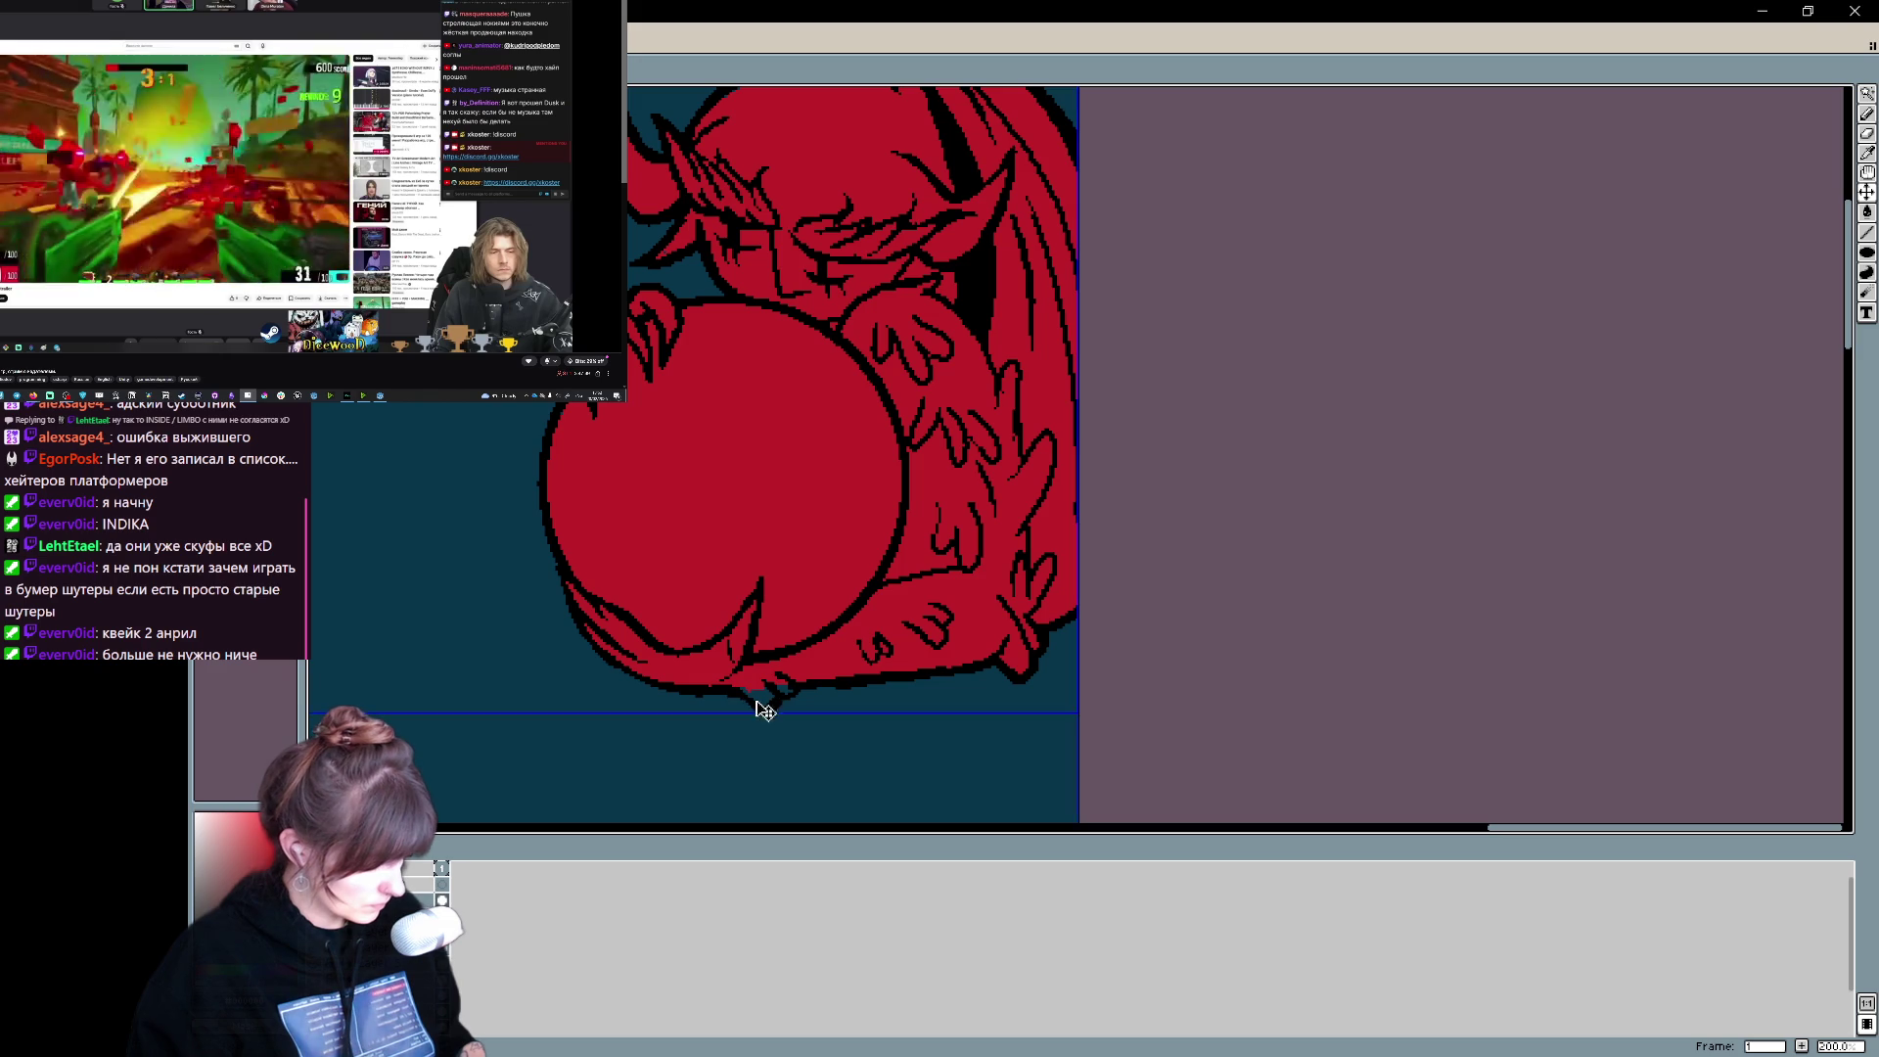
key("e")
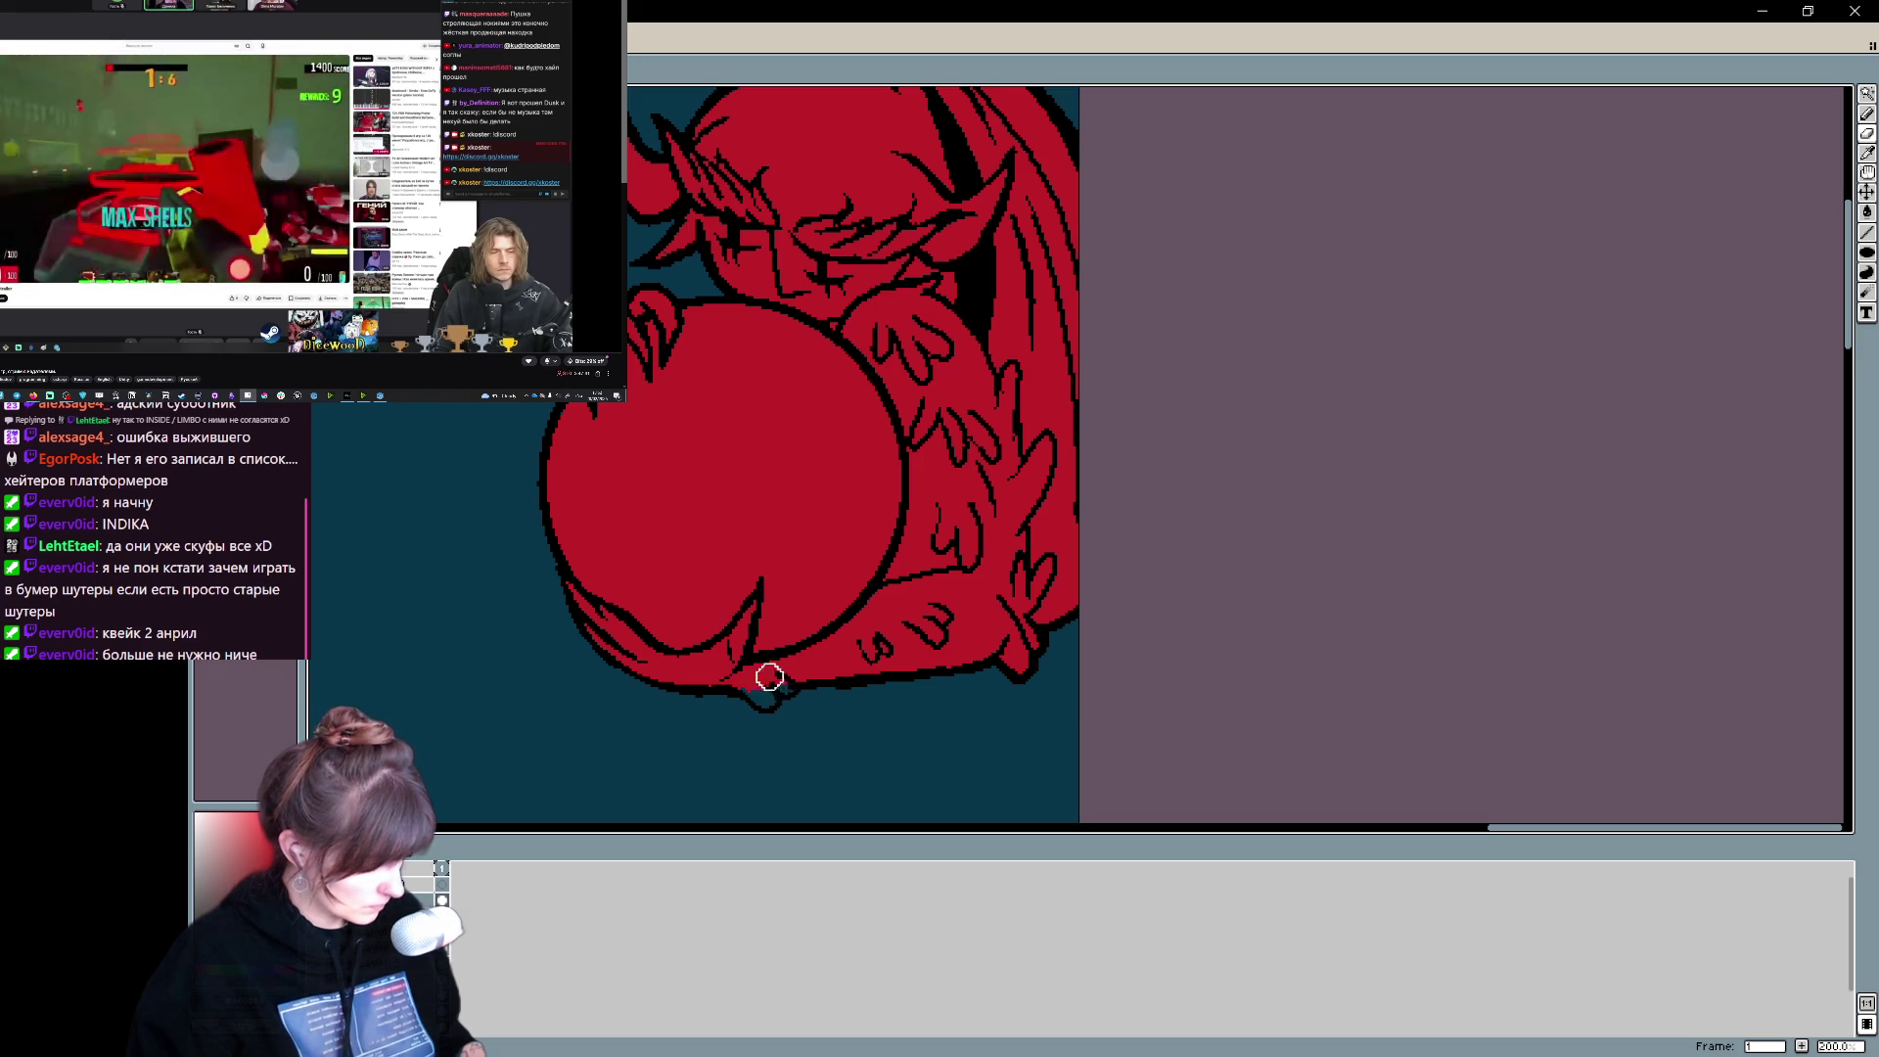
key("b")
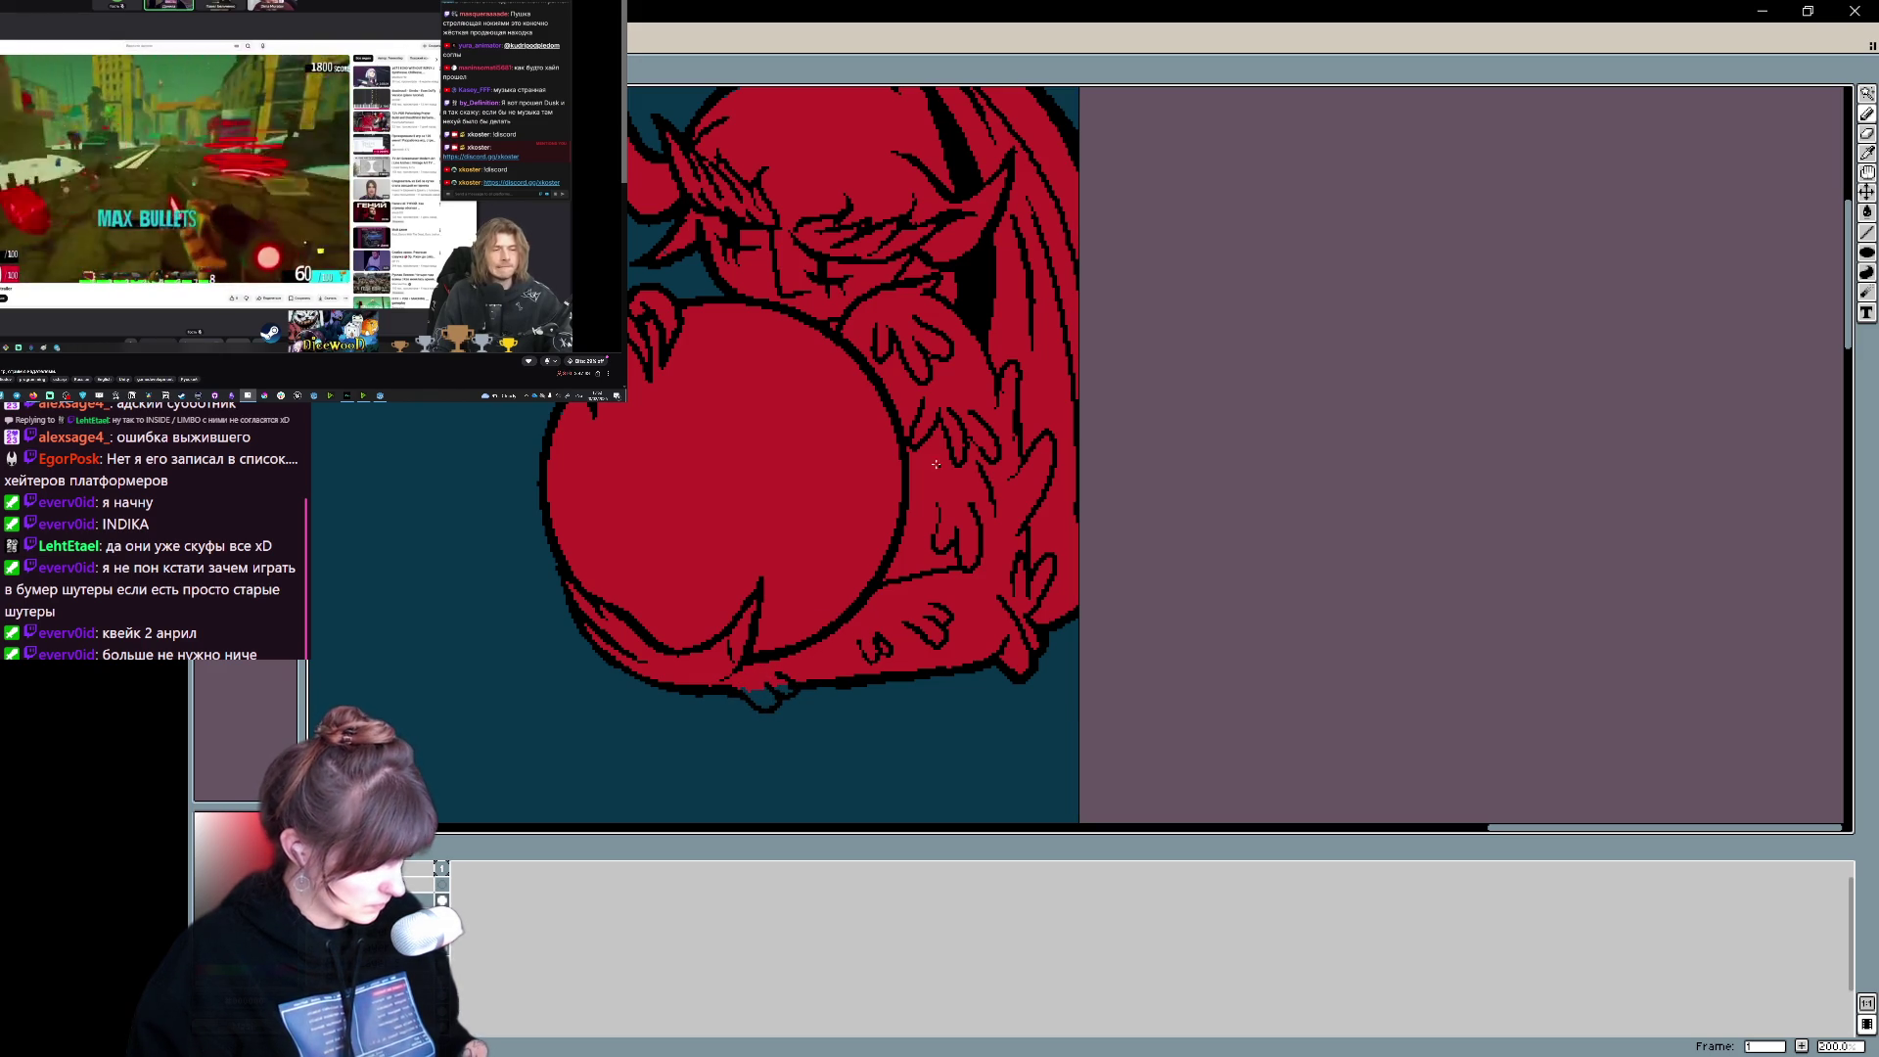
scroll(948, 571, "up", 2)
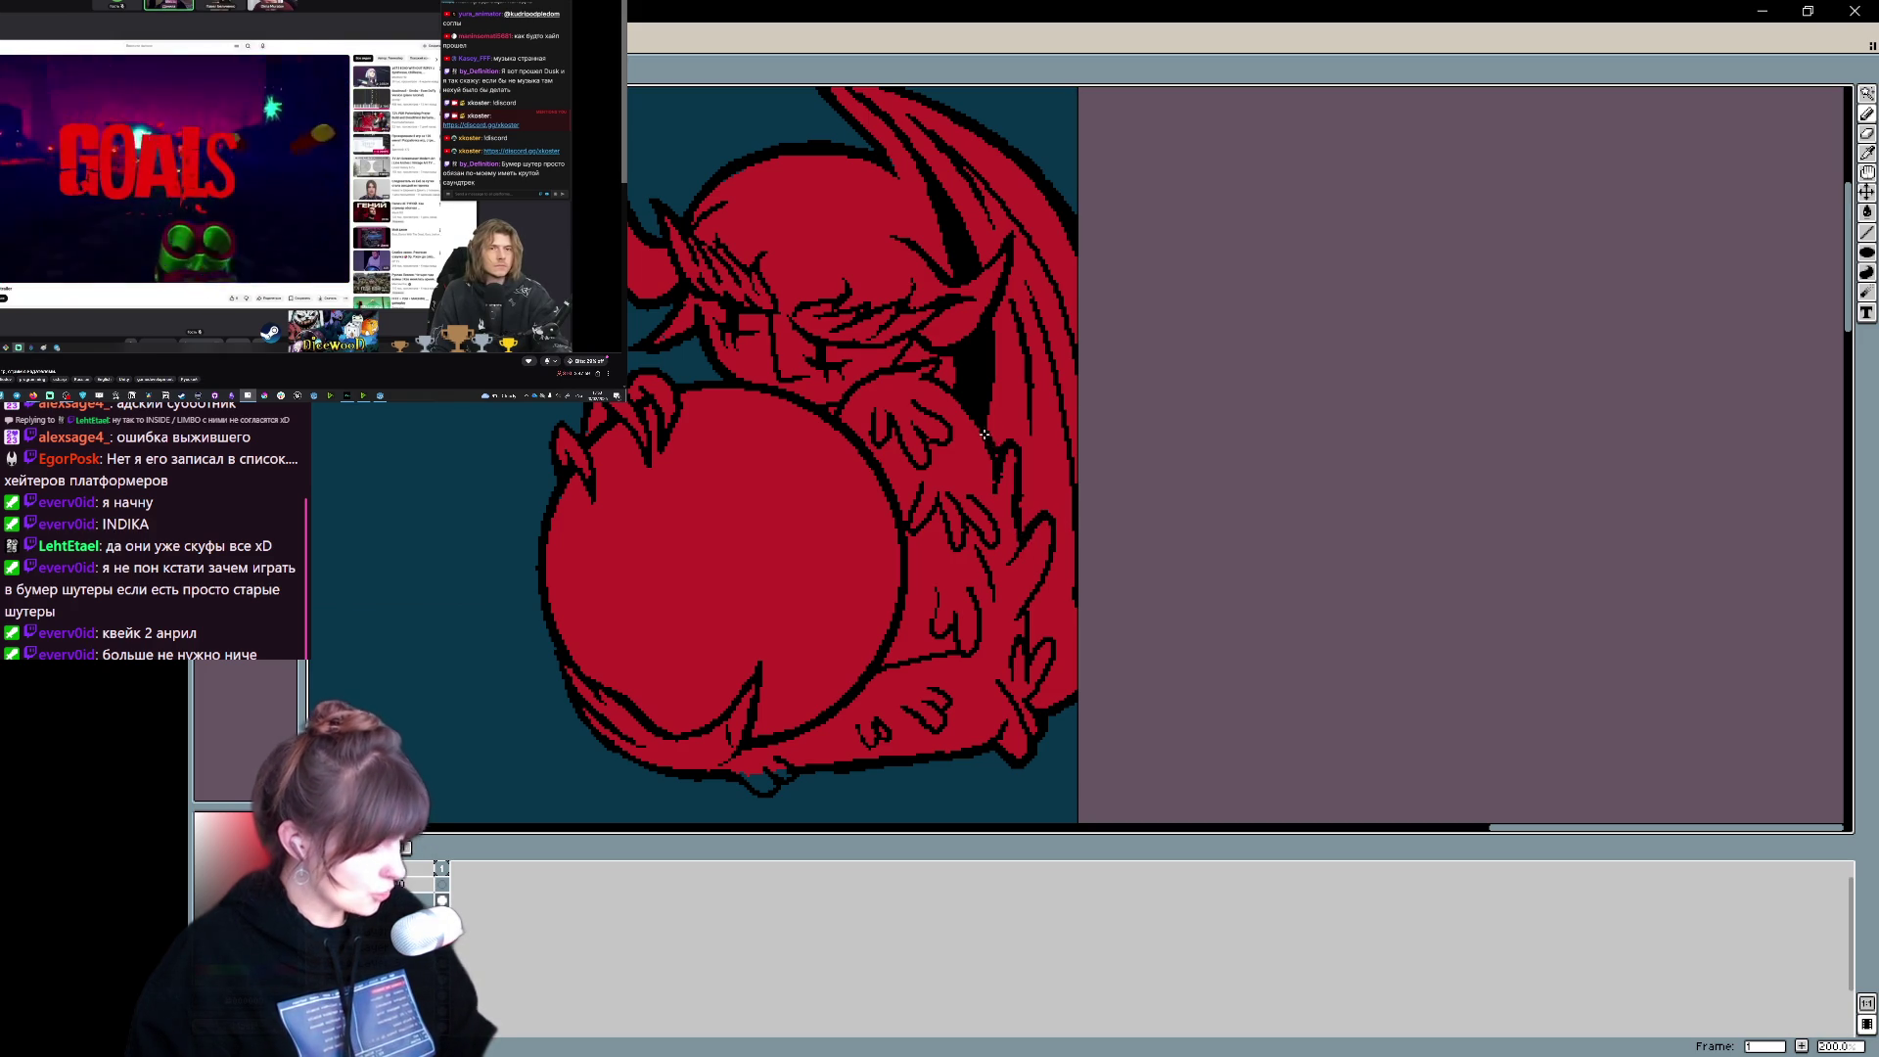
scroll(975, 393, "up", 2)
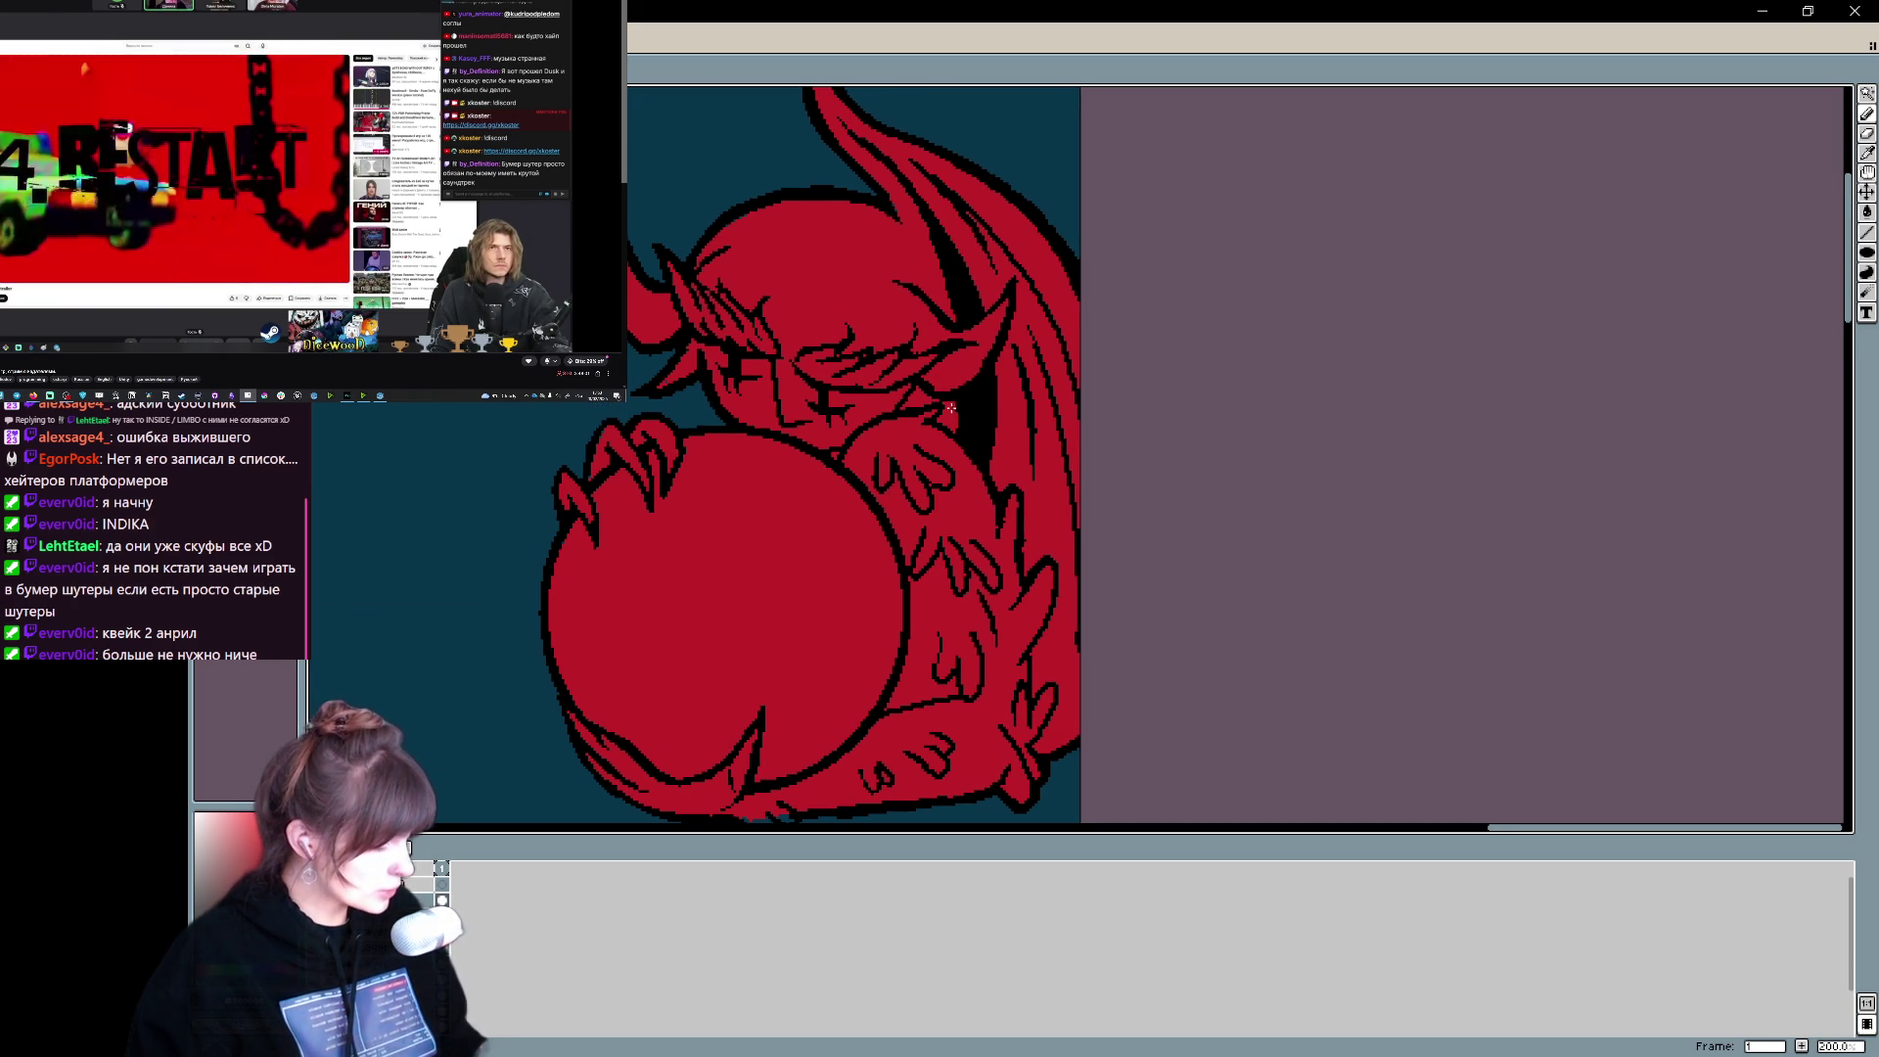
key("e")
key("b")
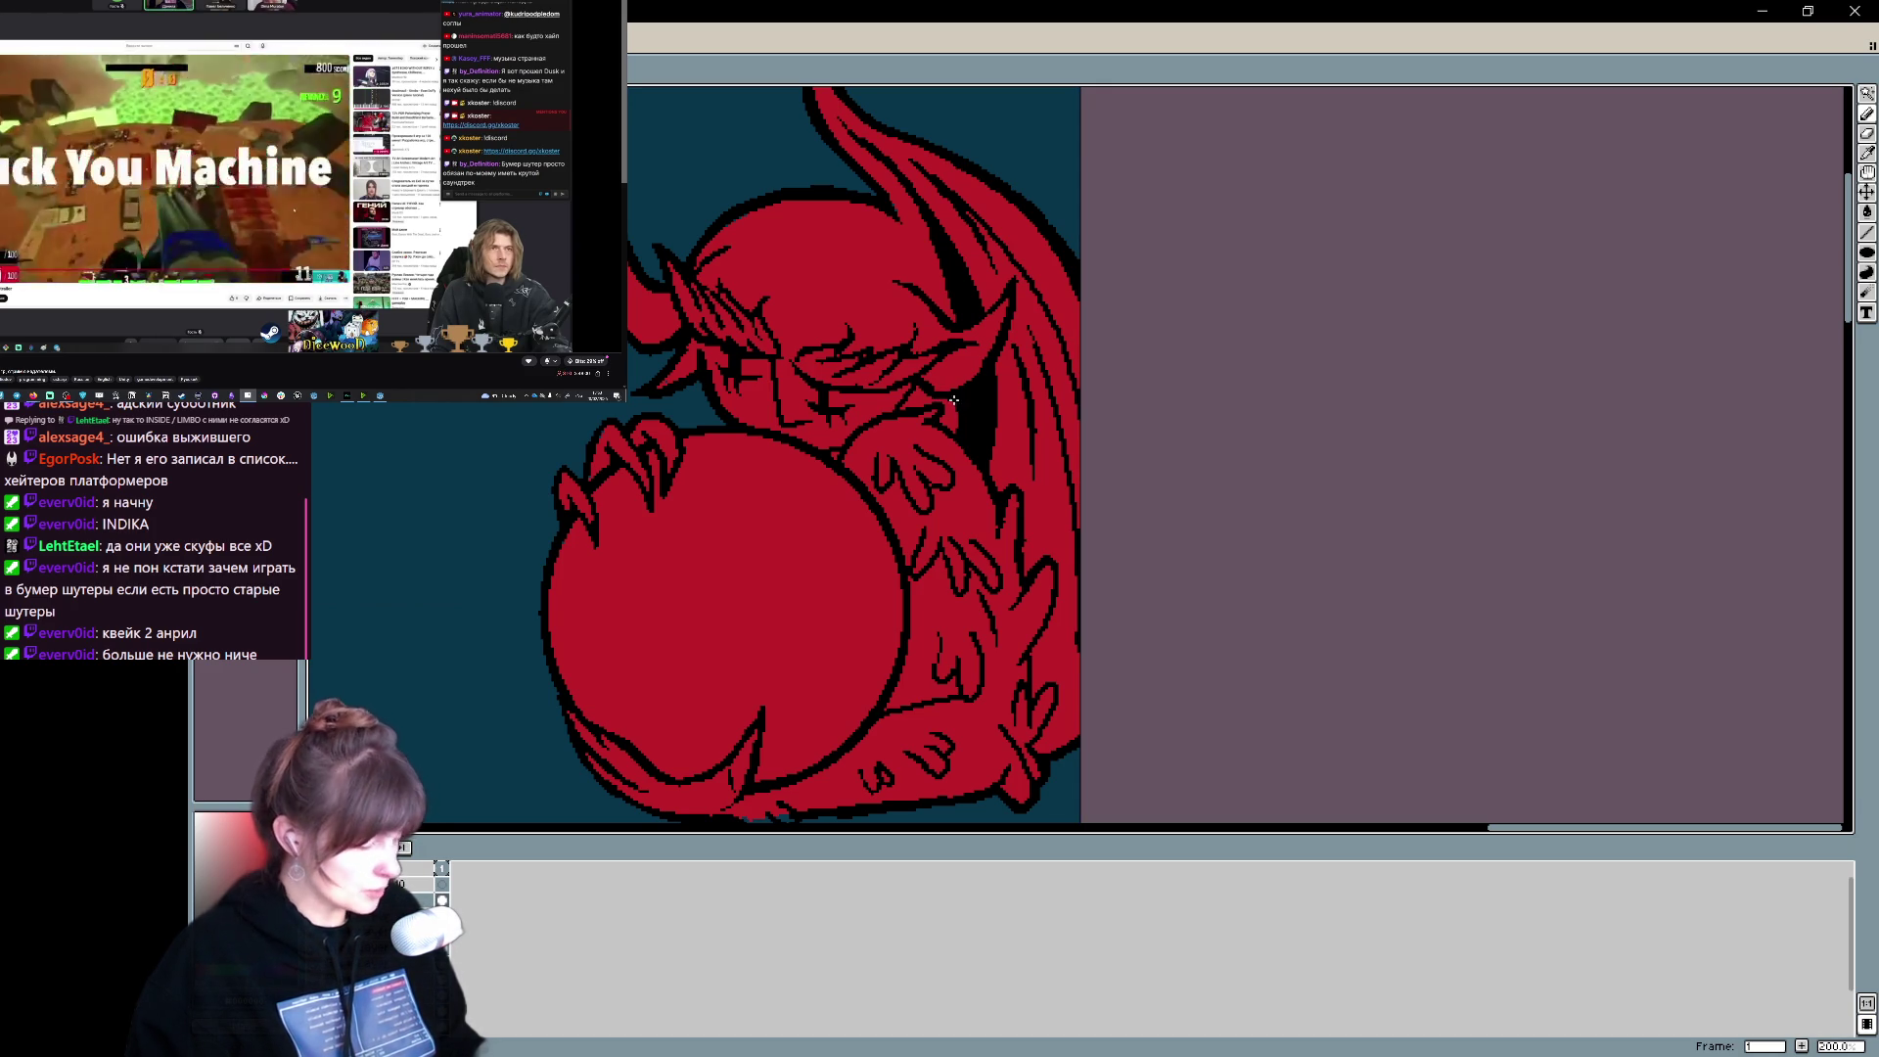
scroll(977, 432, "down", 2)
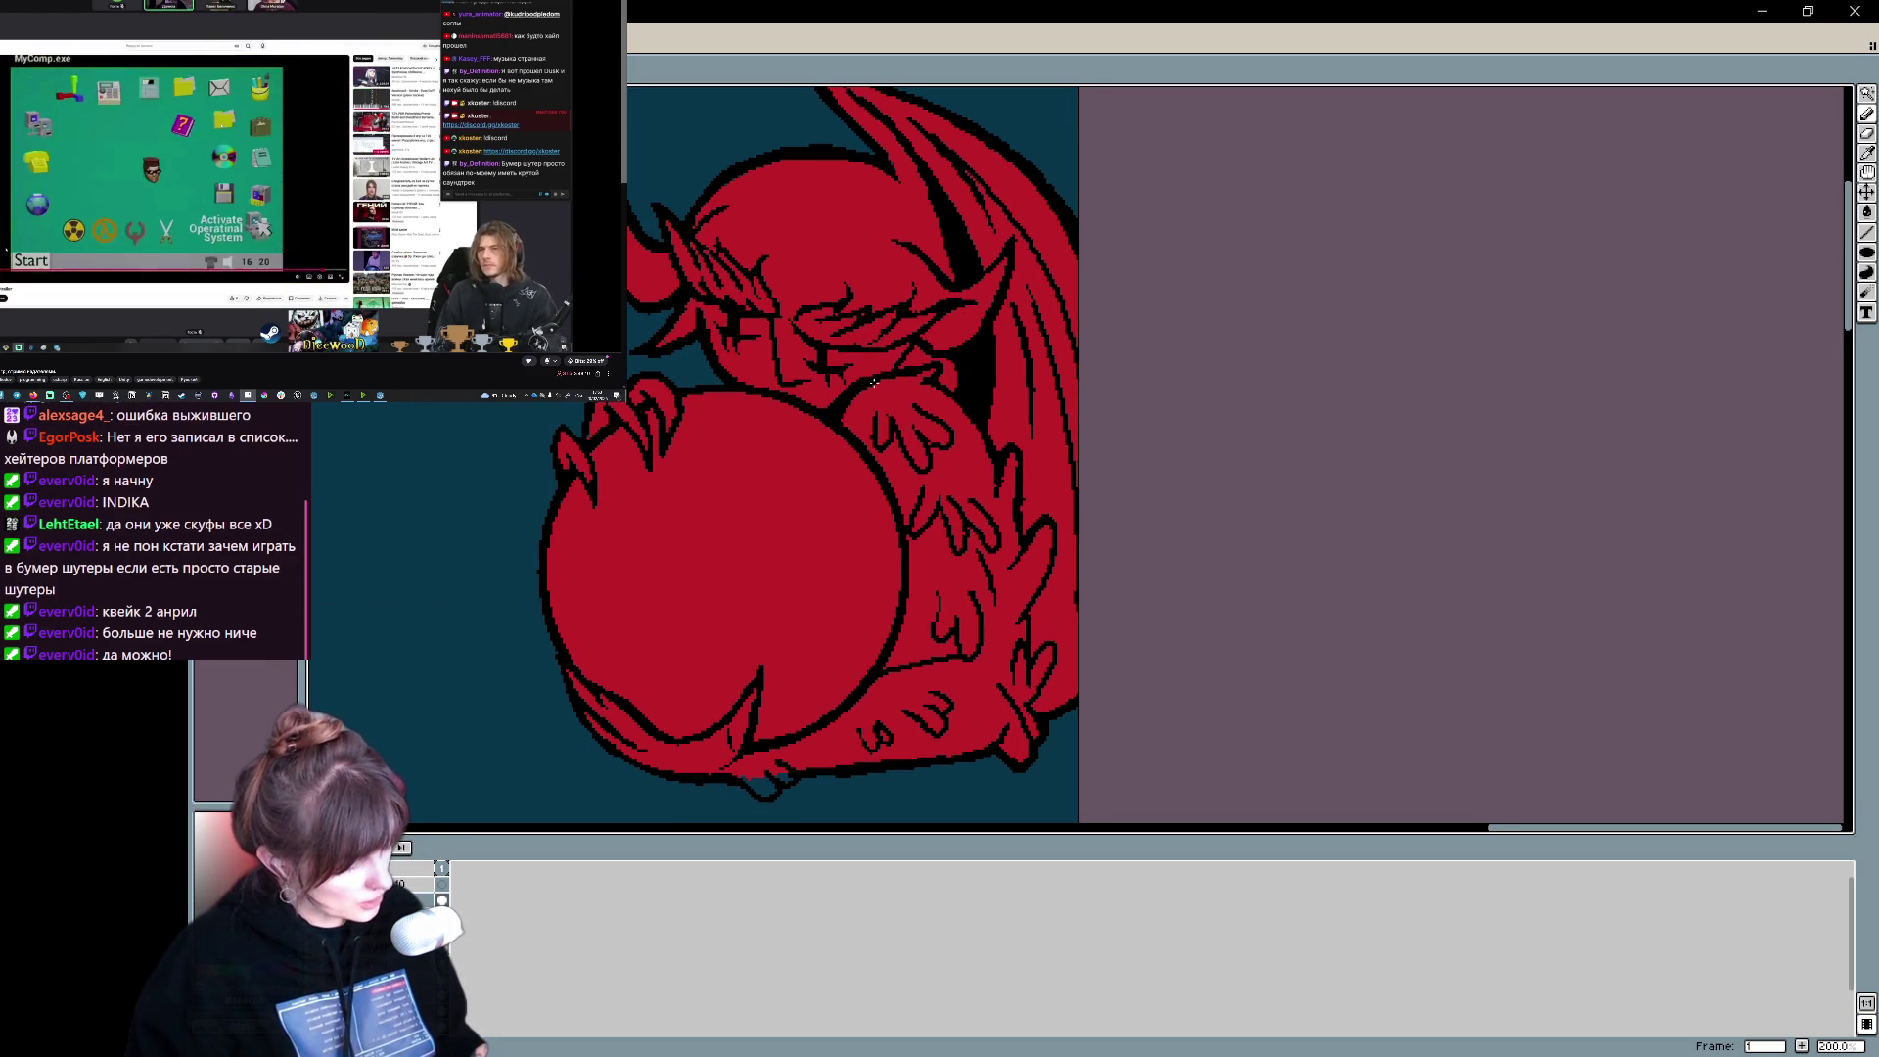
key("ctrl+z")
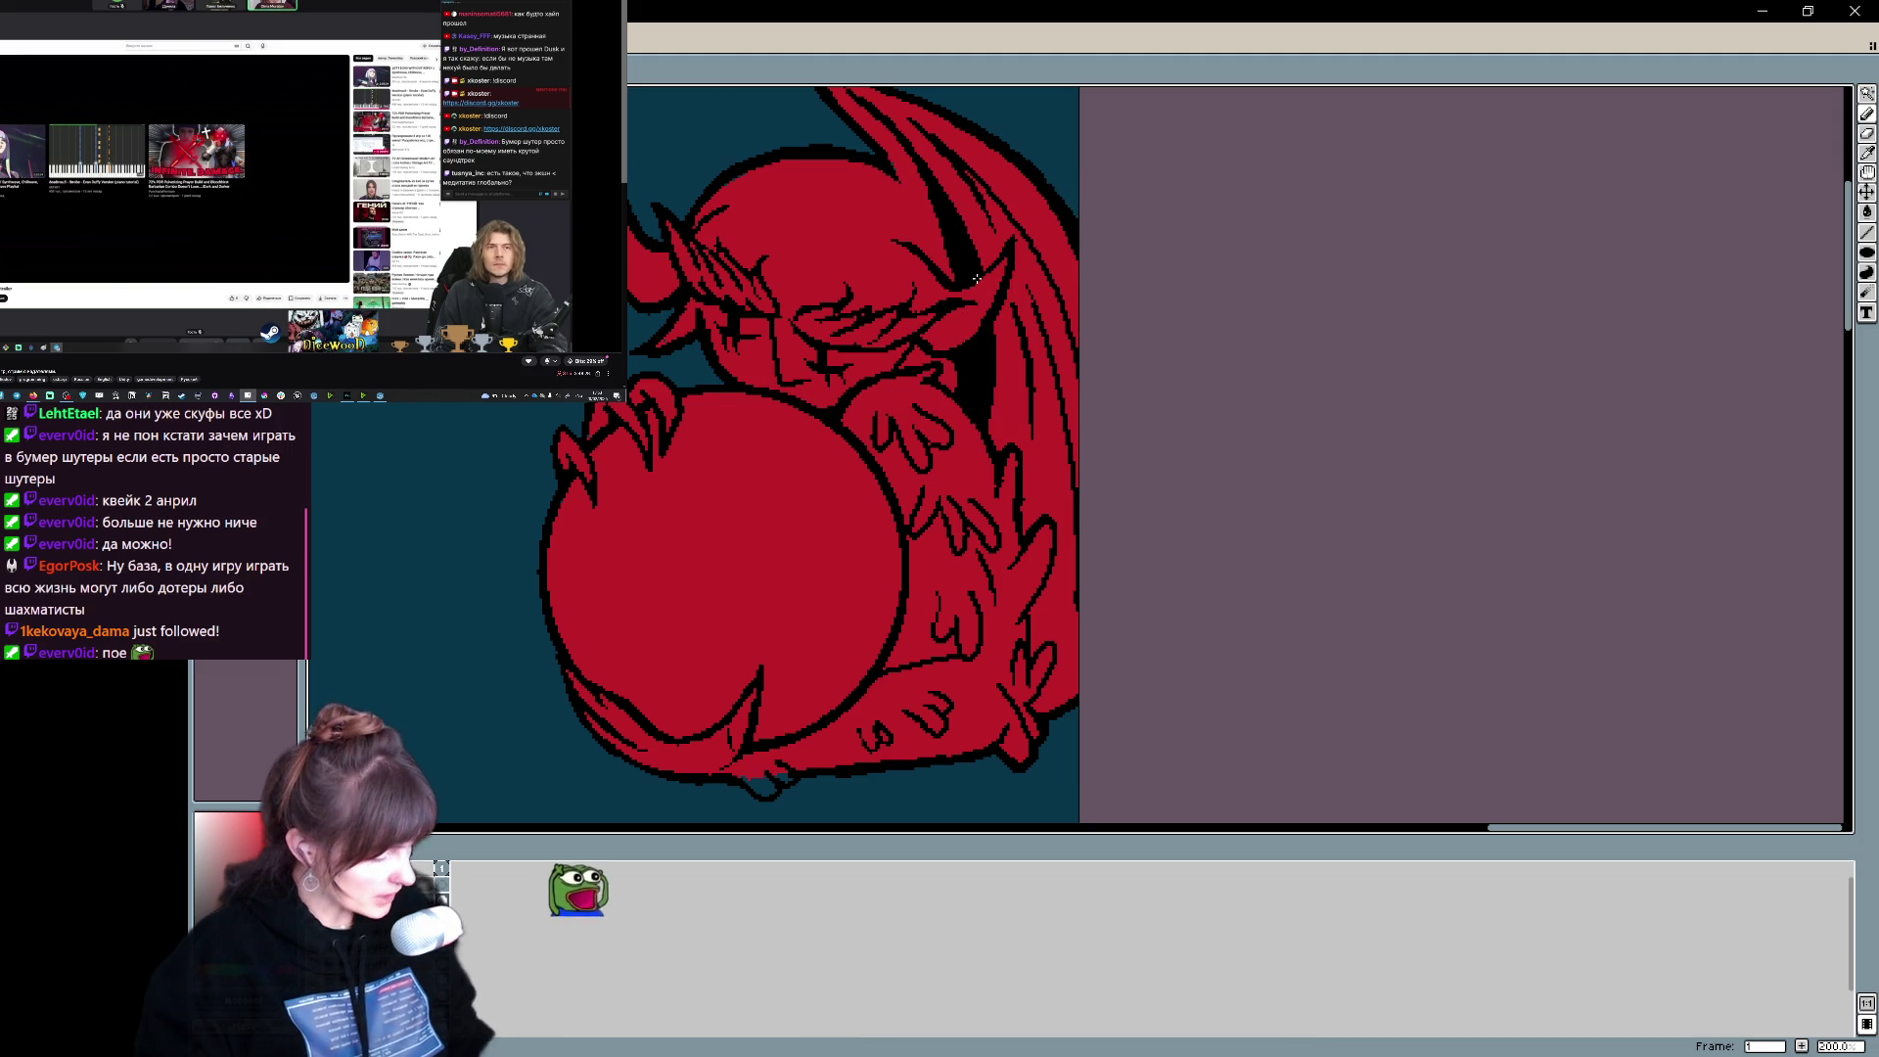
scroll(930, 223, "up", 1)
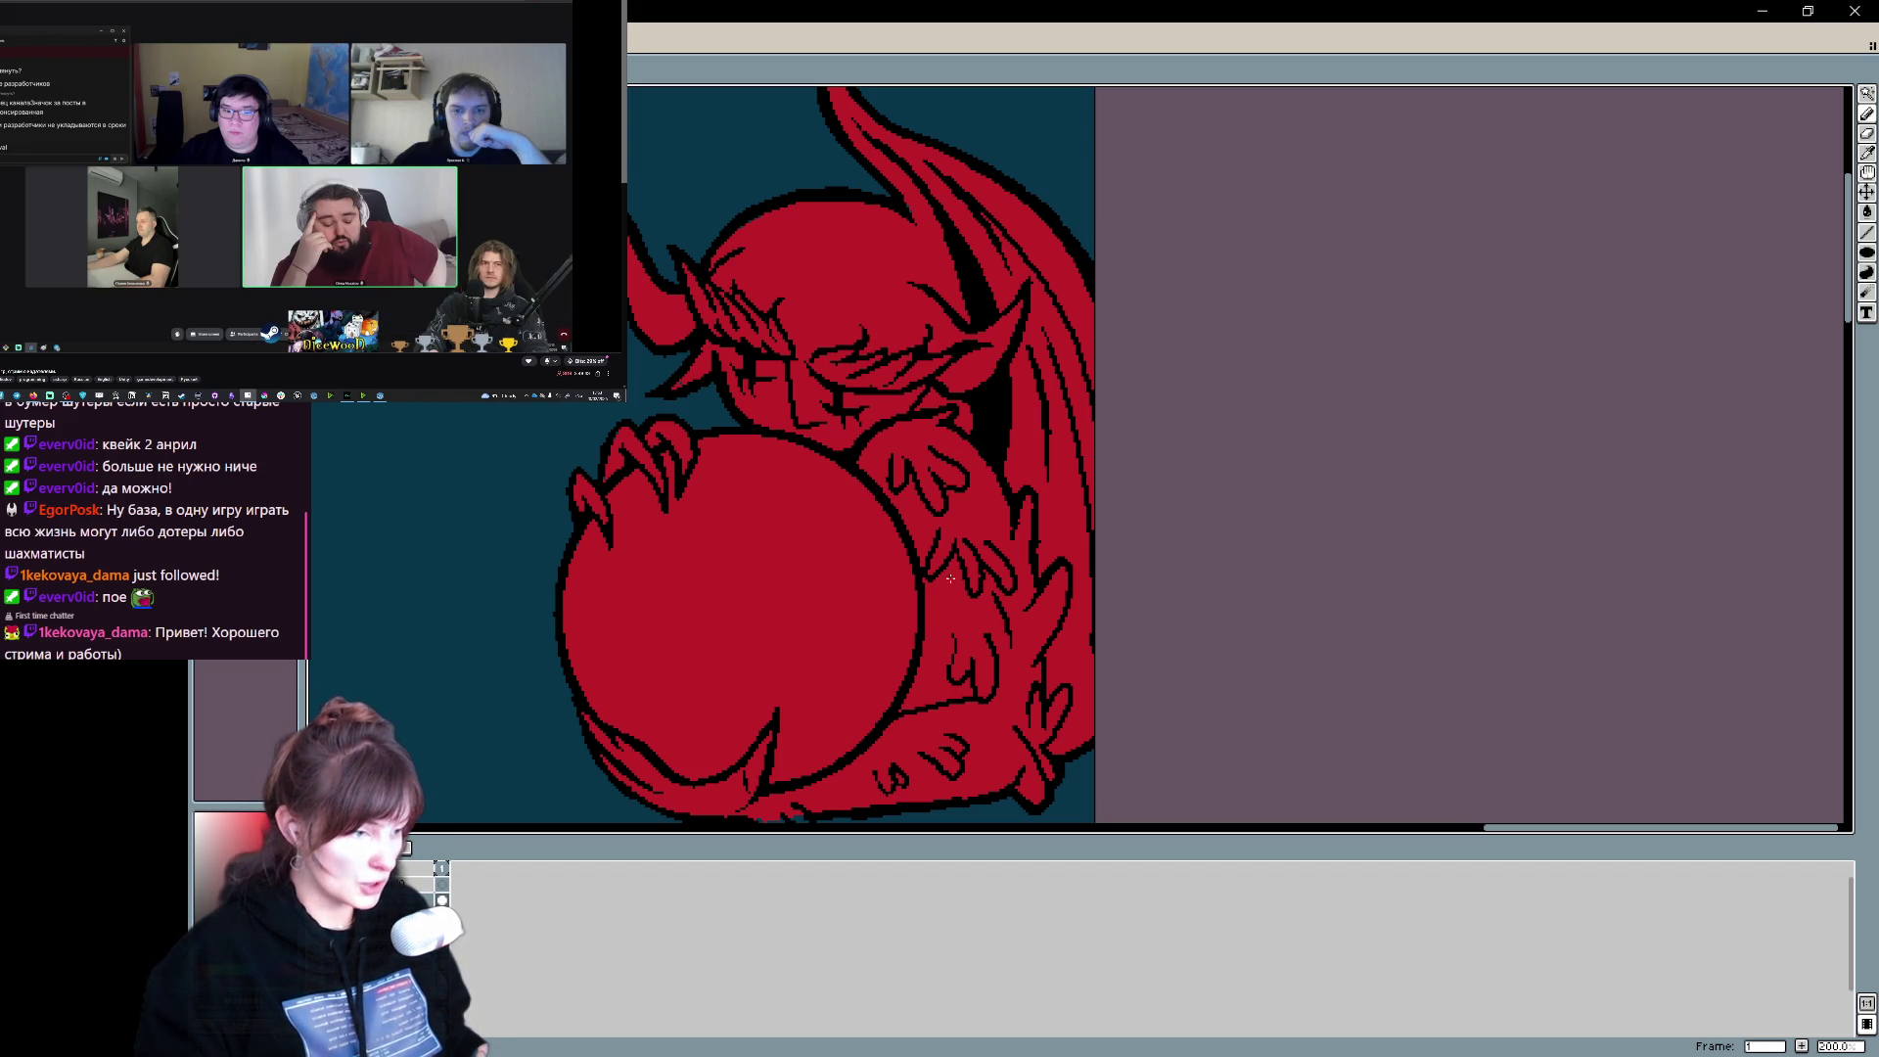
mouse_move(1003, 414)
left_mouse_down()
mouse_move(1003, 607)
mouse_move(1027, 273)
left_mouse_up()
left_click_drag(986, 538, 931, 479)
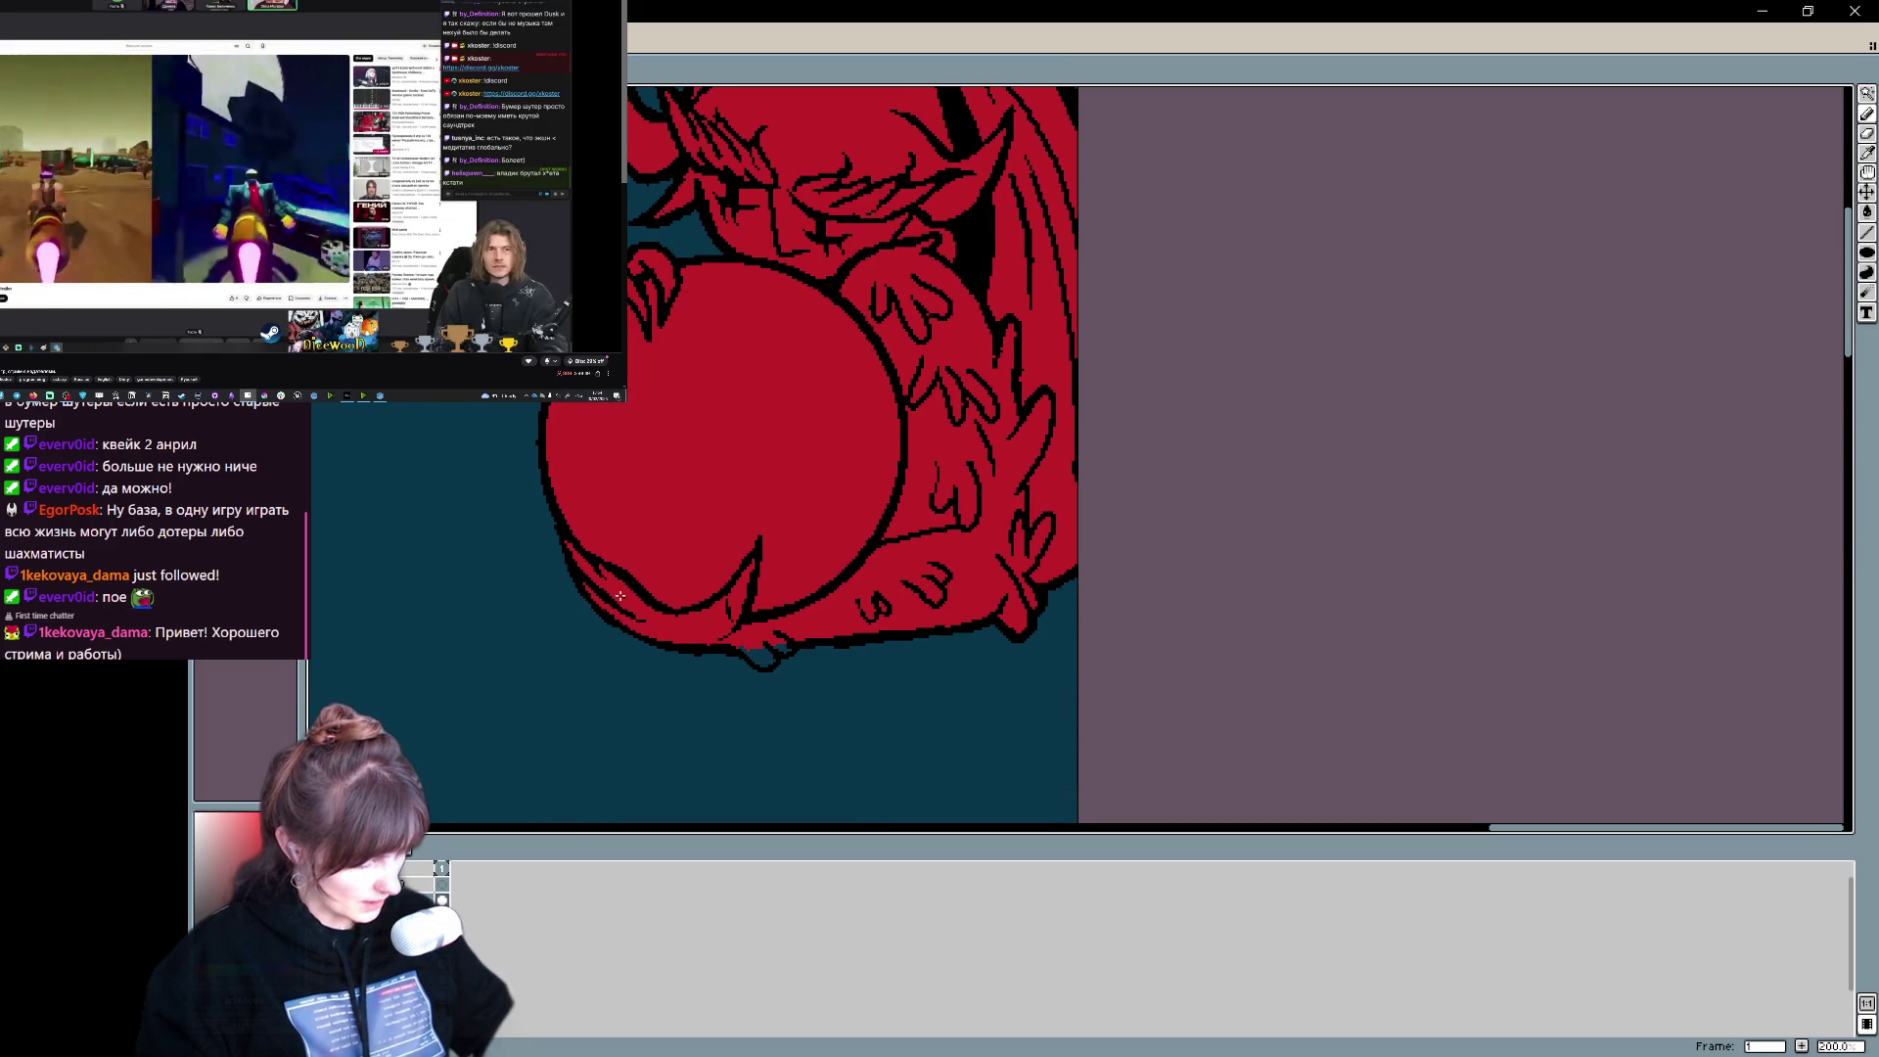
key("ctrl+a")
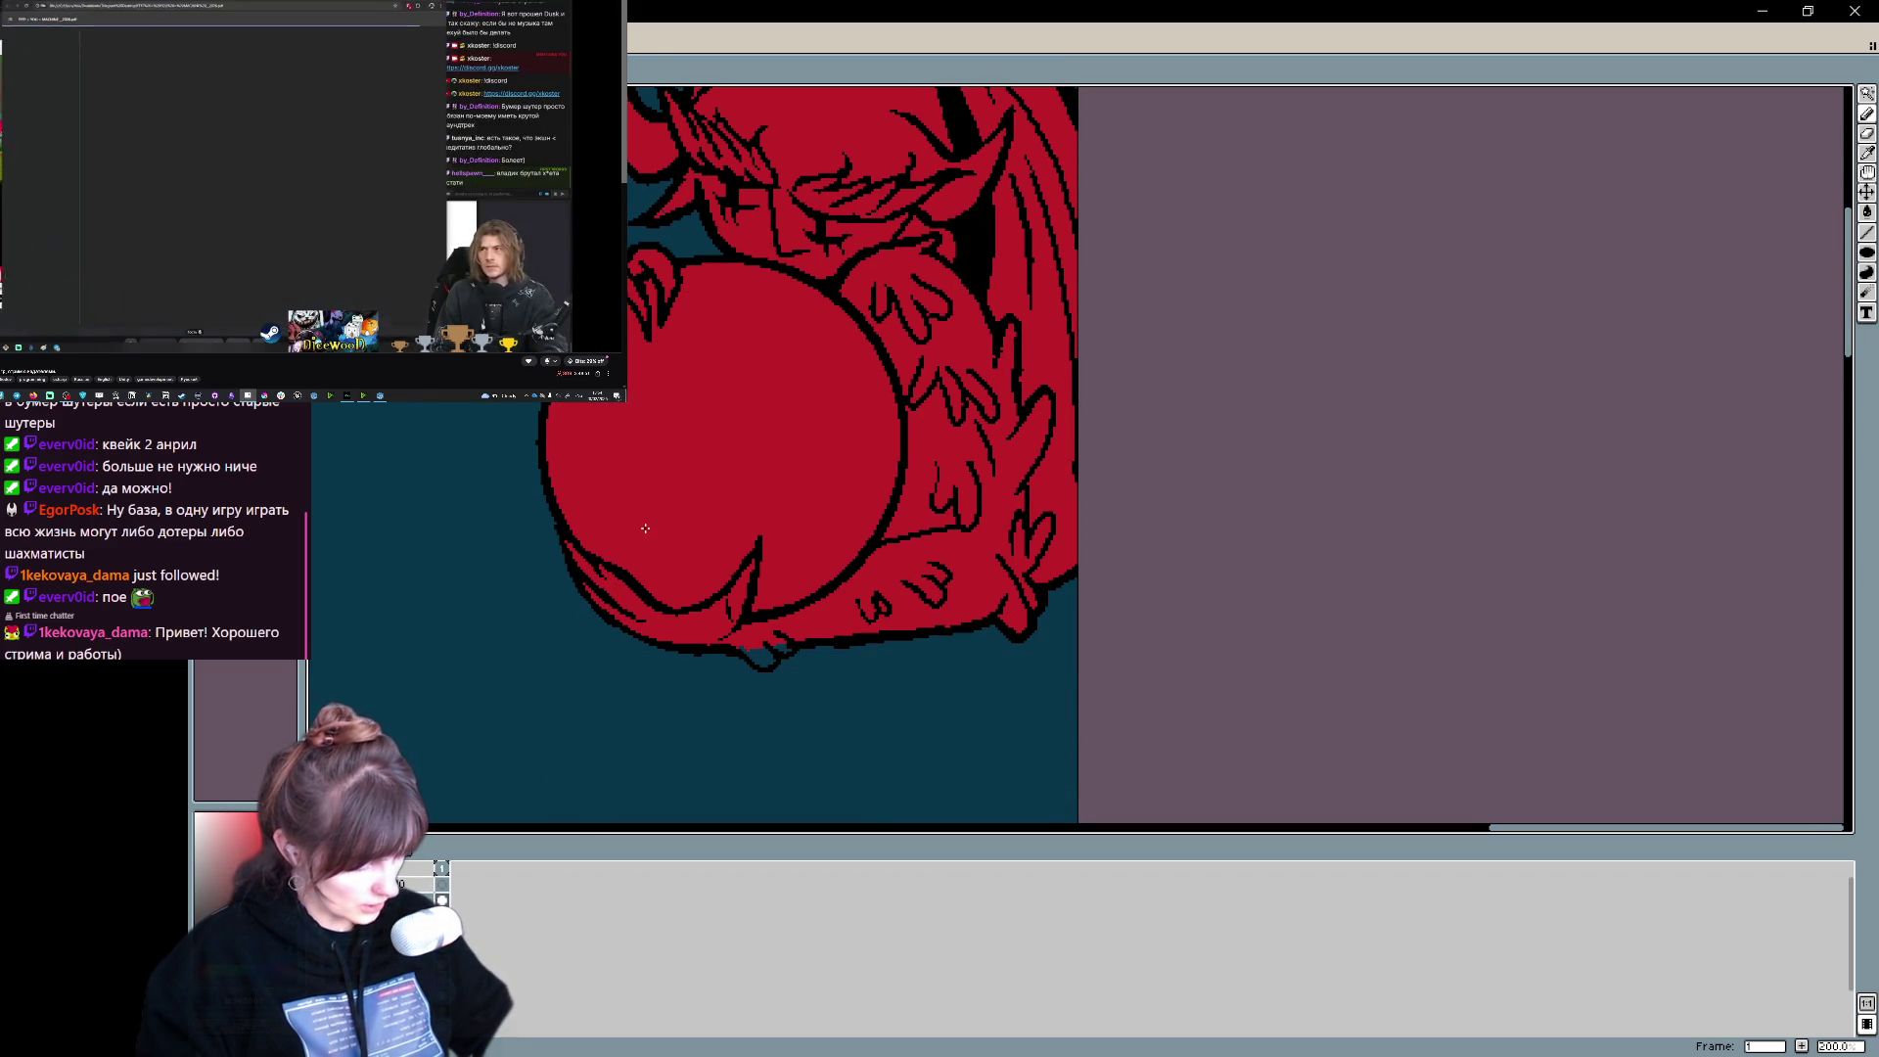
key("b")
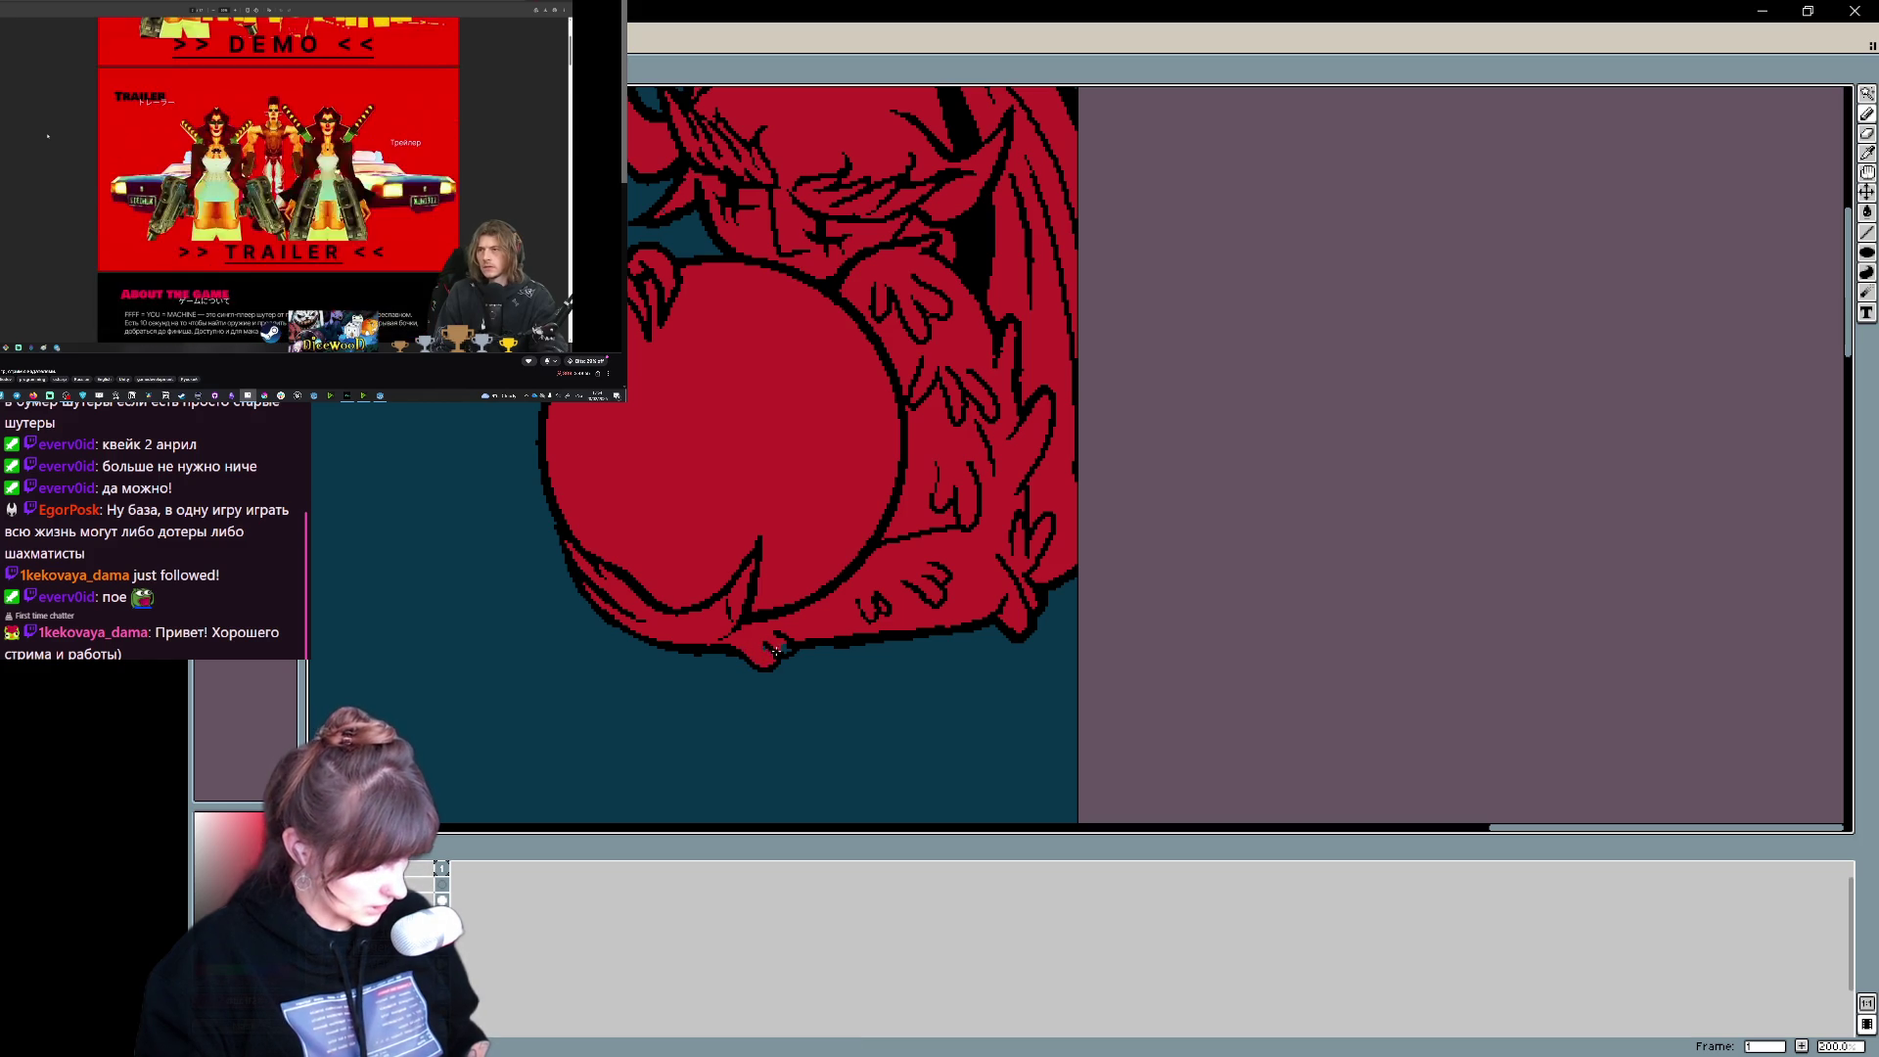
scroll(1103, 515, "up", 5)
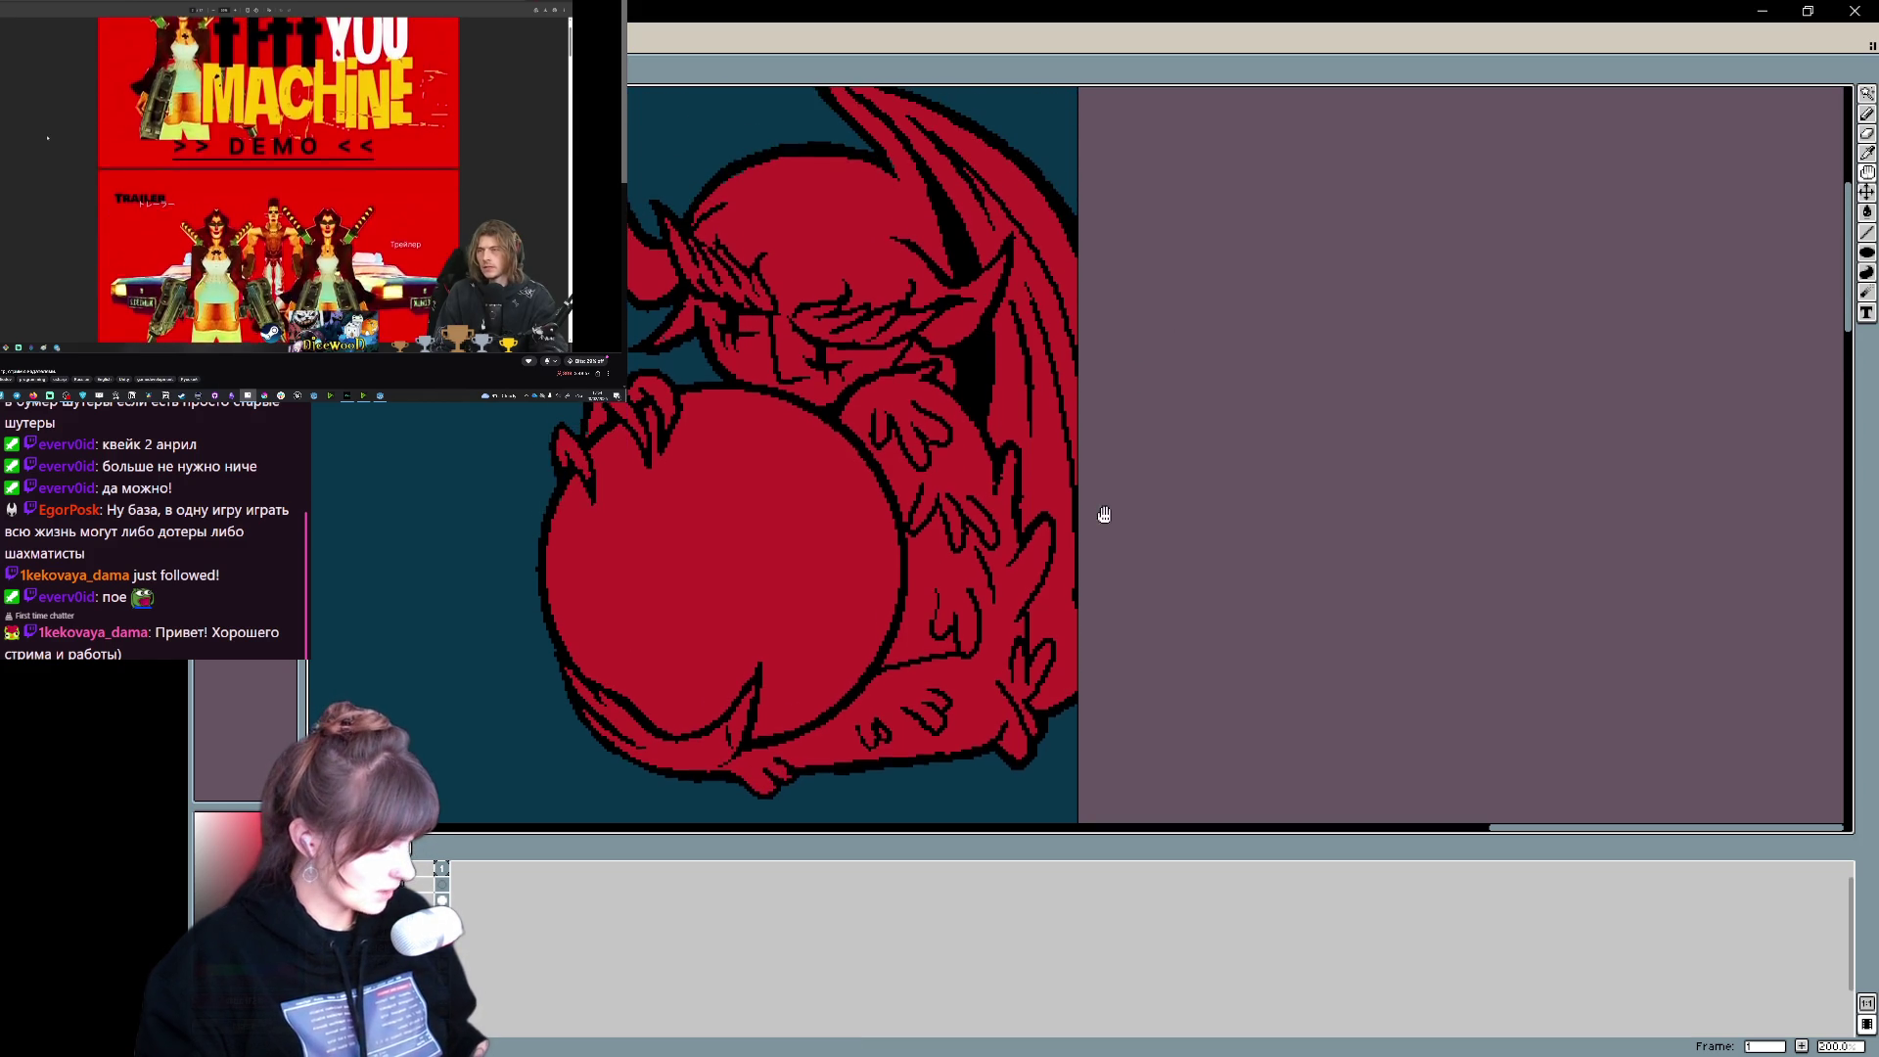
- Trace cyan outline over part of the angel's head and the hood's right edge
left_click_drag(1164, 402, 1468, 306)
left_click_drag(881, 391, 1448, 392)
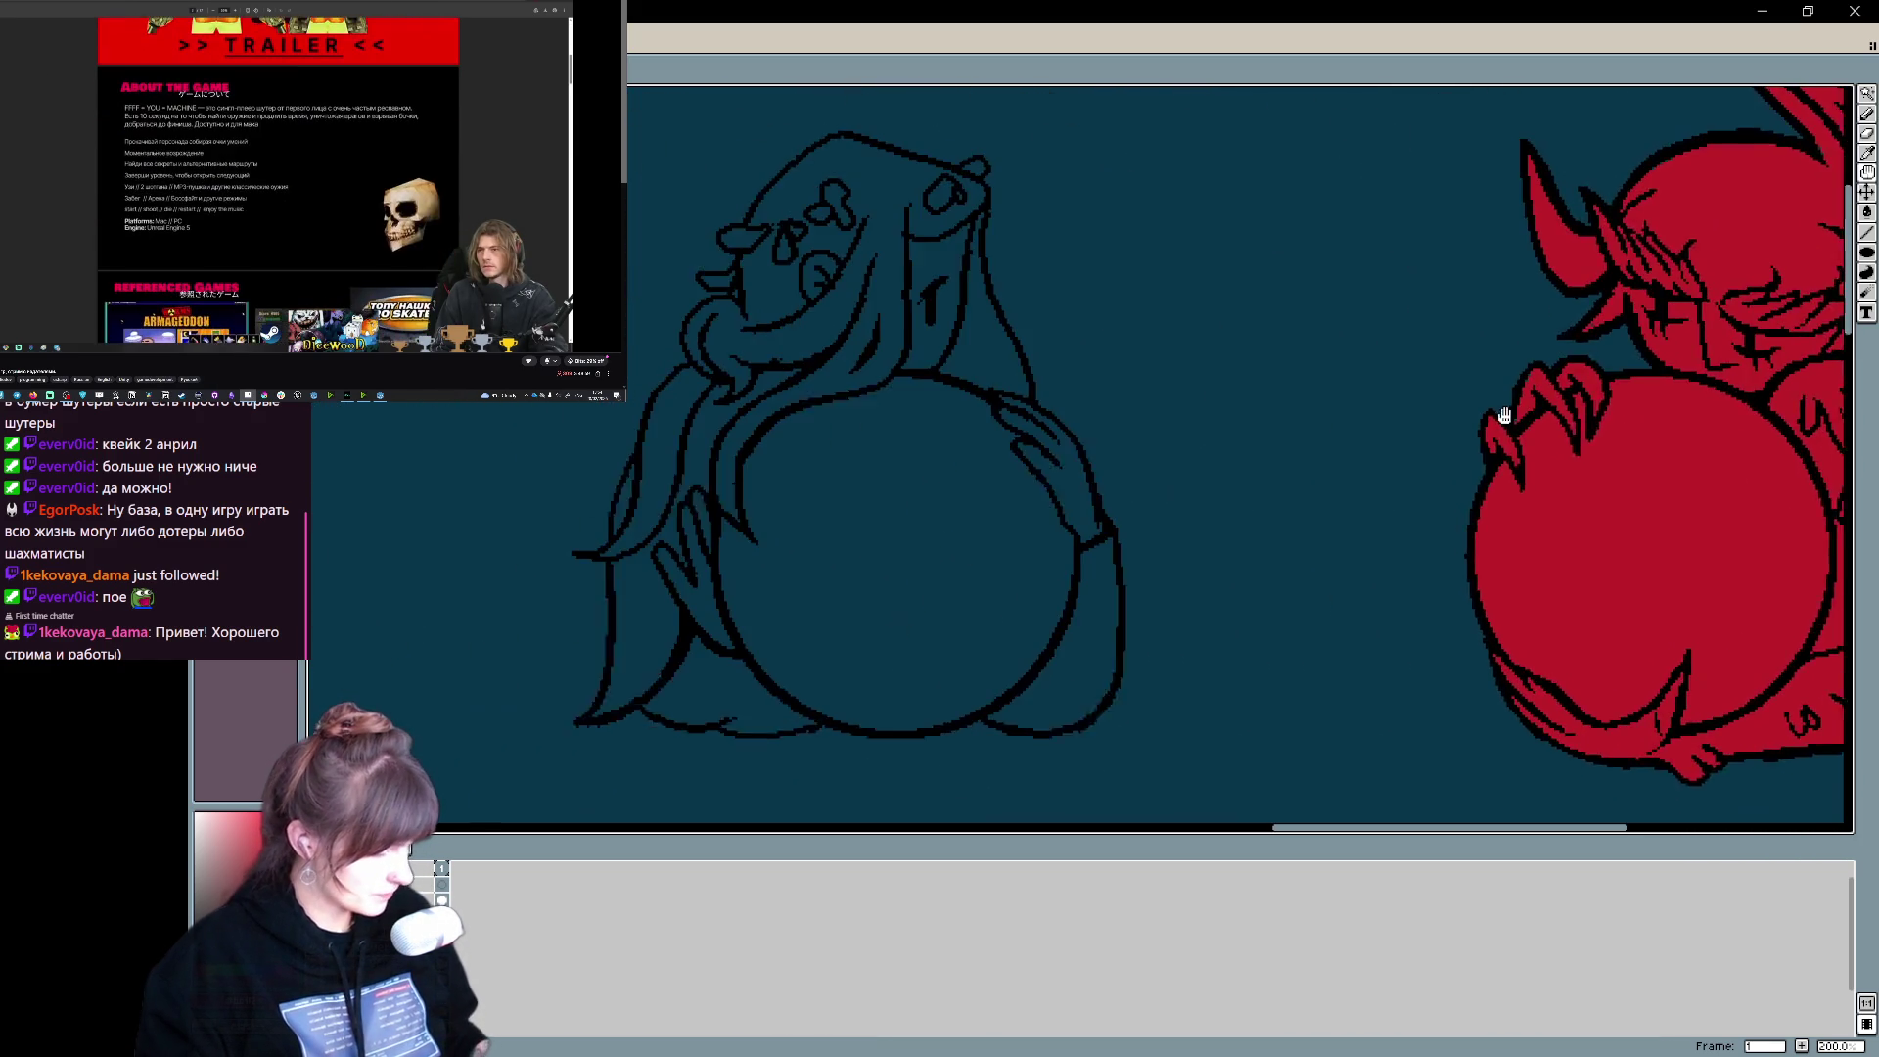
left_click_drag(1011, 411, 862, 462)
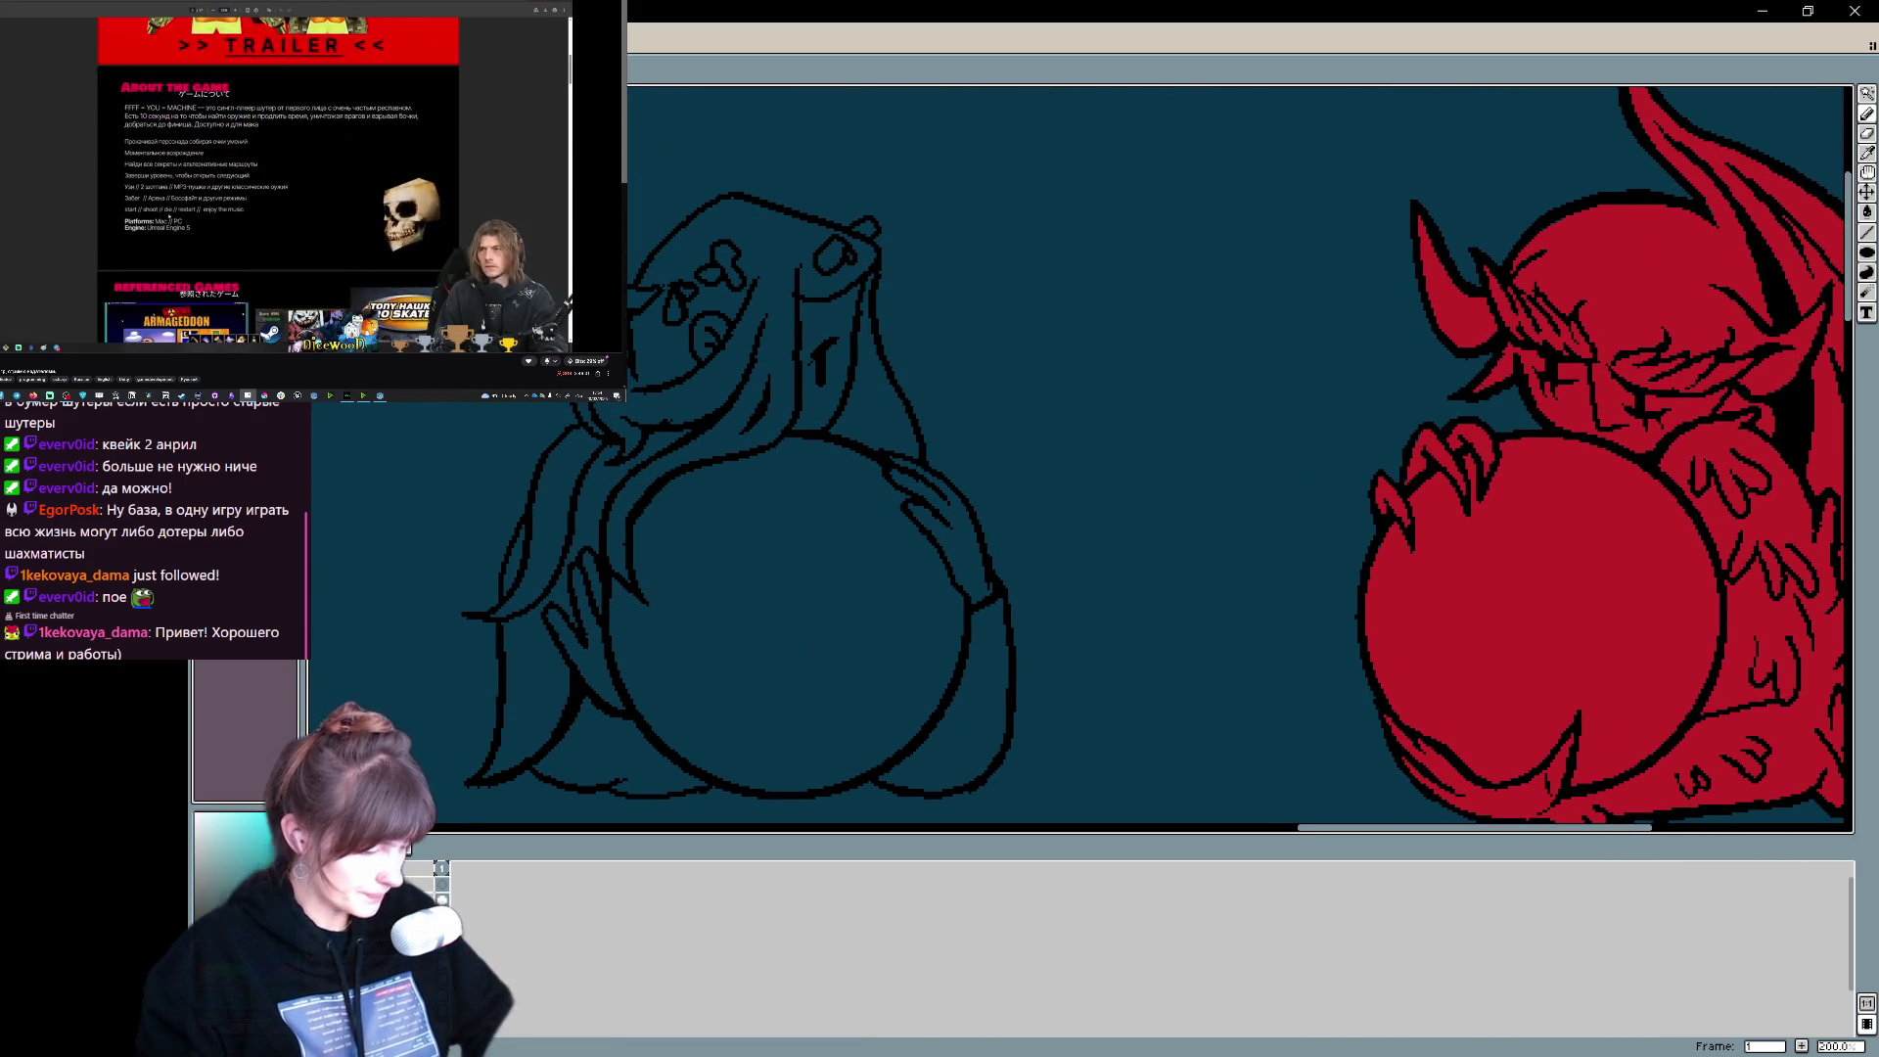
mouse_move(834, 633)
left_mouse_down()
mouse_move(860, 466)
mouse_move(868, 637)
mouse_move(852, 525)
left_mouse_up()
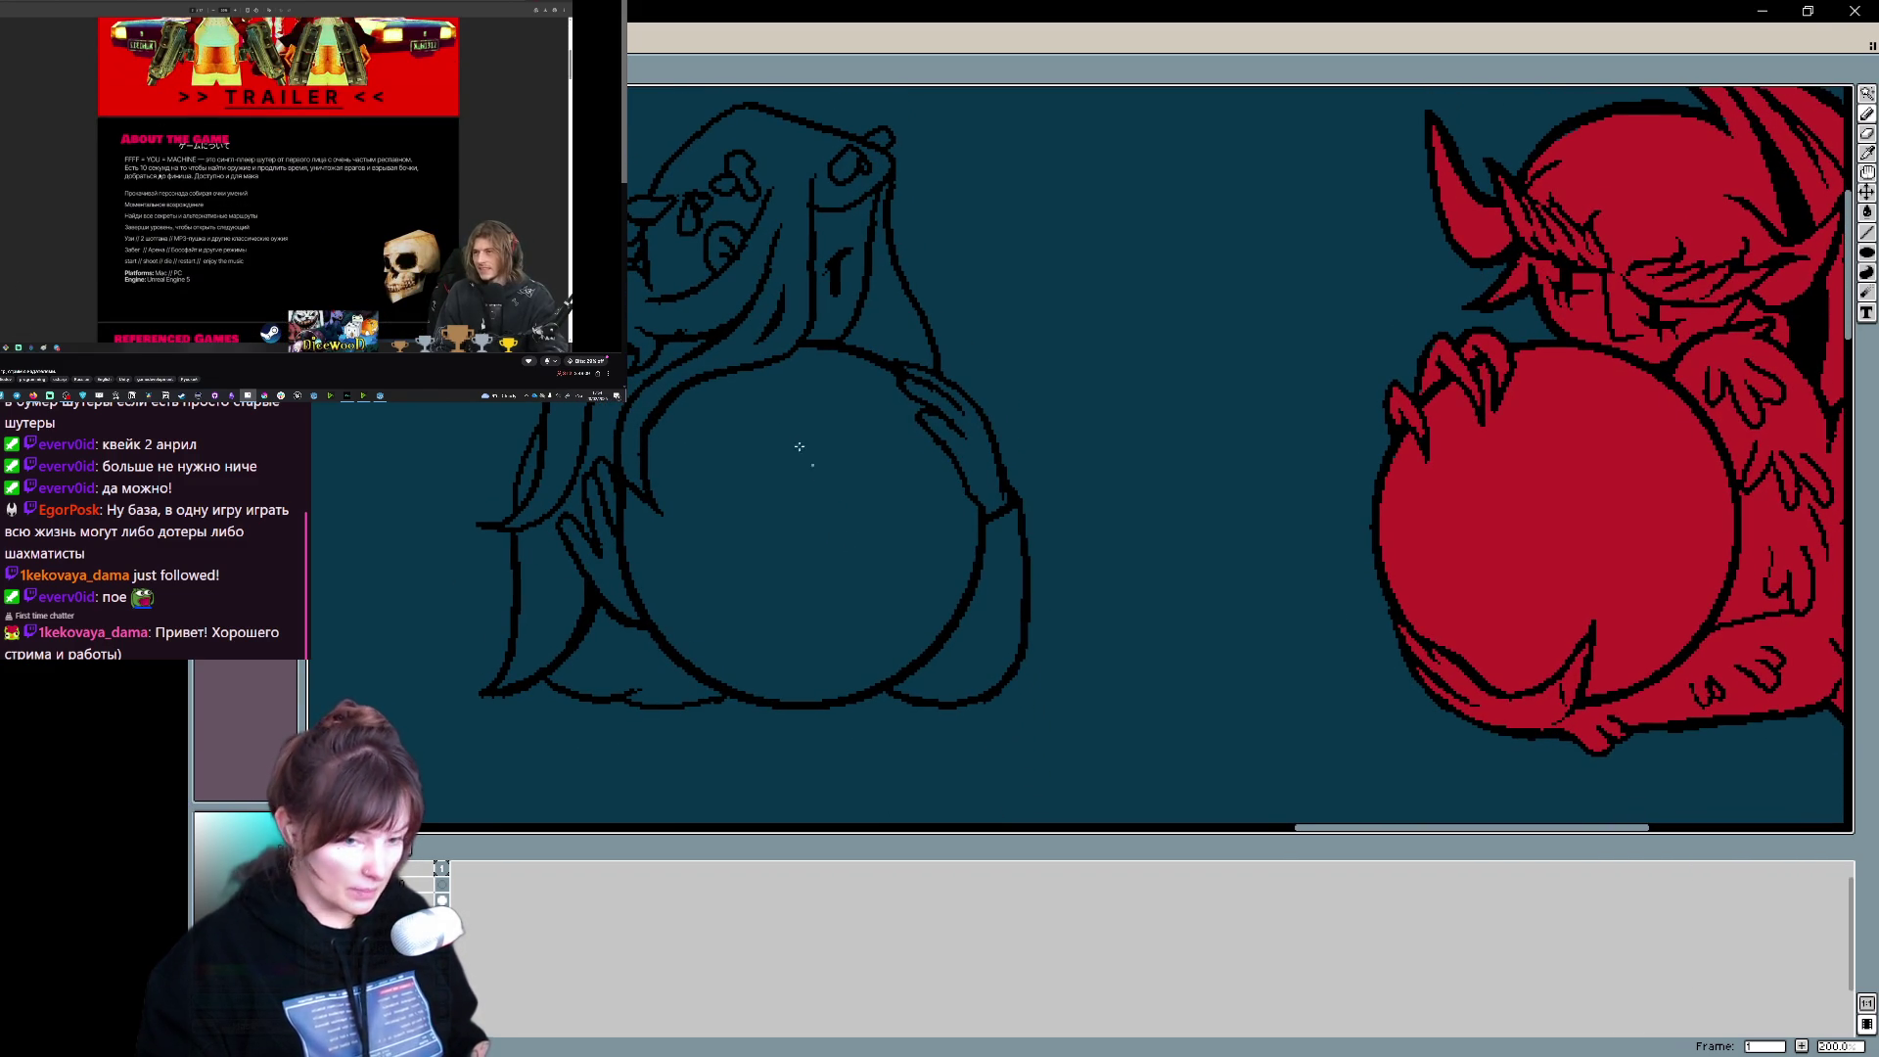
left_click_drag(782, 317, 819, 427)
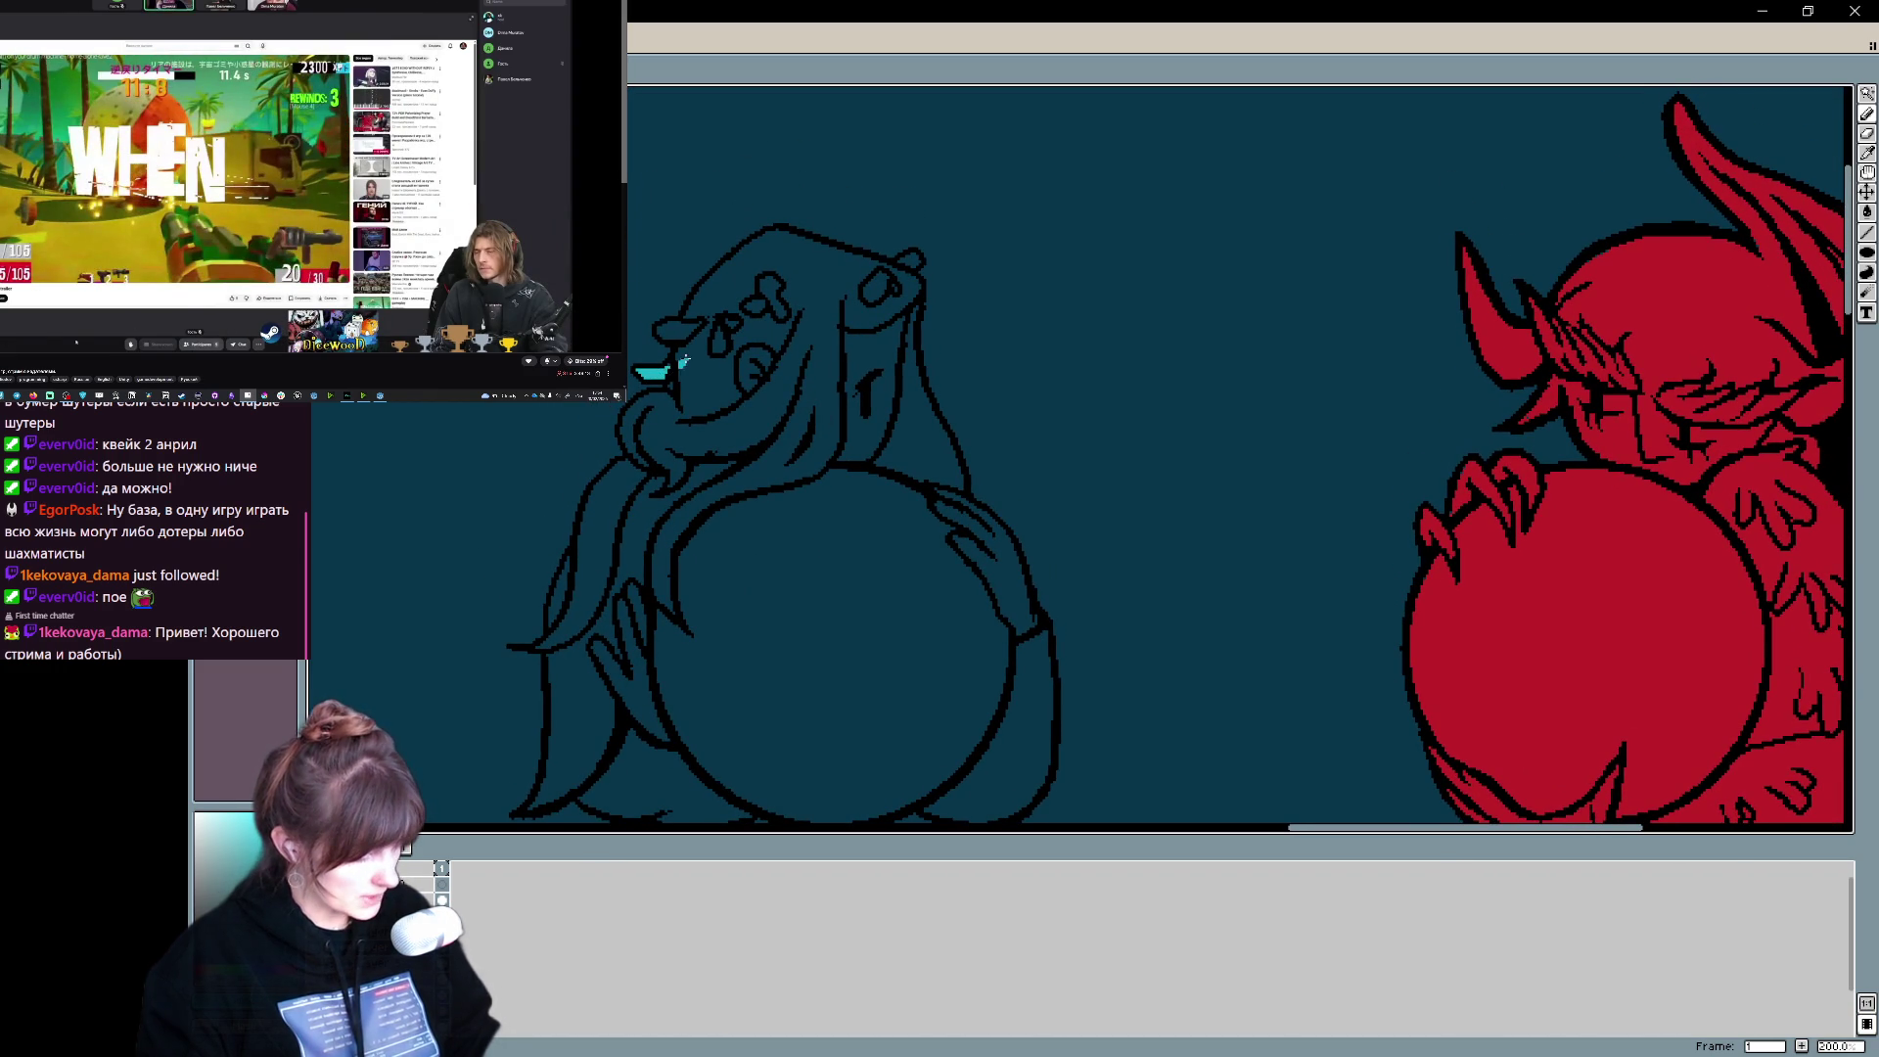
left_click_drag(666, 338, 770, 225)
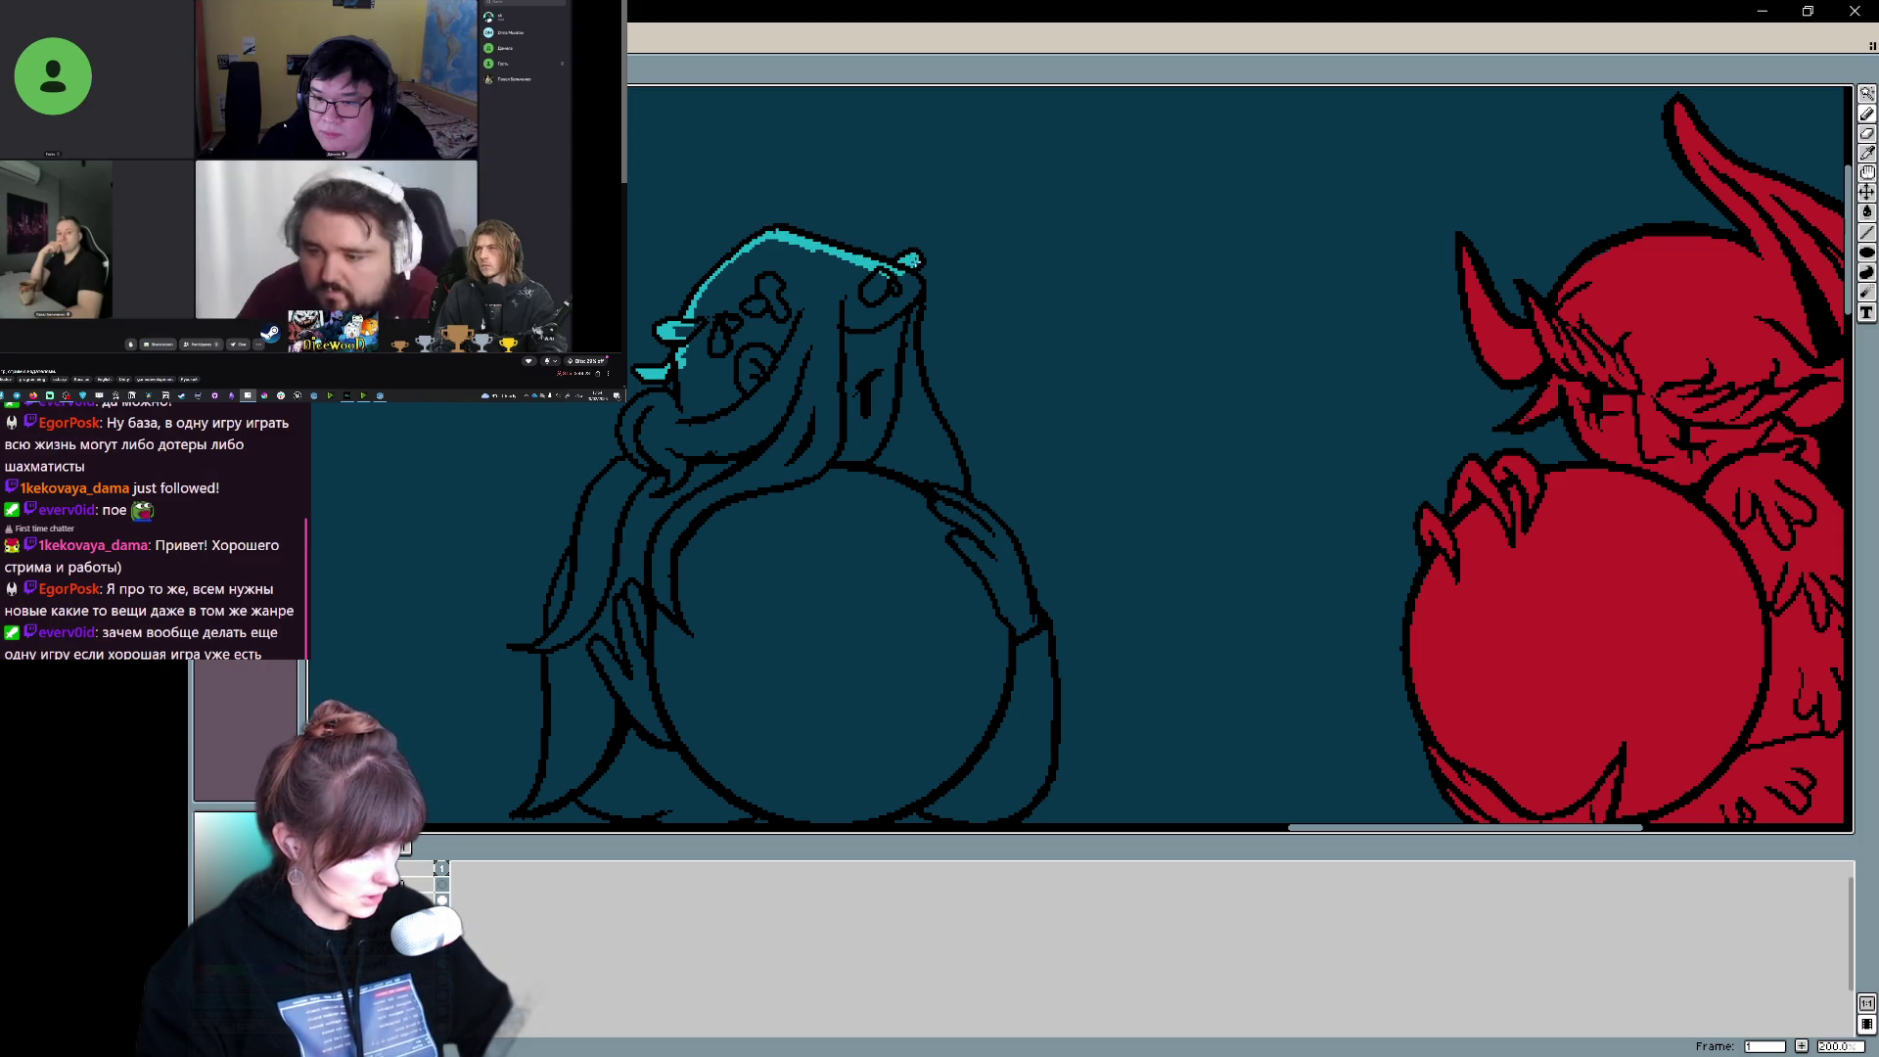
left_click_drag(944, 219, 905, 184)
mouse_move(879, 283)
left_mouse_down()
mouse_move(1002, 589)
mouse_move(1102, 575)
mouse_move(1177, 394)
left_mouse_up()
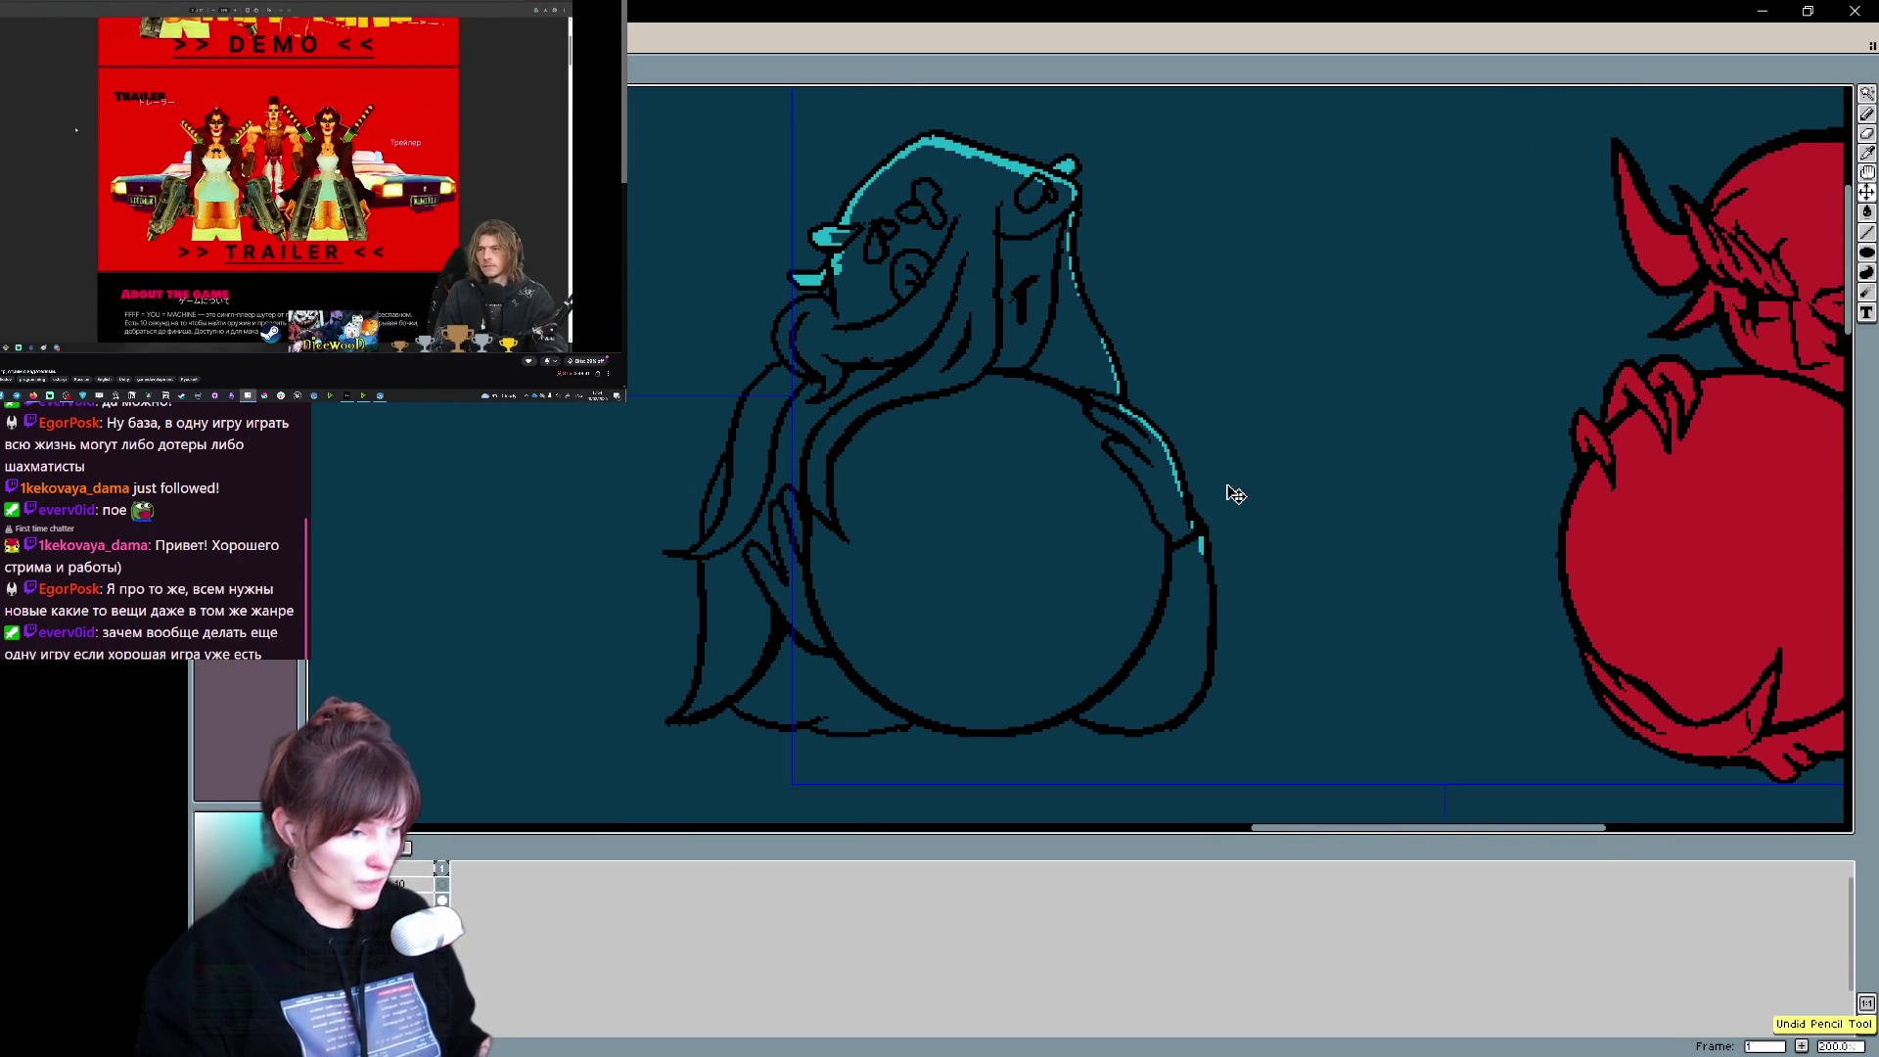
- Trace cyan outline along the angel's cheek, left hair, hair bottom and lower-right edge
mouse_move(1279, 474)
left_mouse_down()
mouse_move(1174, 414)
mouse_move(1296, 306)
mouse_move(1208, 407)
left_mouse_up()
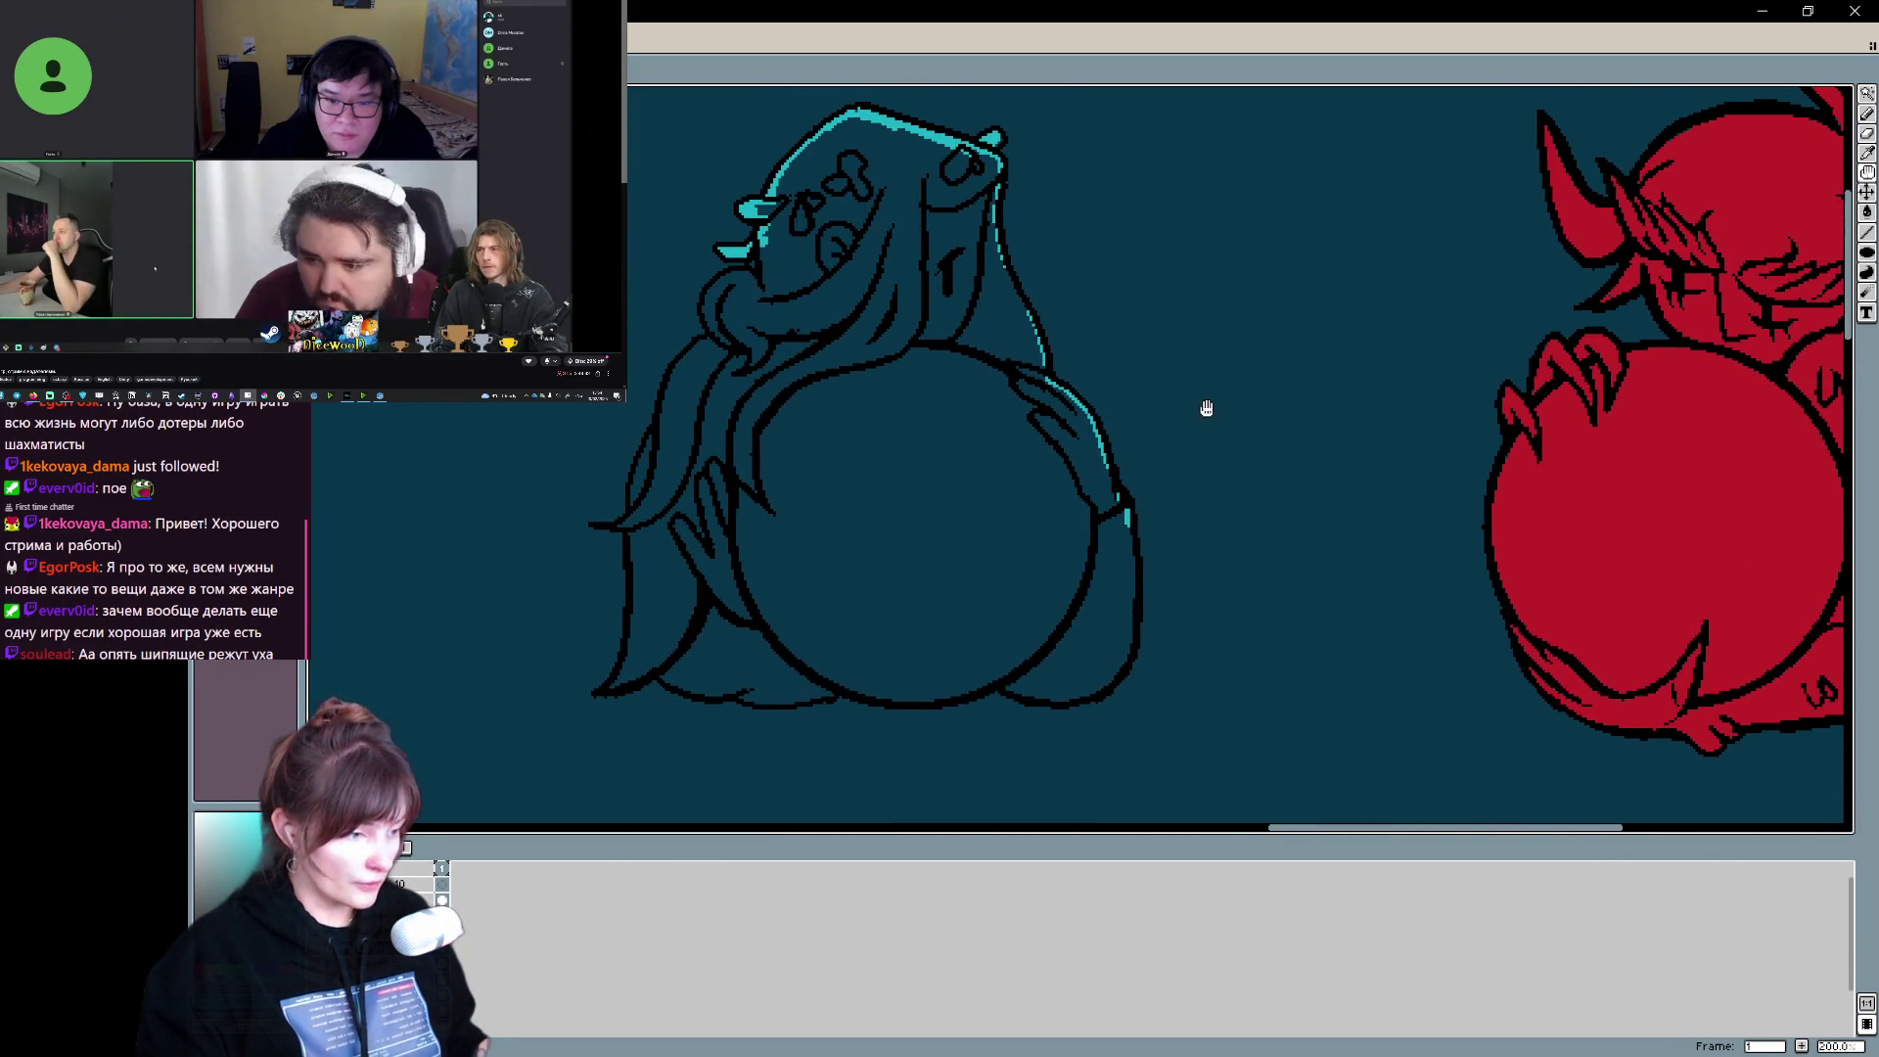
mouse_move(741, 278)
left_mouse_down()
mouse_move(706, 300)
mouse_move(727, 343)
mouse_move(658, 415)
left_mouse_up()
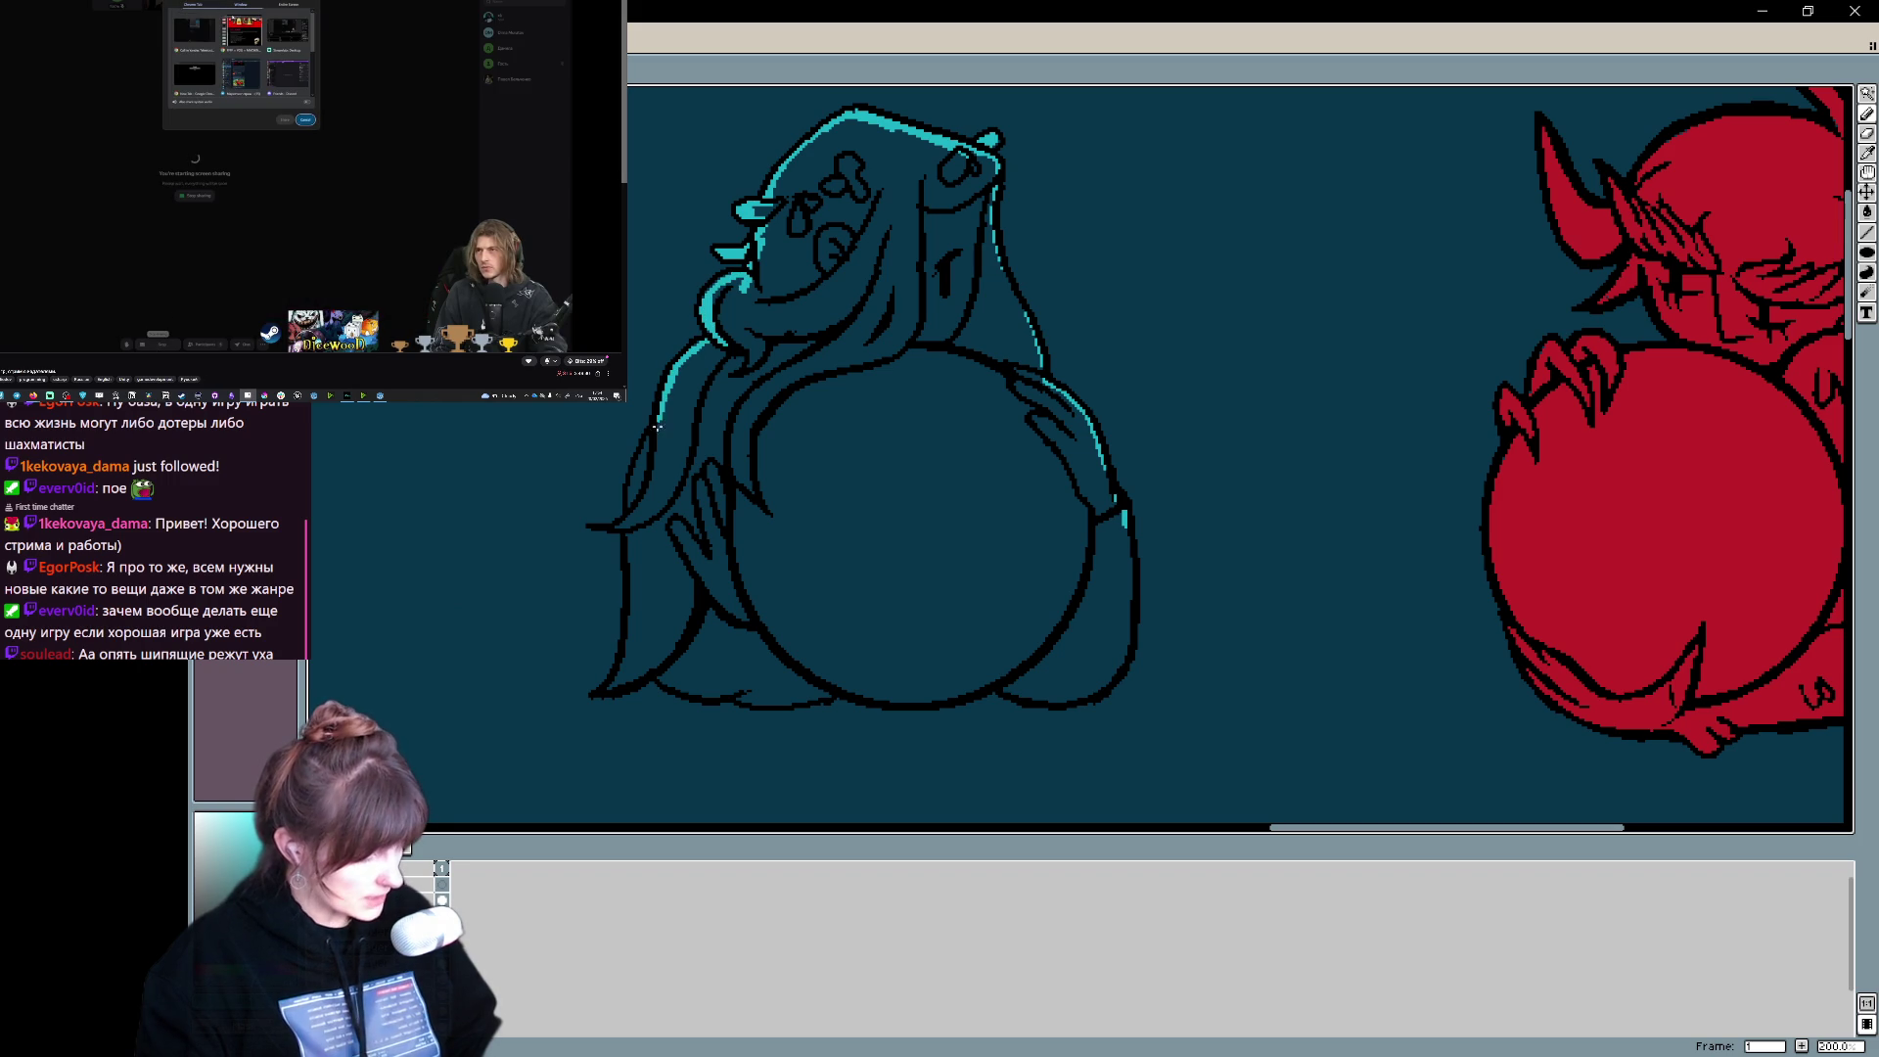
left_click_drag(629, 535, 640, 633)
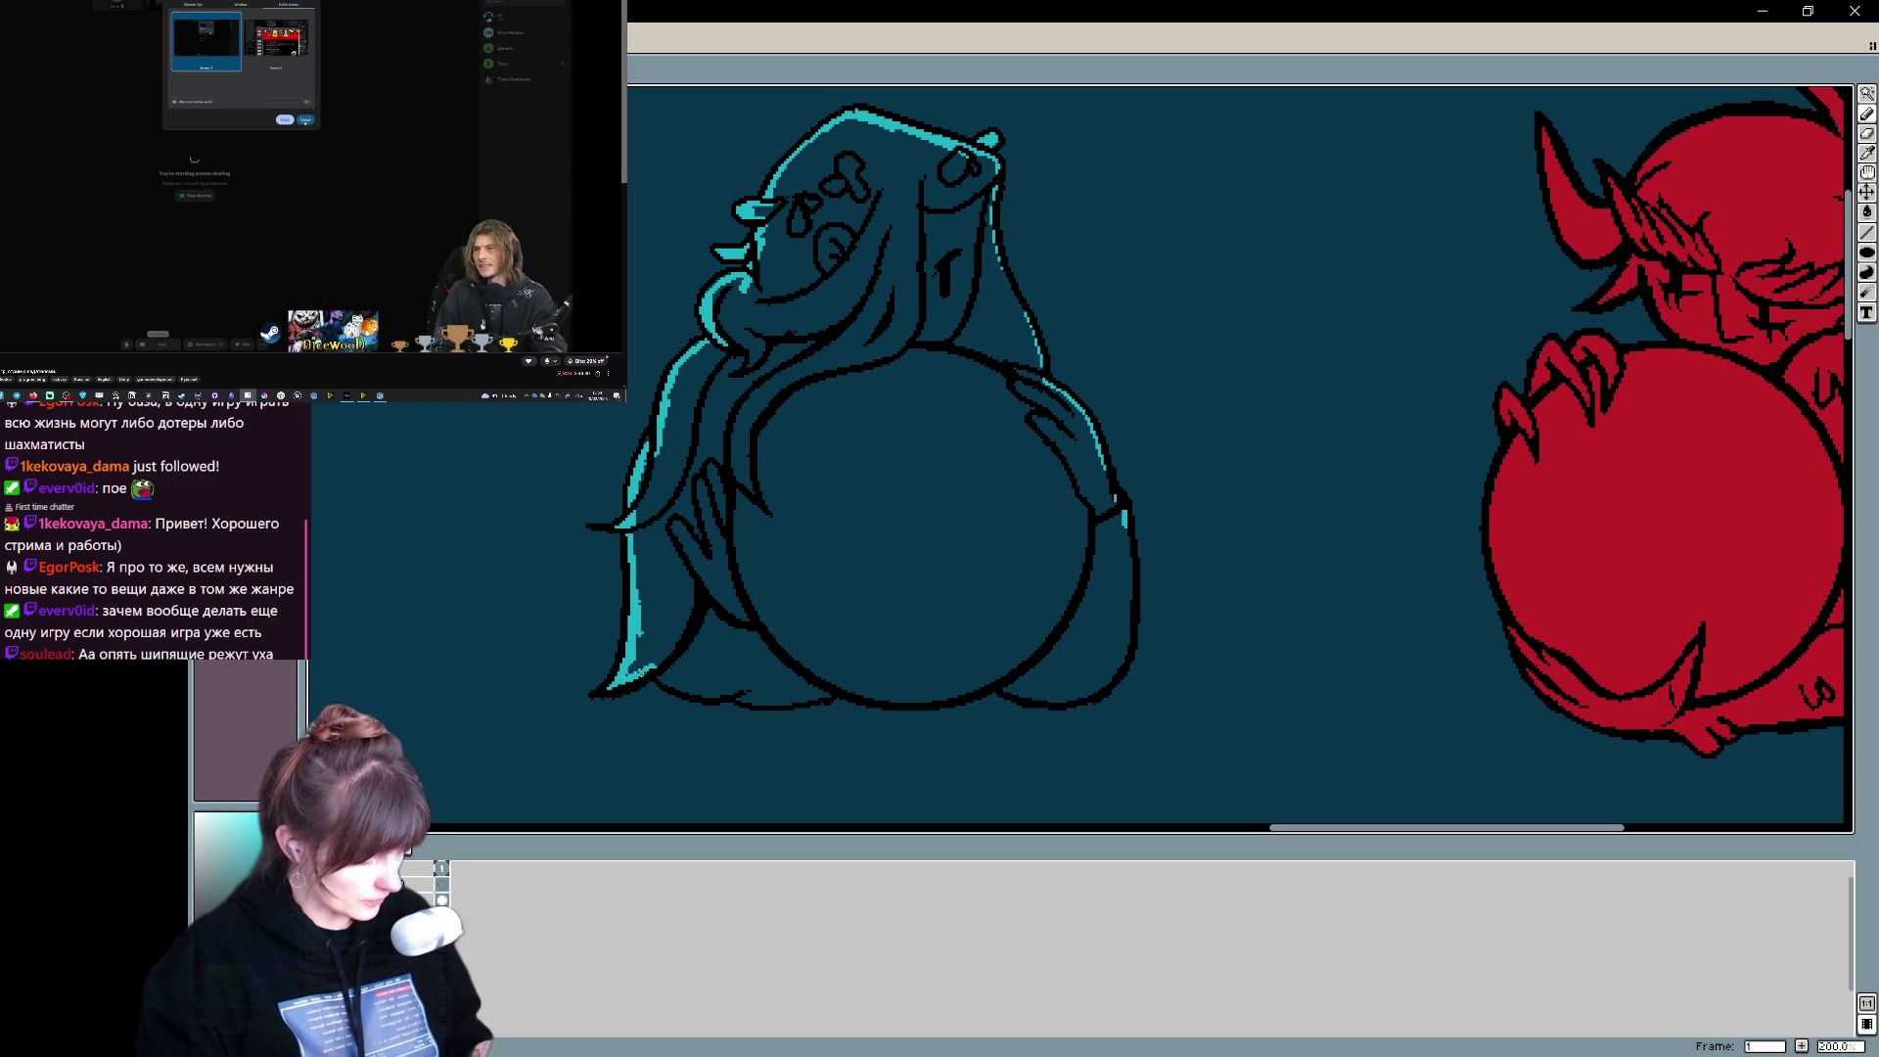
mouse_move(742, 690)
left_mouse_down()
mouse_move(831, 699)
mouse_move(1025, 651)
left_mouse_up()
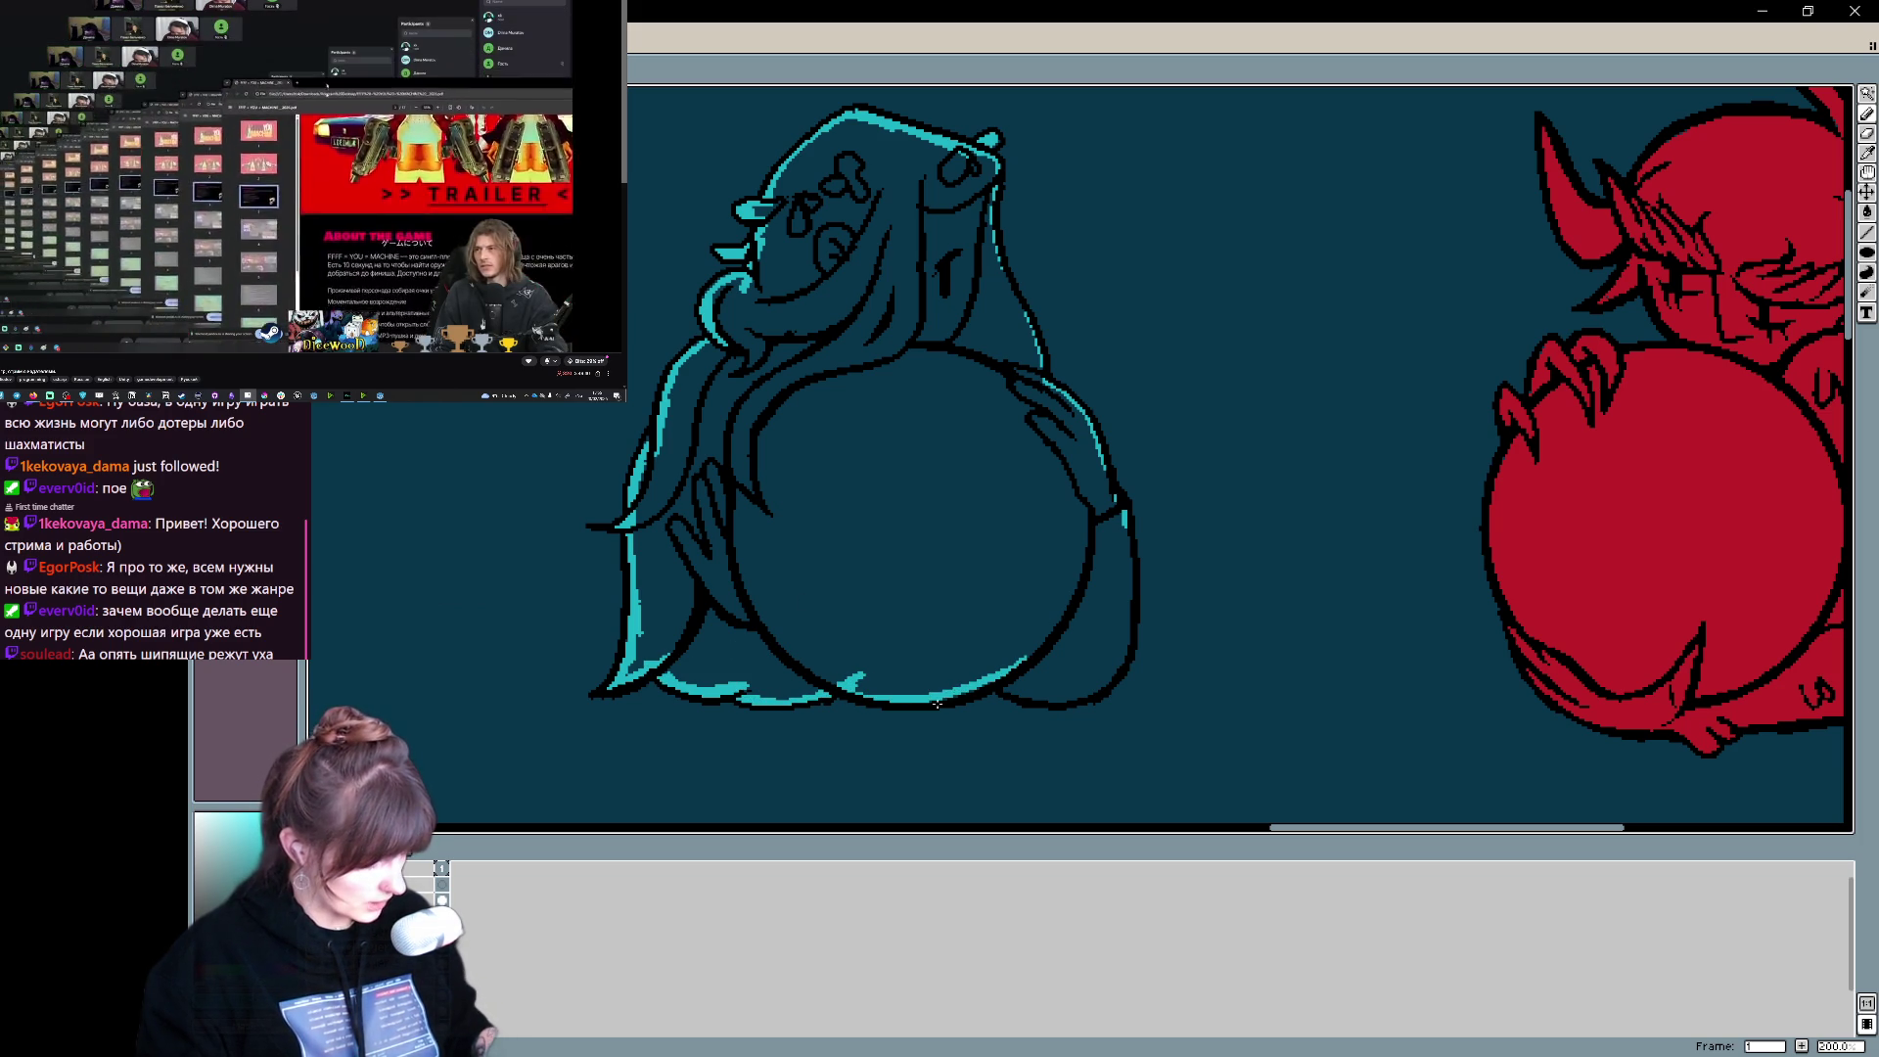
mouse_move(1003, 693)
left_mouse_down()
mouse_move(1115, 675)
mouse_move(1133, 577)
left_mouse_up()
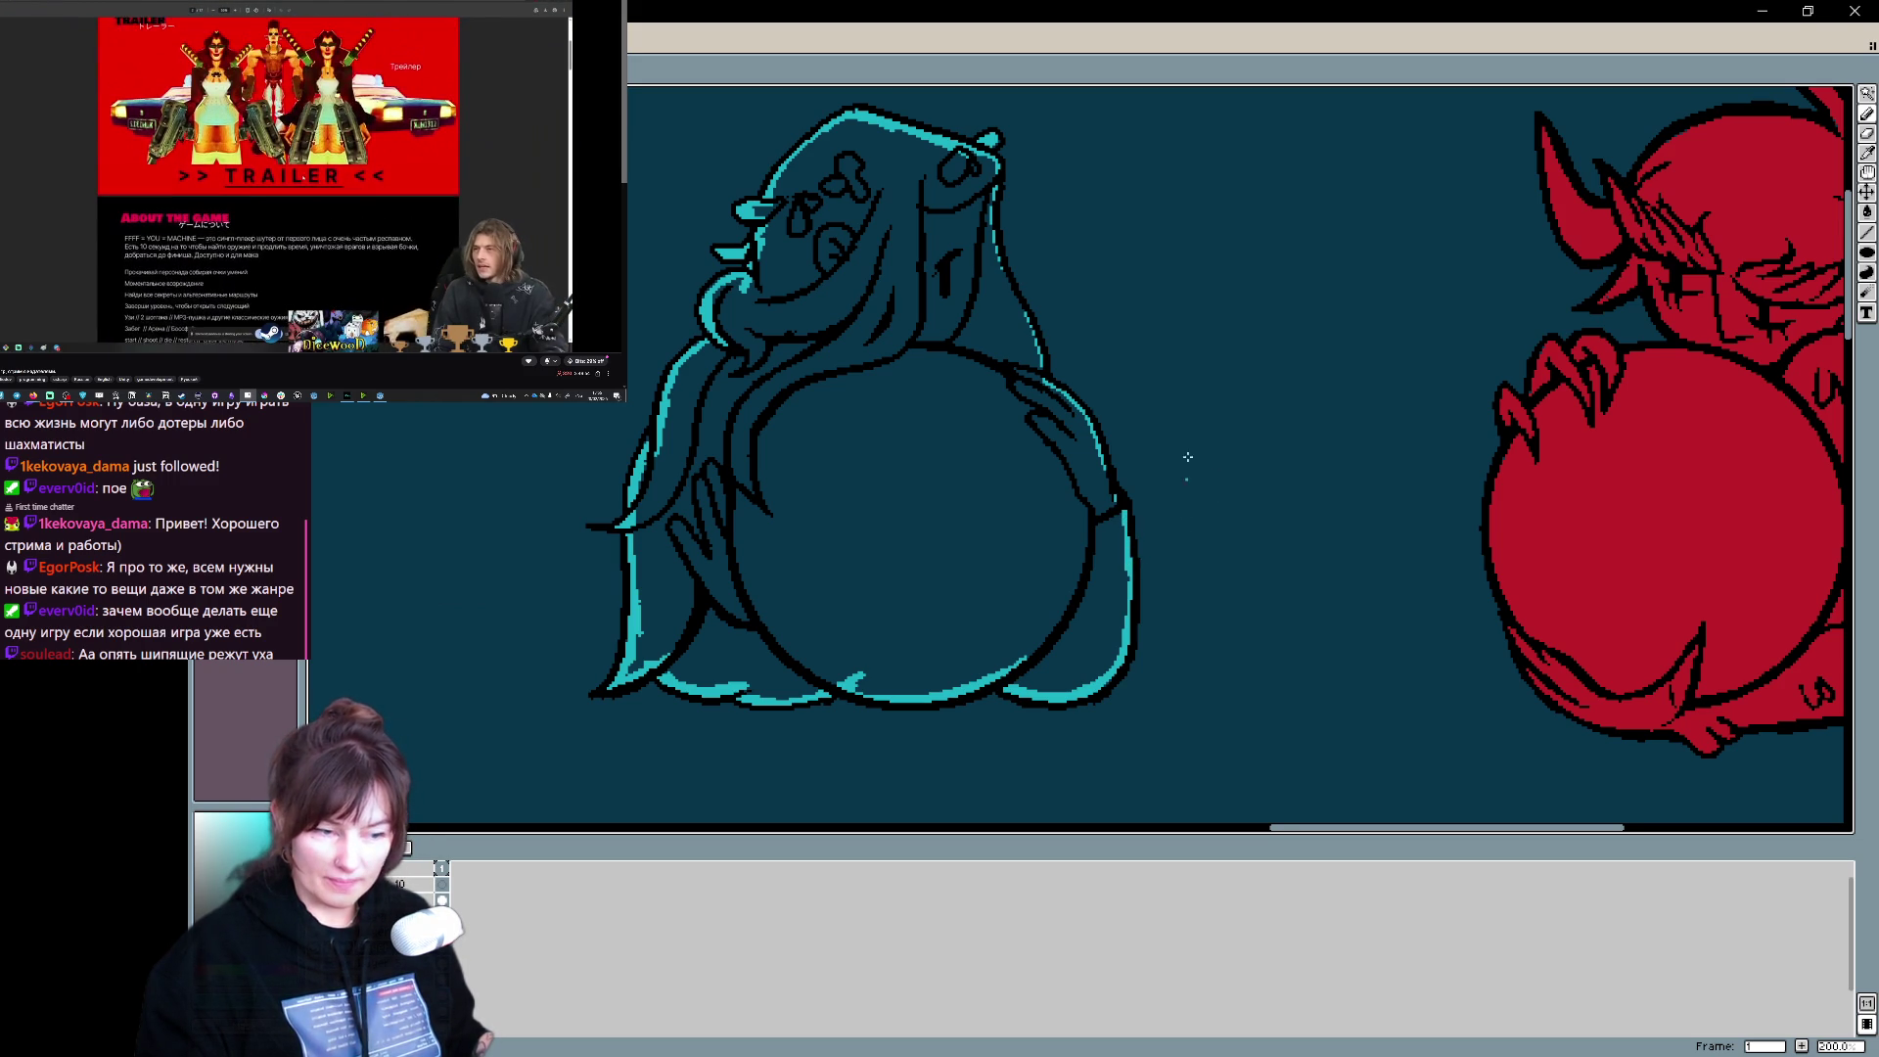
- Fill the angel's outlined area cyan, check it by toggling the line art, and undo a stray mark
scroll(1136, 453, "up", 2)
scroll(1136, 453, "right", 2)
left_click(974, 693)
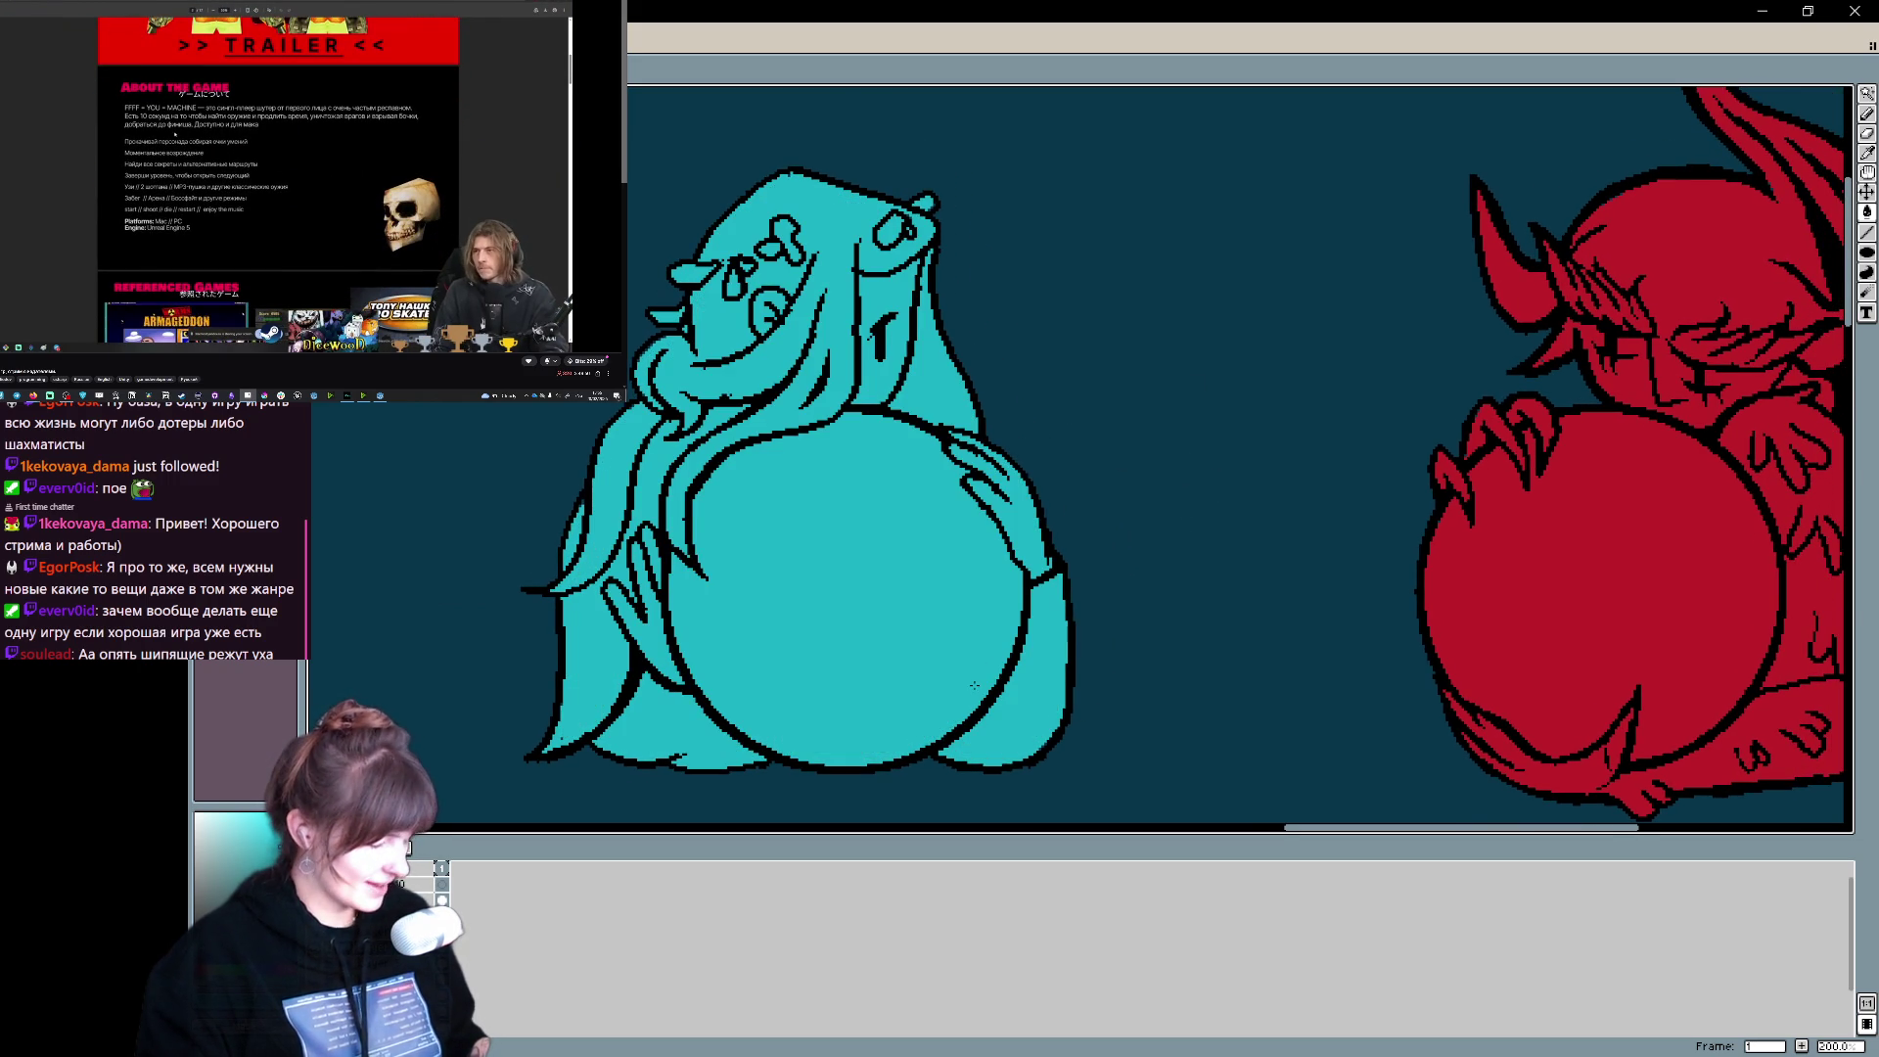
scroll(473, 757, "up", 2)
scroll(473, 756, "right", 1)
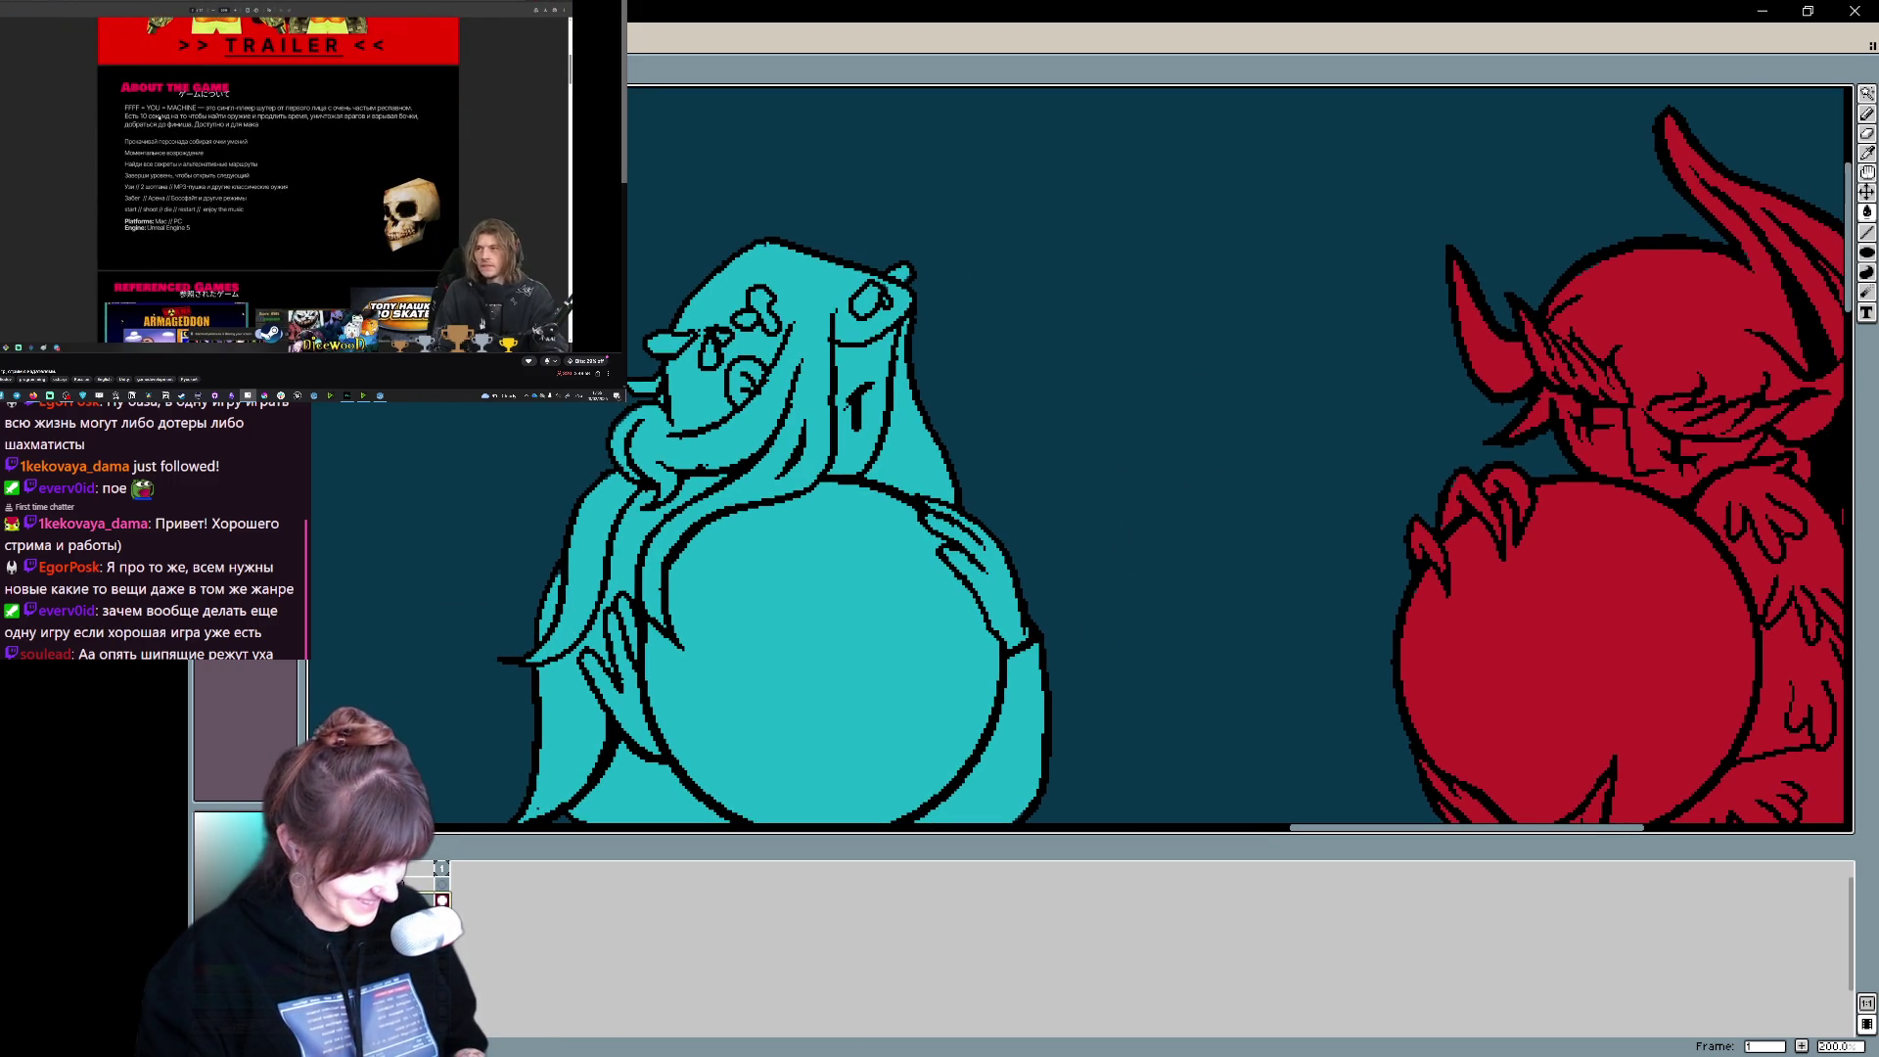
left_click(416, 882)
left_click(416, 882)
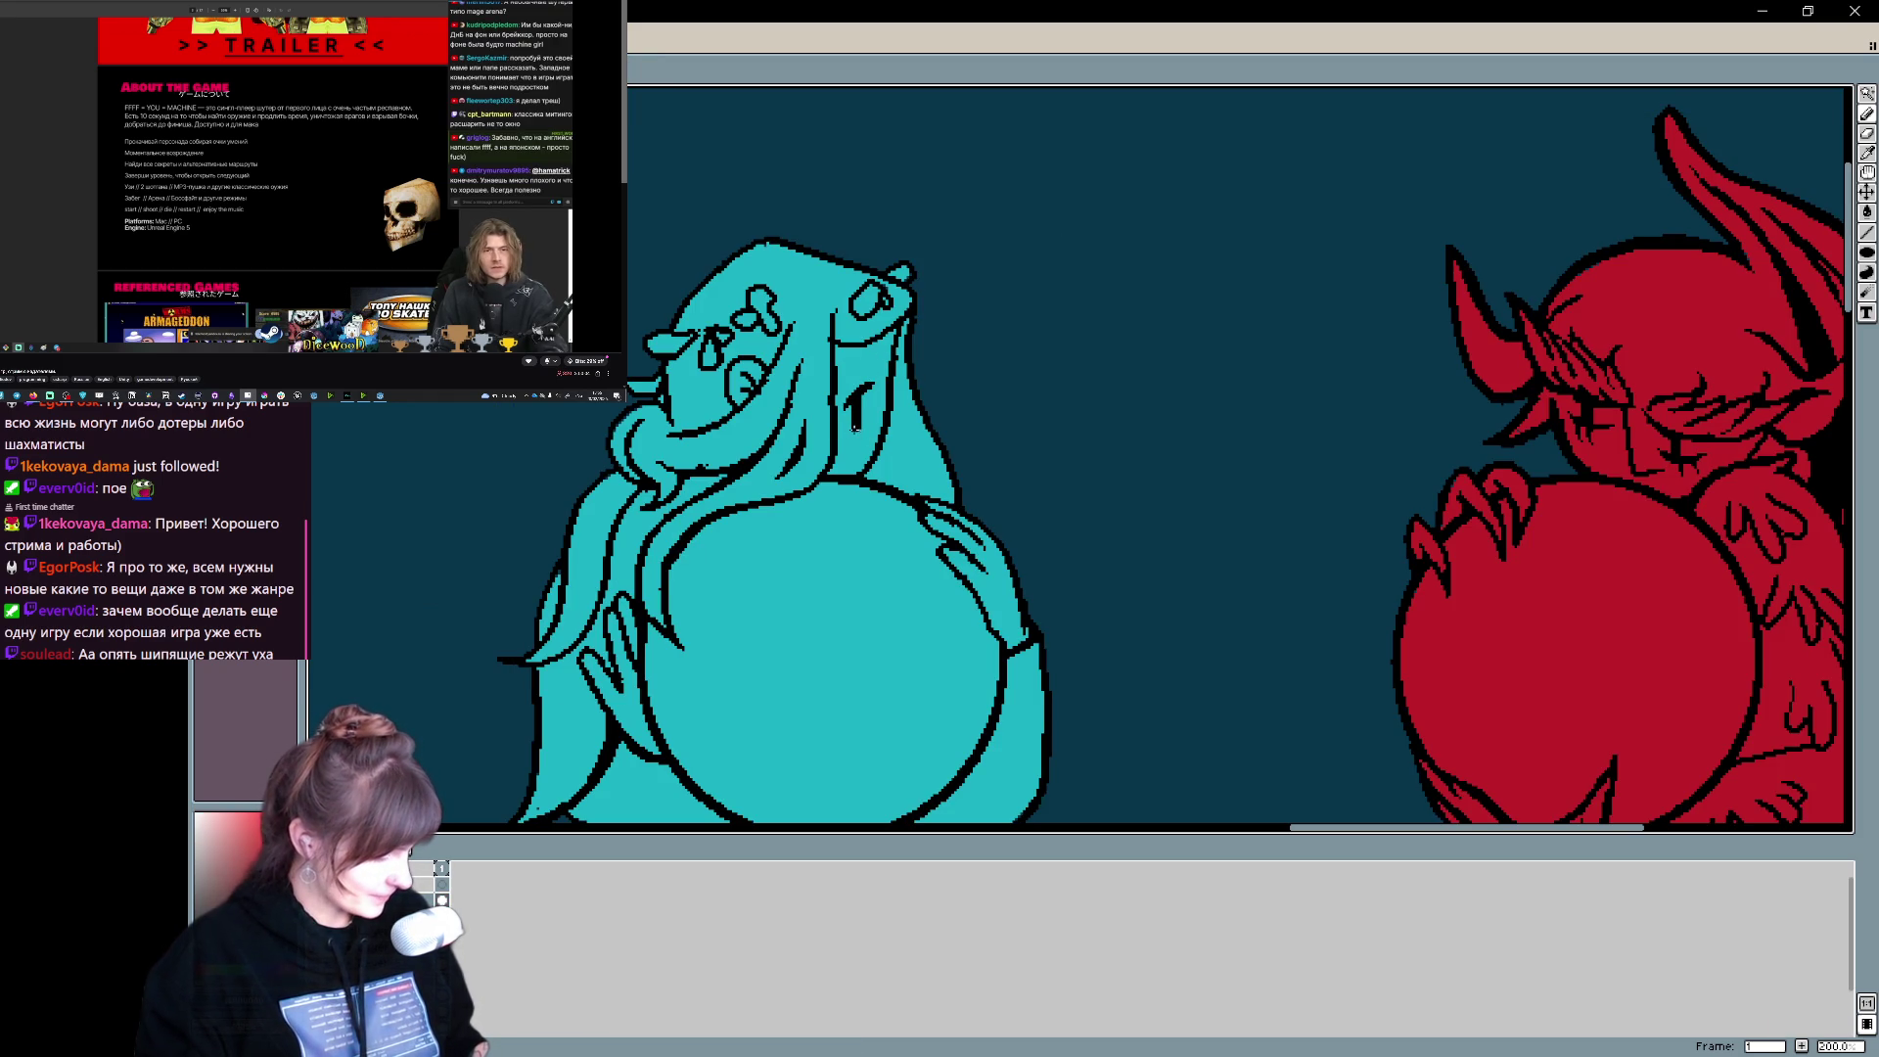
key("ctrl+z")
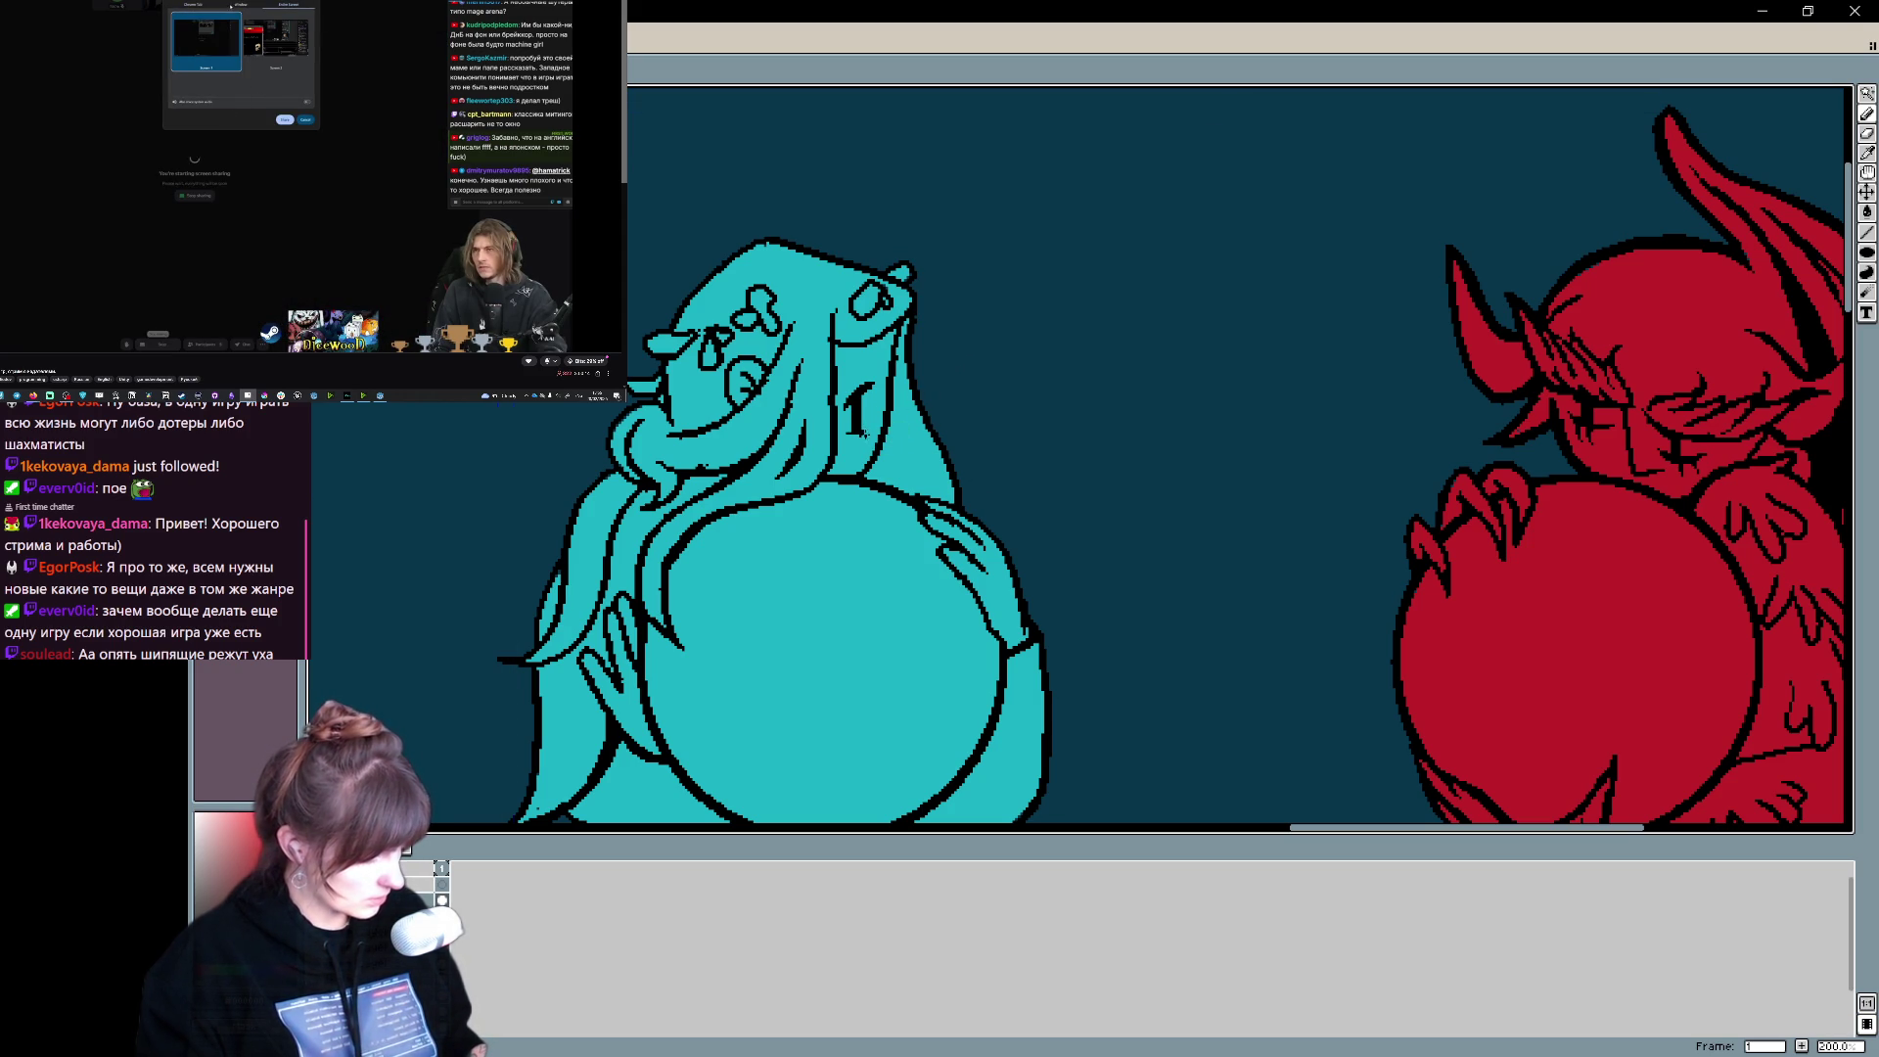
- Pan over both figures and sample the cyan colour from the angel
key("v")
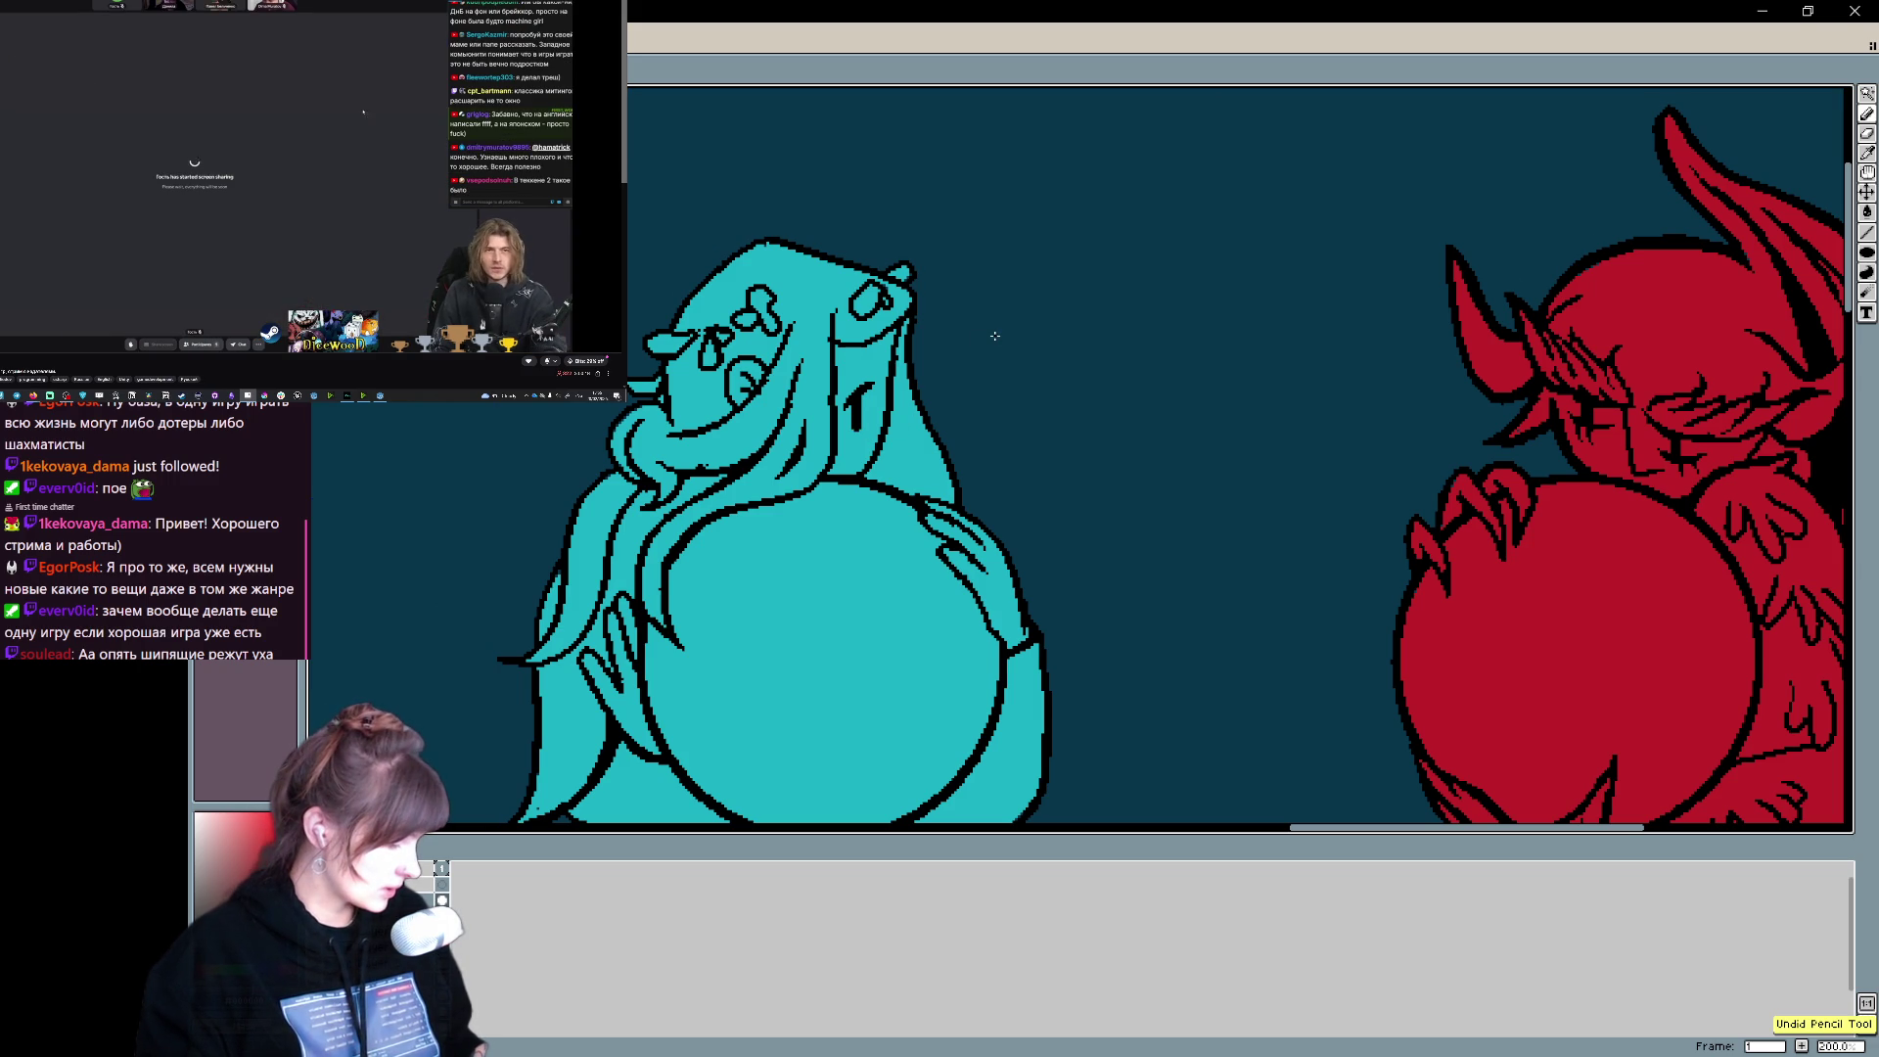
scroll(1077, 338, "down", 2)
left_click_drag(847, 237, 864, 253)
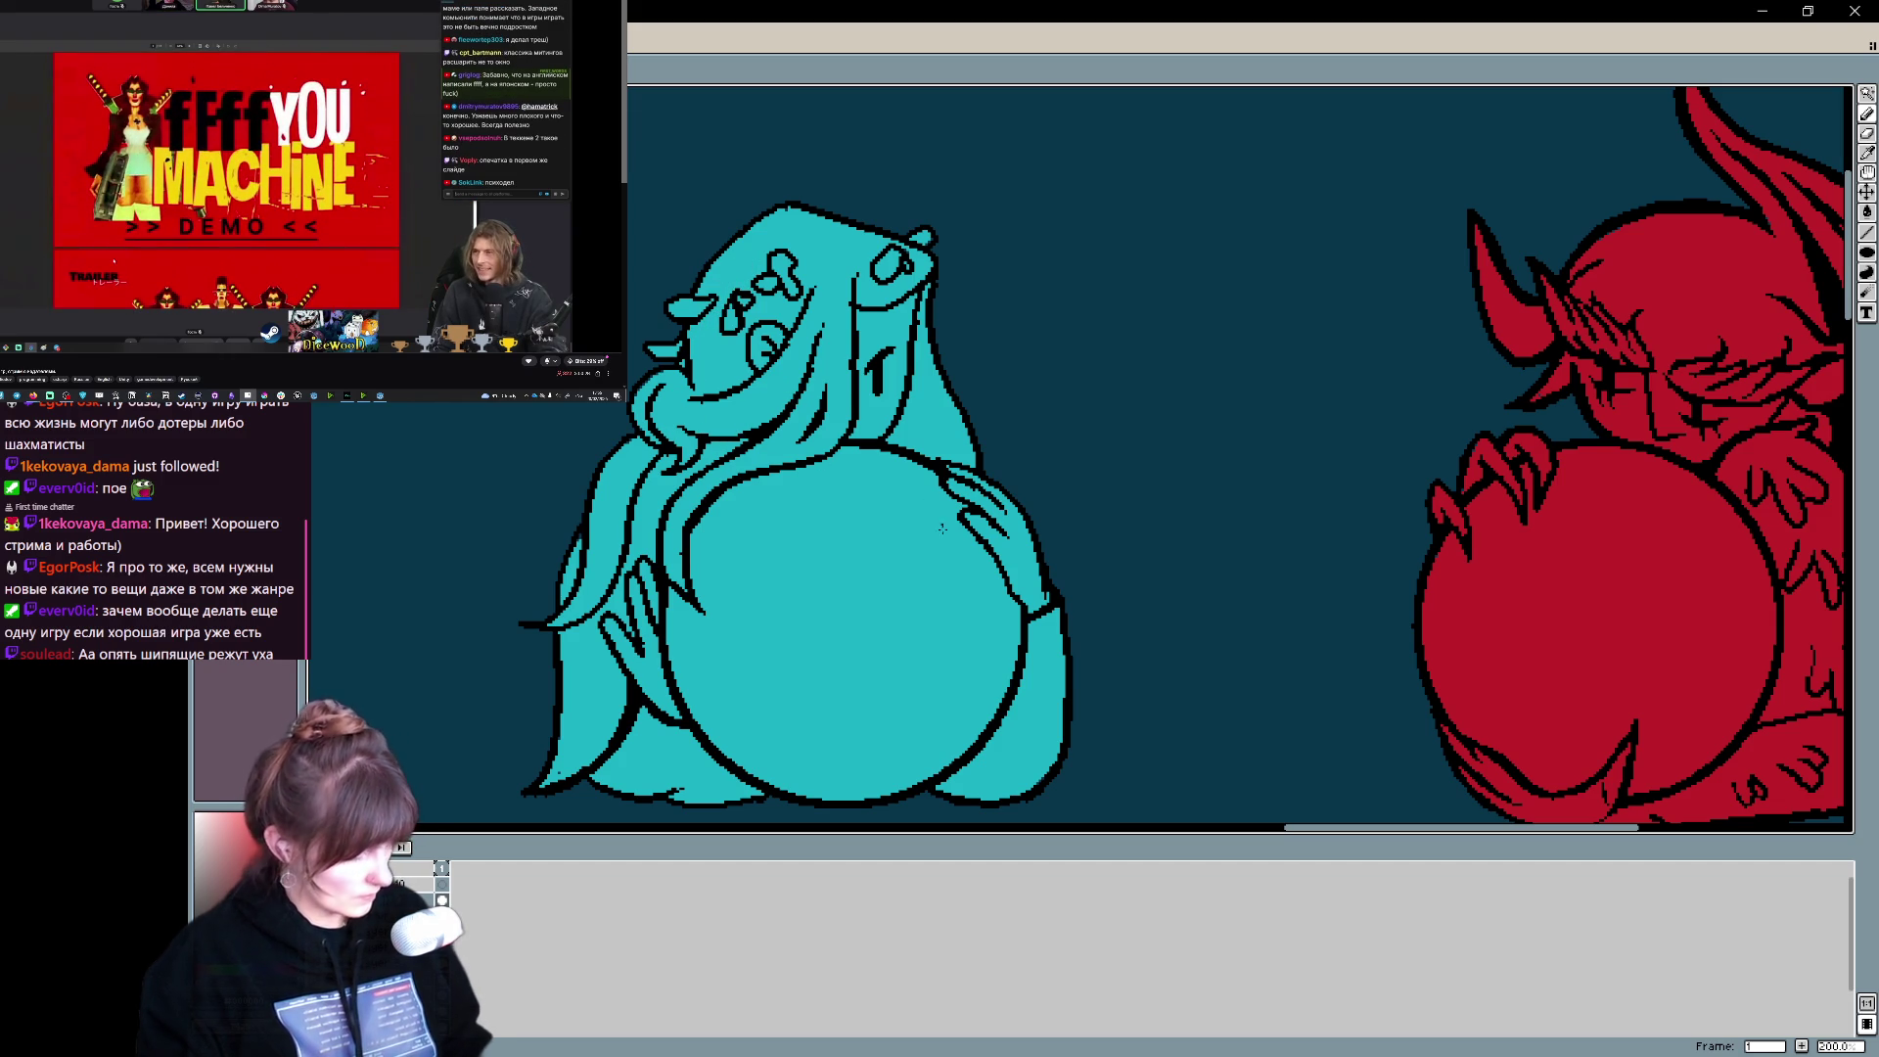
mouse_move(915, 559)
left_mouse_down()
mouse_move(931, 453)
mouse_move(860, 559)
mouse_move(951, 473)
left_mouse_up()
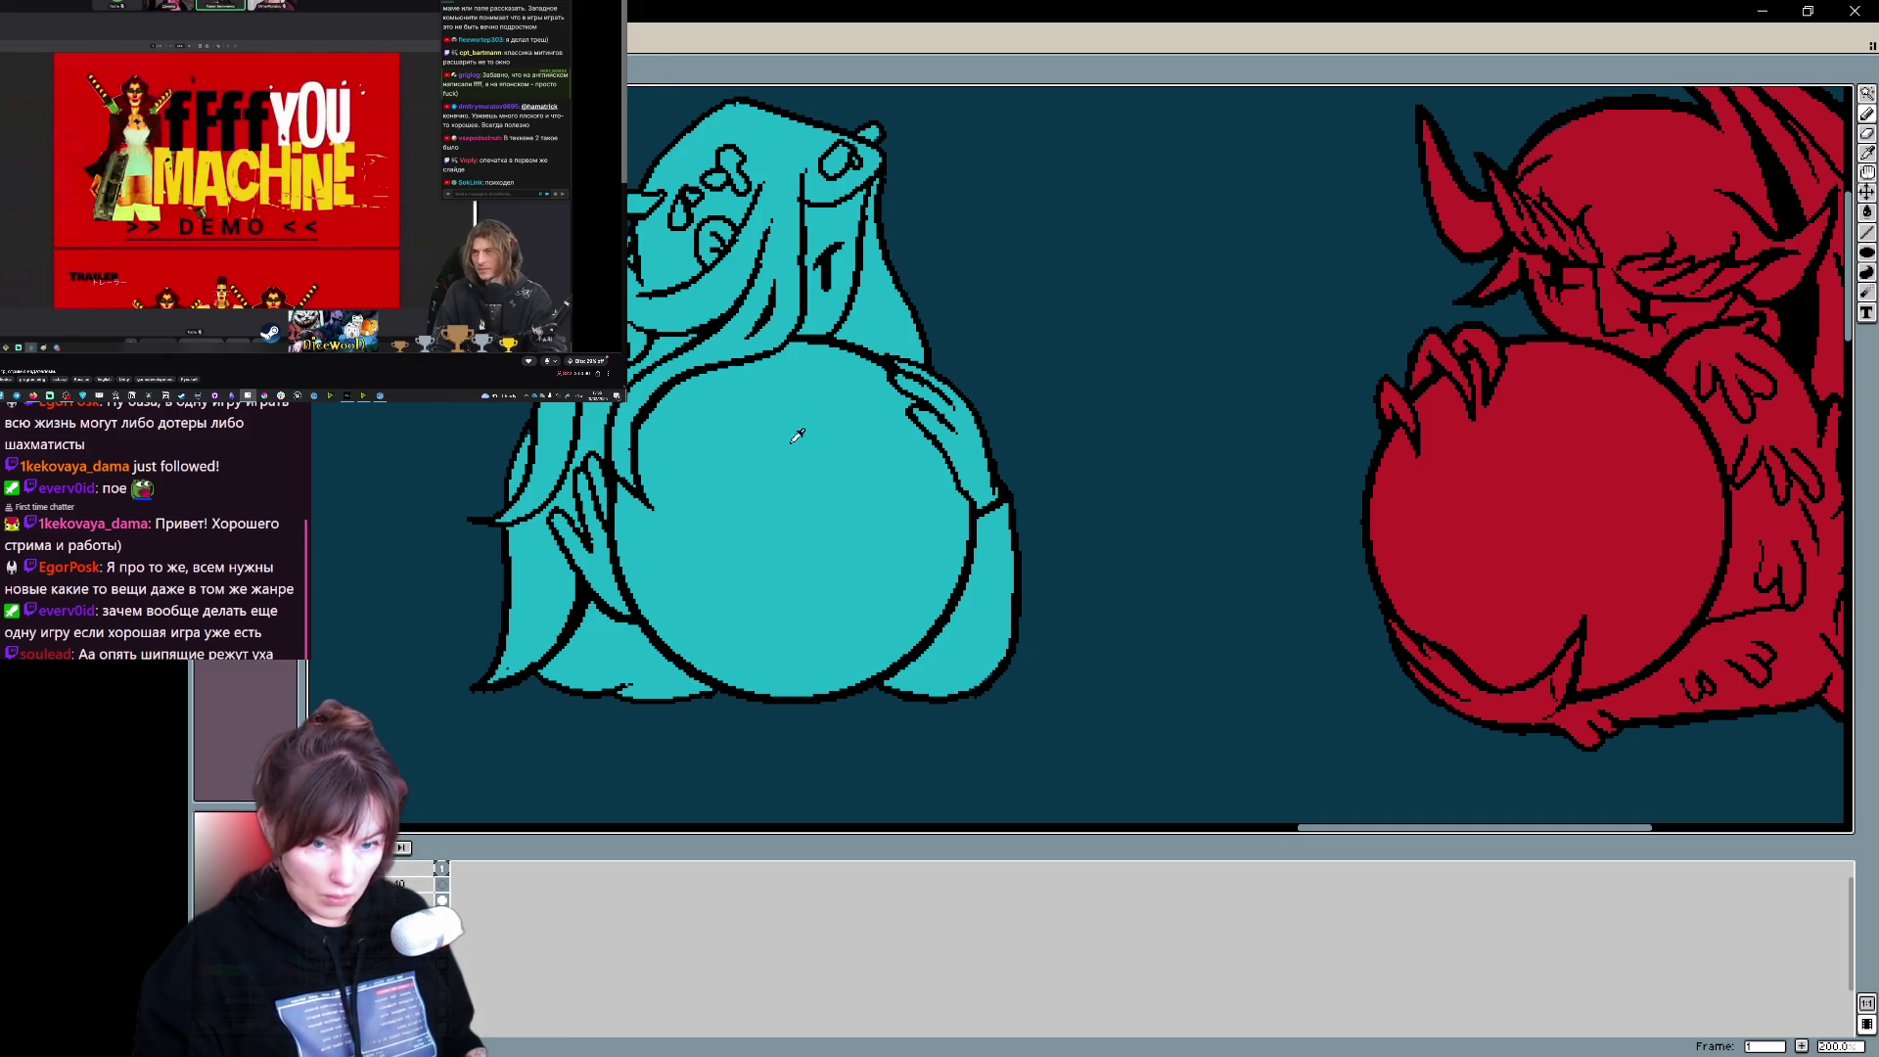
left_click(546, 631)
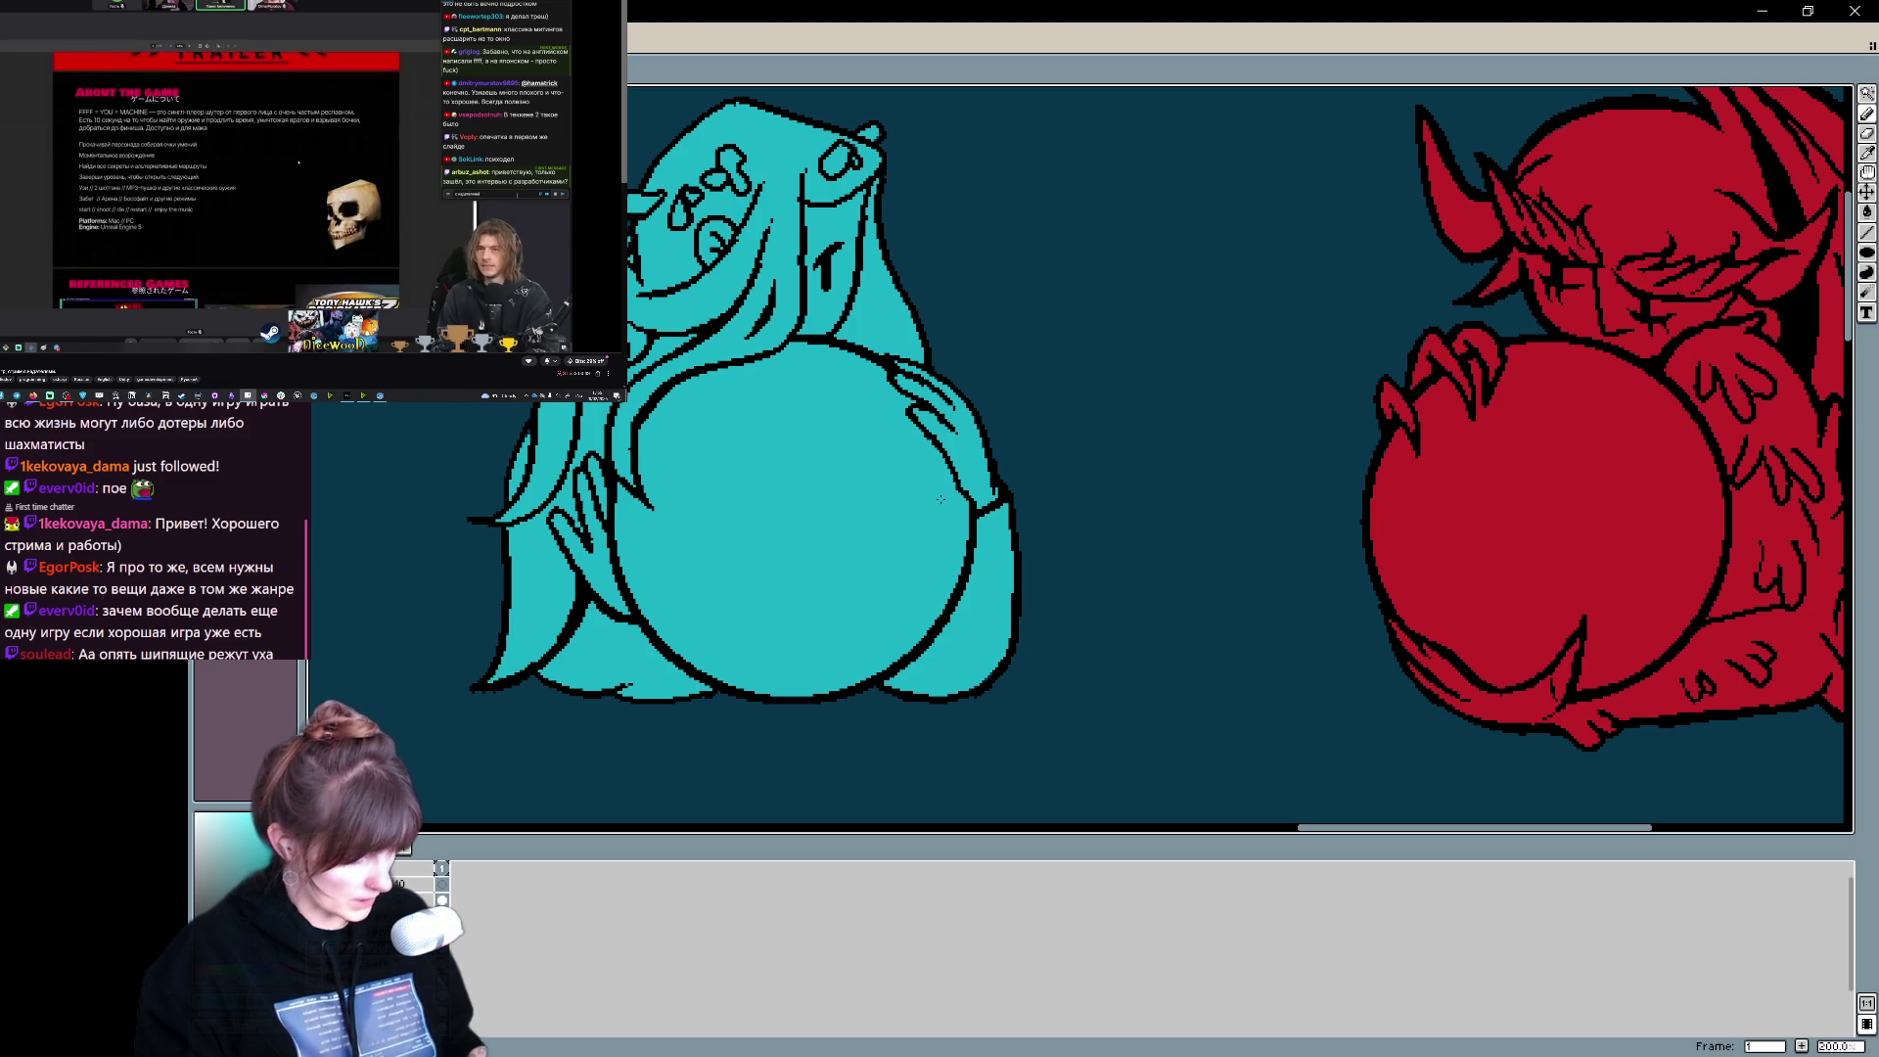
scroll(988, 420, "up", 2)
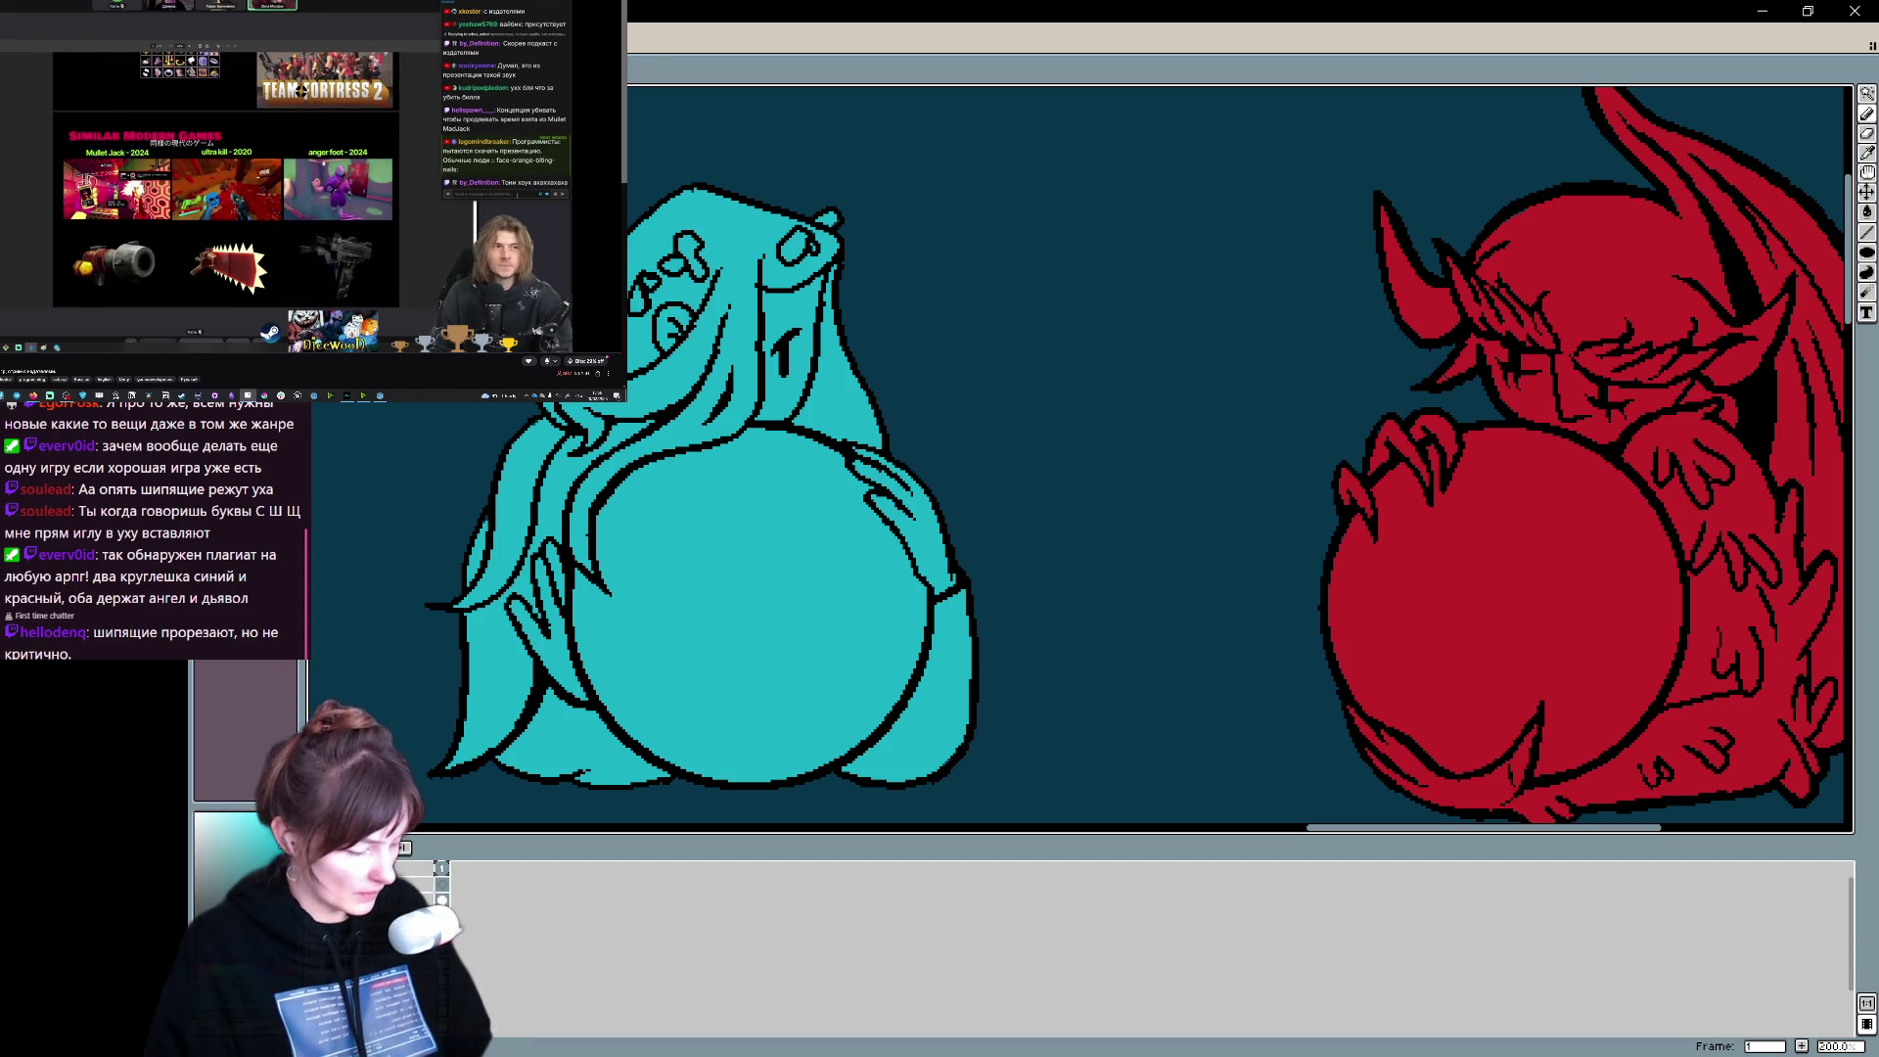
key("space")
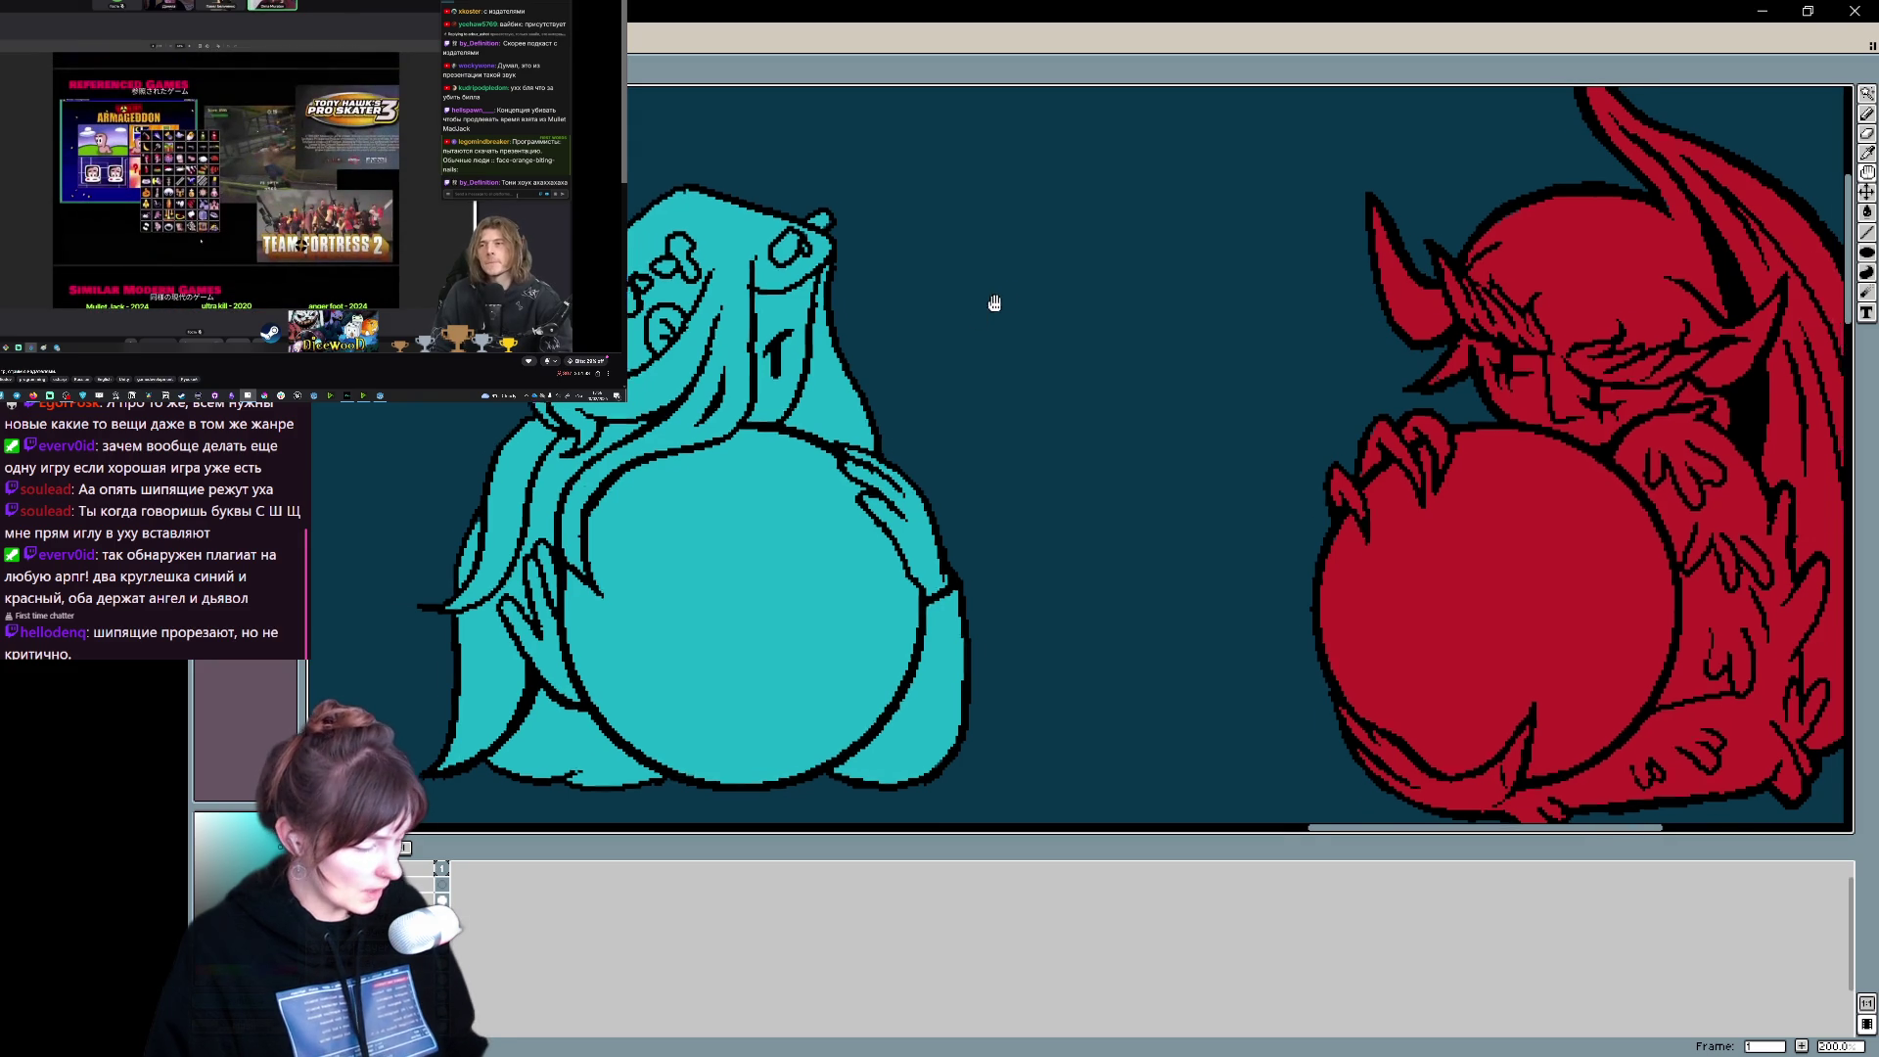
- Bring both orbs into view and fill the angel's orb with red
mouse_move(1001, 480)
left_mouse_down()
mouse_move(1027, 424)
mouse_move(956, 402)
mouse_move(587, 478)
mouse_move(794, 422)
left_mouse_up()
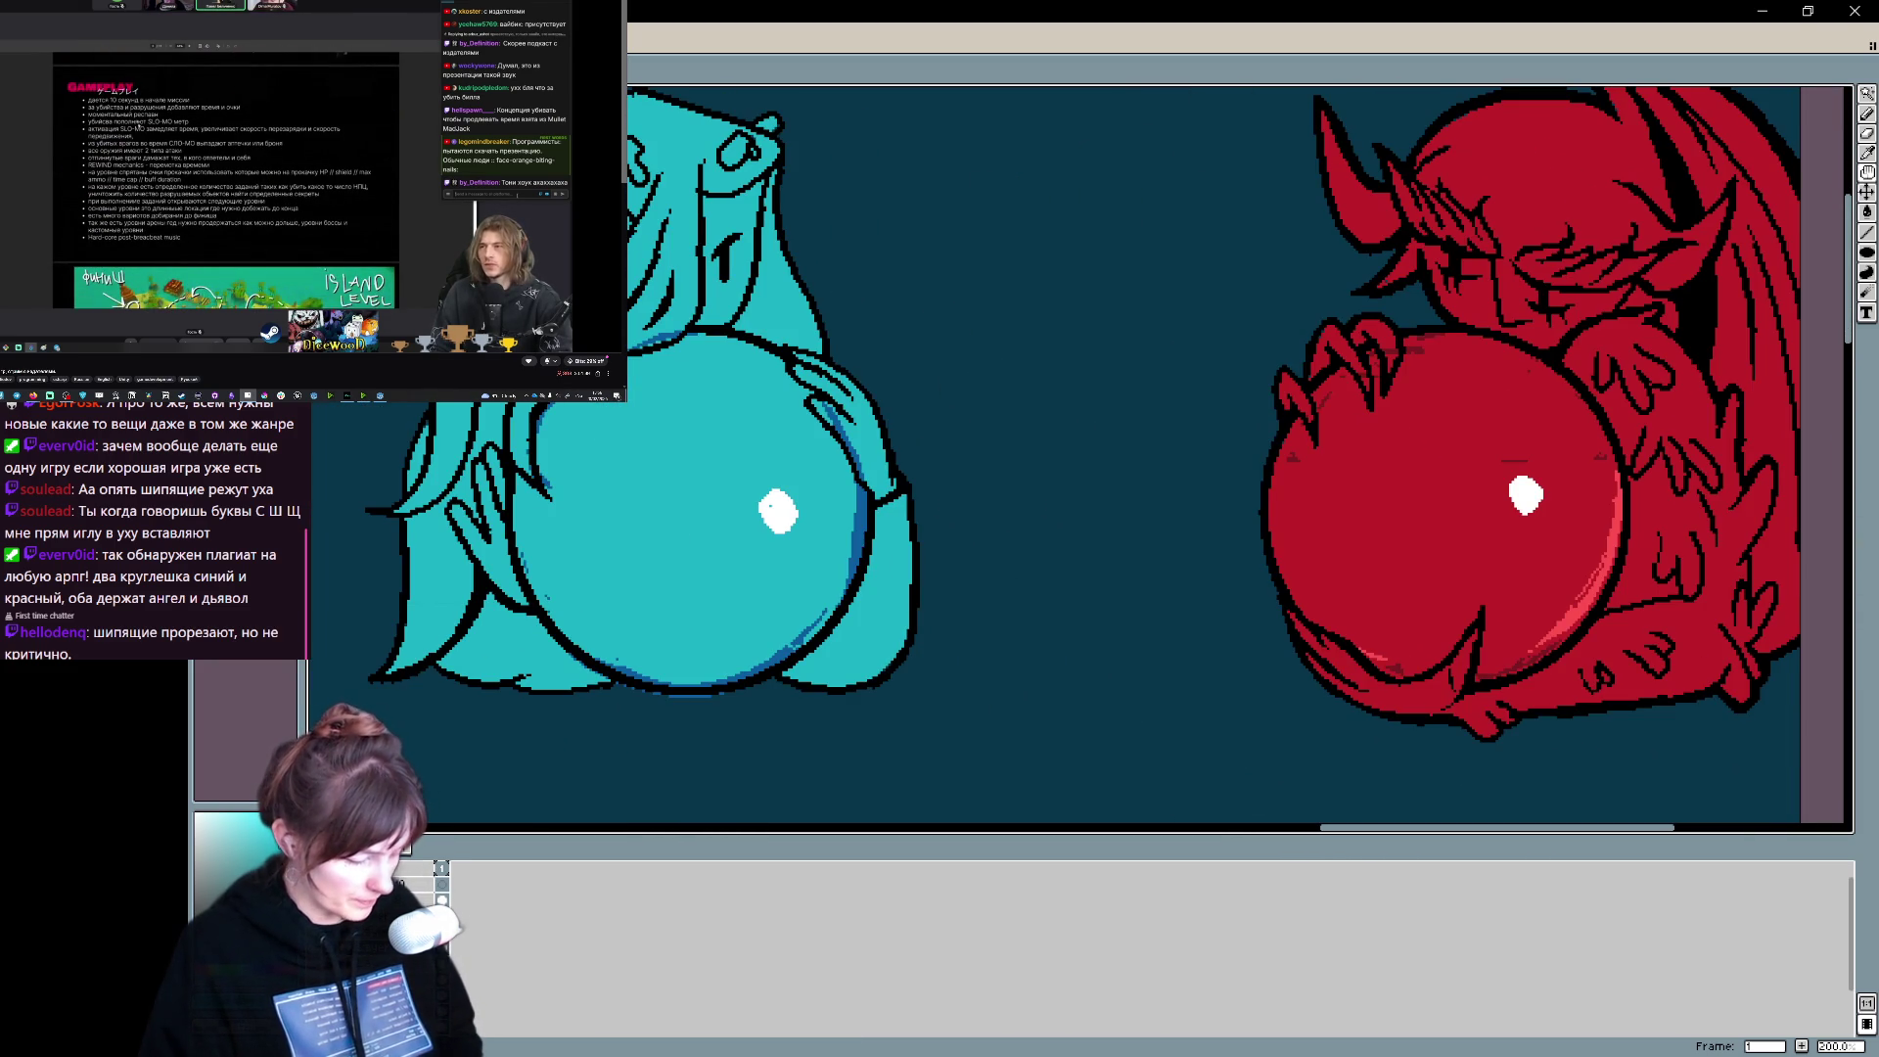
key("i")
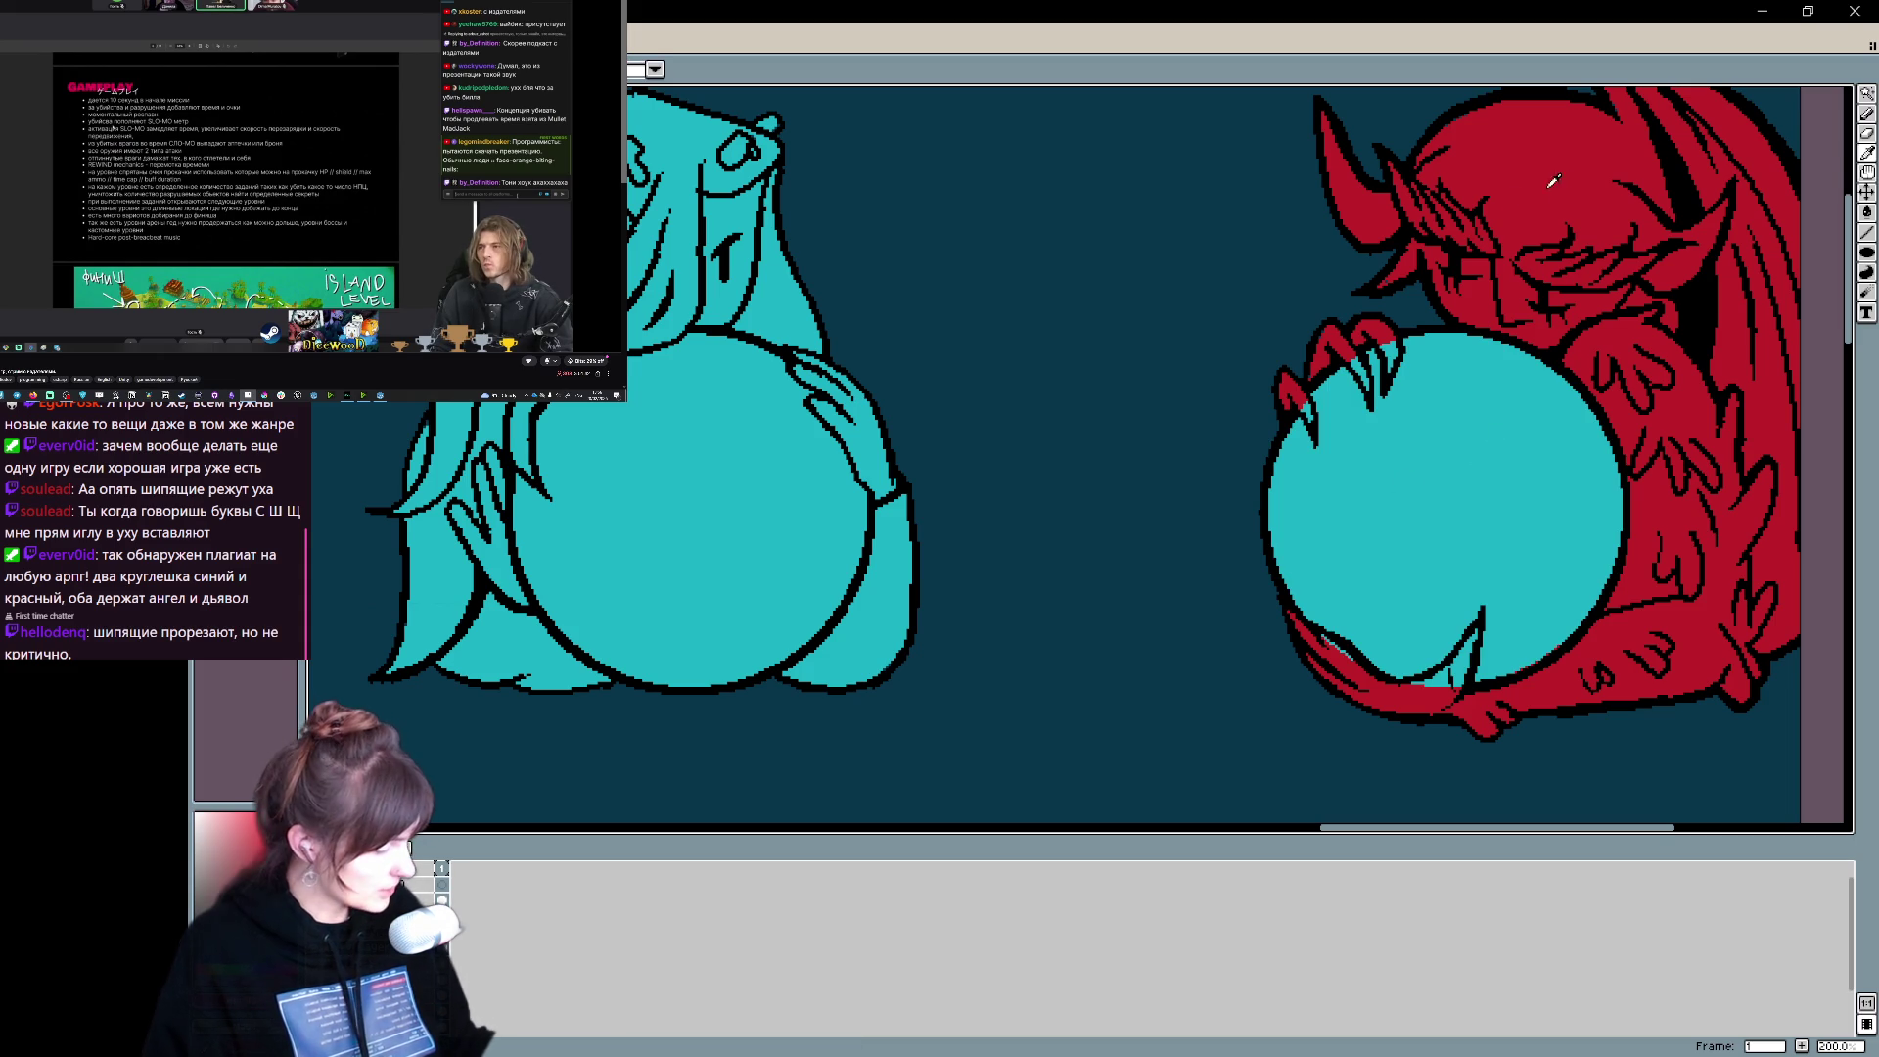
left_click(751, 470)
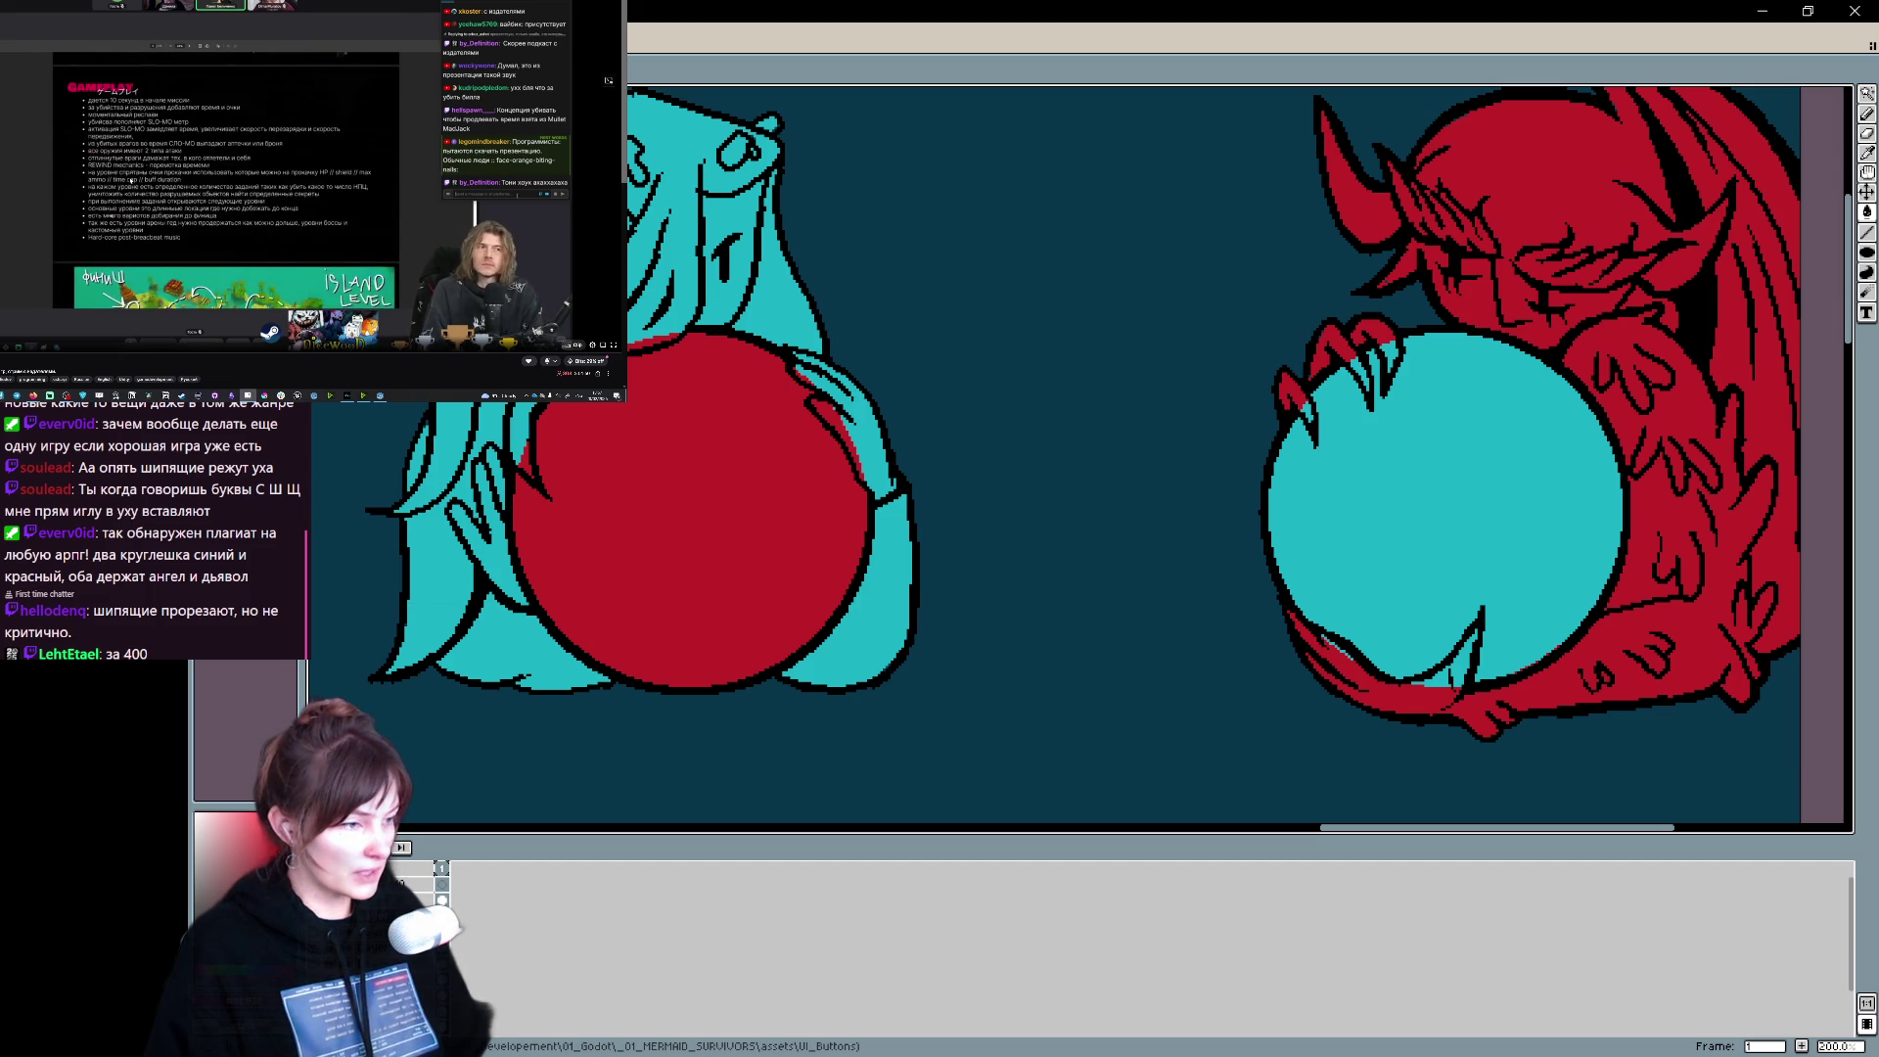
mouse_move(505, 215)
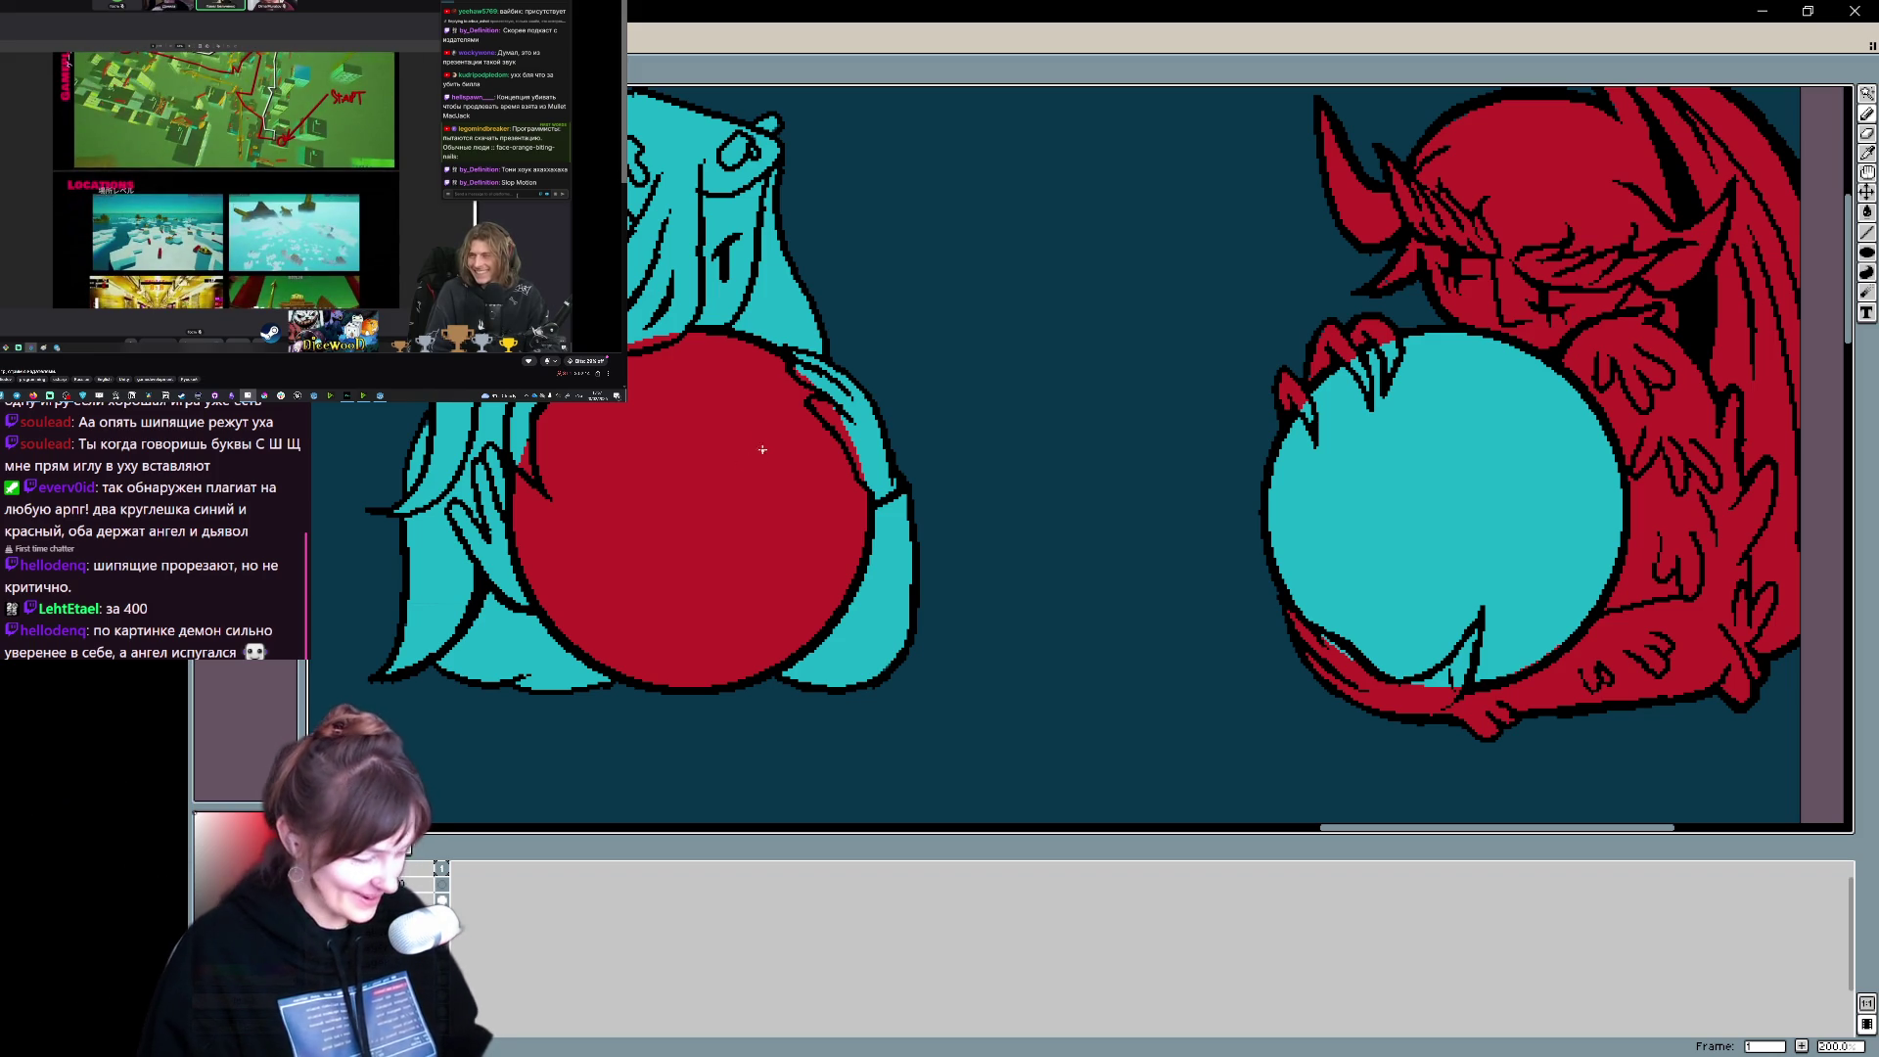
left_click_drag(759, 433, 763, 476)
key("ctrl+z")
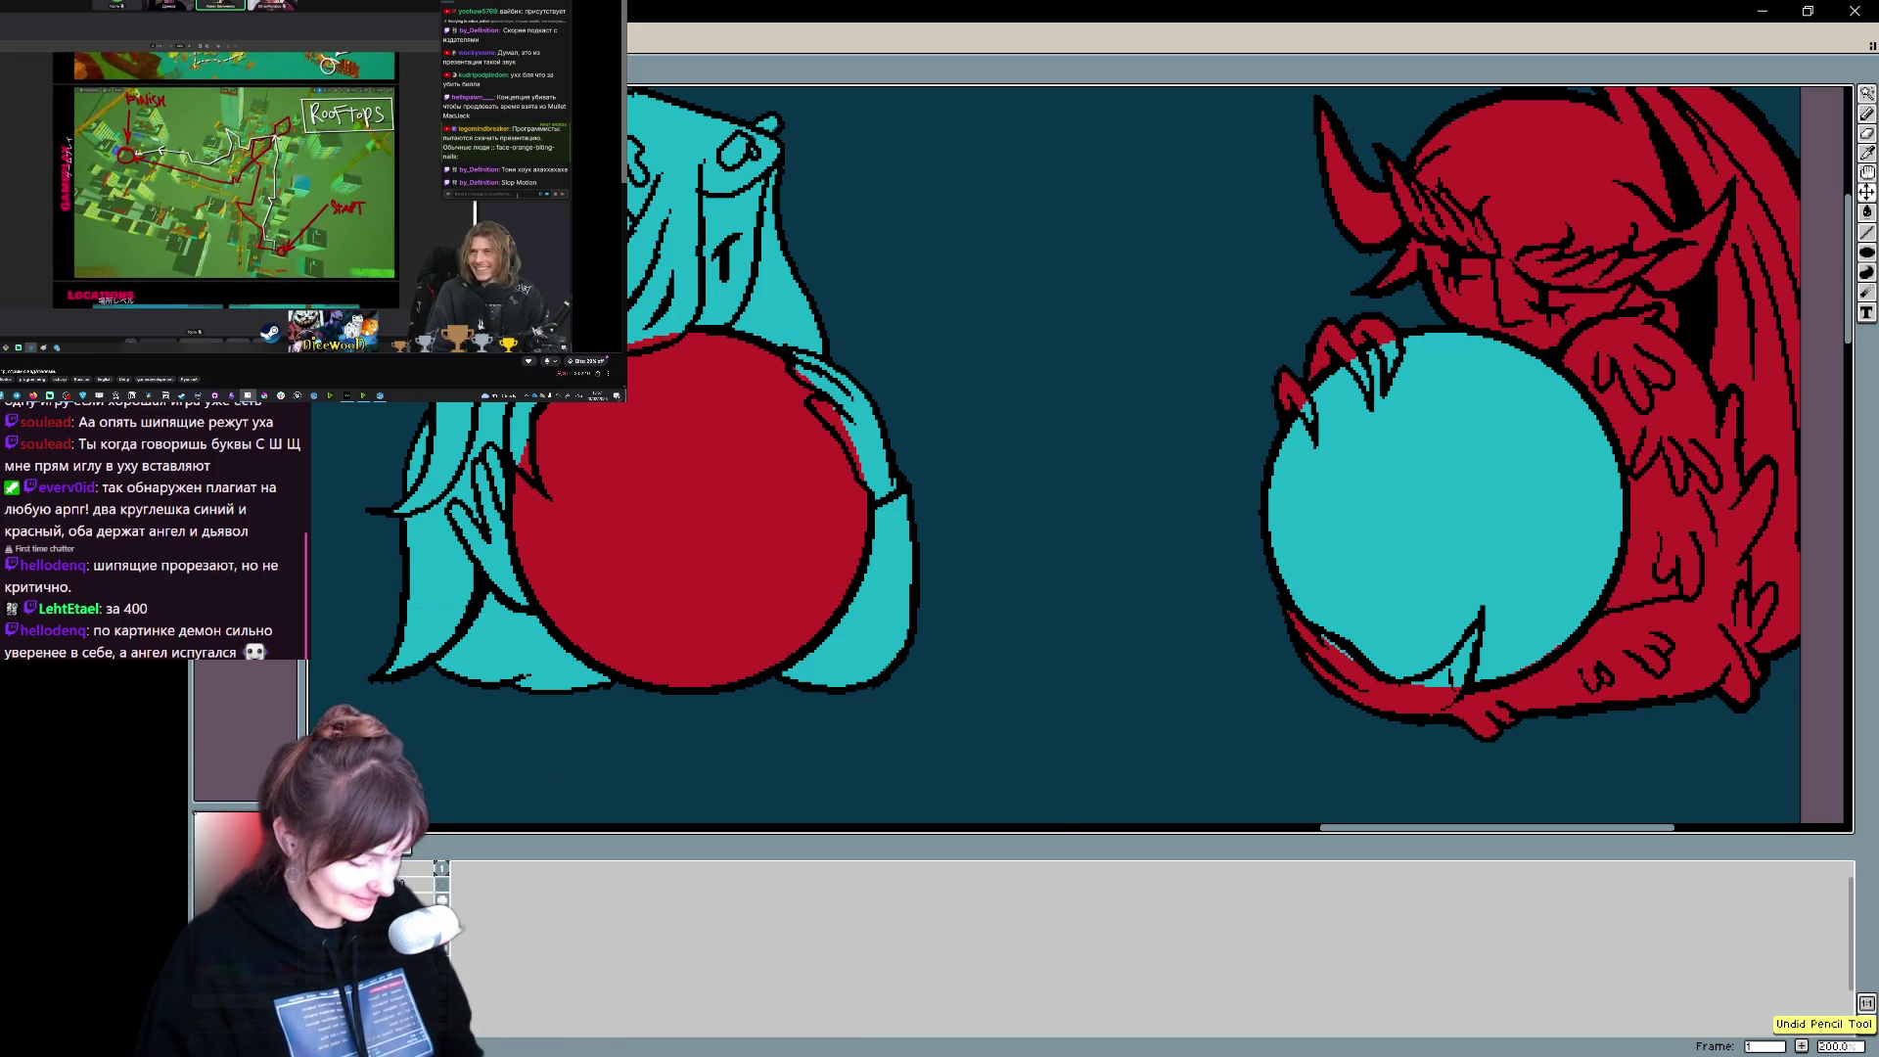
key("ctrl+z")
key("ctrl+y")
scroll(729, 518, "up", 2)
mouse_move(739, 532)
left_mouse_down()
mouse_move(741, 569)
mouse_move(739, 530)
mouse_move(746, 554)
left_mouse_up()
left_click(736, 551)
key("ctrl+z")
key("ctrl+z")
key("ctrl+z")
left_click(744, 551)
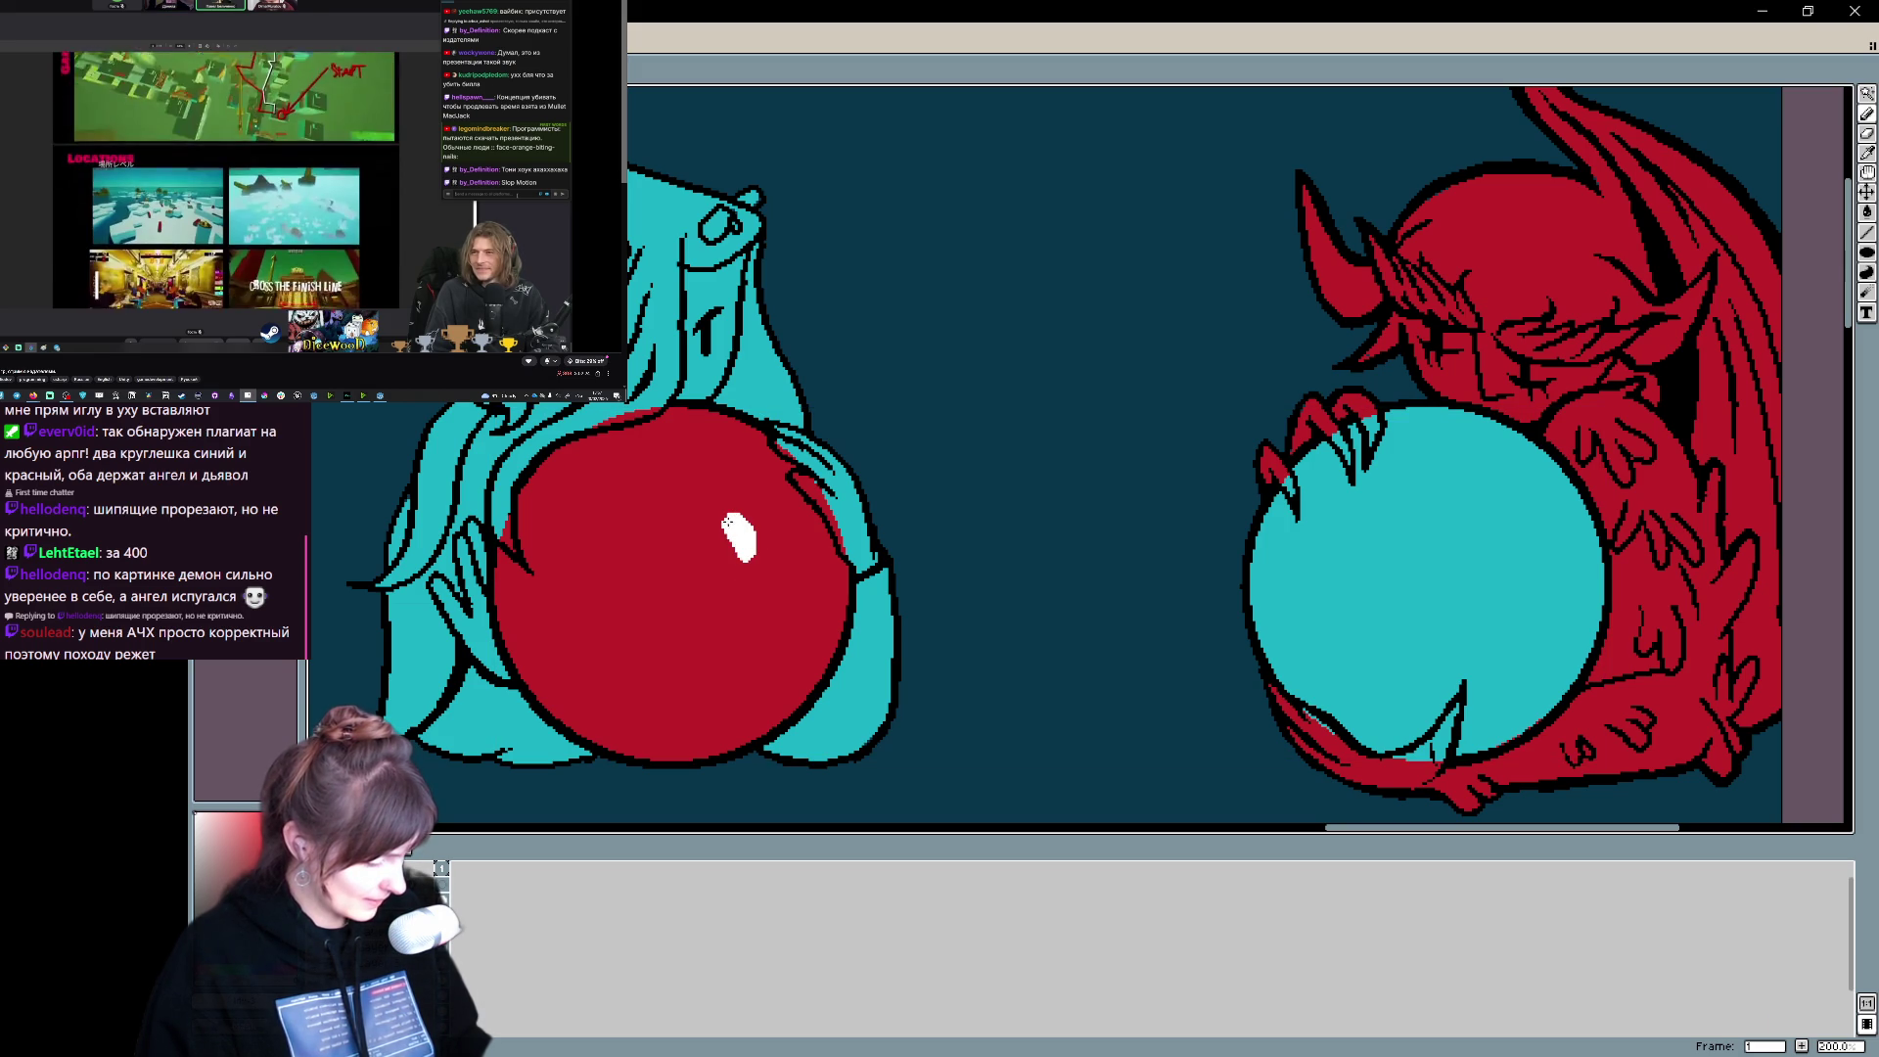
mouse_move(1501, 558)
left_mouse_down()
mouse_move(1279, 436)
mouse_move(1239, 495)
mouse_move(1266, 499)
left_mouse_up()
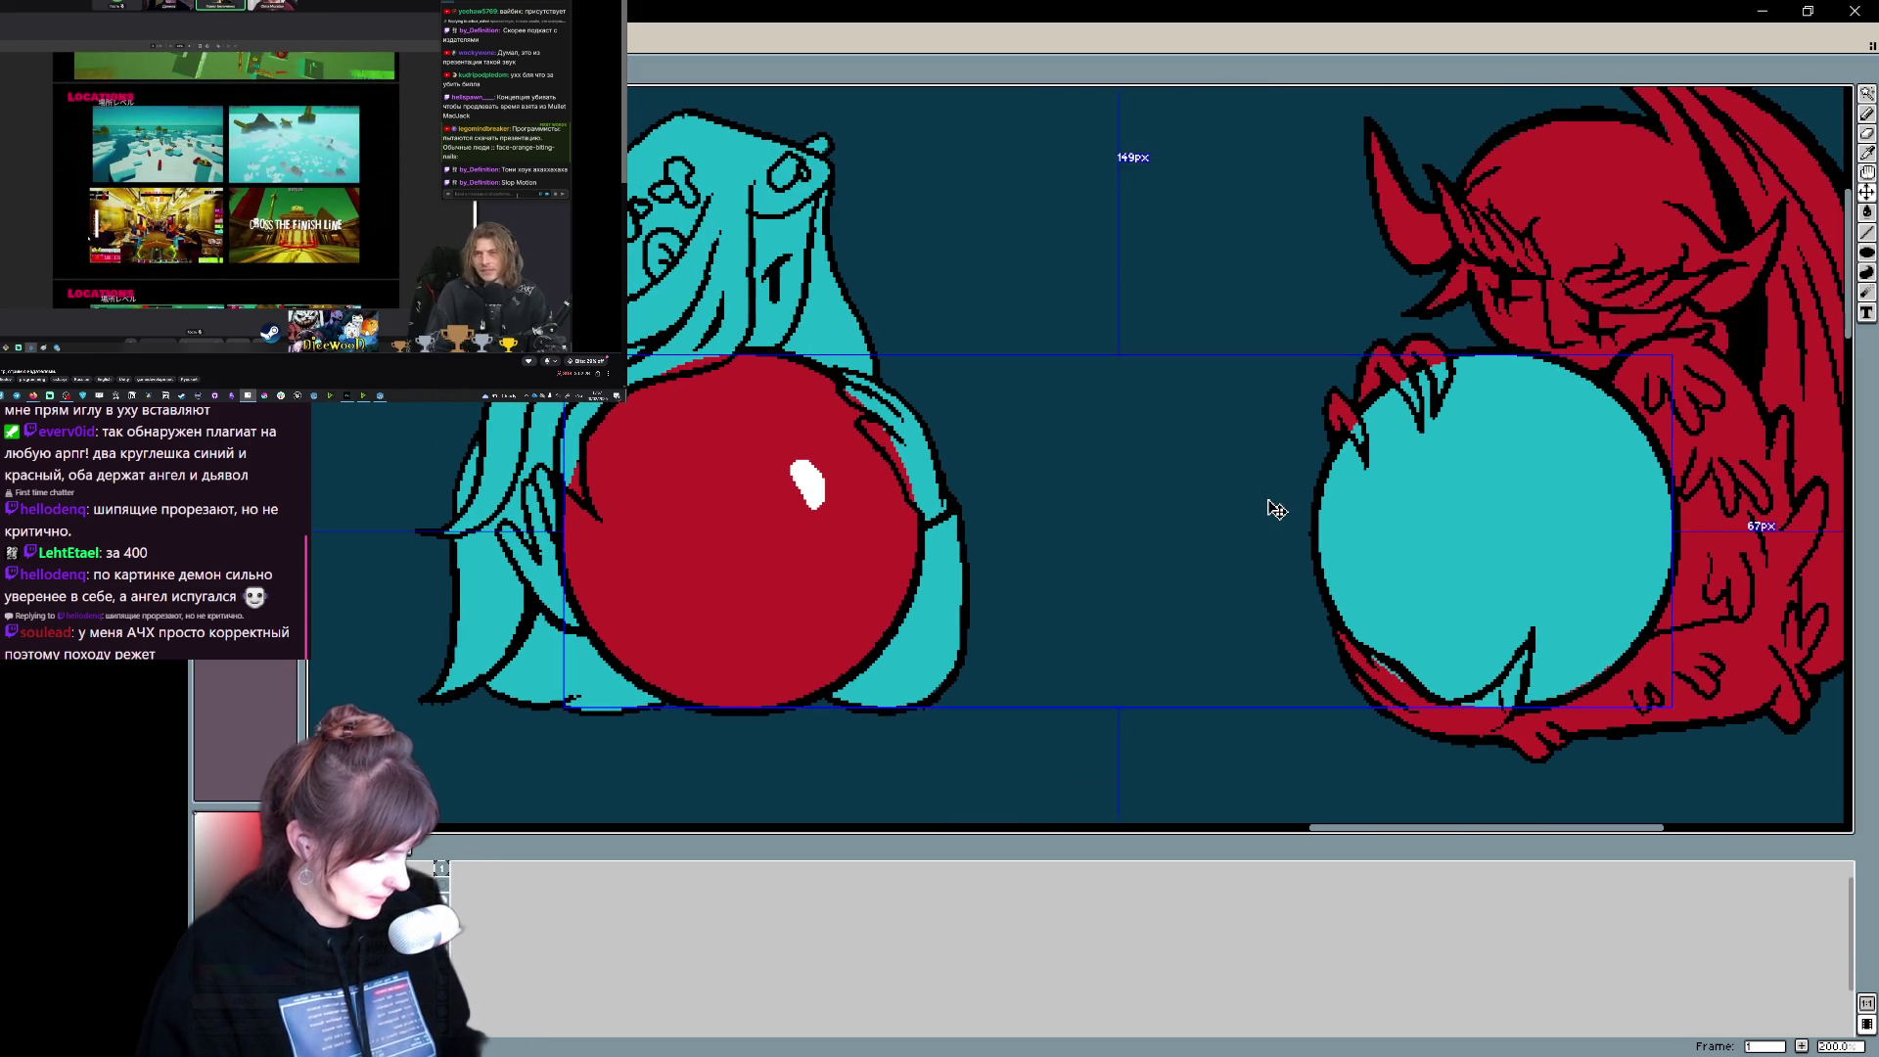
key("ctrl+z")
key("ctrl+z")
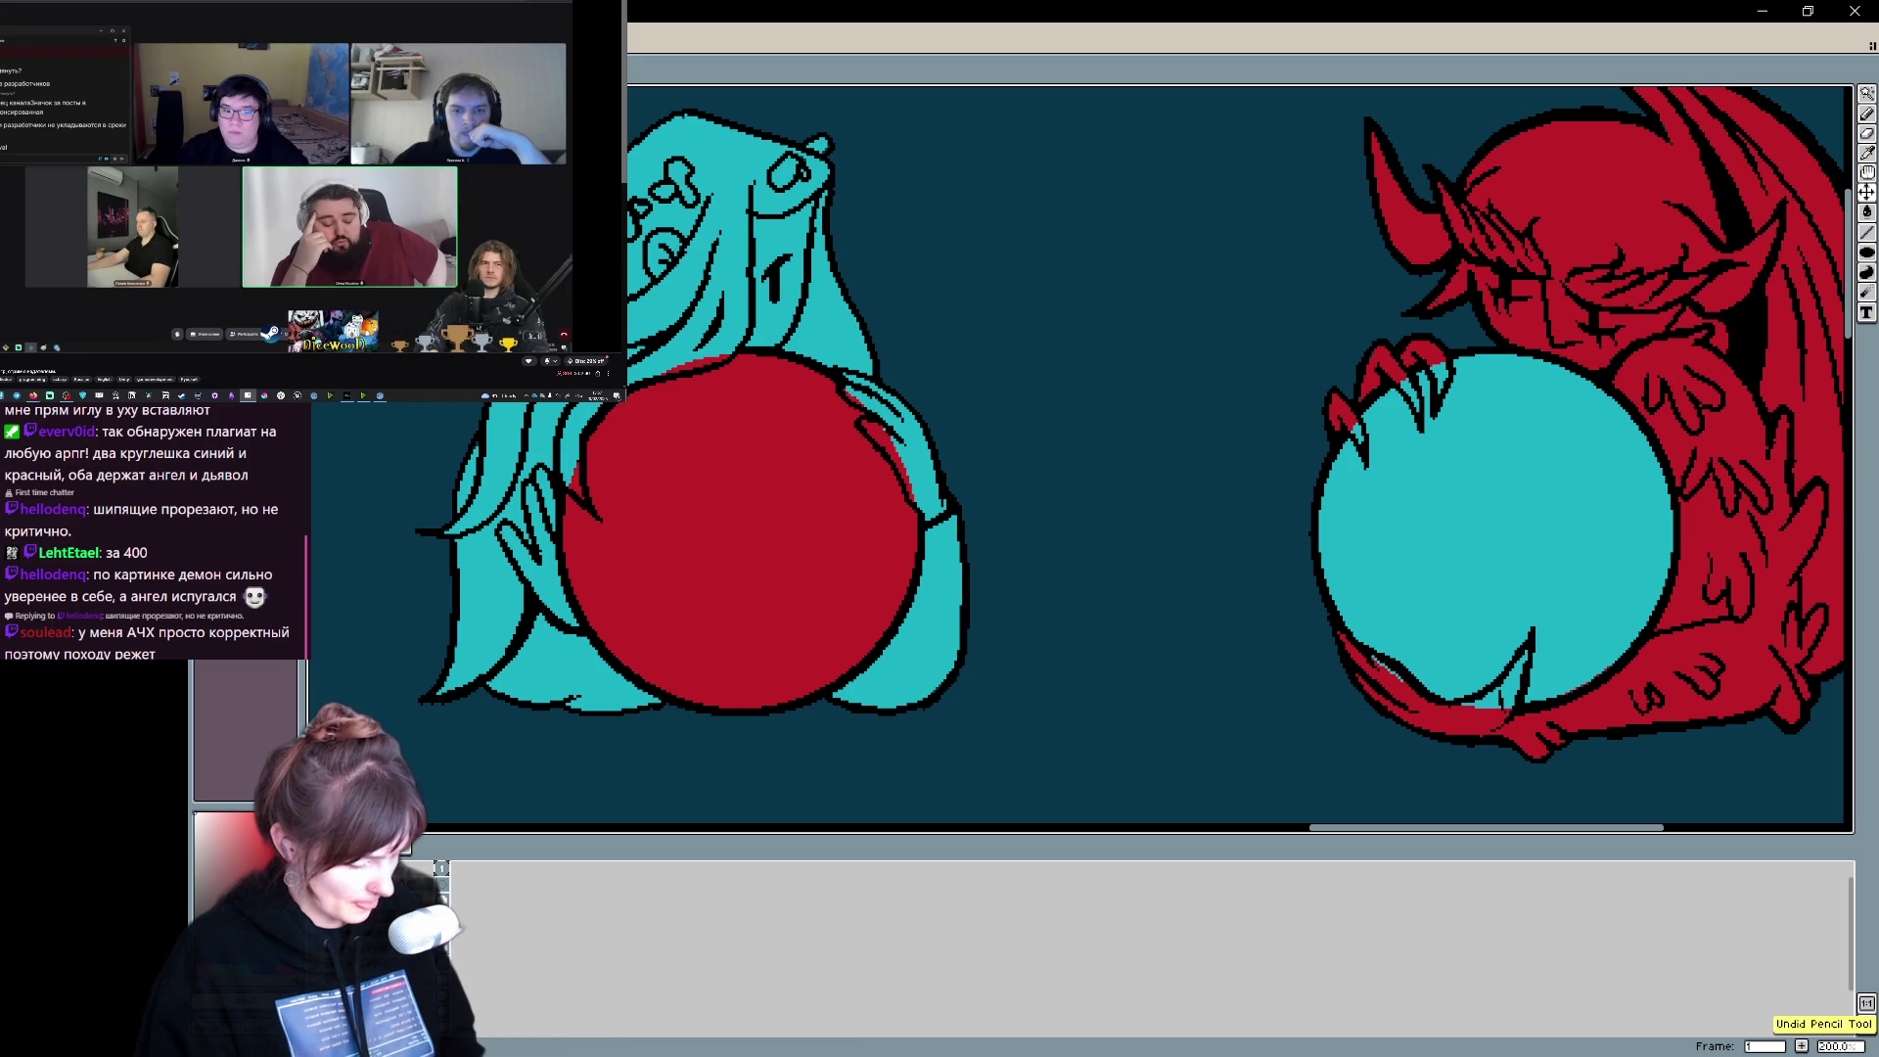
key("ctrl+z")
key("ctrl+y")
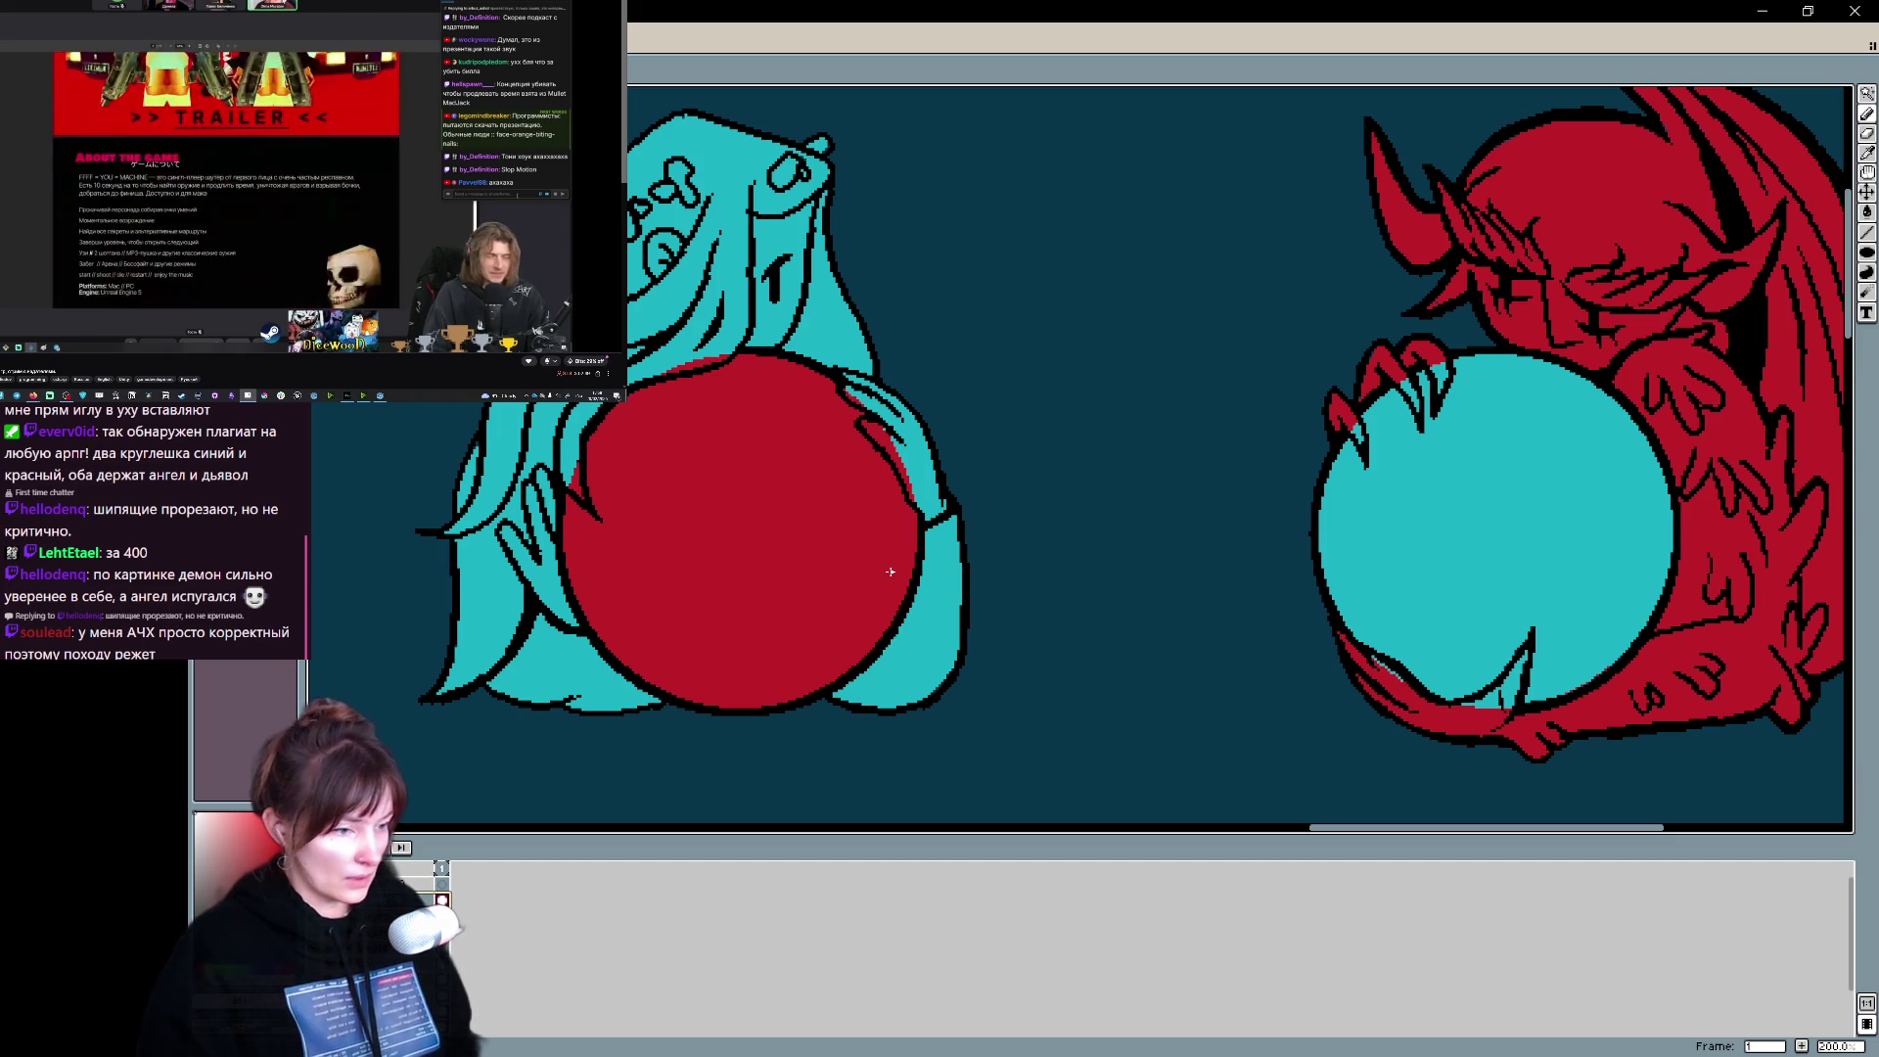
left_click_drag(792, 483, 784, 543)
key("ctrl+z")
mouse_move(797, 443)
left_mouse_down()
mouse_move(804, 475)
mouse_move(810, 458)
left_mouse_up()
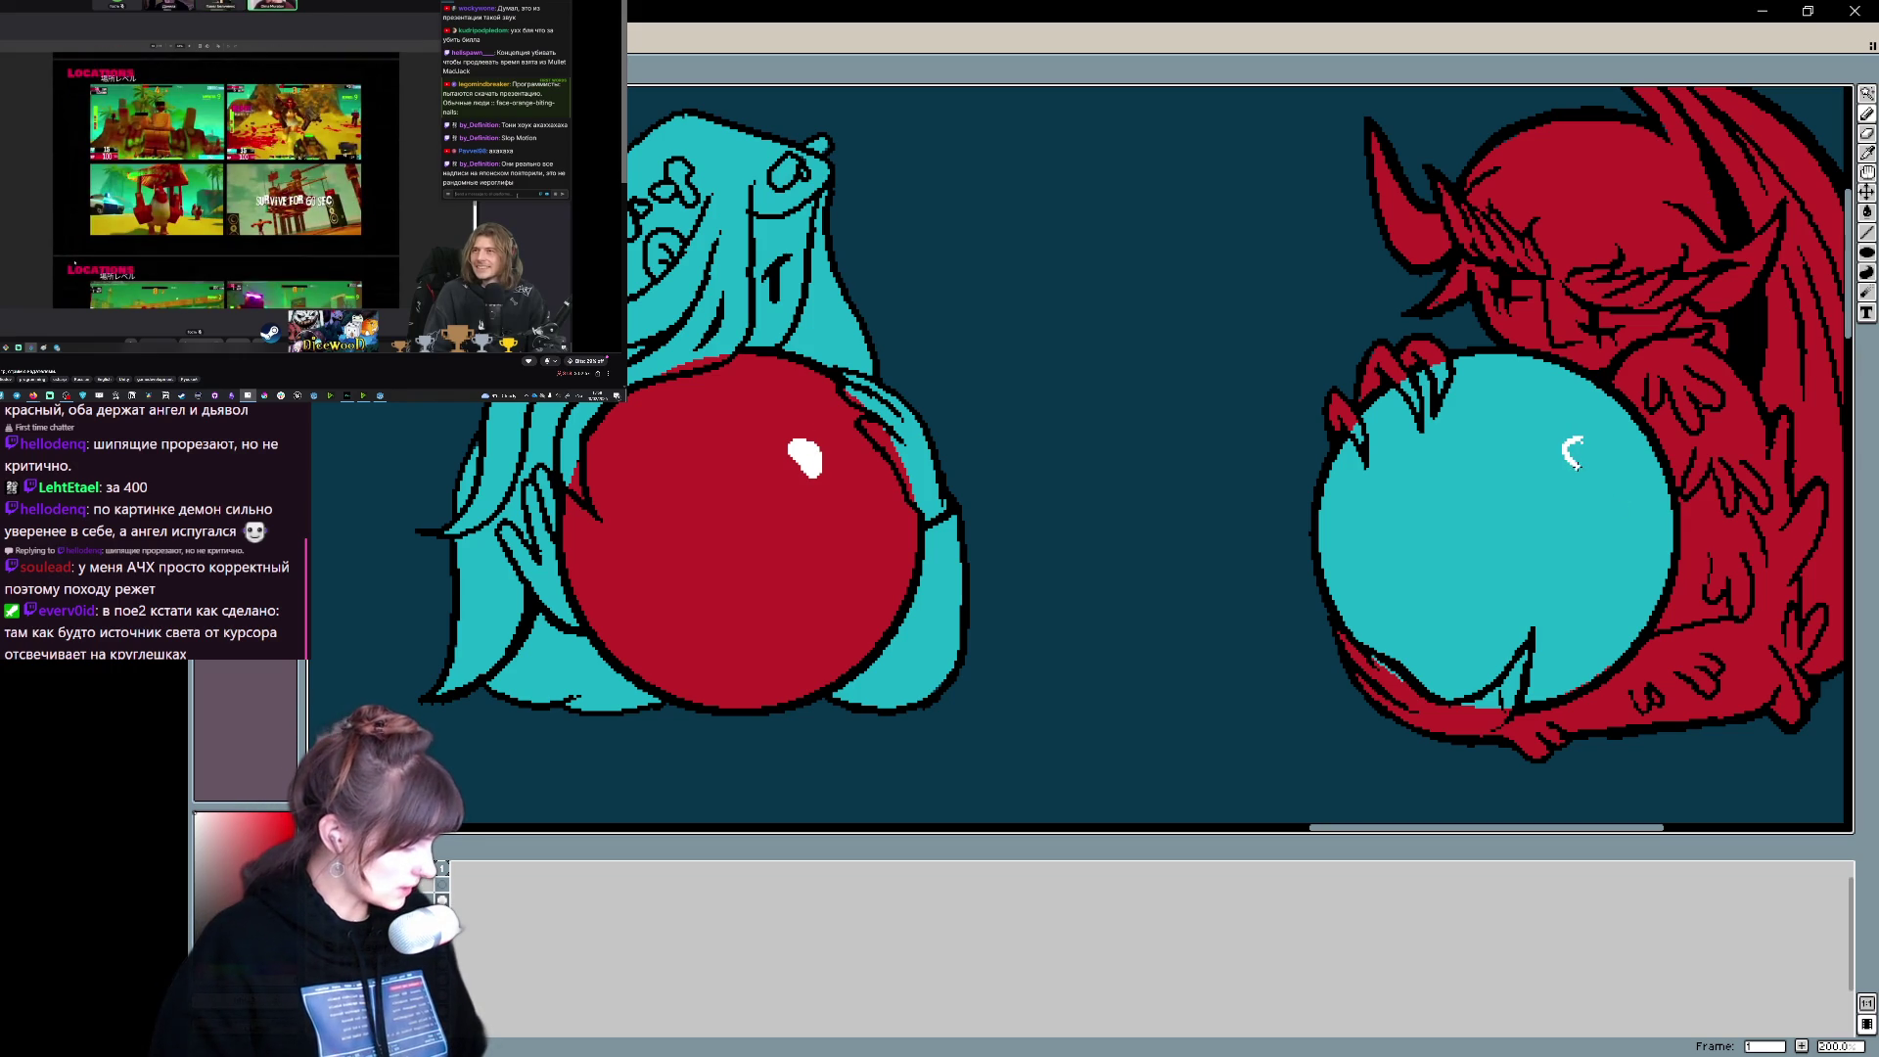
- Try white highlights on the cyan orb, undo them, then lasso-select the red orb's white glint
left_click_drag(1578, 441, 1585, 460)
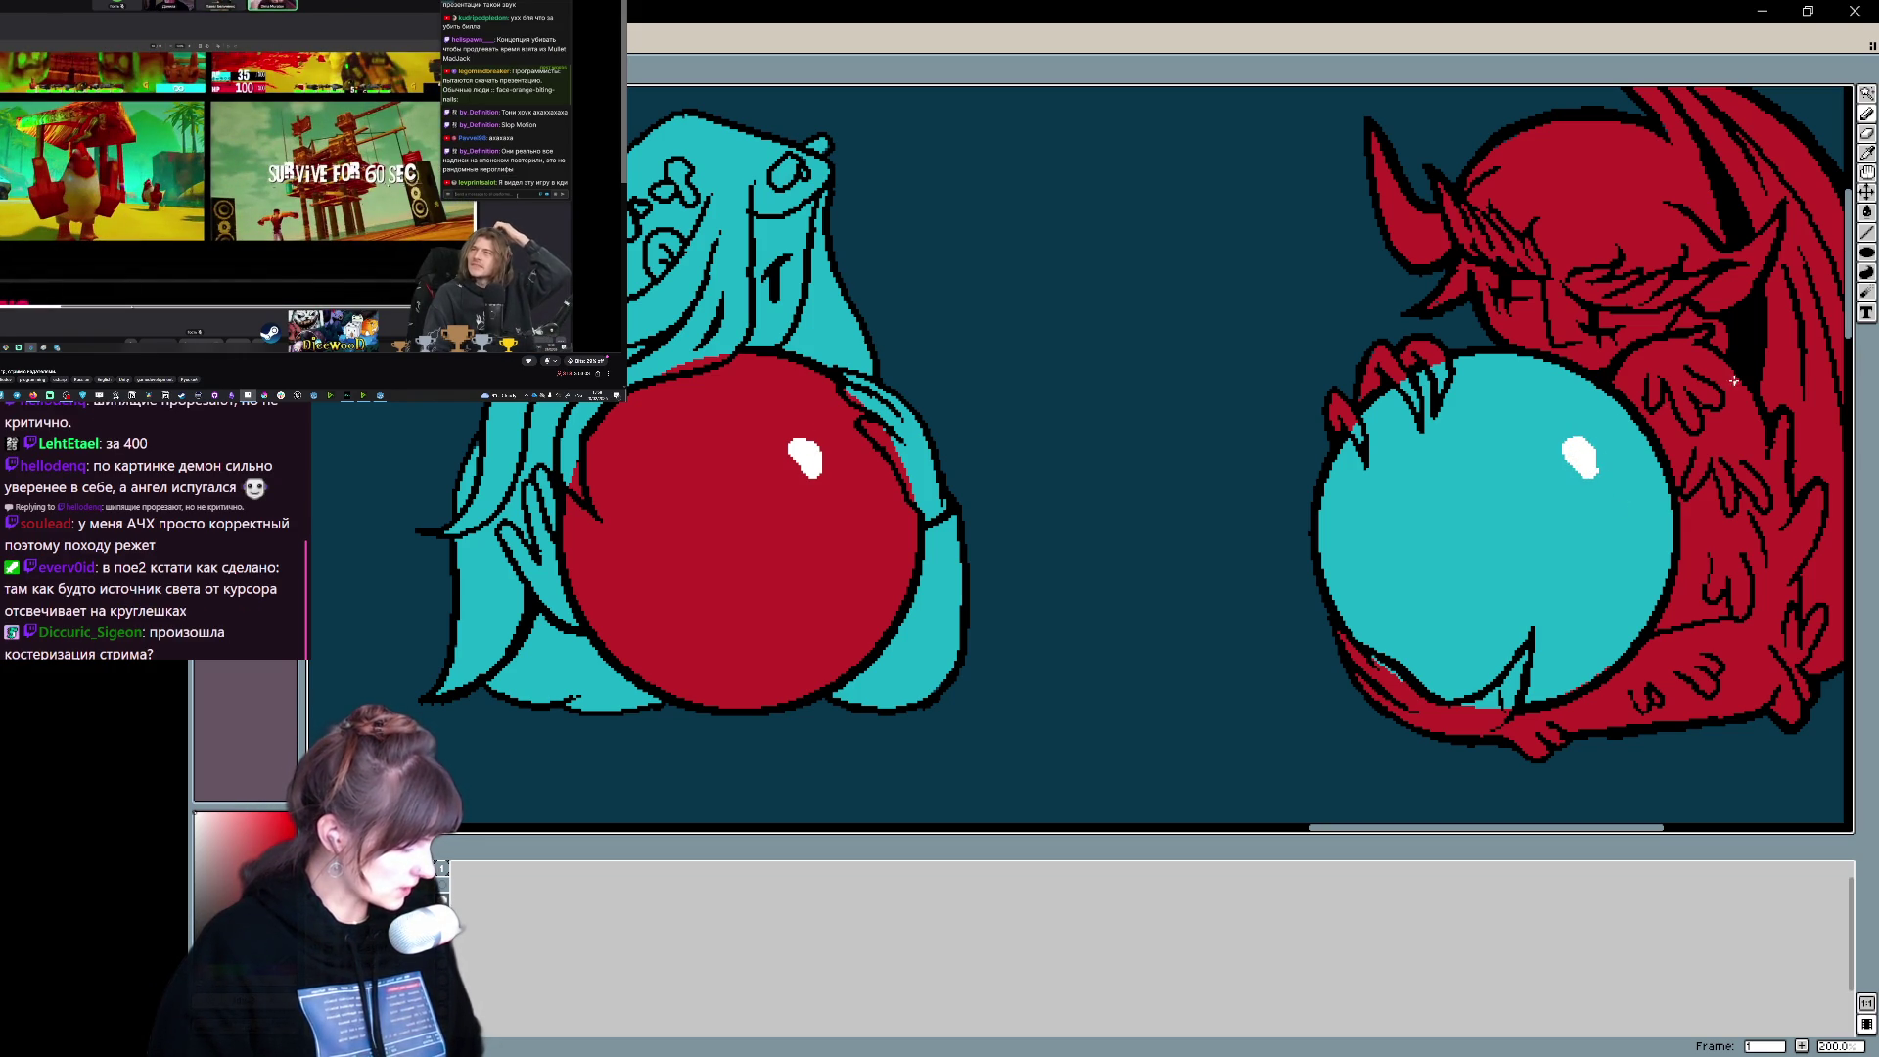
key("ctrl+z")
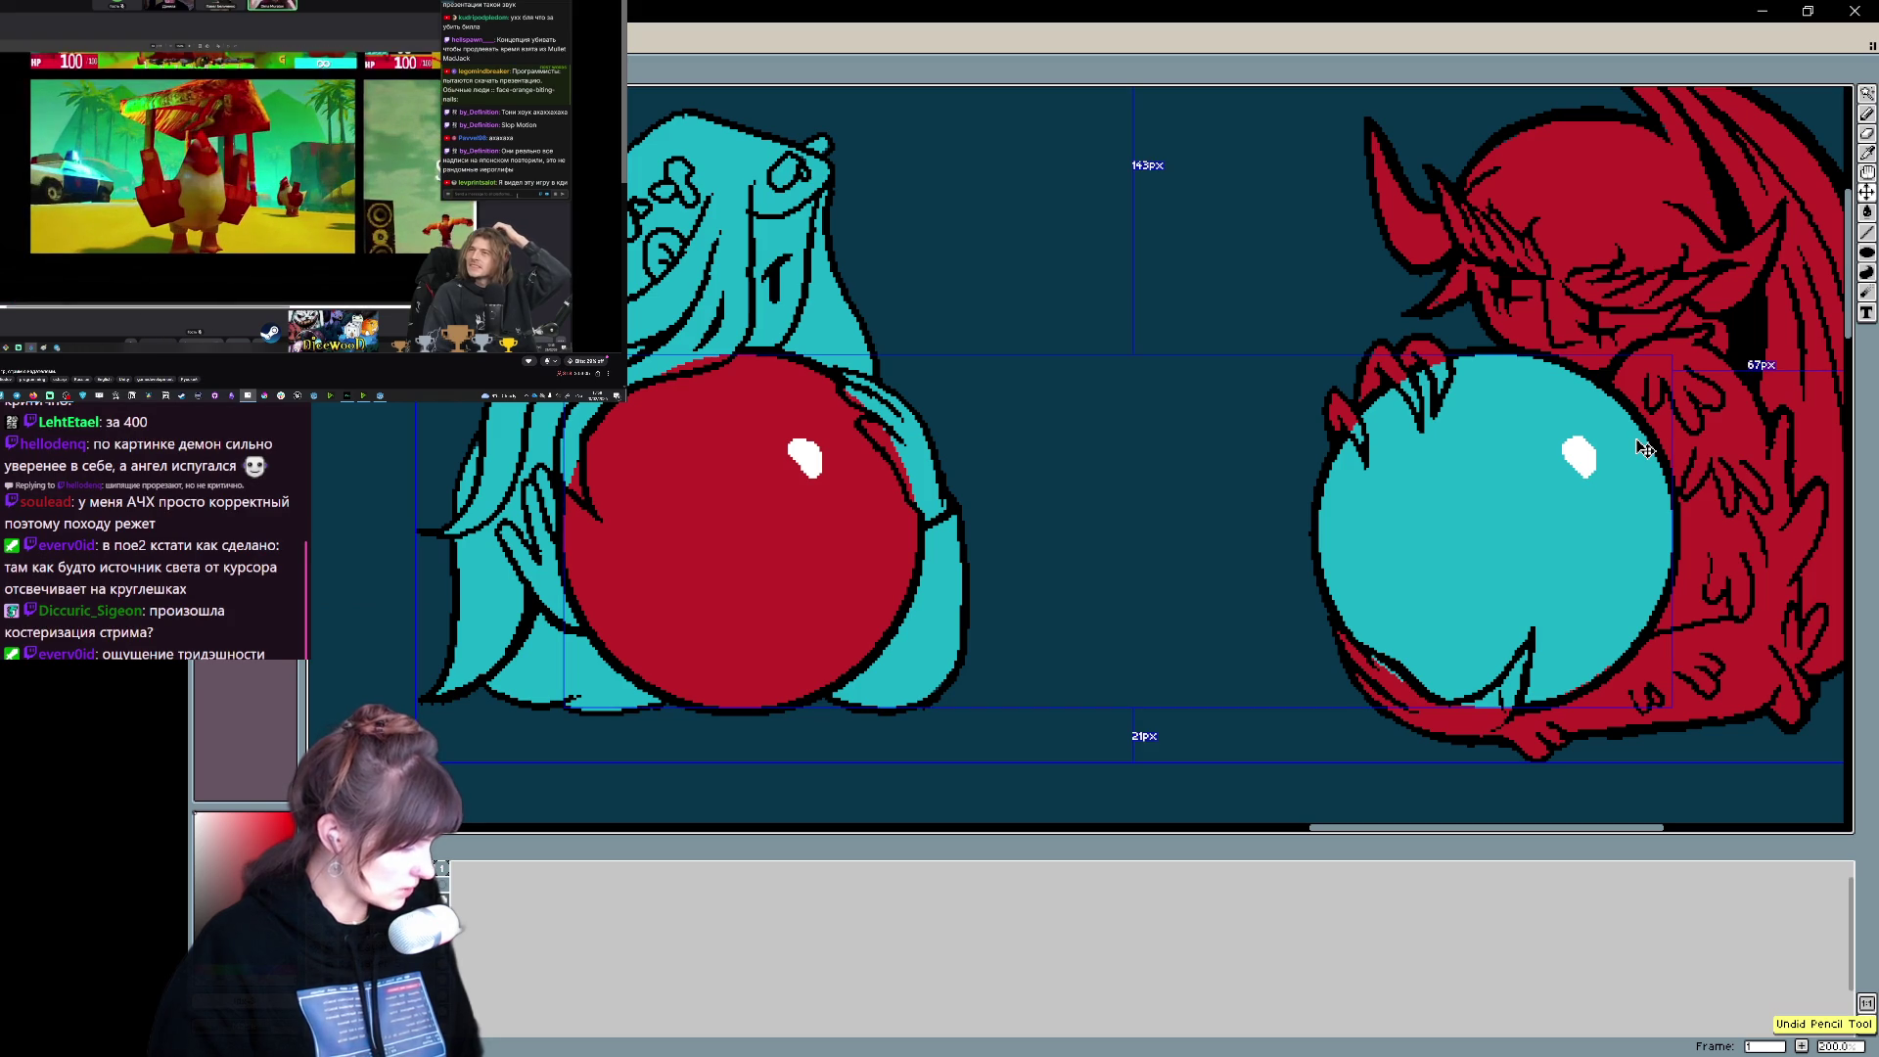
key("ctrl+z")
left_click_drag(1580, 485, 1578, 488)
key("ctrl+z")
key("ctrl+z")
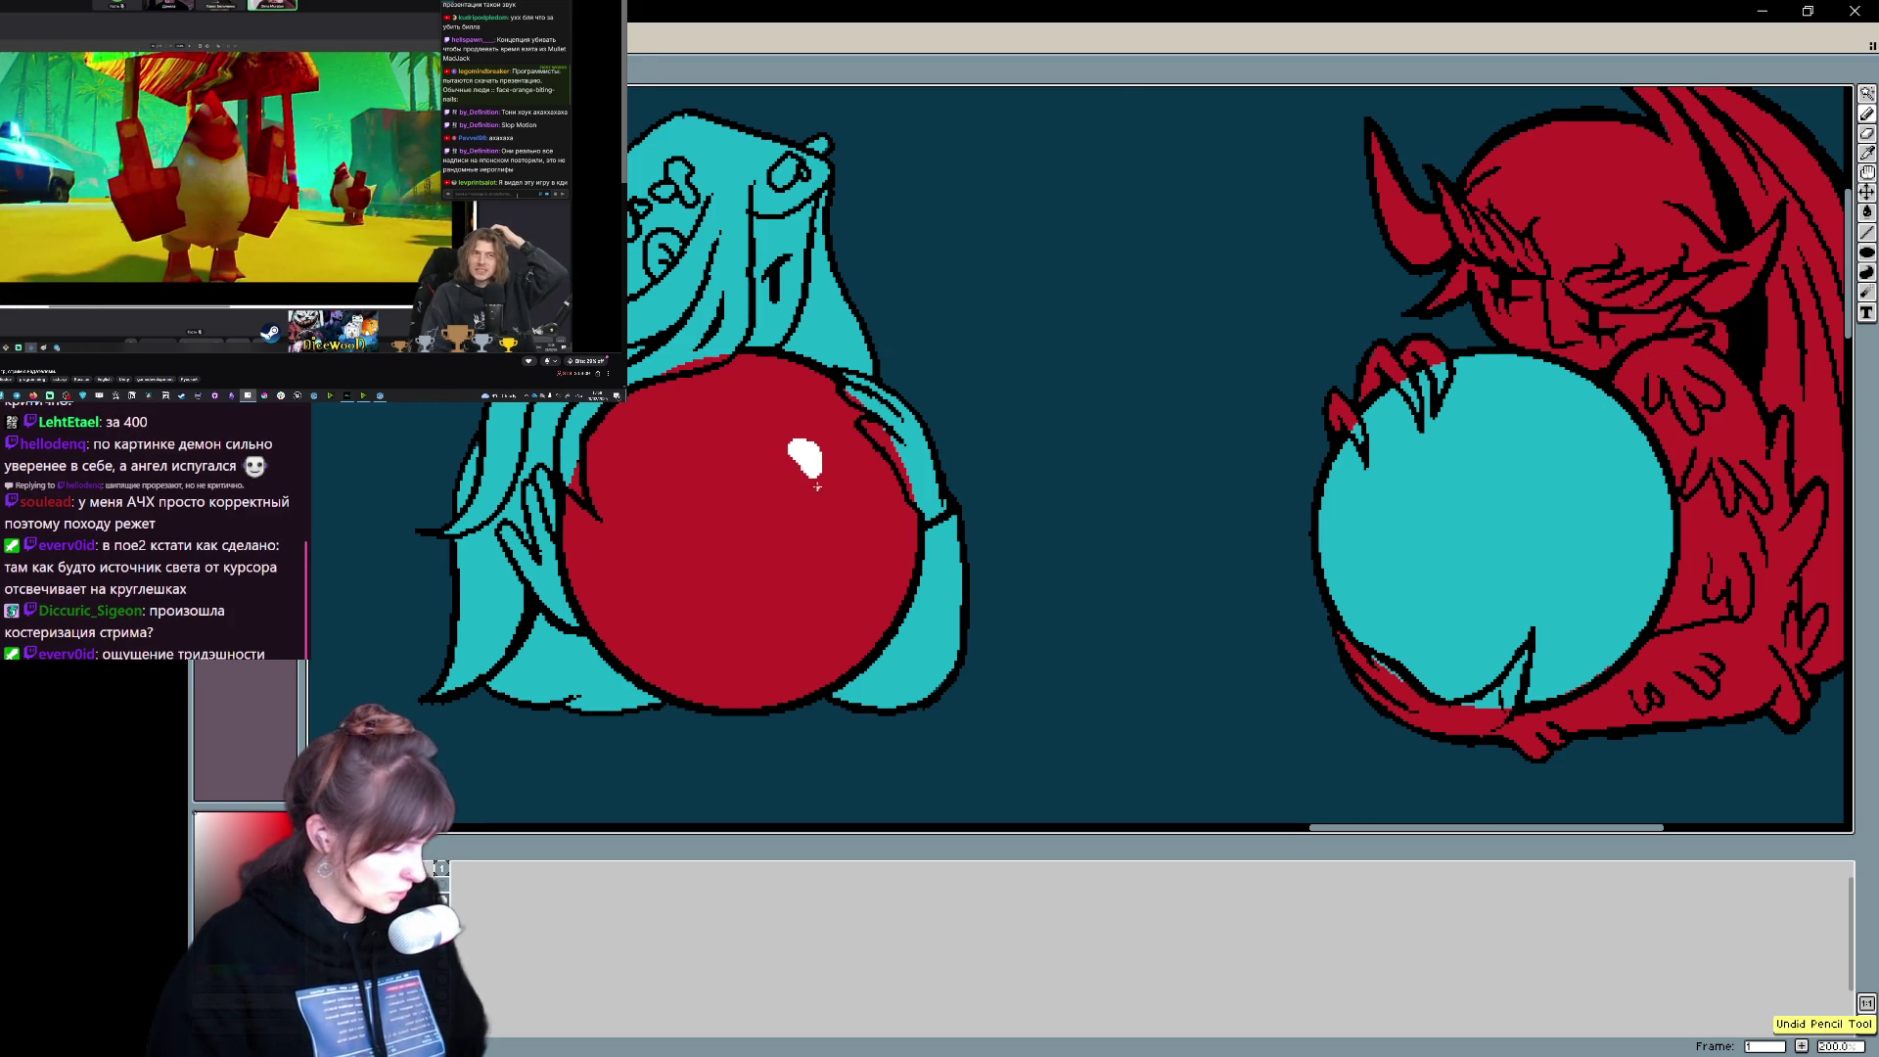
key("l")
mouse_move(839, 497)
left_mouse_down()
mouse_move(758, 460)
mouse_move(836, 499)
mouse_move(1587, 459)
left_mouse_up()
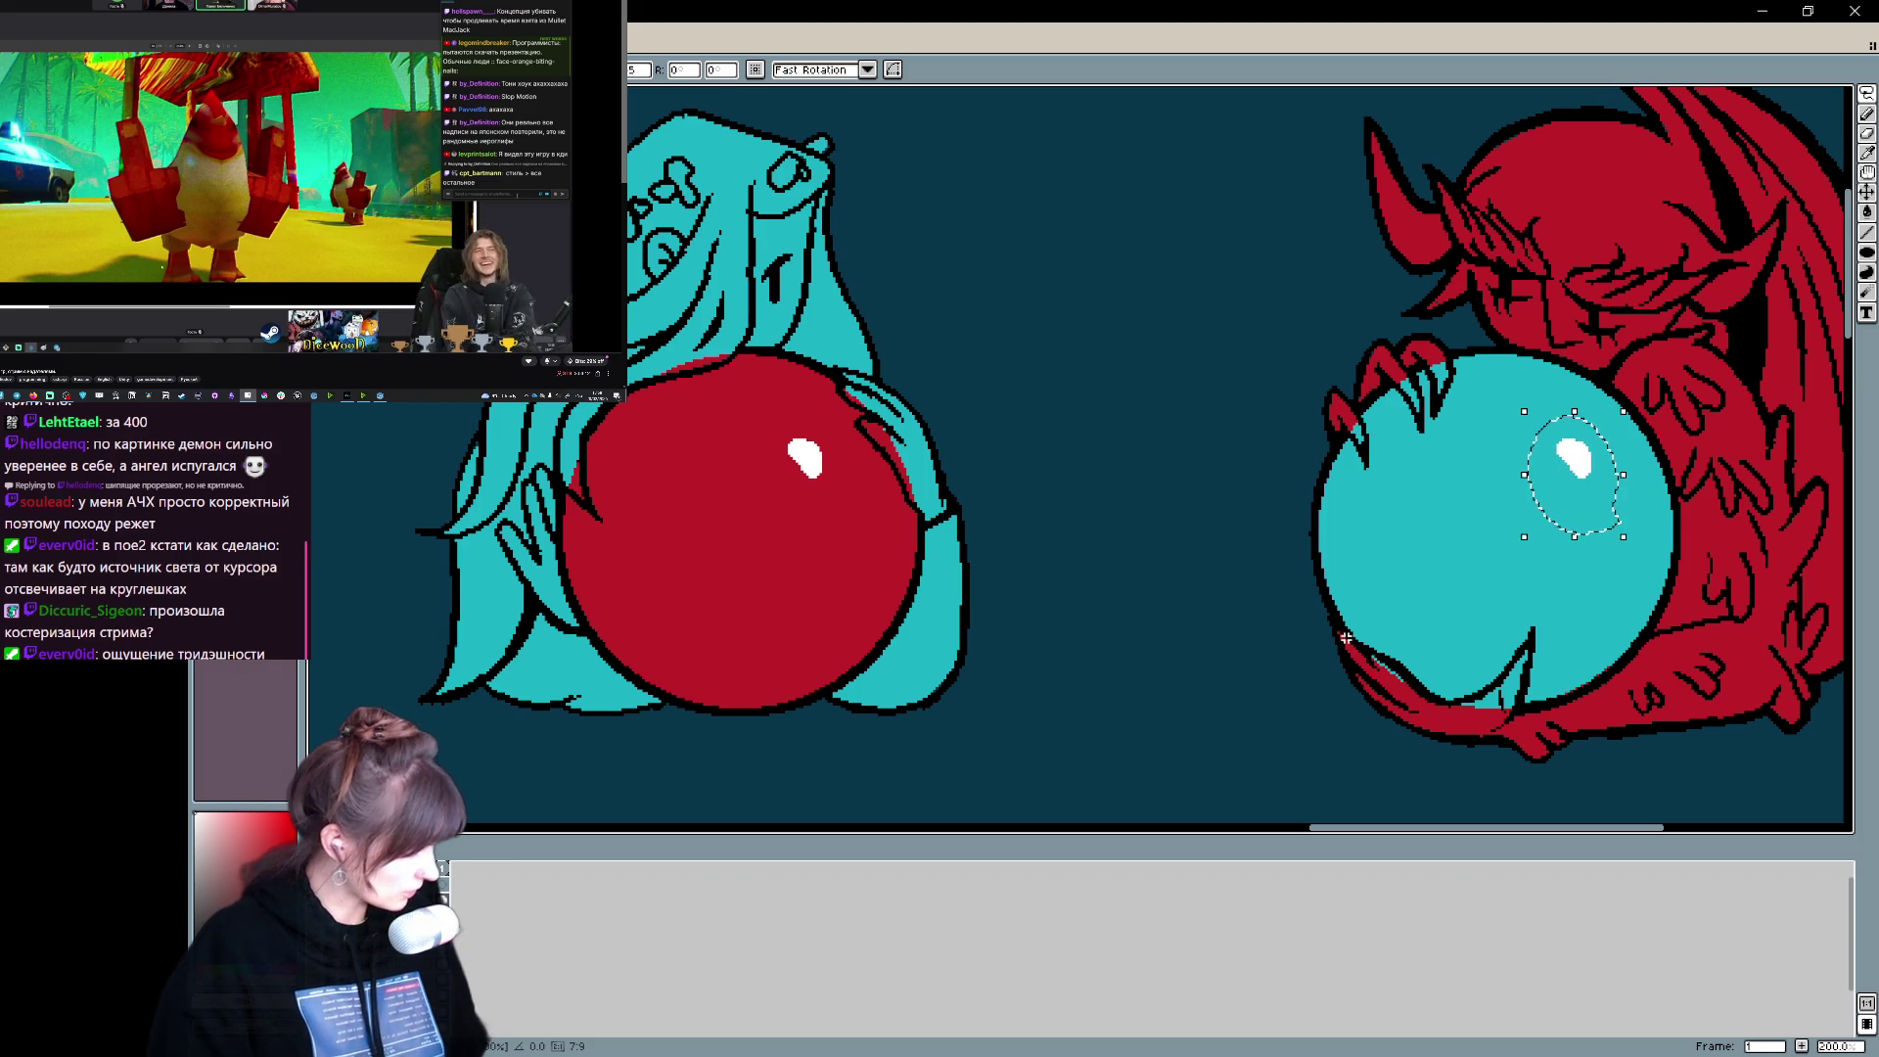
- Commit the moved white highlight on the cyan orb and pan to show both figures
key("Return")
scroll(1095, 659, "down", 1)
mouse_move(1350, 636)
left_mouse_down()
mouse_move(1160, 636)
mouse_move(1207, 595)
left_mouse_up()
key("b")
scroll(1230, 818, "up", 1)
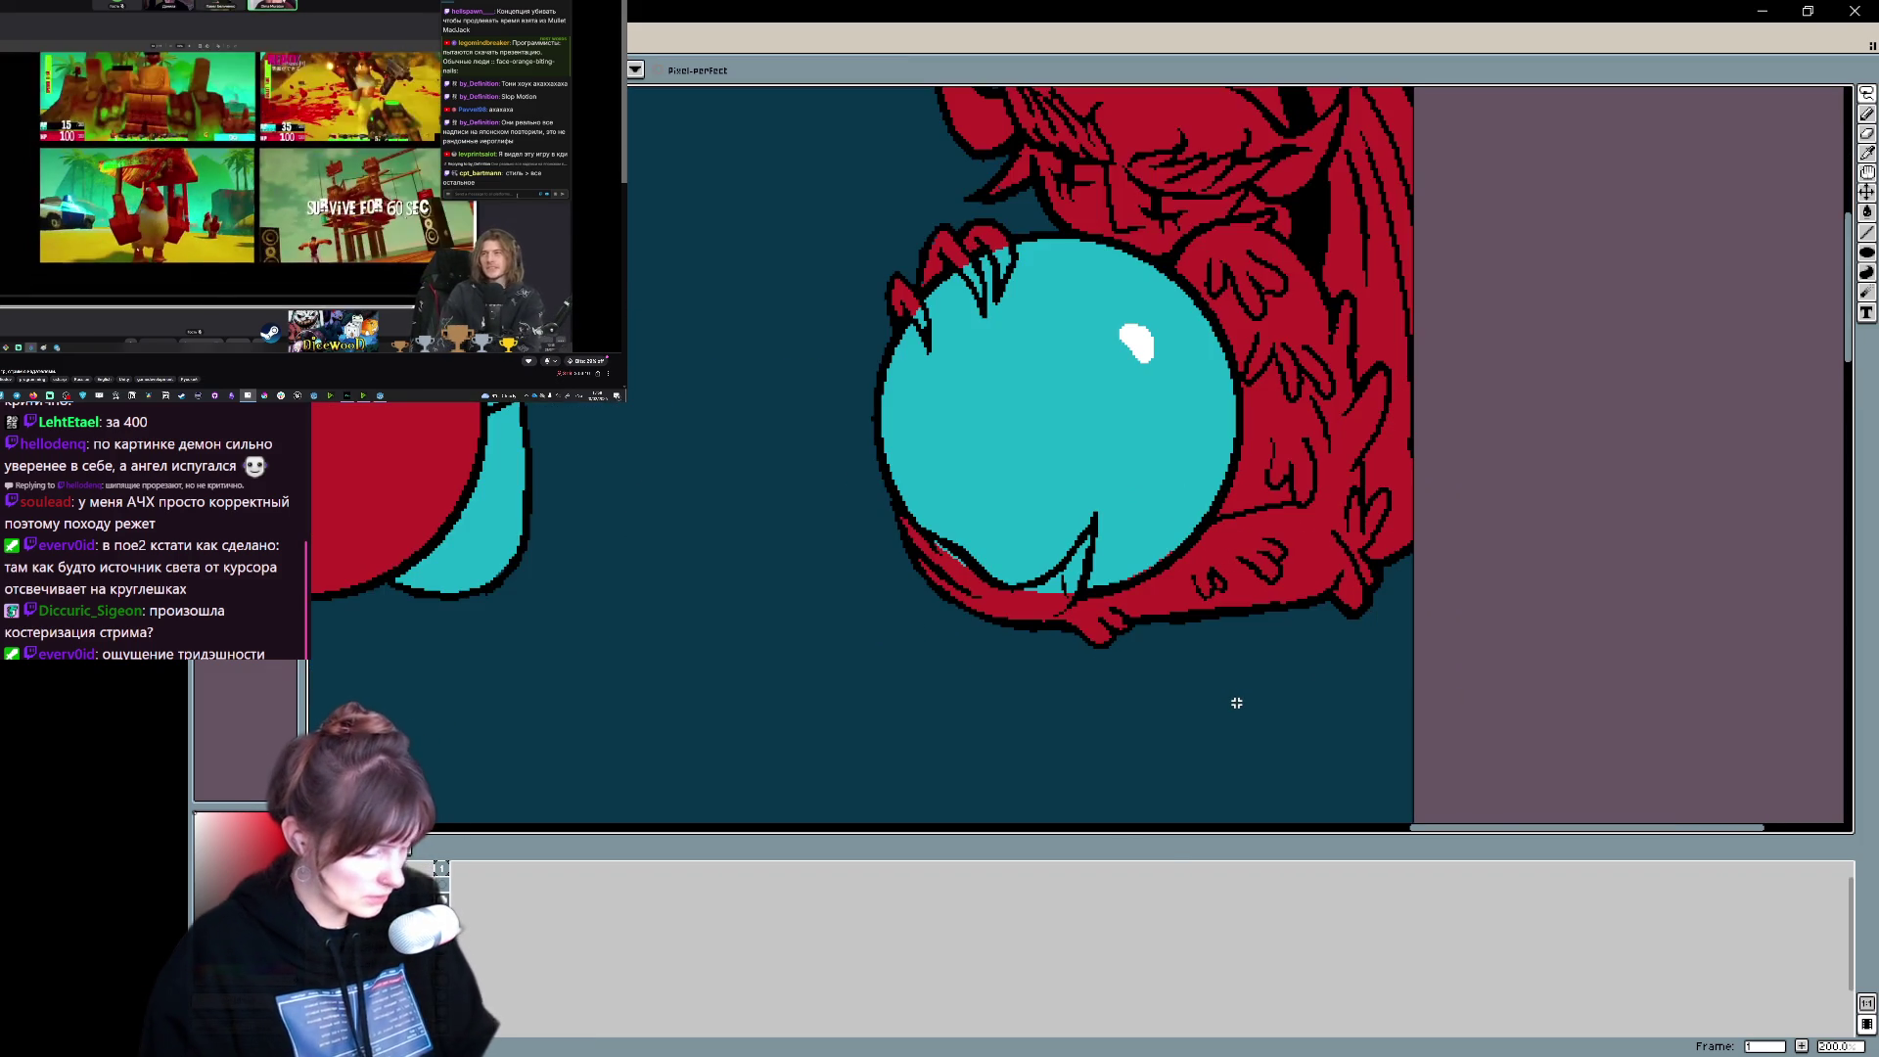
scroll(977, 620, "left", 5)
scroll(976, 620, "up", 2)
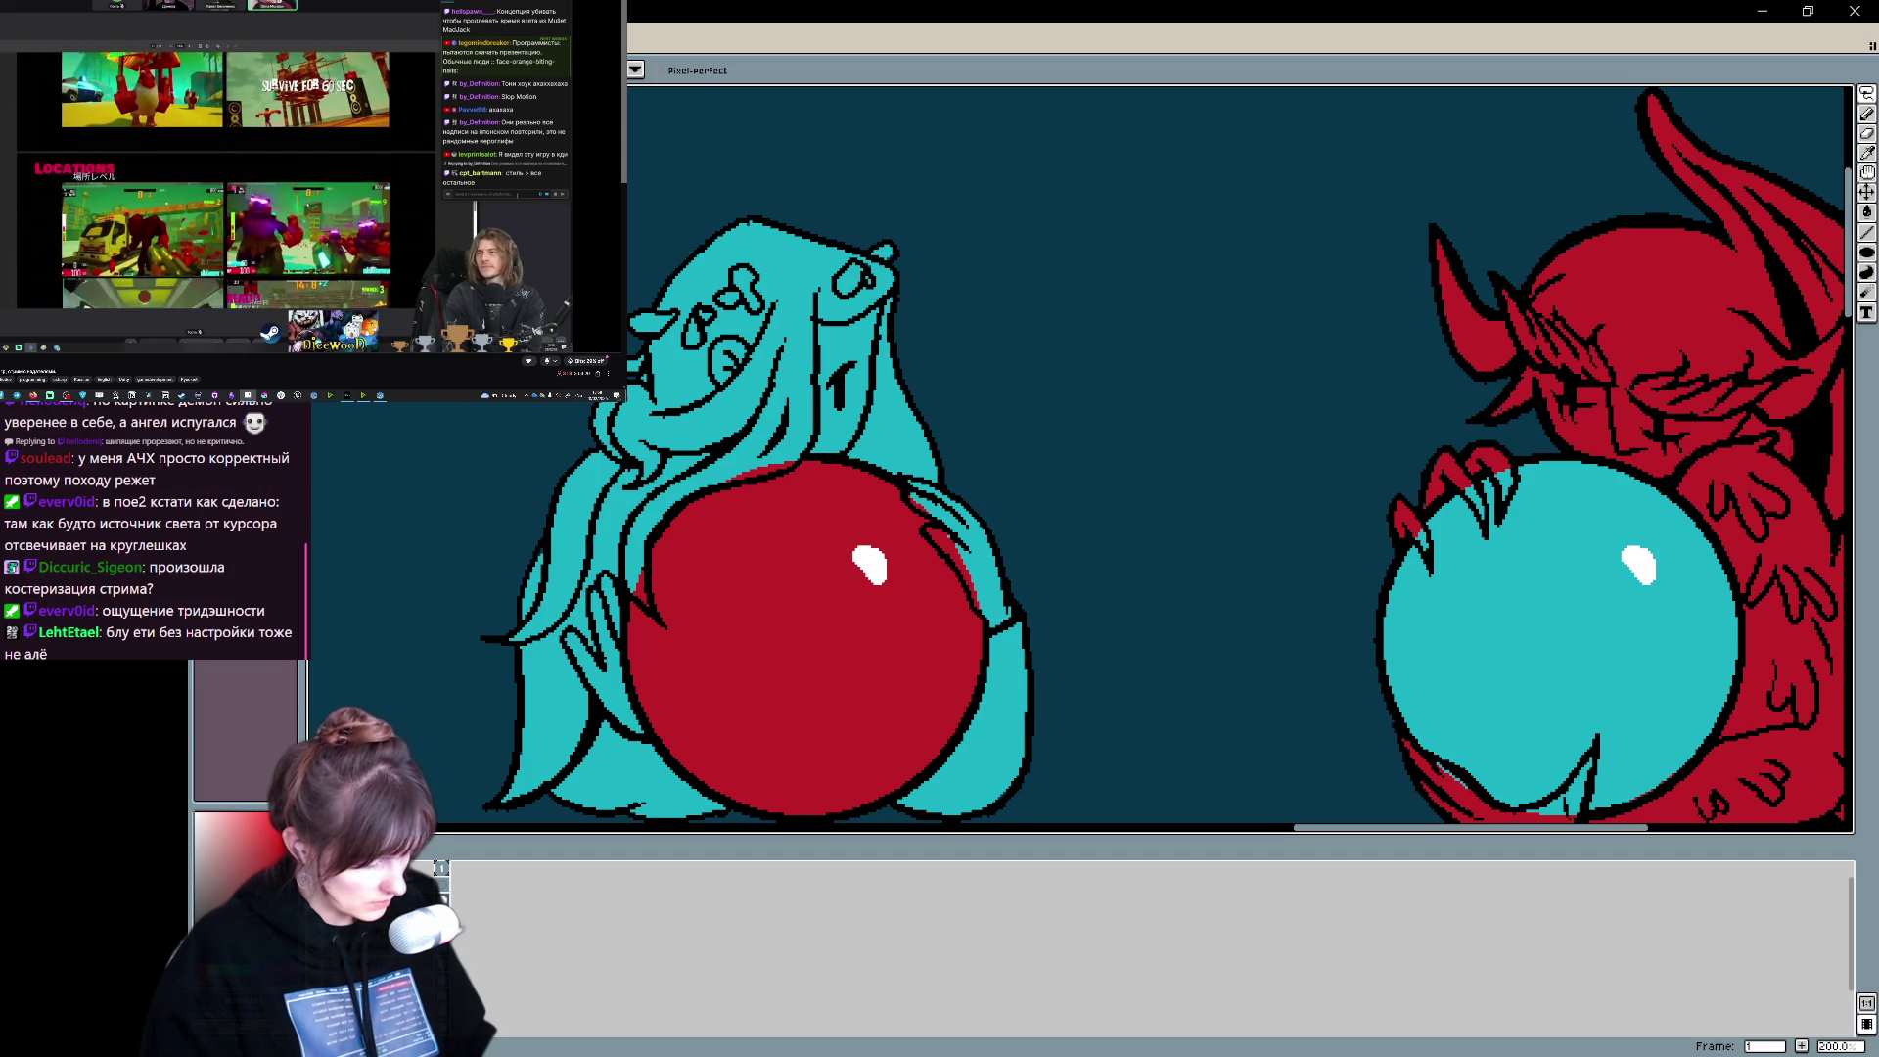
key("m")
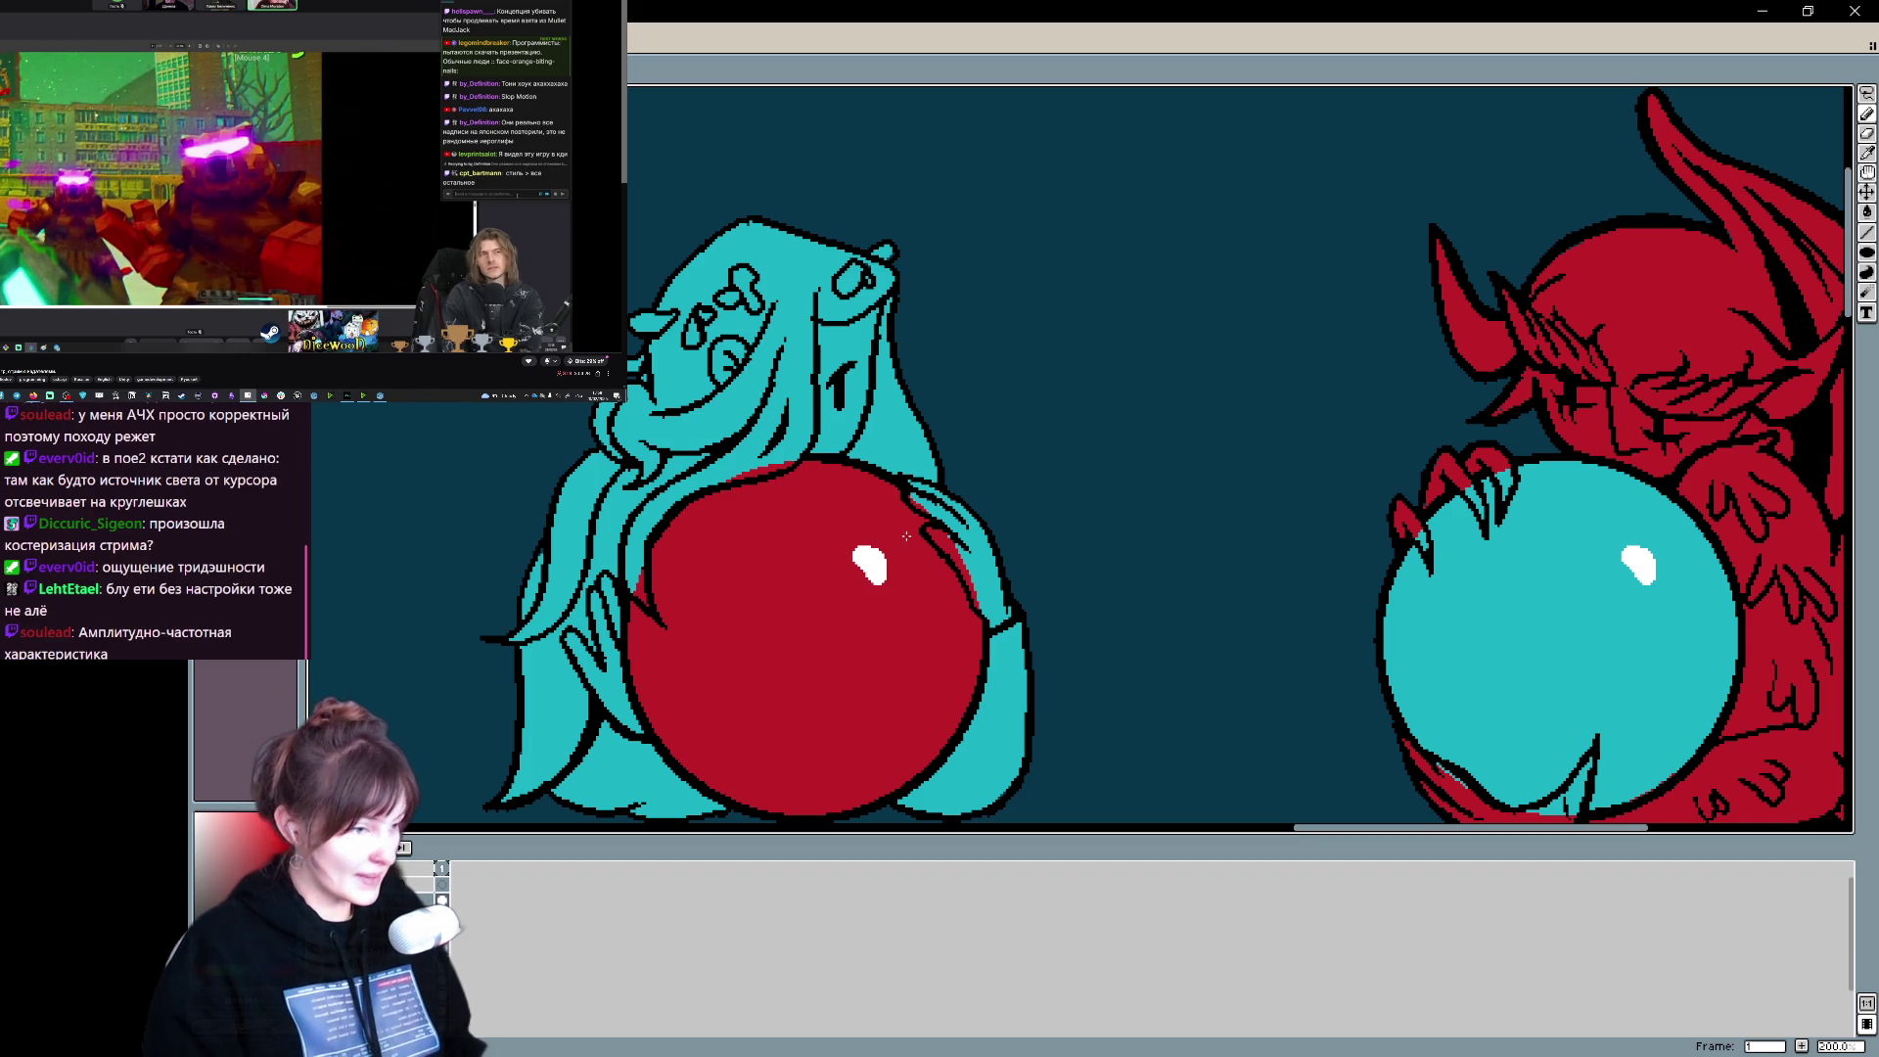
mouse_move(922, 662)
left_mouse_down()
mouse_move(839, 642)
mouse_move(809, 600)
mouse_move(876, 676)
left_mouse_up()
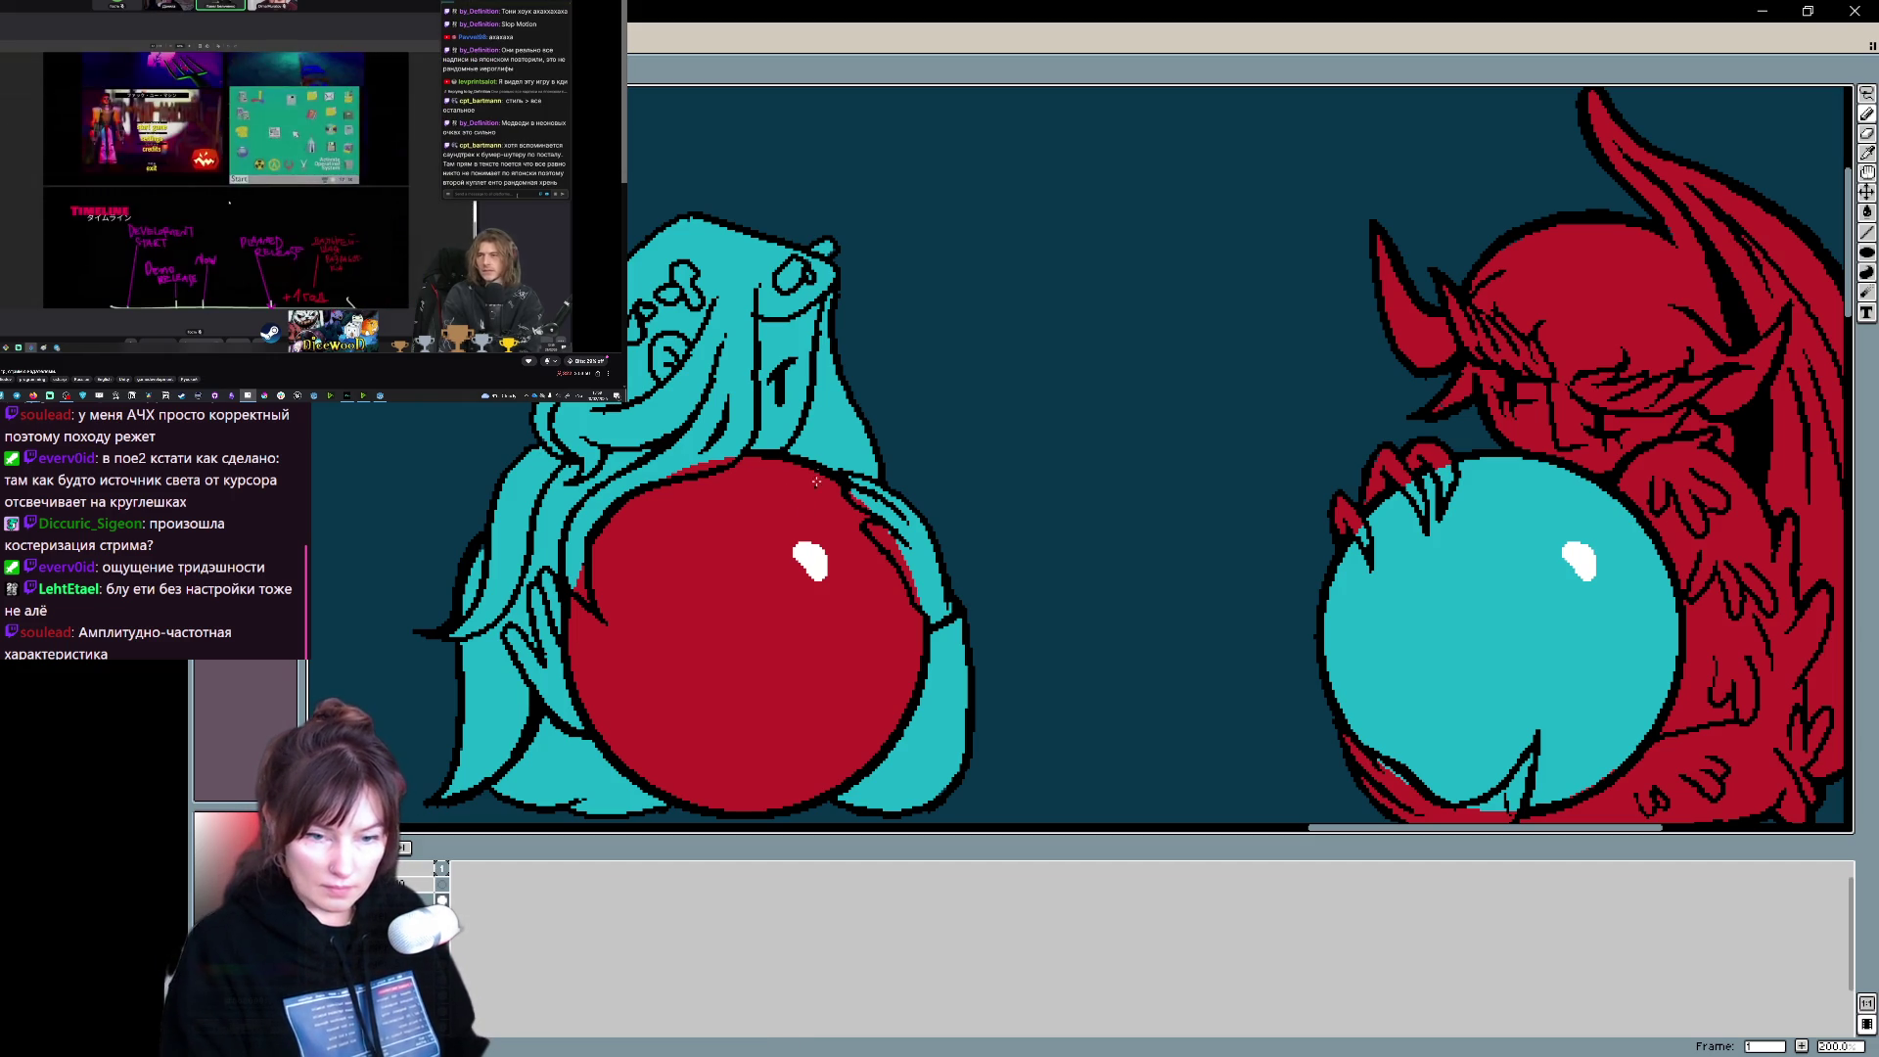
- Undo the last pencil stroke and pan the view upward across the drawing
scroll(871, 534, "up", 2)
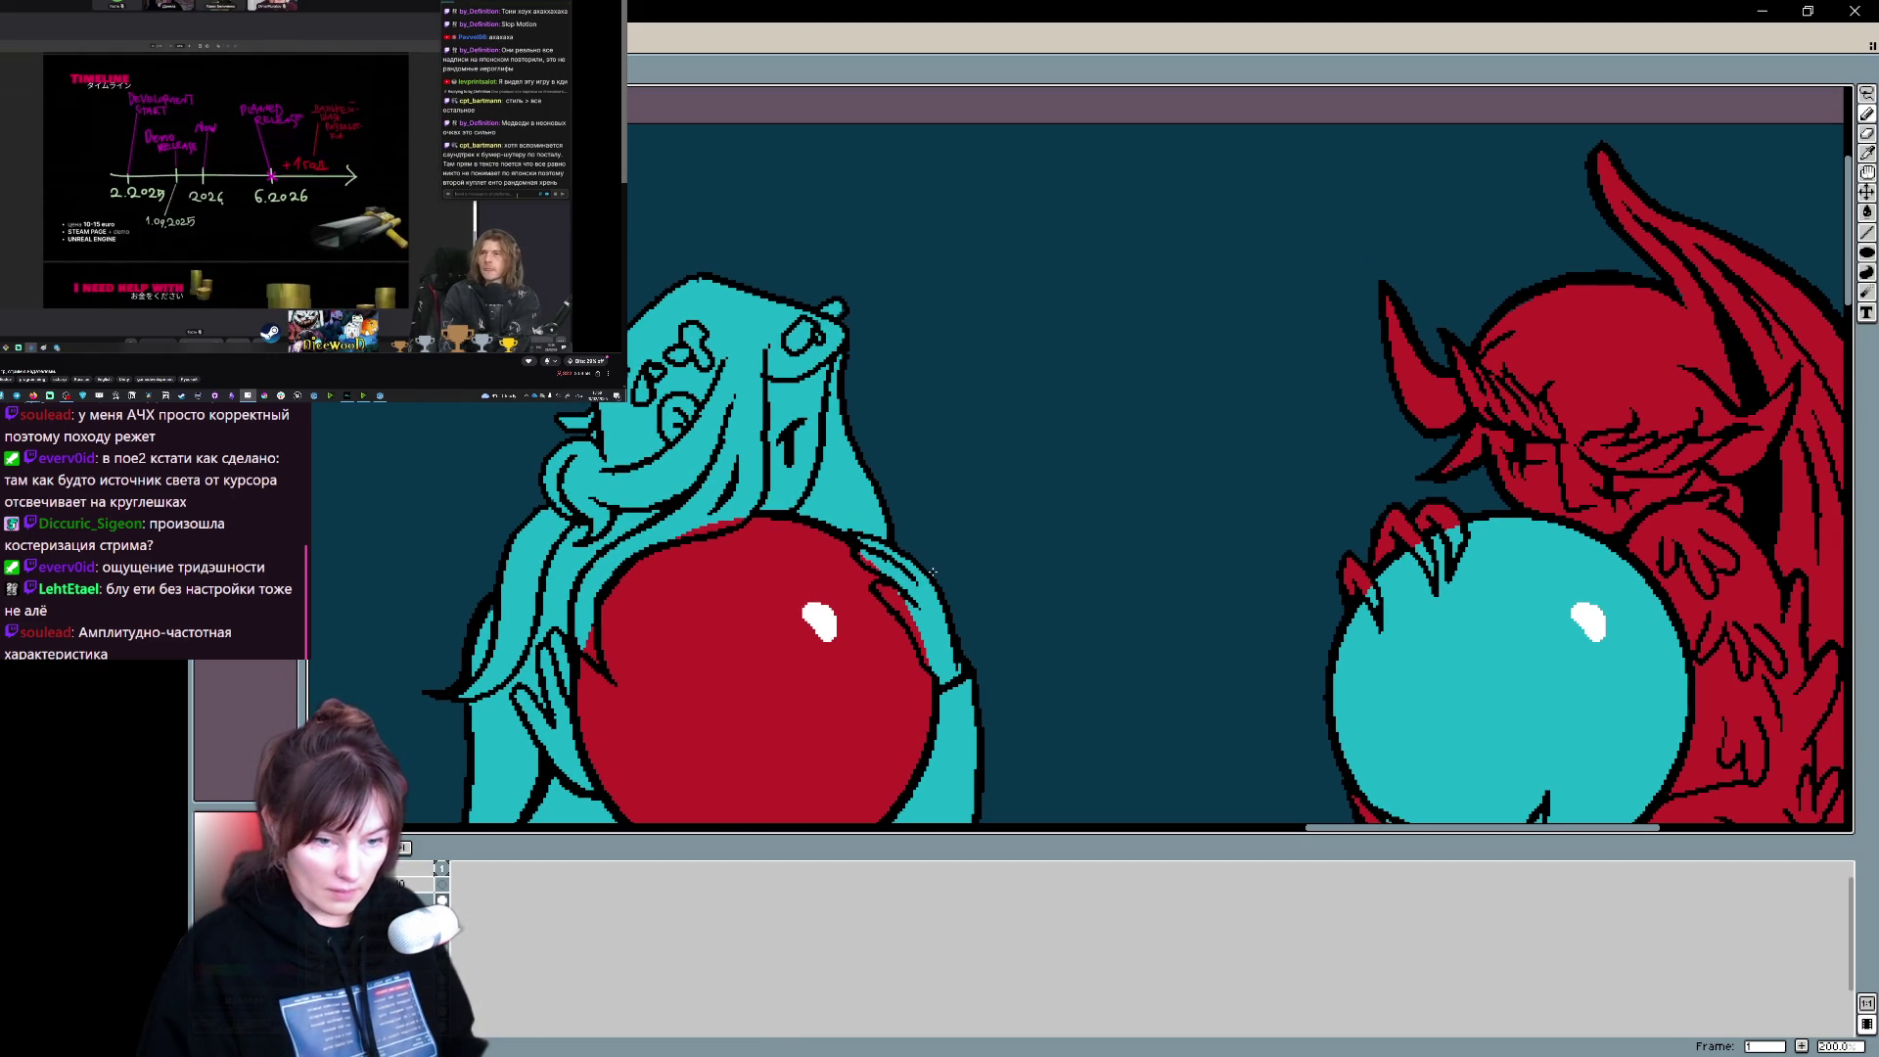
key("ctrl+z")
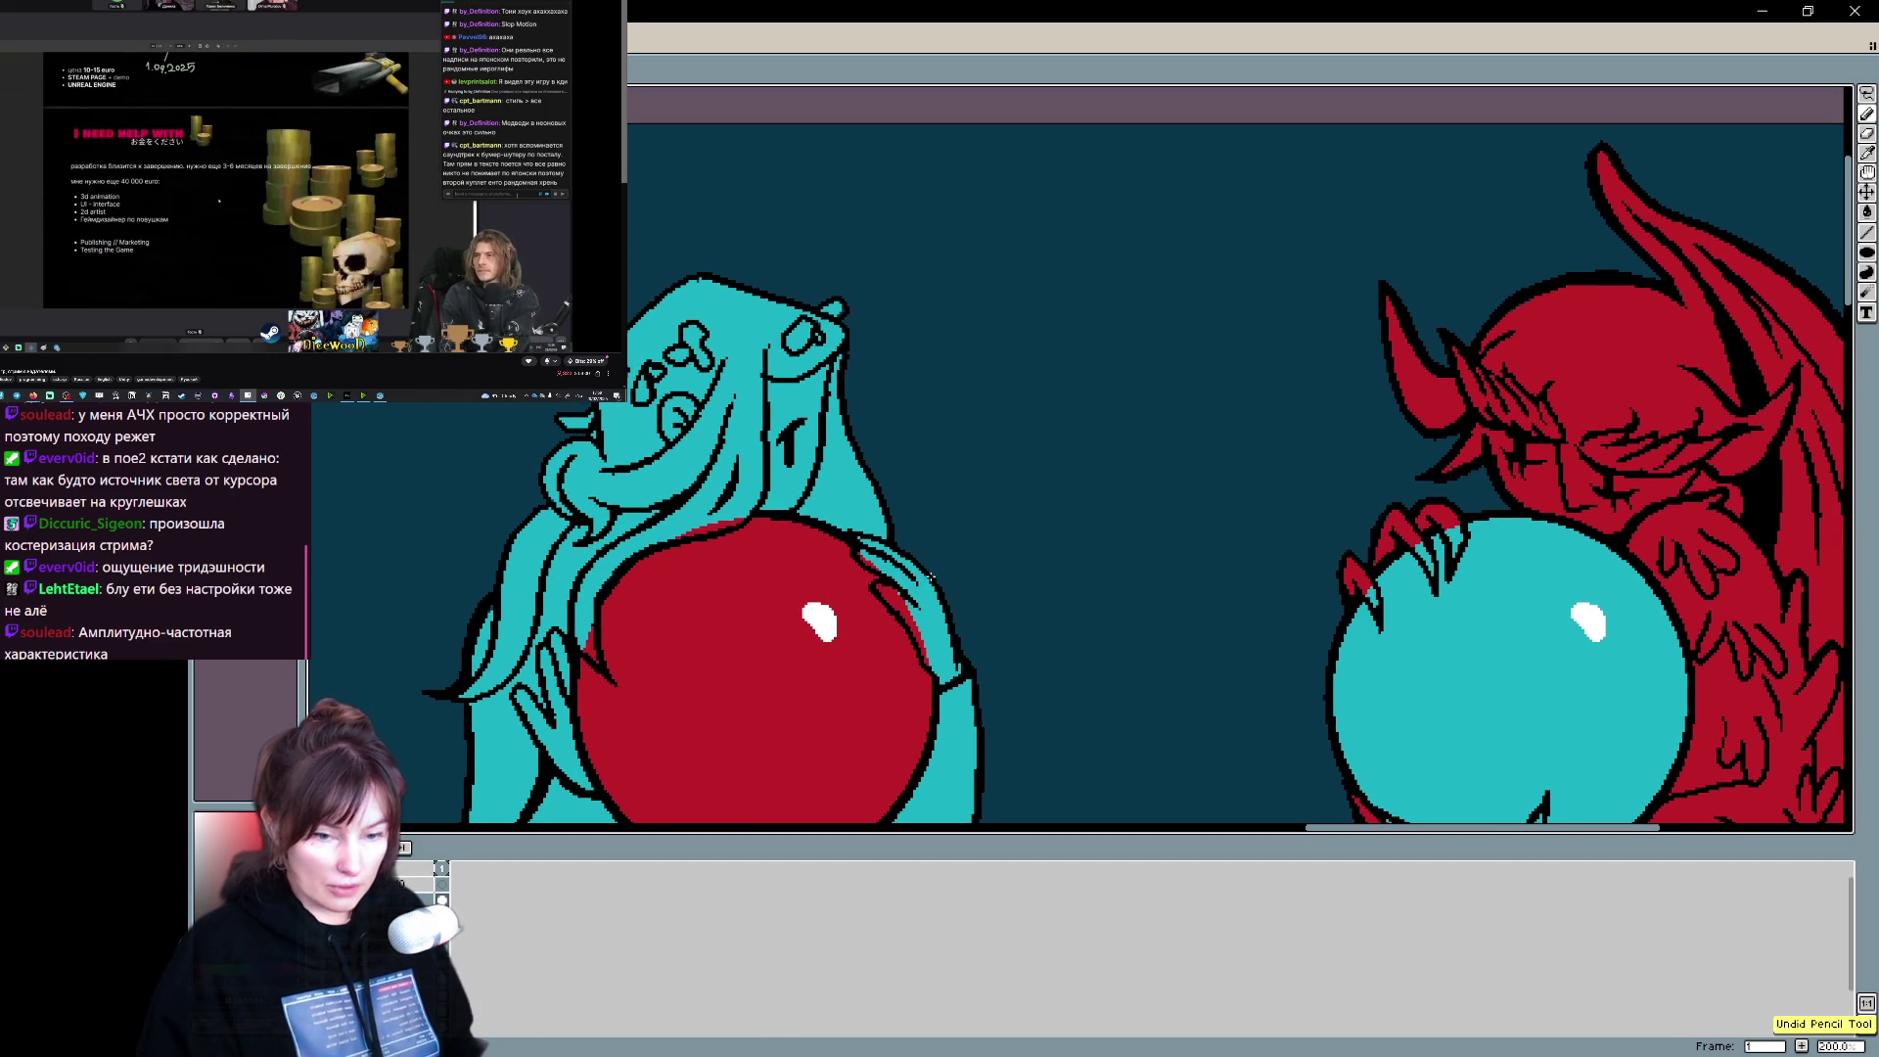
left_click_drag(886, 622, 872, 558)
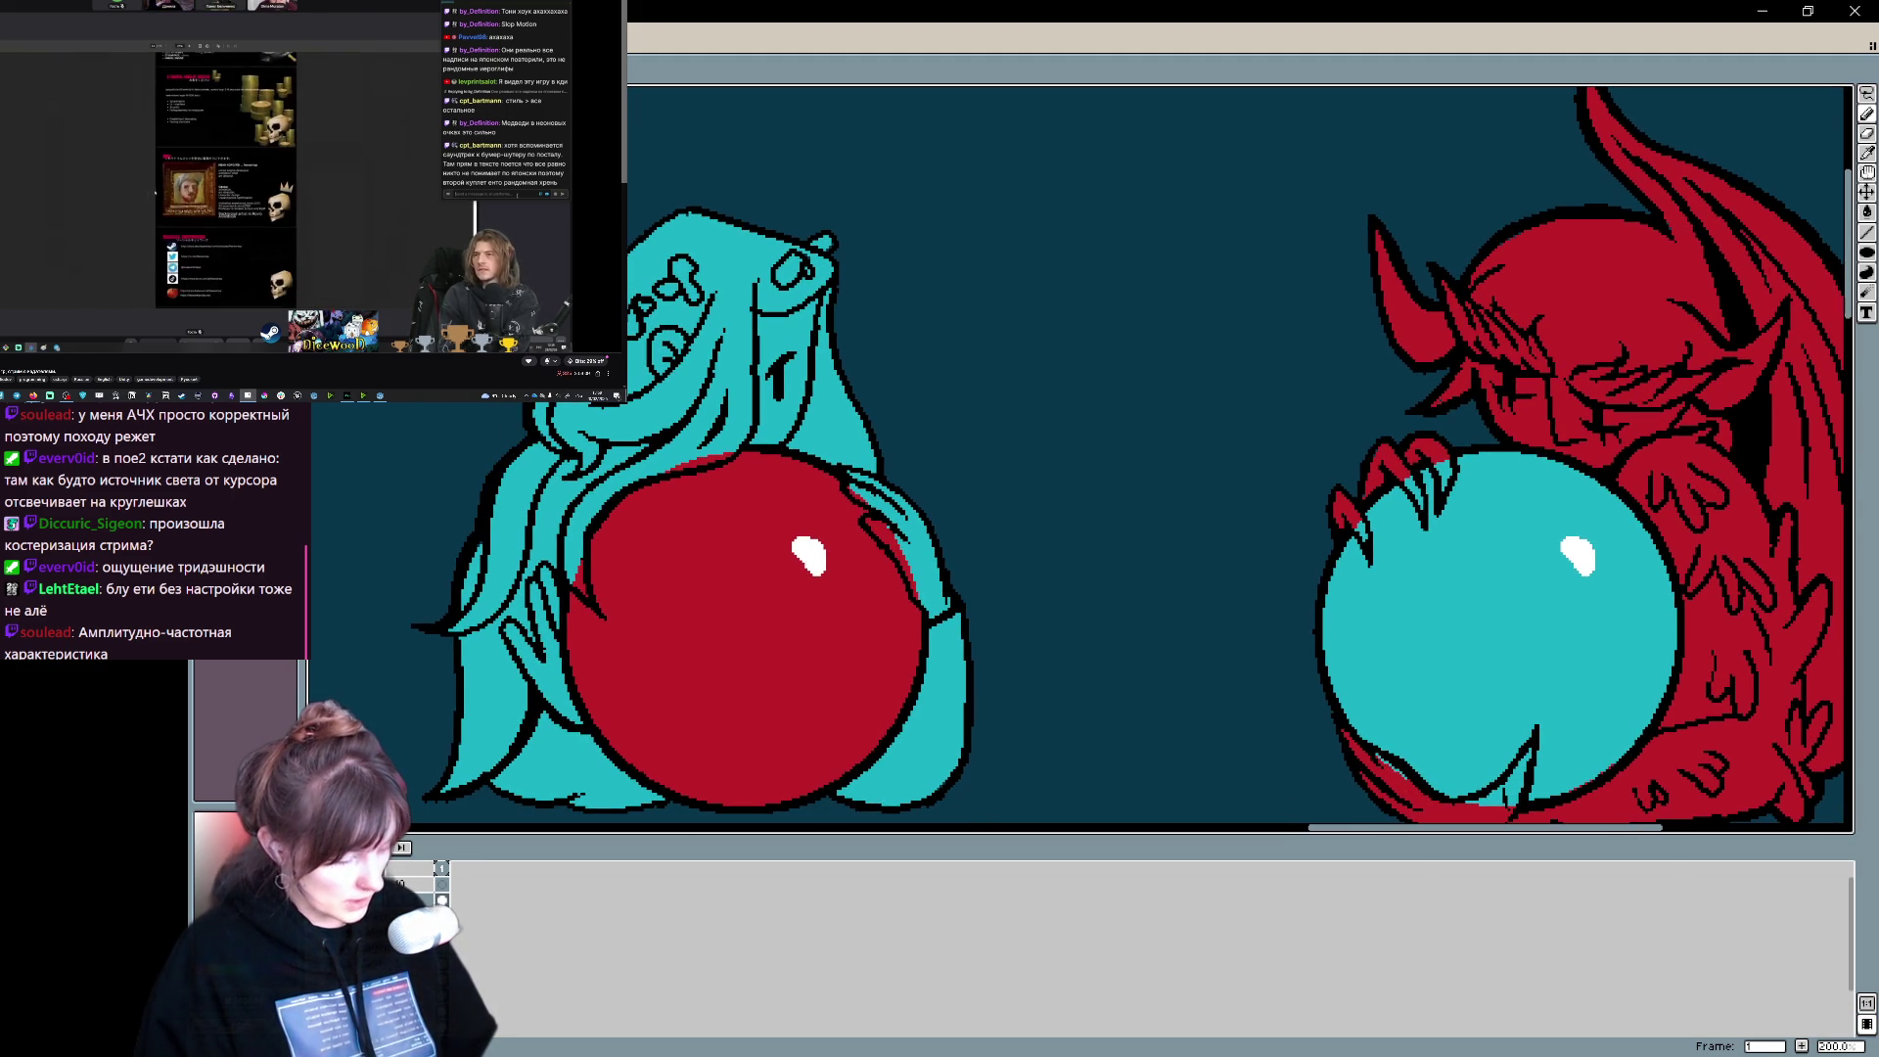
scroll(767, 339, "up", 1)
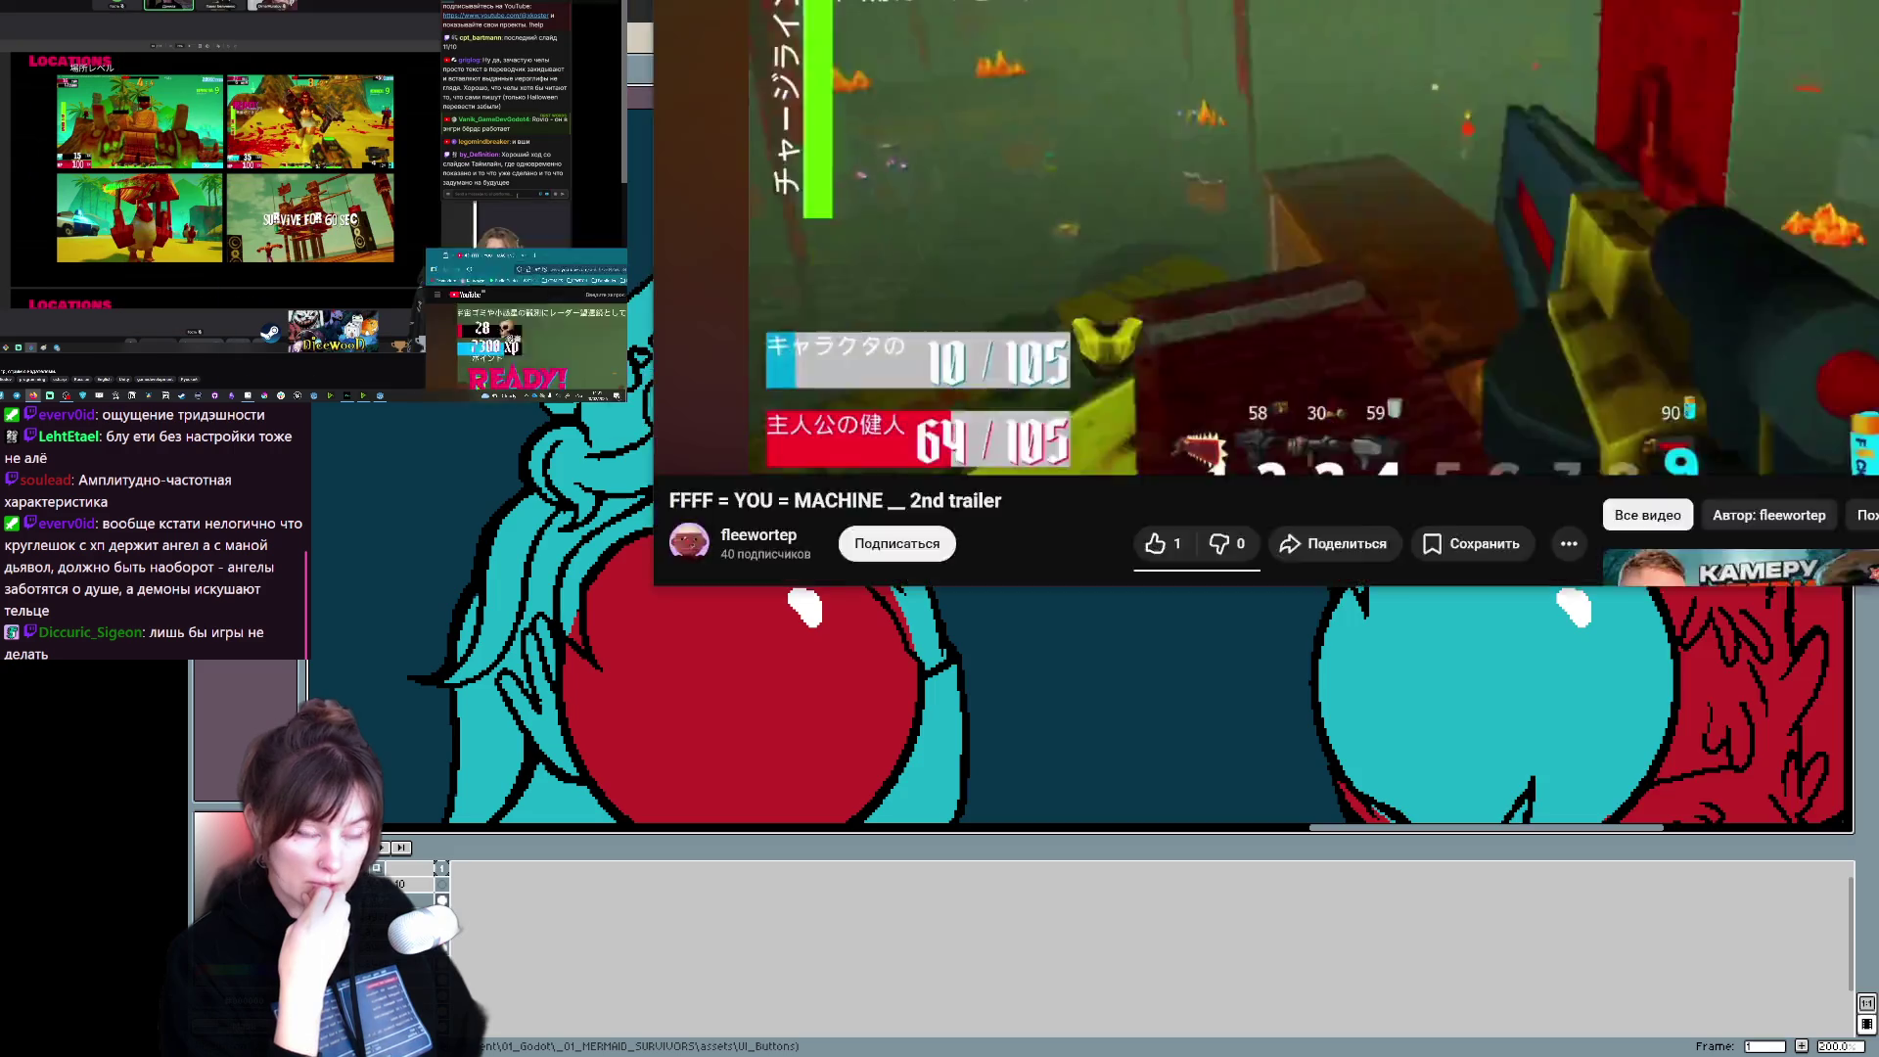
- Bring the Firefox window with the YouTube page in front of Aseprite
mouse_move(1272, 0)
left_mouse_down()
mouse_move(1400, 7)
mouse_move(861, 8)
left_mouse_up()
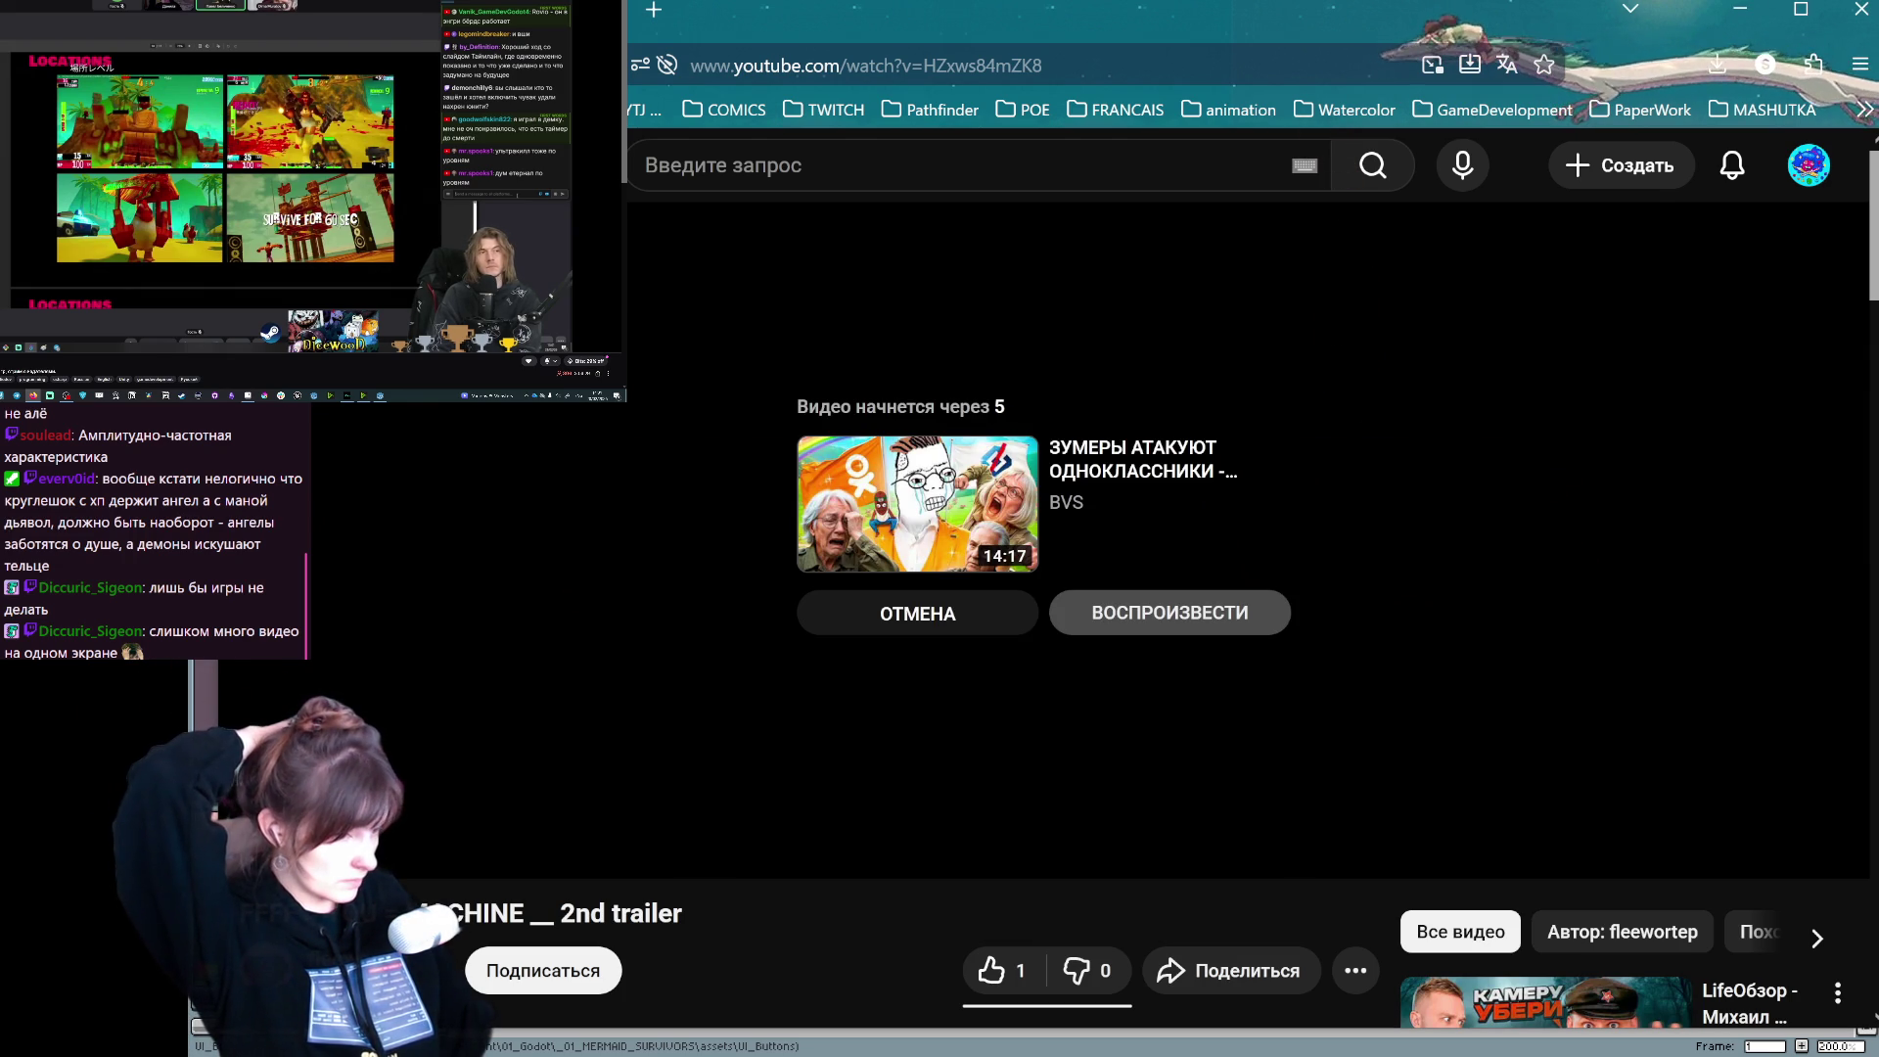
- Switch from Firefox back to the Aseprite angel-and-demon drawing with Alt+Tab
mouse_move(1593, 382)
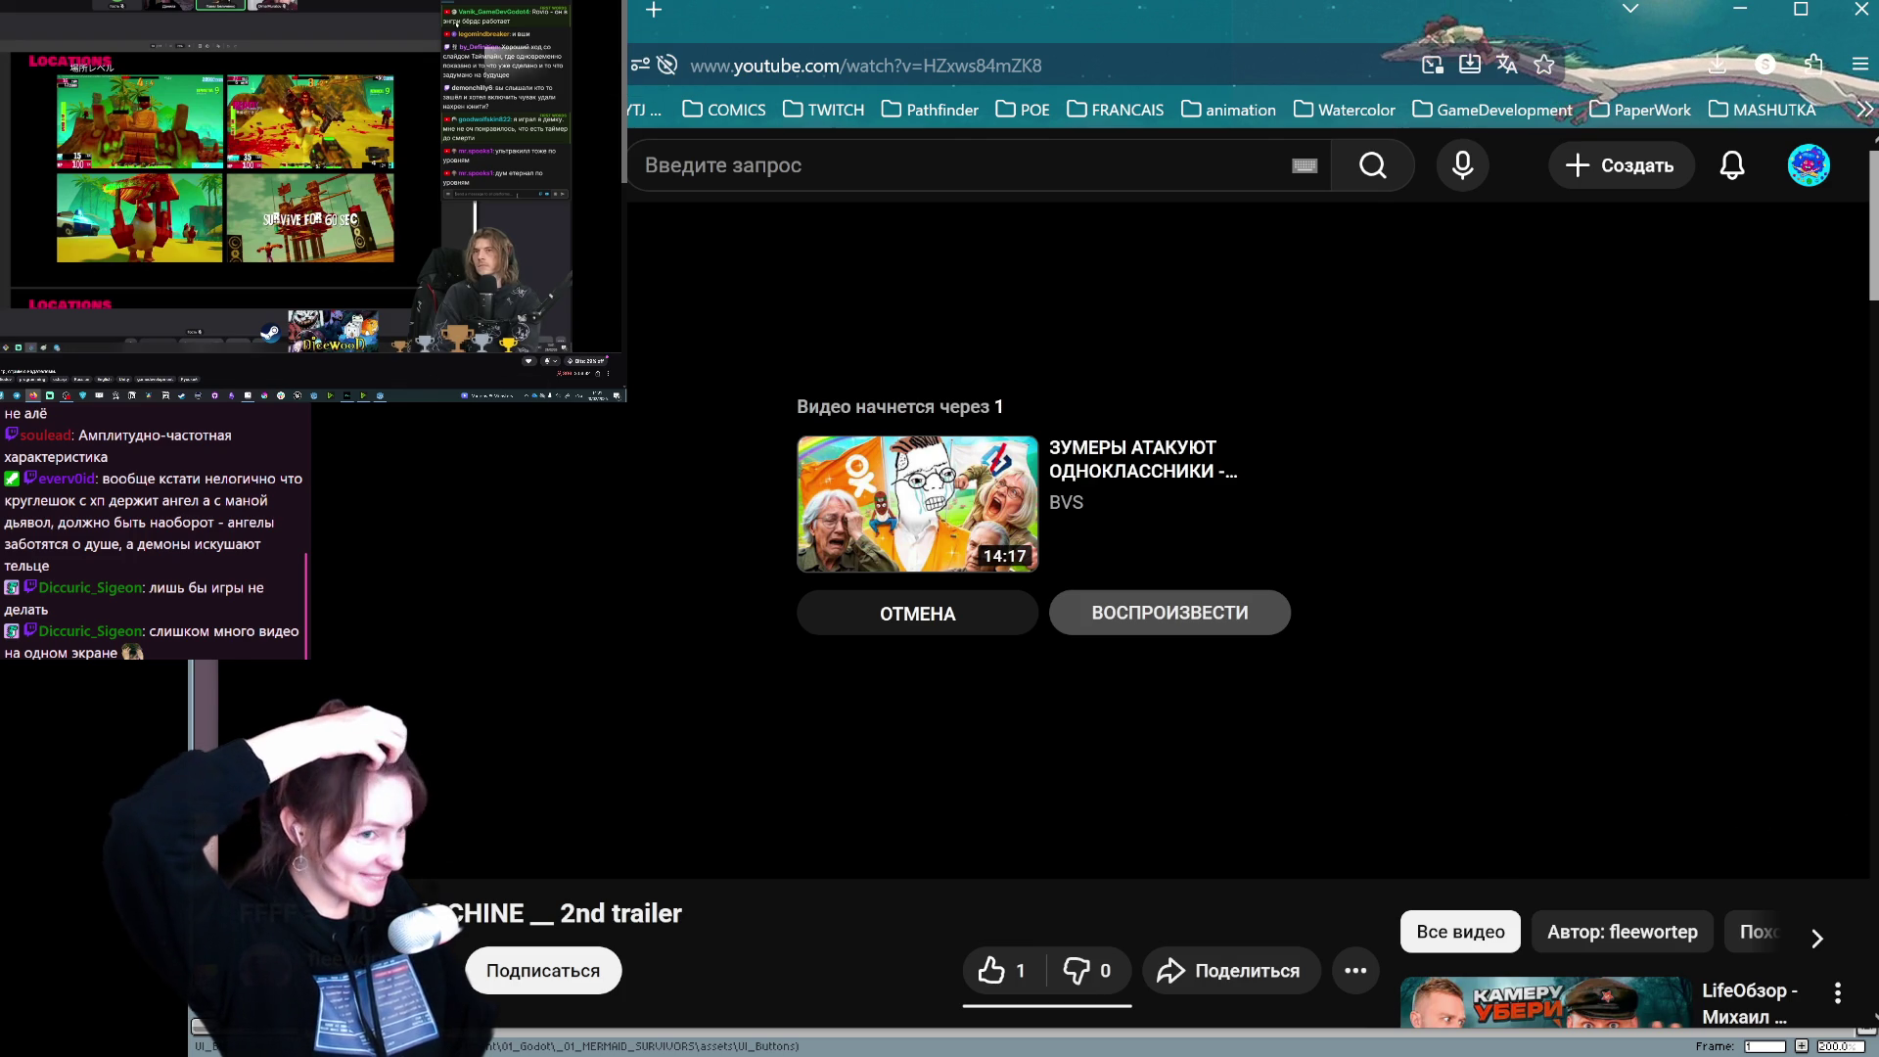
key("alt+Tab")
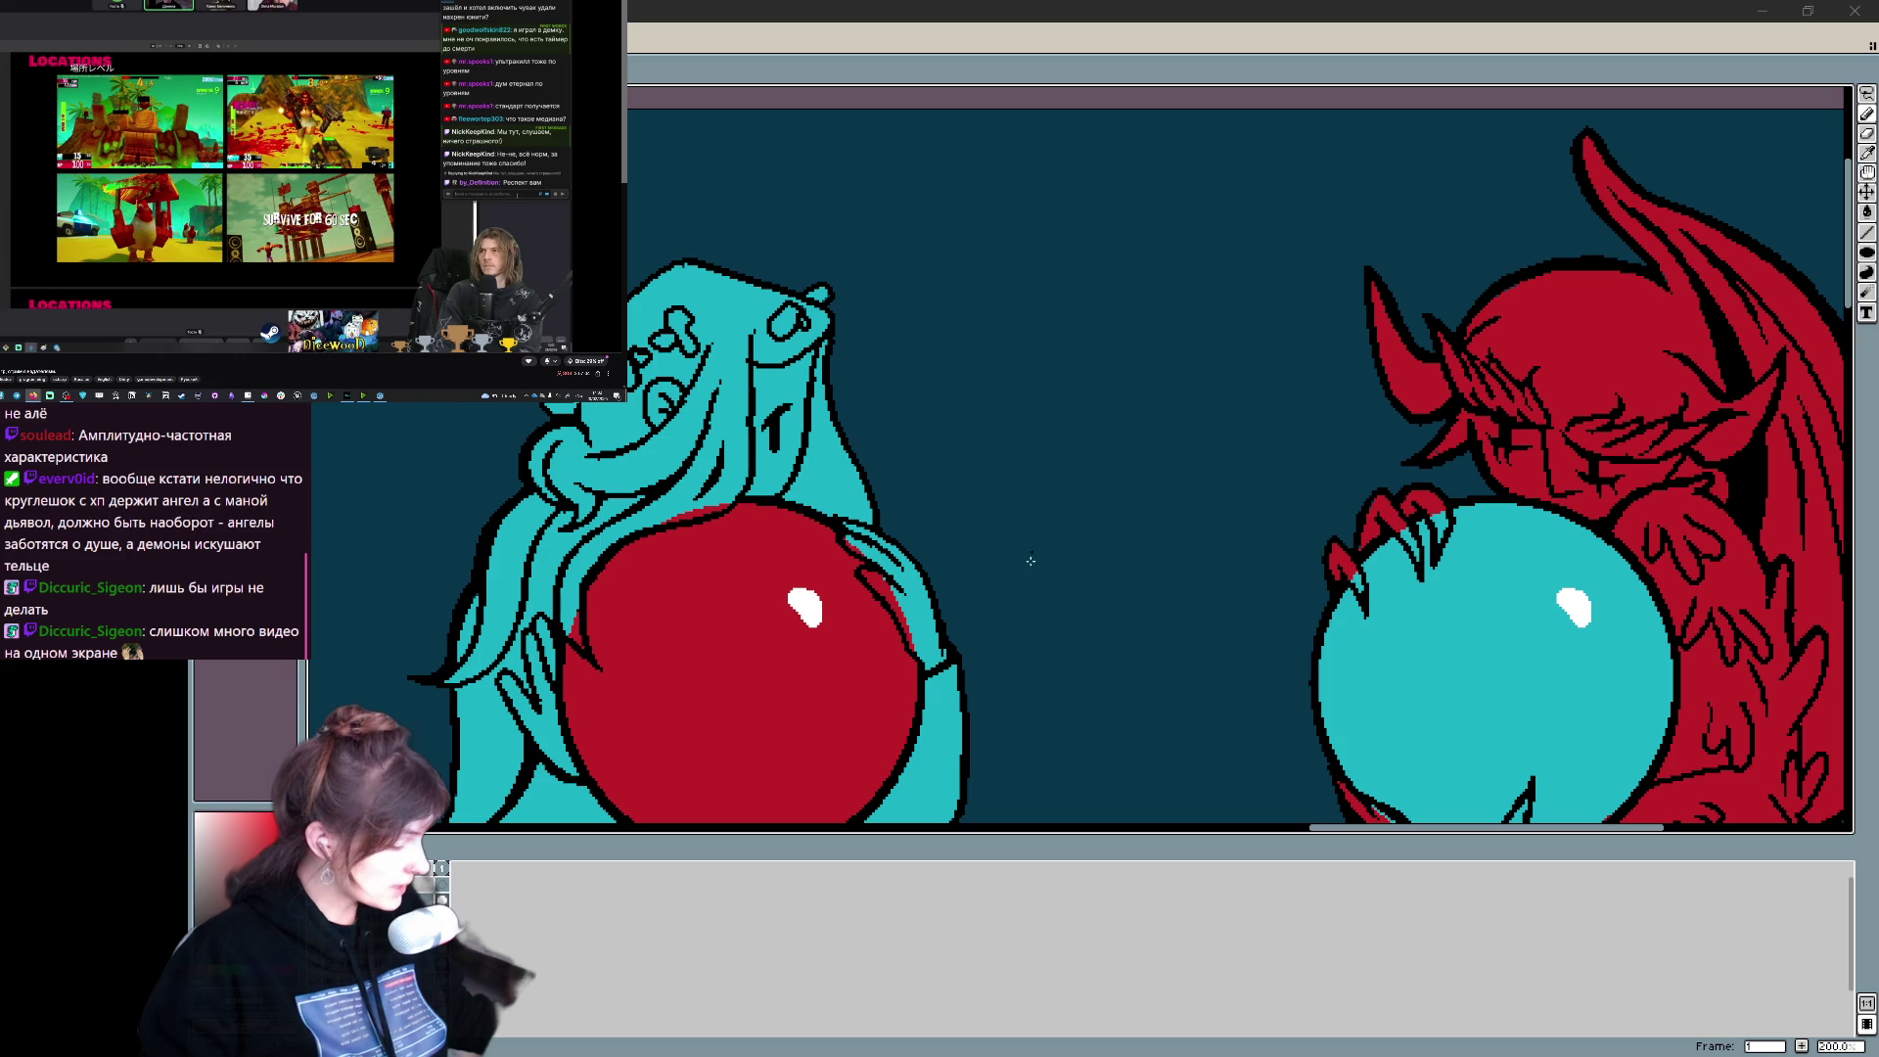
left_click(1127, 361)
scroll(1258, 538, "down", 2)
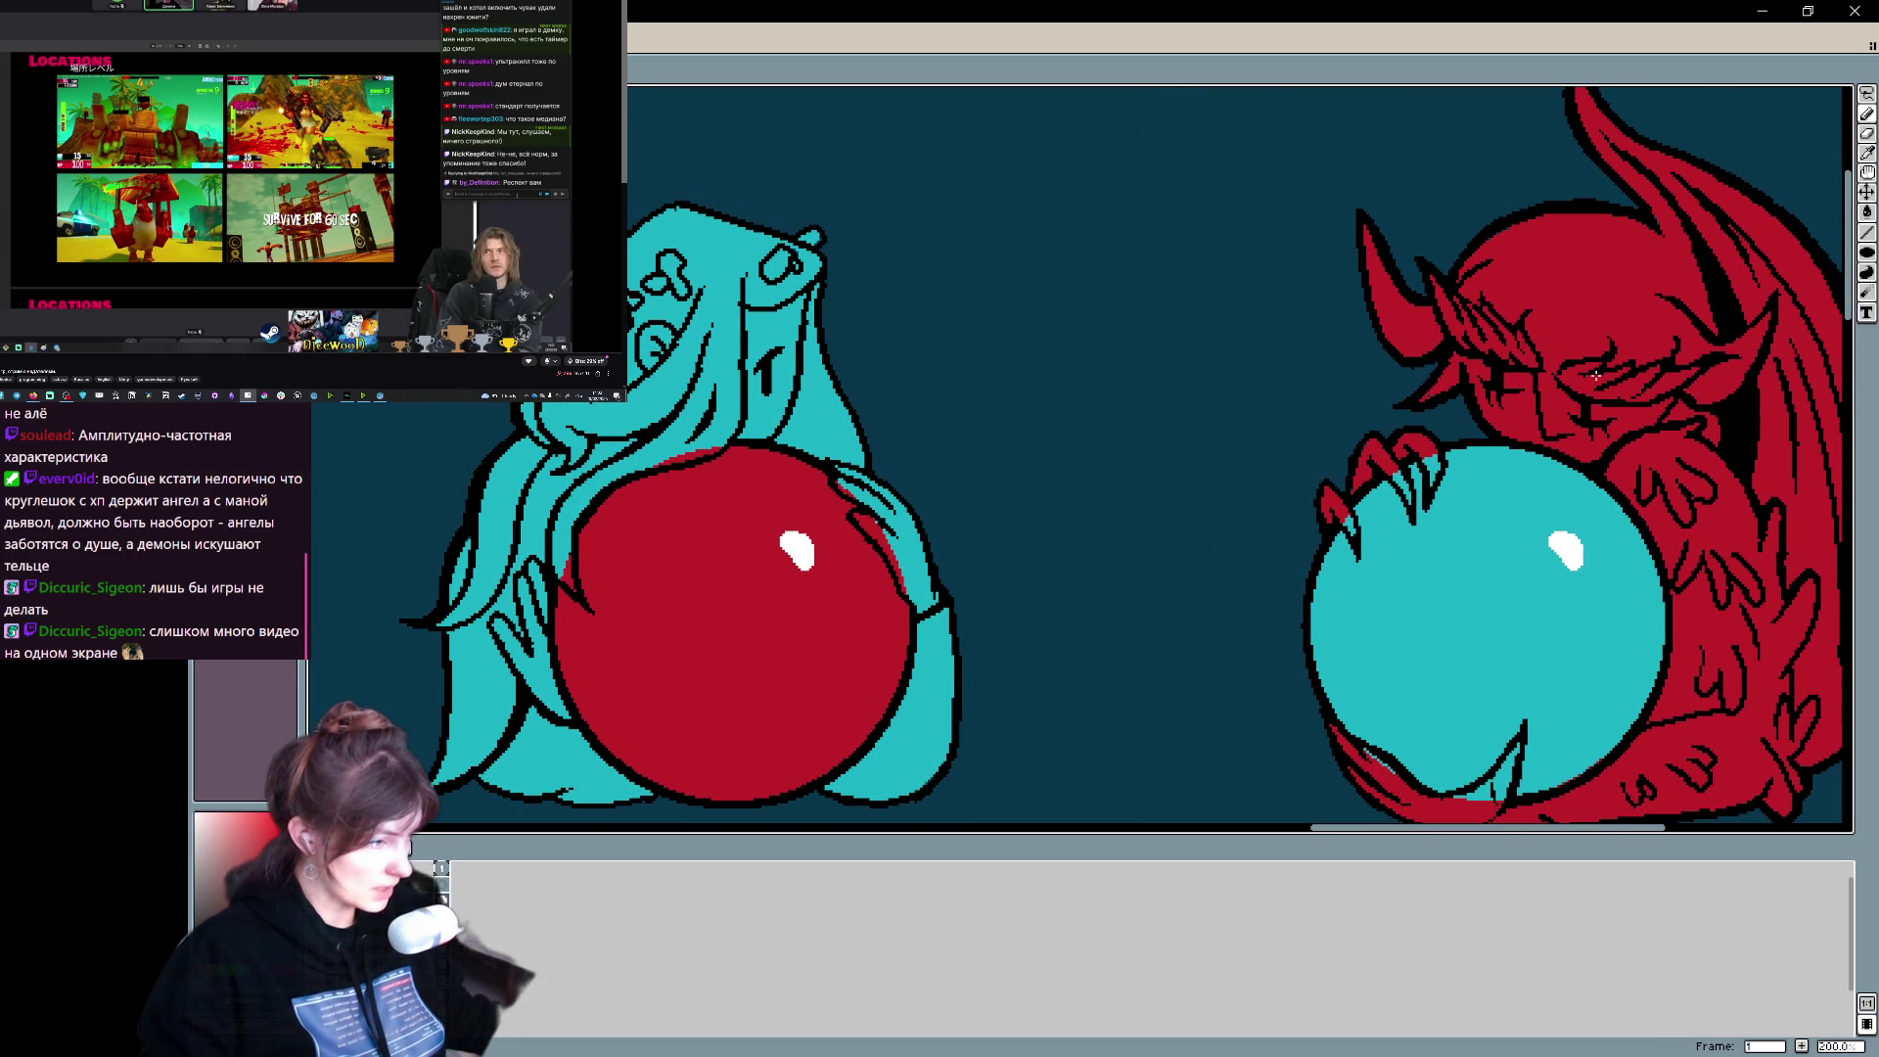
mouse_move(1401, 678)
left_mouse_down()
mouse_move(1435, 611)
mouse_move(1500, 599)
left_mouse_up()
key("ctrl+z")
mouse_move(1515, 584)
left_mouse_down()
mouse_move(1515, 657)
mouse_move(1468, 719)
mouse_move(1565, 636)
left_mouse_up()
key("ctrl+z")
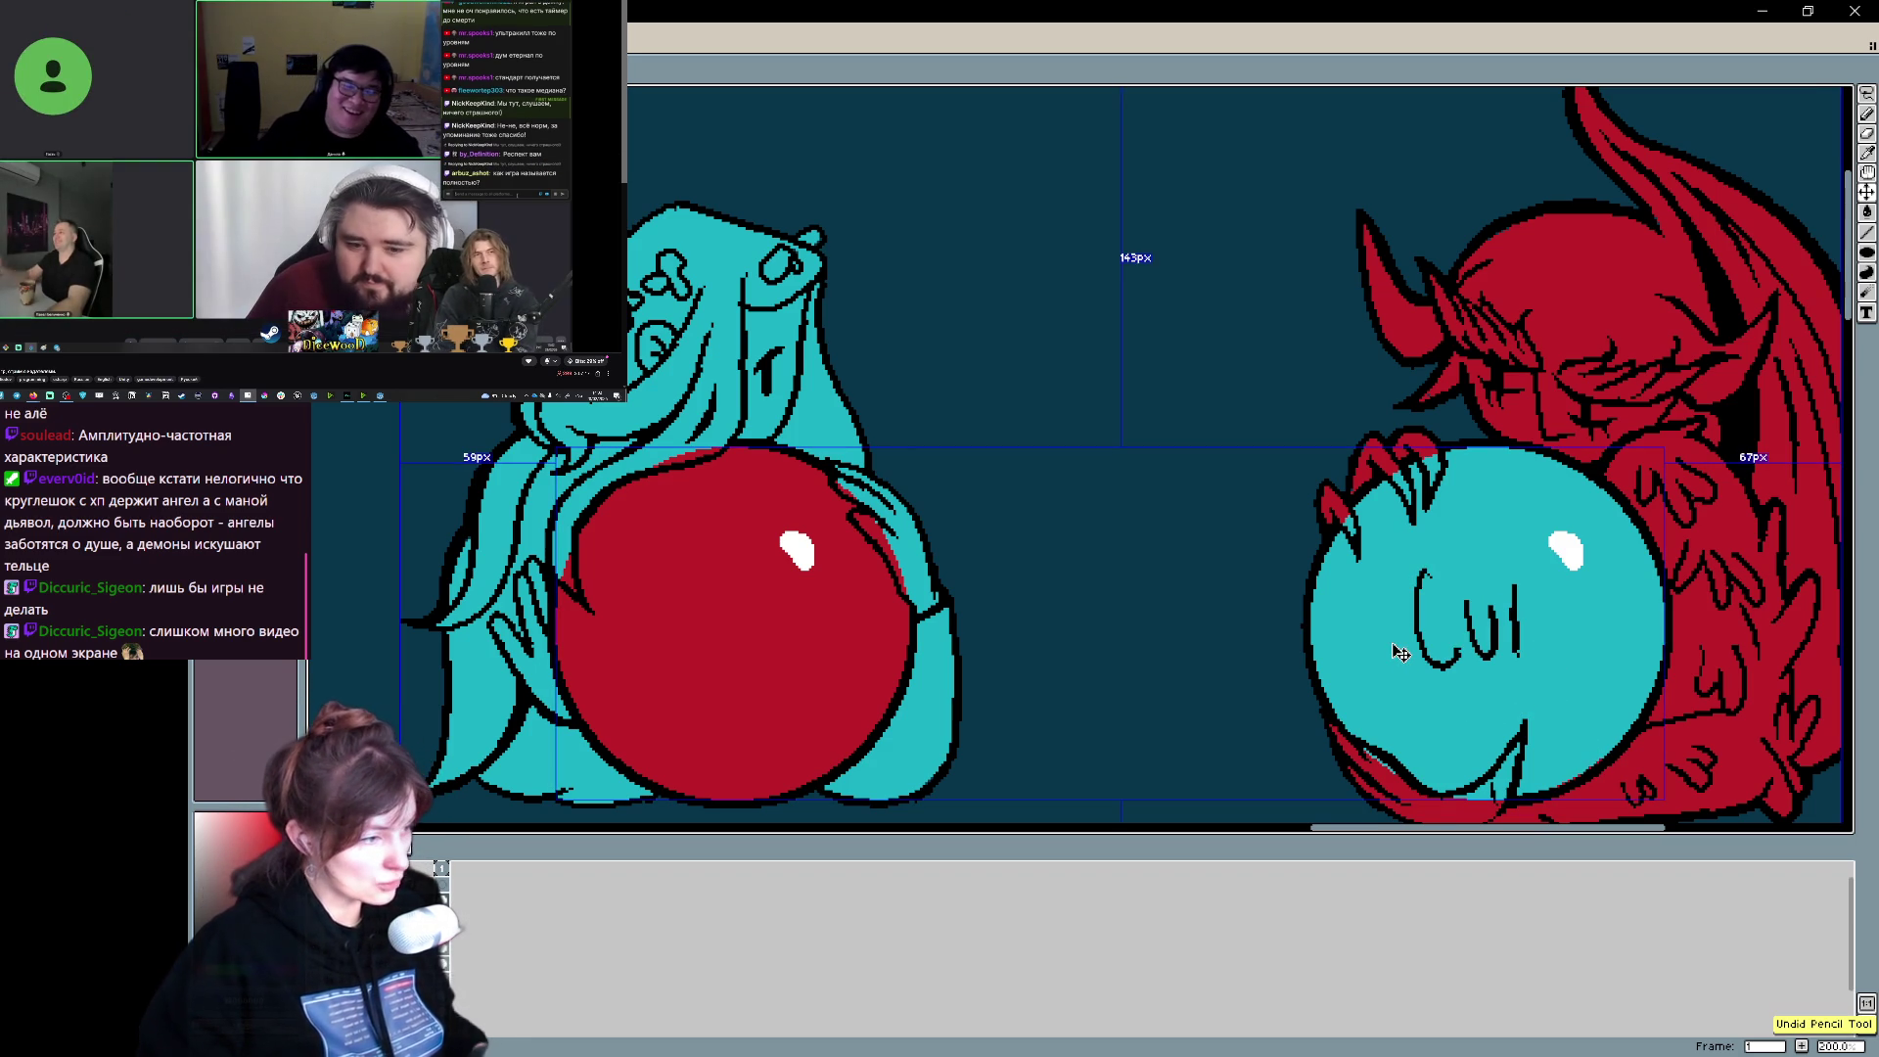
key("ctrl+z")
key("ctrl+z")
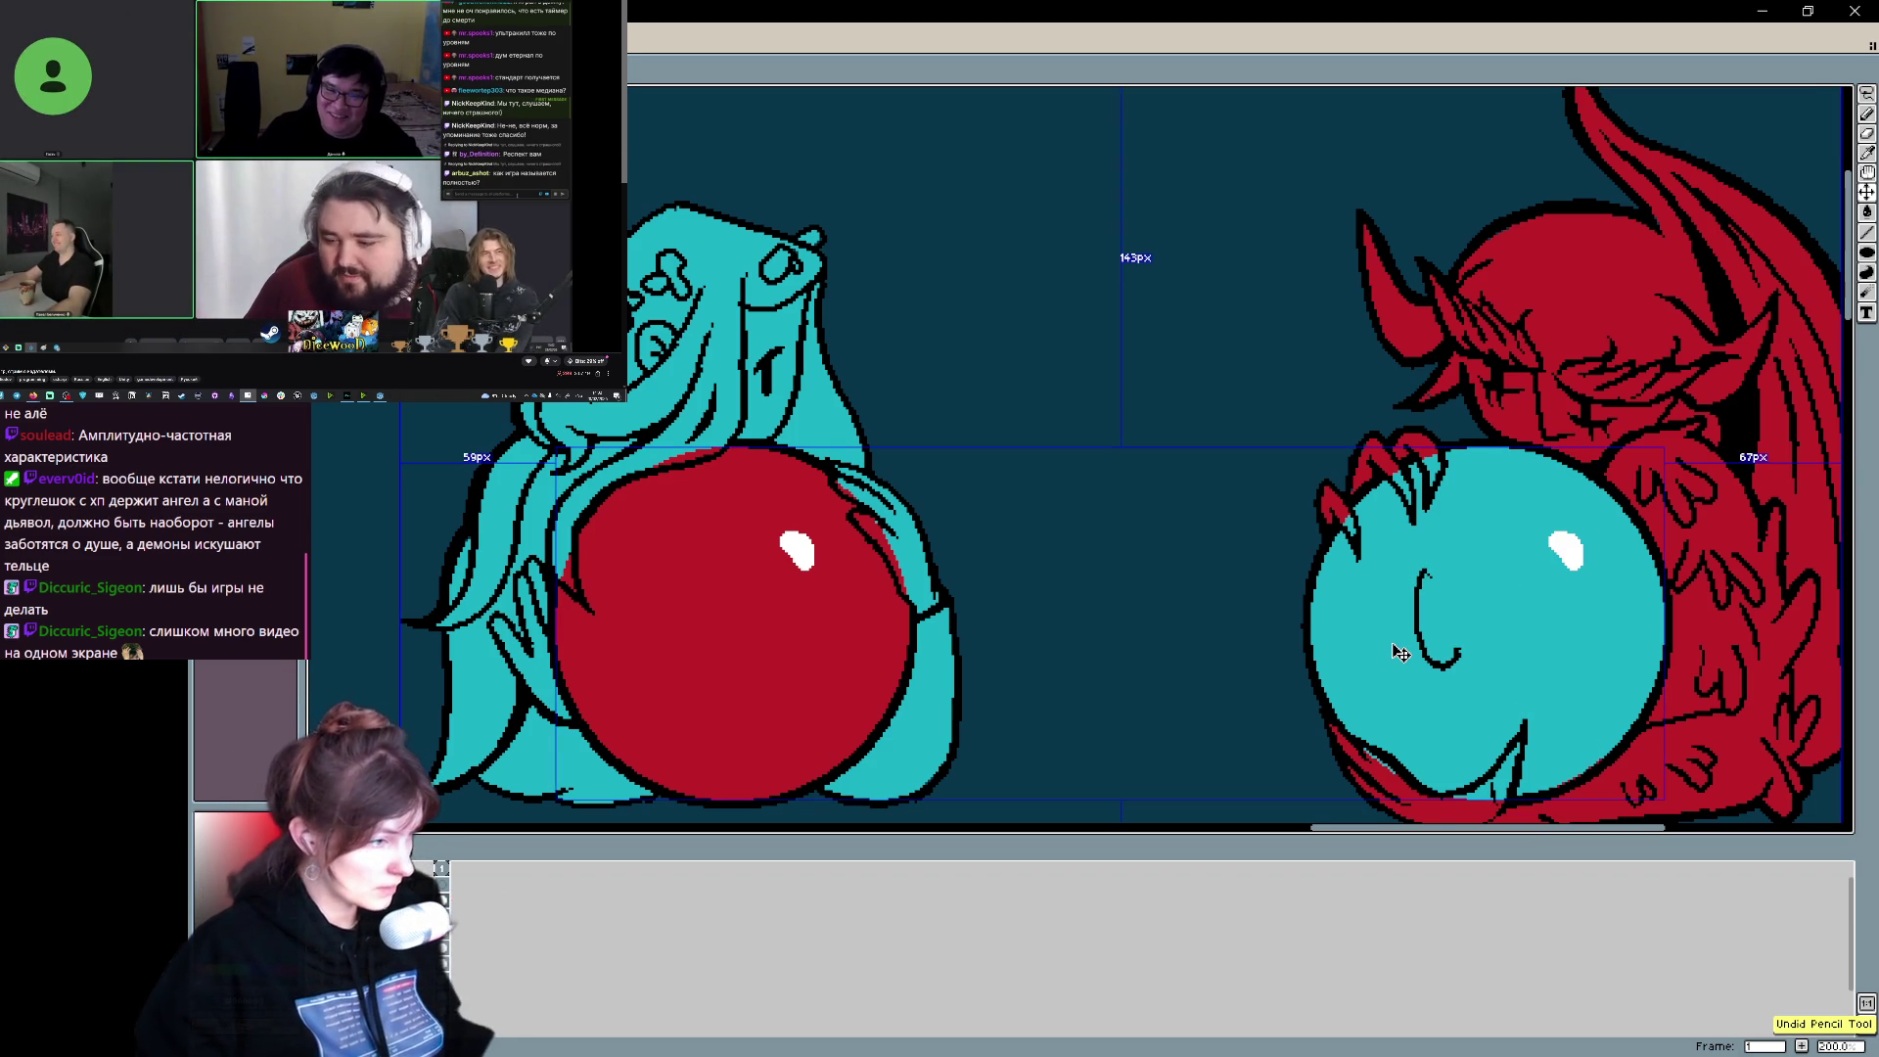
key("ctrl+z")
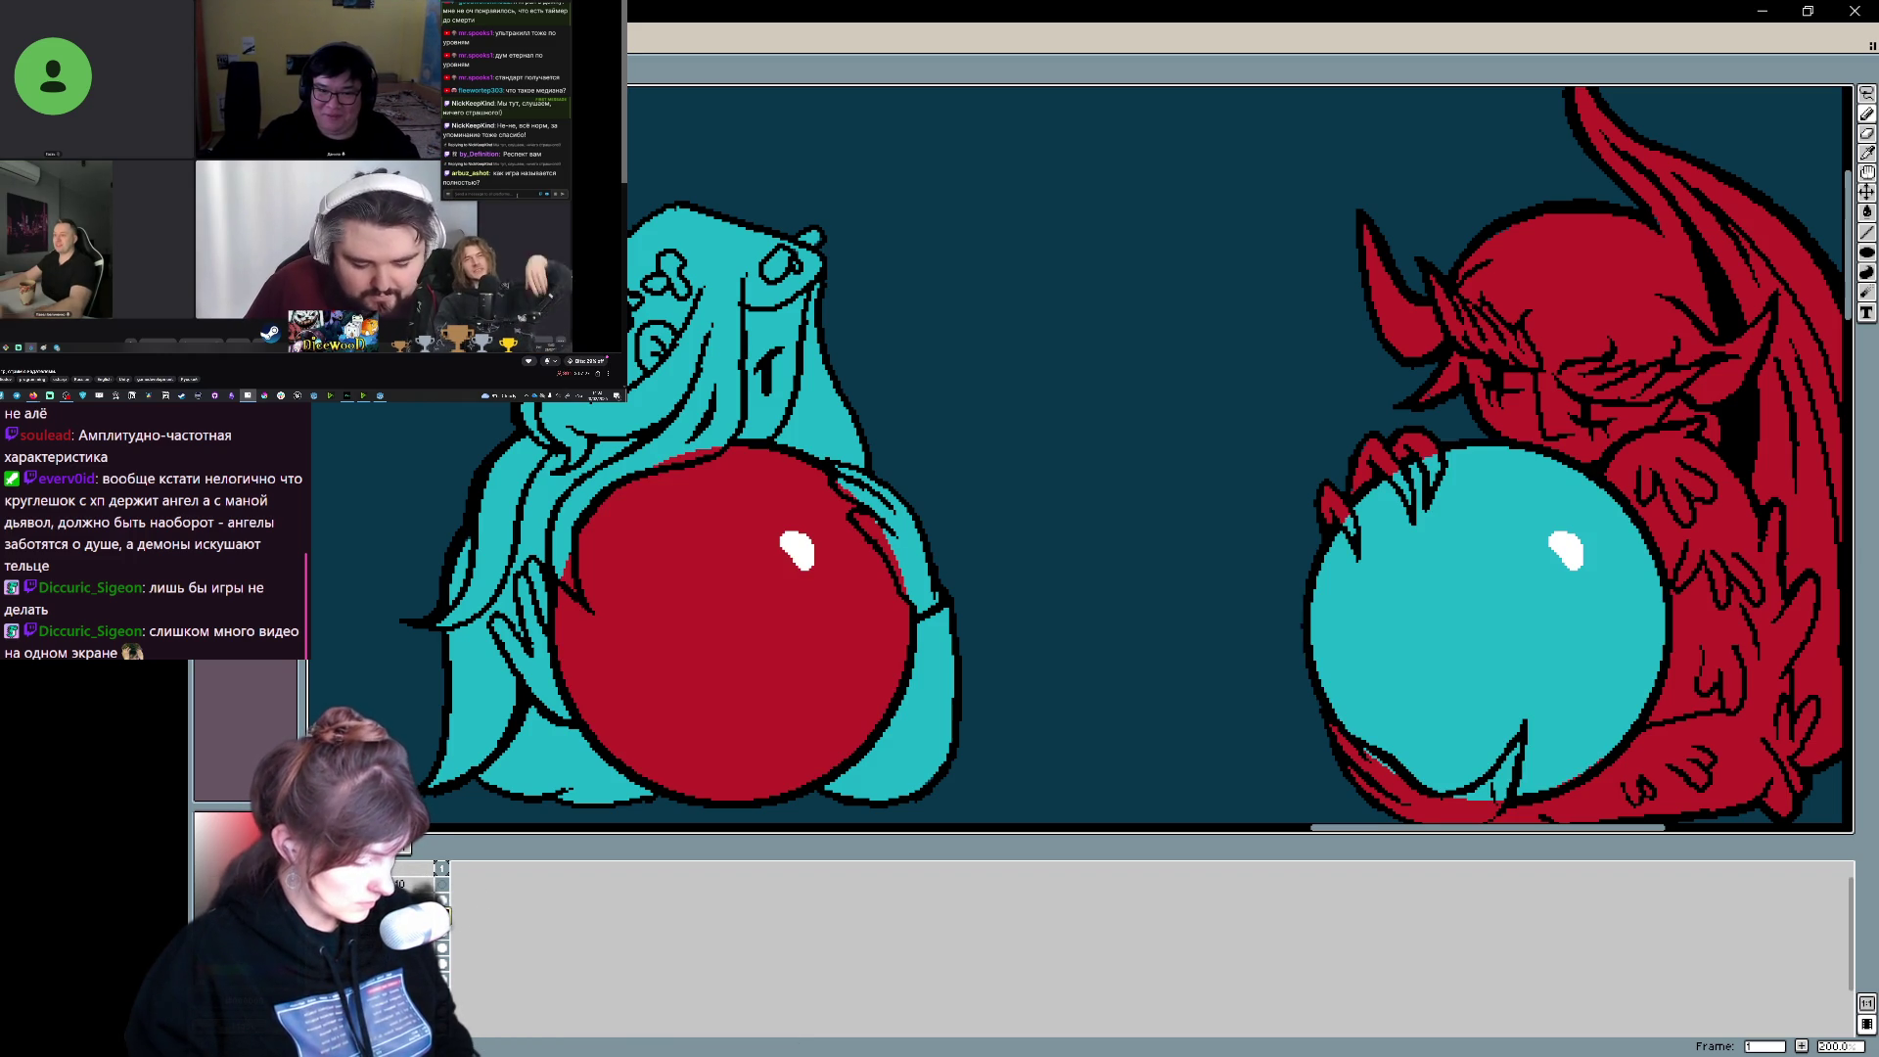
left_click(451, 968)
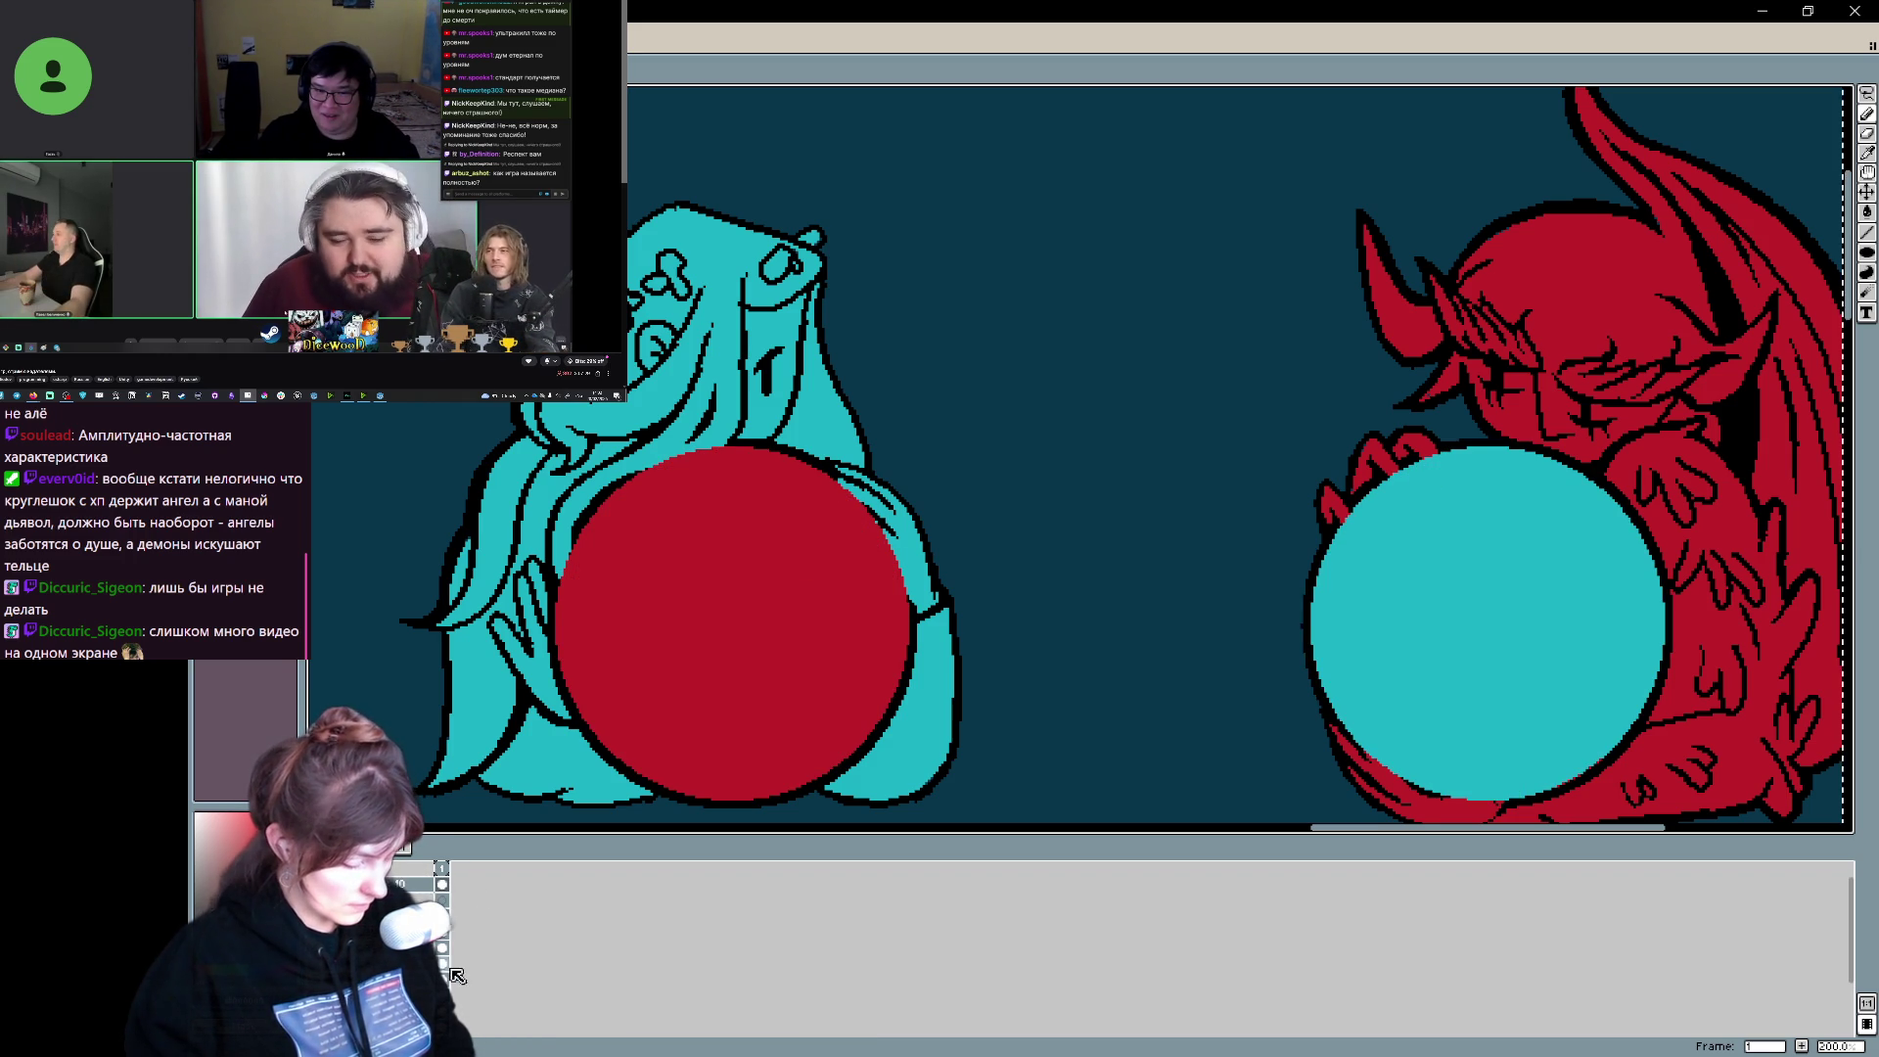
middle_click(418, 893)
middle_click(421, 890)
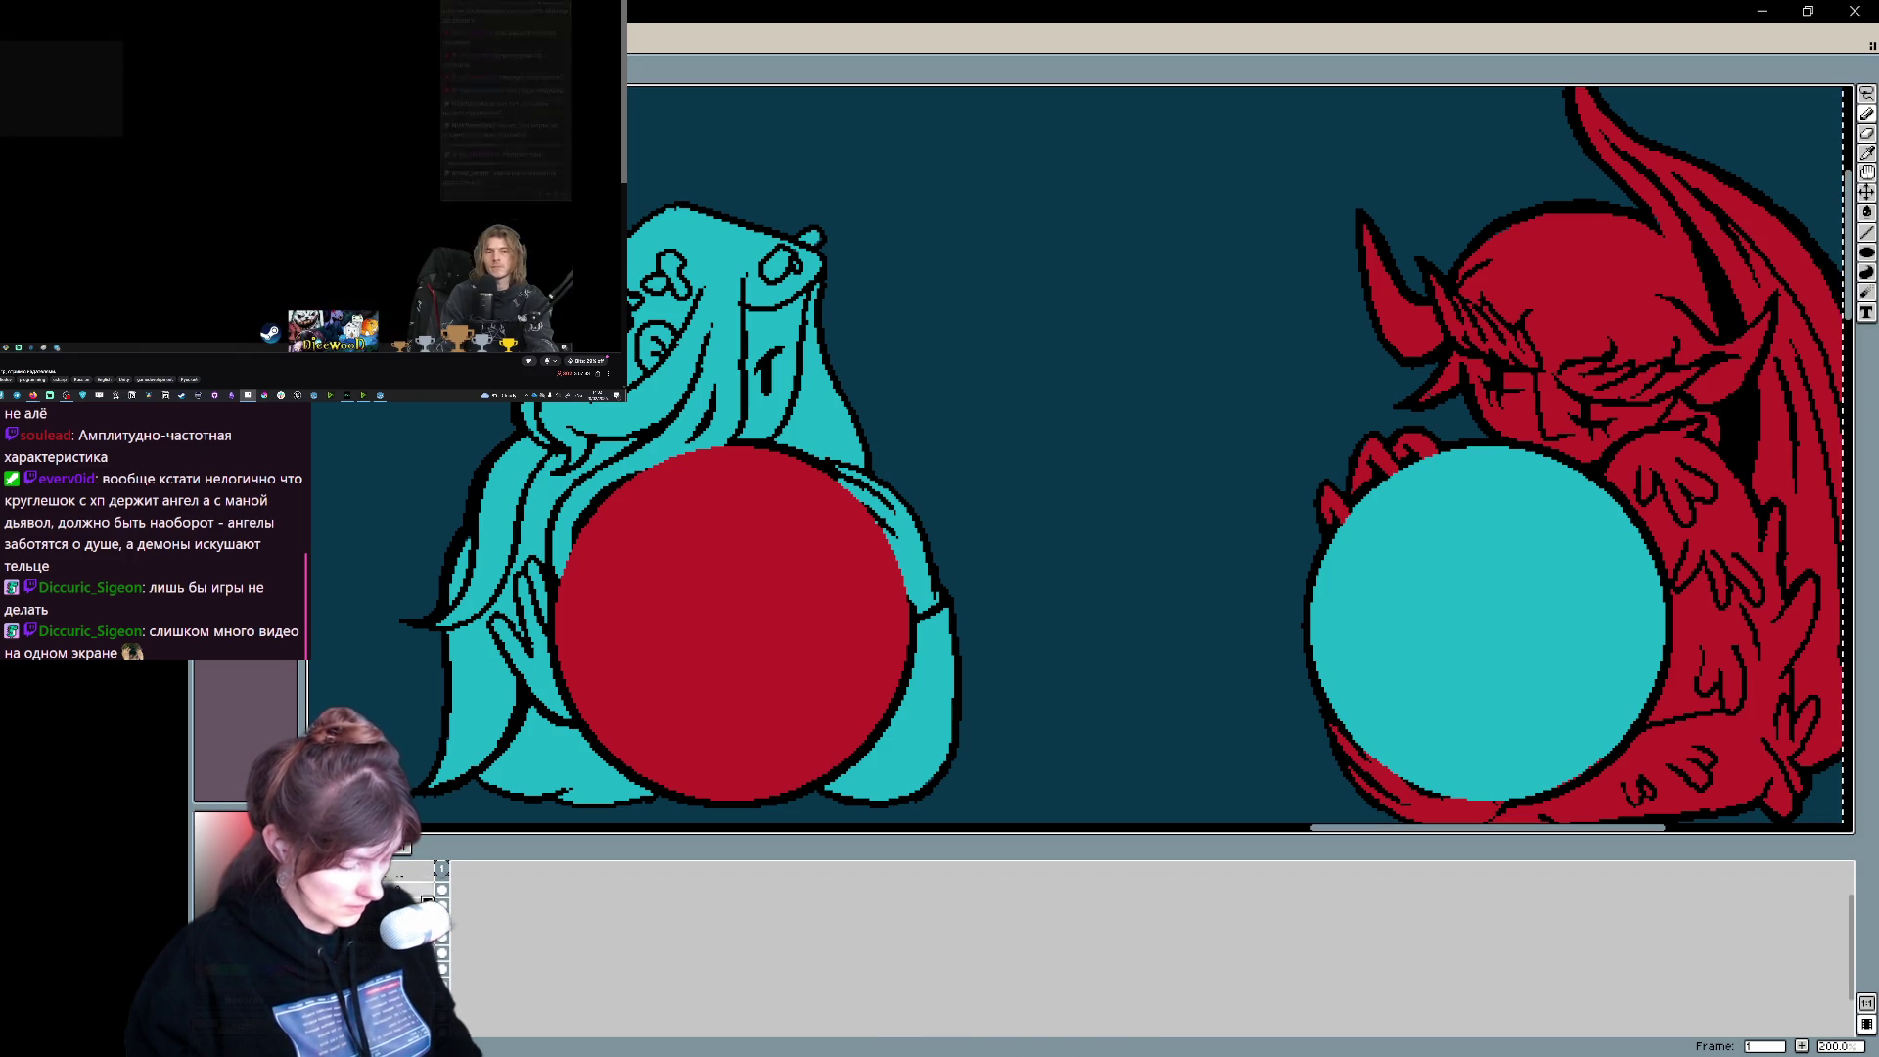
right_click(418, 896)
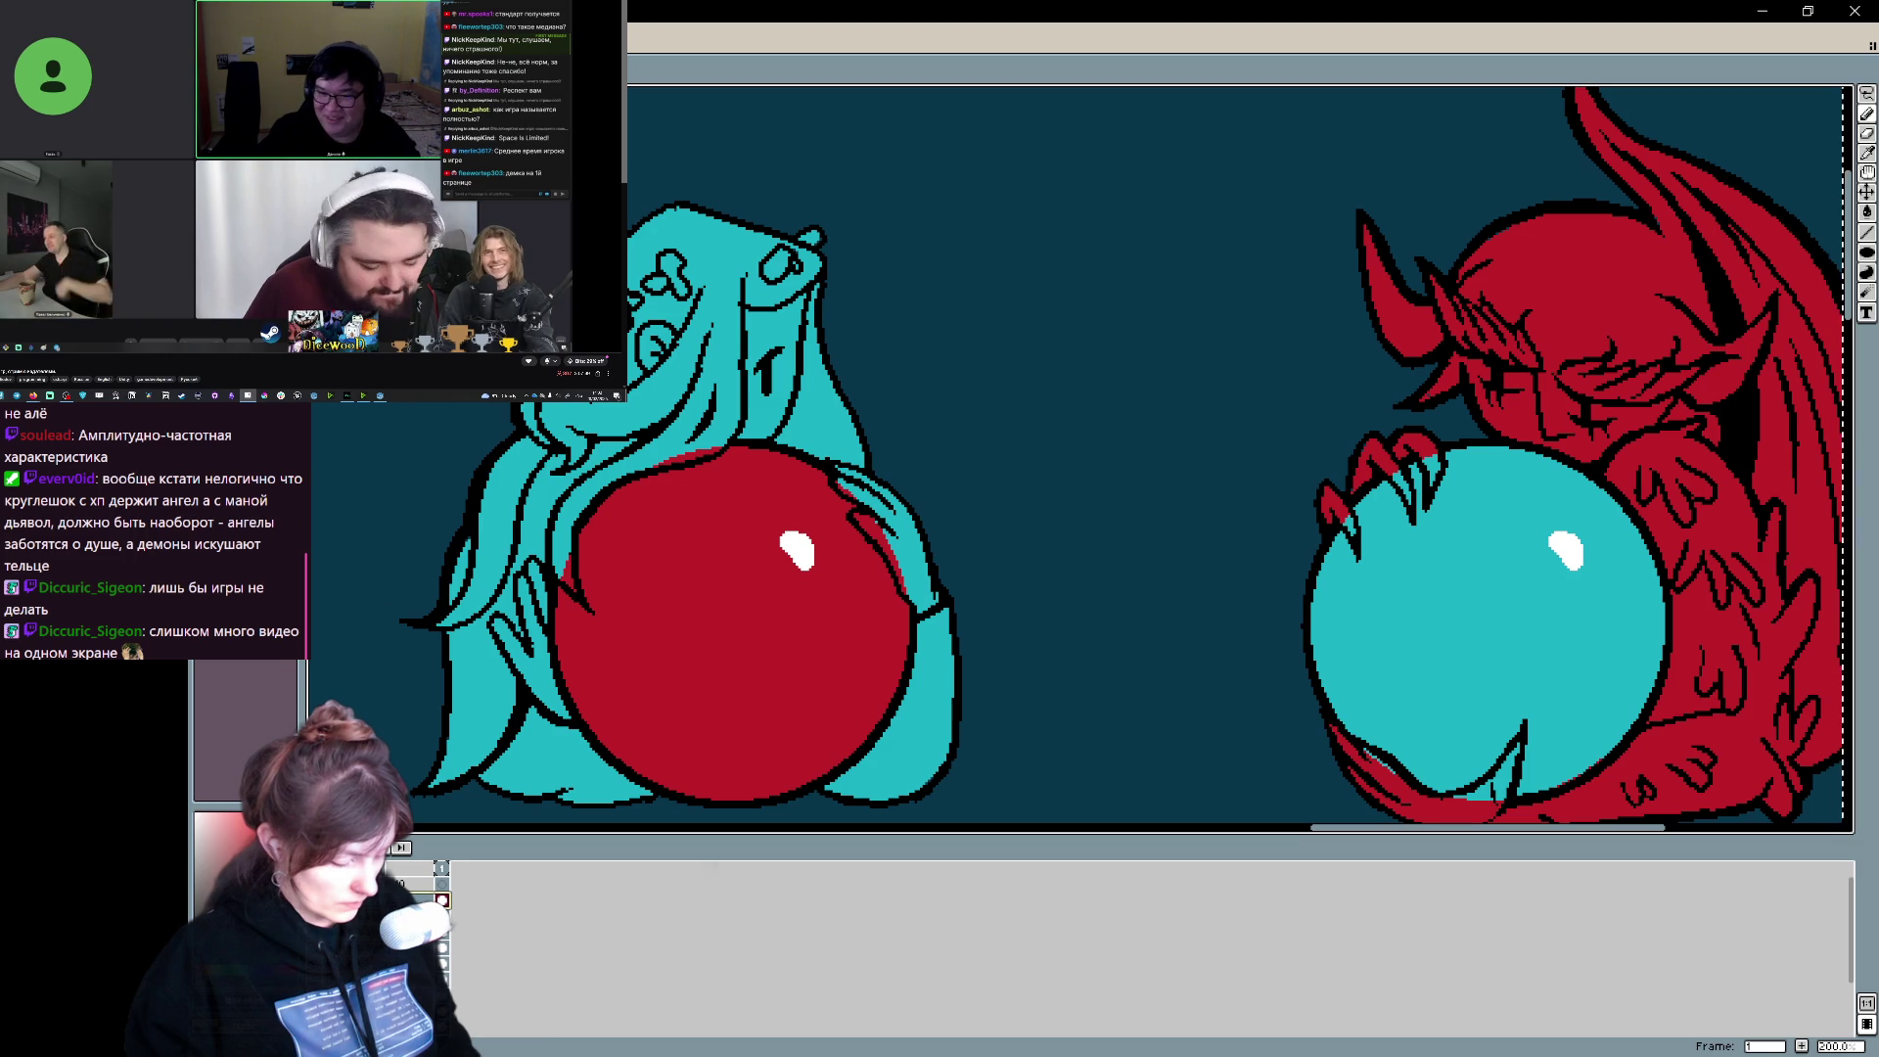
scroll(670, 553, "up", 2)
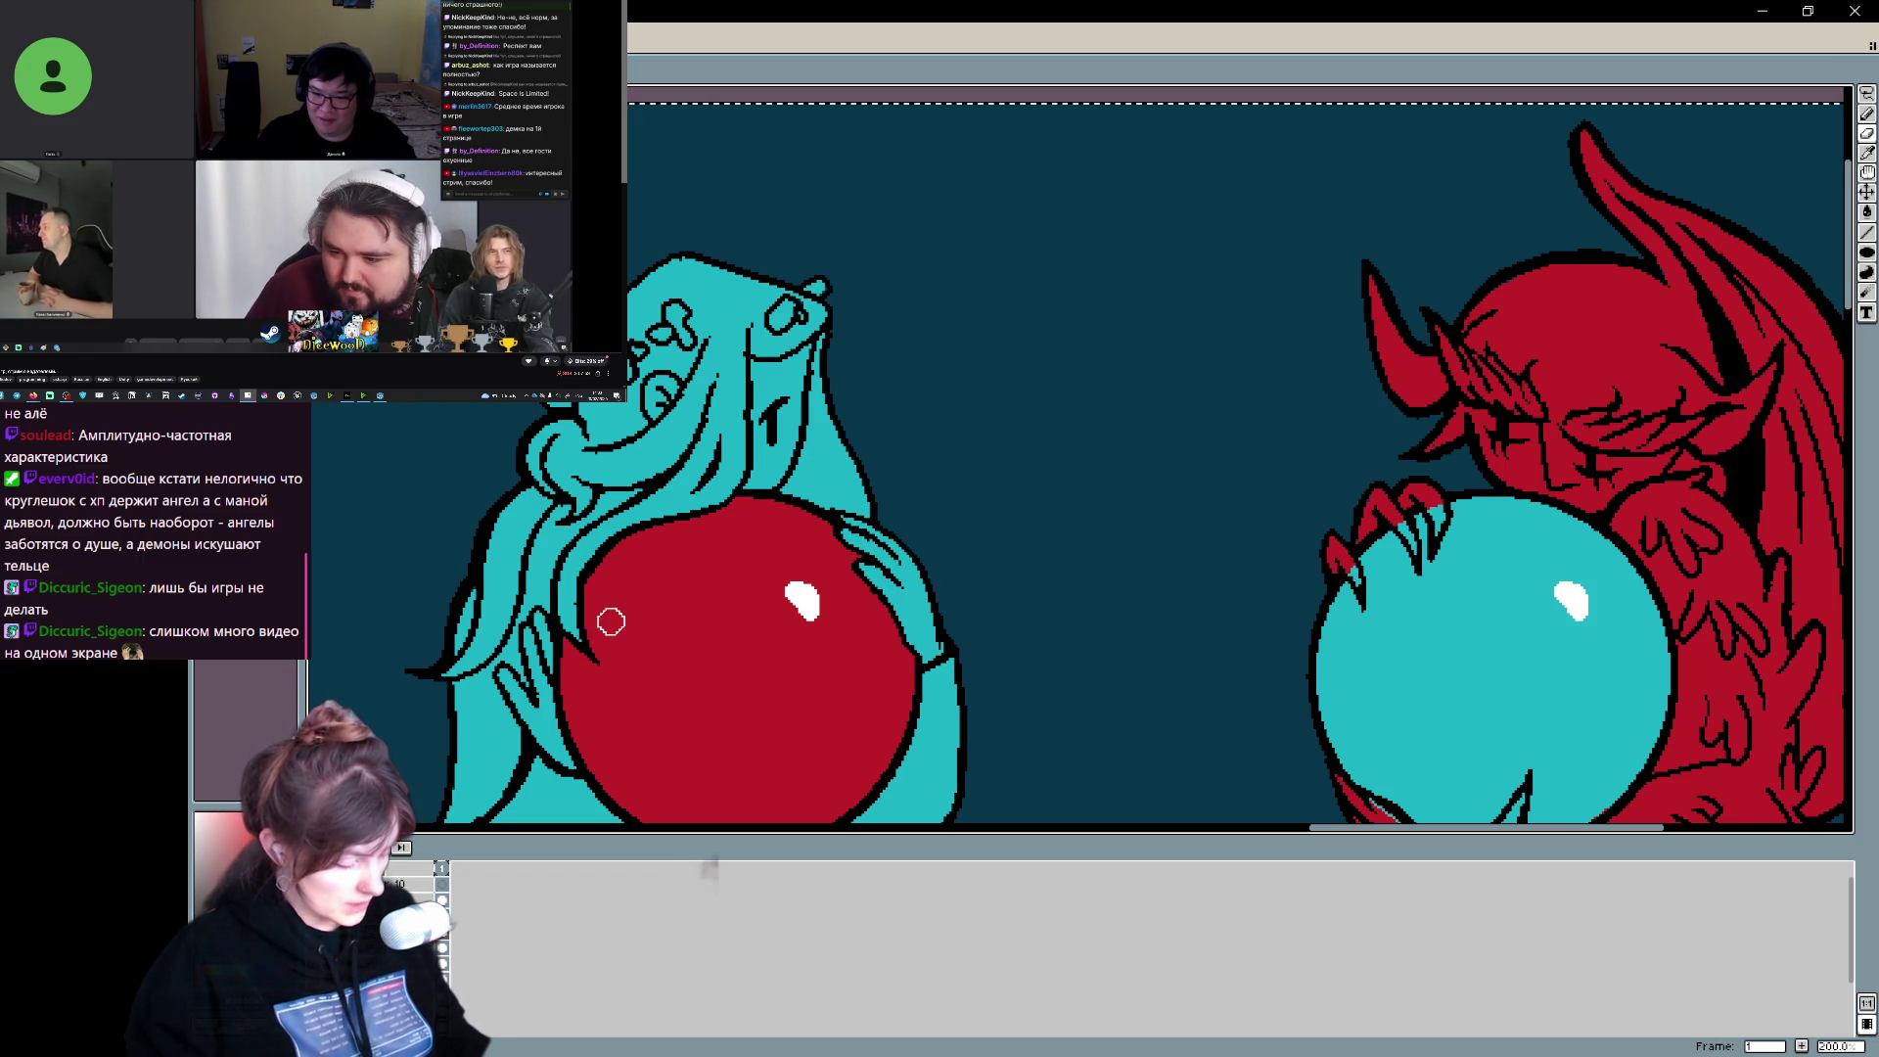
scroll(890, 622, "right", 5)
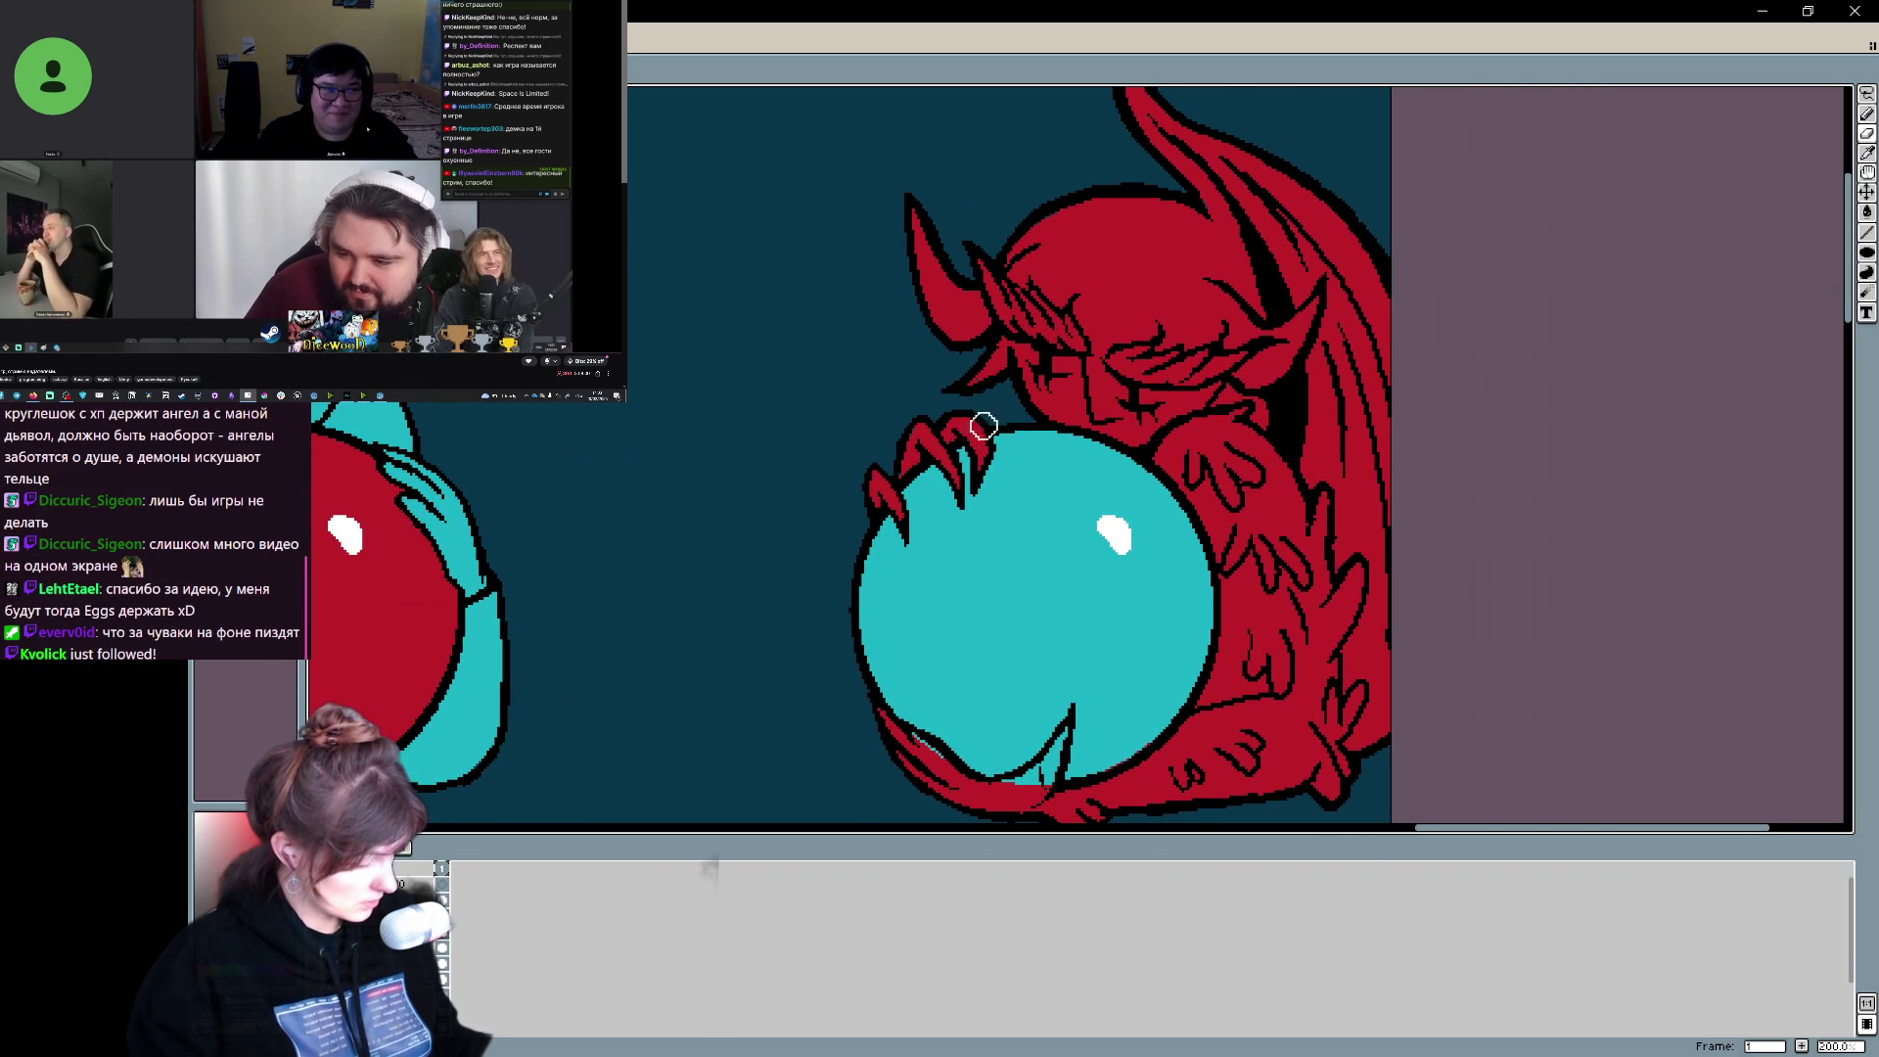
scroll(1065, 513, "down", 2)
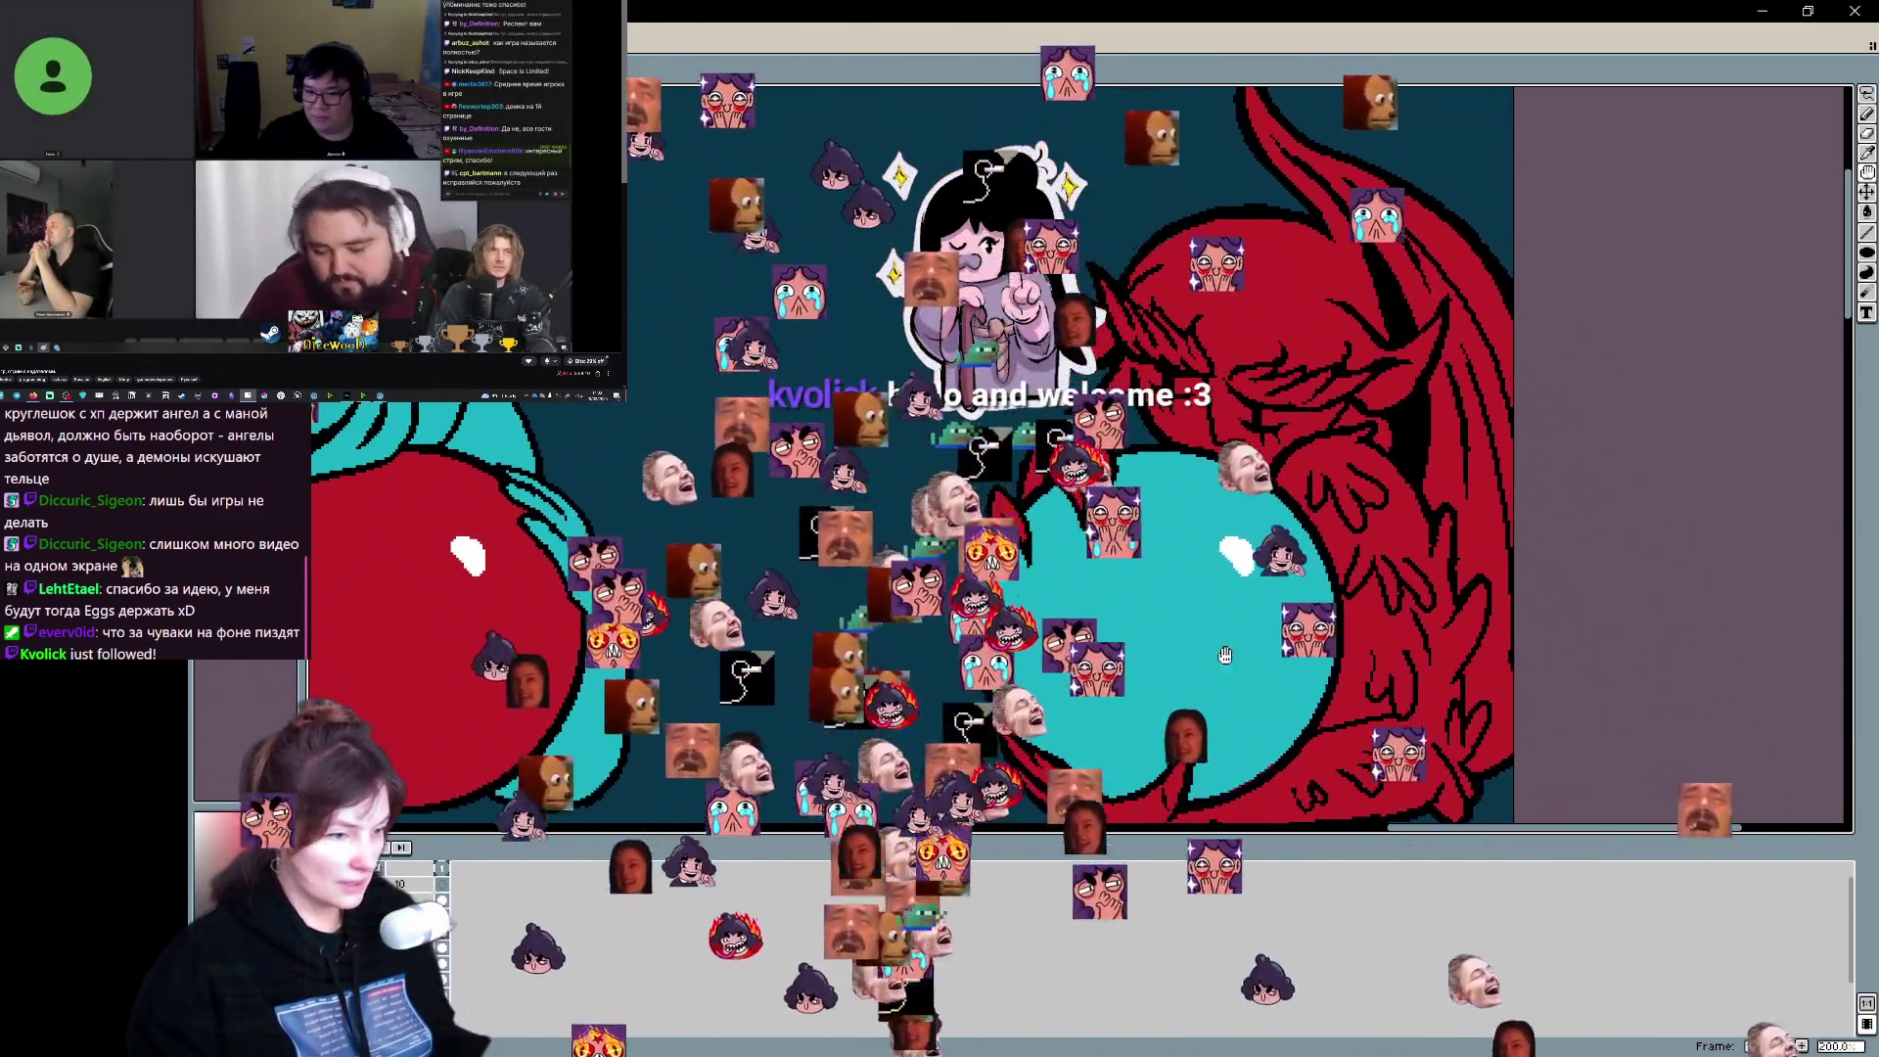
scroll(1029, 555, "up", 2)
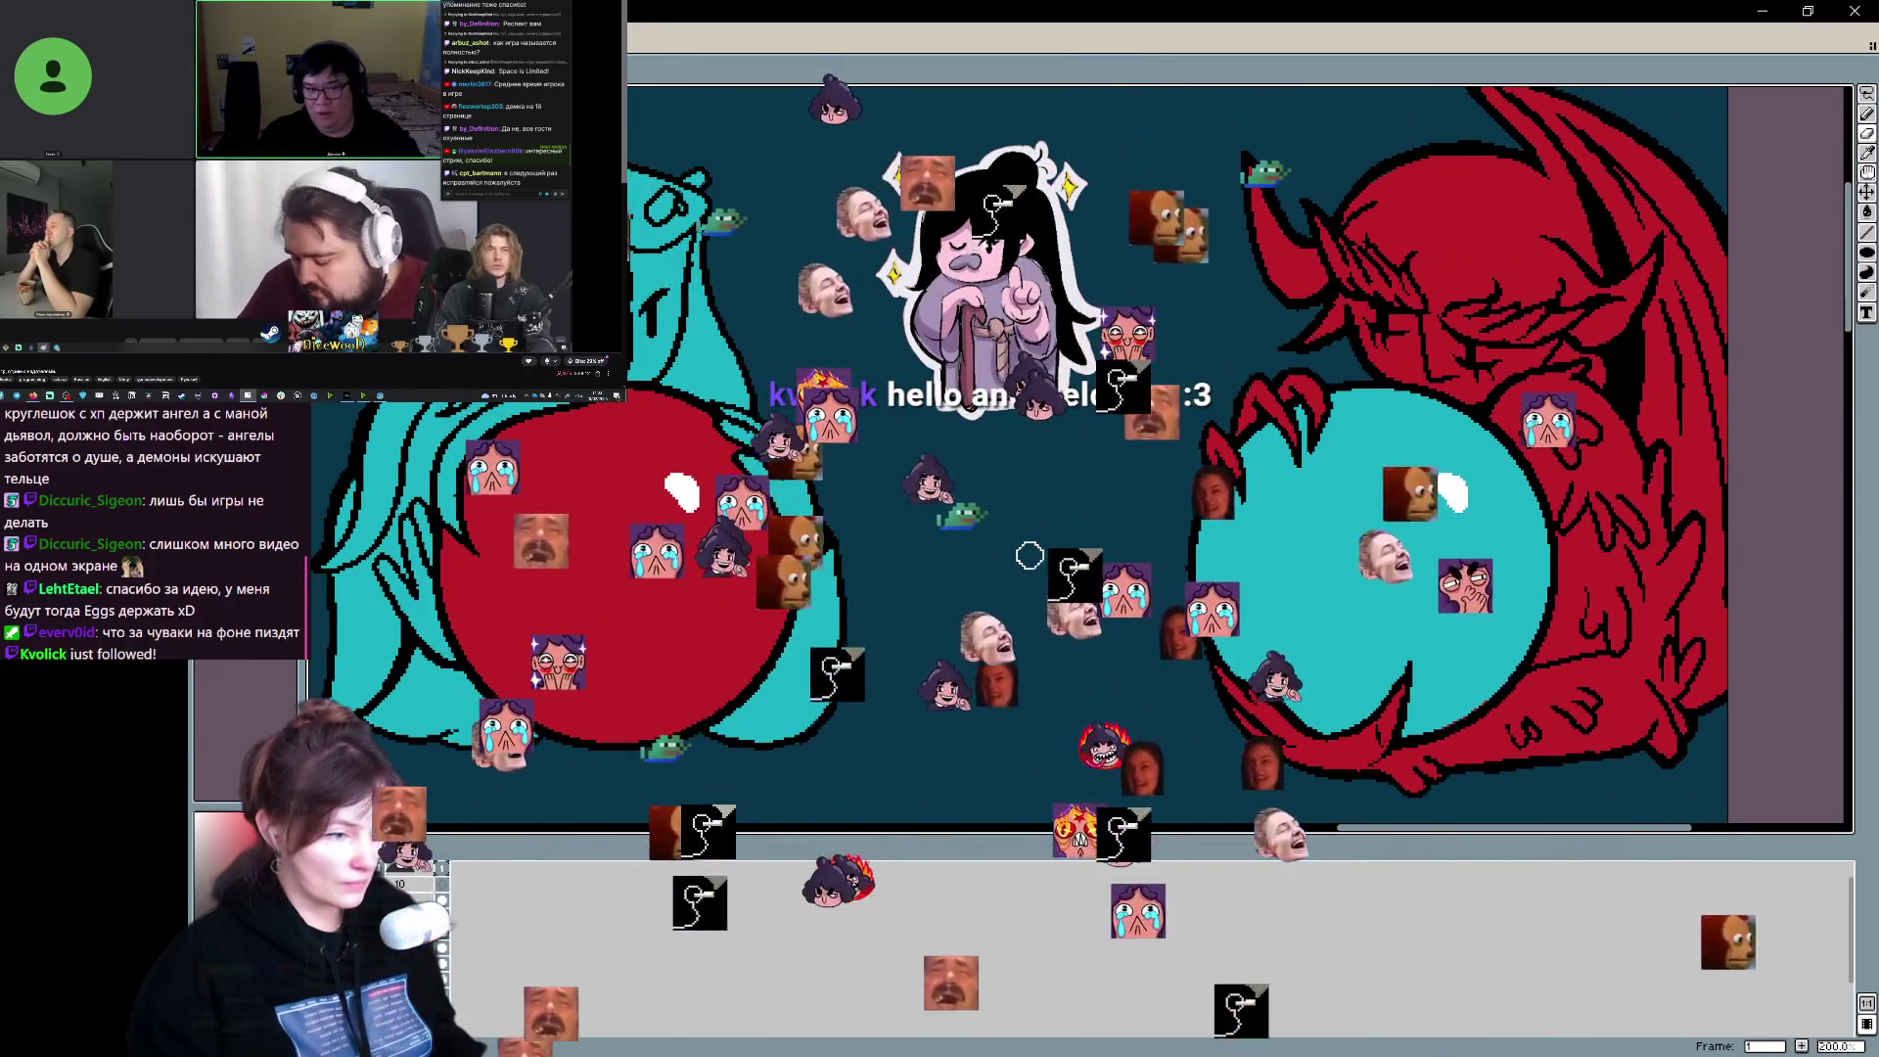
mouse_move(893, 620)
left_mouse_down()
mouse_move(1190, 528)
mouse_move(1115, 684)
mouse_move(1154, 659)
mouse_move(997, 564)
mouse_move(978, 650)
mouse_move(1090, 603)
mouse_move(925, 716)
left_mouse_up()
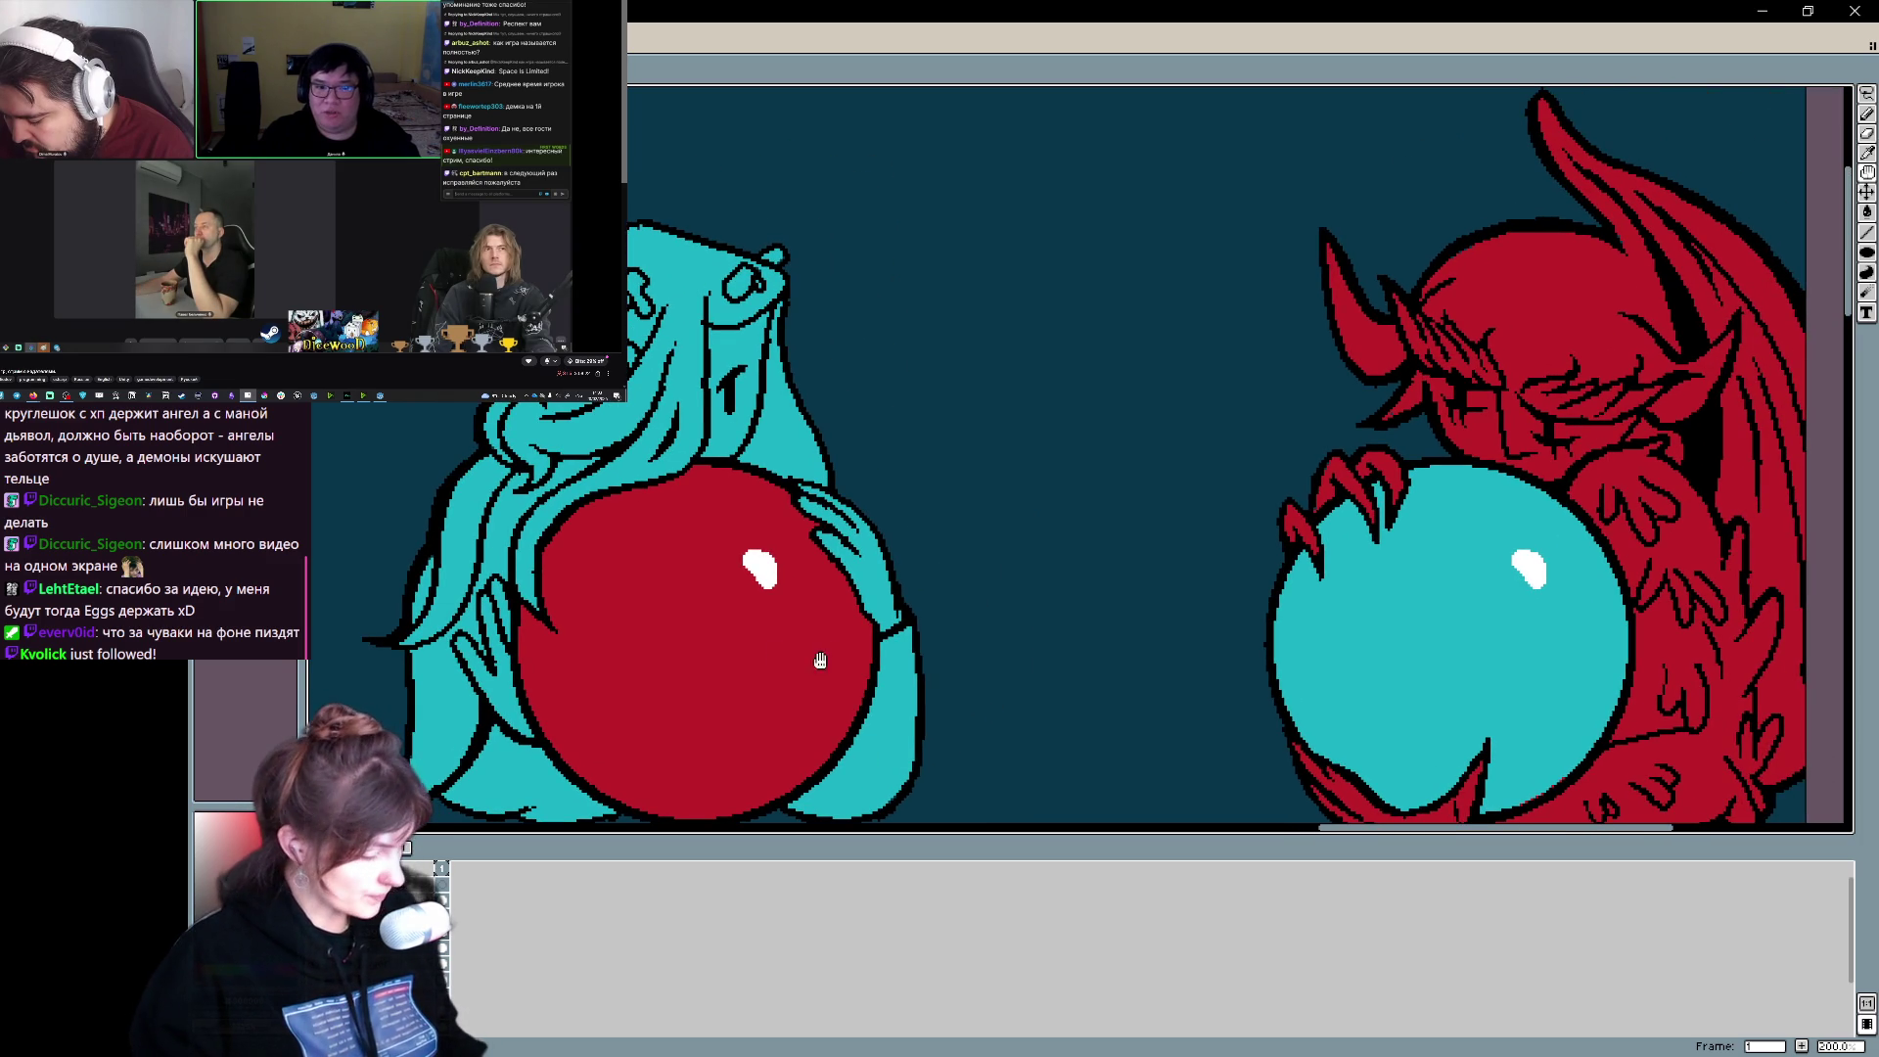
left_click_drag(619, 589, 687, 620)
key("i")
key("b")
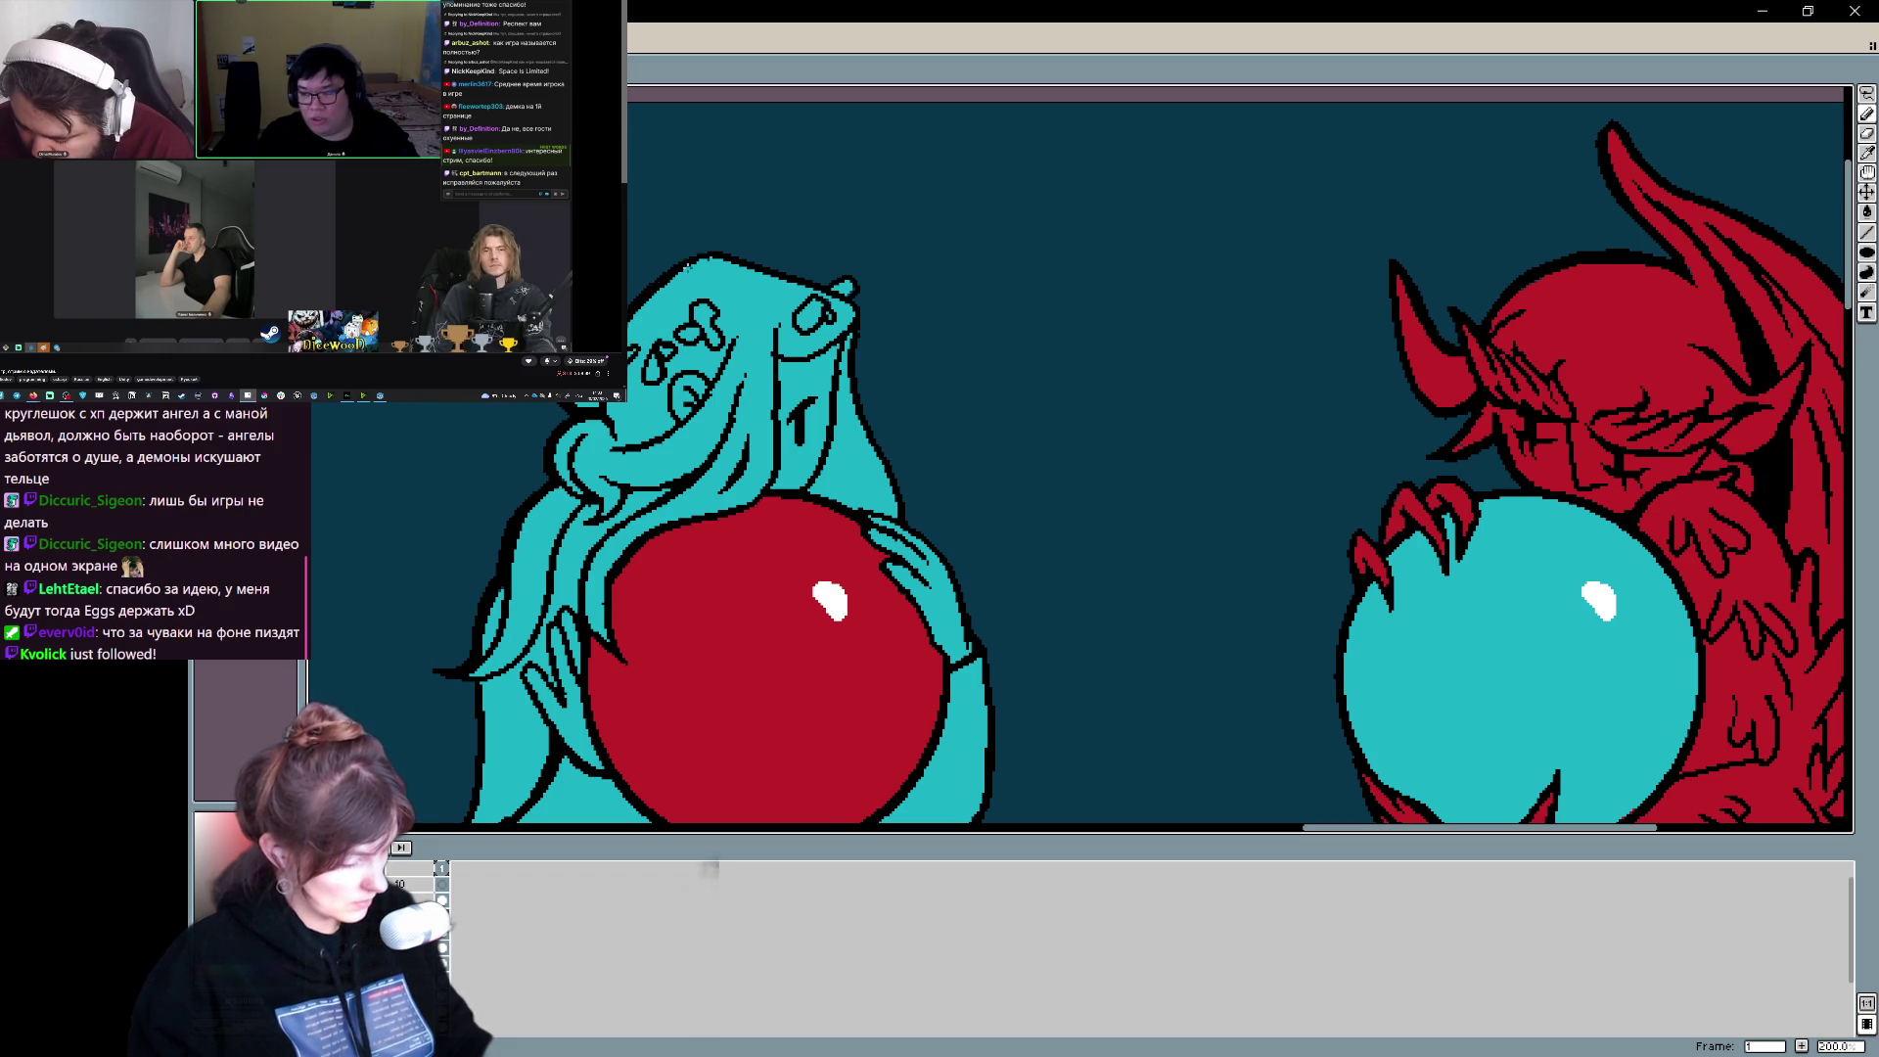
scroll(743, 293, "right", 2)
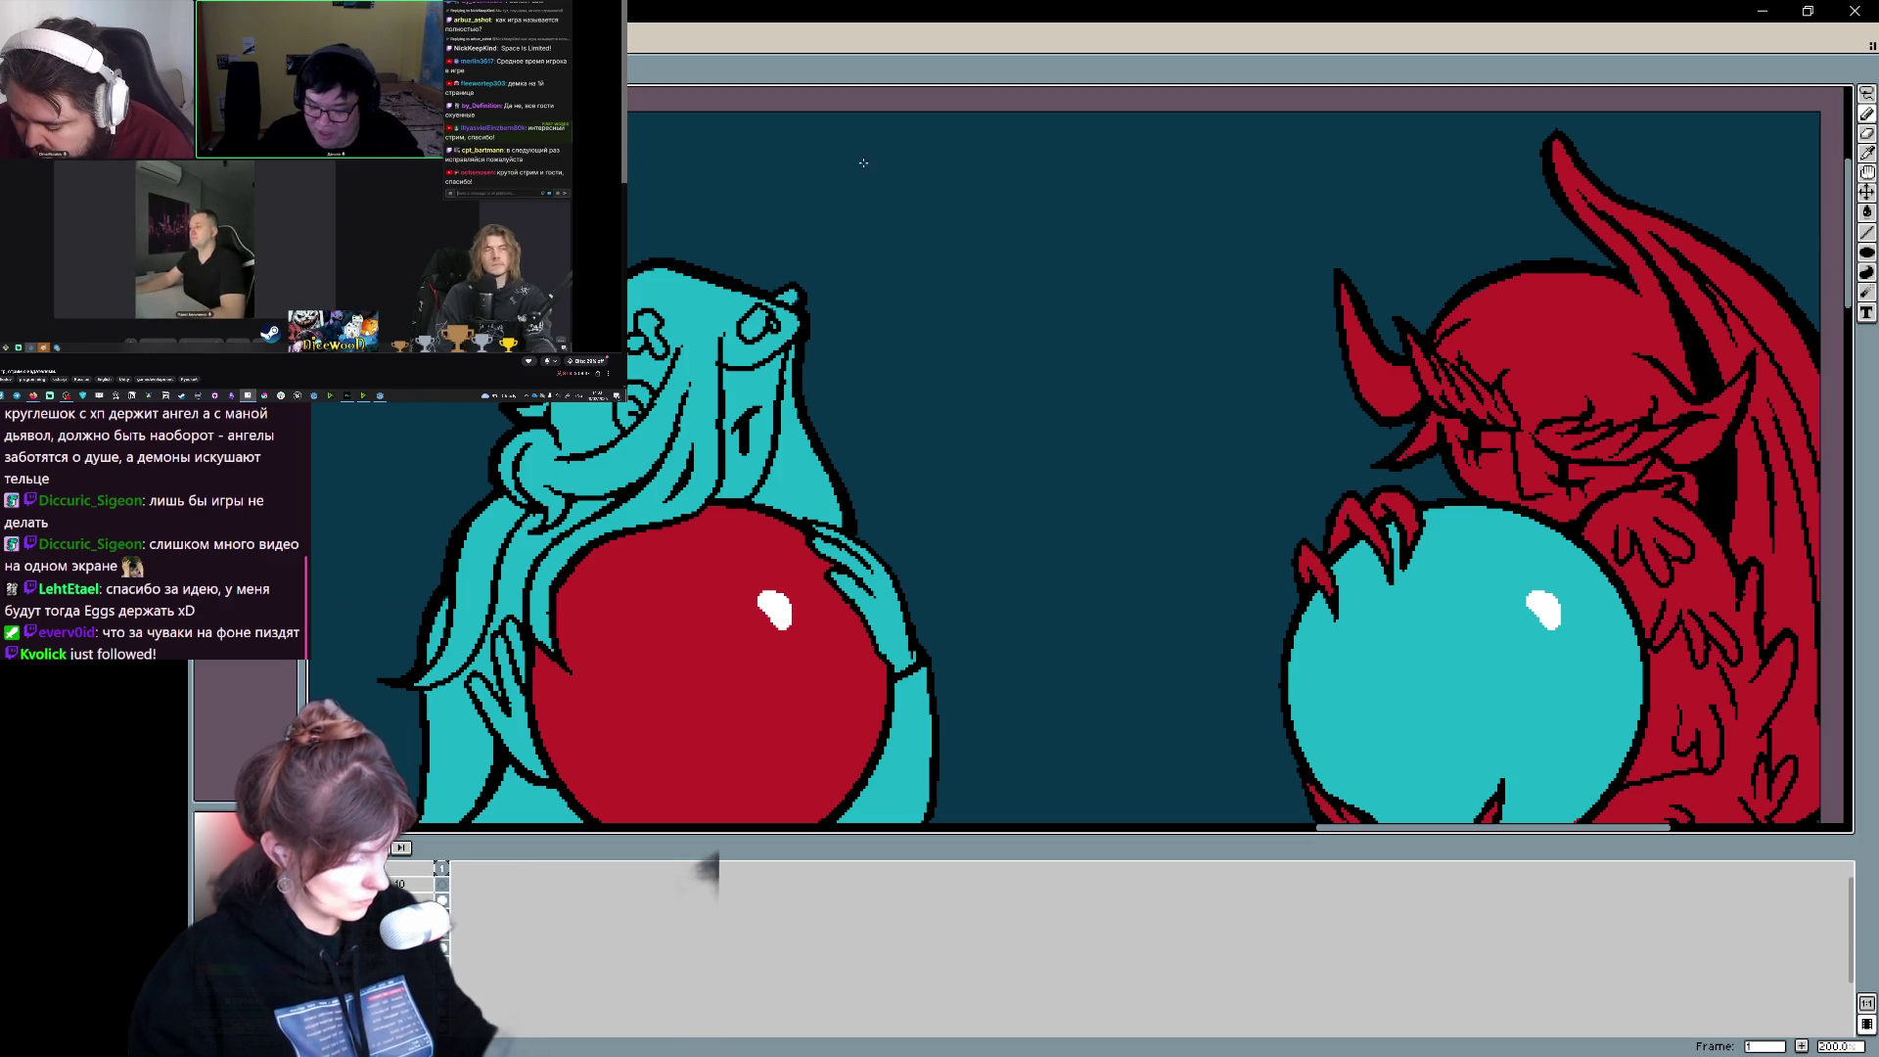
scroll(851, 427, "down", 2)
scroll(851, 428, "right", 2)
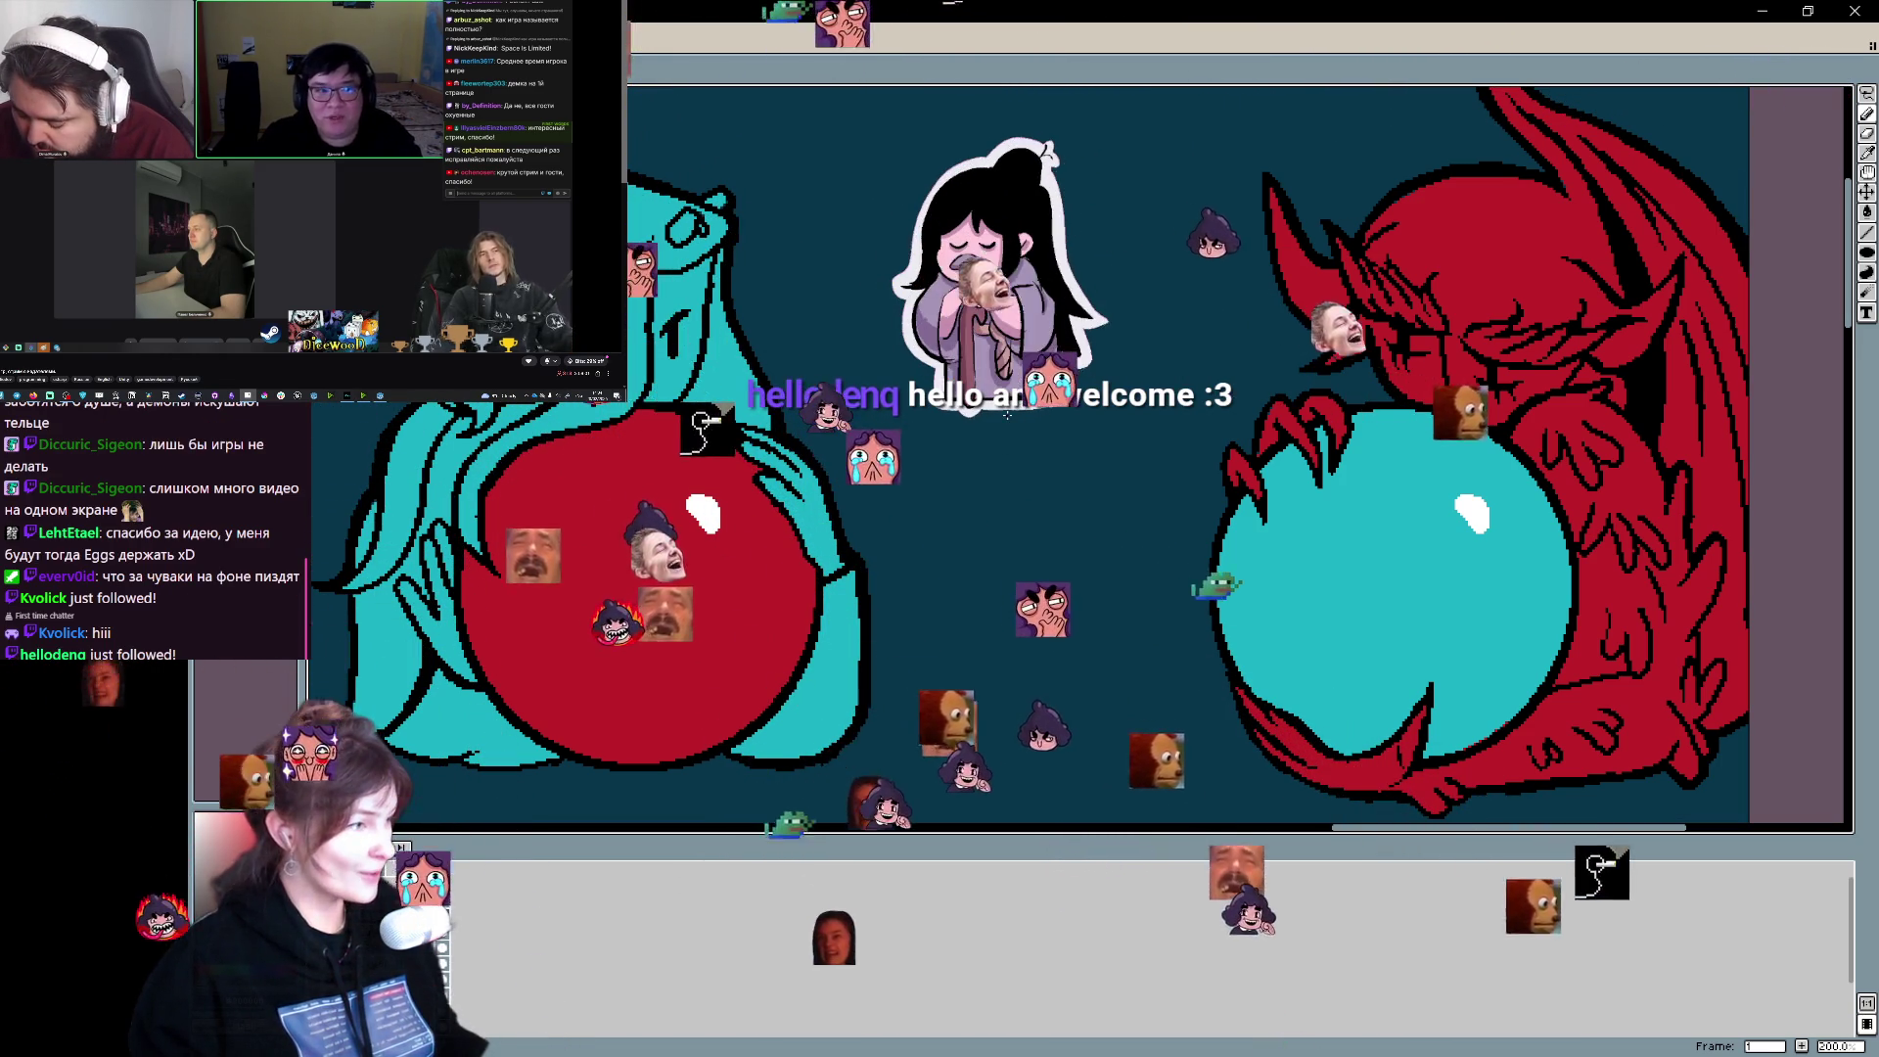
scroll(1007, 415, "left", 3)
- Draw a short black outline stroke along the bottom edge of the angel's robe
mouse_move(770, 568)
left_mouse_down()
mouse_move(828, 577)
mouse_move(881, 626)
mouse_move(907, 602)
left_mouse_up()
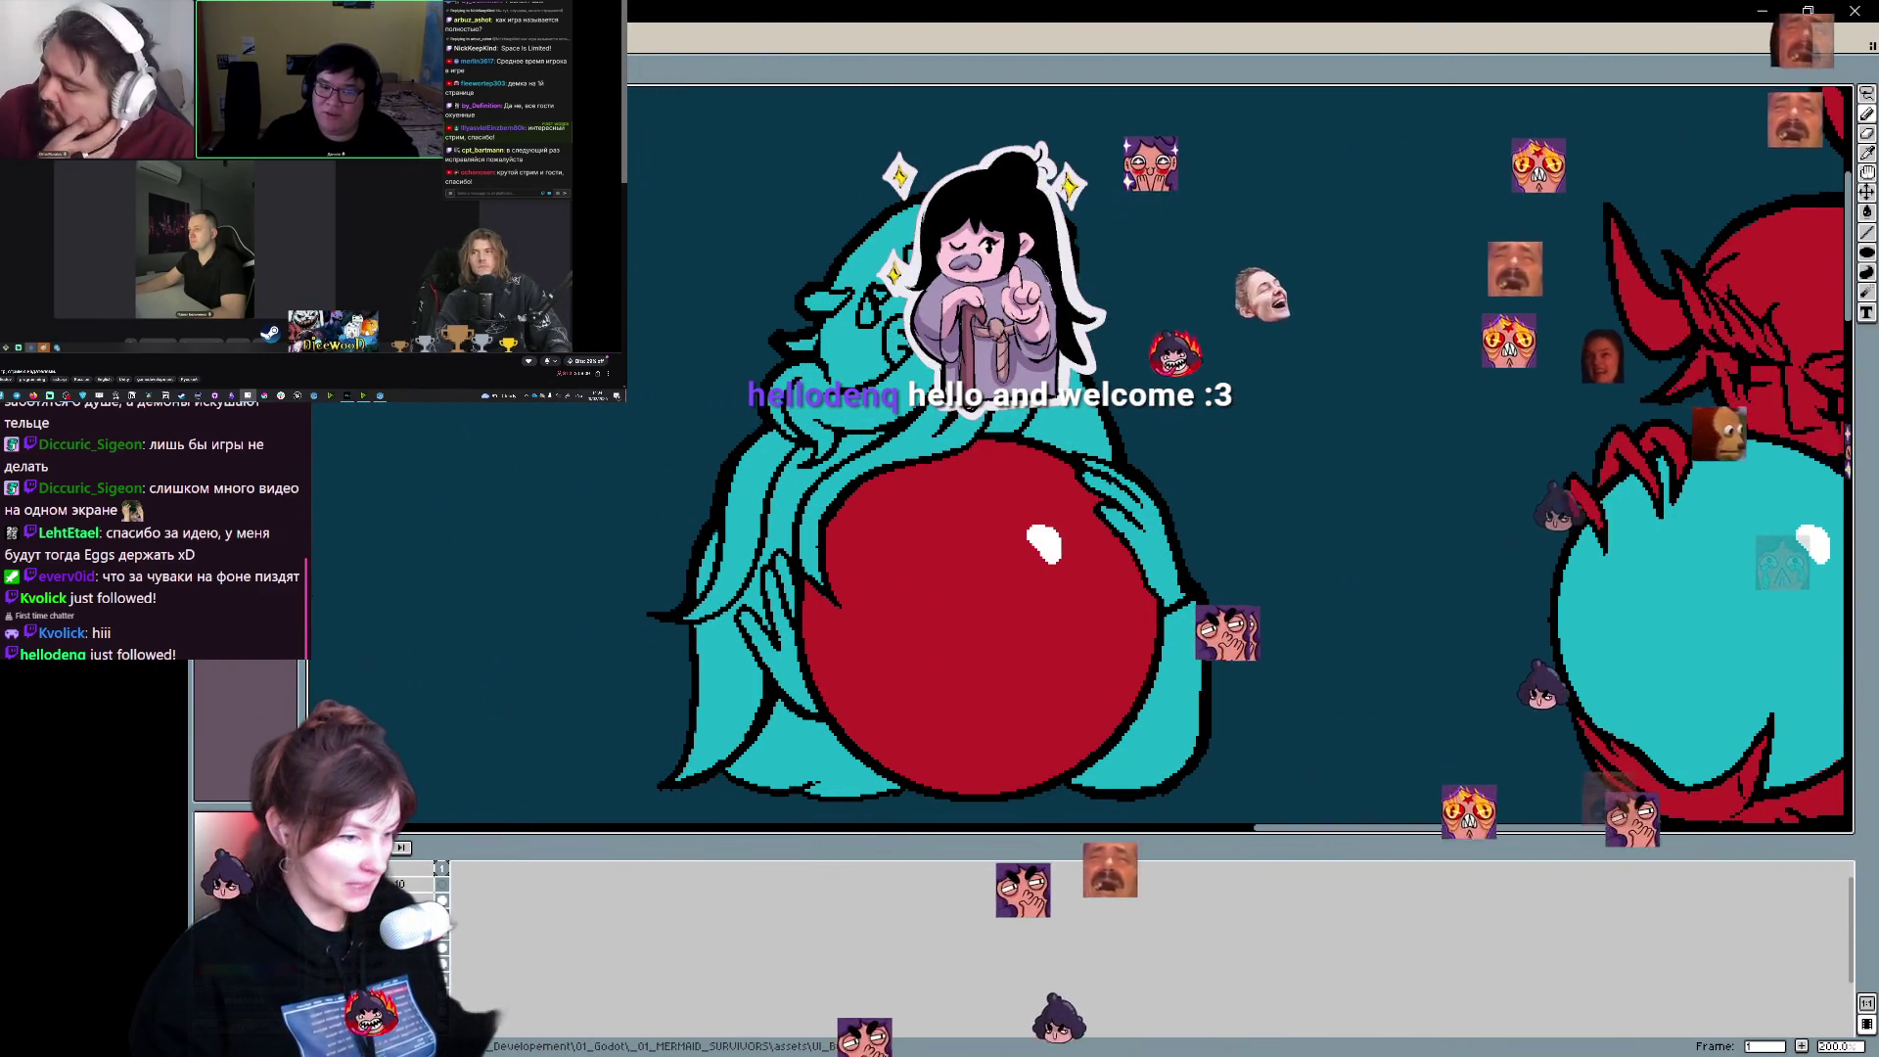
left_click_drag(1216, 591, 1226, 548)
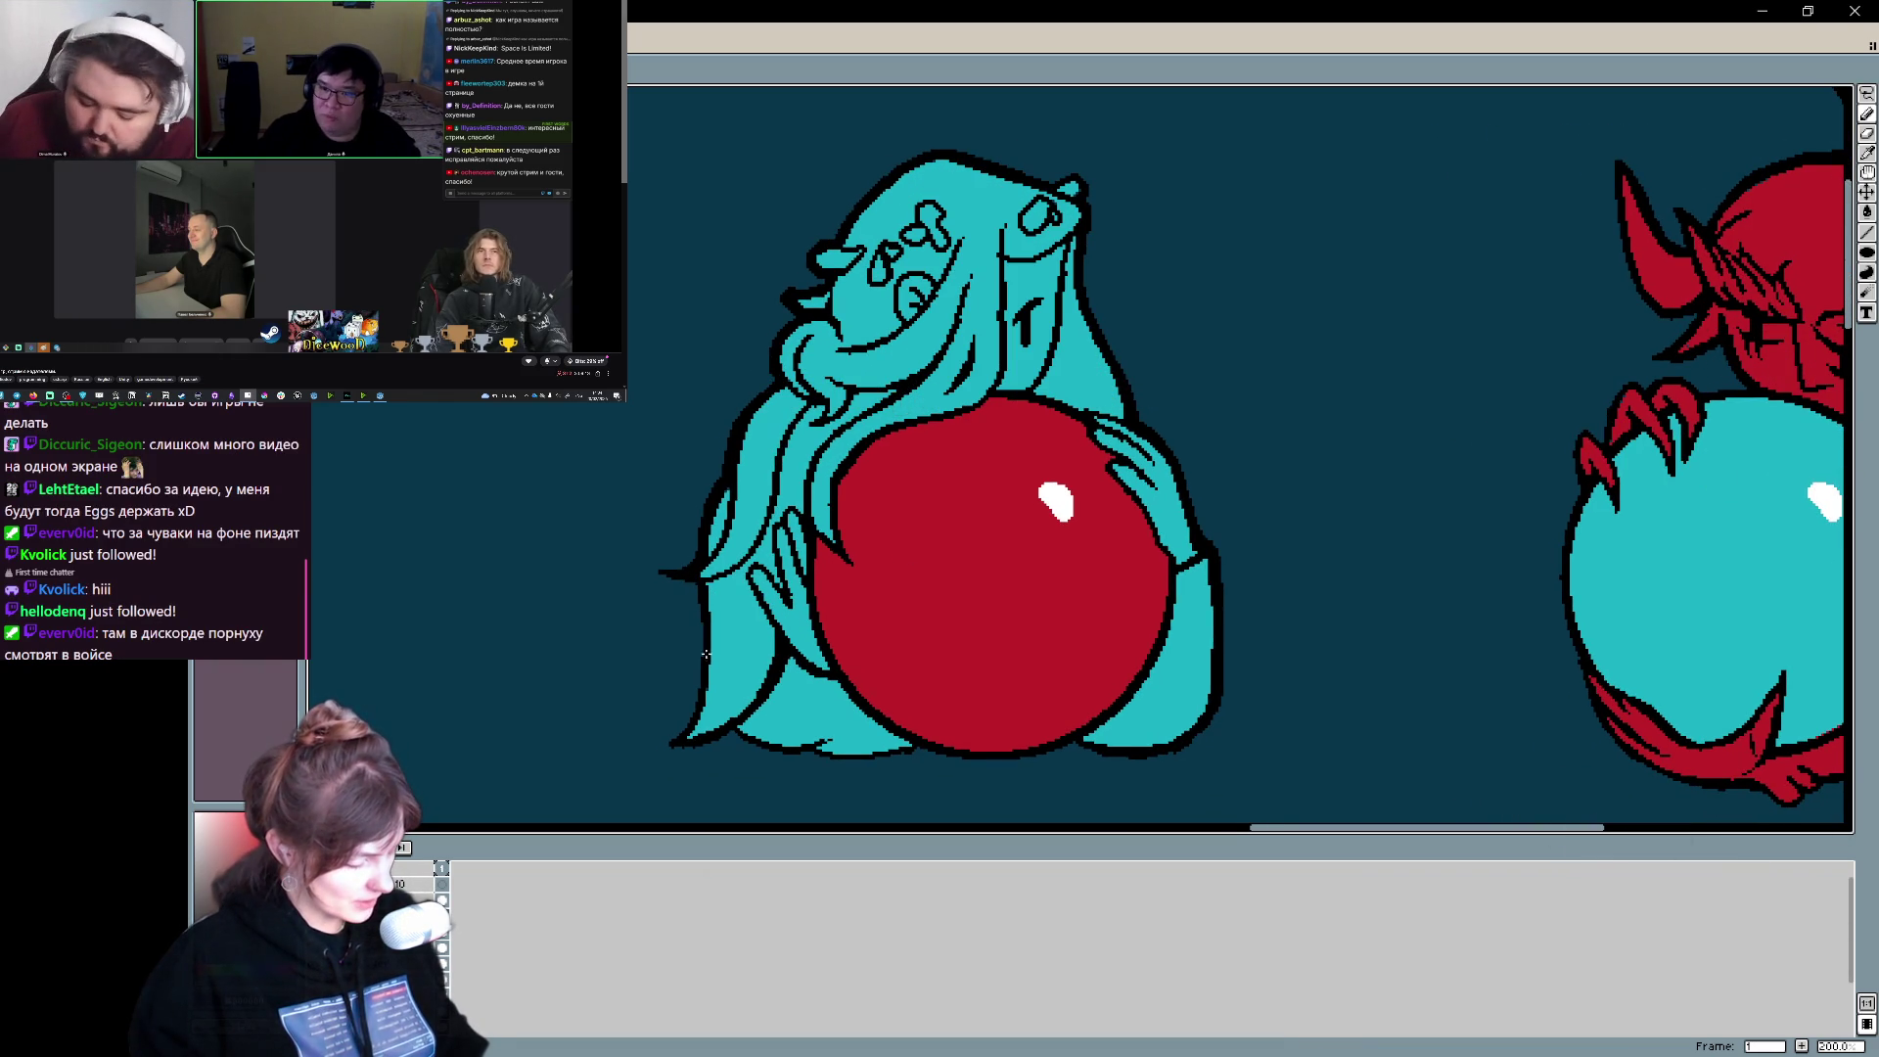
left_click_drag(868, 561, 937, 492)
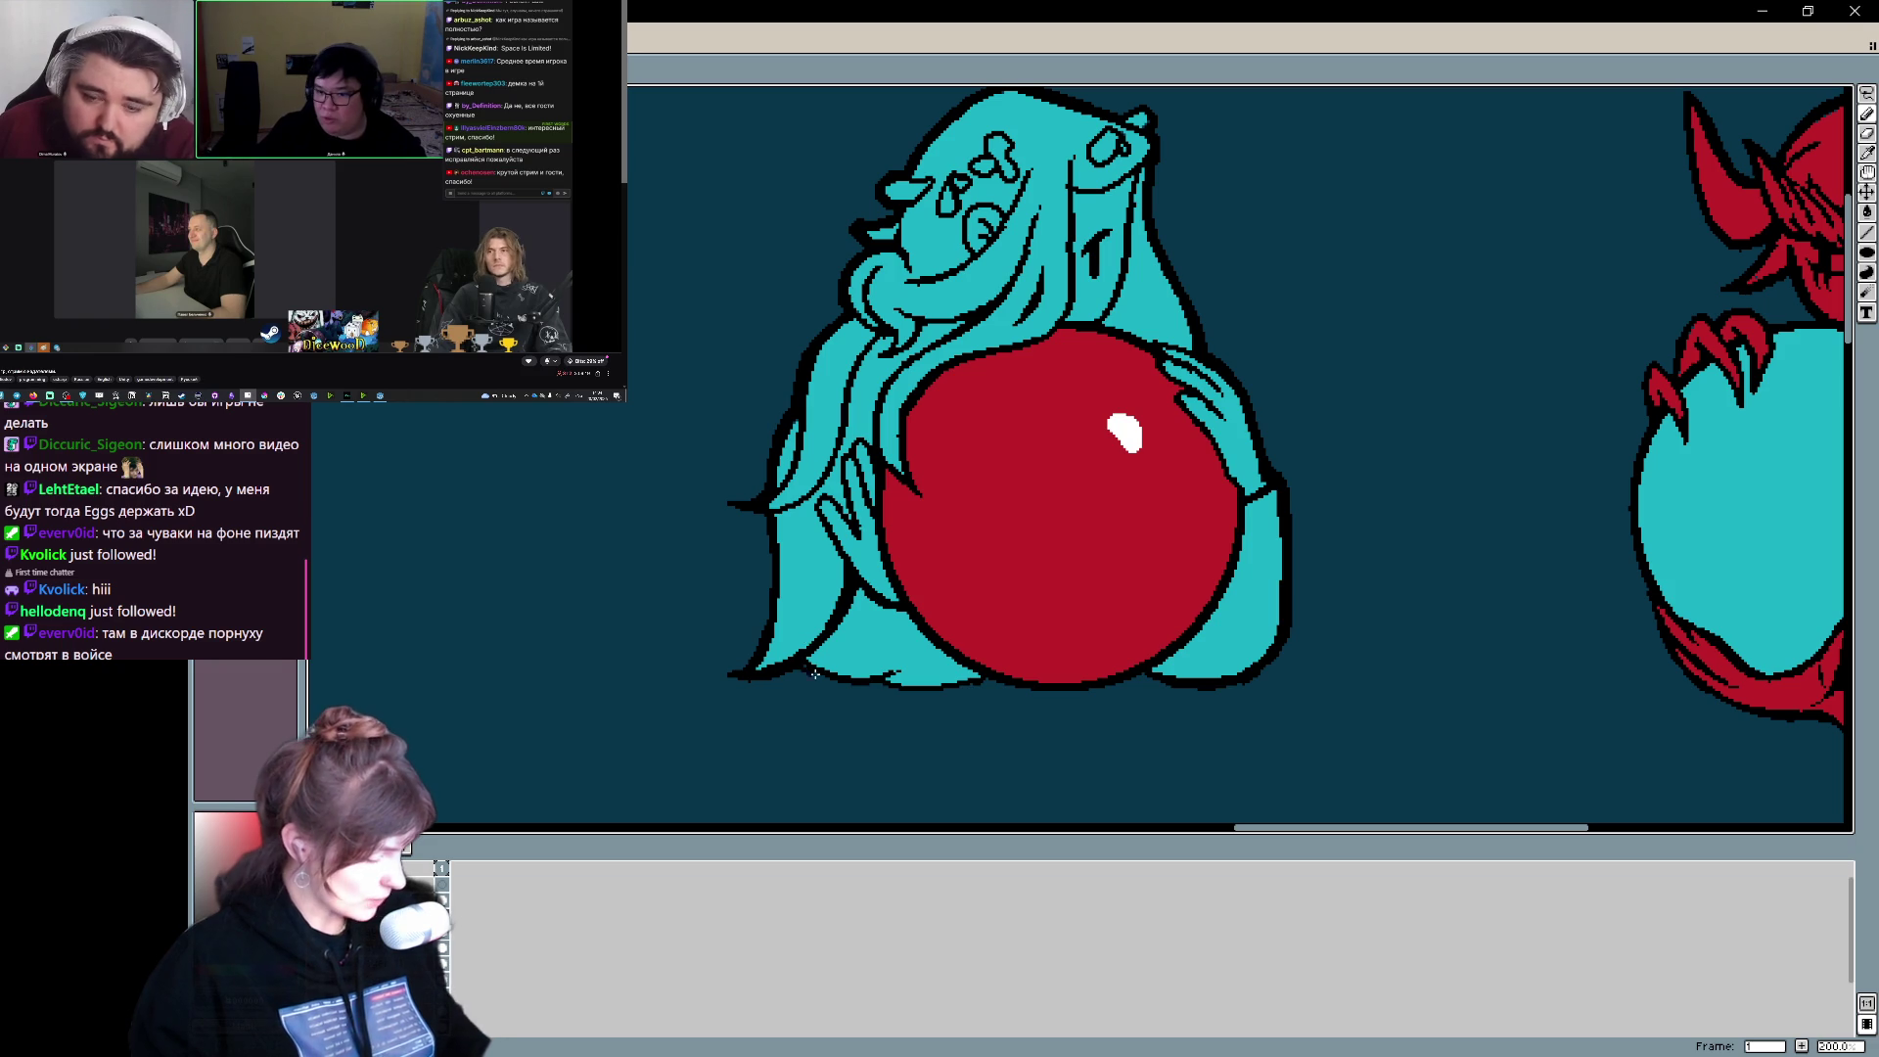
left_click_drag(897, 685, 956, 689)
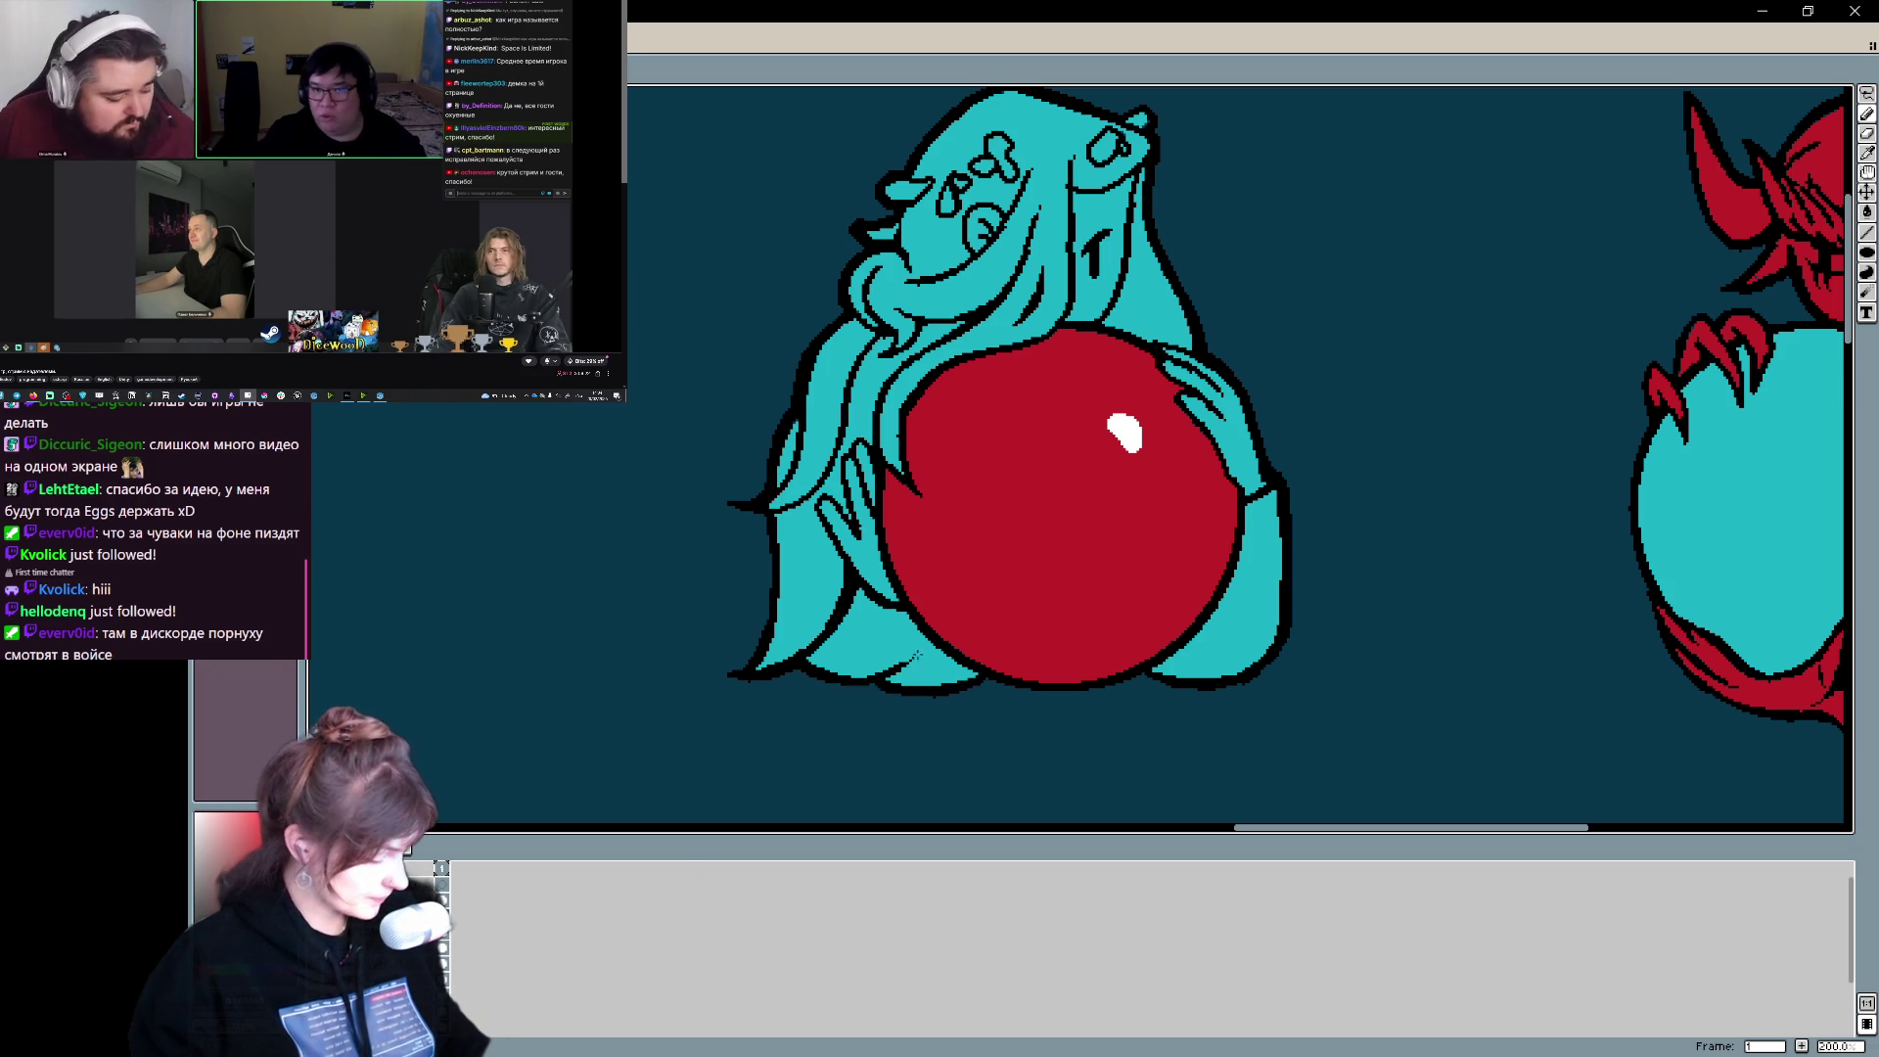
left_click_drag(1083, 512, 1203, 402)
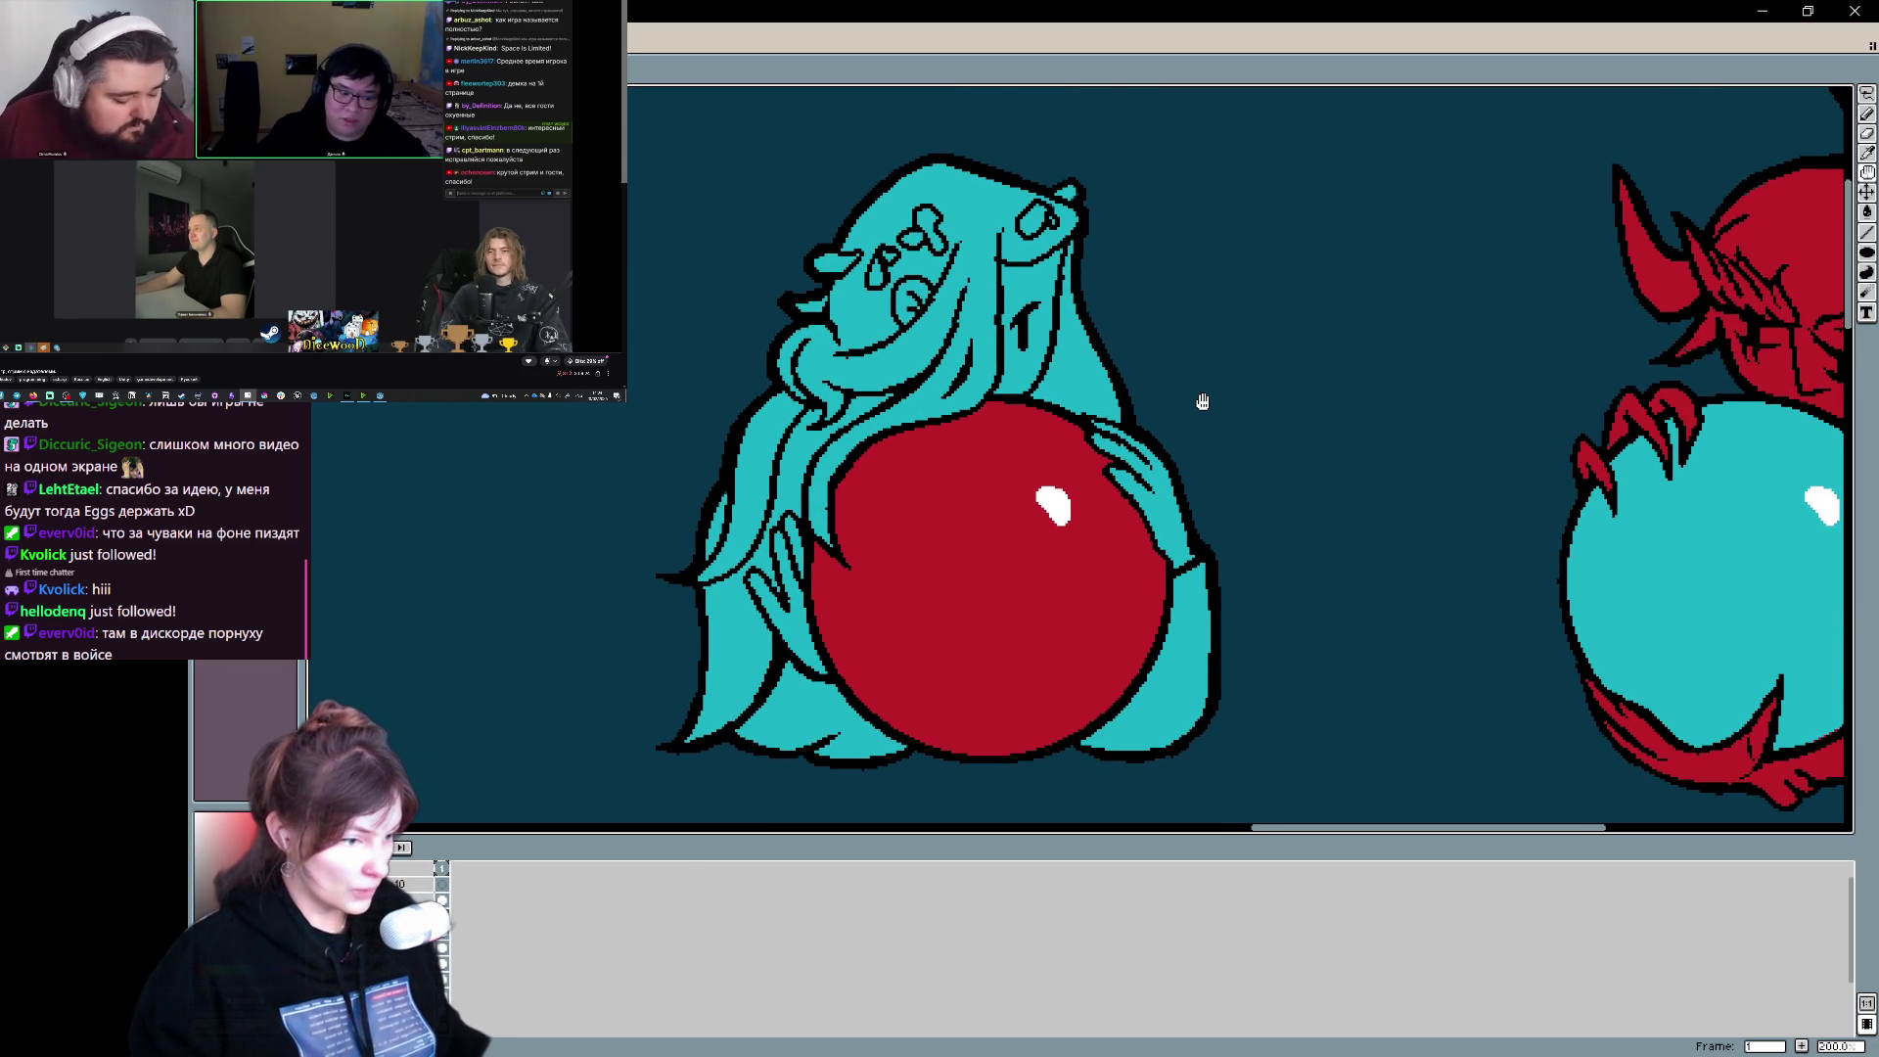
scroll(1208, 440, "up", 3)
scroll(1207, 441, "right", 2)
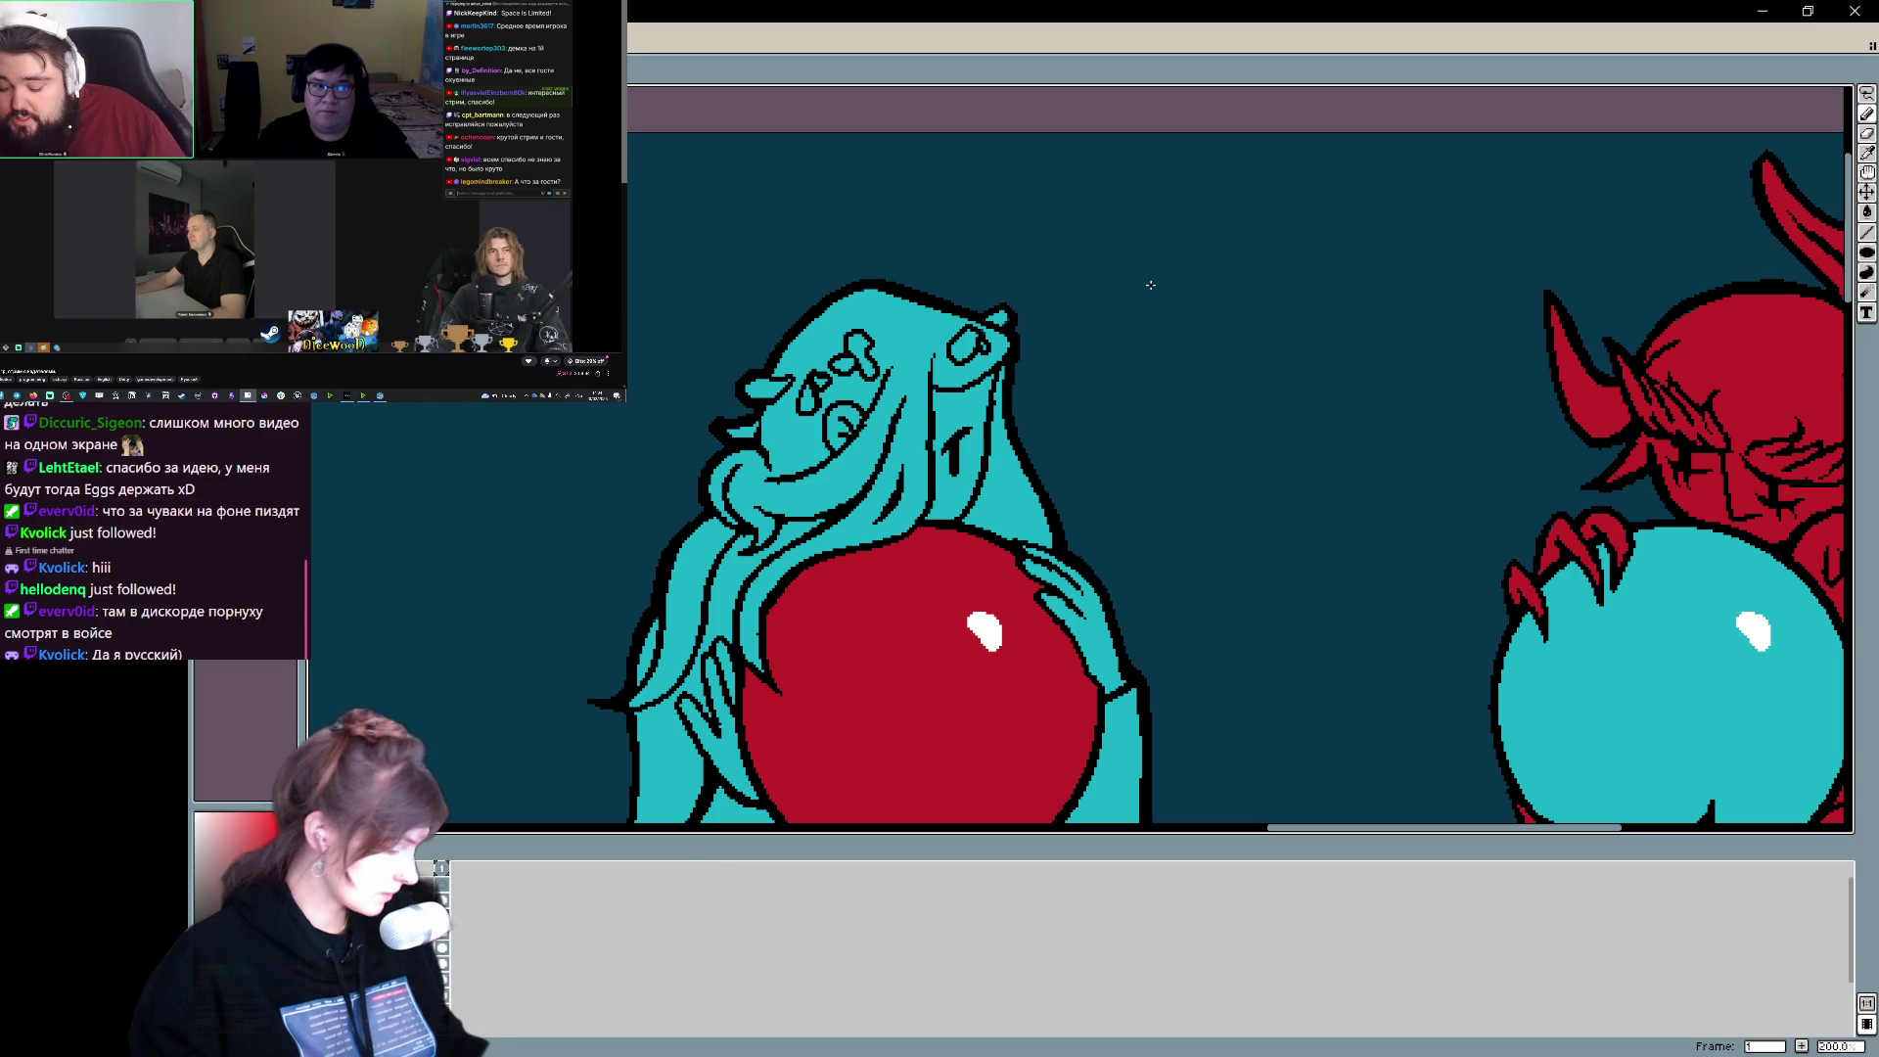
scroll(1133, 533, "down", 3)
scroll(1132, 532, "right", 2)
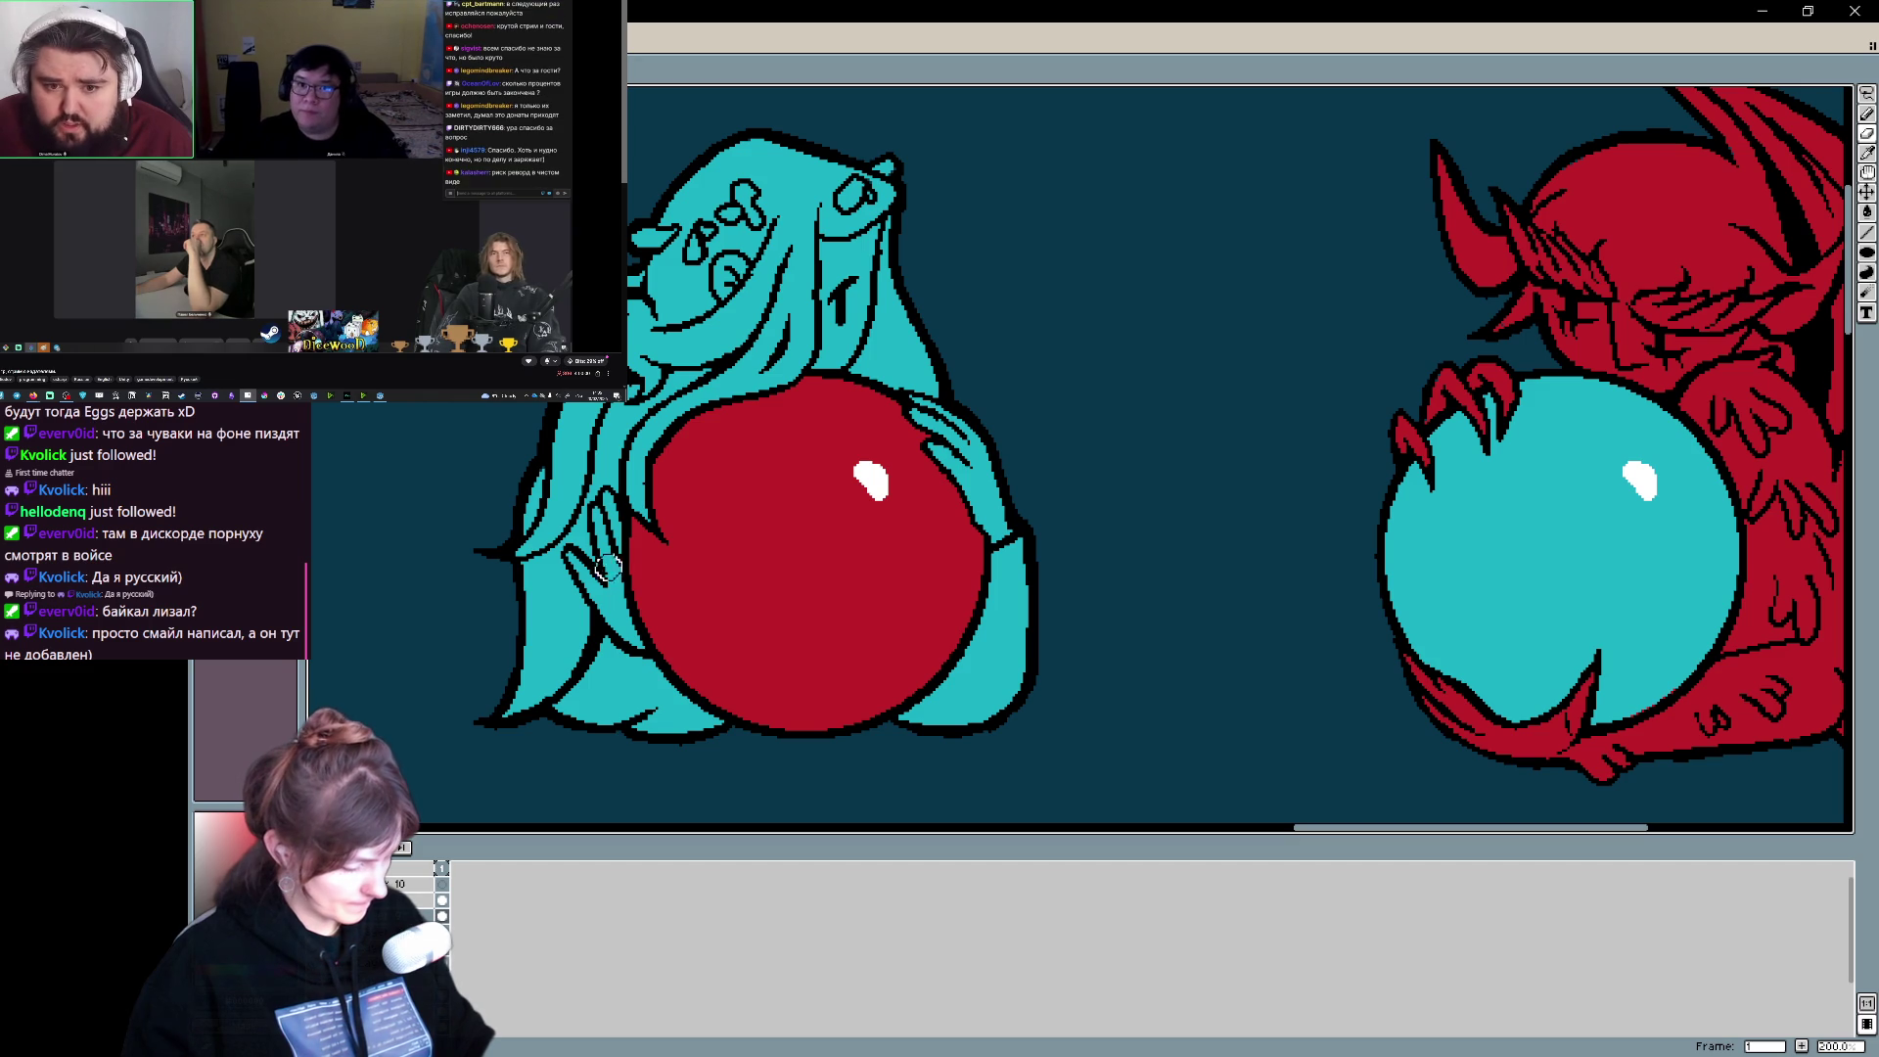
- Pan and zoom the canvas to show the angel and demon side by side
left_click_drag(1259, 549, 1156, 612)
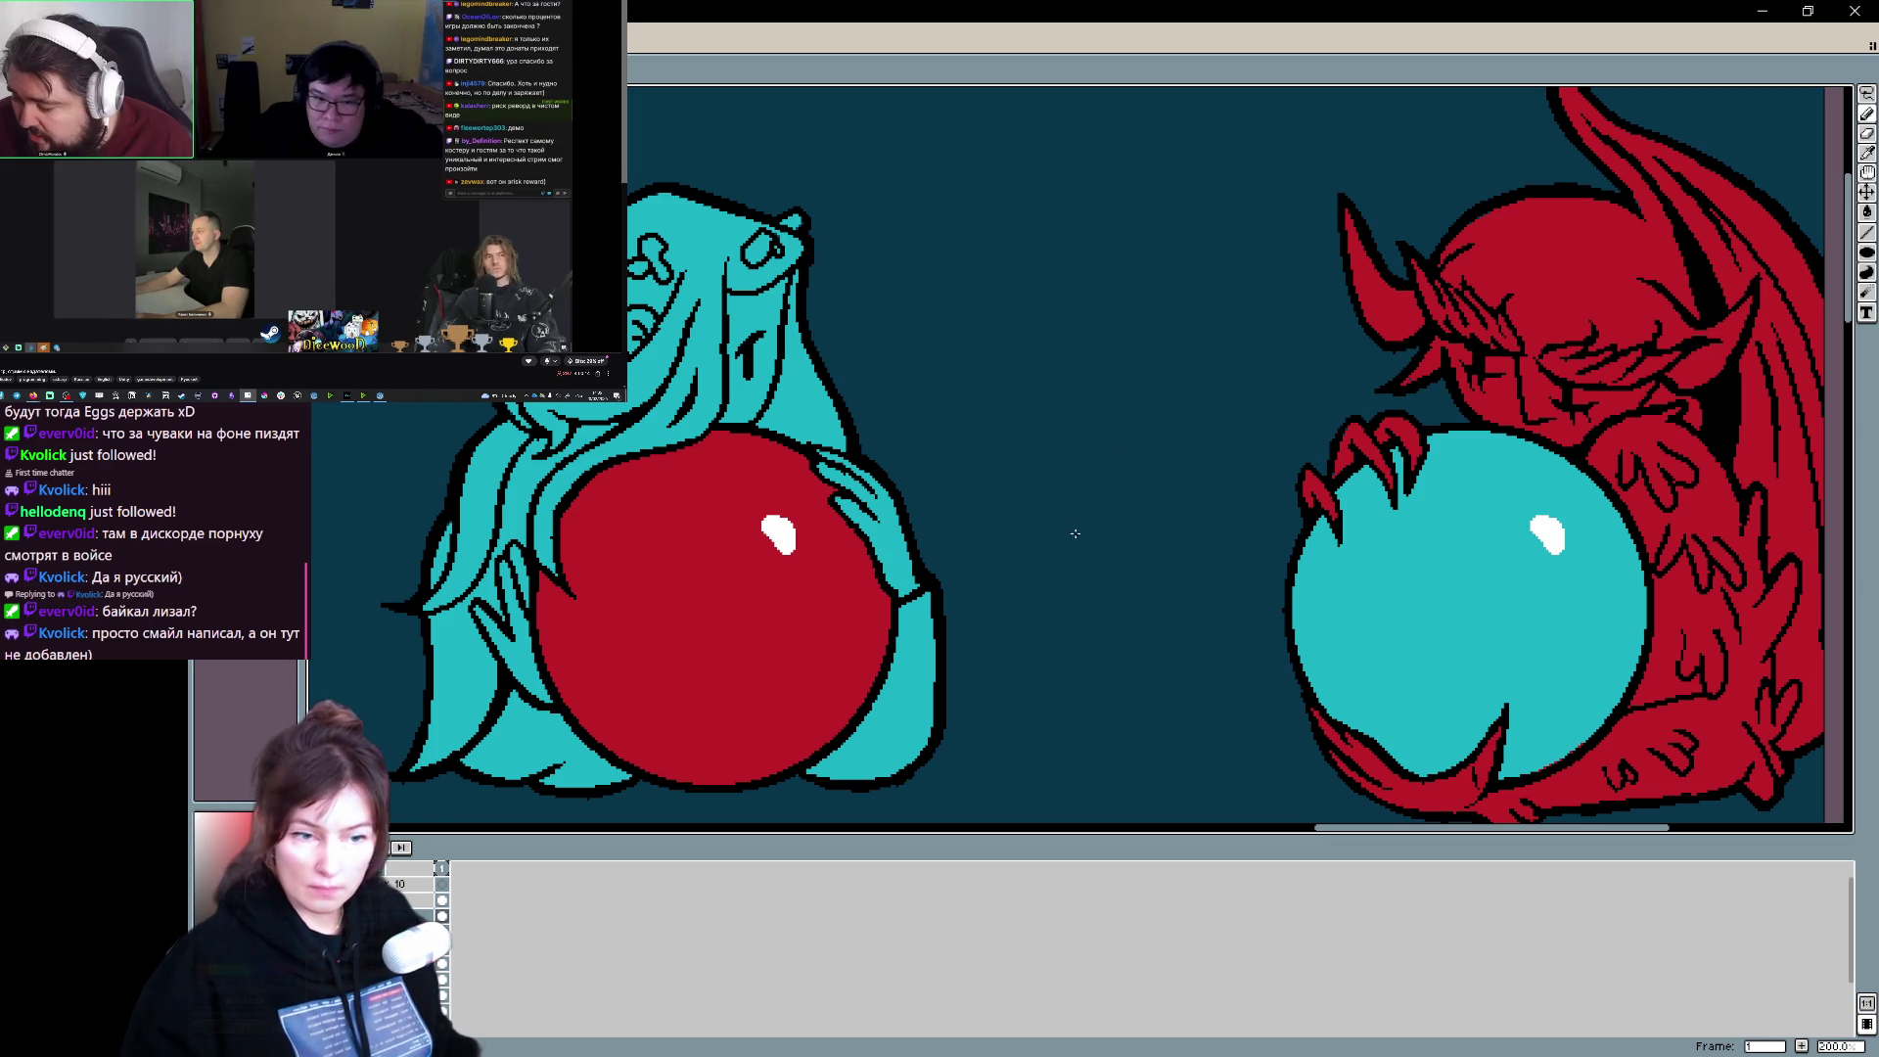
scroll(1066, 450, "up", 2)
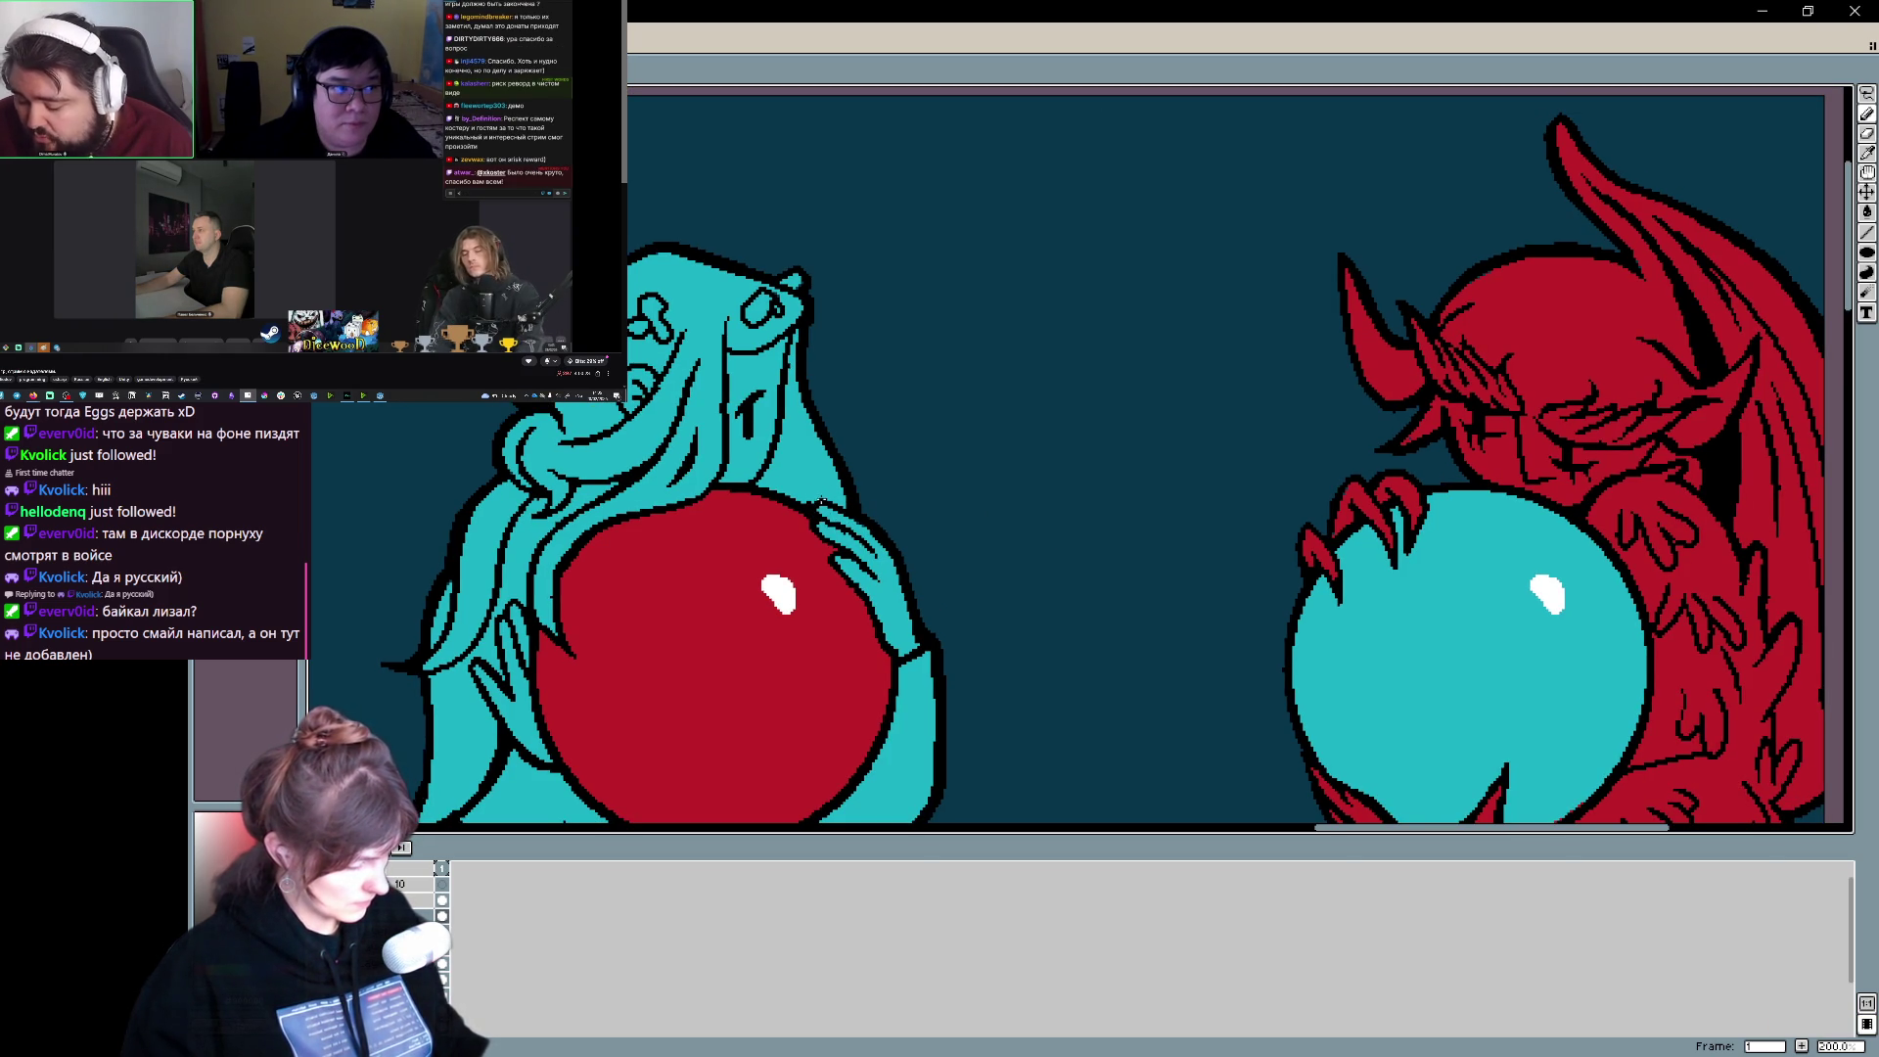
key("ctrl")
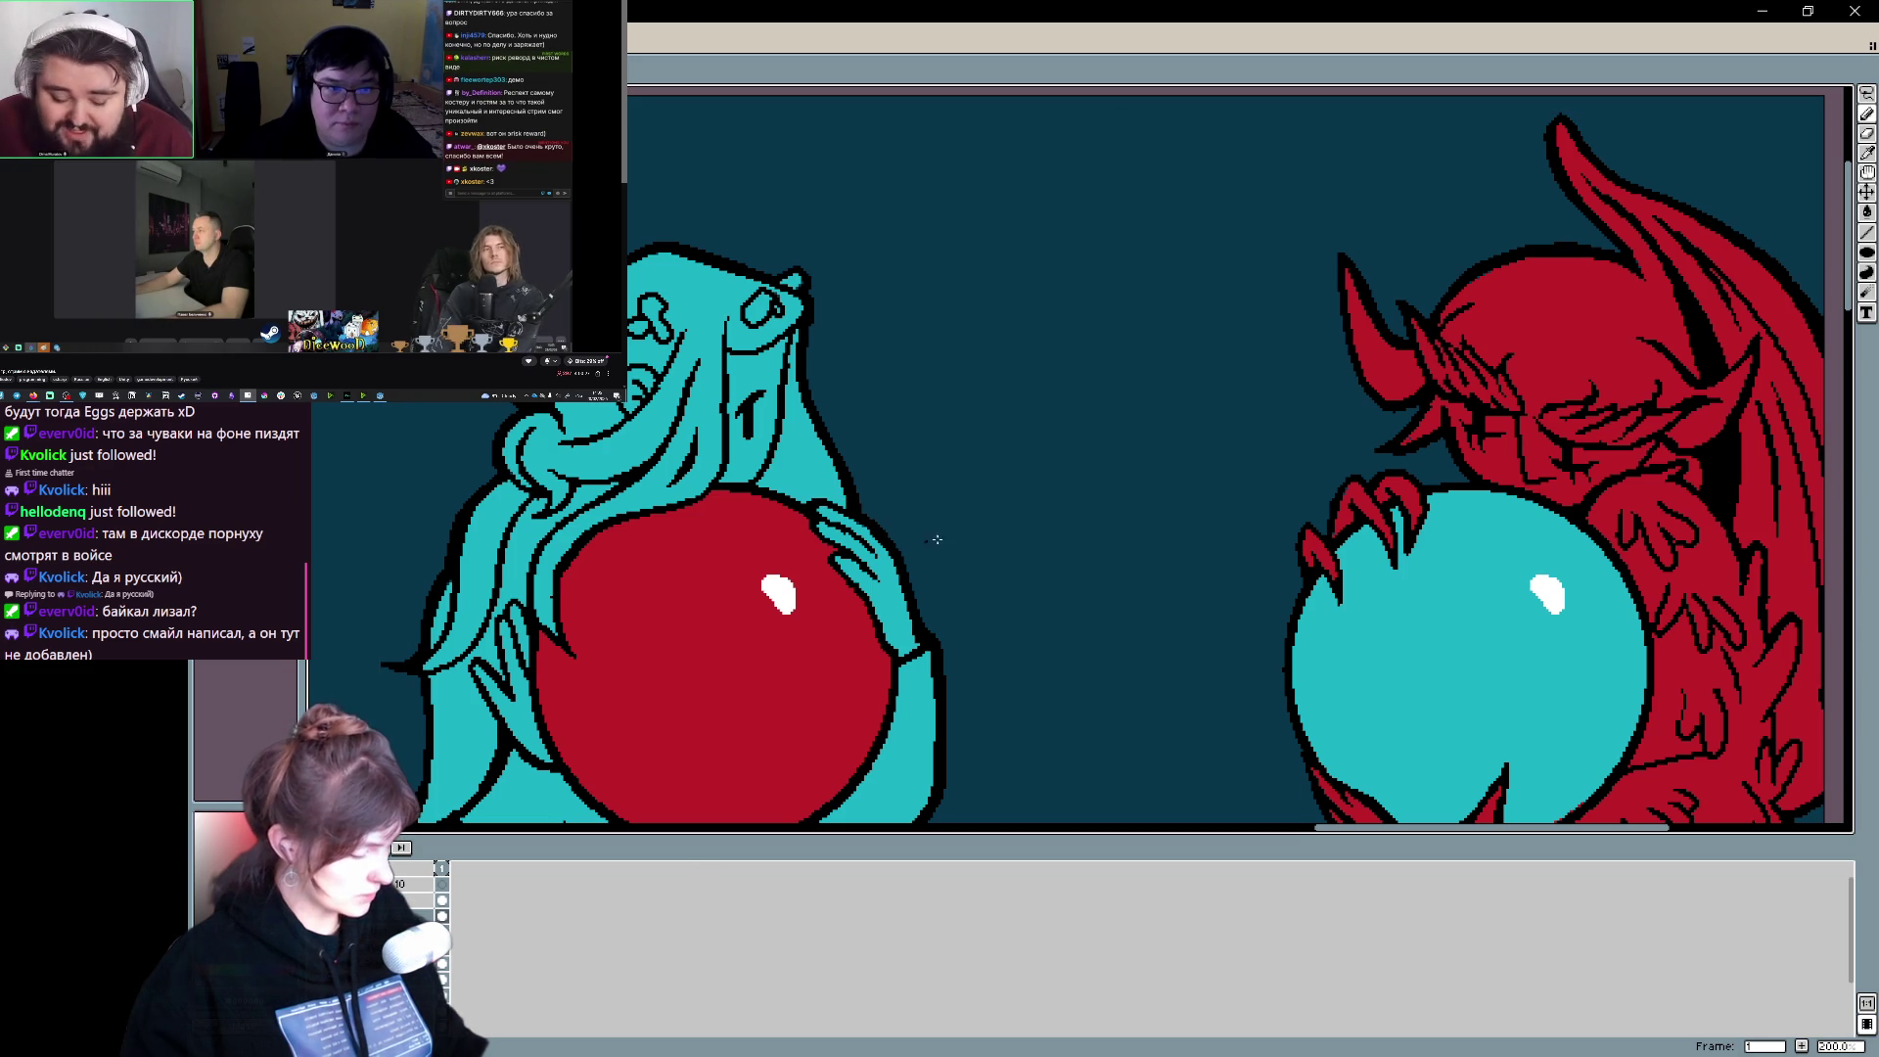
scroll(912, 539, "up", 2)
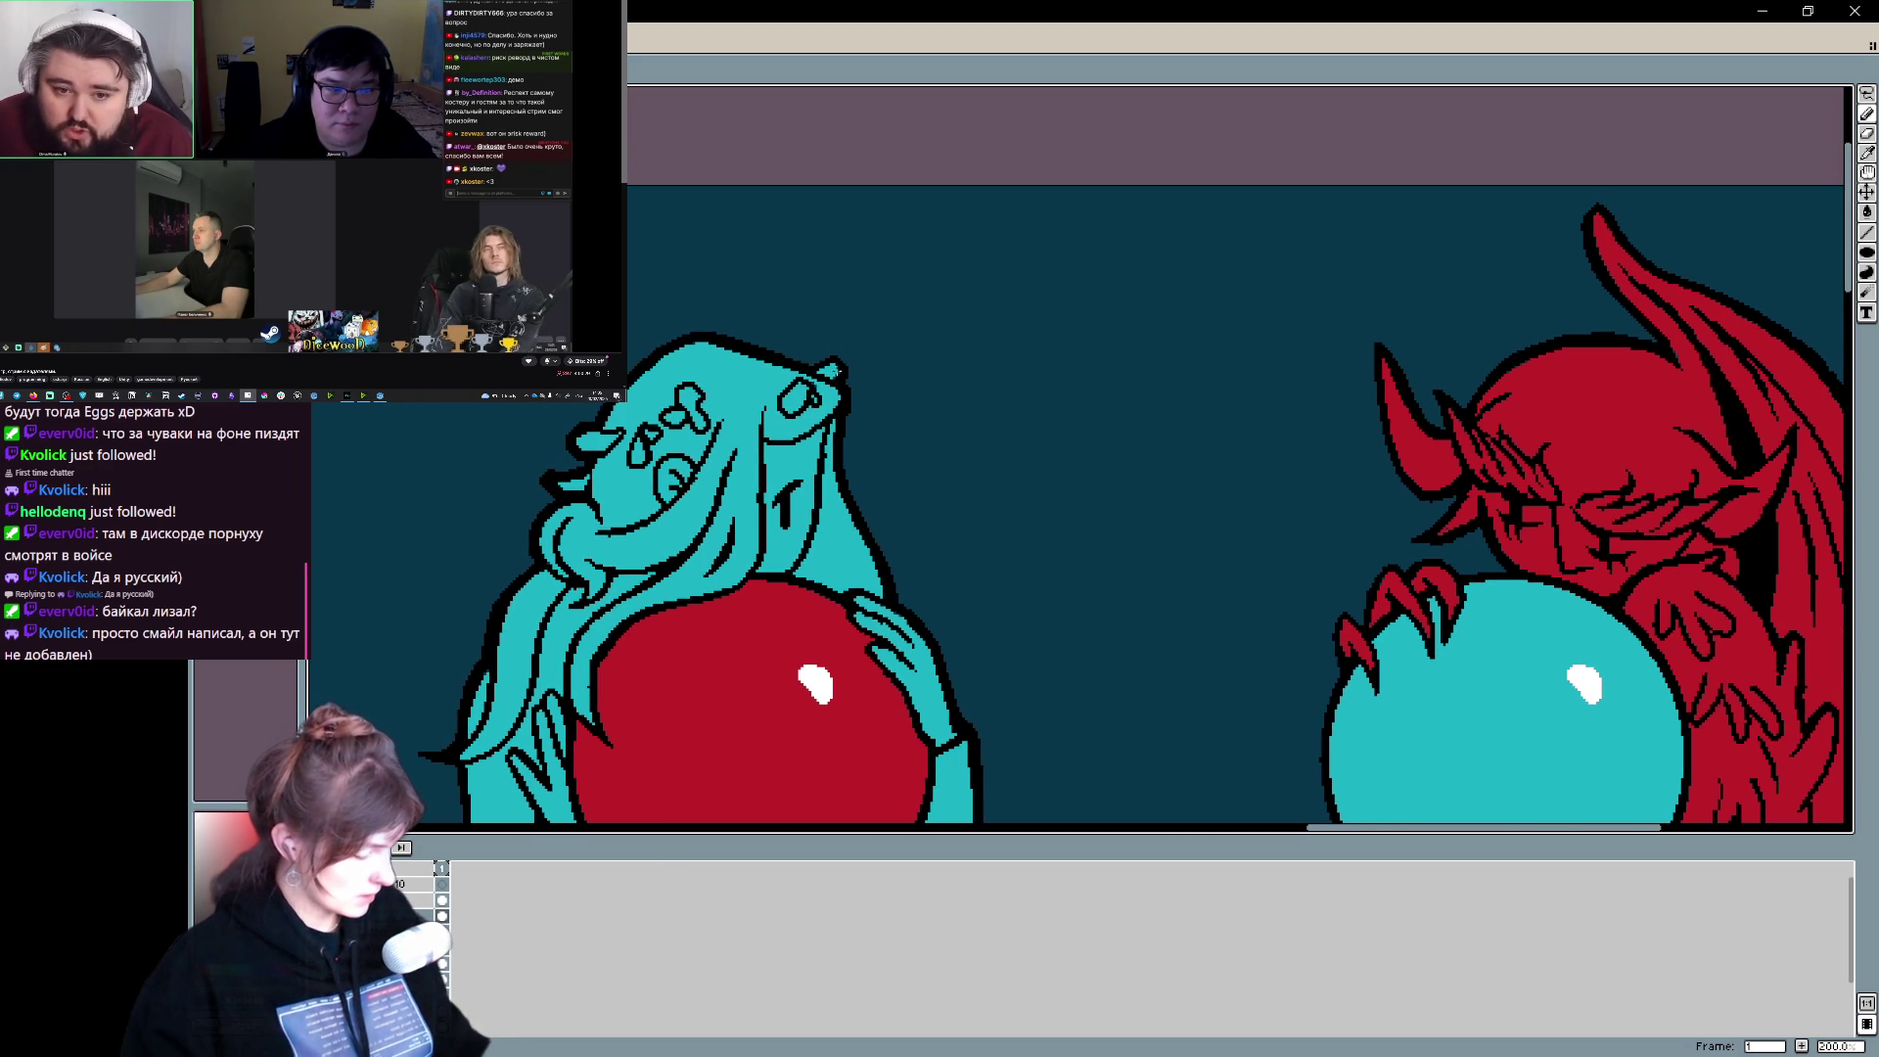
- Undo the last two pencil strokes, then center the view on the angel's head
key("ctrl+z")
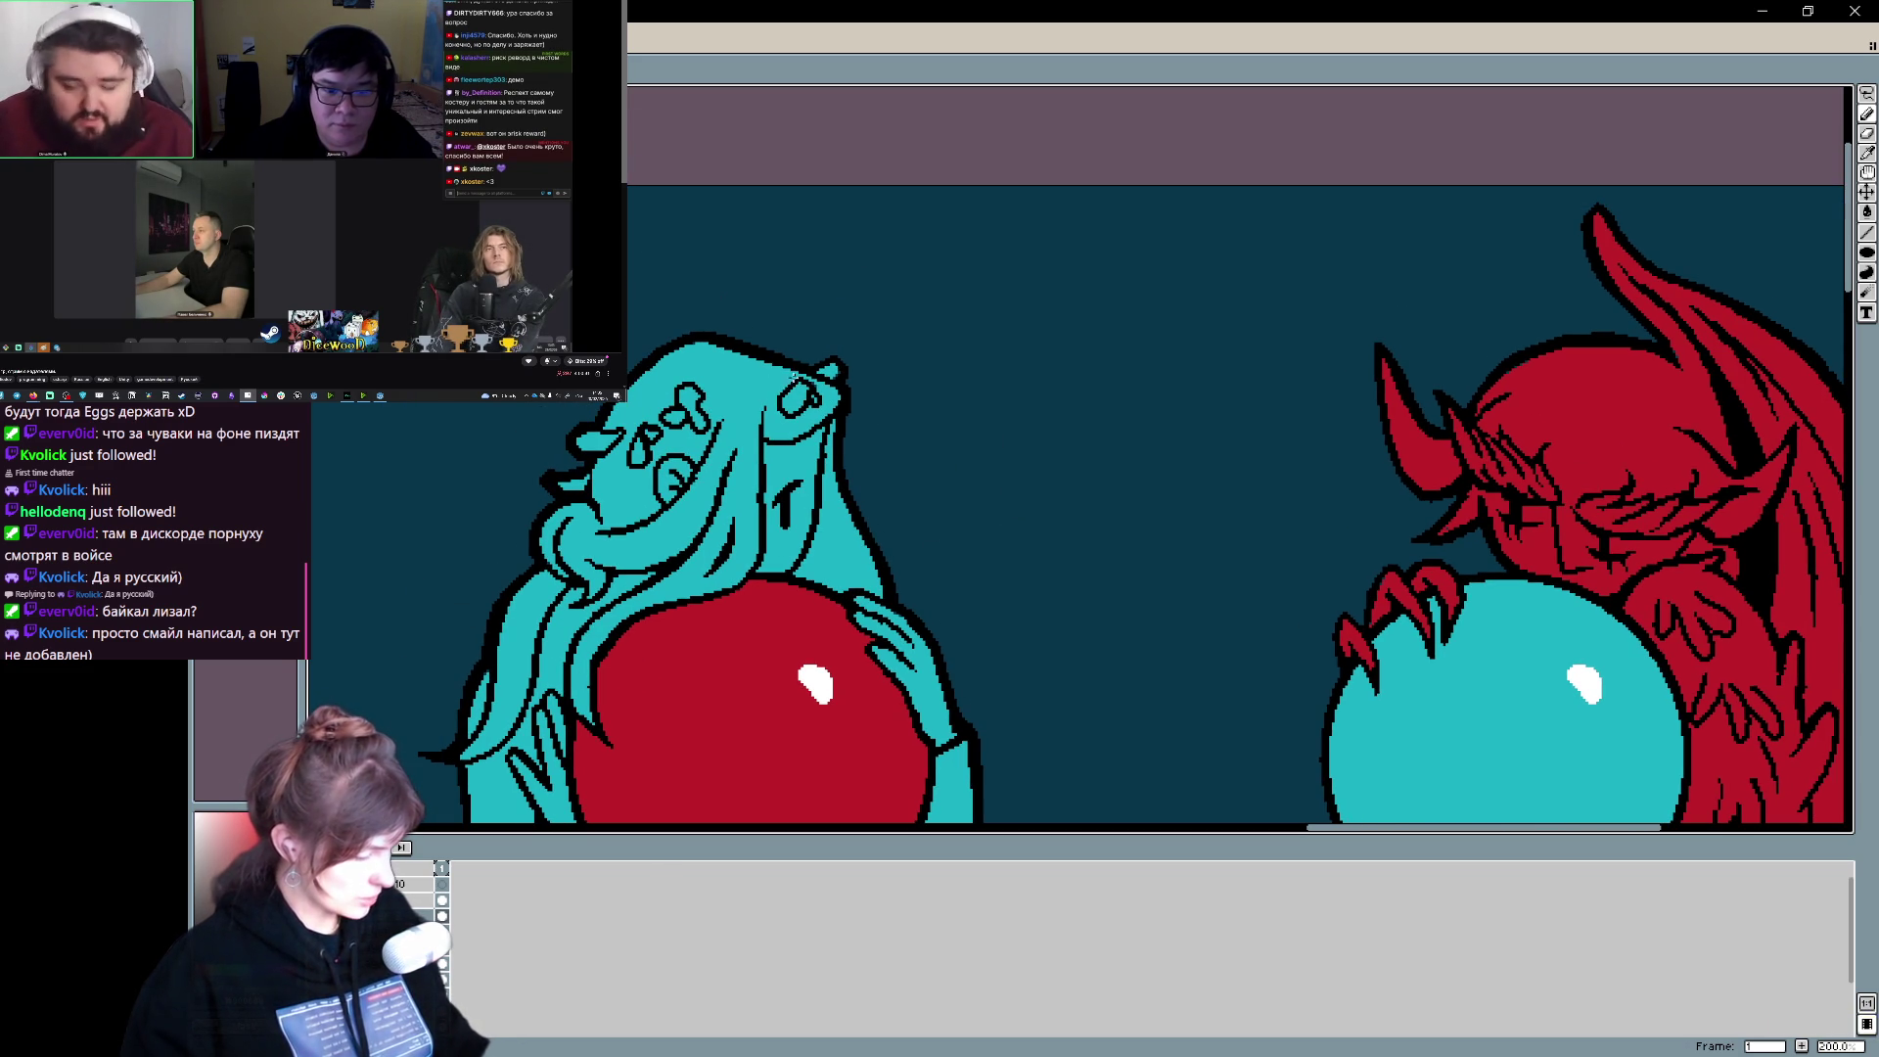
key("ctrl+z")
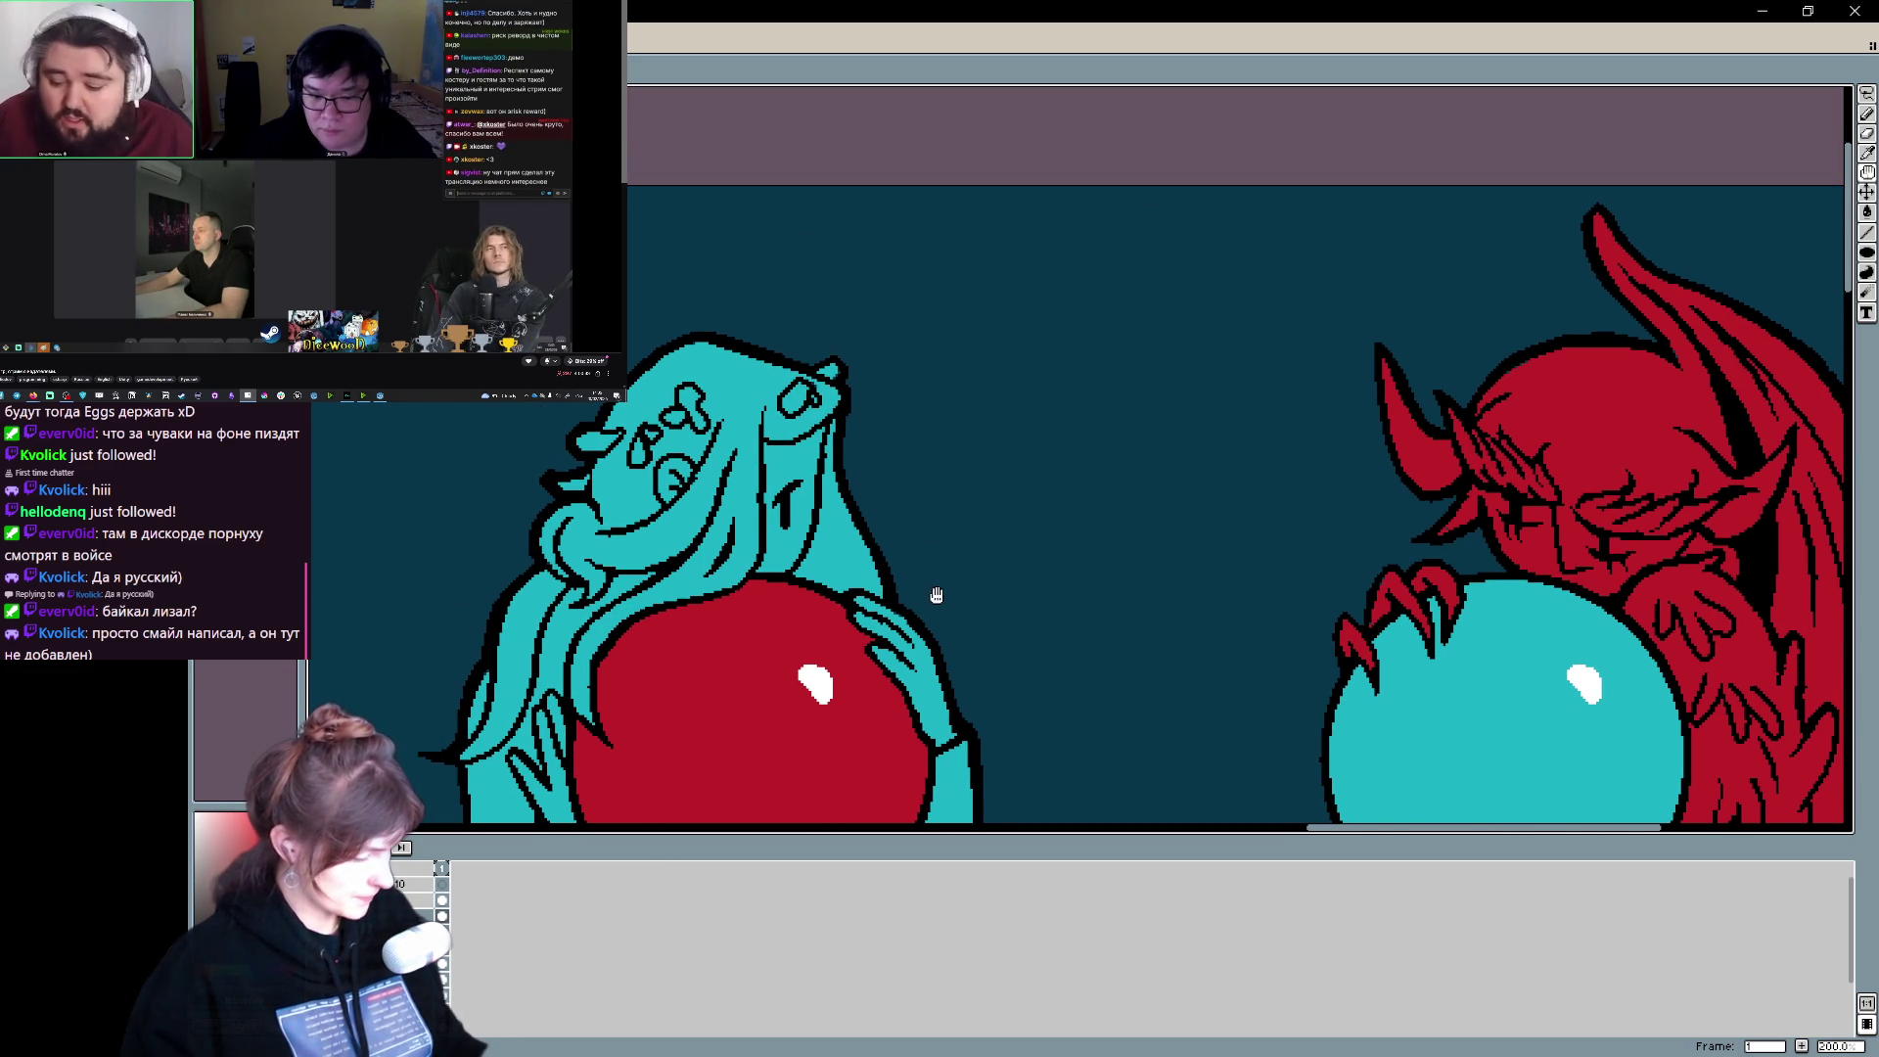
scroll(936, 591, "down", 2)
scroll(935, 499, "down", 2)
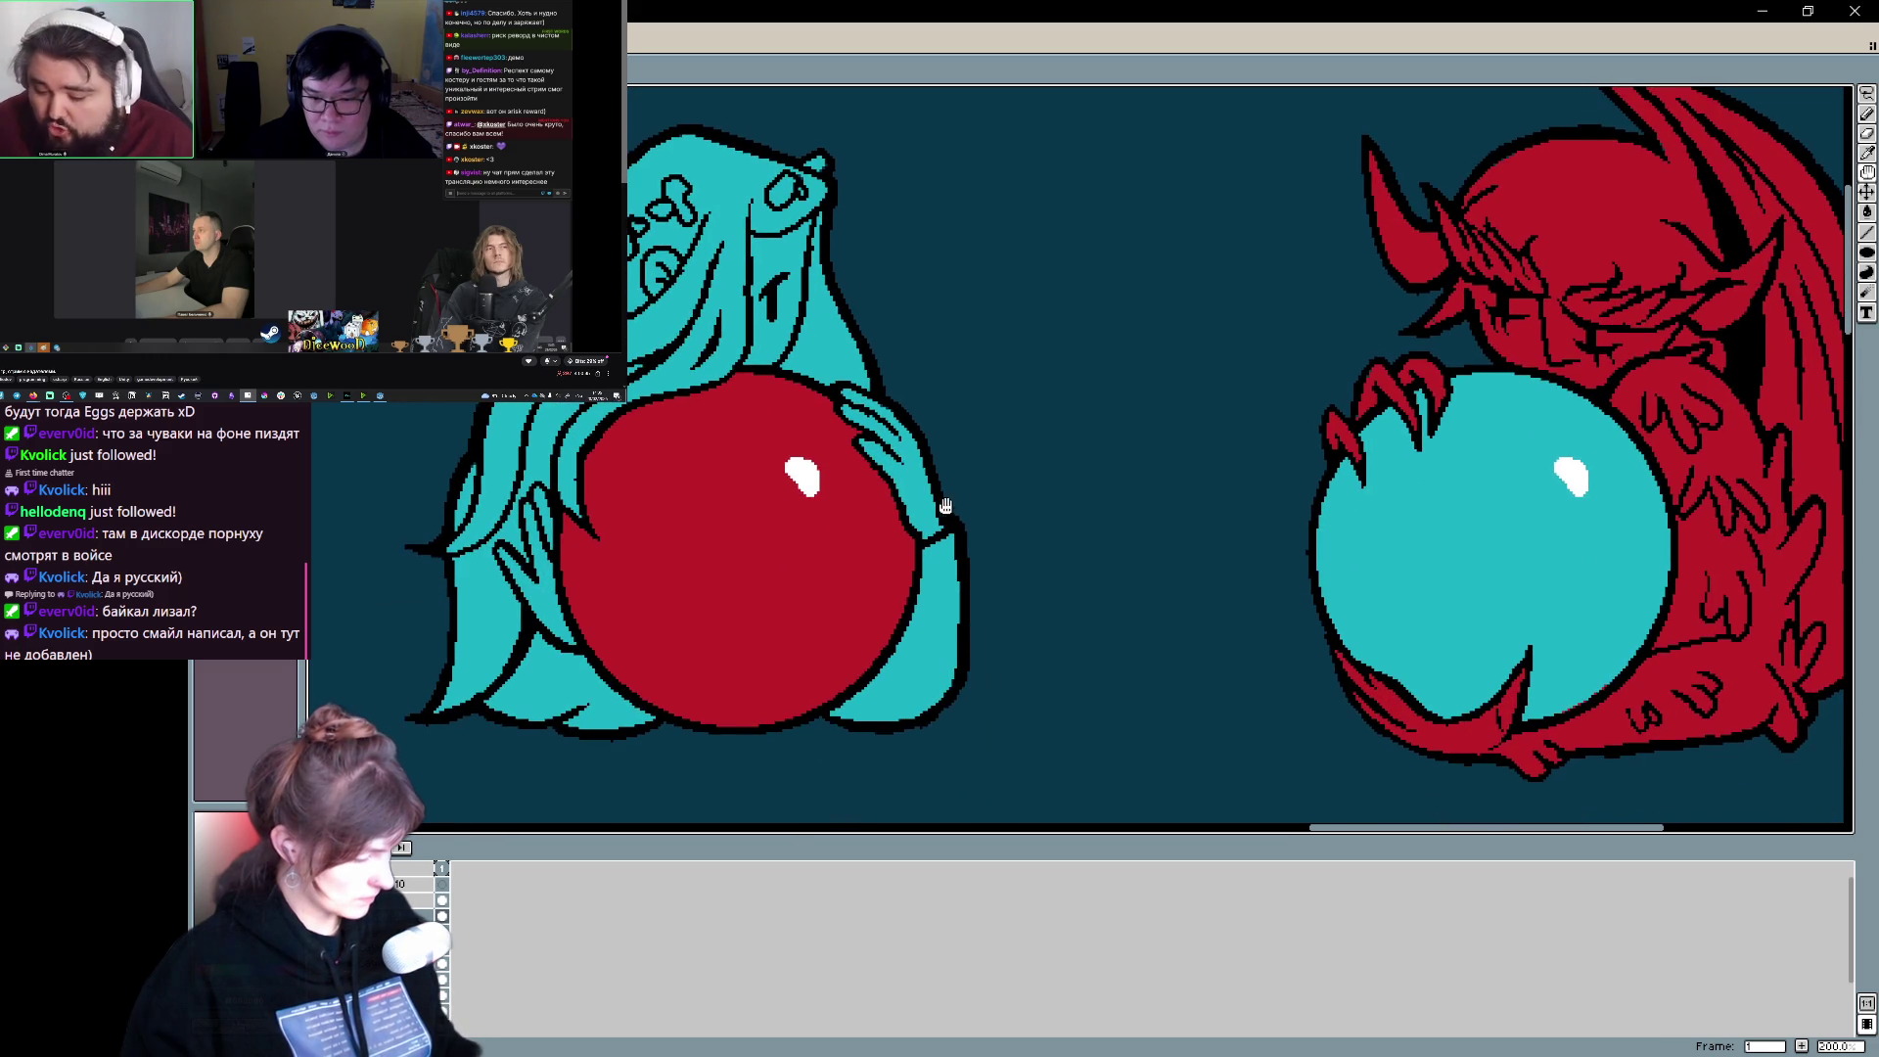
scroll(654, 561, "left", 2)
scroll(815, 655, "up", 2)
scroll(816, 654, "down", 2)
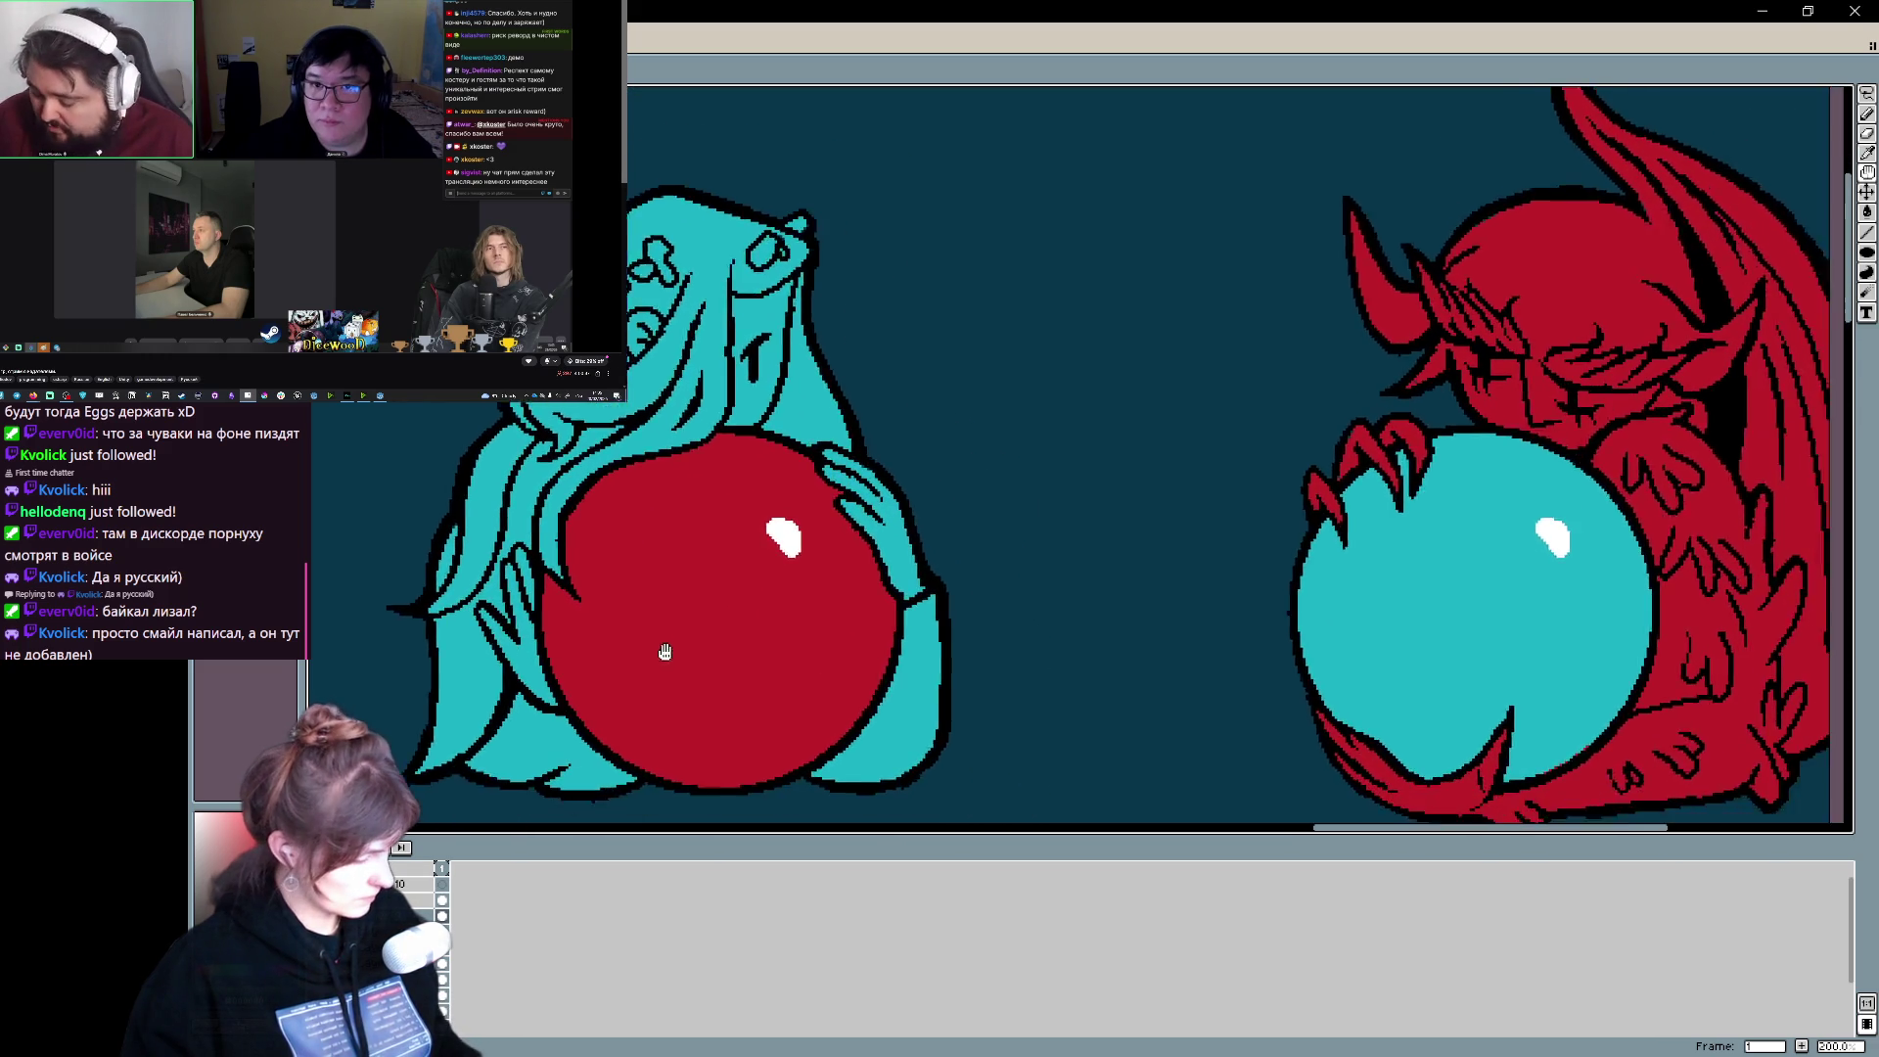
scroll(558, 726, "up", 2)
mouse_move(656, 721)
left_mouse_down()
mouse_move(704, 642)
mouse_move(659, 683)
mouse_move(642, 767)
left_mouse_up()
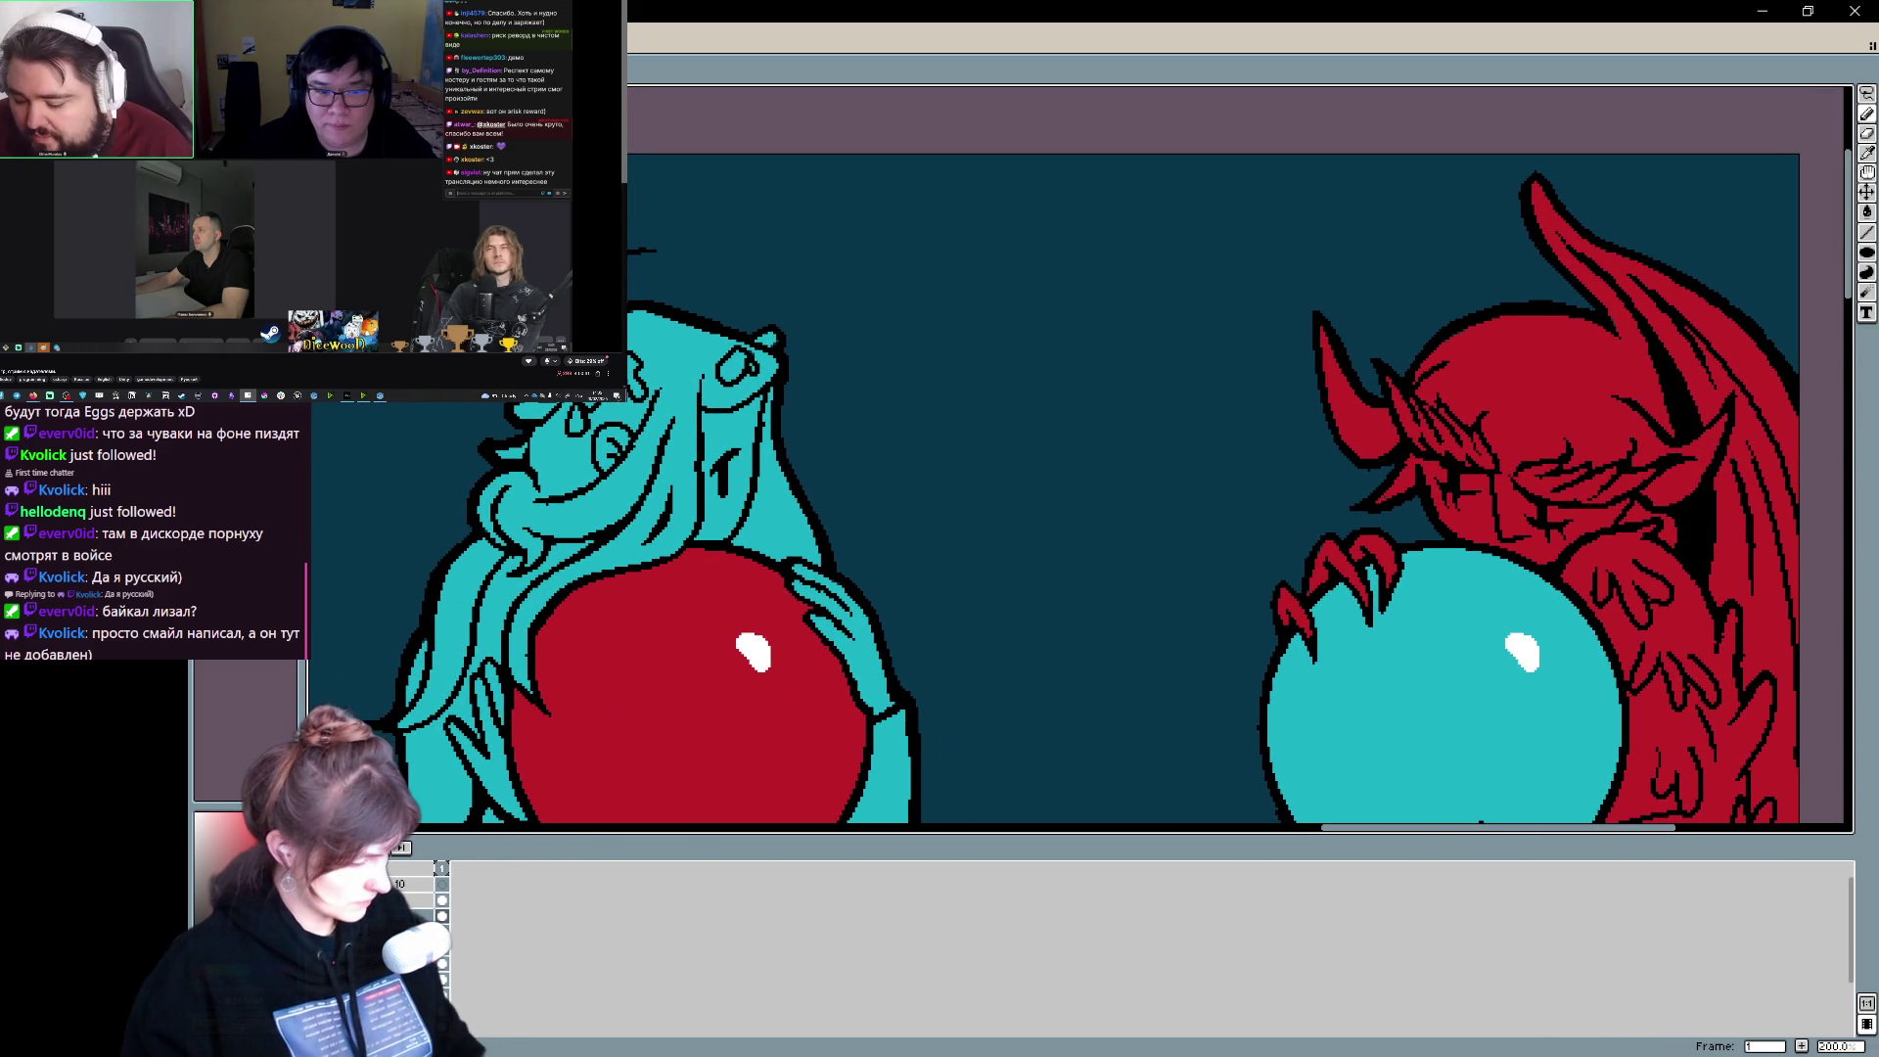
- Draw a black elliptical halo above the angel's head from an upper and lower arc
left_click_drag(630, 253, 672, 254)
key("ctrl+z")
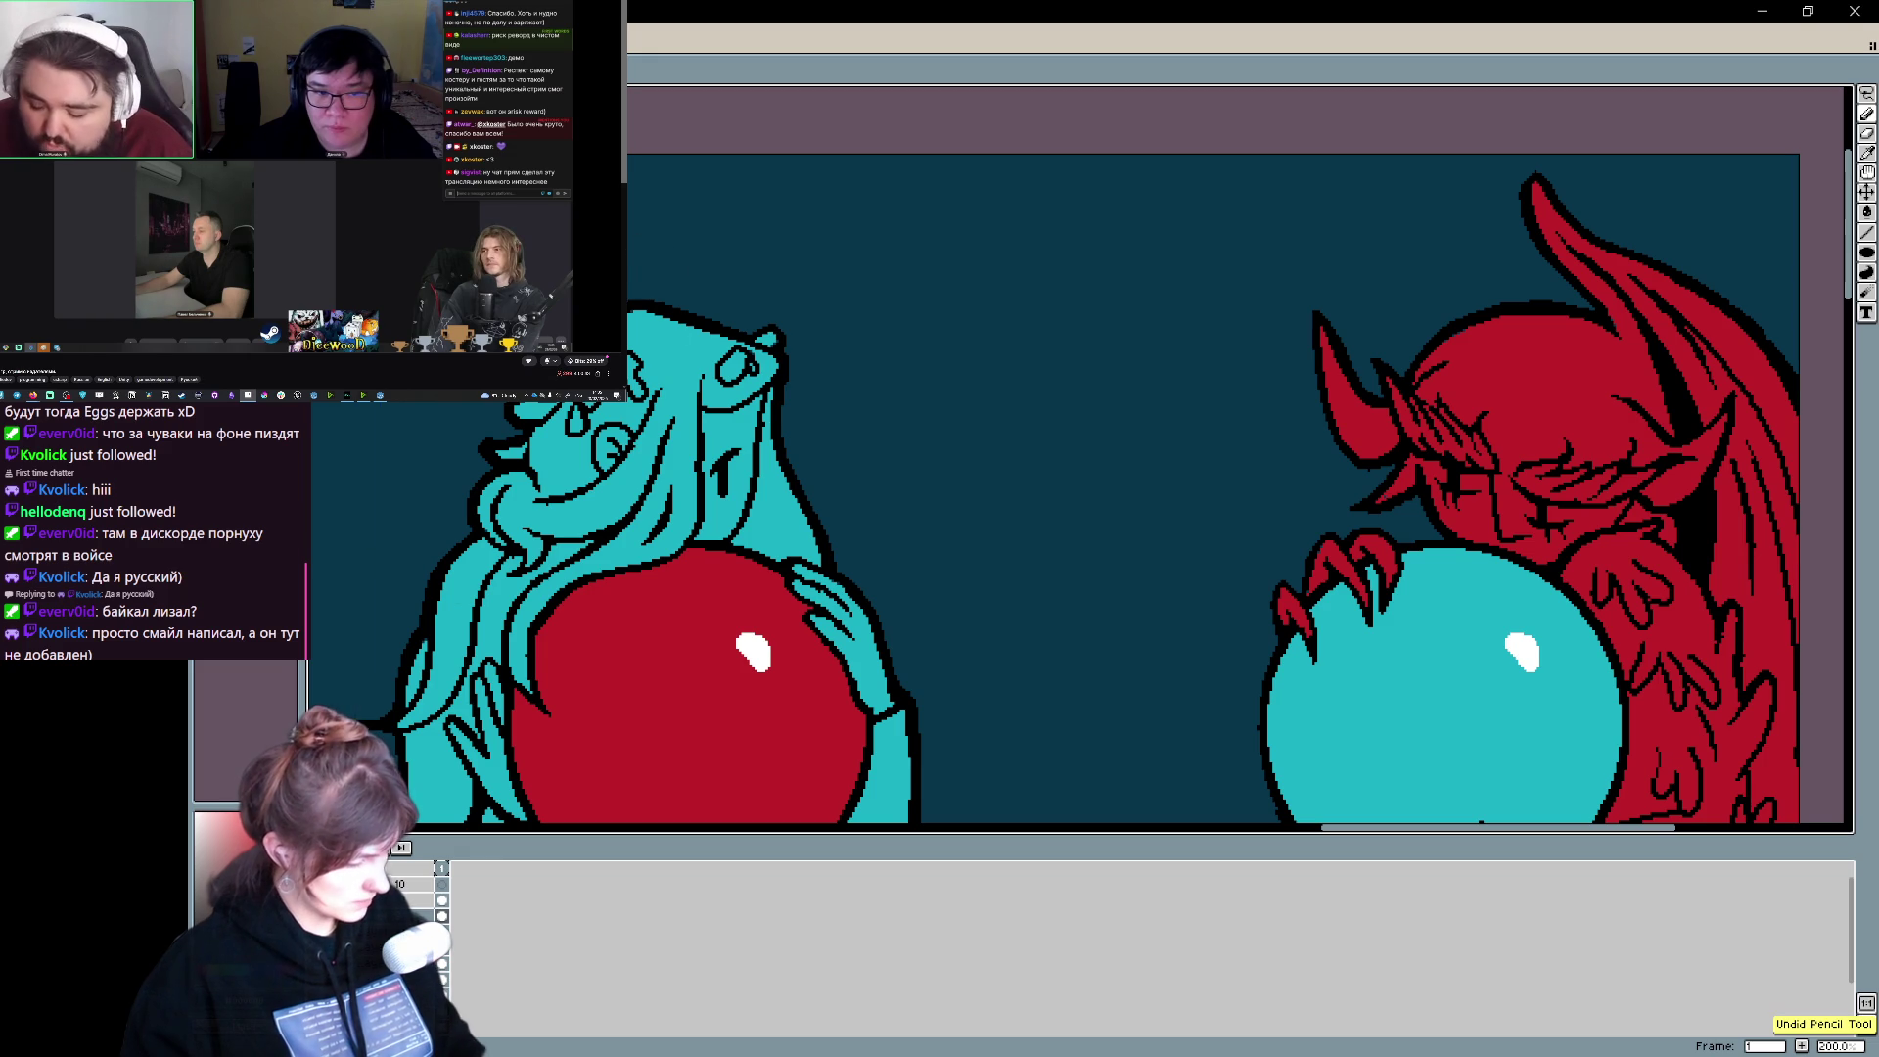
left_click_drag(696, 308, 627, 285)
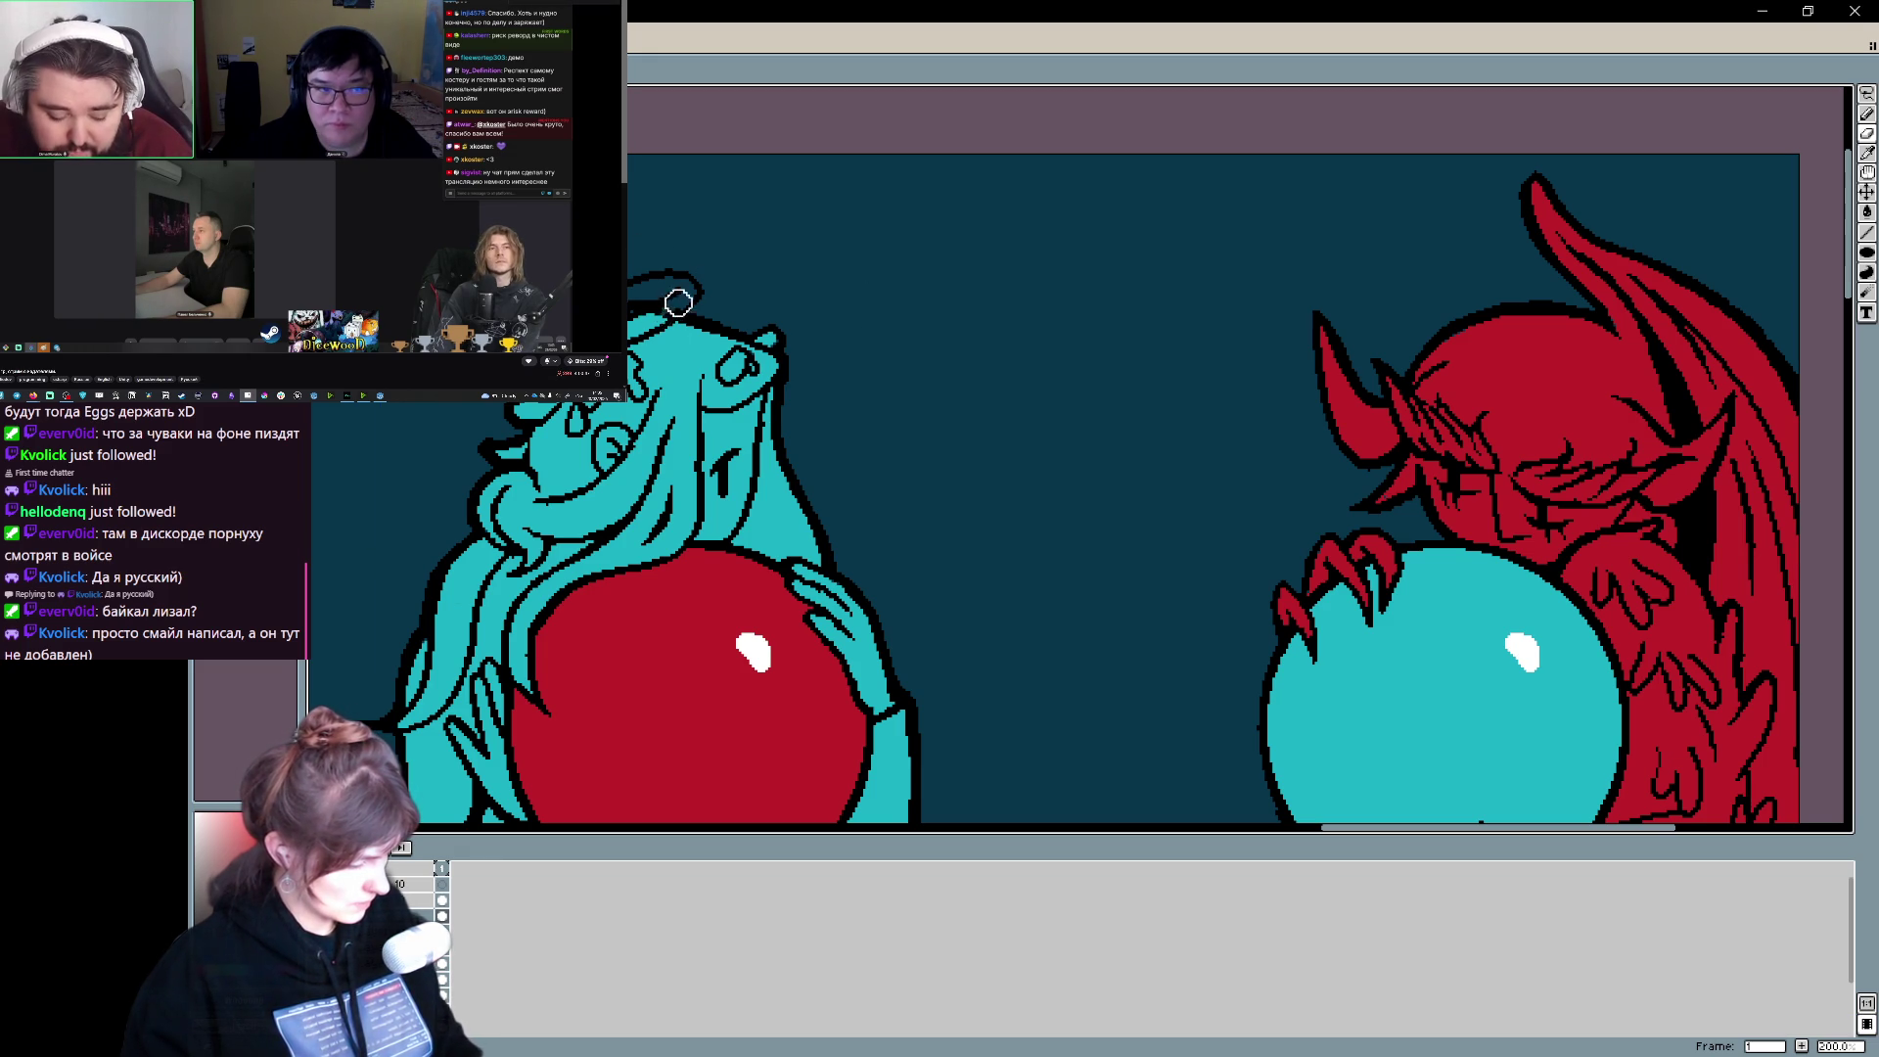
left_click_drag(699, 291, 634, 304)
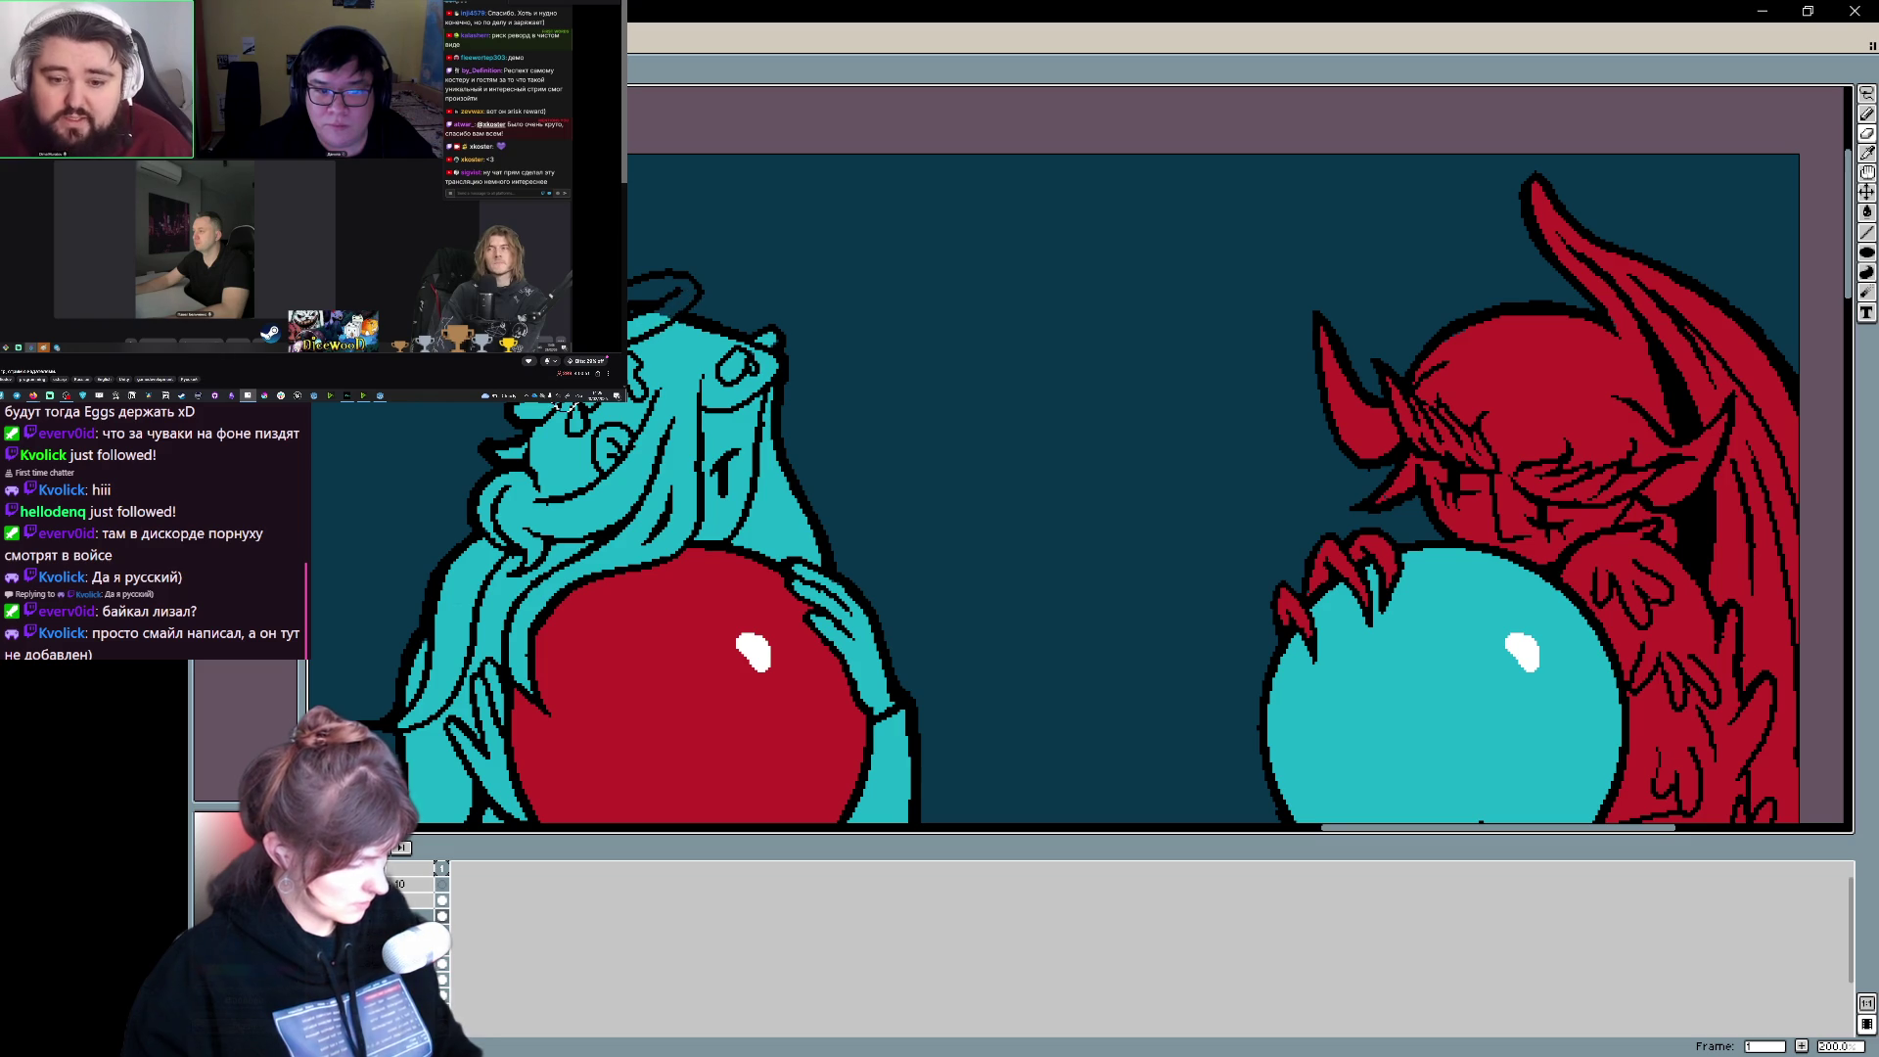
left_click_drag(557, 316, 681, 394)
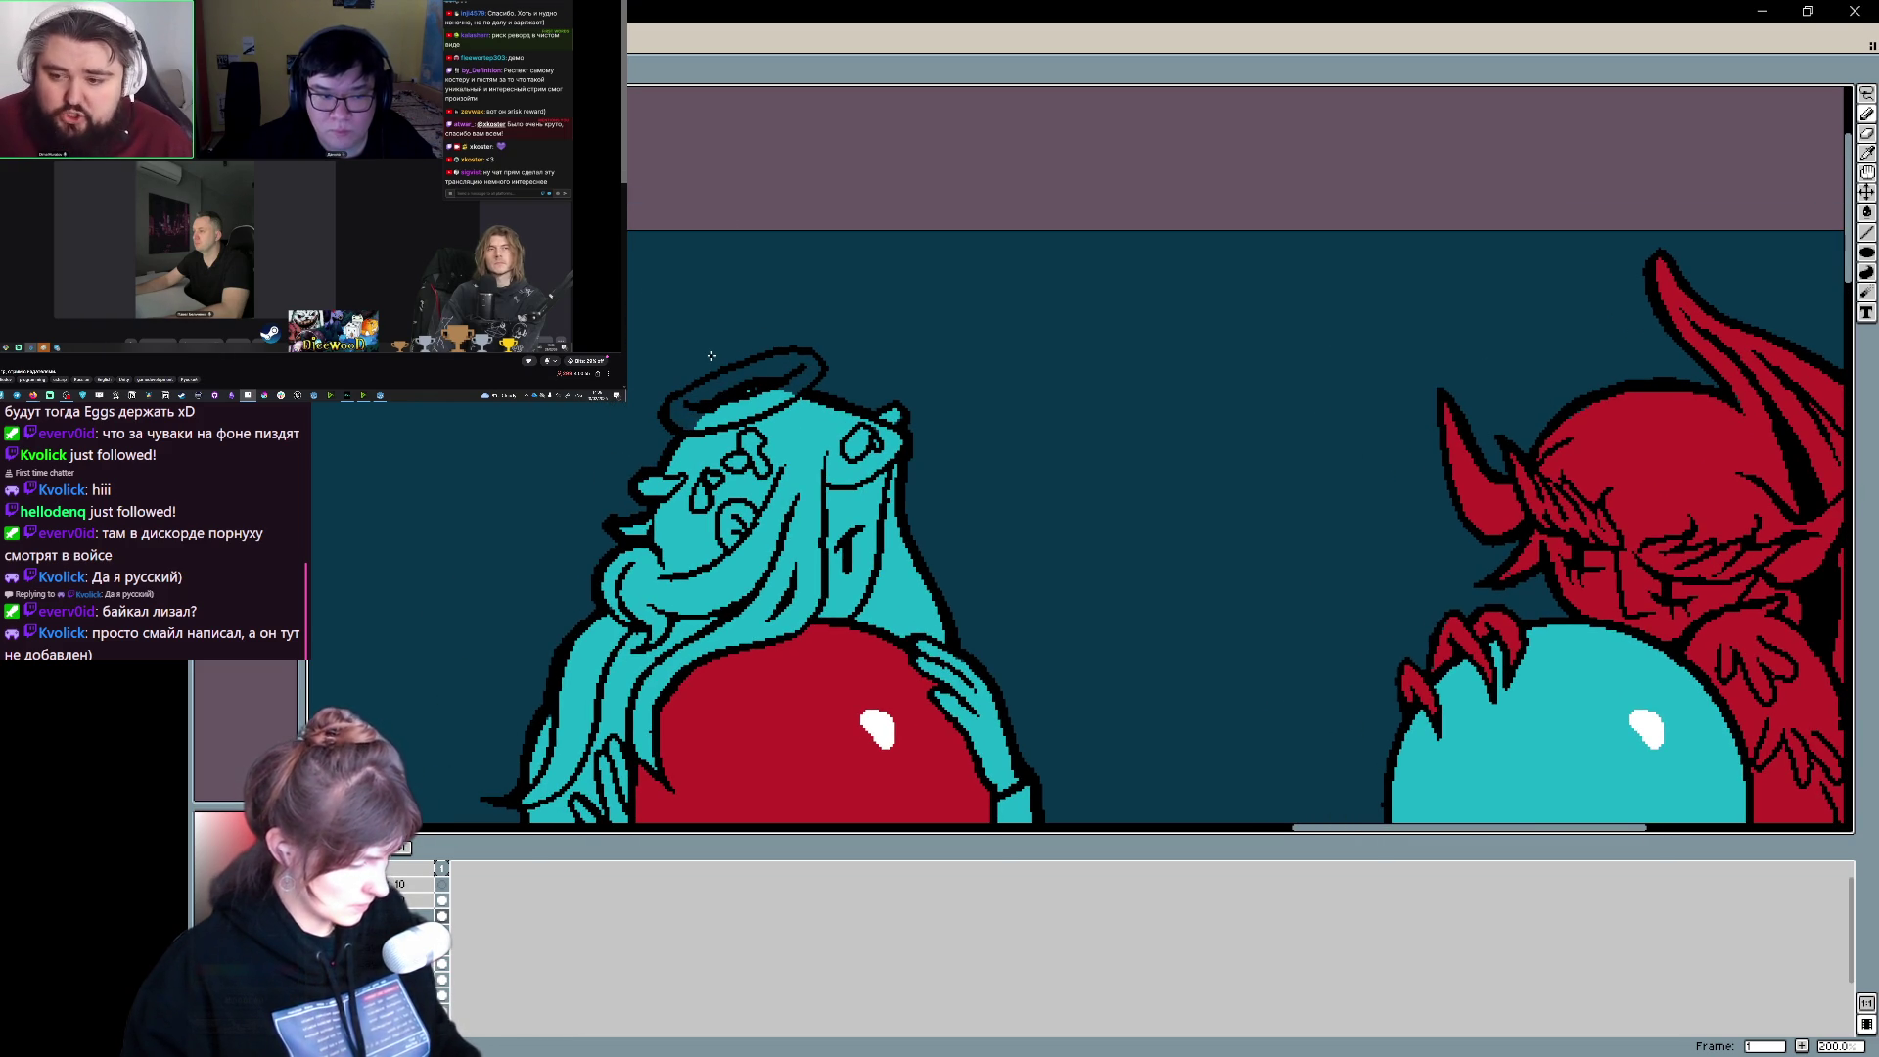
key("e")
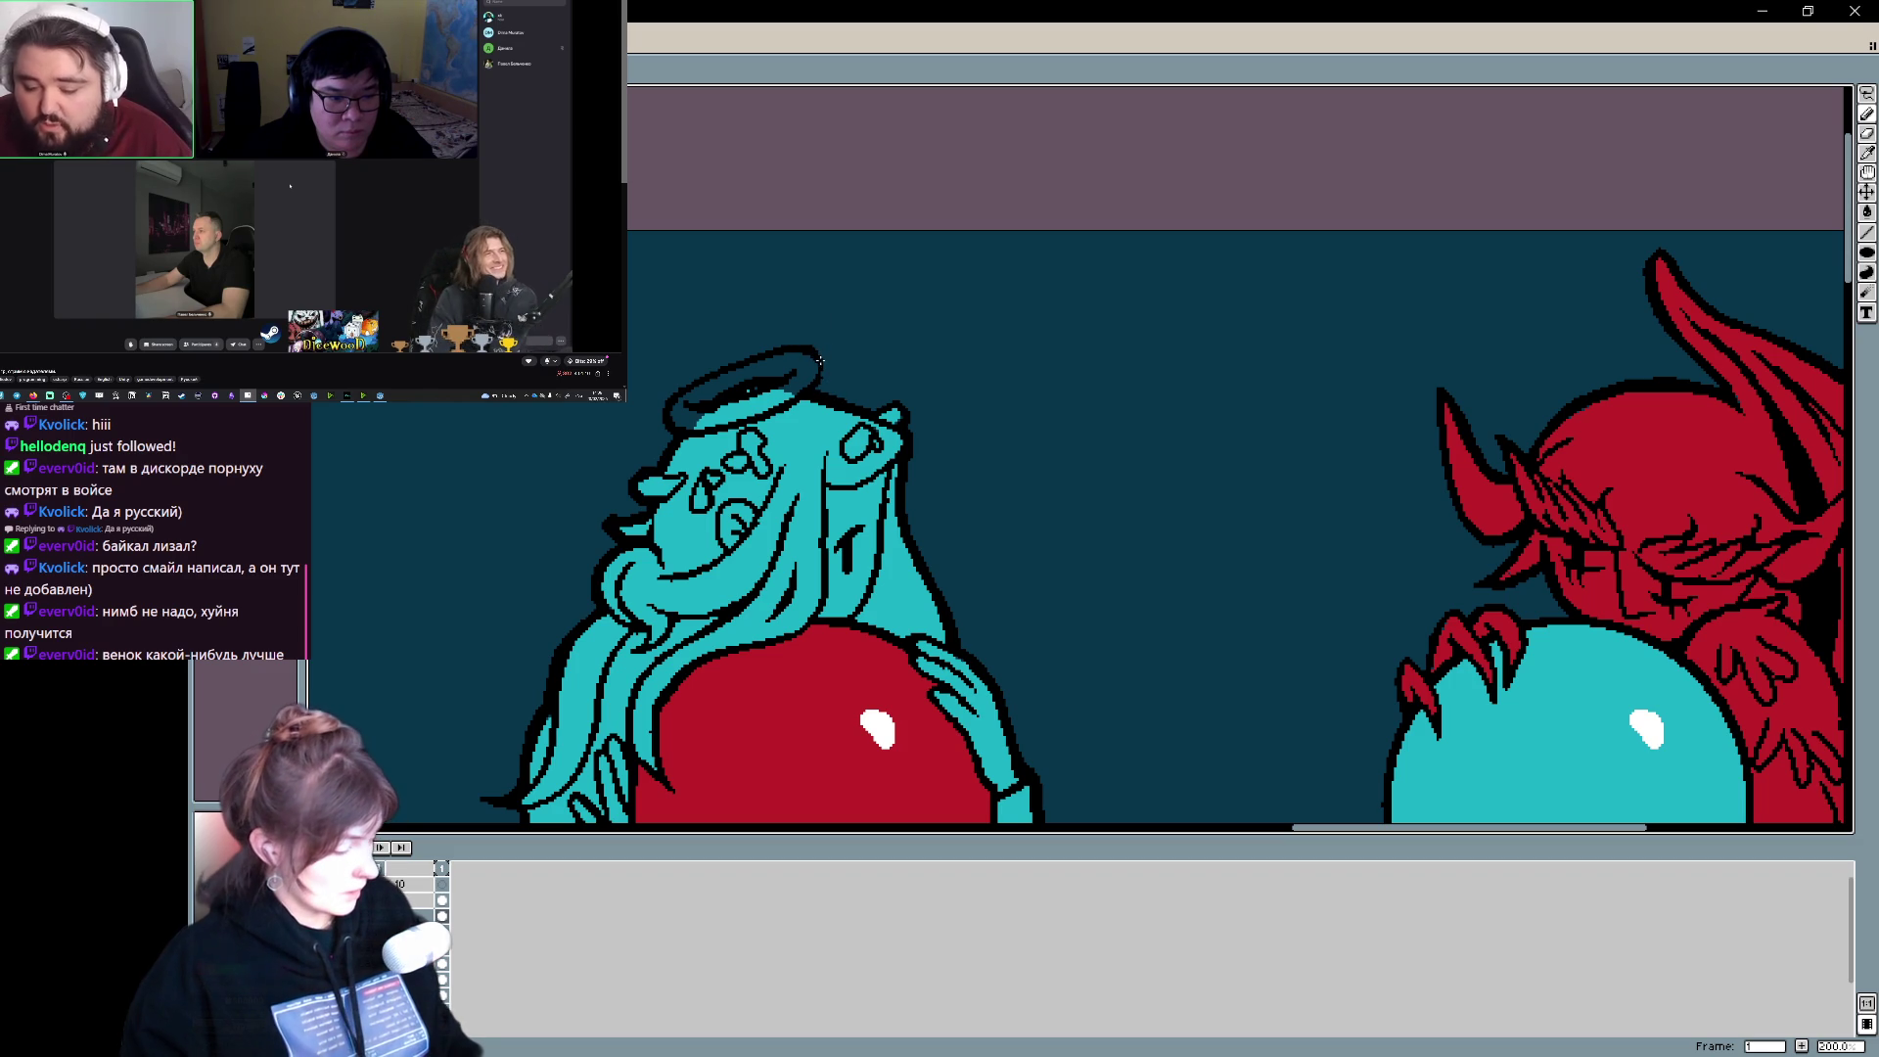
key("e")
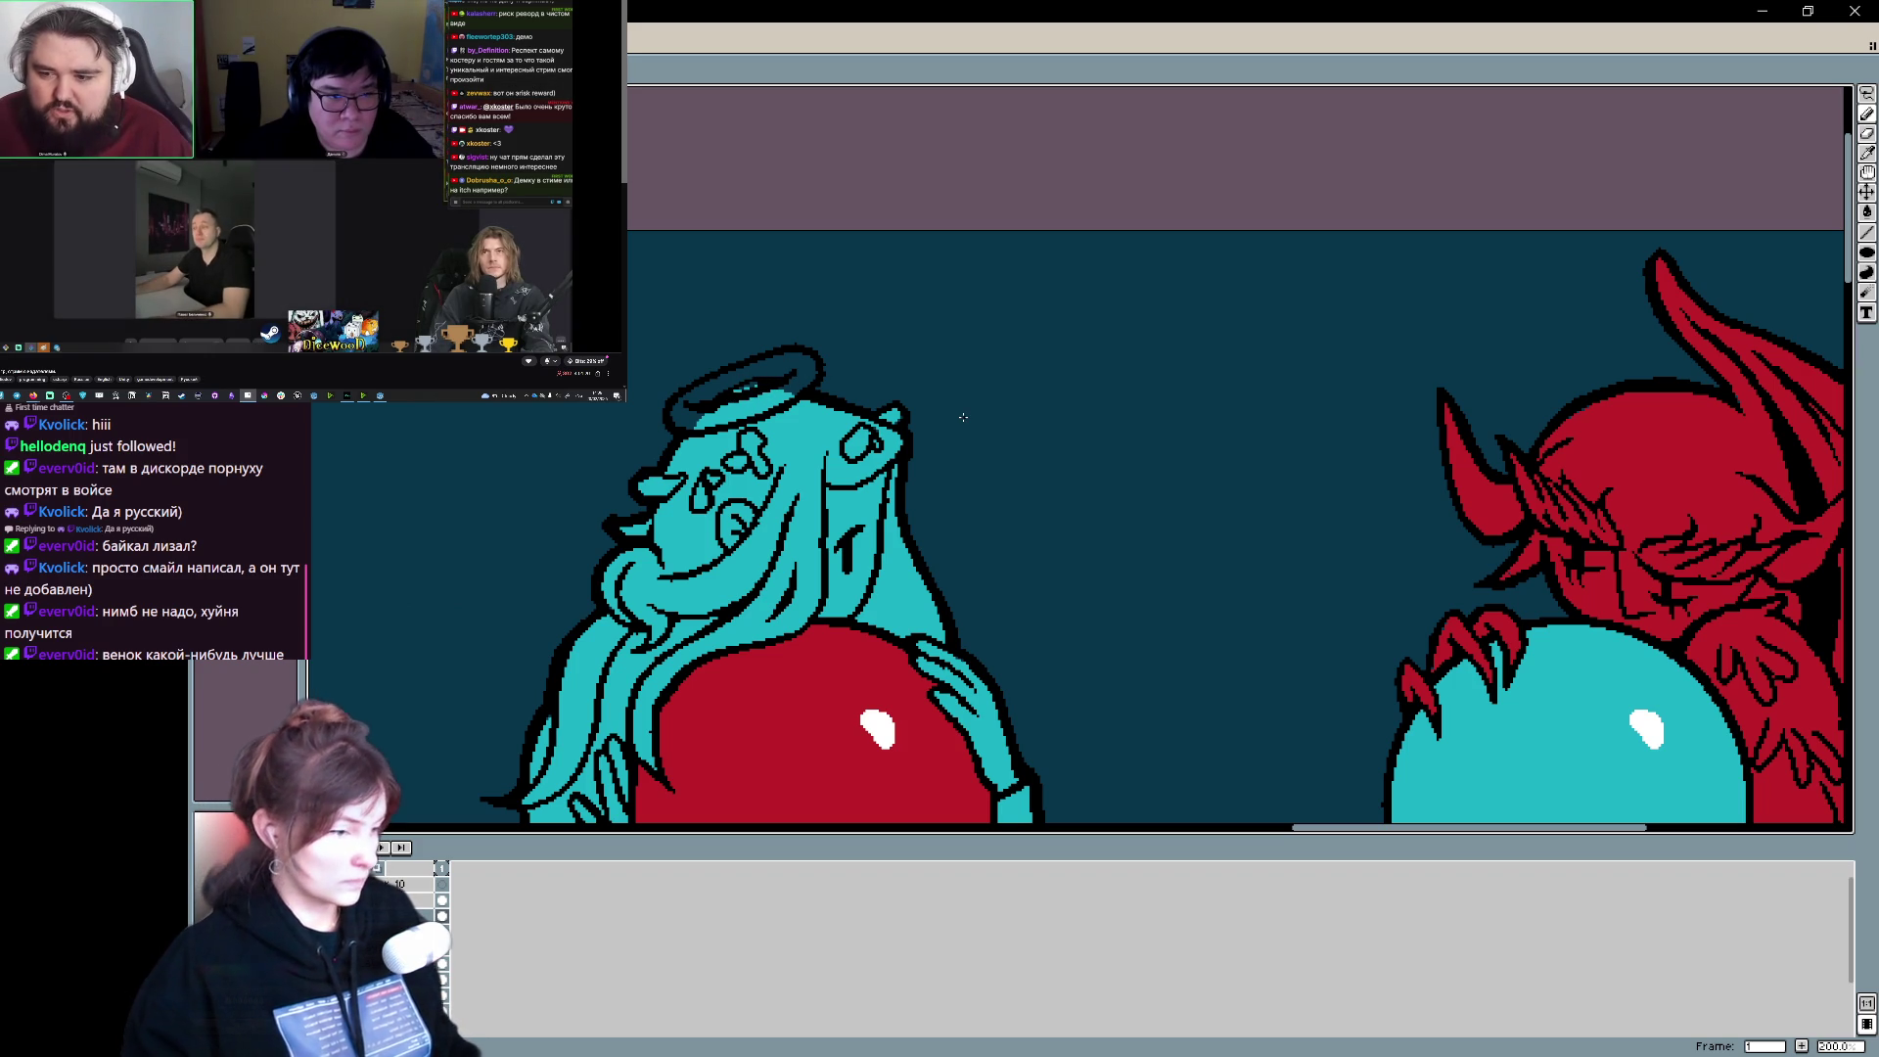
mouse_move(1184, 624)
left_mouse_down()
mouse_move(1111, 520)
mouse_move(1070, 353)
mouse_move(906, 461)
mouse_move(839, 545)
mouse_move(843, 653)
mouse_move(929, 777)
left_mouse_up()
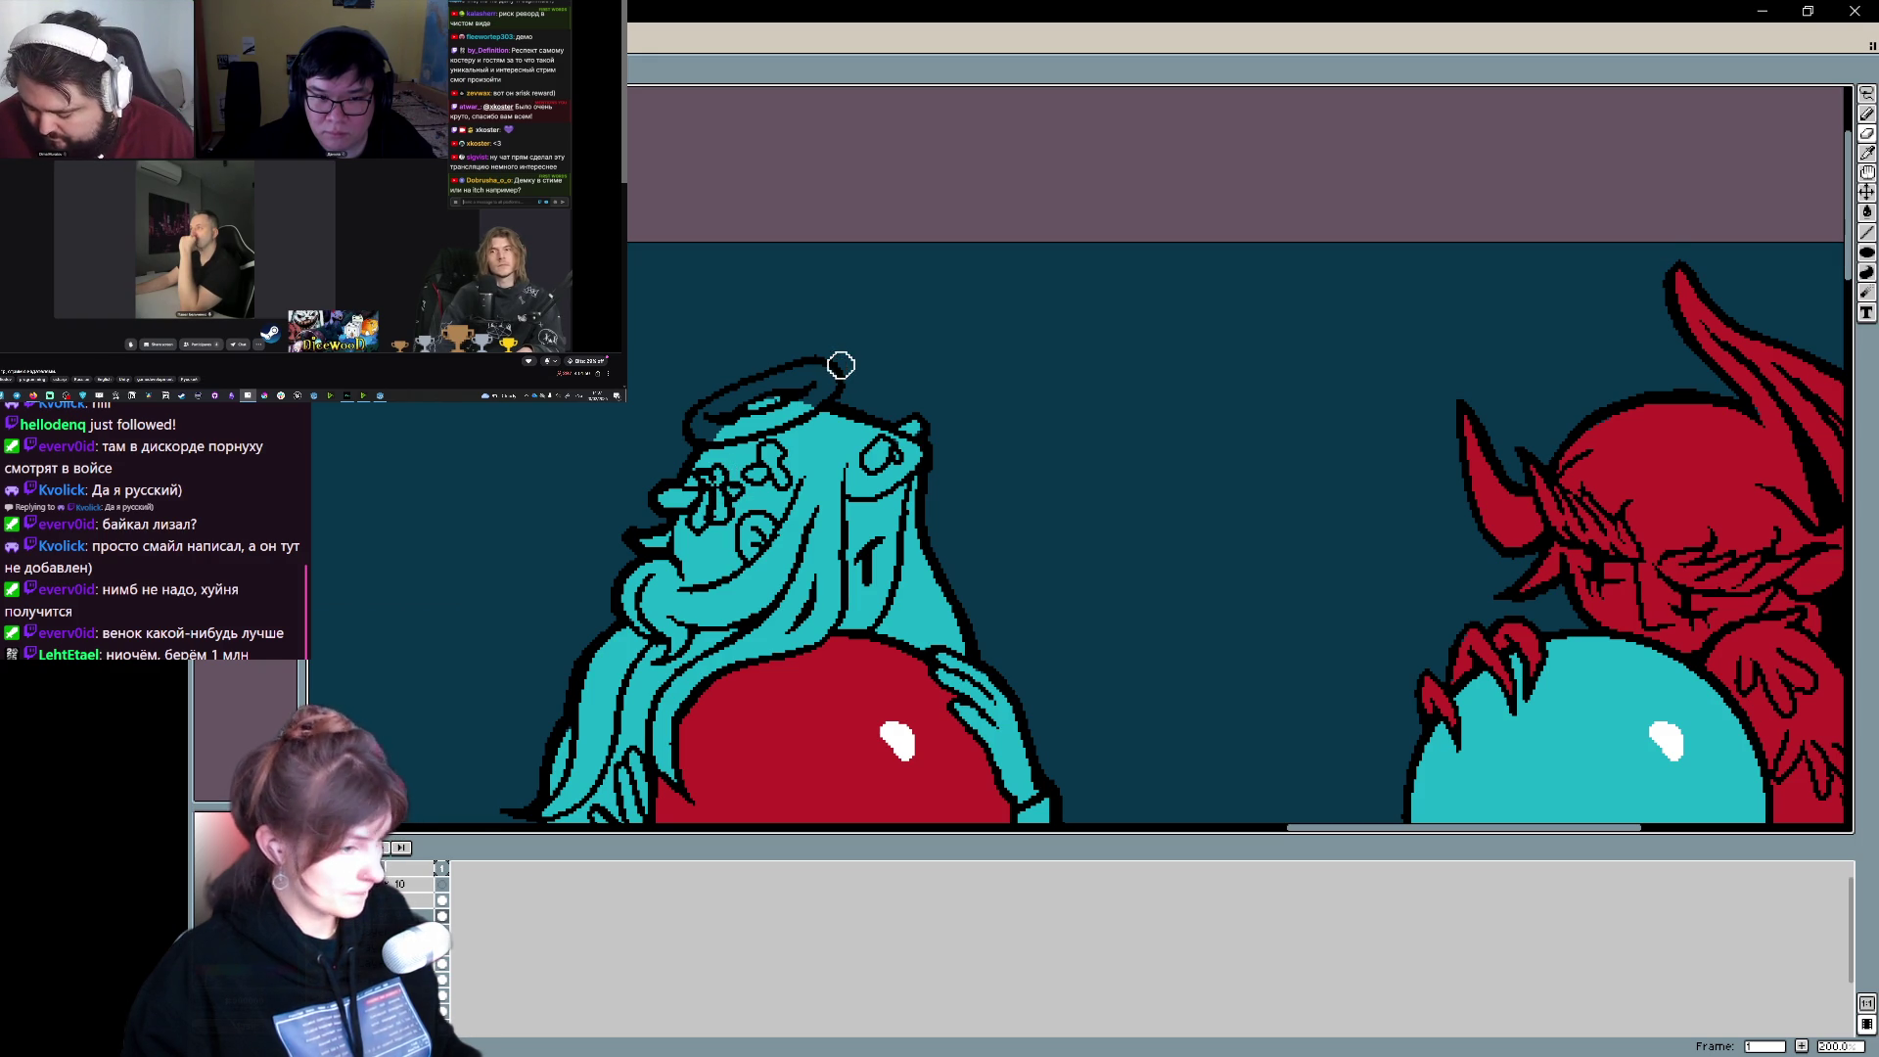
left_click_drag(877, 682, 848, 707)
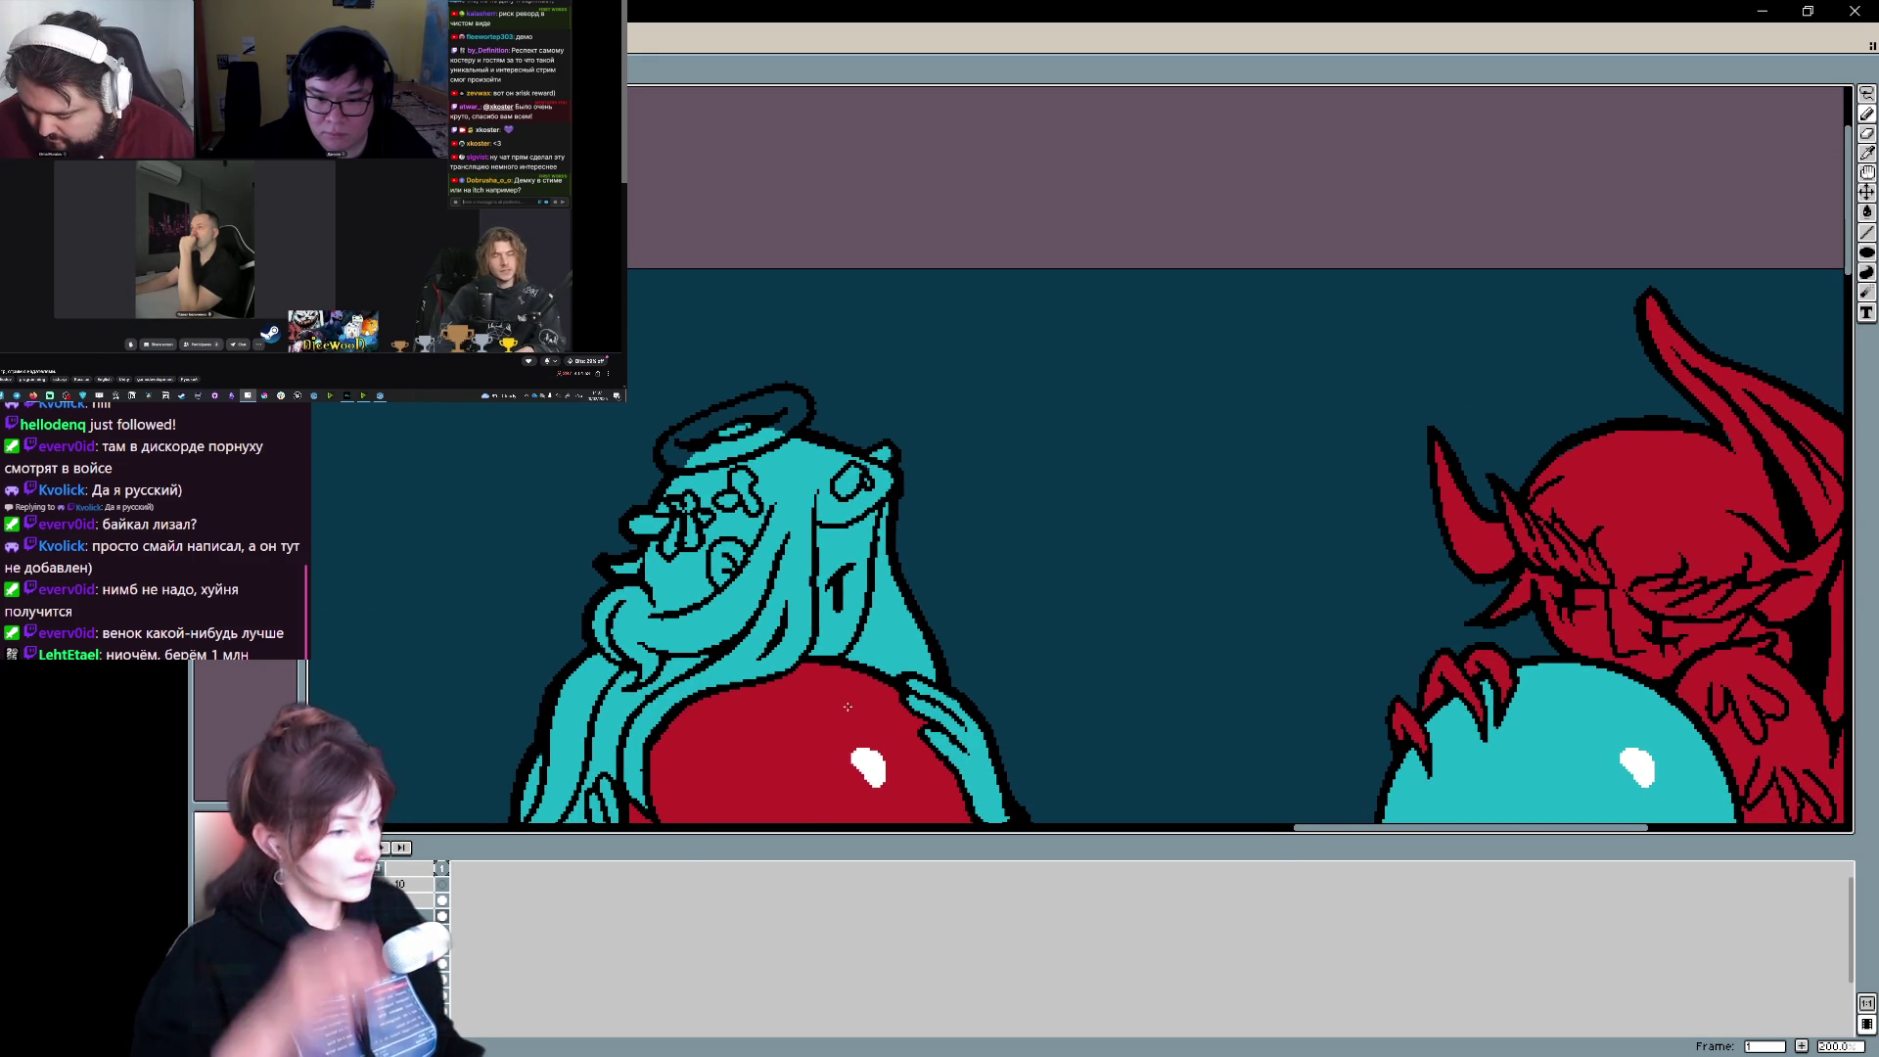
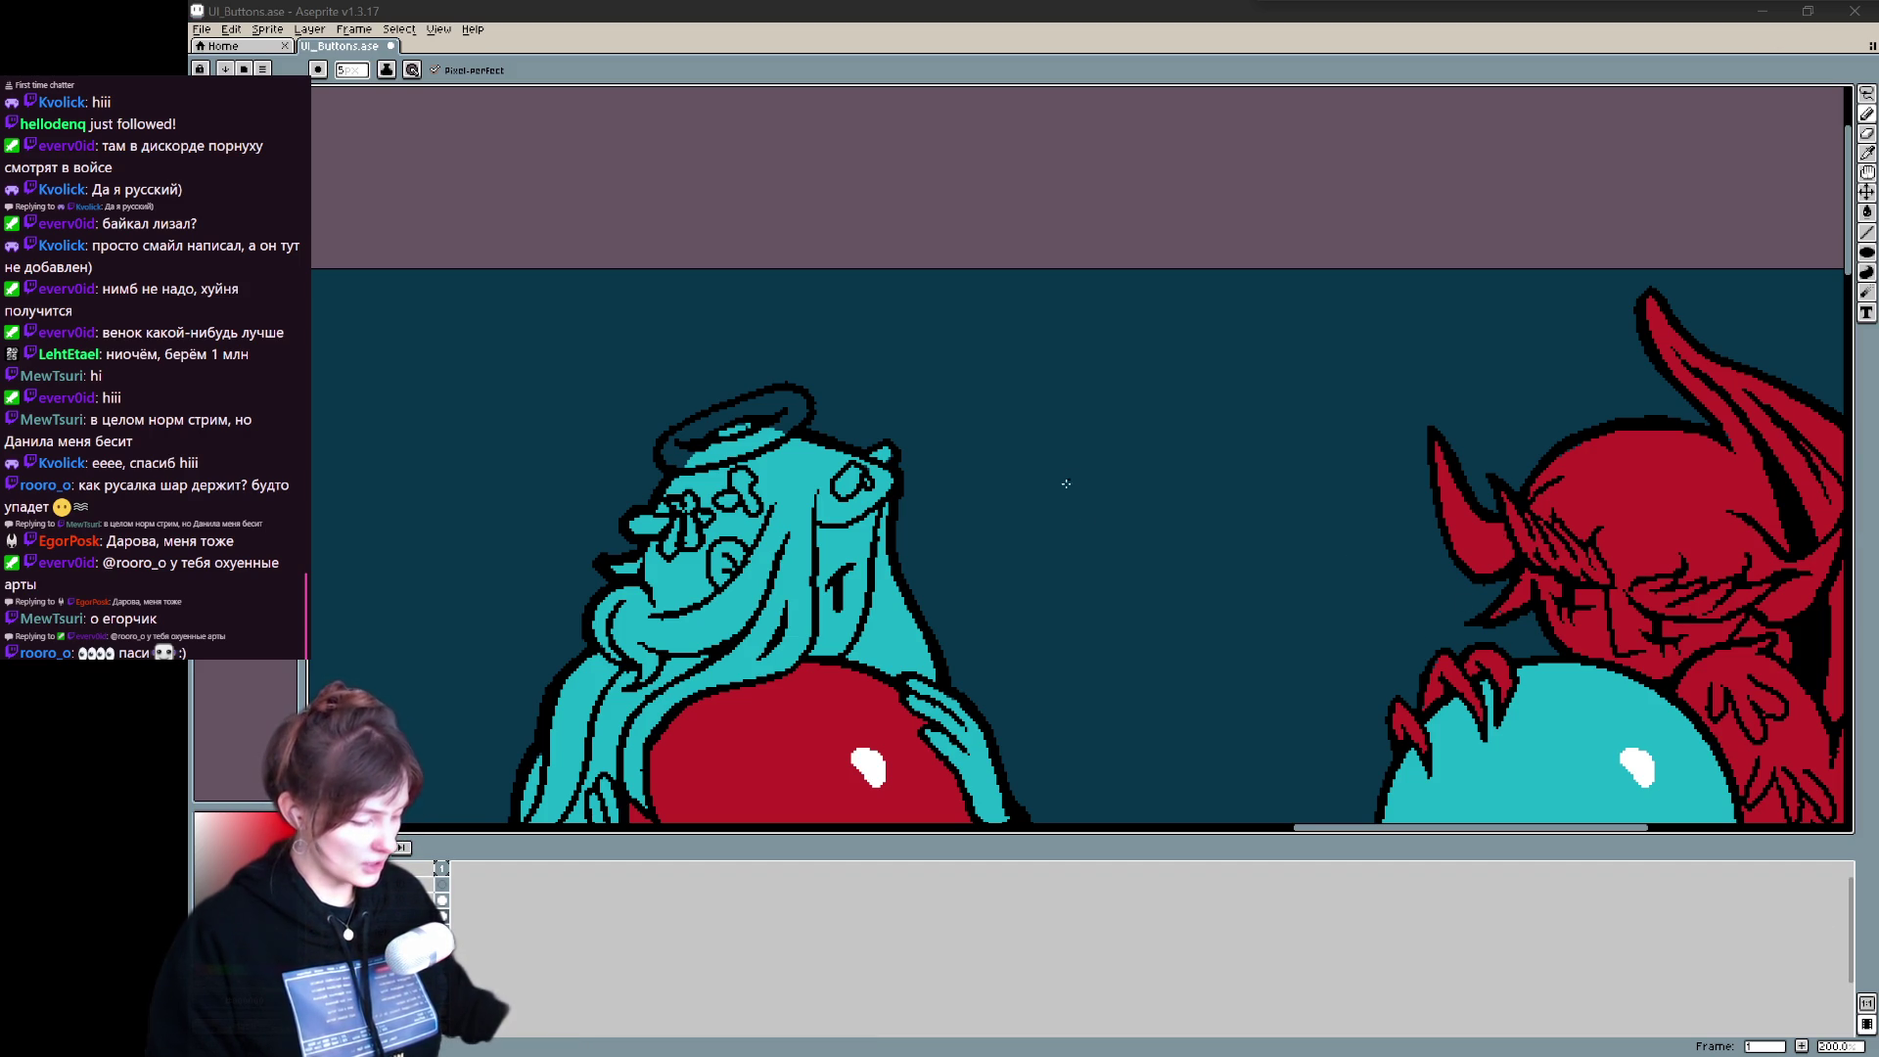
- Try a dark shading stroke on the red orb's lower part, then undo it
scroll(1078, 589, "down", 5)
scroll(1078, 588, "up", 5)
scroll(1079, 588, "down", 1)
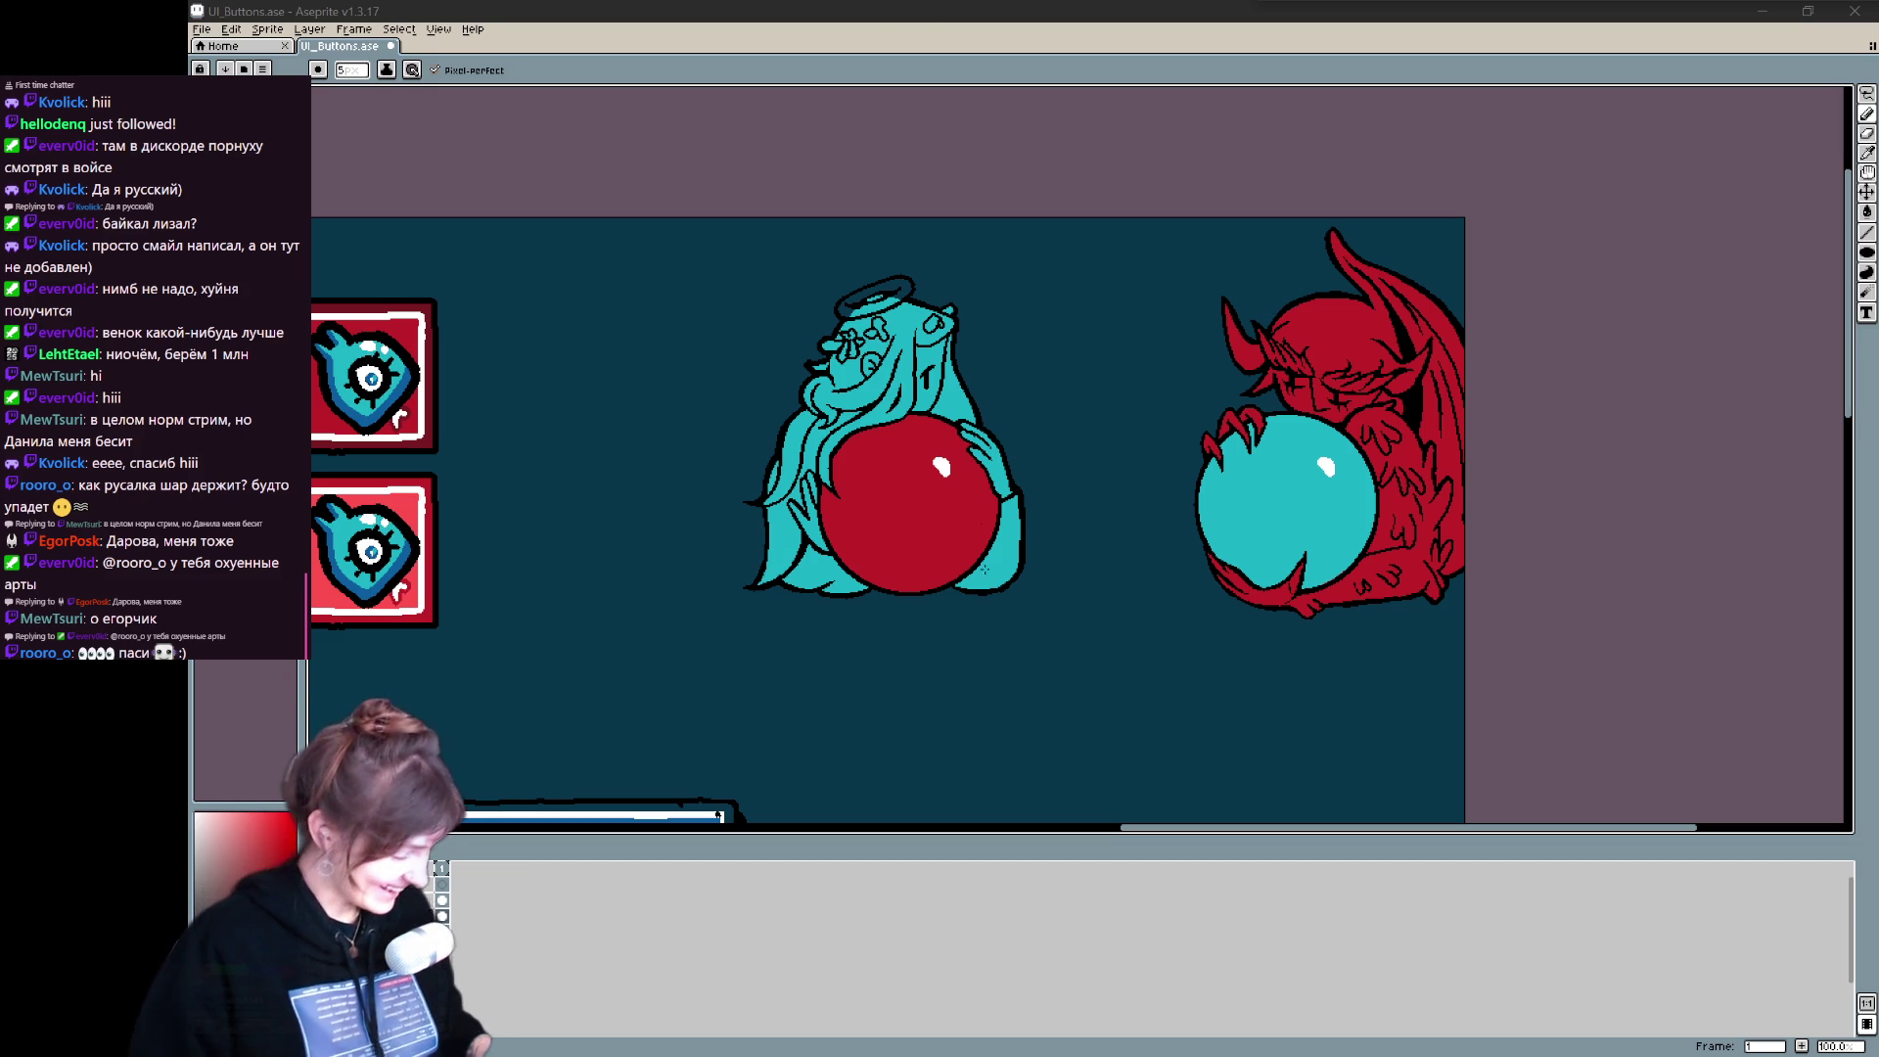
mouse_move(966, 538)
left_mouse_down()
mouse_move(964, 602)
mouse_move(892, 599)
left_mouse_up()
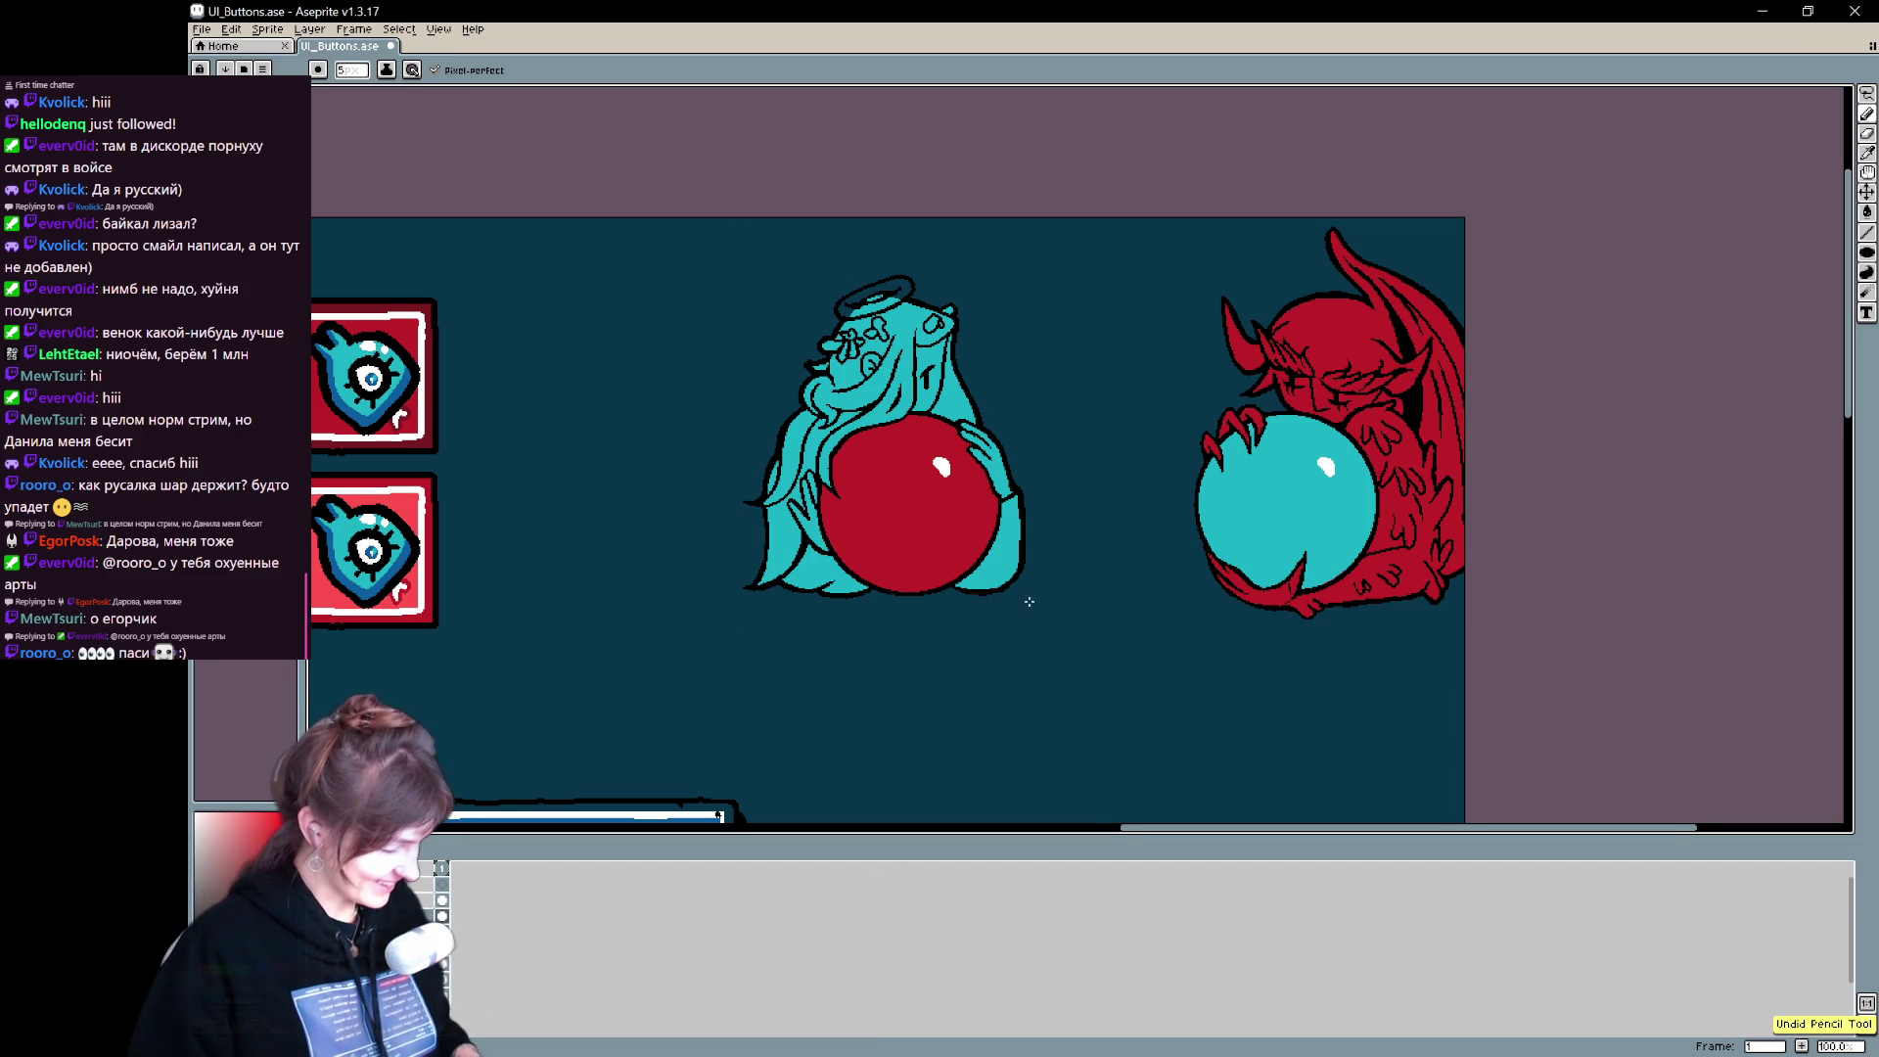
key("ctrl+z")
key("ctrl+z")
key("v")
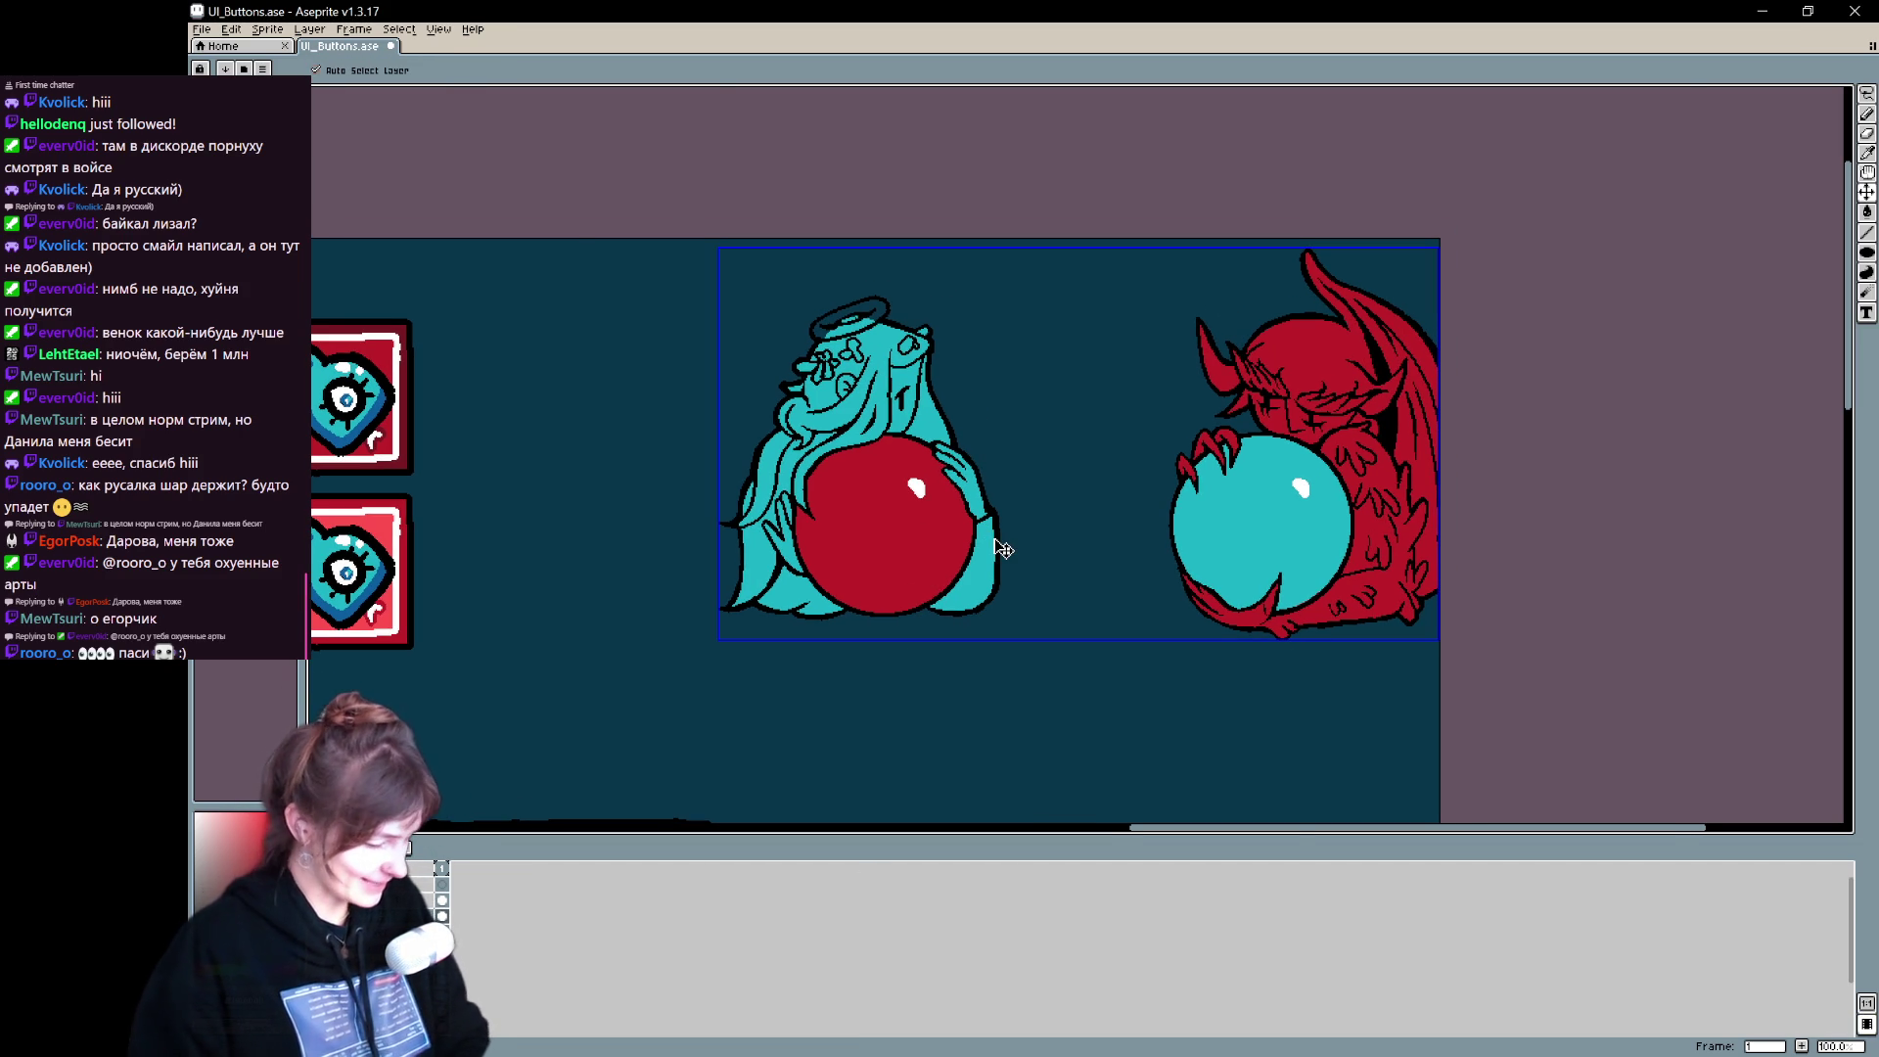
- Erase the stray pixels and dark hair strand next to the red orb with the Eraser
scroll(1003, 549, "up", 1)
key("b")
scroll(992, 538, "left", 2)
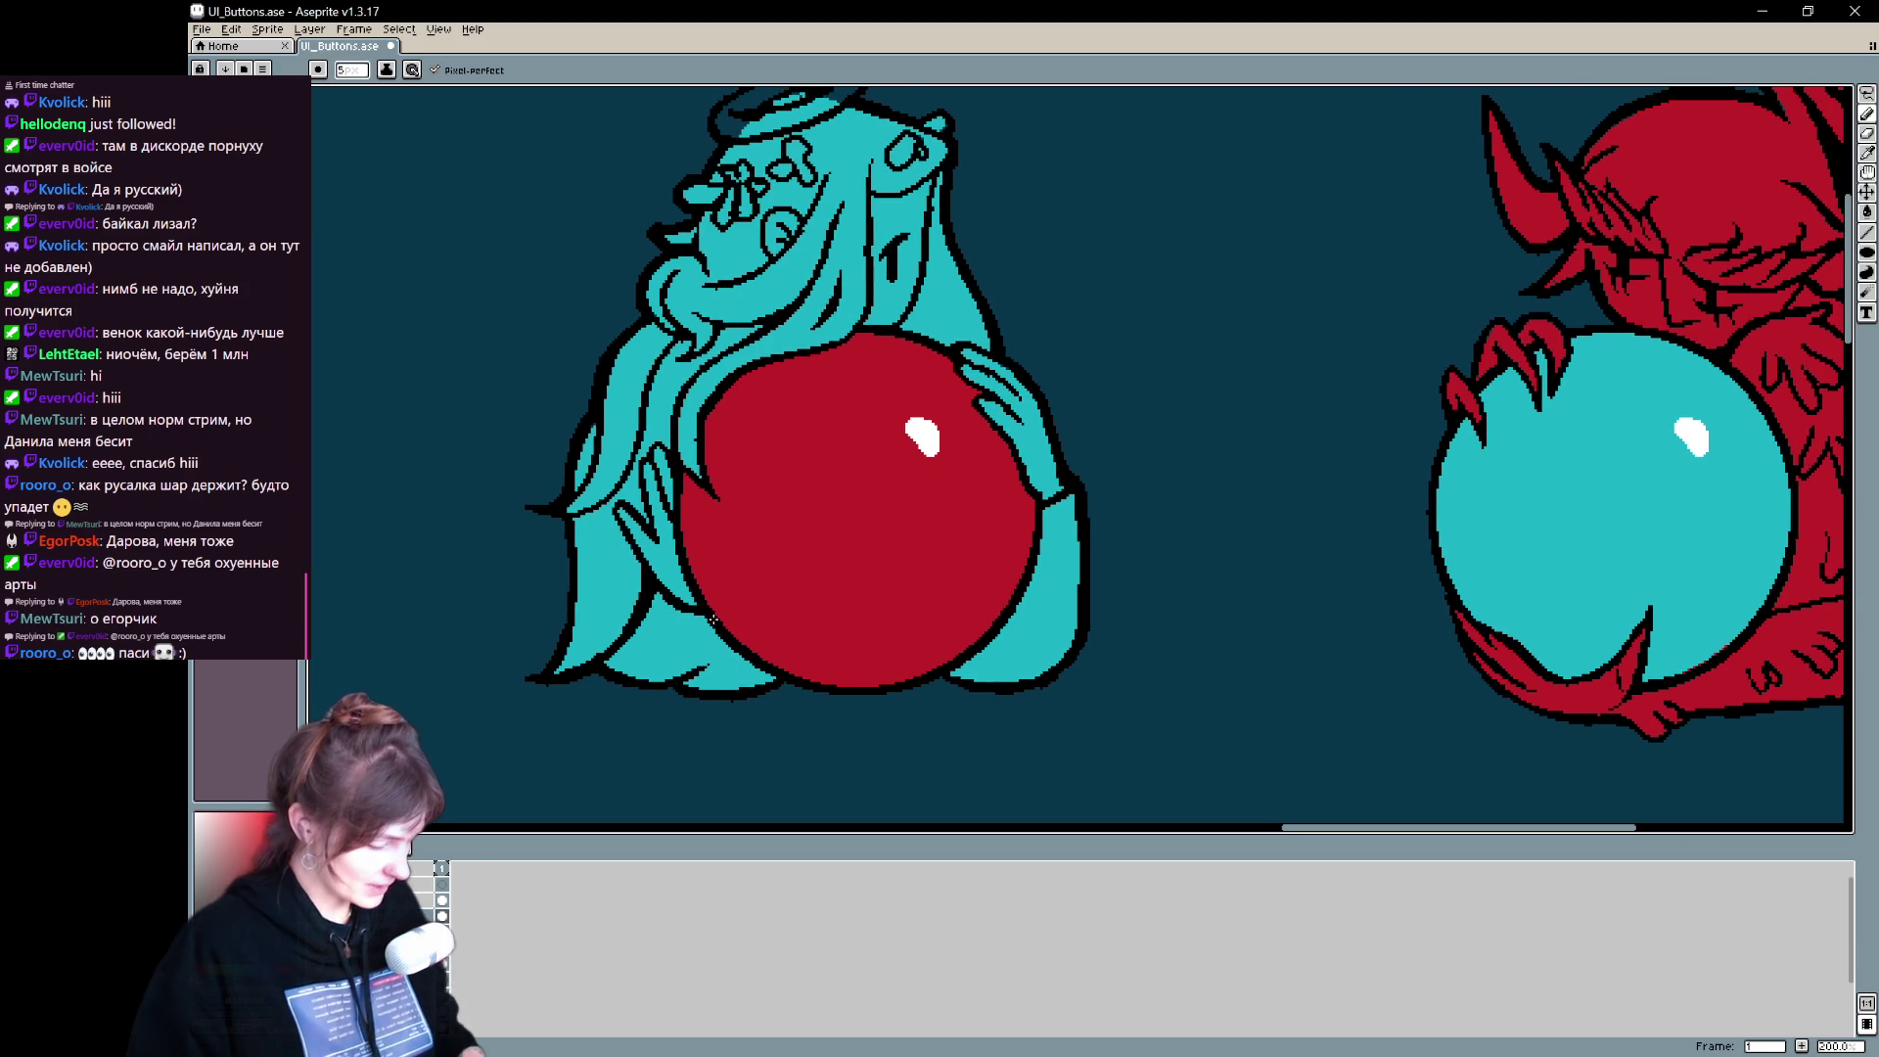
key("e")
mouse_move(650, 430)
left_mouse_down()
mouse_move(653, 484)
mouse_move(635, 524)
mouse_move(616, 518)
mouse_move(662, 503)
left_mouse_up()
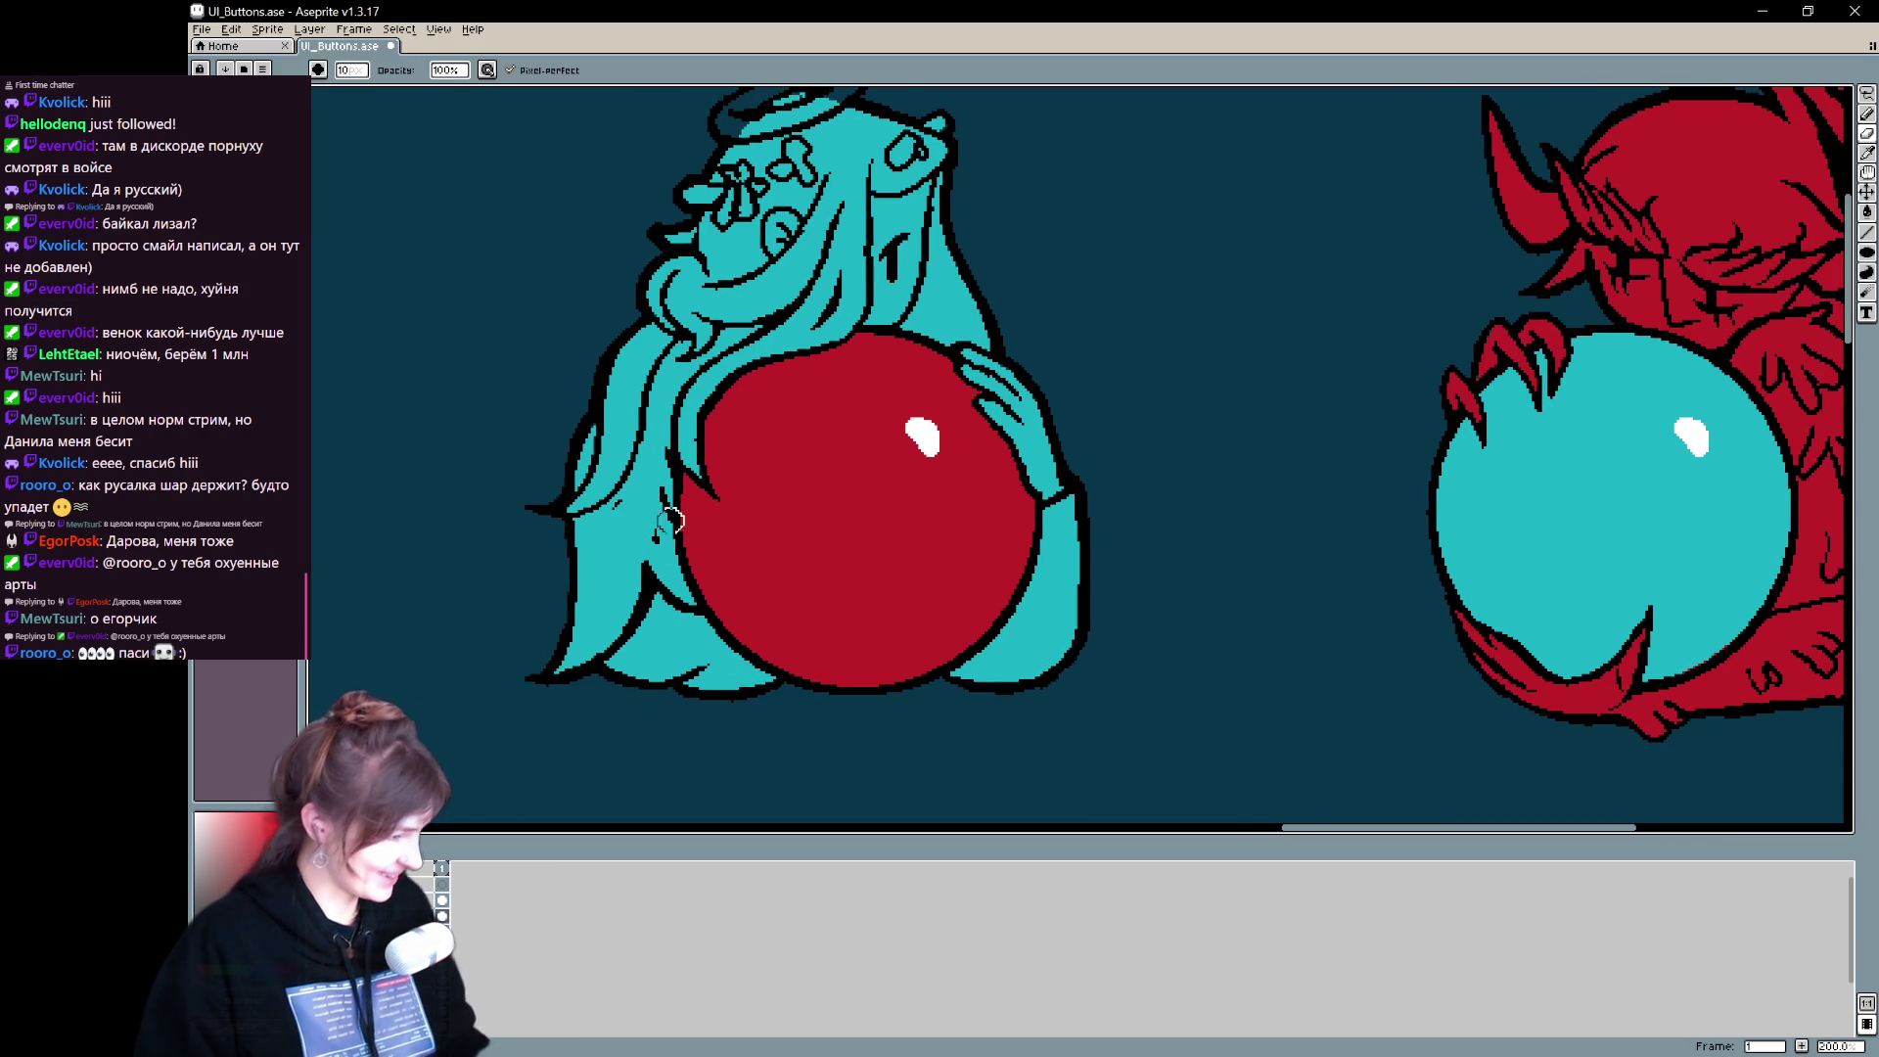
left_click_drag(644, 541, 685, 610)
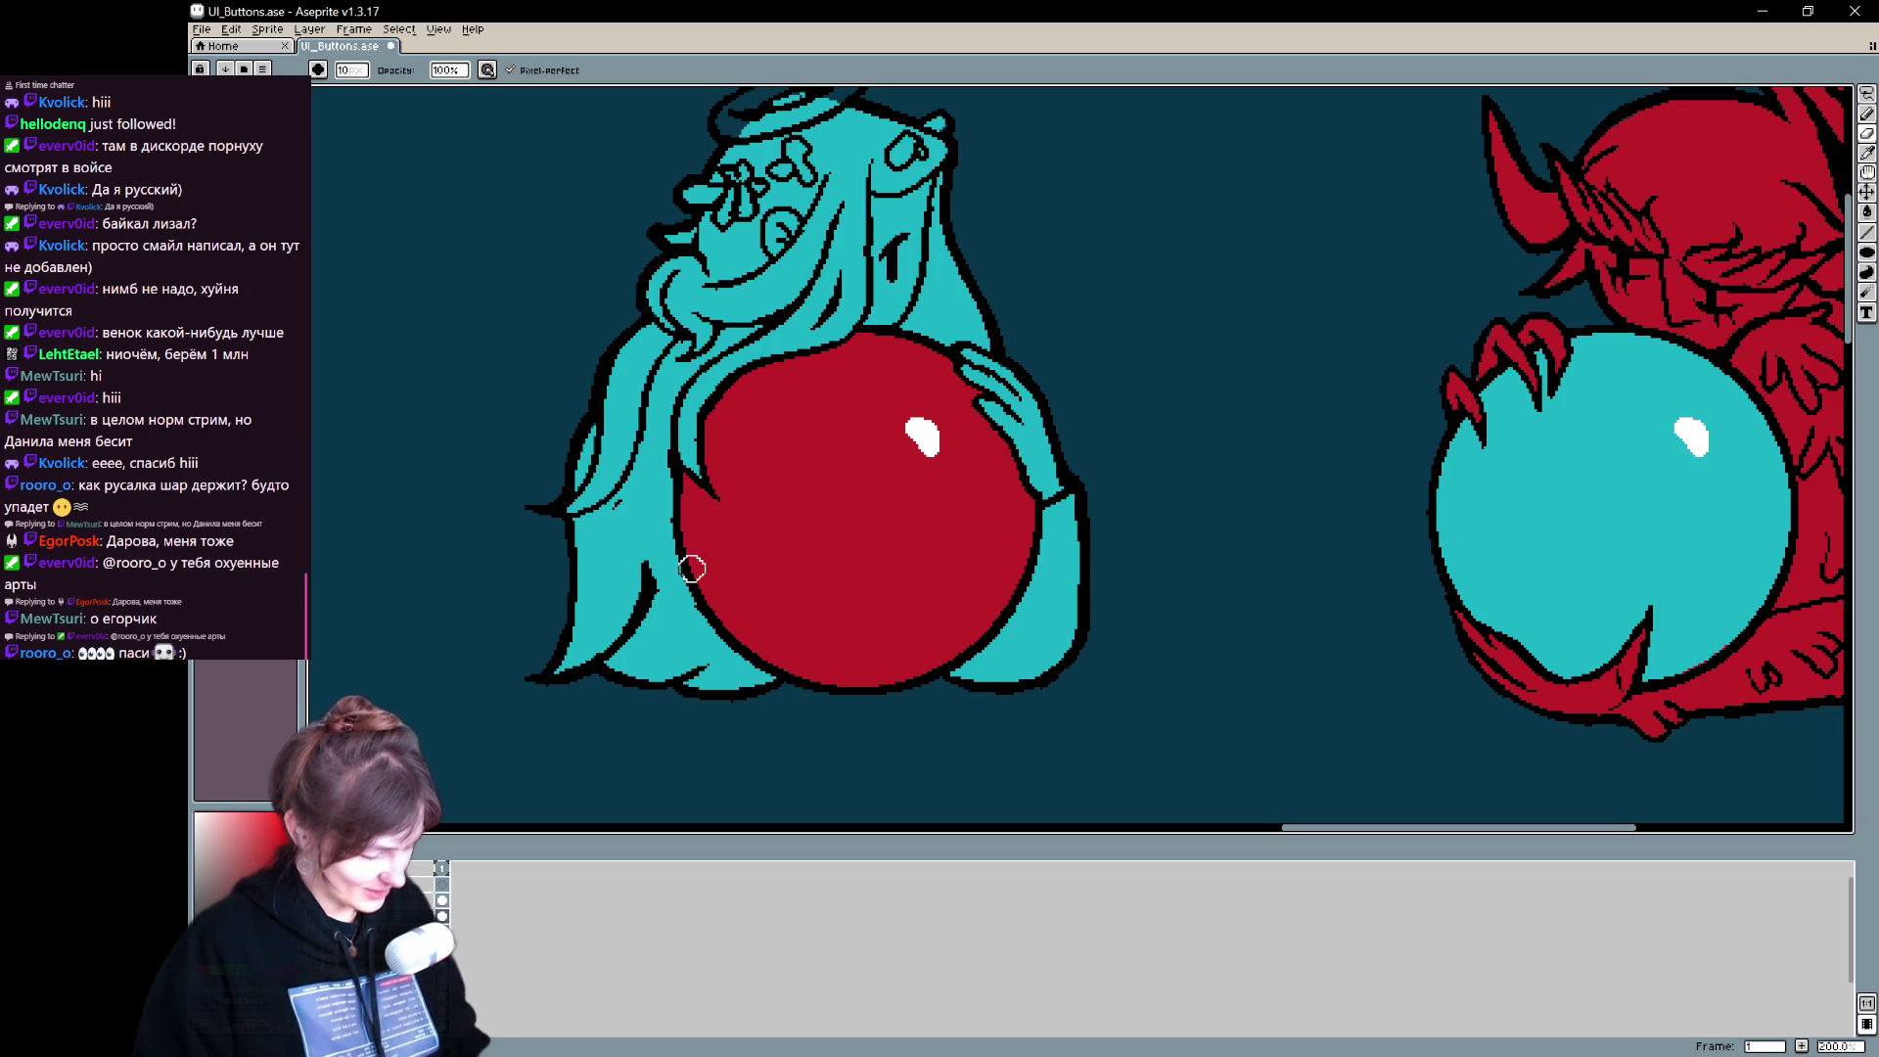
- Test Pencil strokes down the hair and on the orb's left edge, undoing each
left_click_drag(964, 493, 937, 517)
key("e")
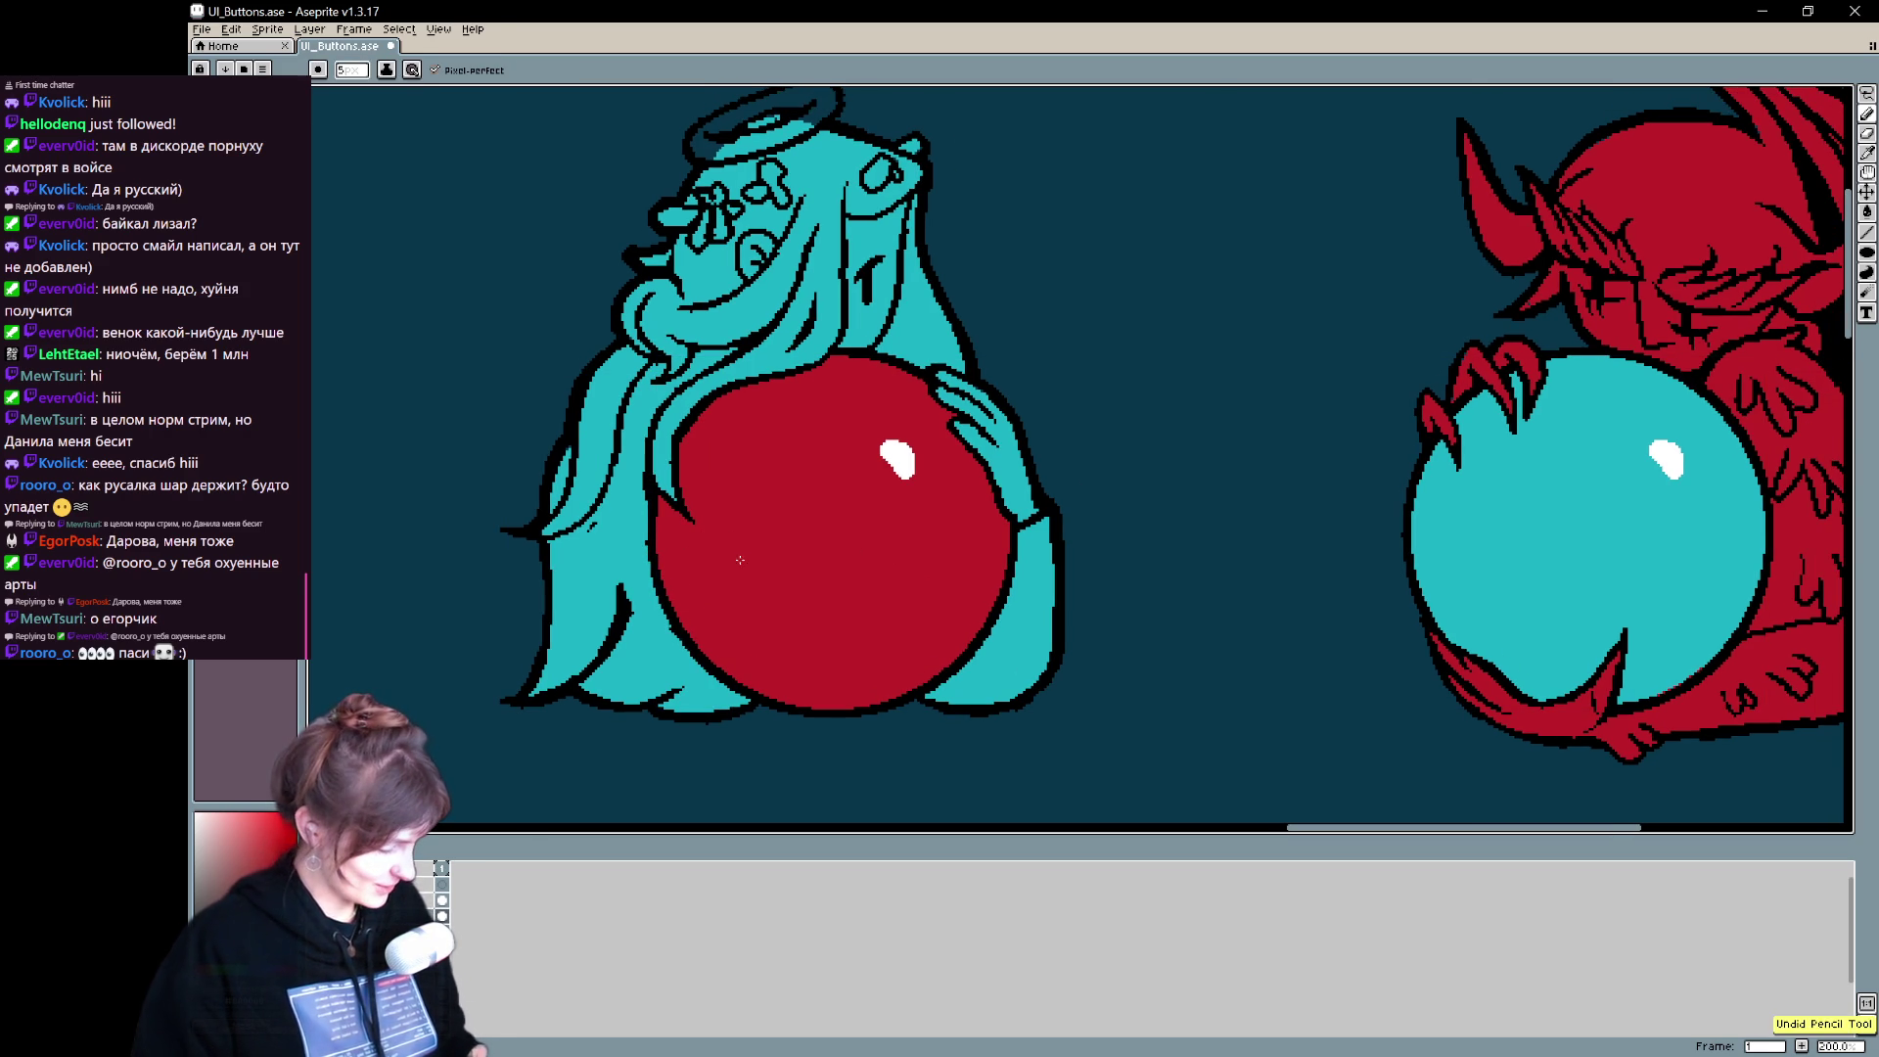
key("v")
key("b")
left_click_drag(669, 547, 680, 628)
key("ctrl+z")
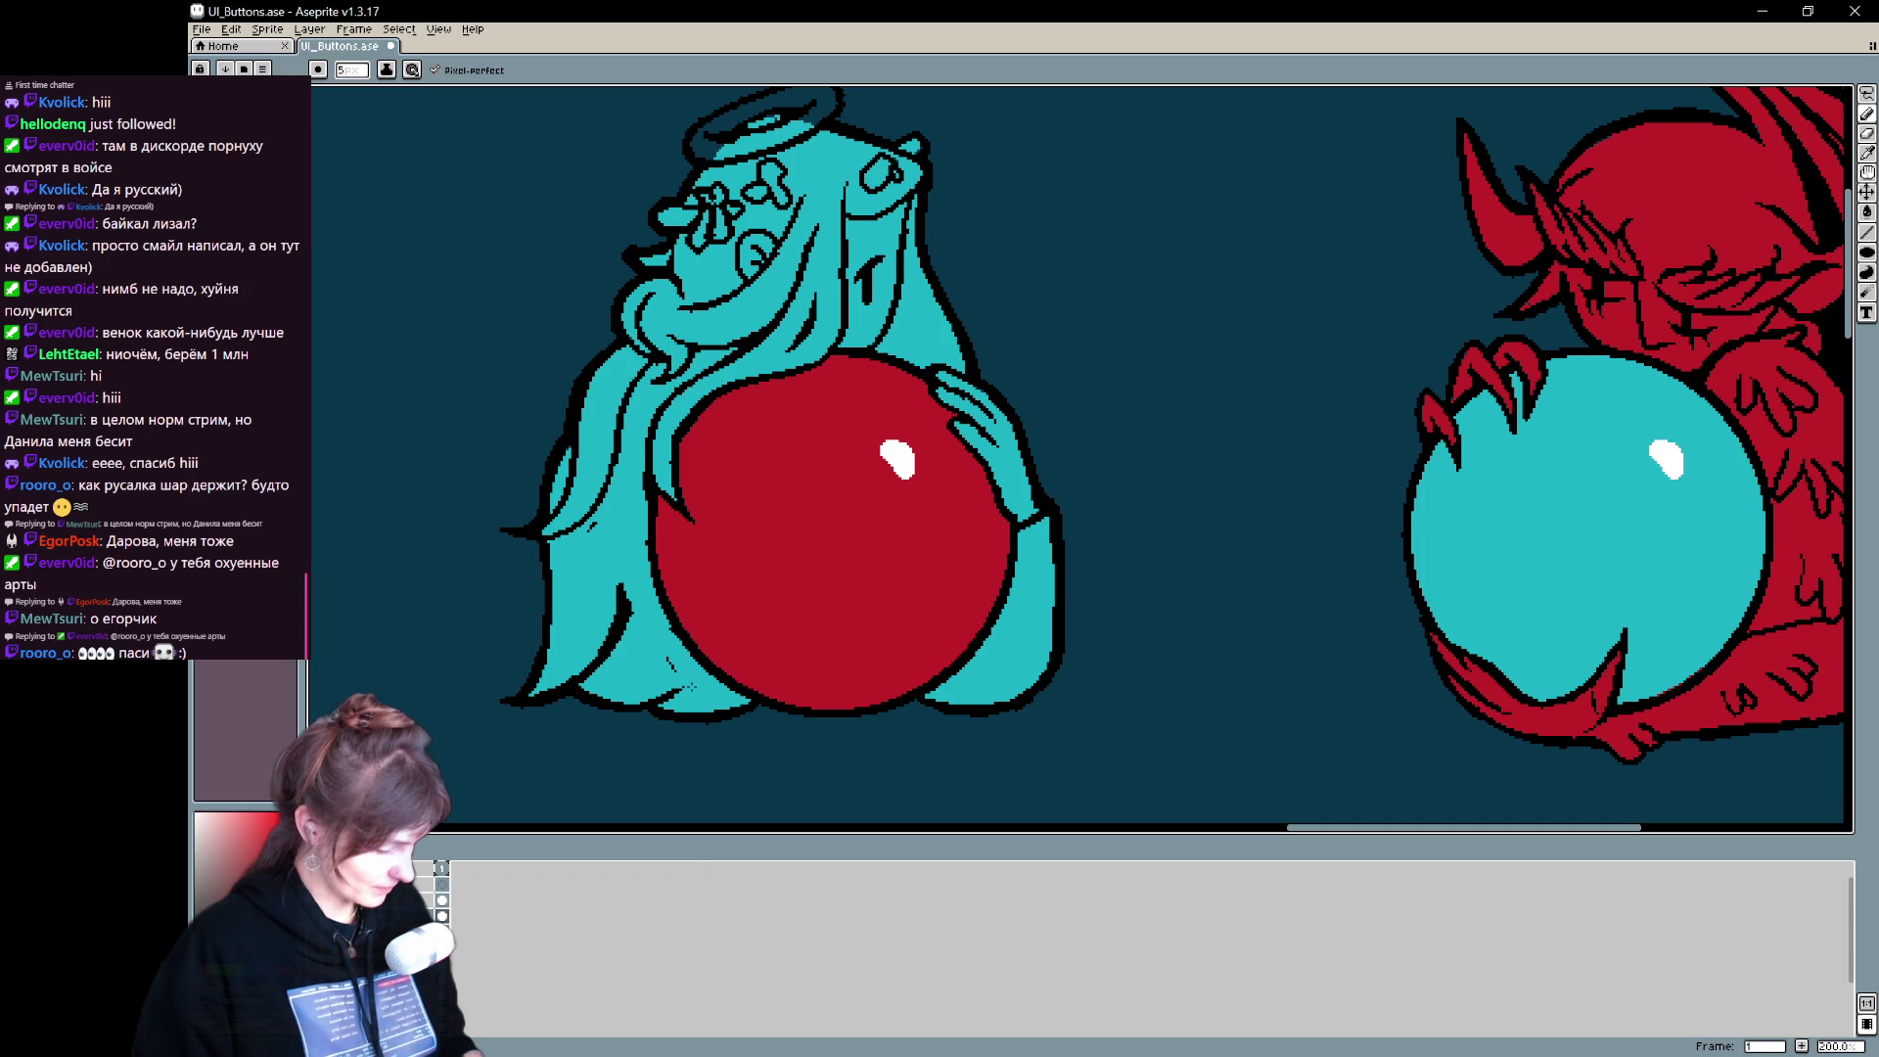
mouse_move(675, 588)
left_mouse_down()
mouse_move(594, 608)
mouse_move(631, 689)
mouse_move(577, 587)
mouse_move(615, 647)
left_mouse_up()
key("ctrl+z")
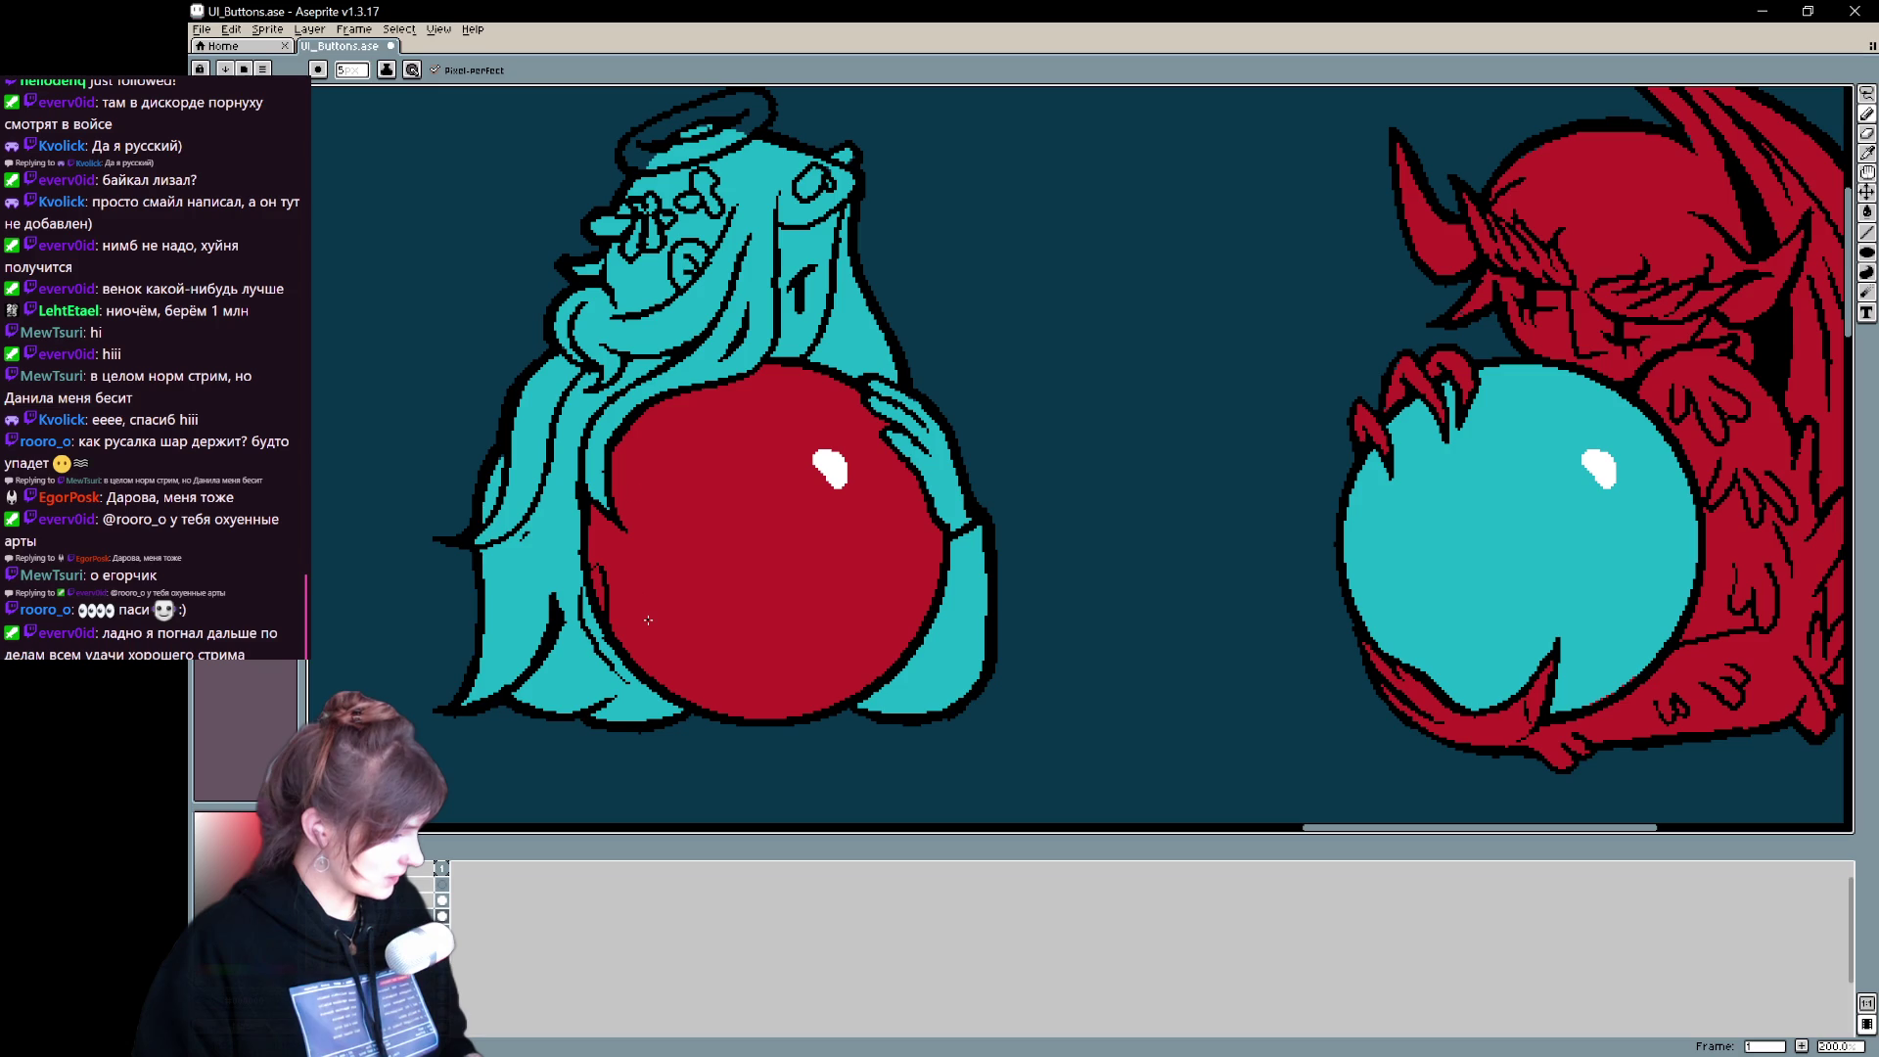
left_click_drag(593, 554, 617, 619)
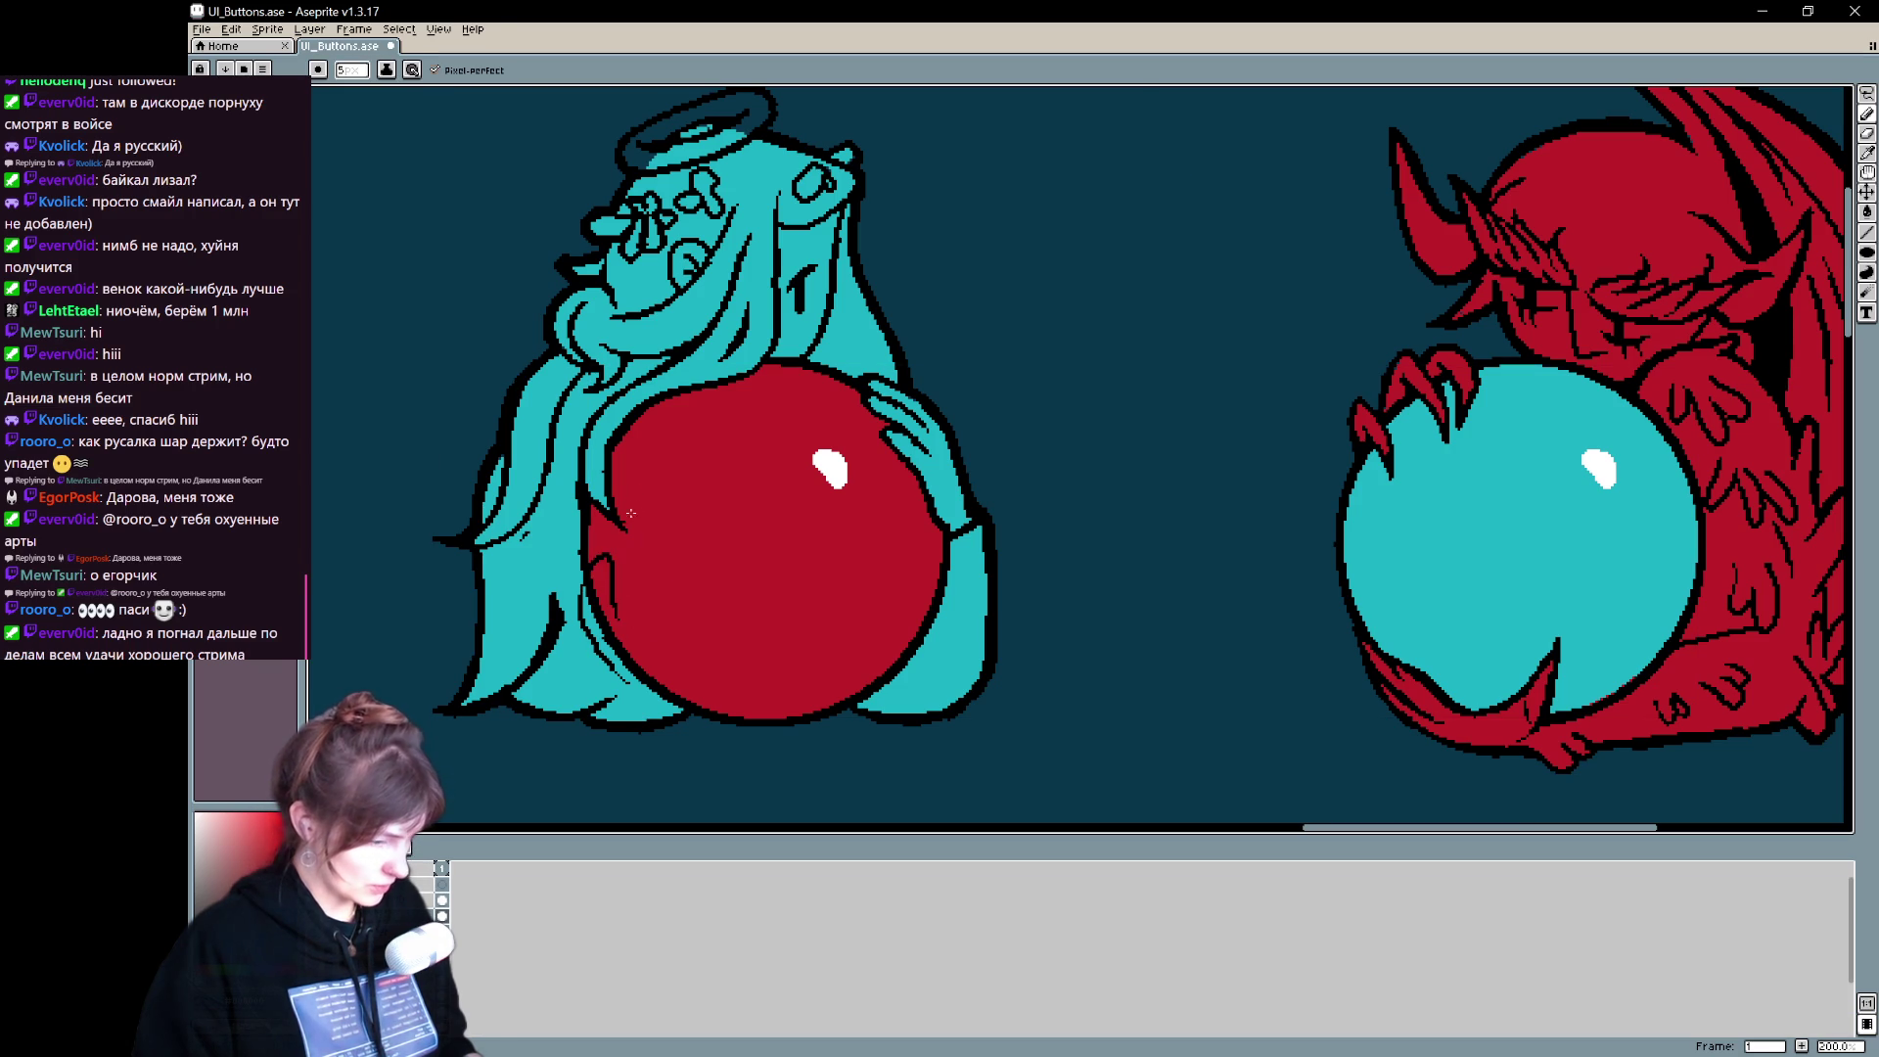
key("ctrl+z")
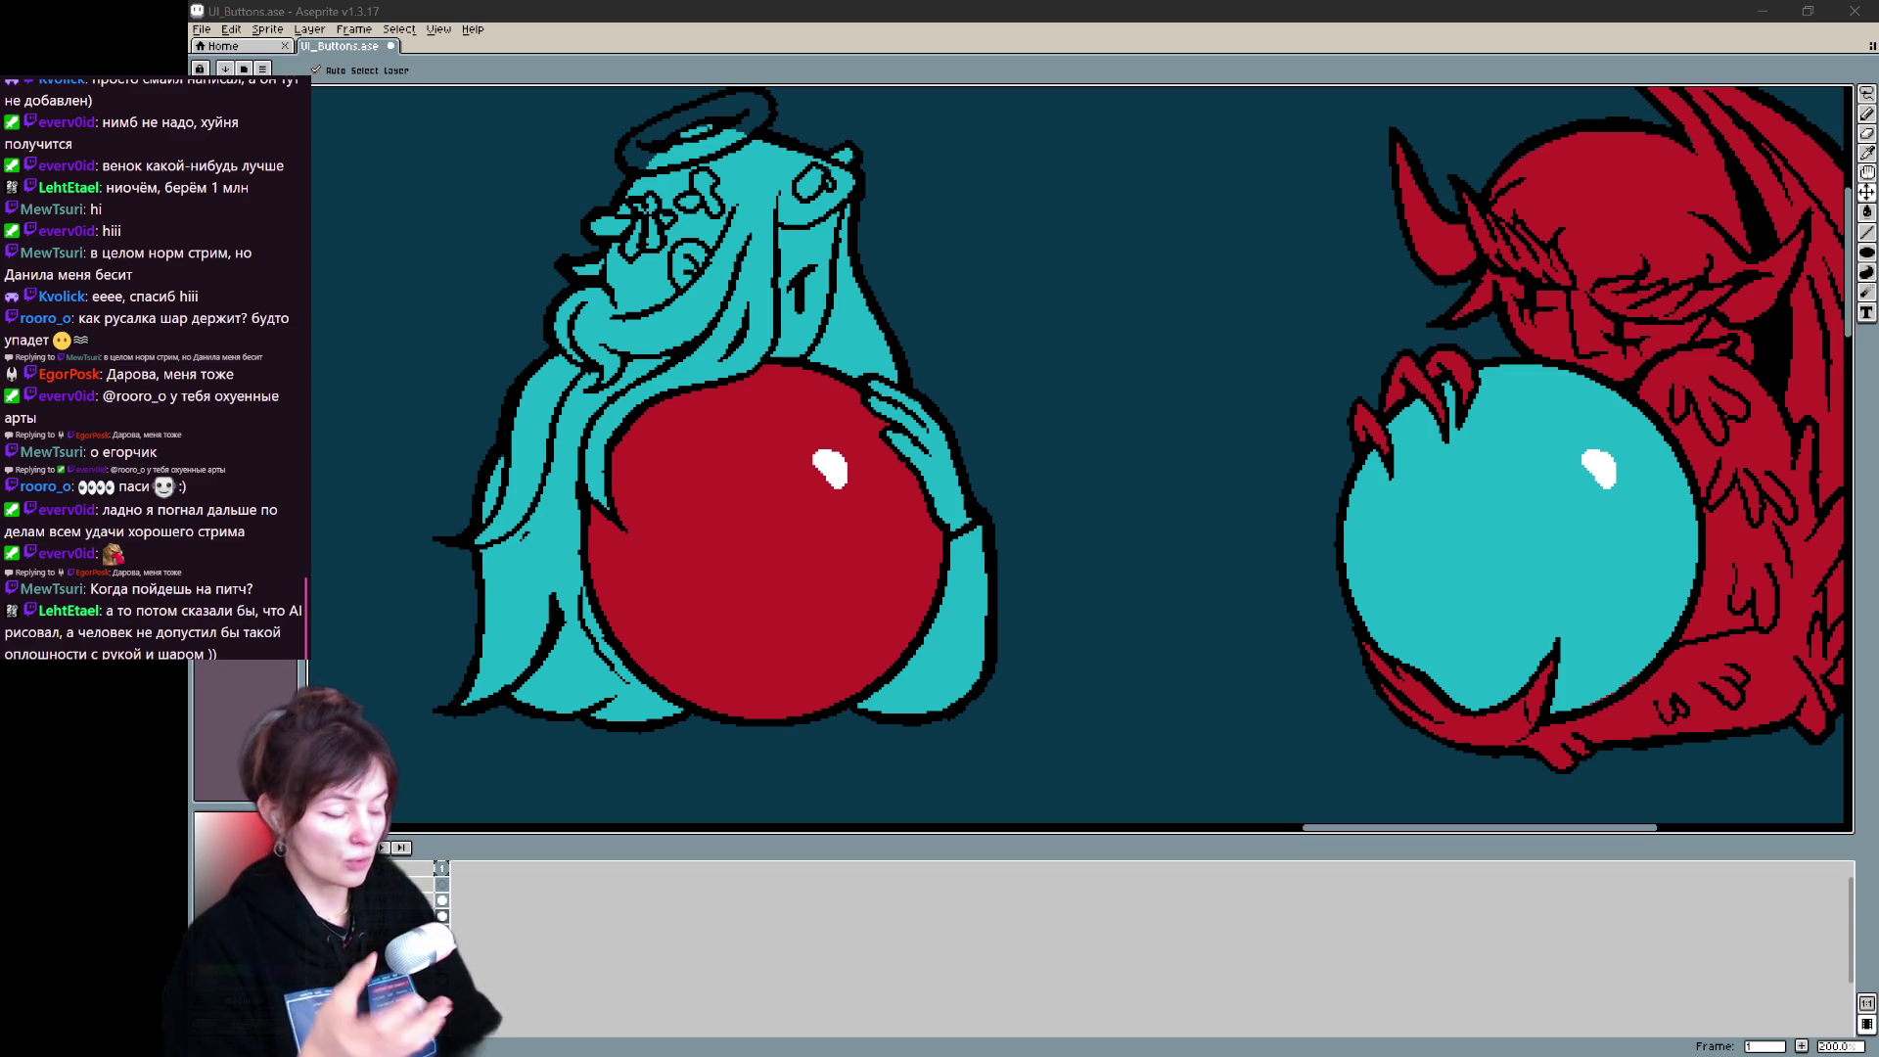
key("b")
left_click_drag(974, 347, 1008, 382)
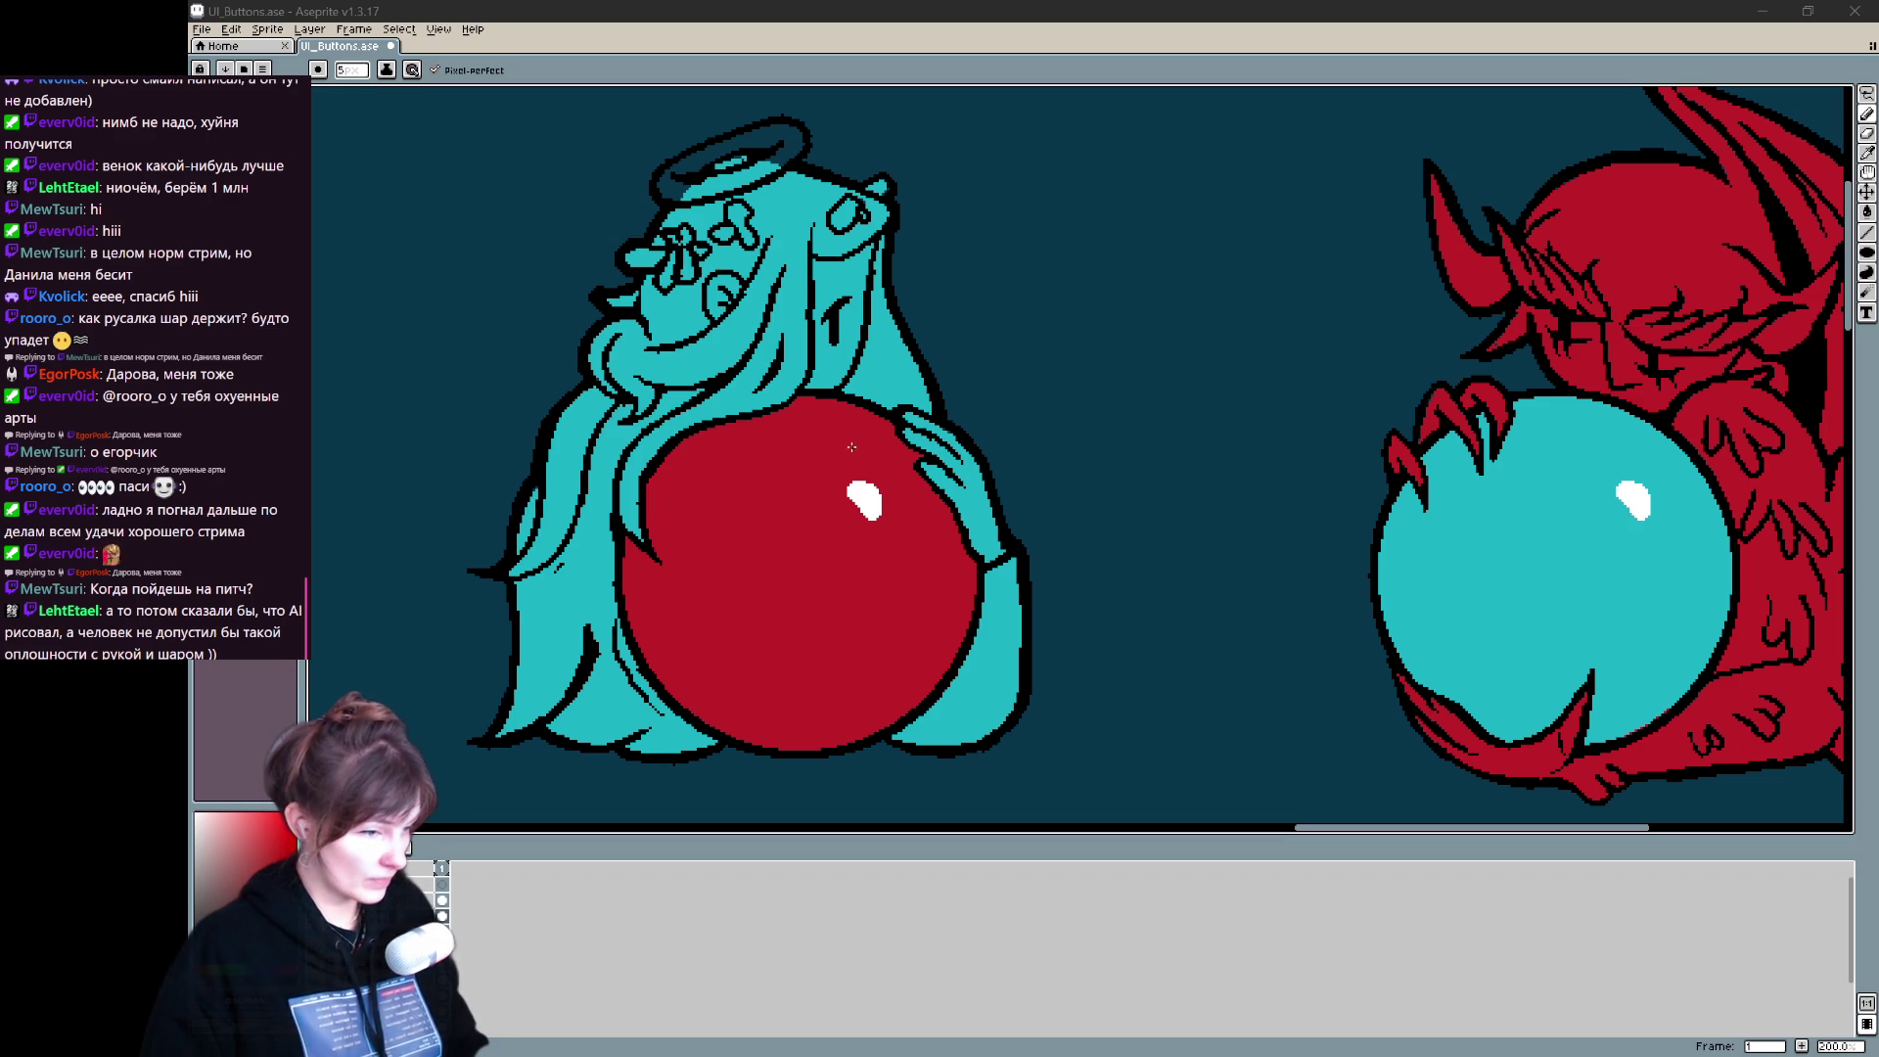
mouse_move(848, 419)
left_mouse_down()
mouse_move(861, 478)
mouse_move(978, 406)
mouse_move(792, 523)
mouse_move(870, 659)
mouse_move(765, 584)
mouse_move(867, 665)
mouse_move(896, 497)
mouse_move(771, 717)
left_mouse_up()
key("ctrl+z")
mouse_move(632, 651)
left_mouse_down()
mouse_move(712, 577)
mouse_move(644, 594)
left_mouse_up()
key("ctrl+z")
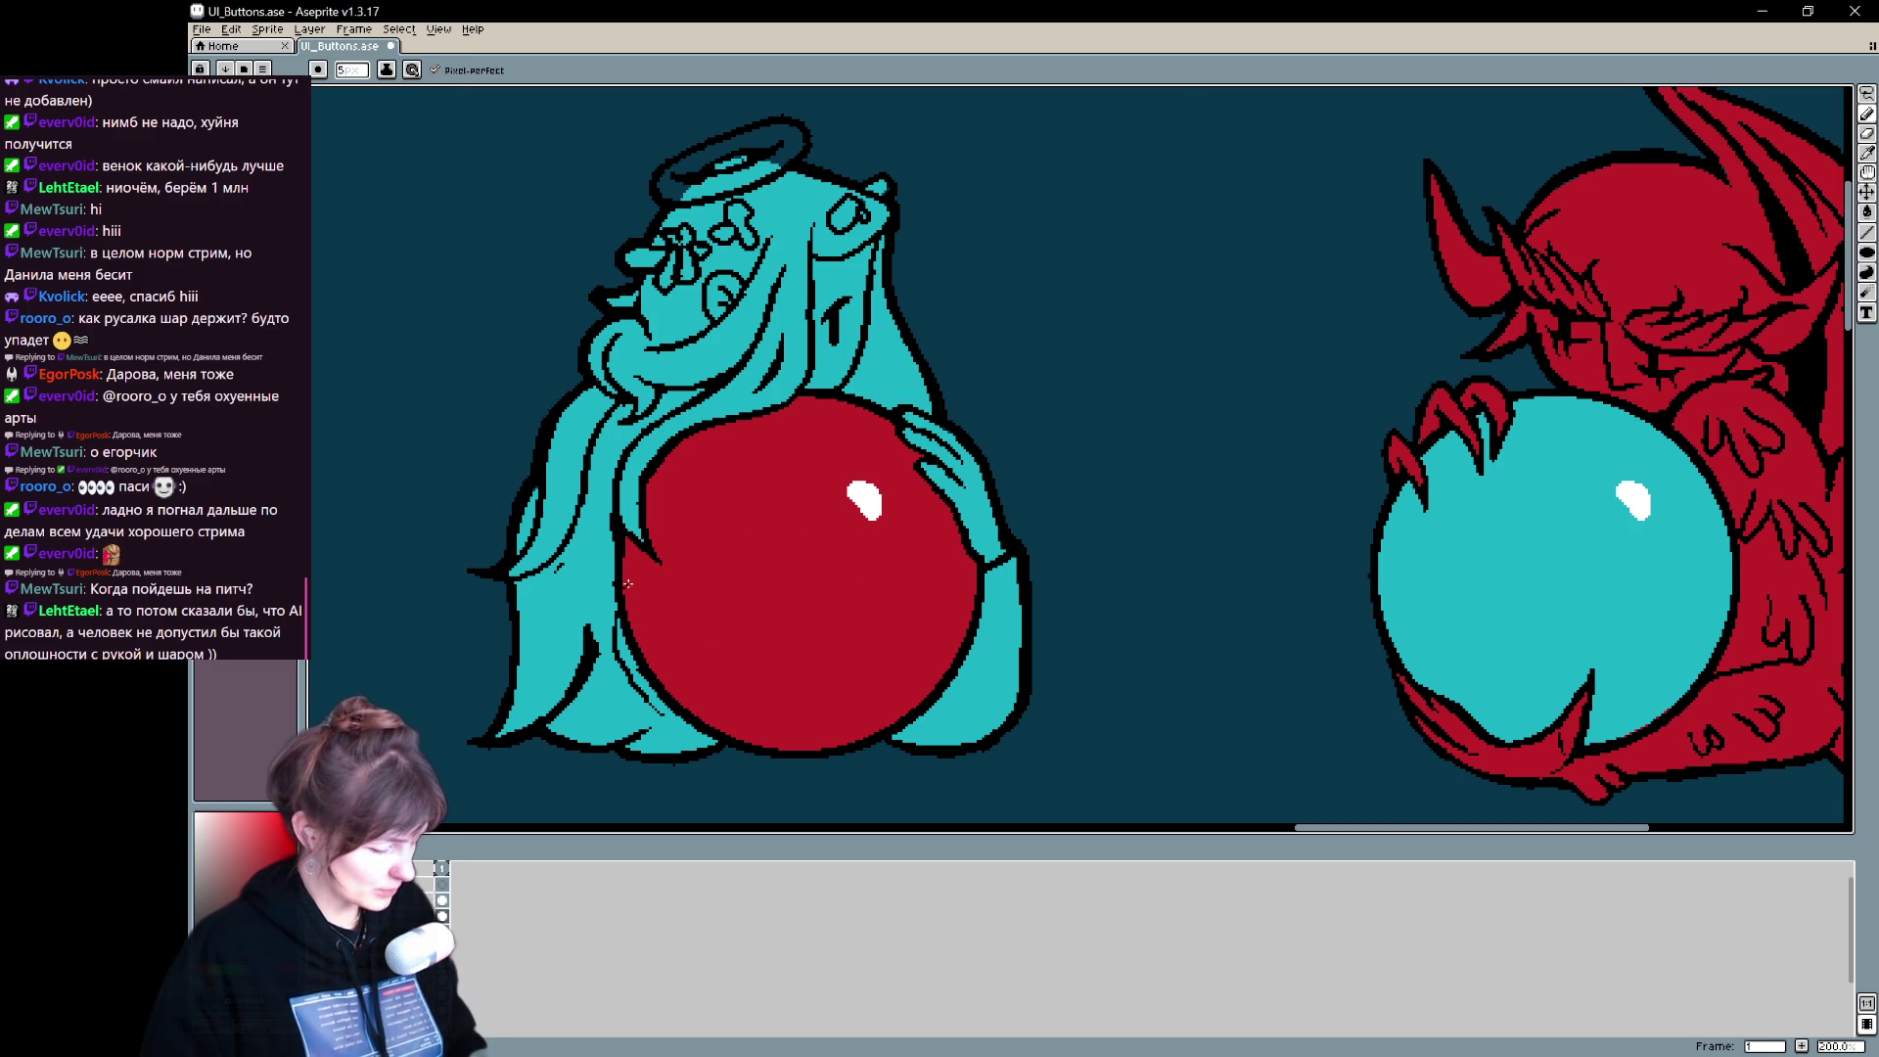
key("ctrl+z")
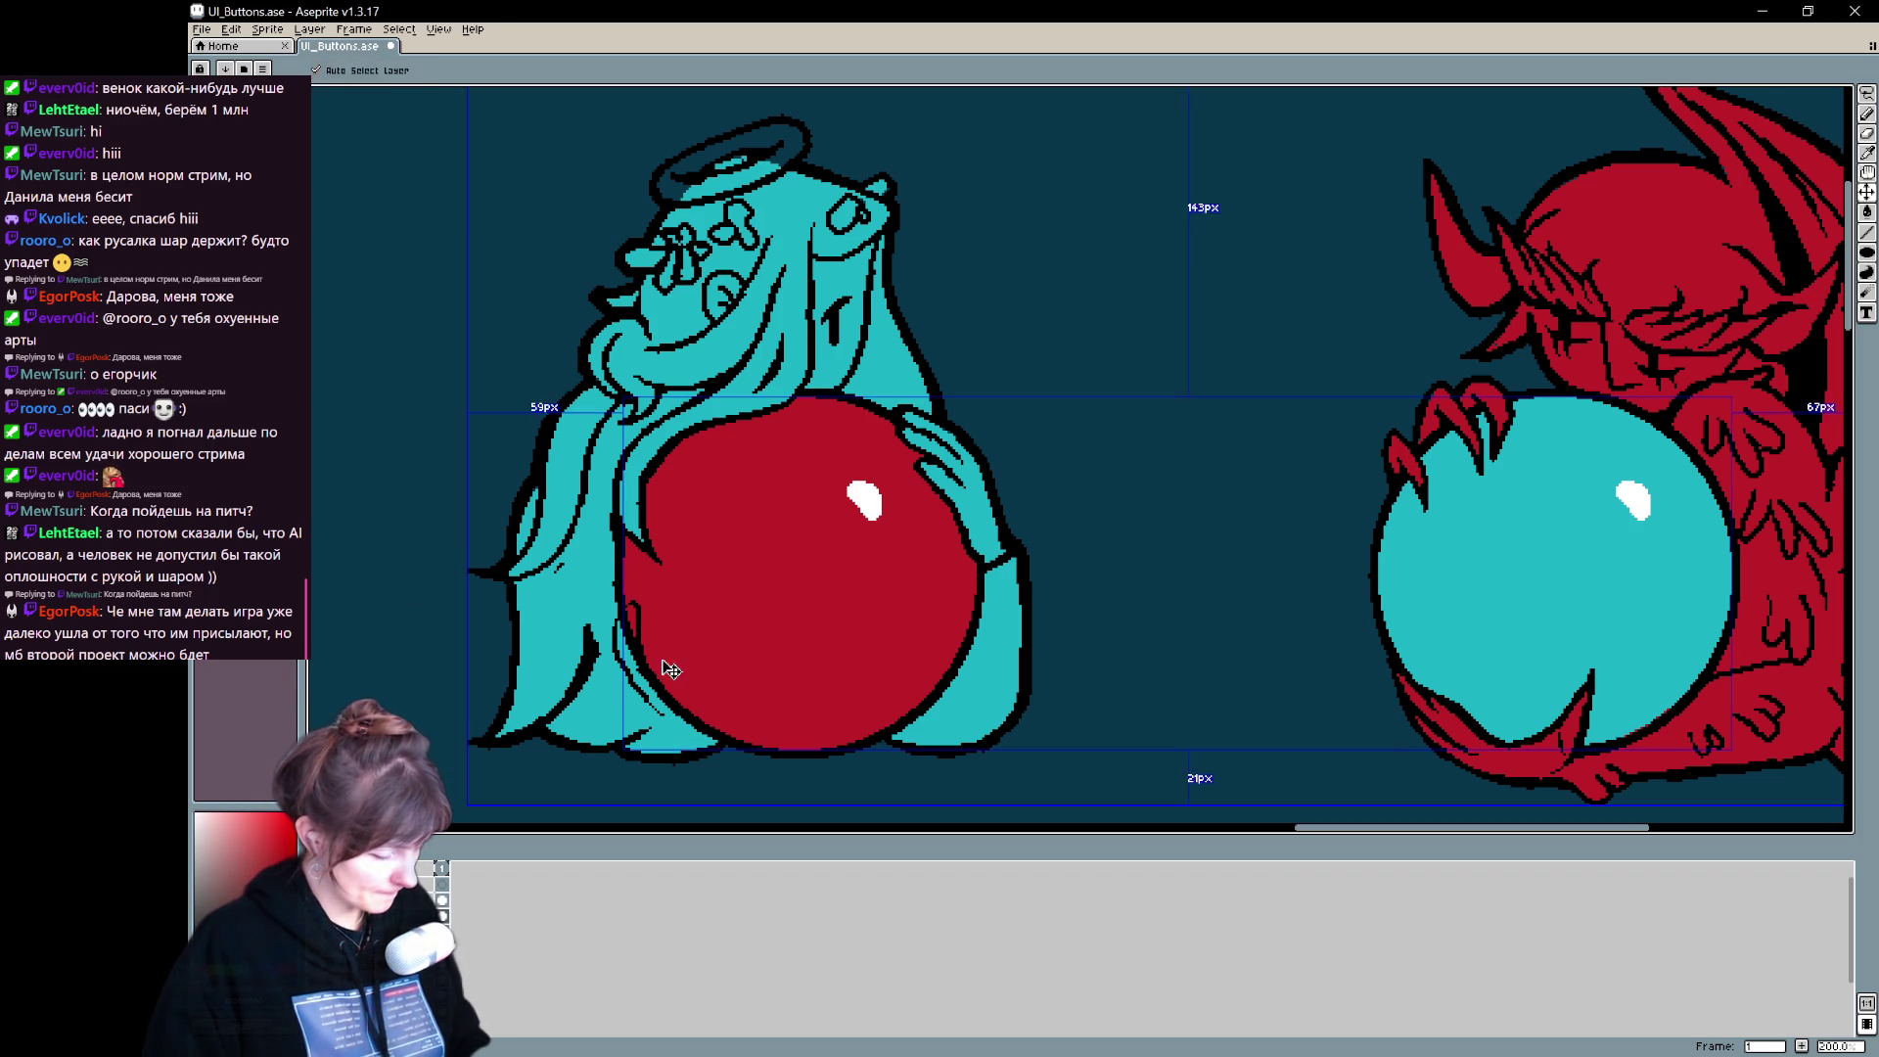
- Draw a finger along the red orb's lower-left edge, alternating Pencil and Eraser to clean it
mouse_move(624, 613)
left_mouse_down()
mouse_move(720, 739)
mouse_move(661, 719)
mouse_move(722, 722)
left_mouse_up()
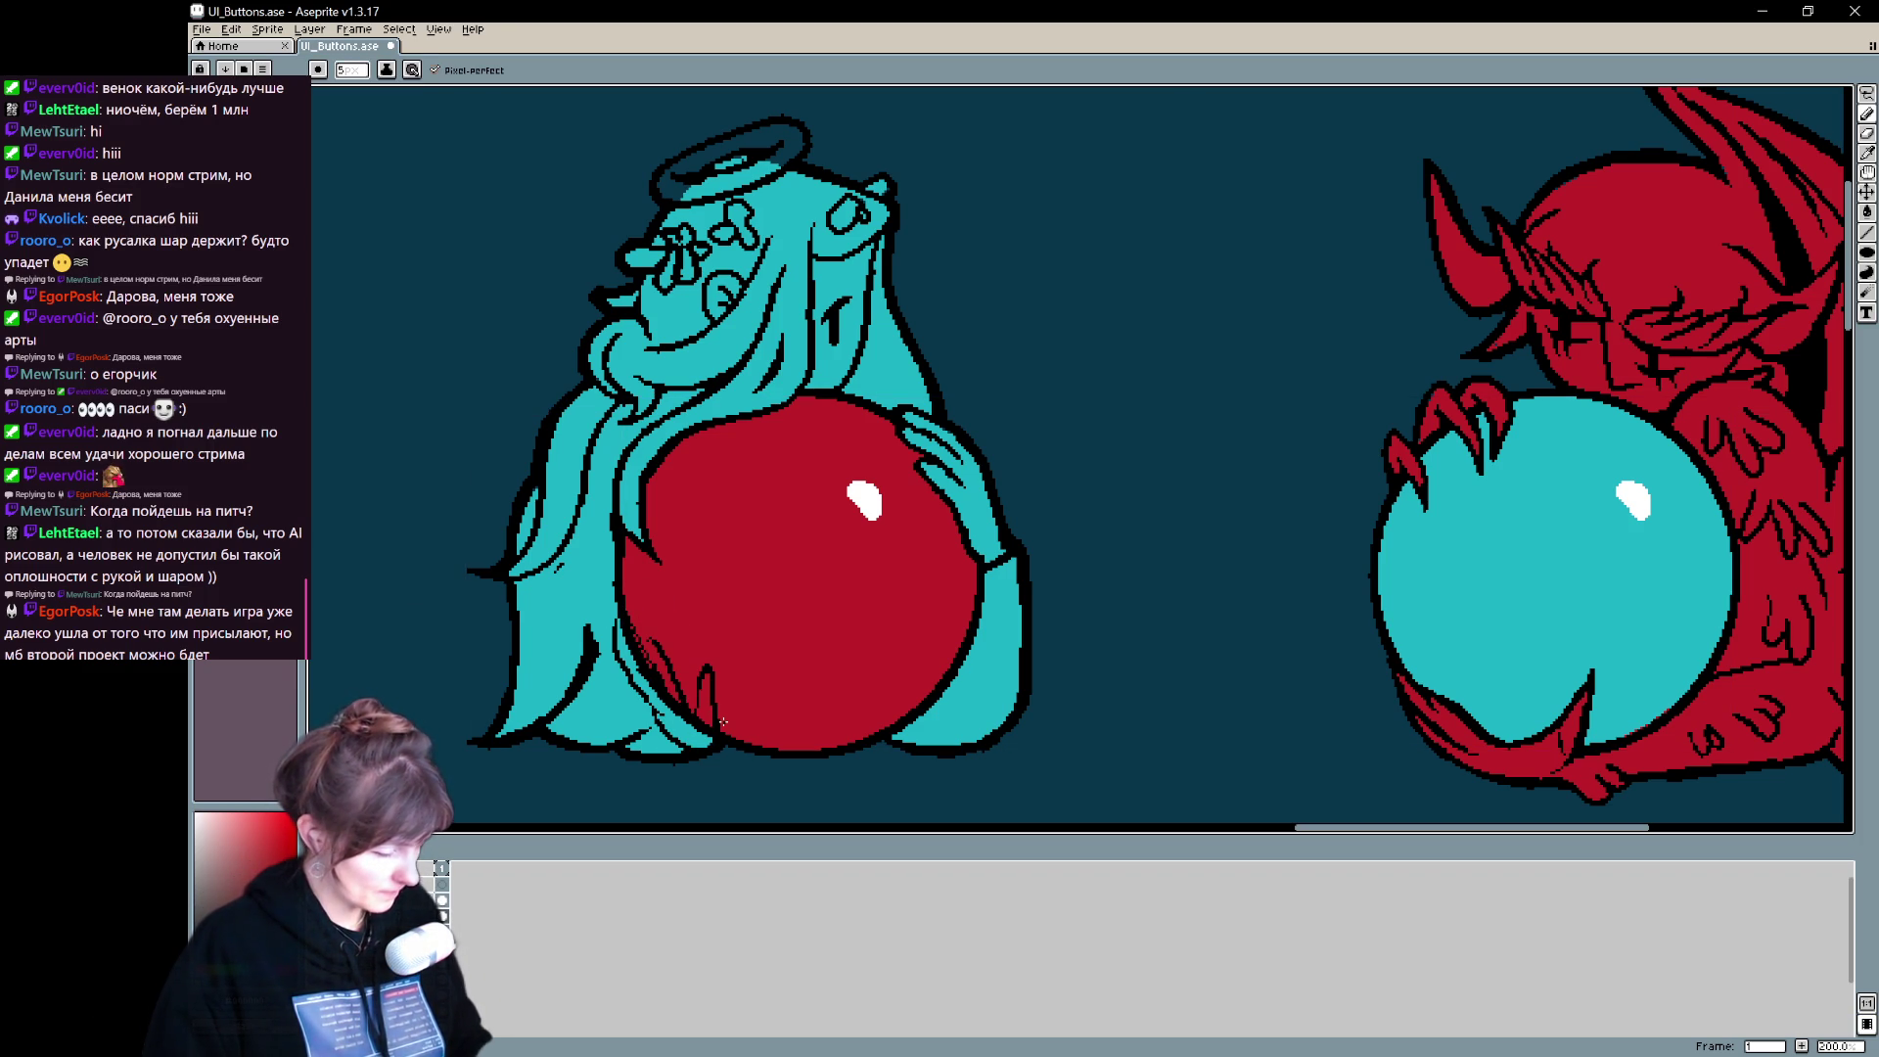
key("b")
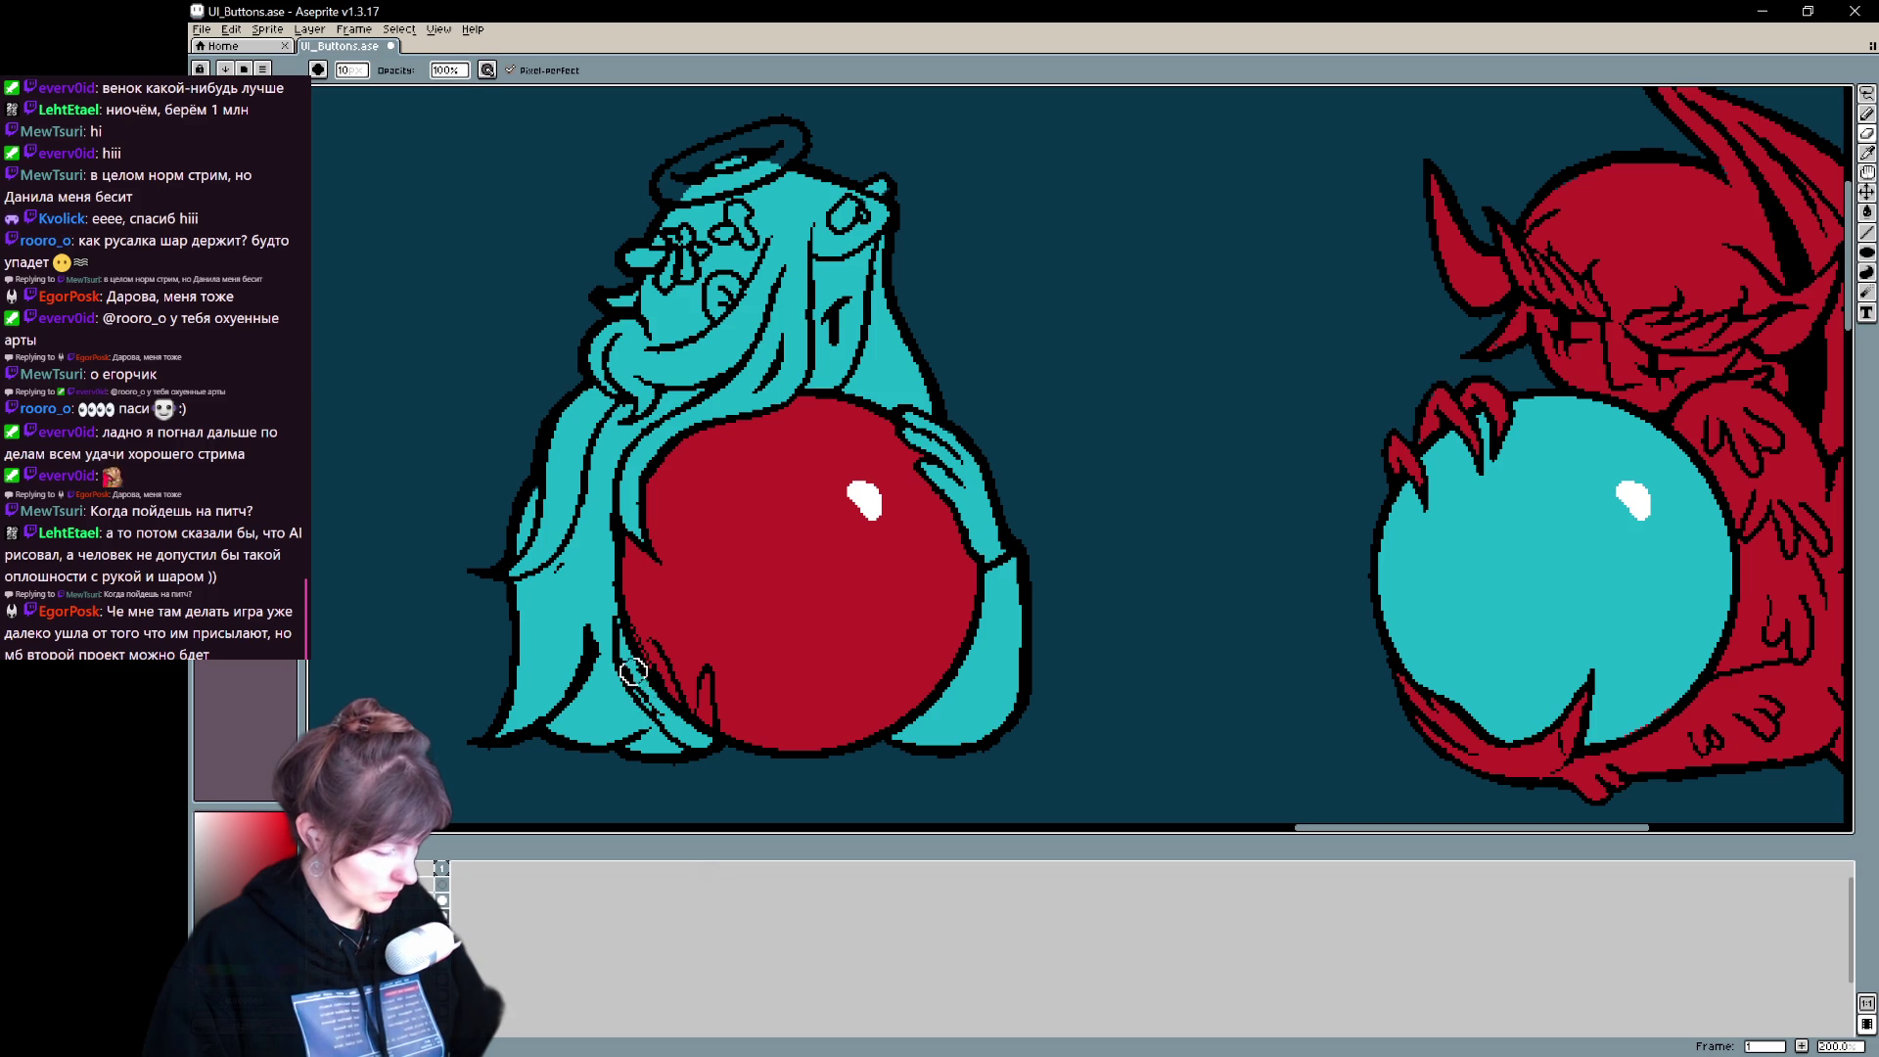
key("v")
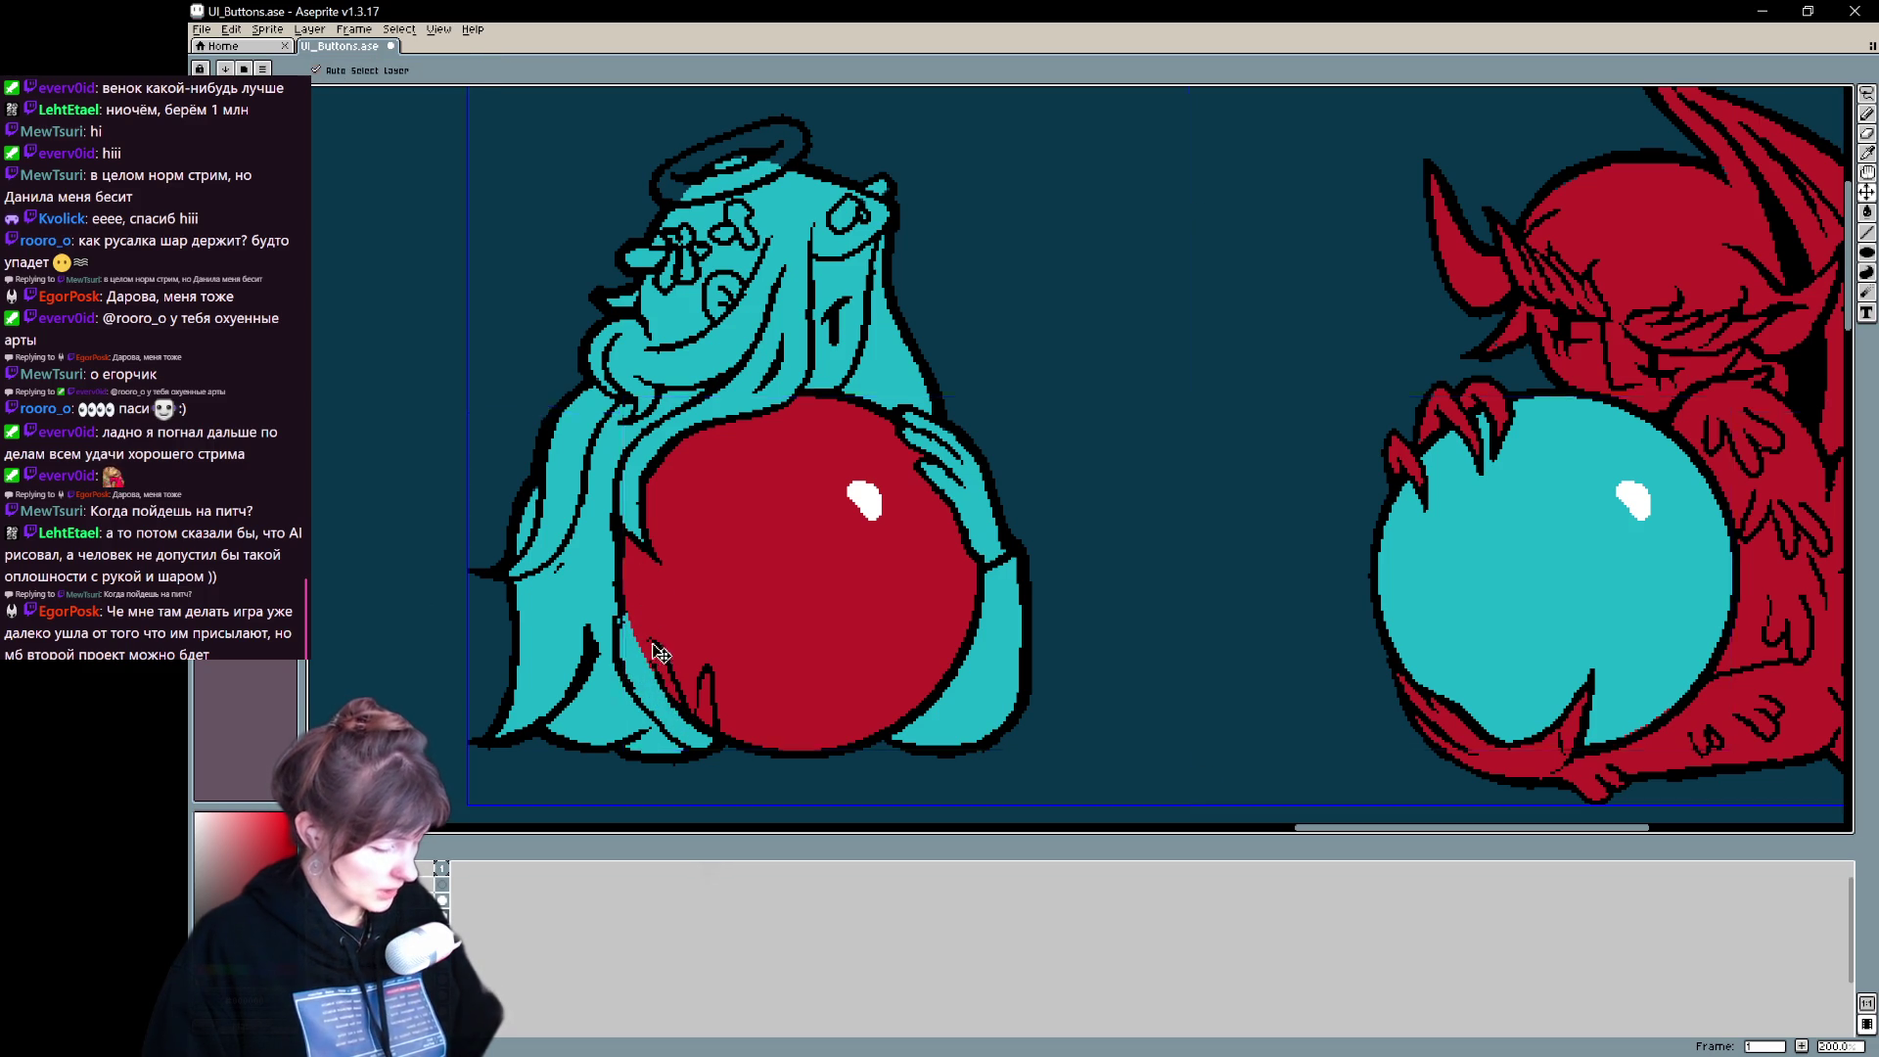
key("b")
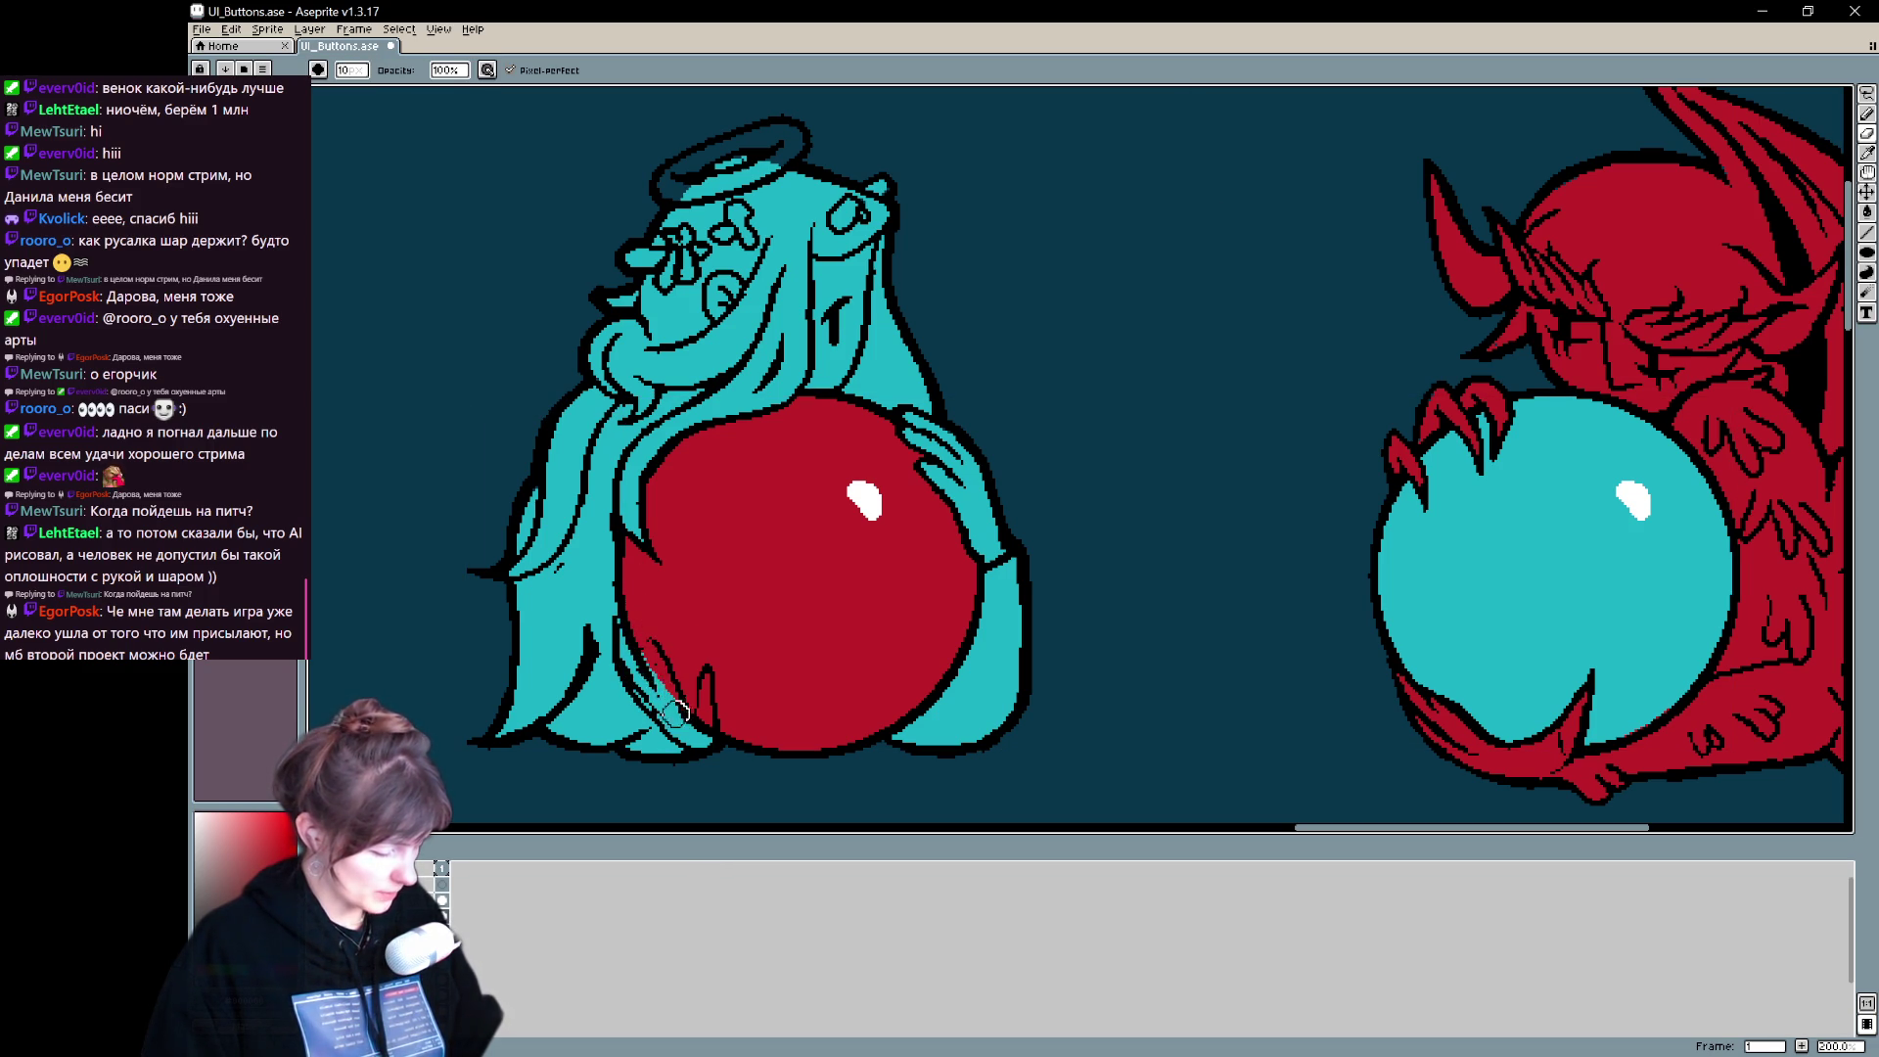
key("e")
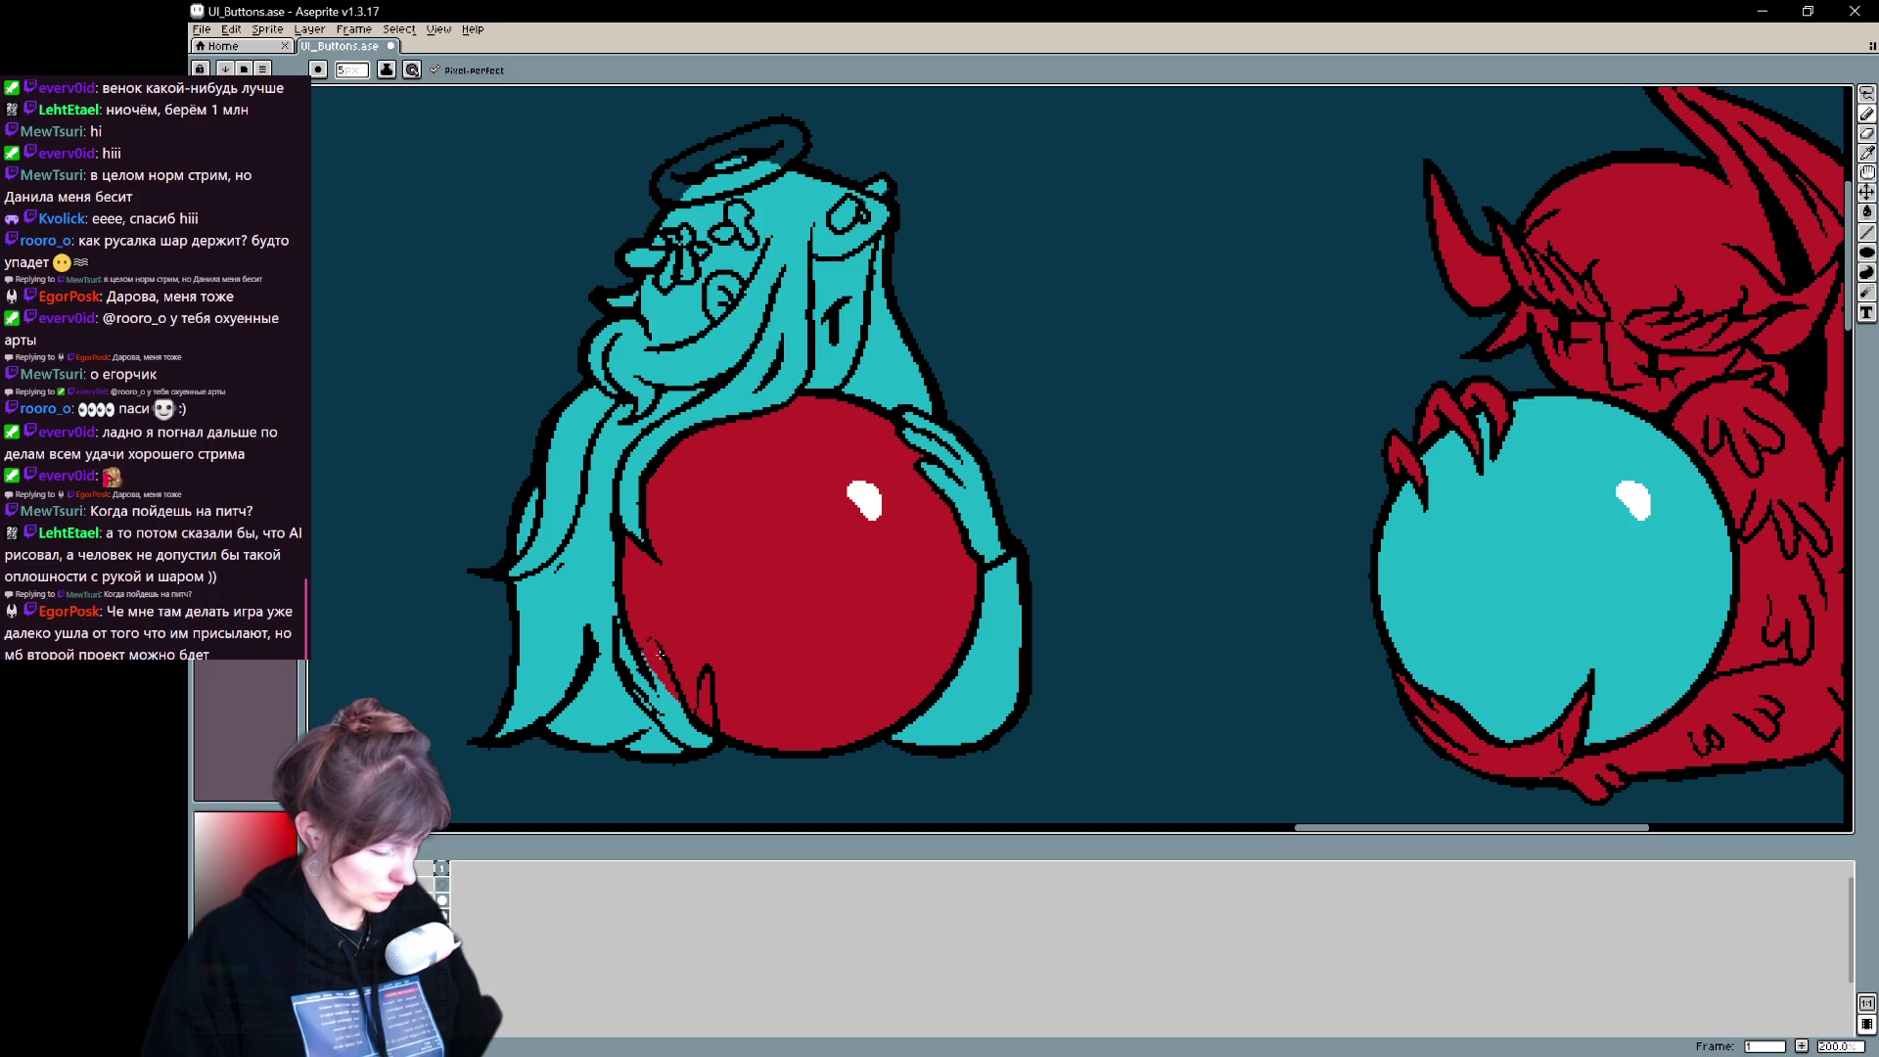
key("b")
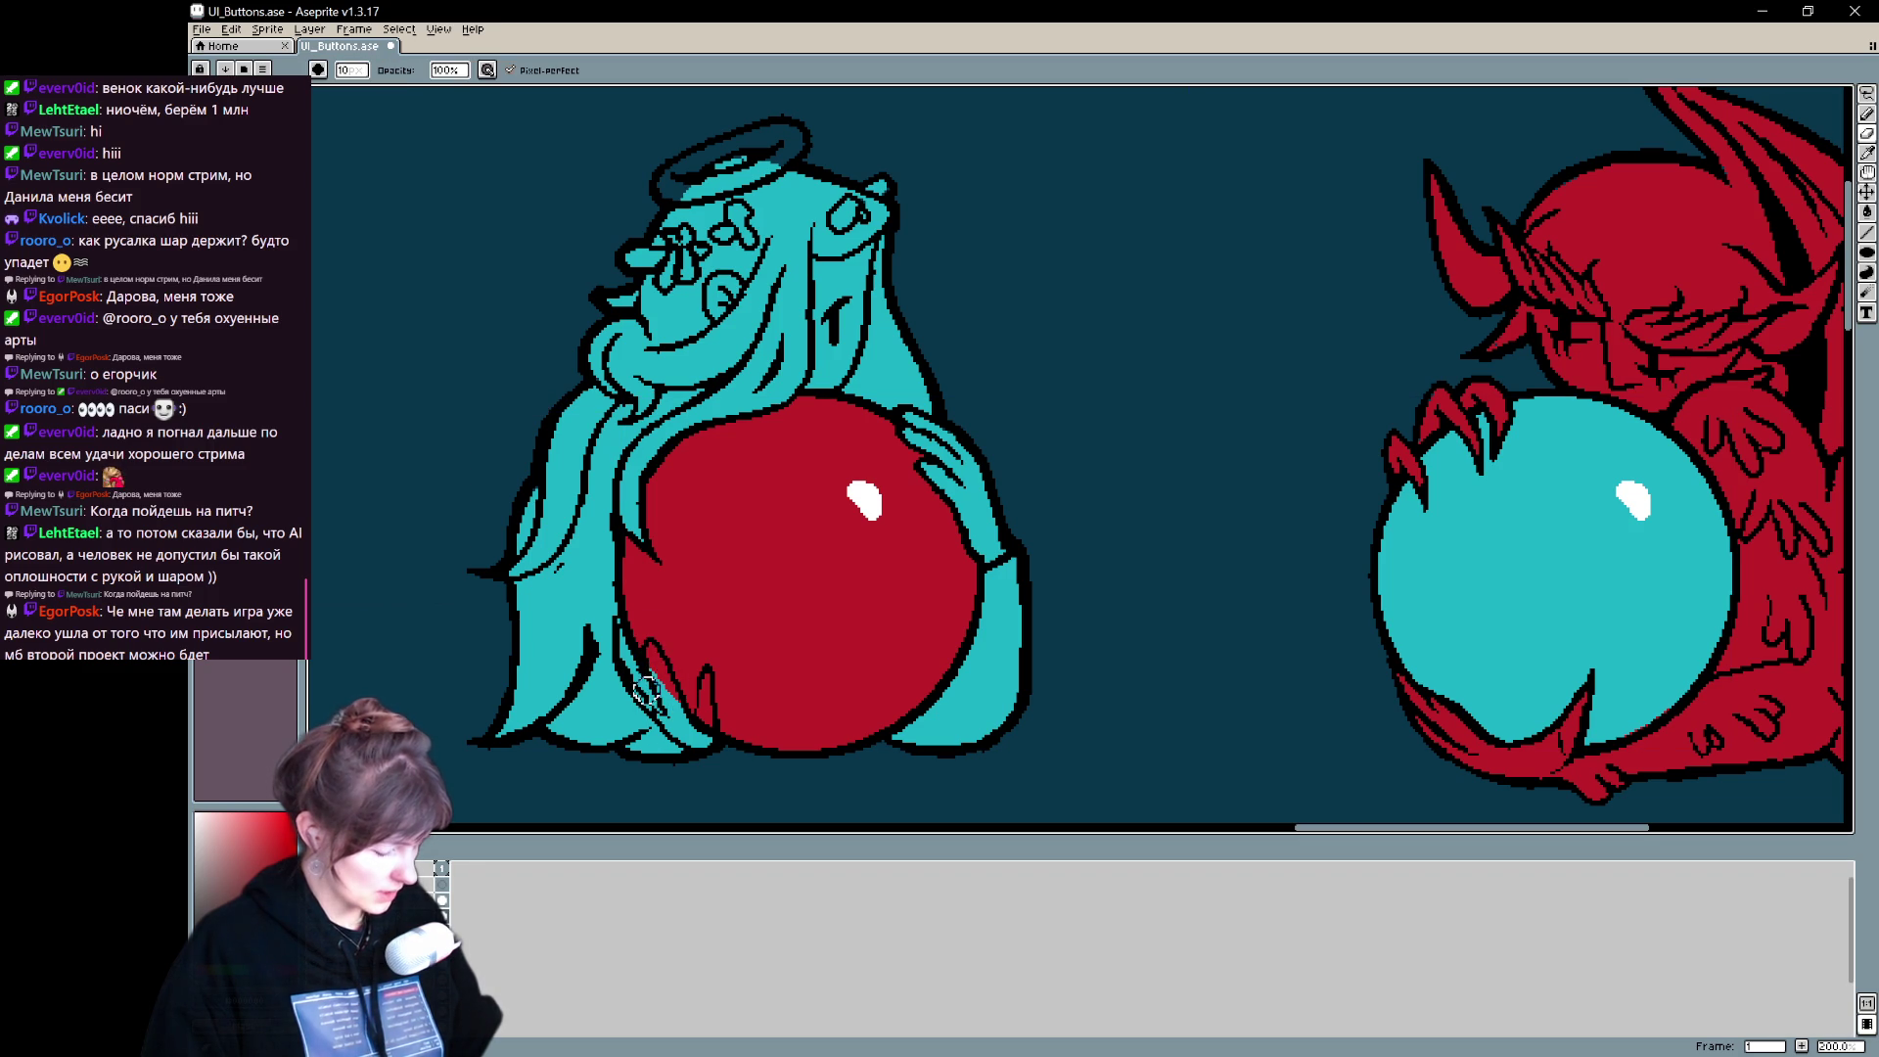
key("e")
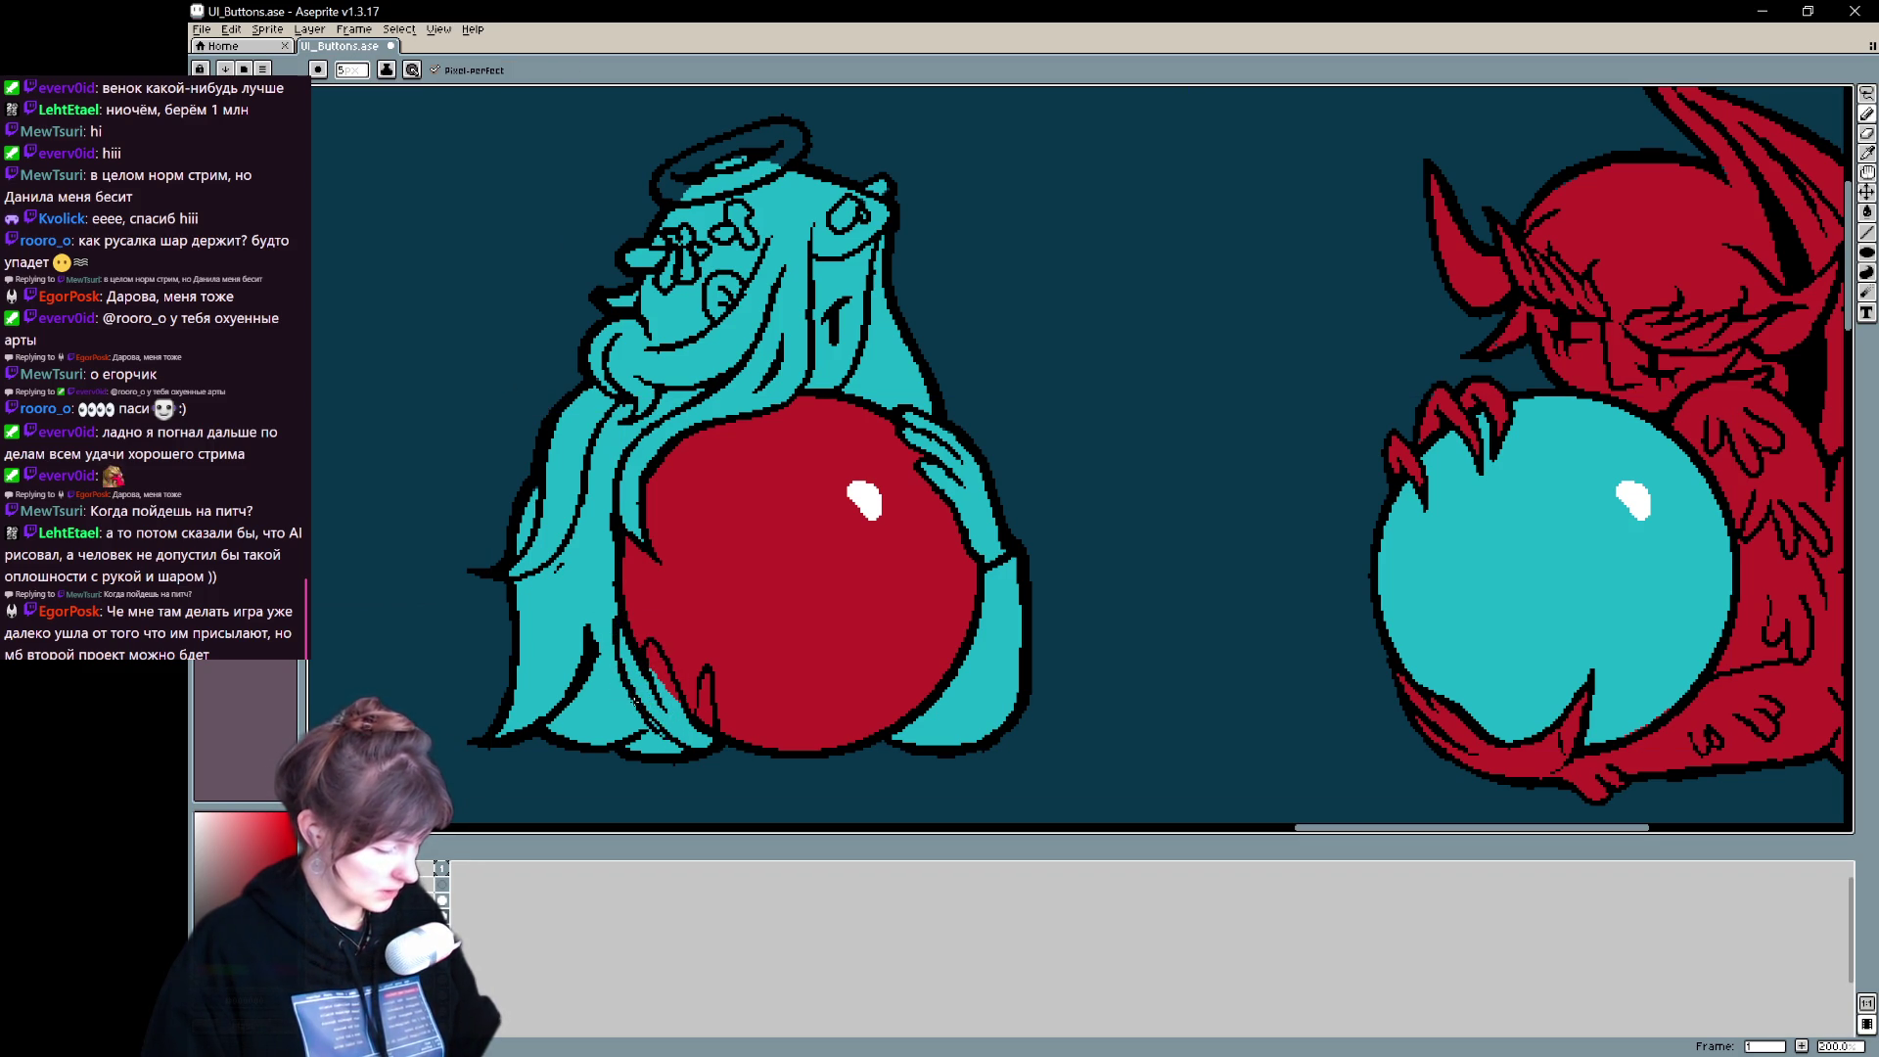
key("b")
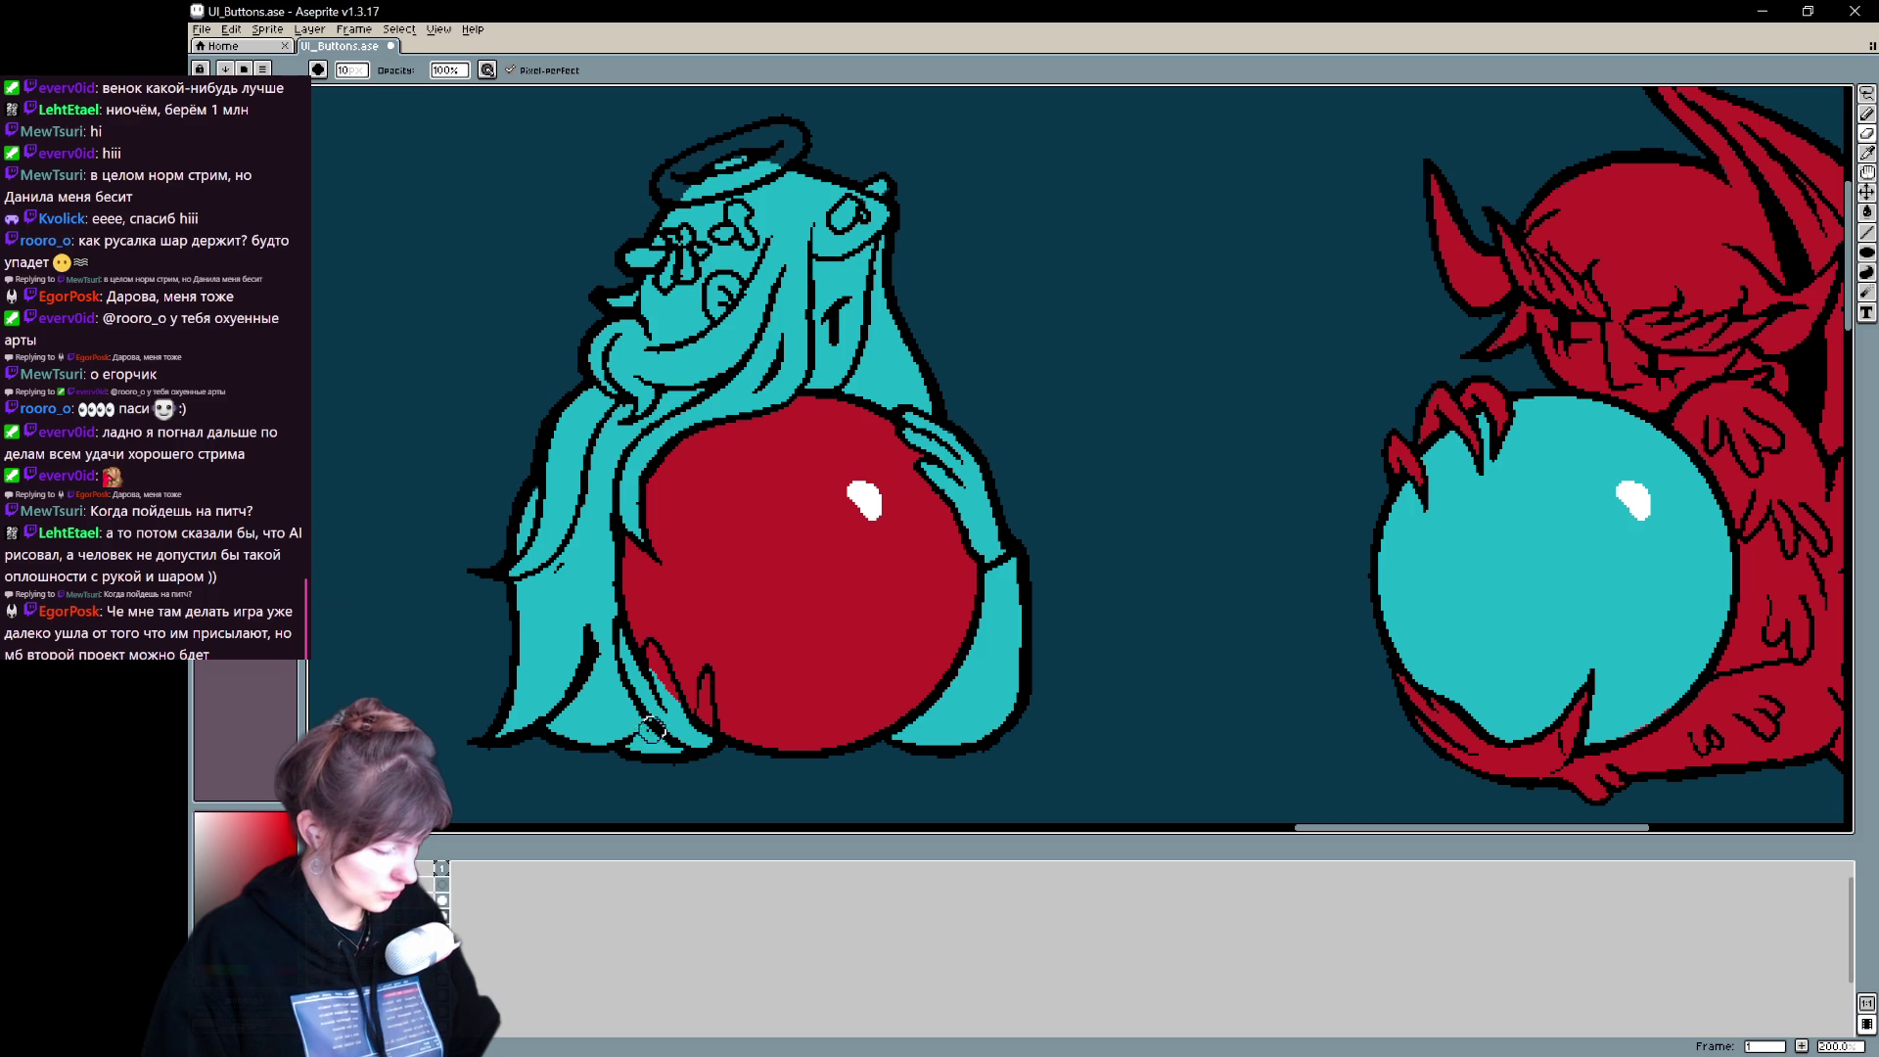
key("e")
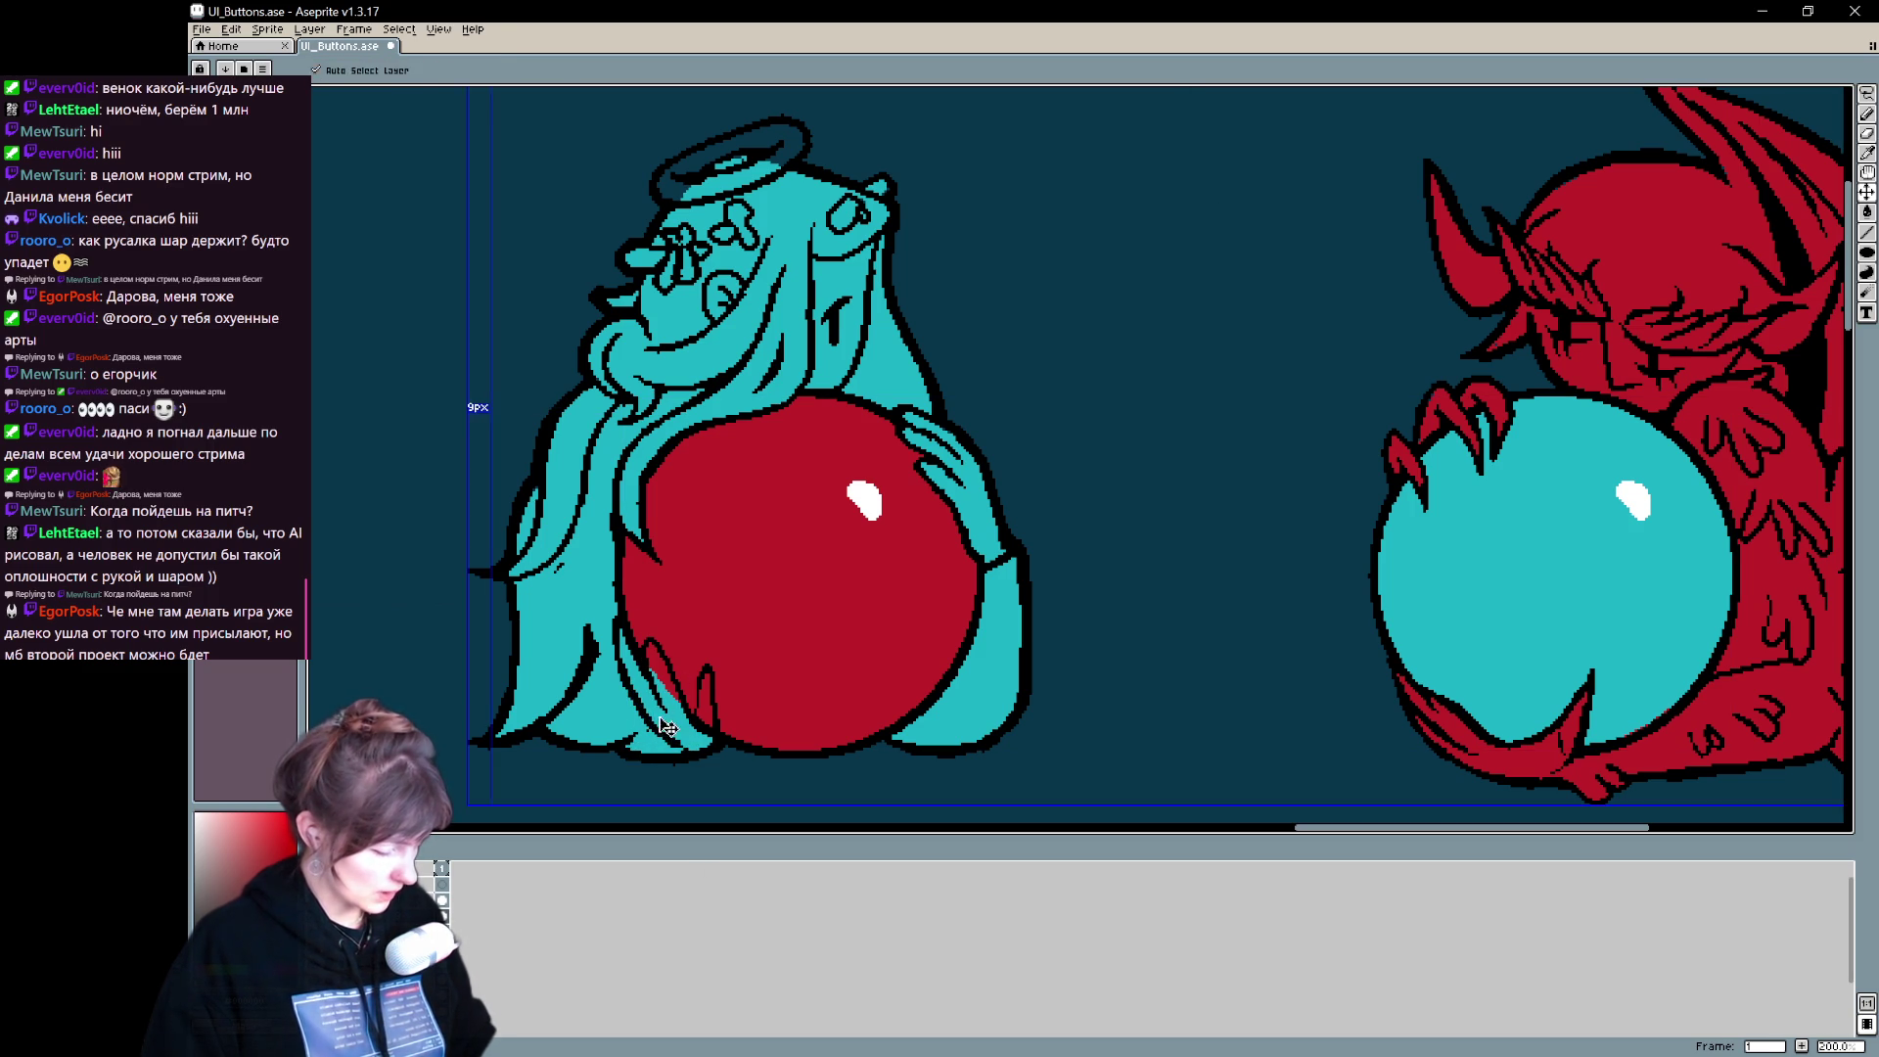
key("b")
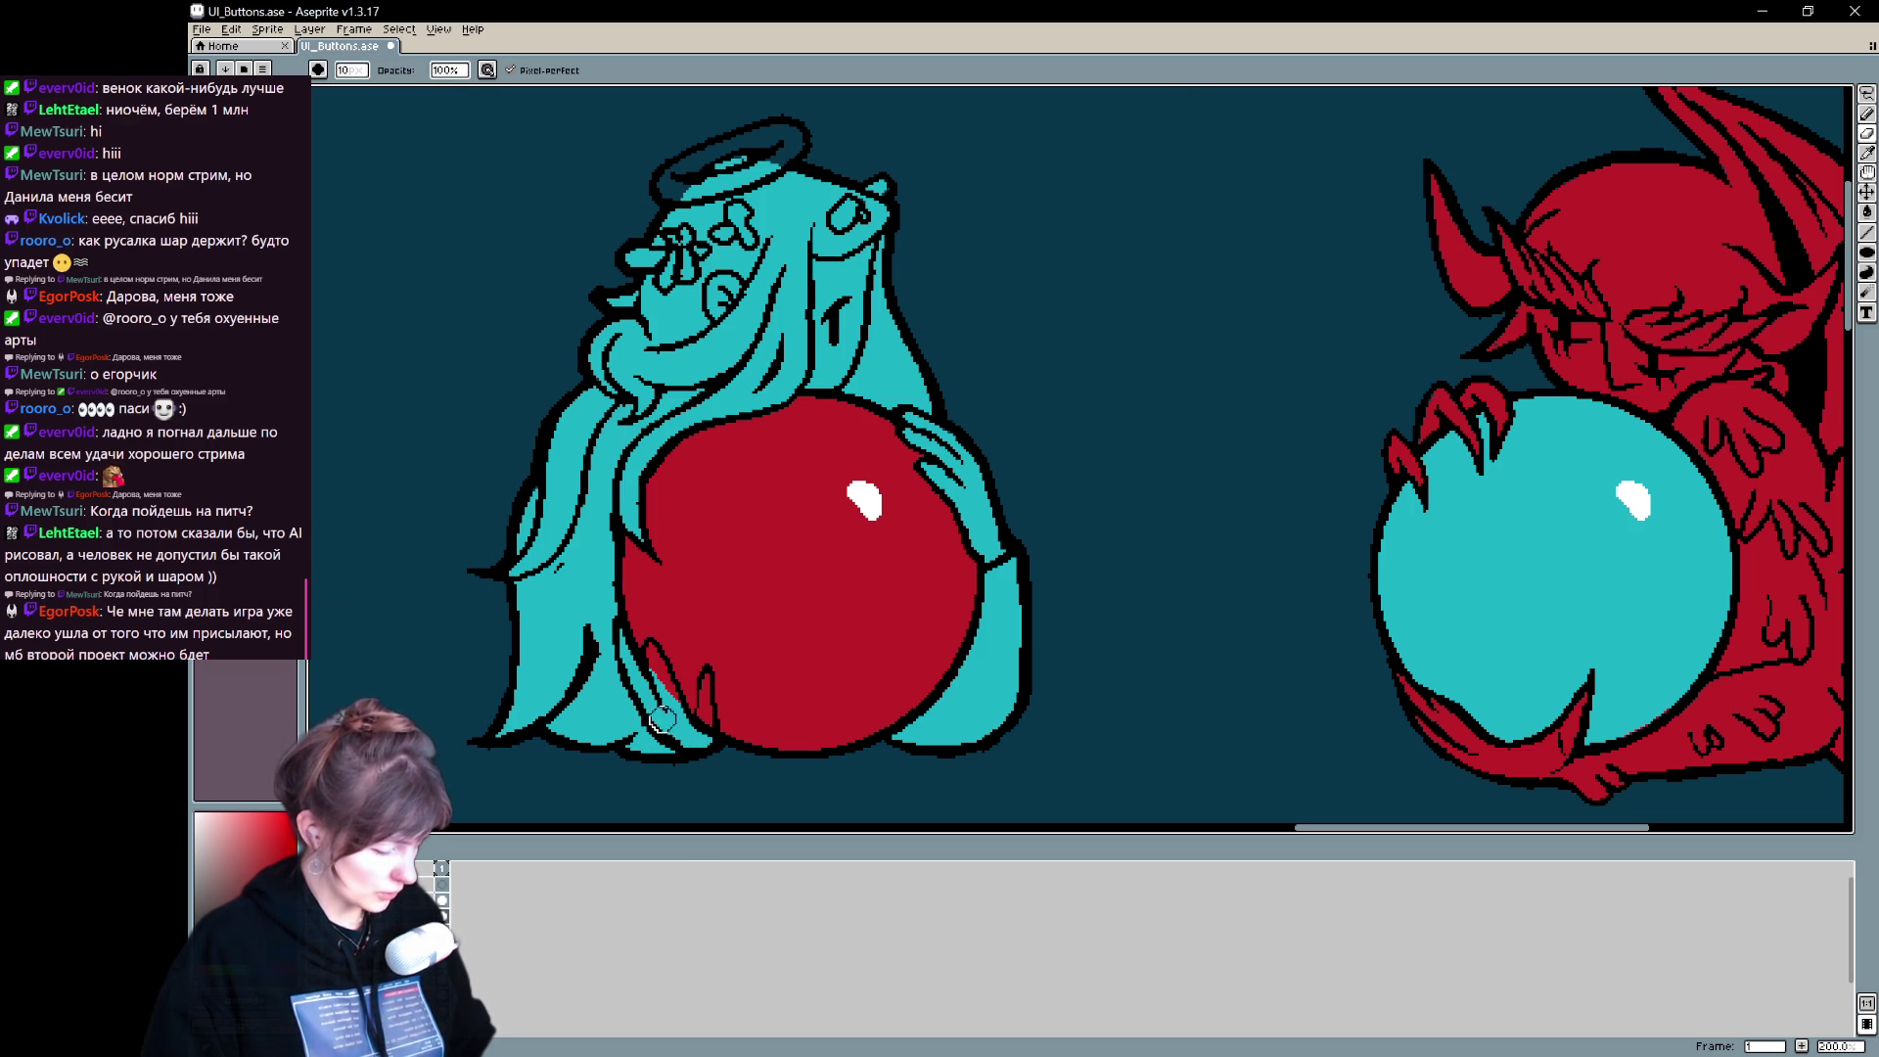
- Undo an accidental colour selection around the angel and touch up the finger outlines
key("w")
left_click(713, 684)
key("v")
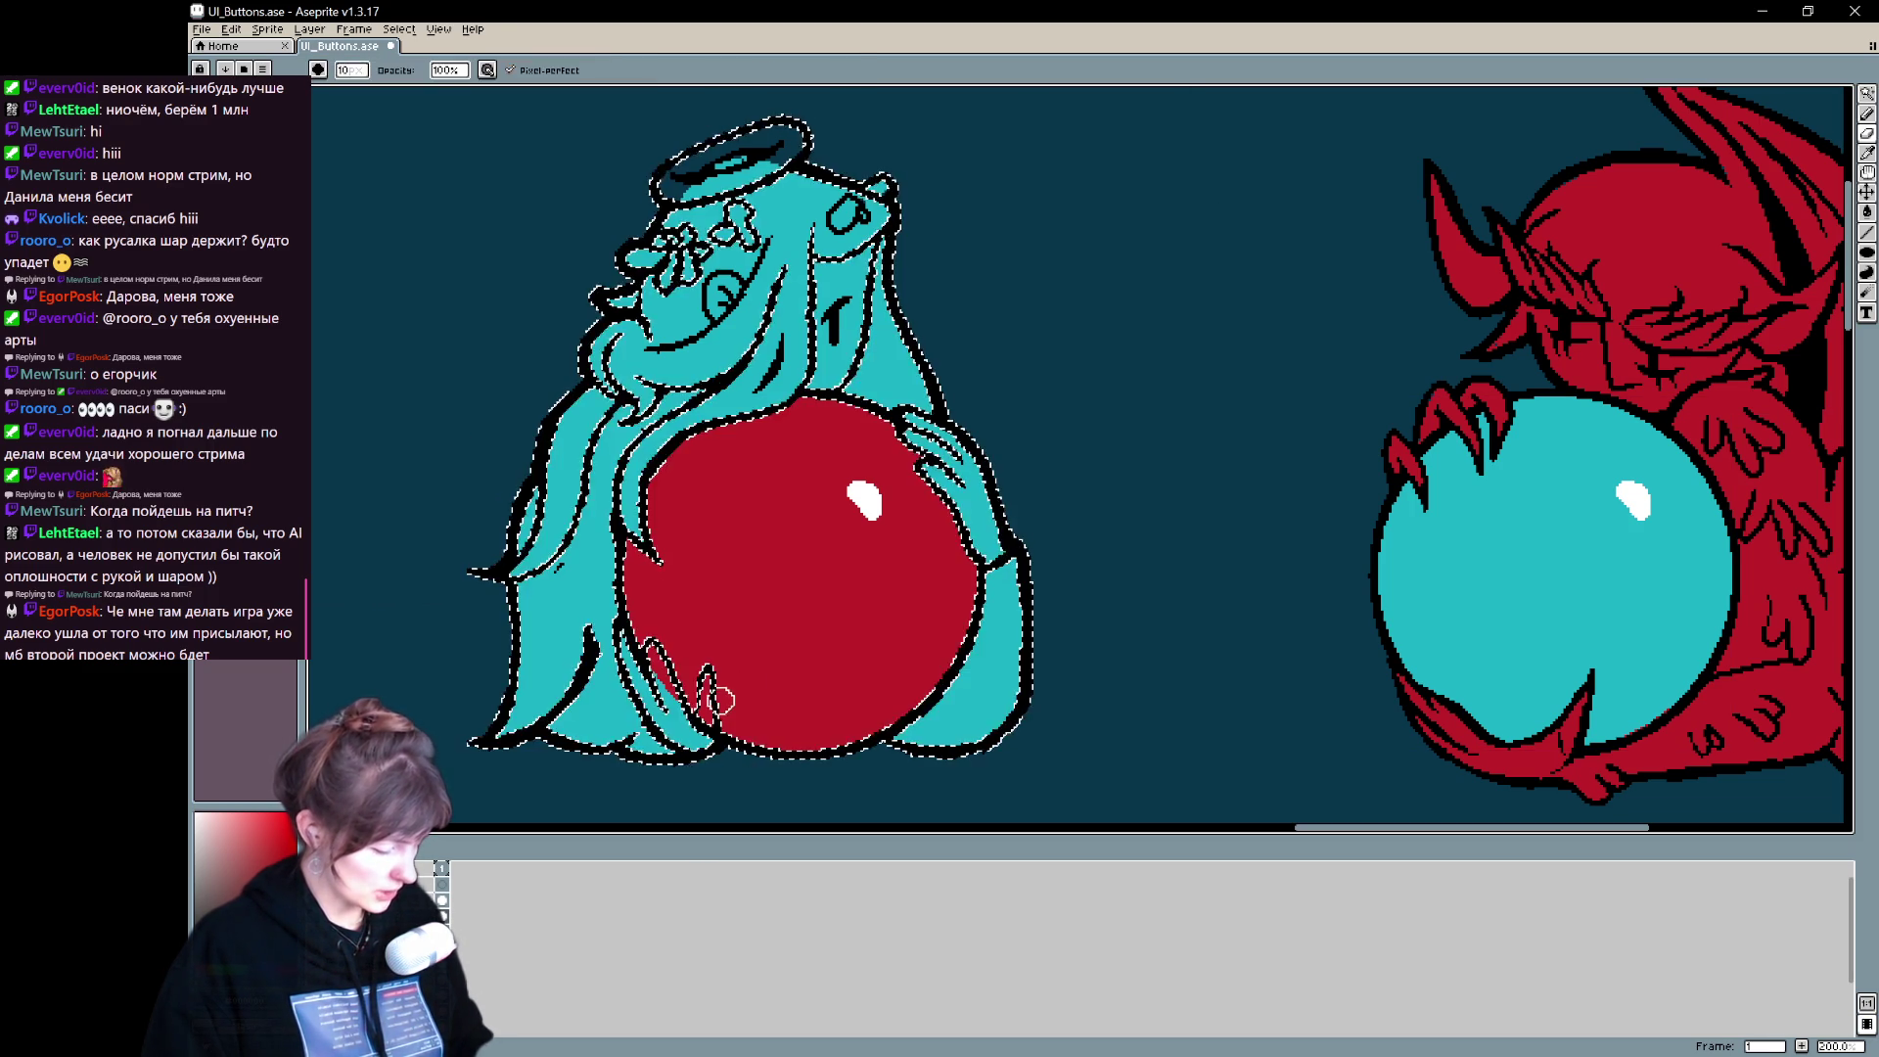
key("ctrl+z")
key("b")
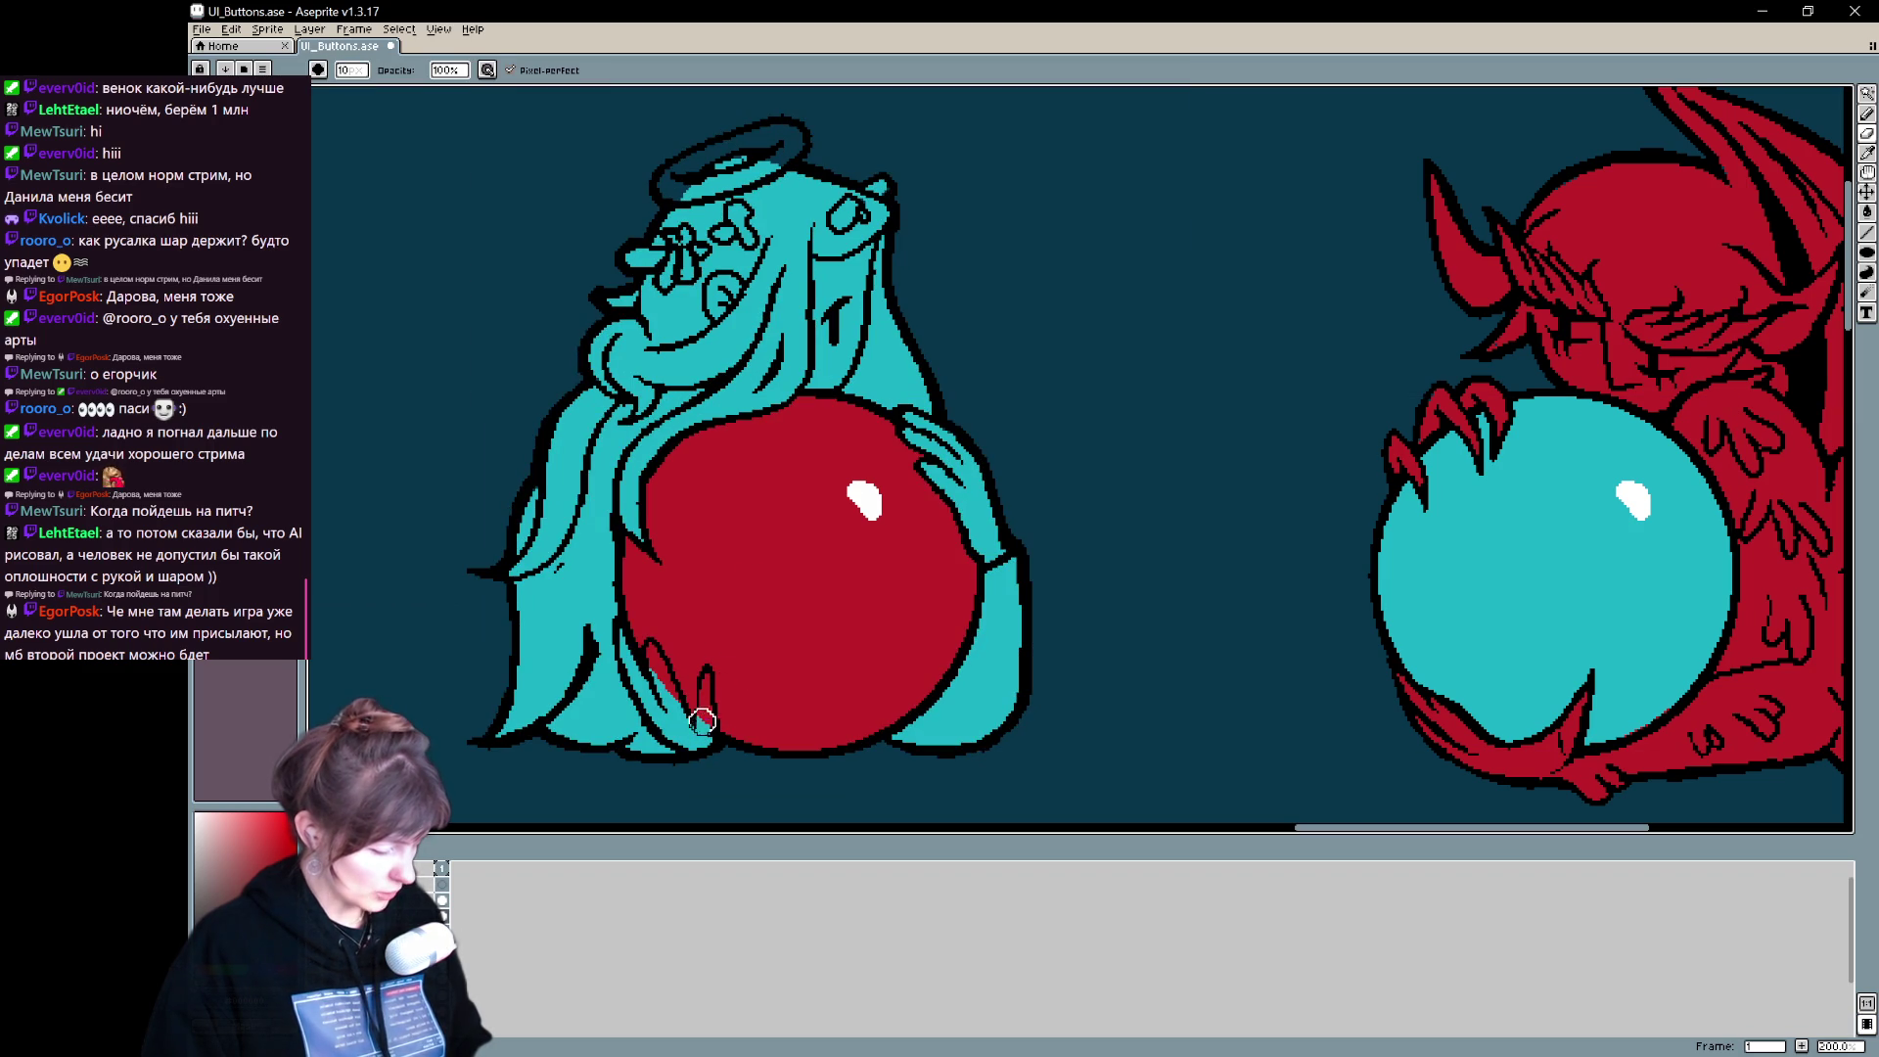
key("e")
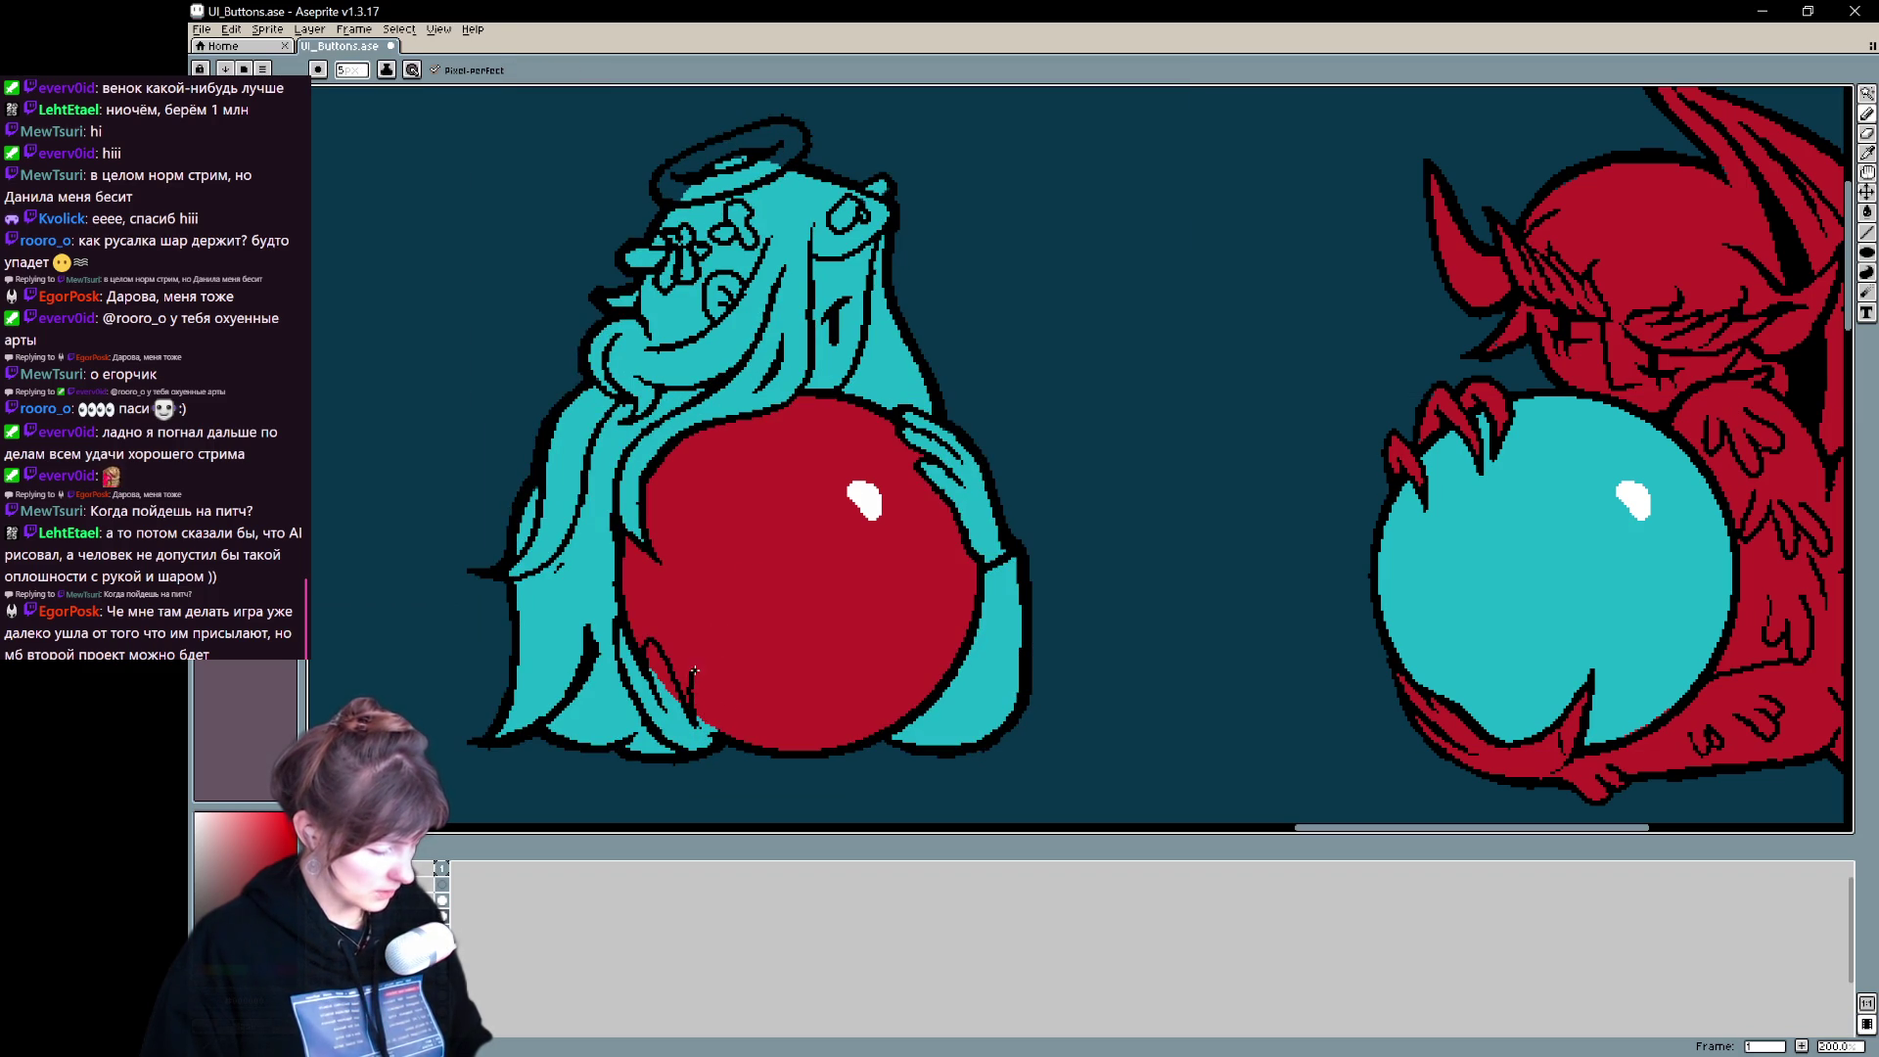
left_click_drag(717, 731, 693, 675)
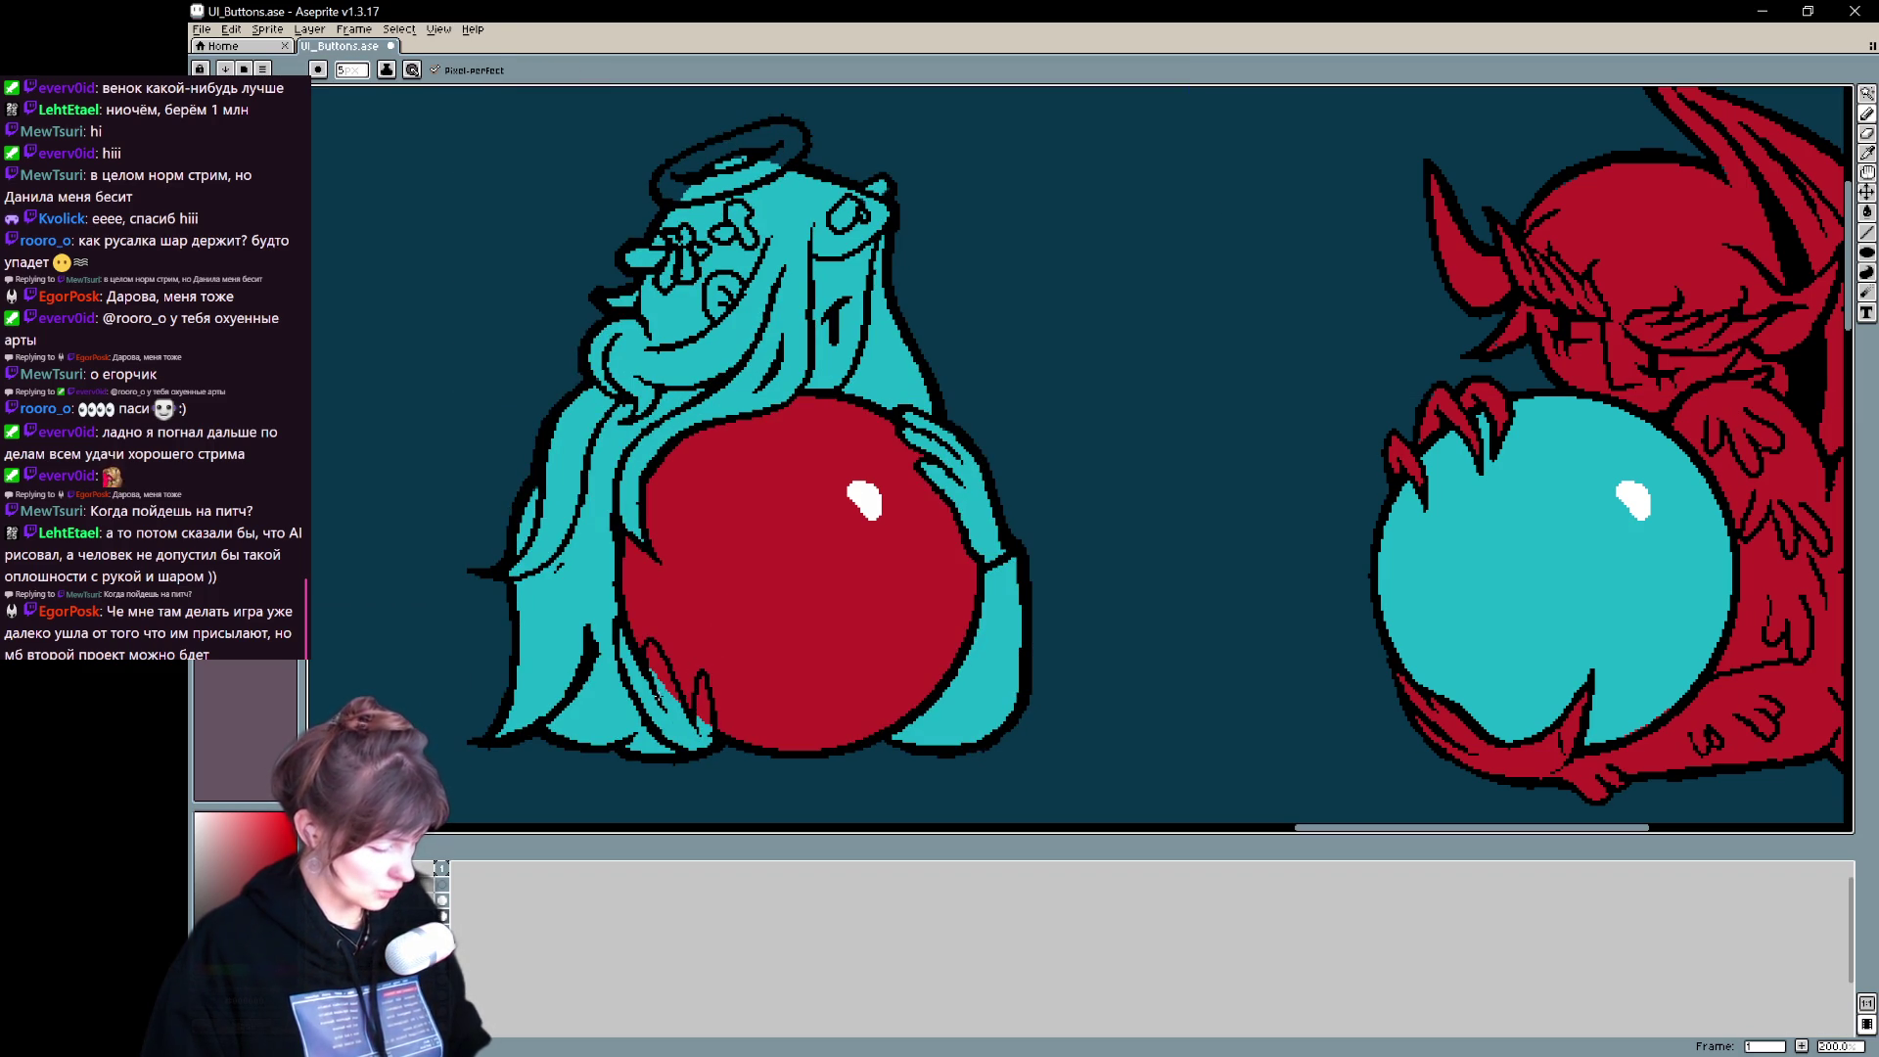
- Refine the lower-left finger near the orb, undoing a stray stroke on the red orb
left_click_drag(671, 682, 690, 717)
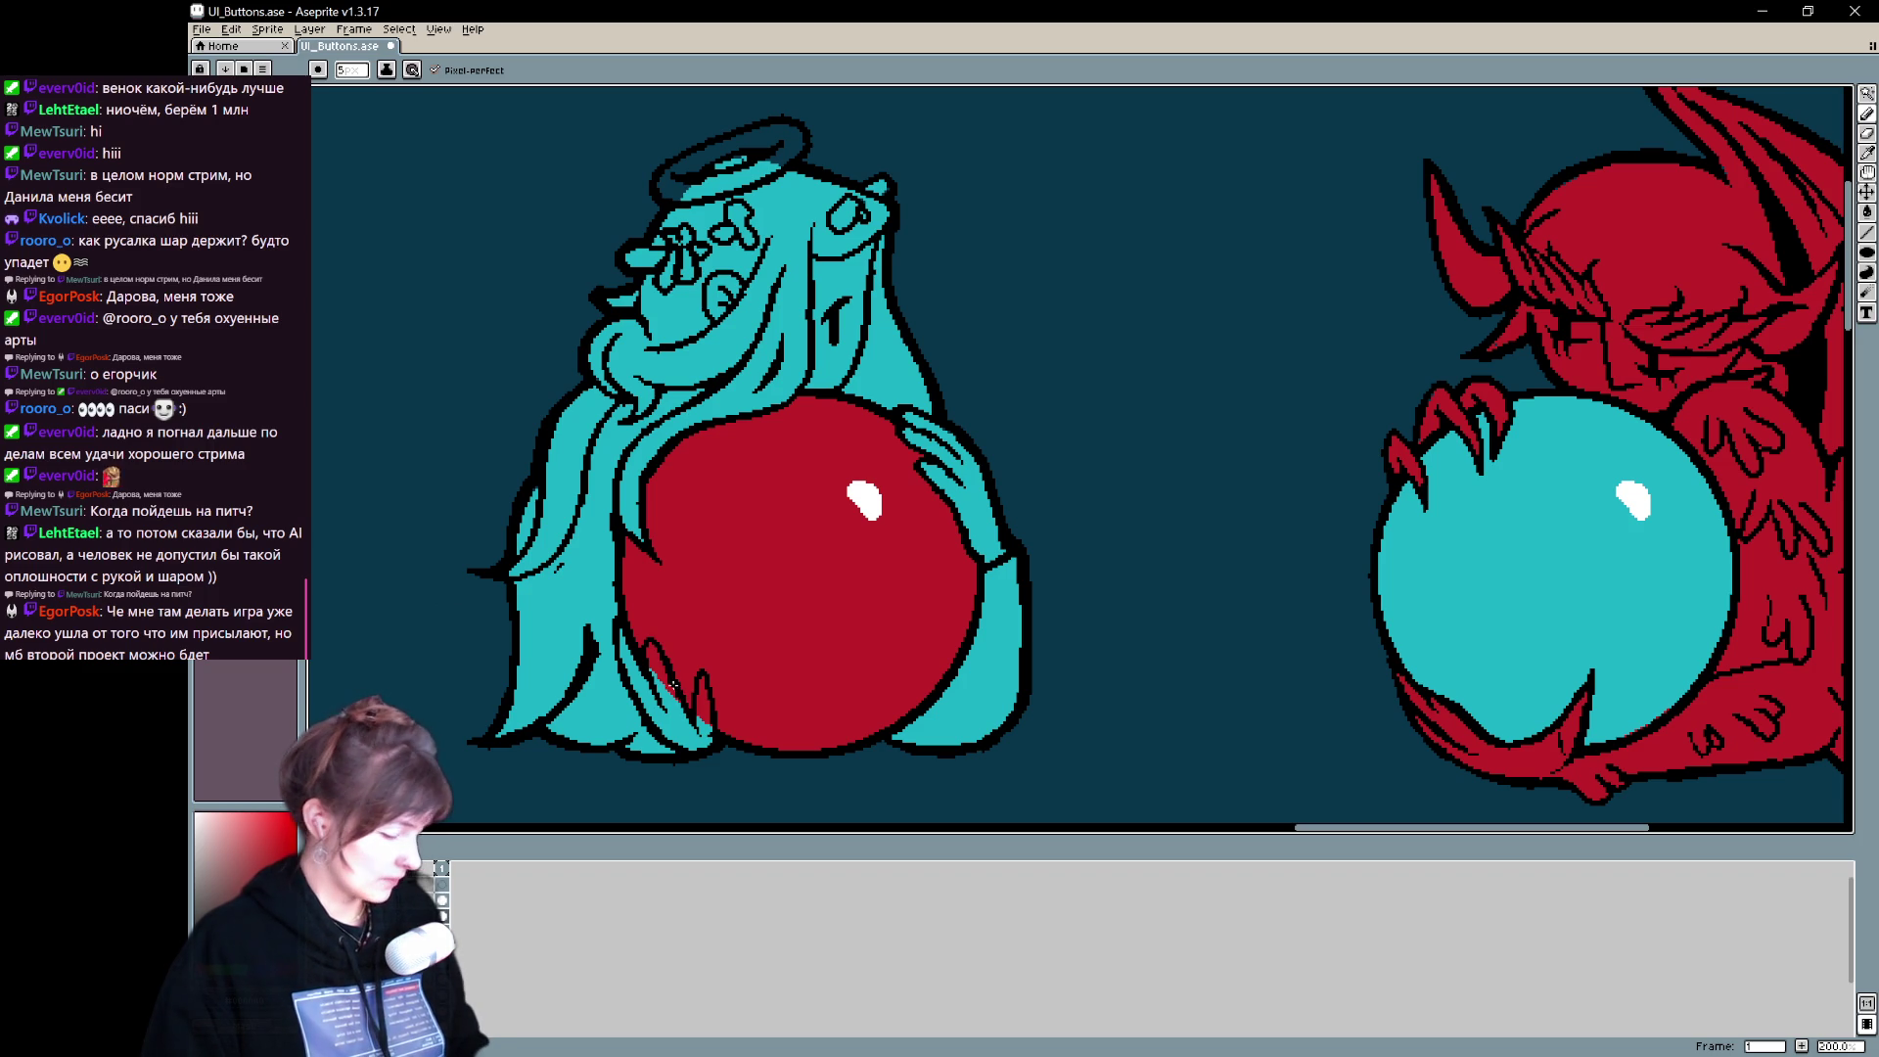
key("b")
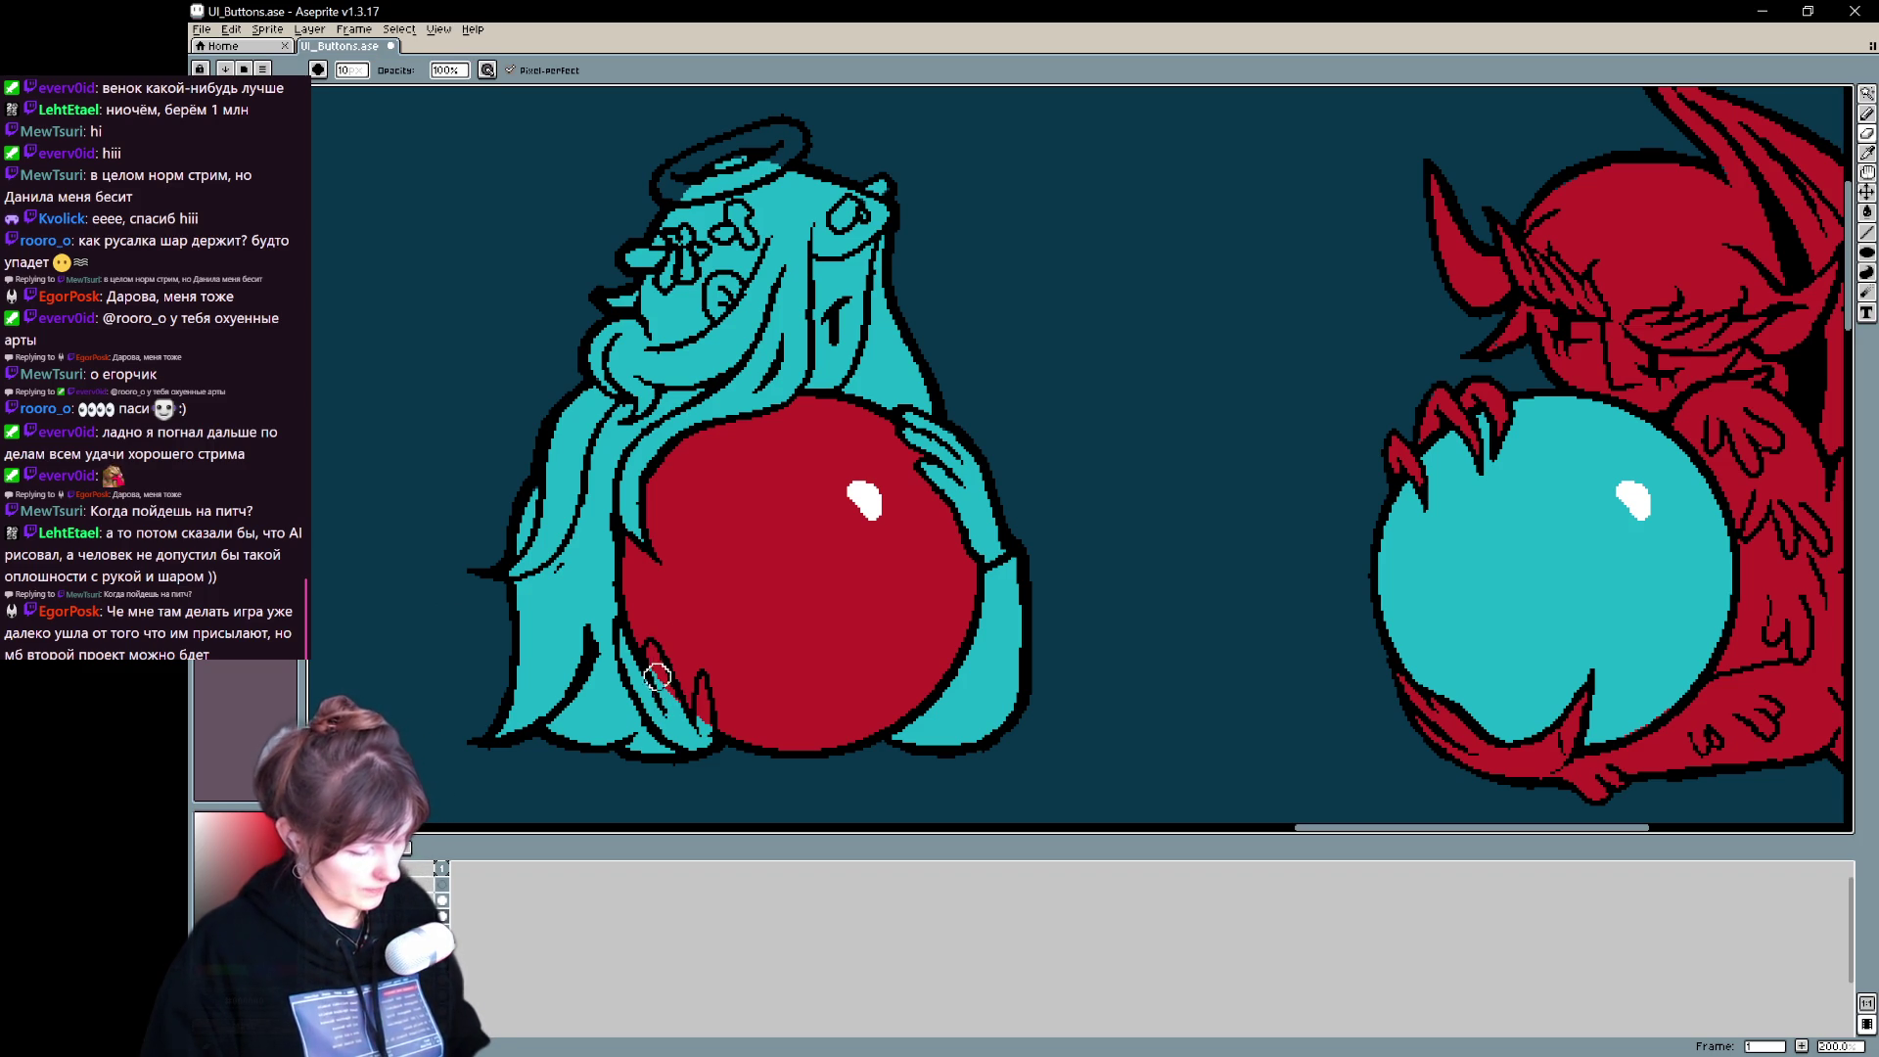
key("e")
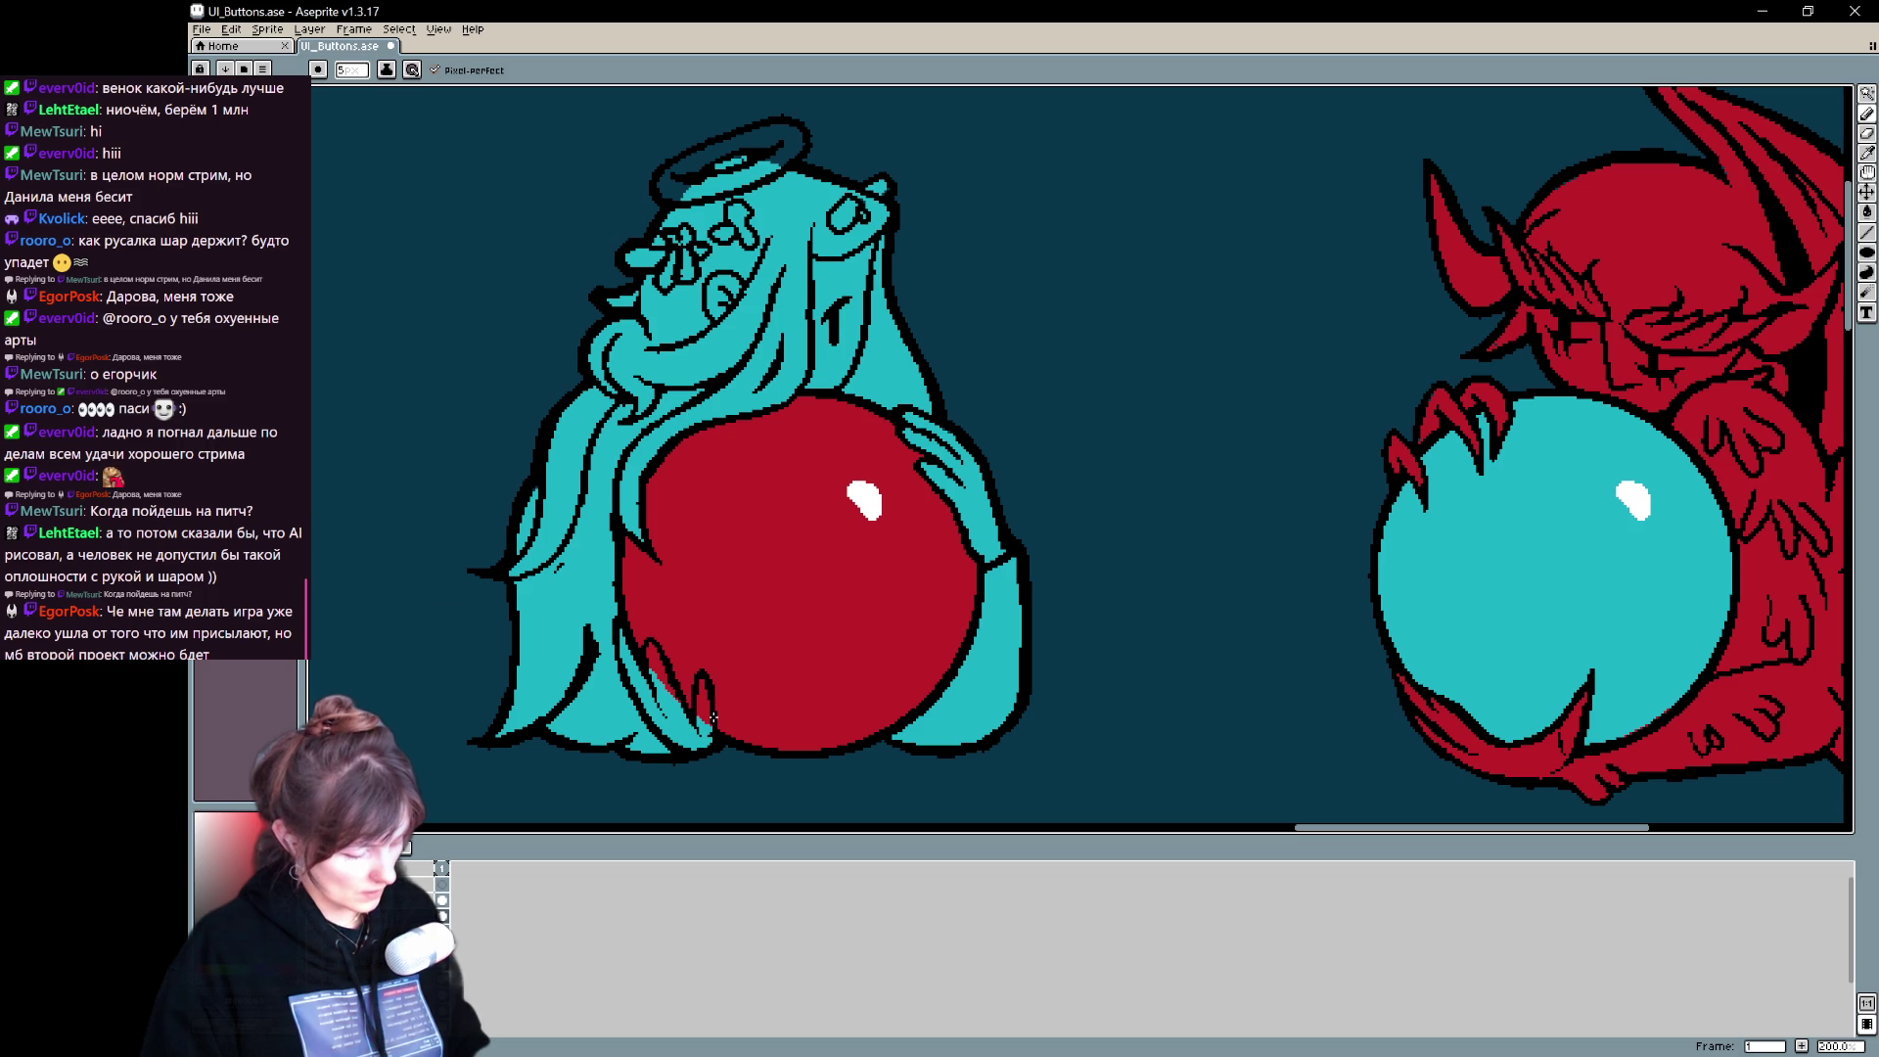
key("b")
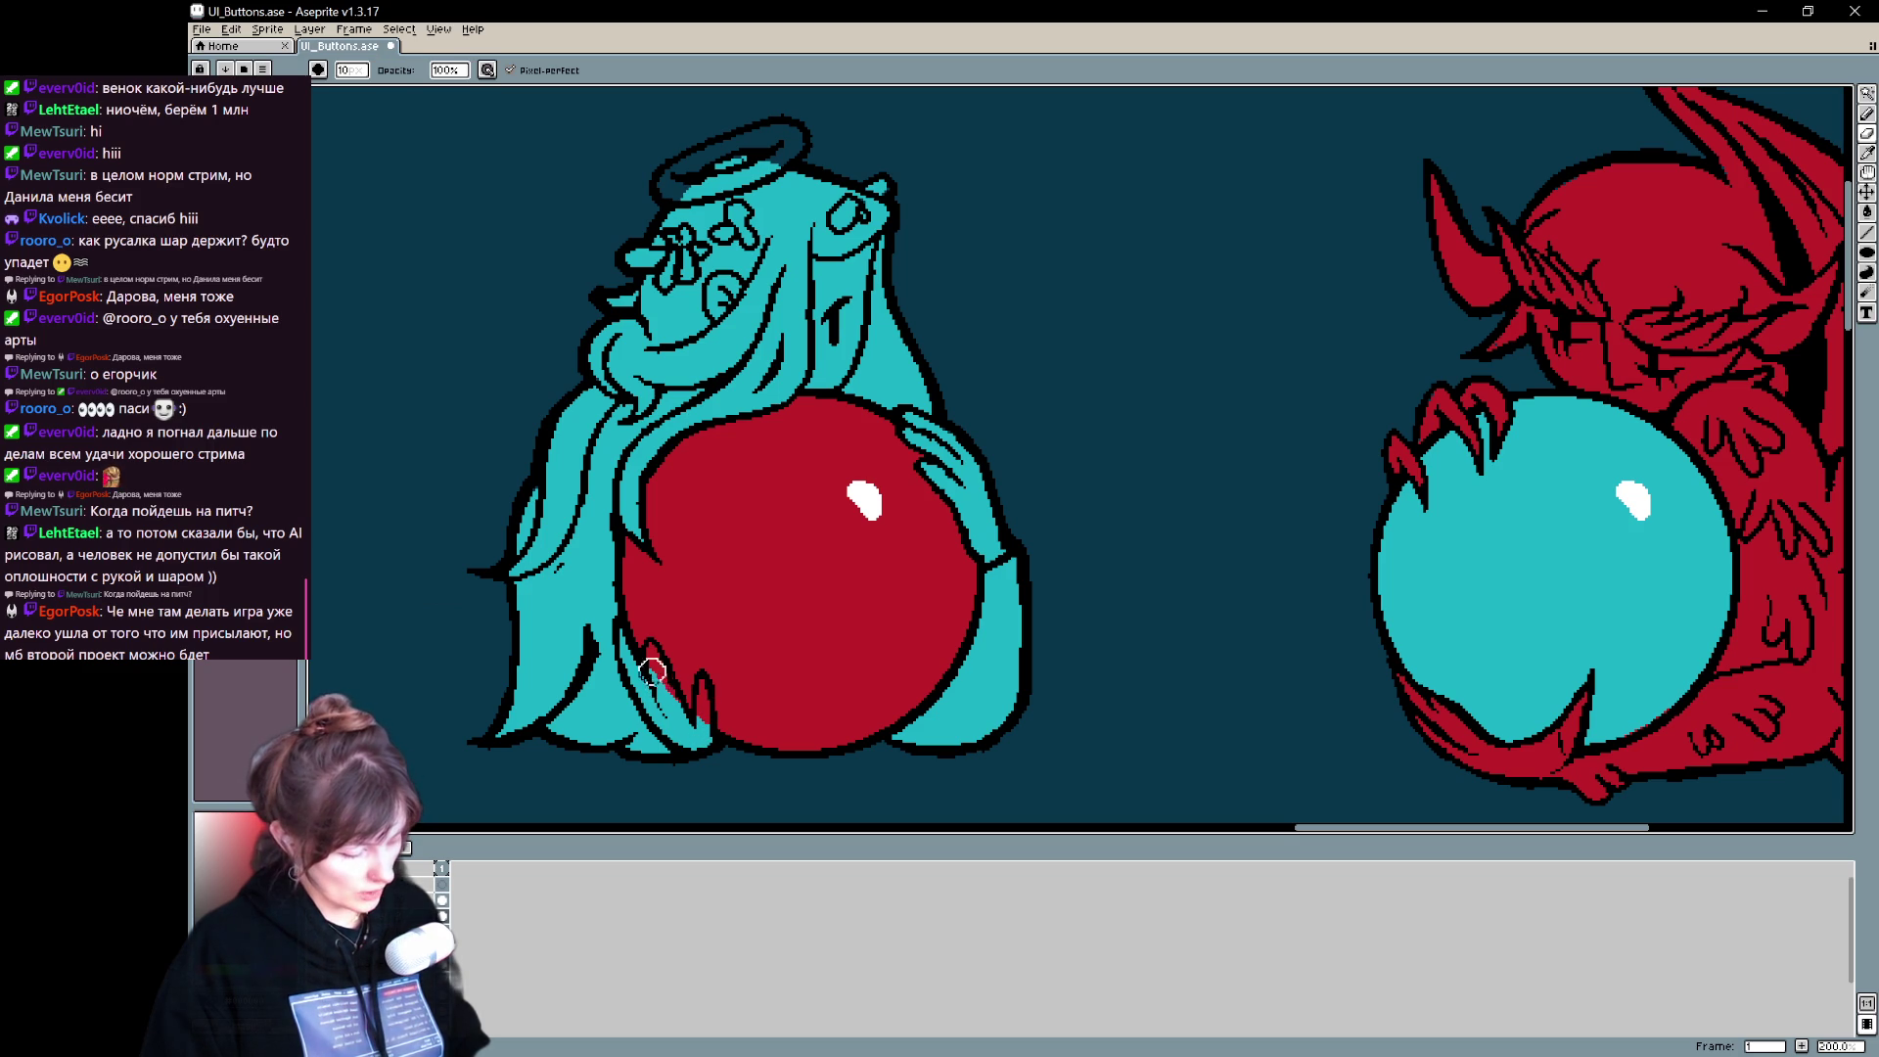
key("e")
key("ctrl+z")
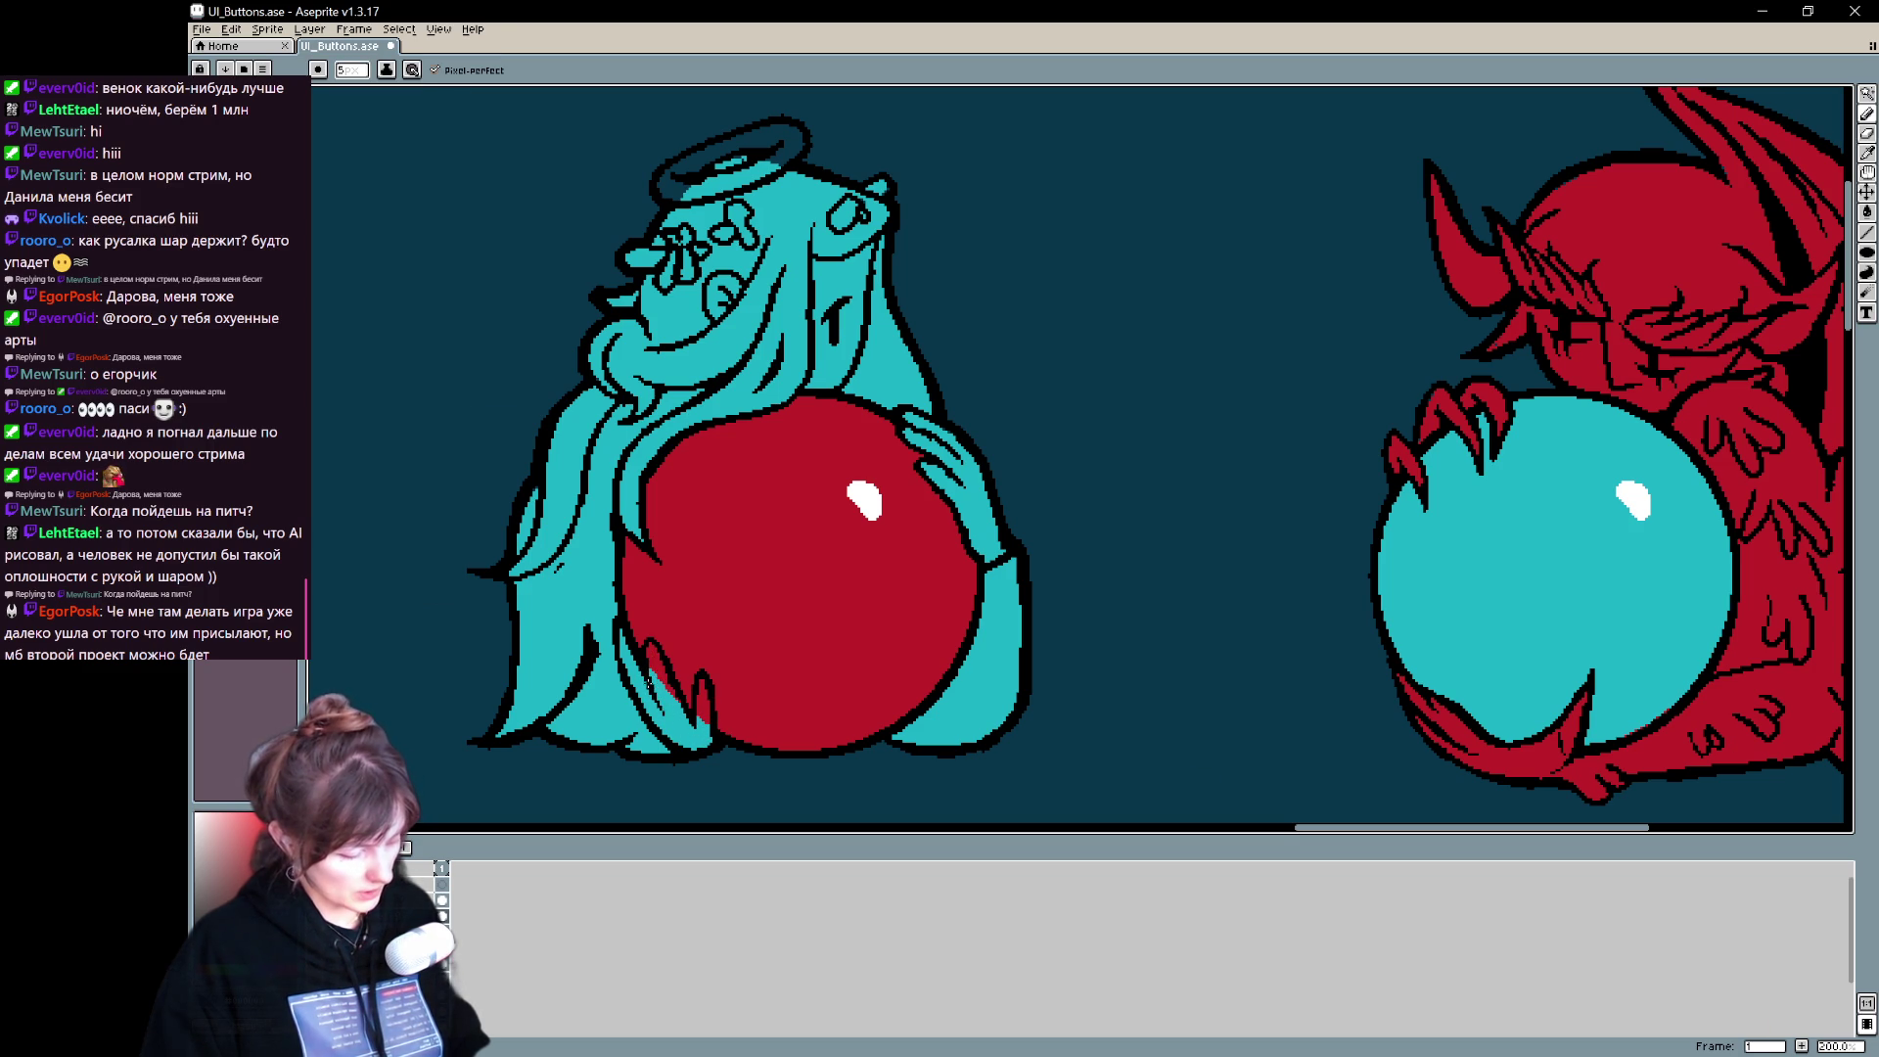
key("b")
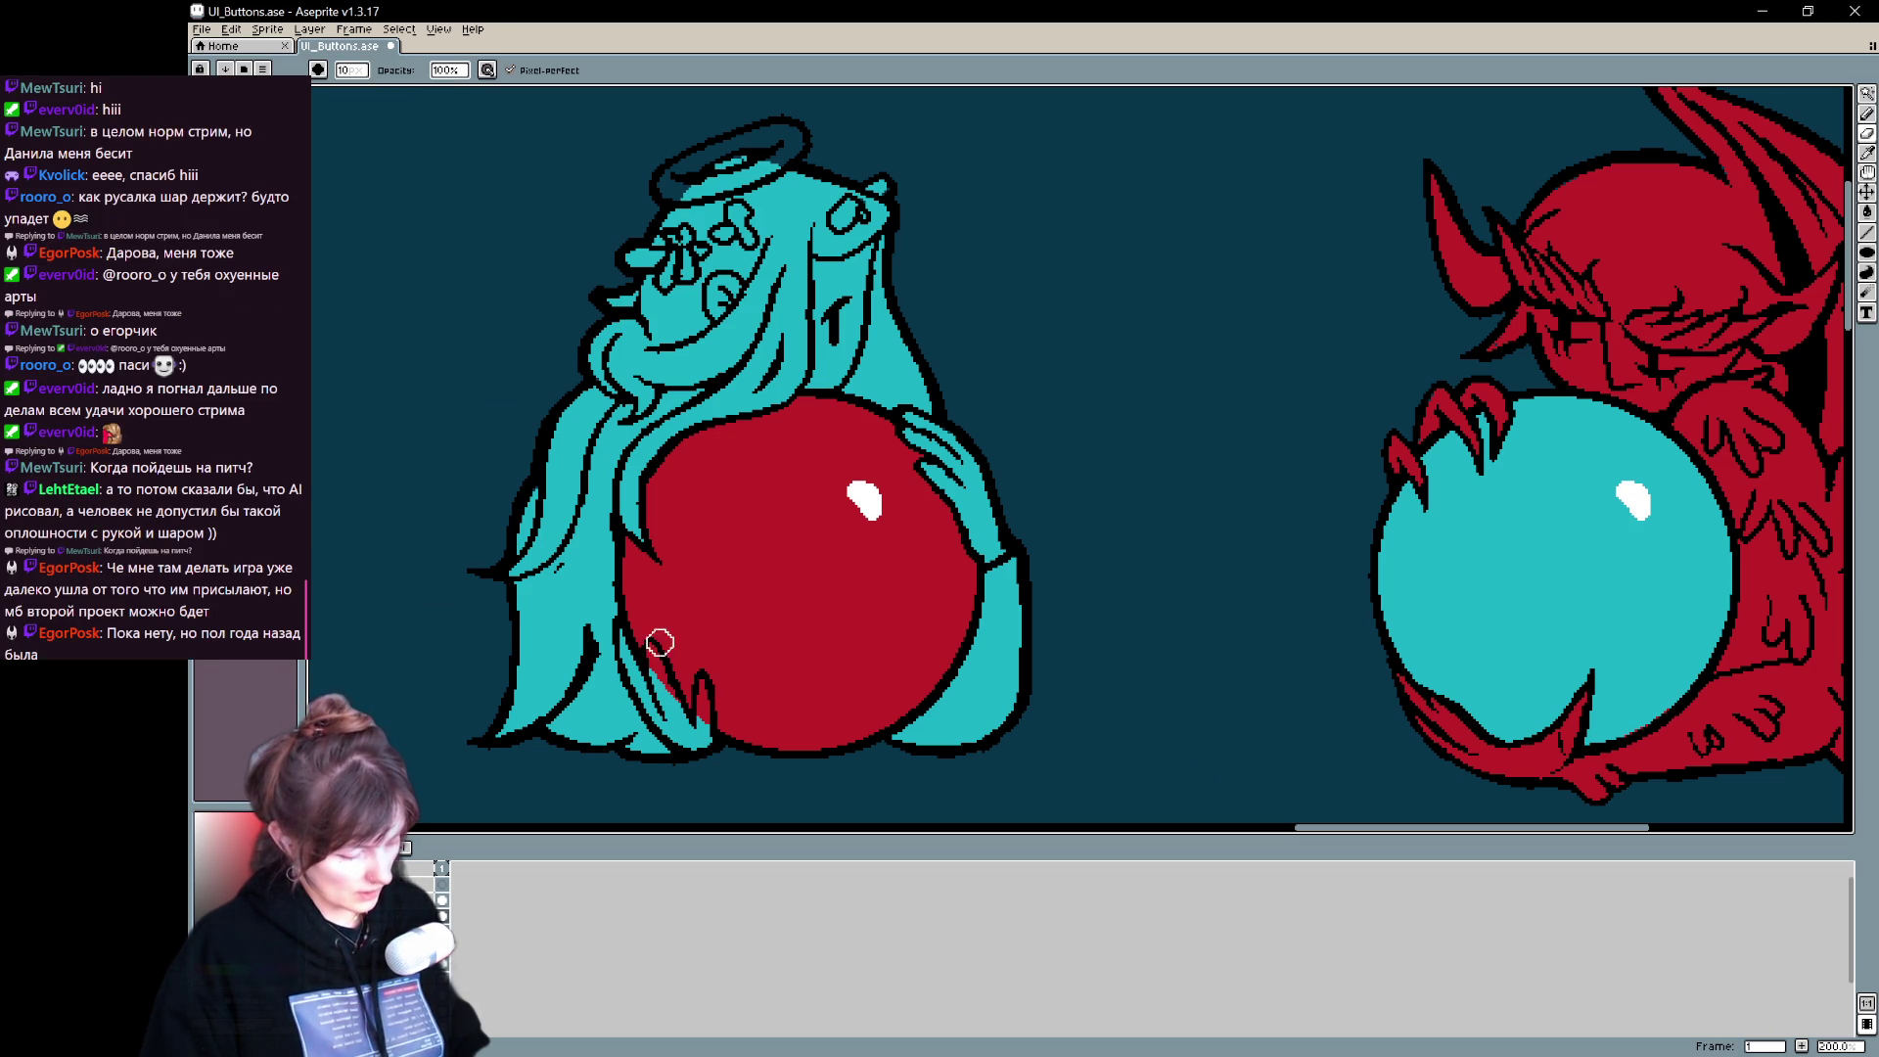
key("e")
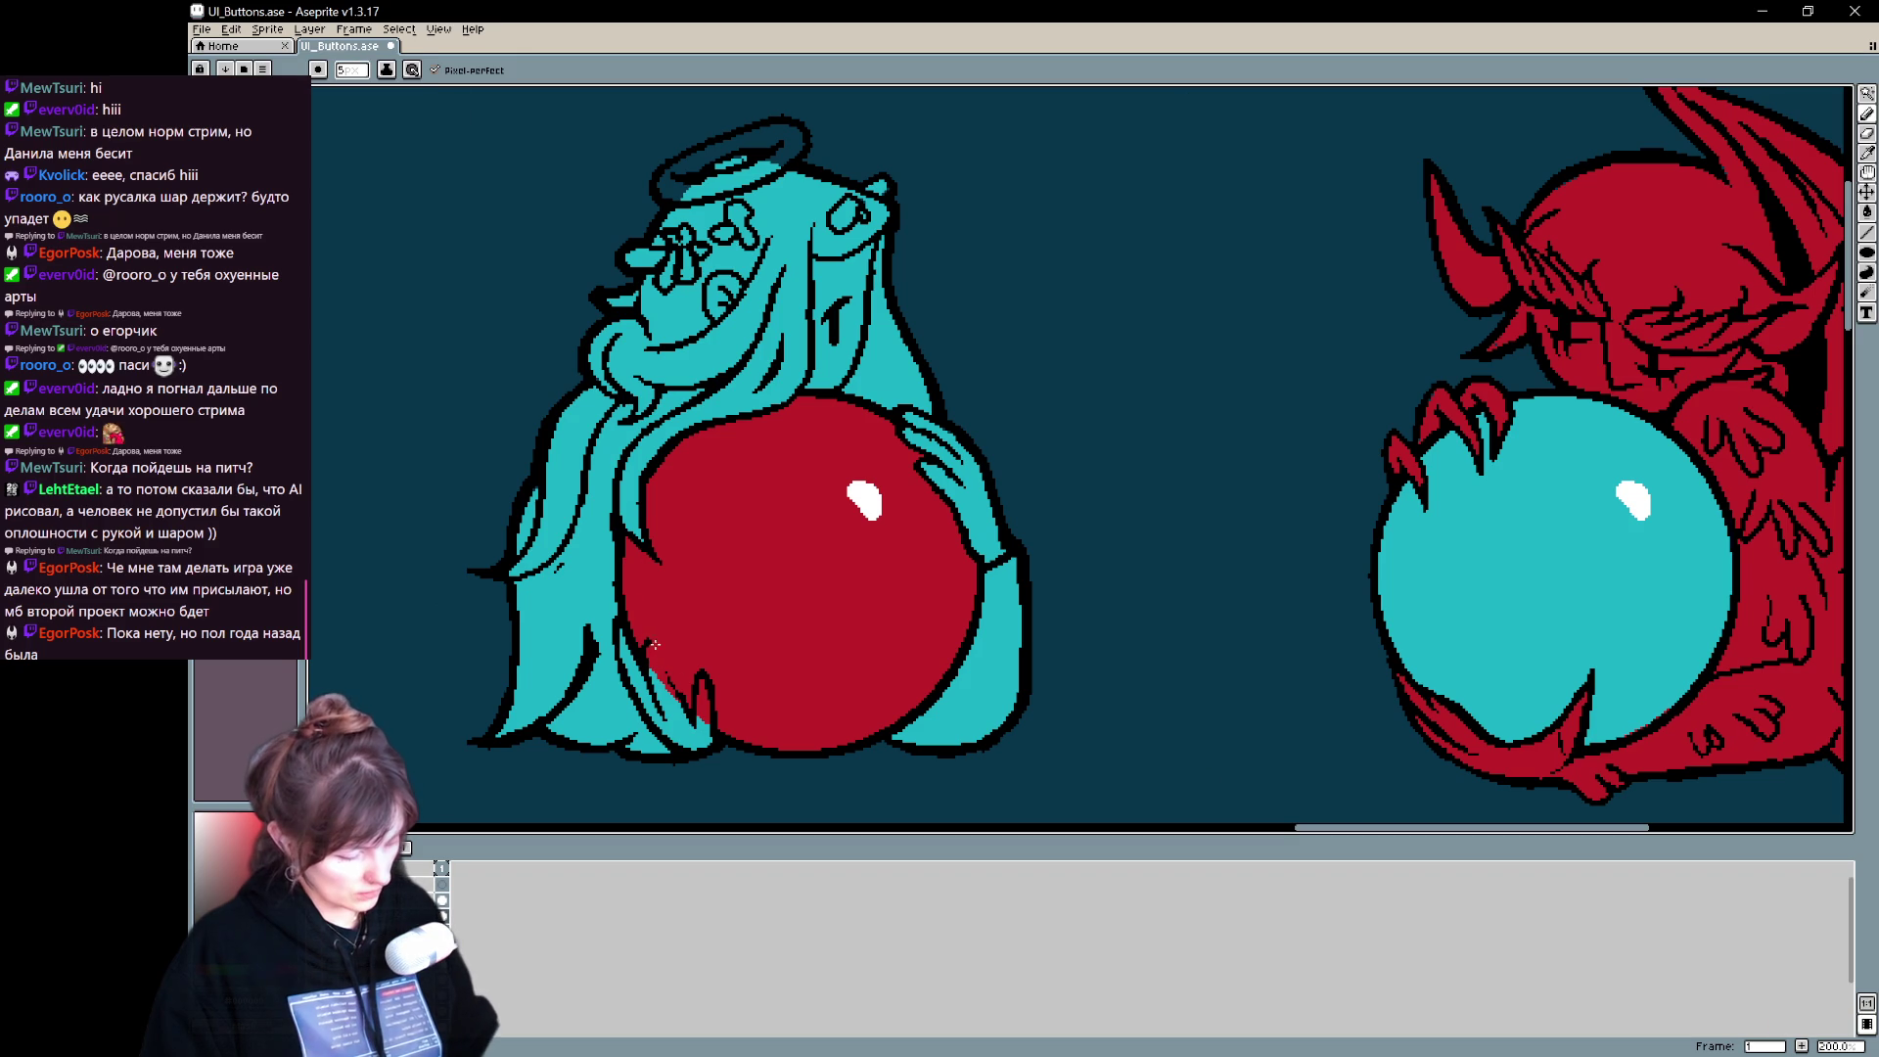
key("b")
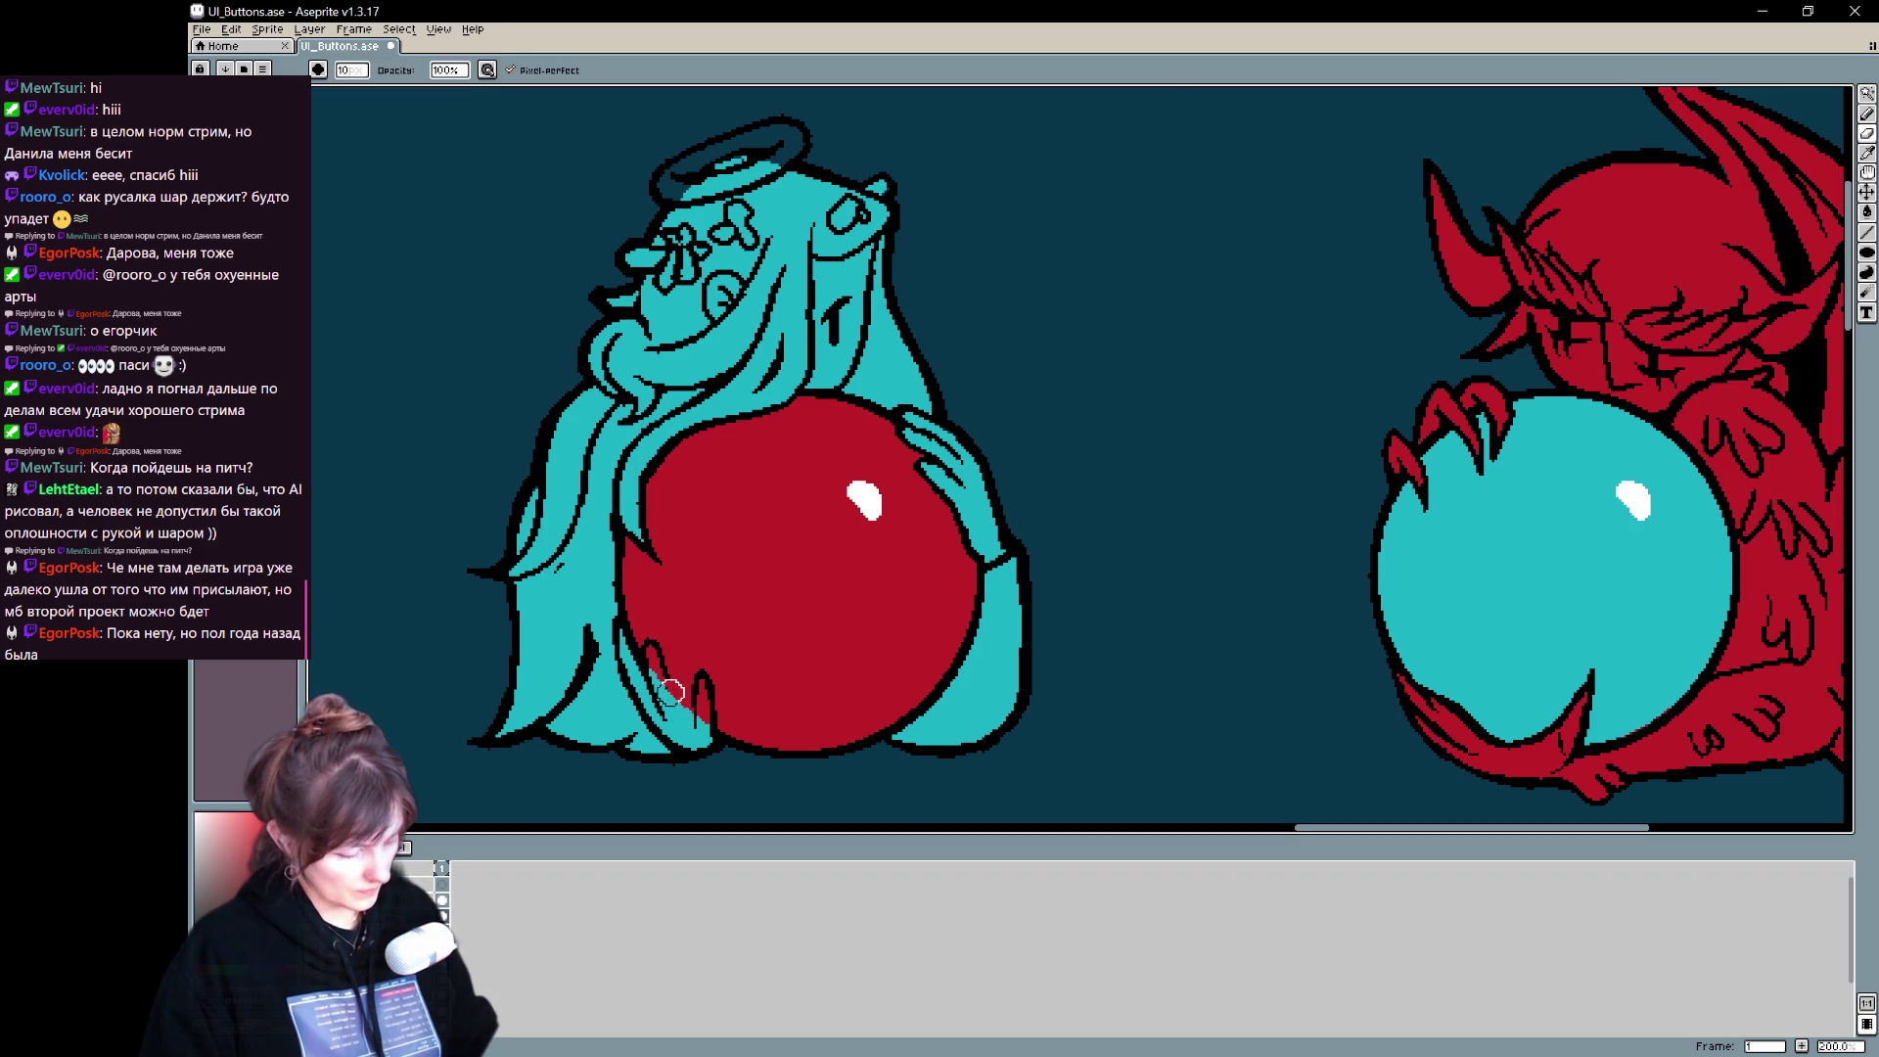
key("e")
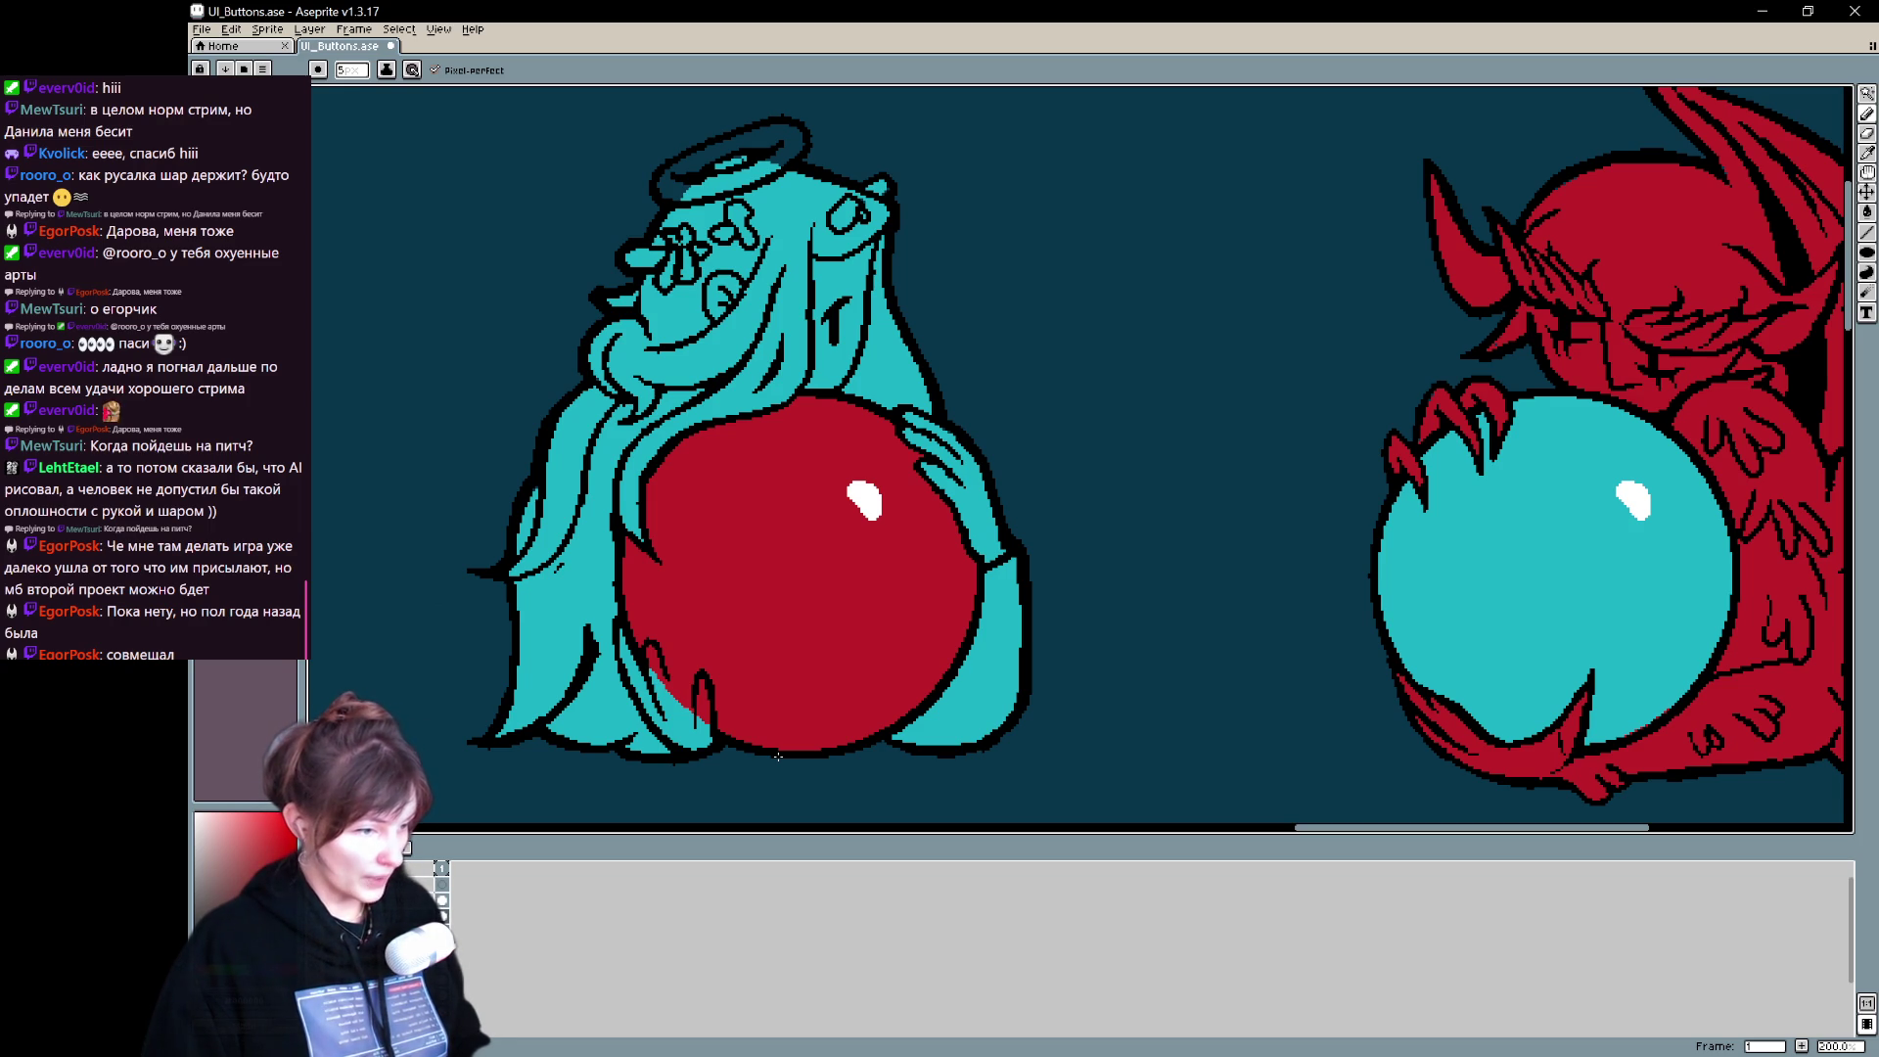
left_click_drag(750, 536, 753, 580)
key("ctrl+z")
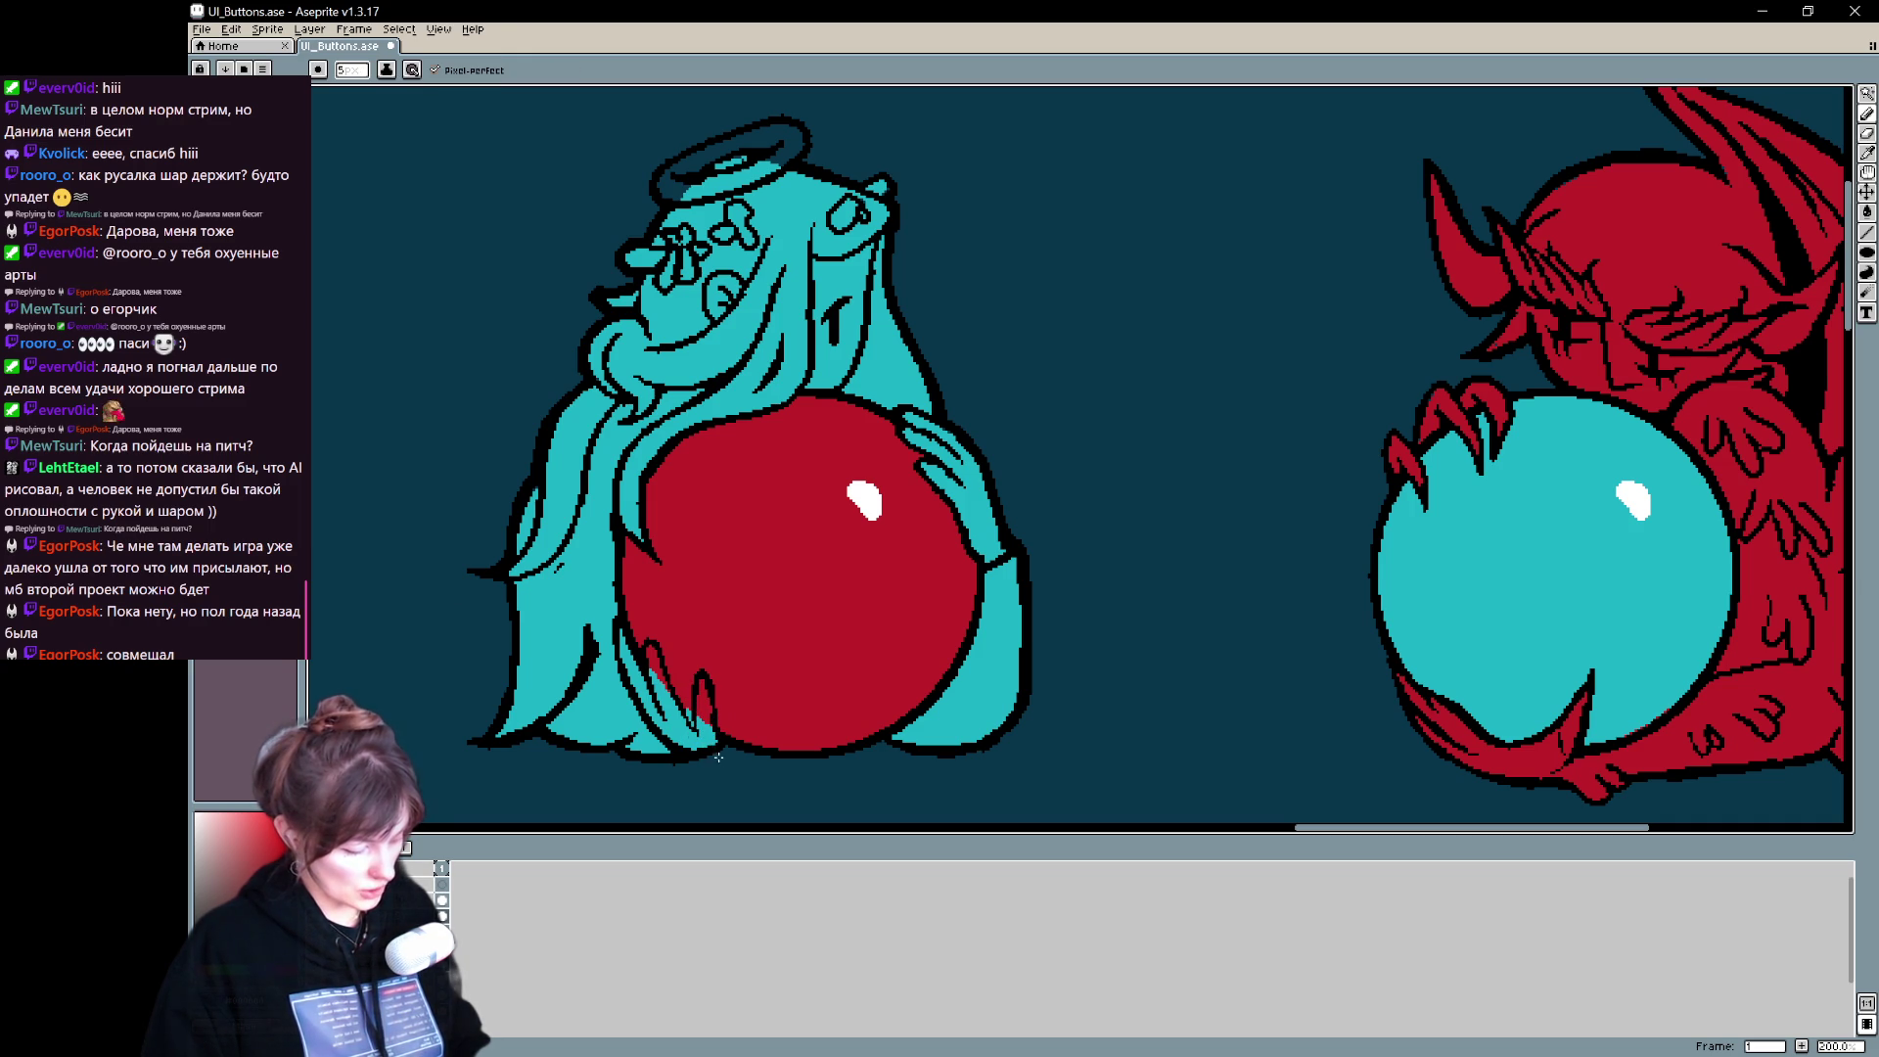
- Rework the outline and individual pixels along the orb's lower-left edge
key("e")
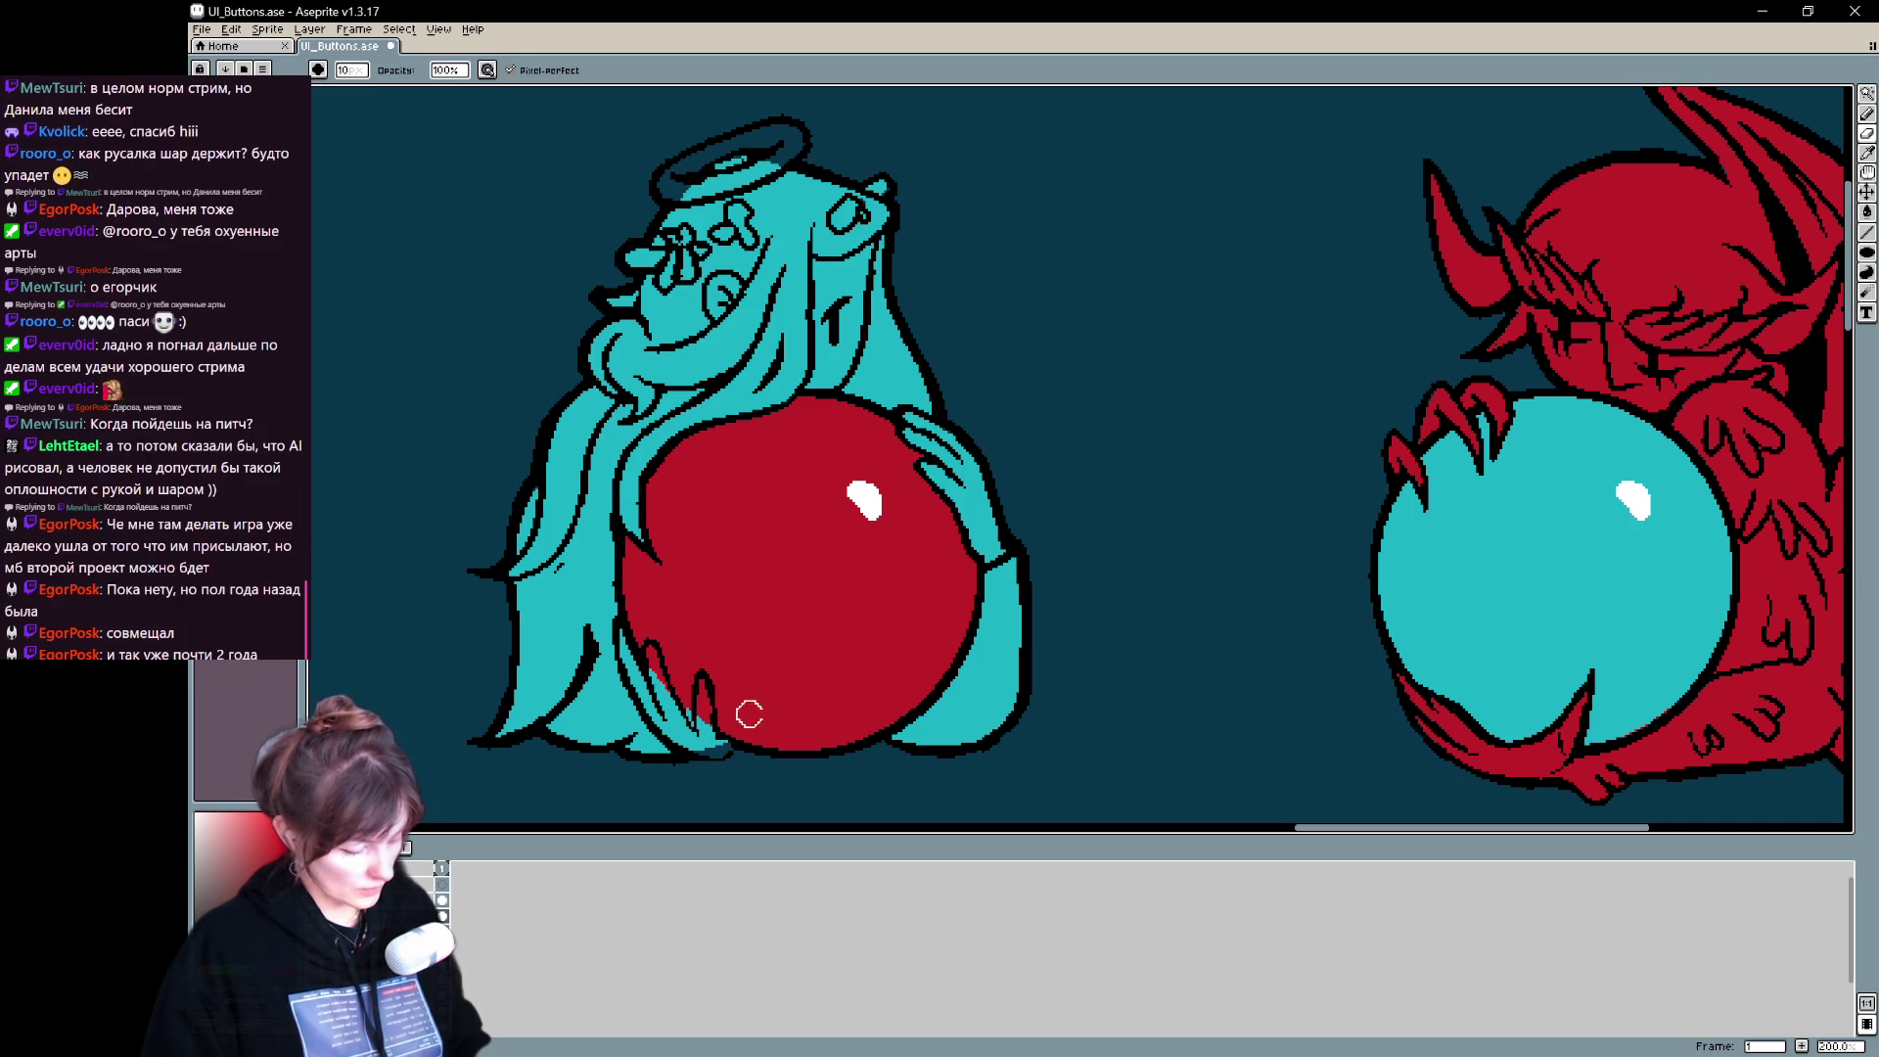
key("b")
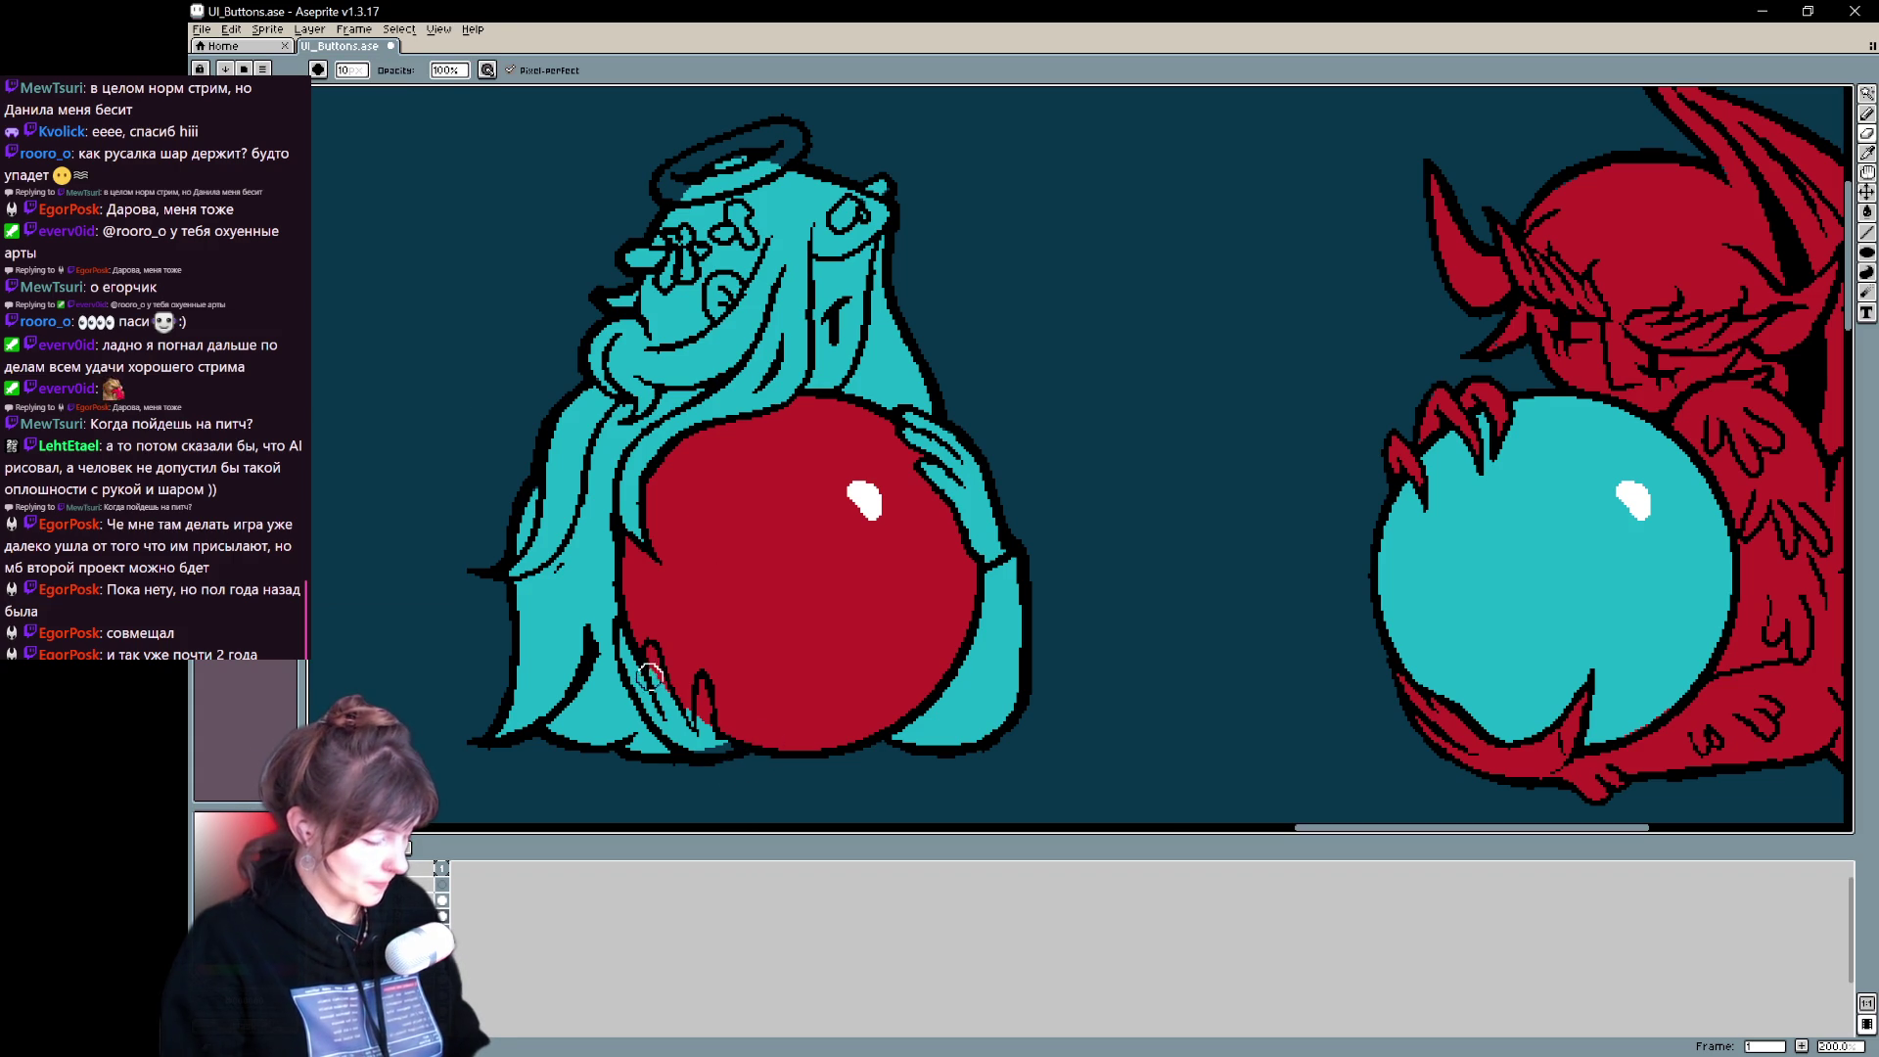
key("e")
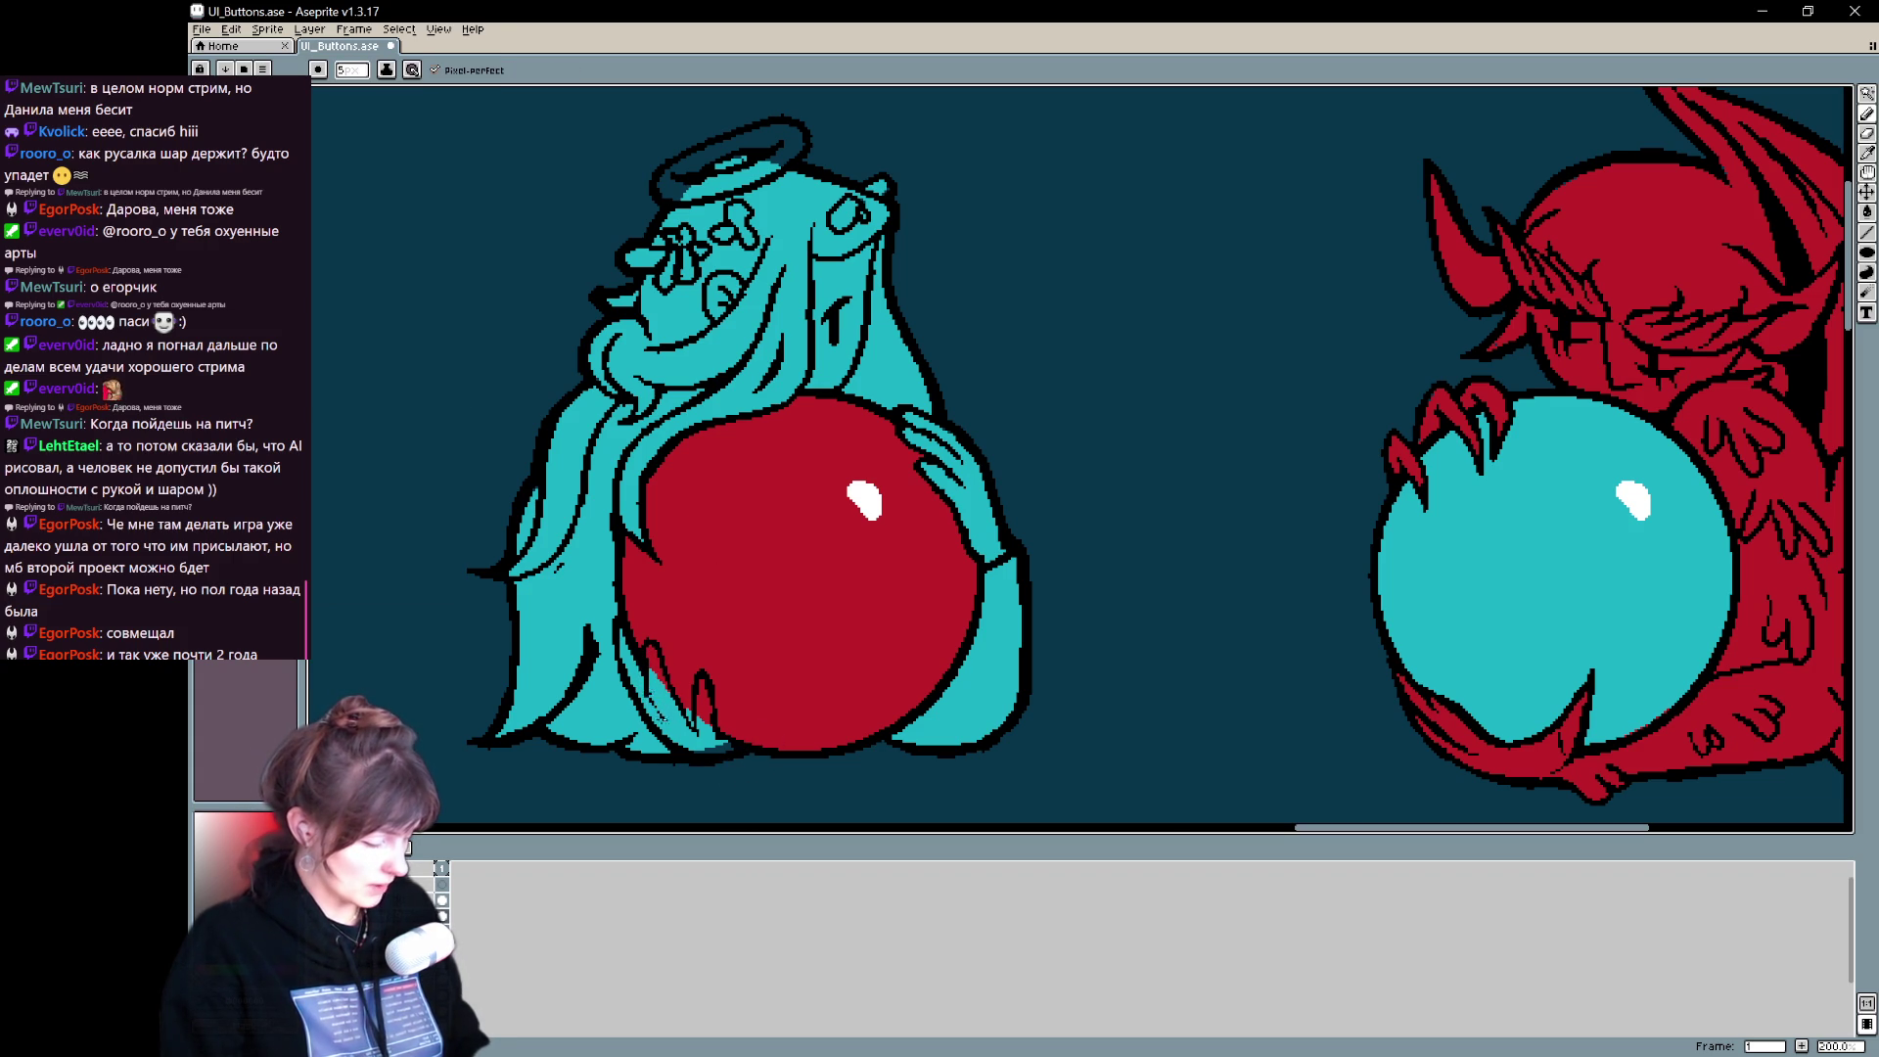
key("b")
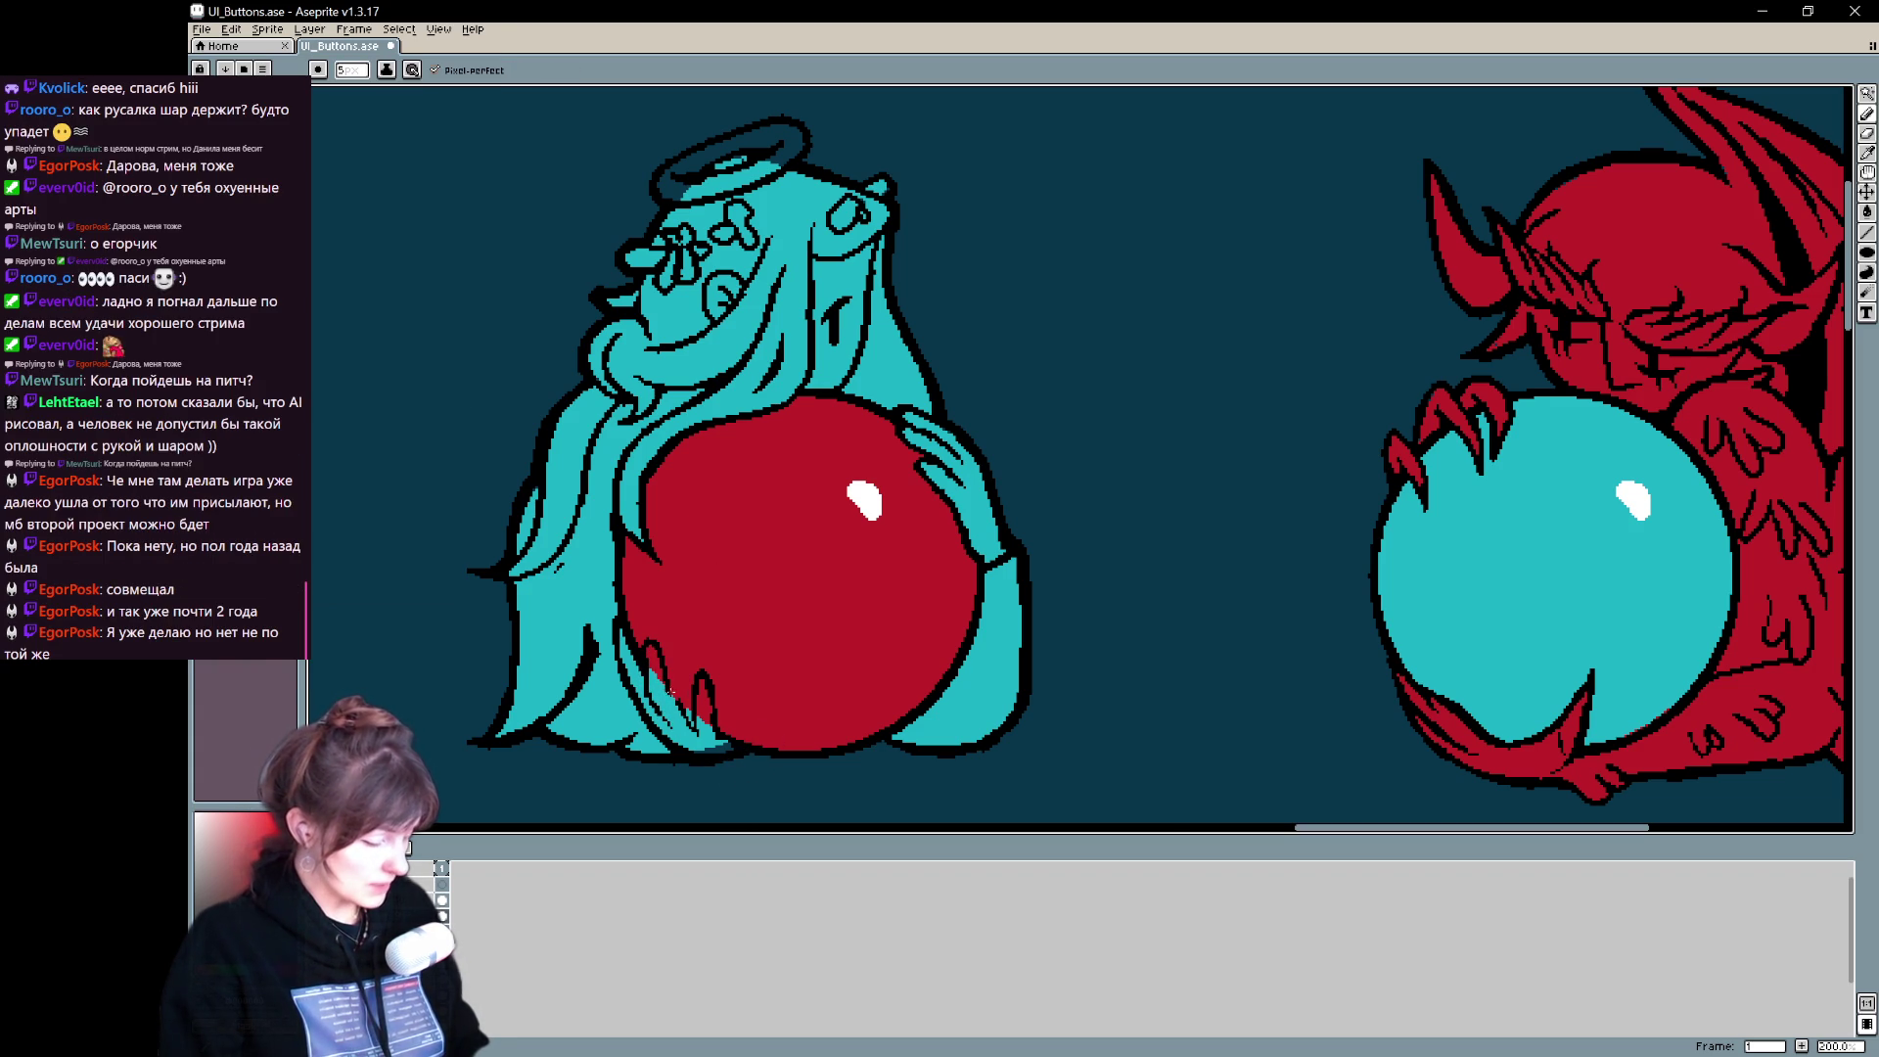
key("e")
mouse_move(688, 714)
left_mouse_down()
mouse_move(710, 724)
mouse_move(721, 675)
left_mouse_up()
key("b")
key("e")
key("b")
key("e")
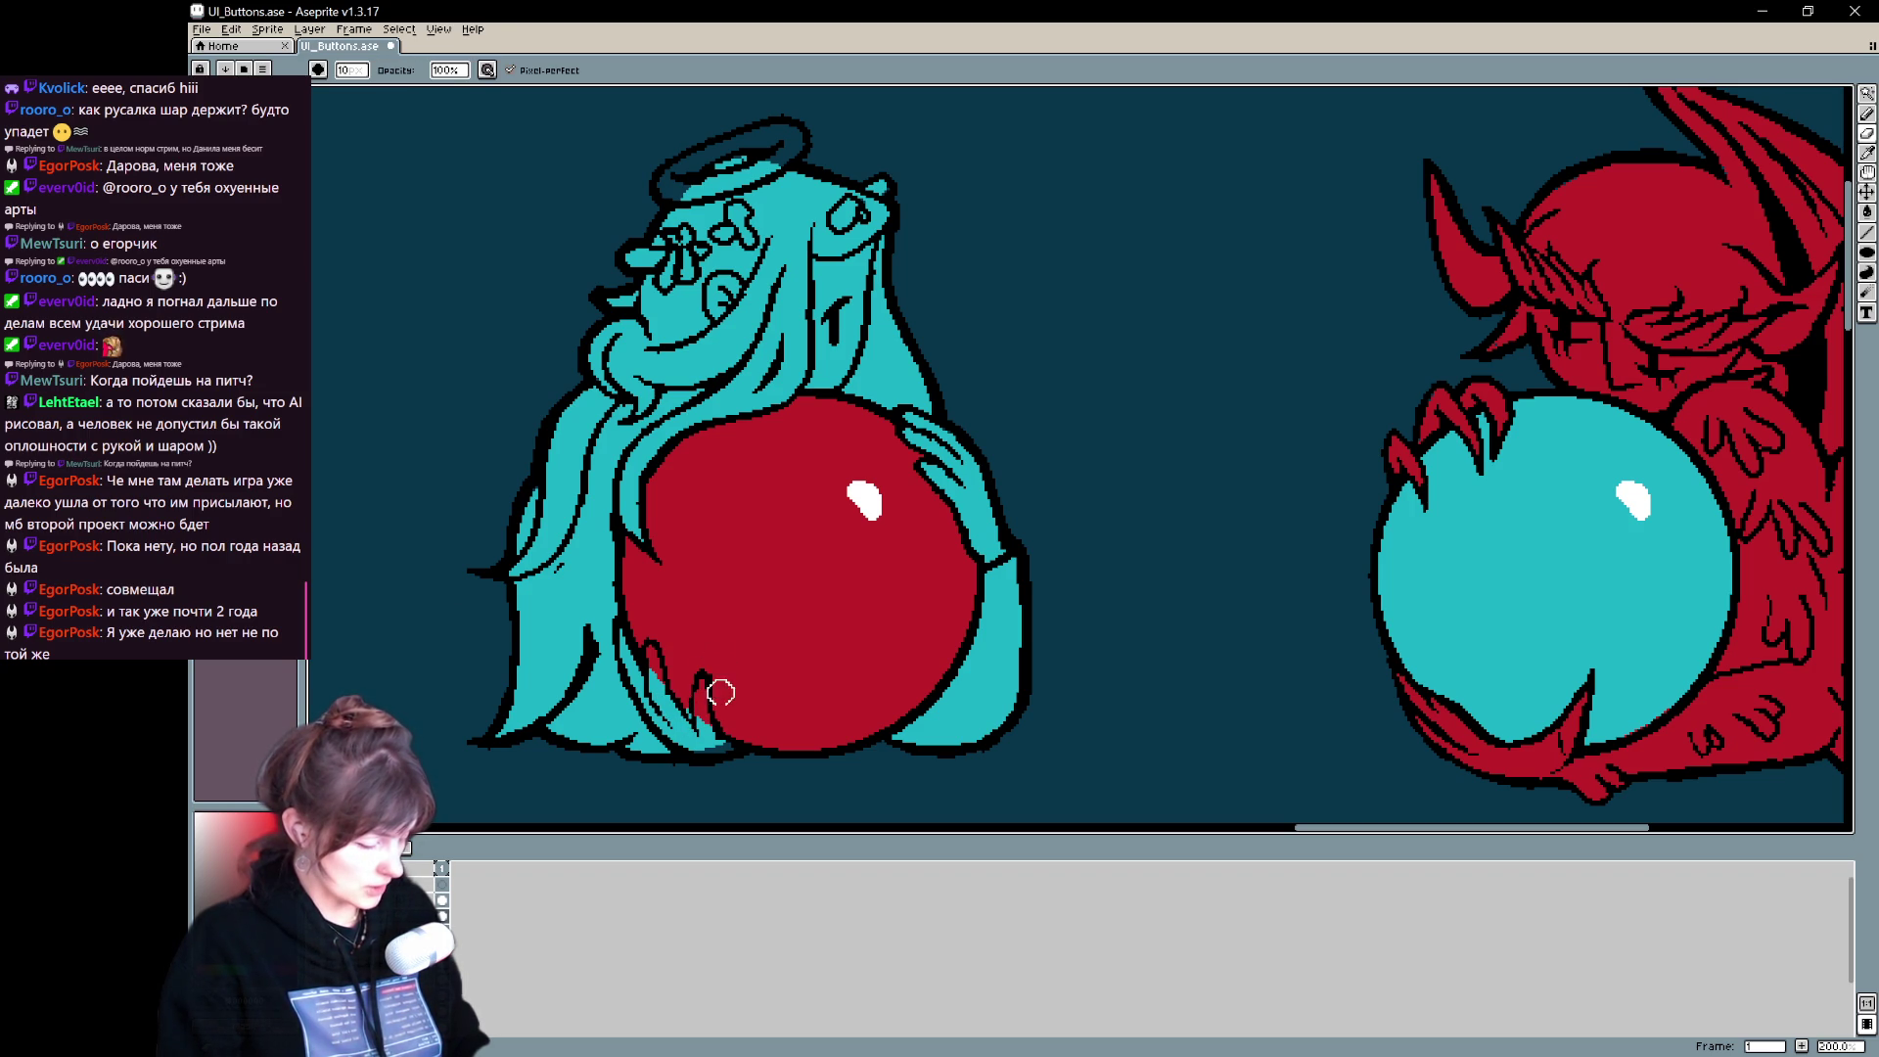
left_click(649, 662)
- Redraw the black hair outline along the edge beside the red orb
key("b")
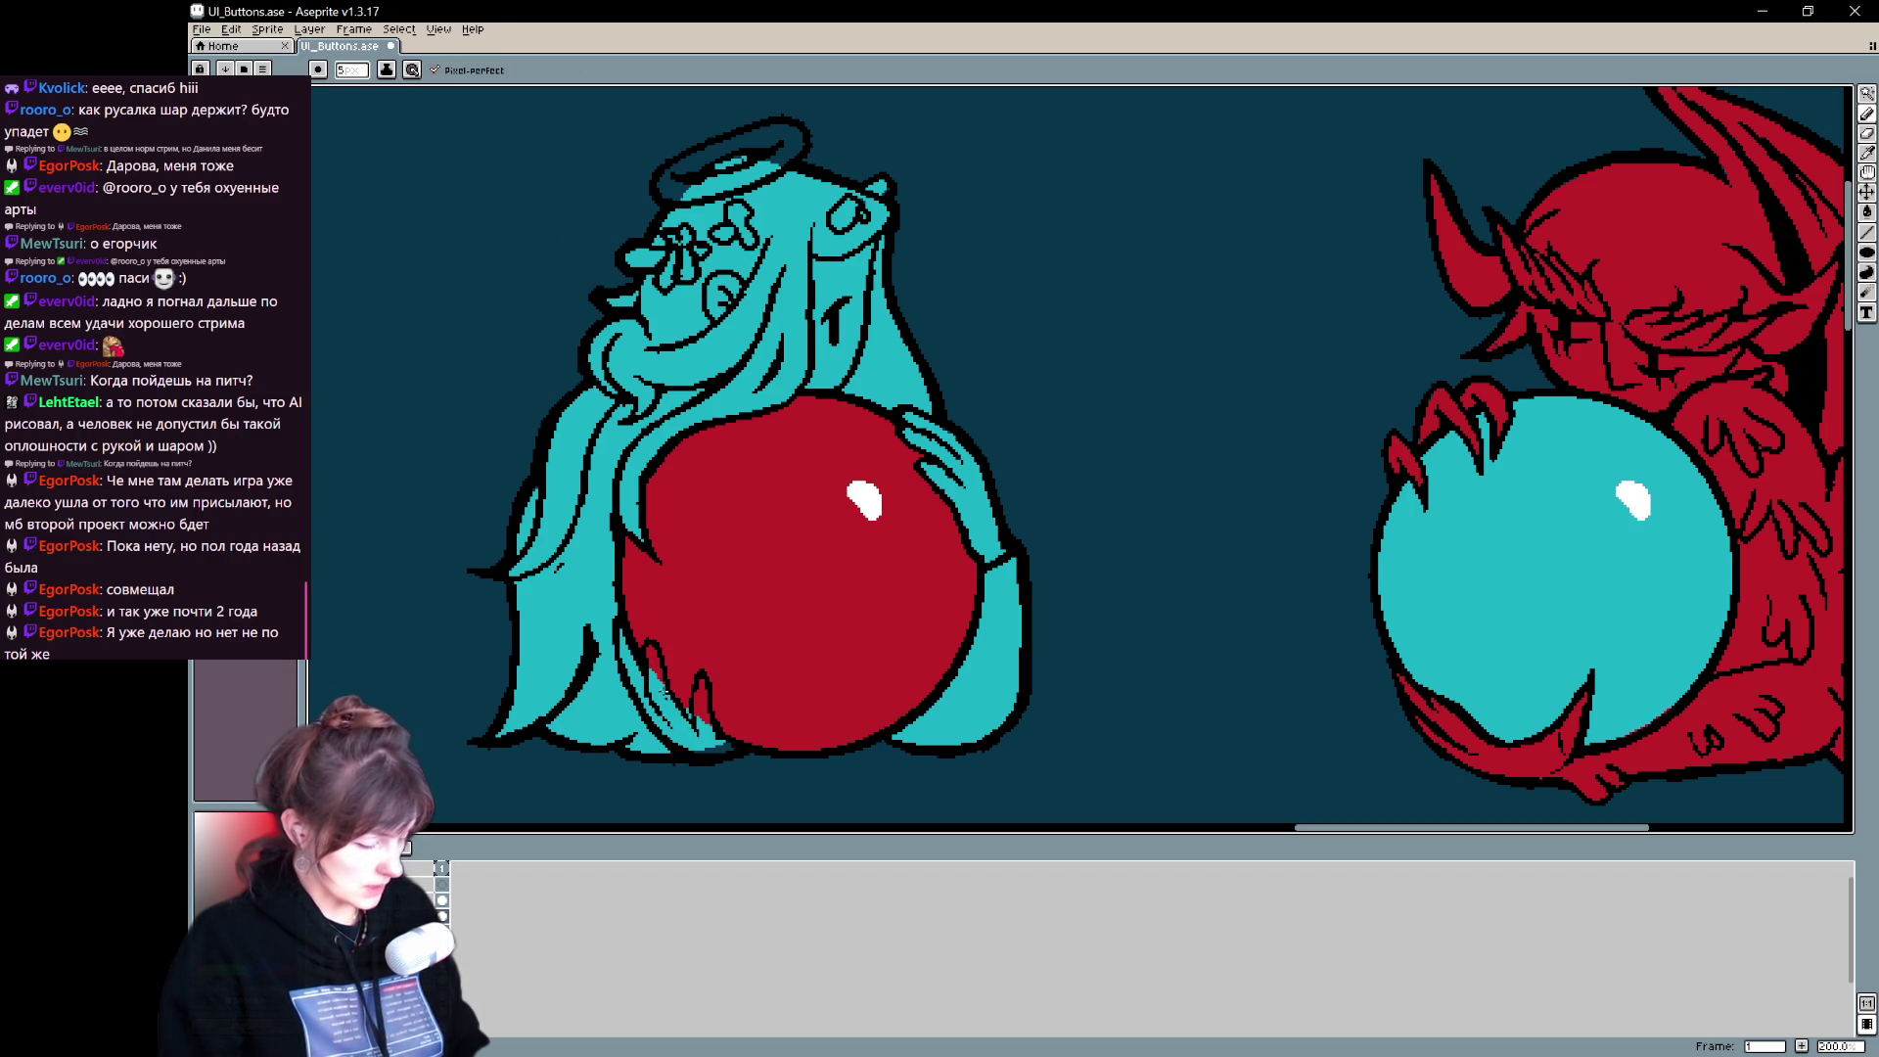
key("e")
mouse_move(617, 638)
left_mouse_down()
mouse_move(636, 705)
mouse_move(626, 689)
left_mouse_up()
key("b")
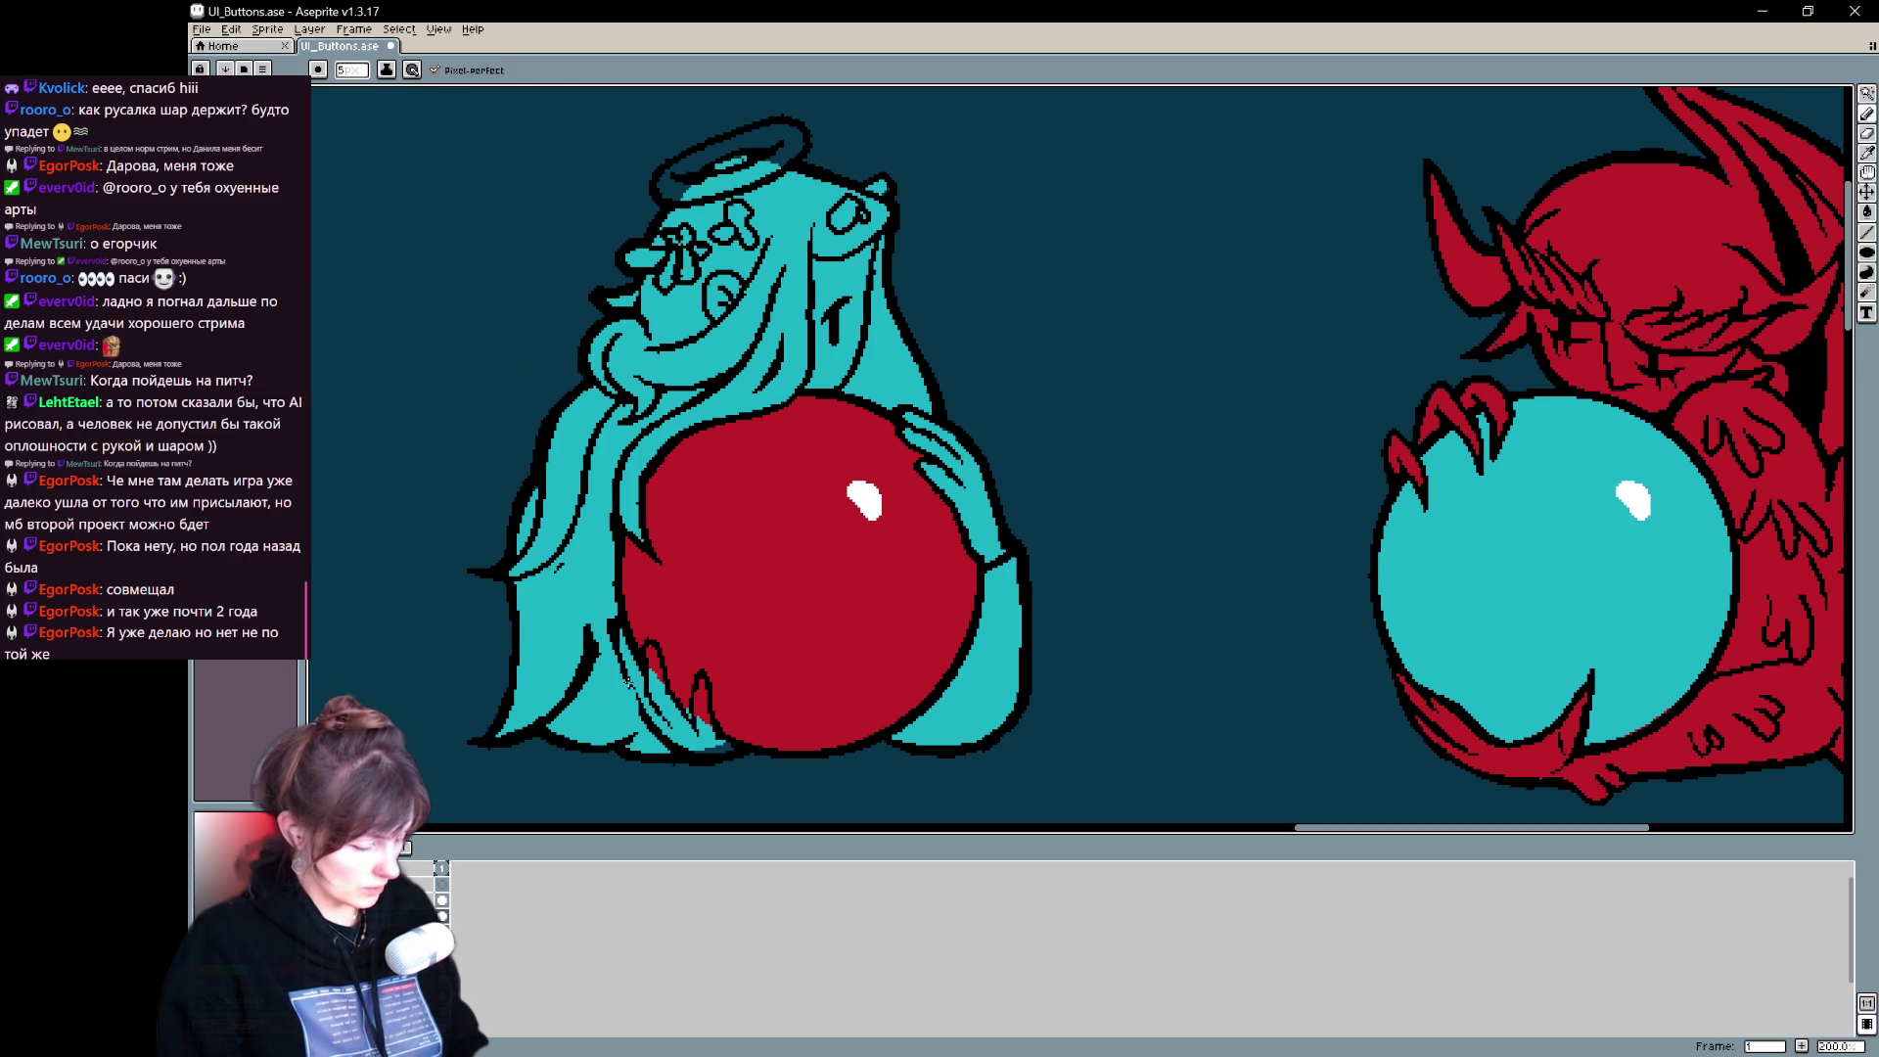
key("e")
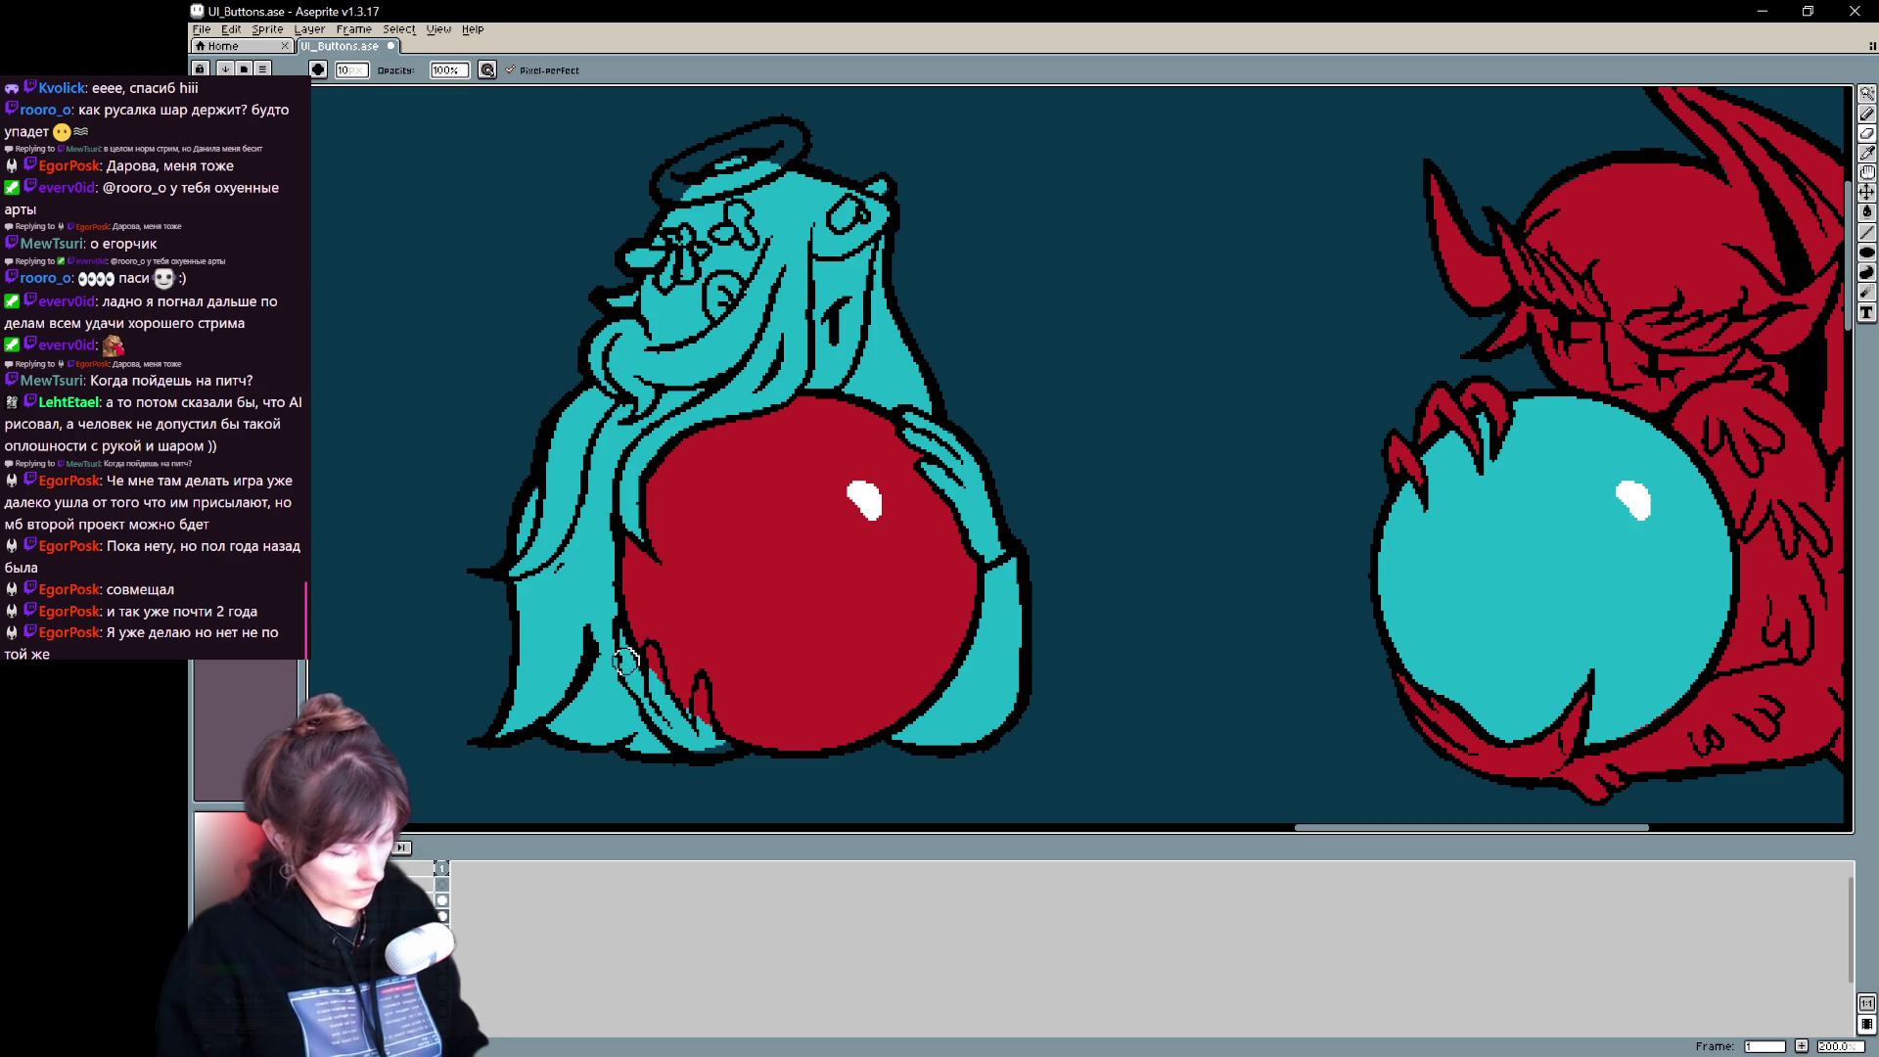
key("b")
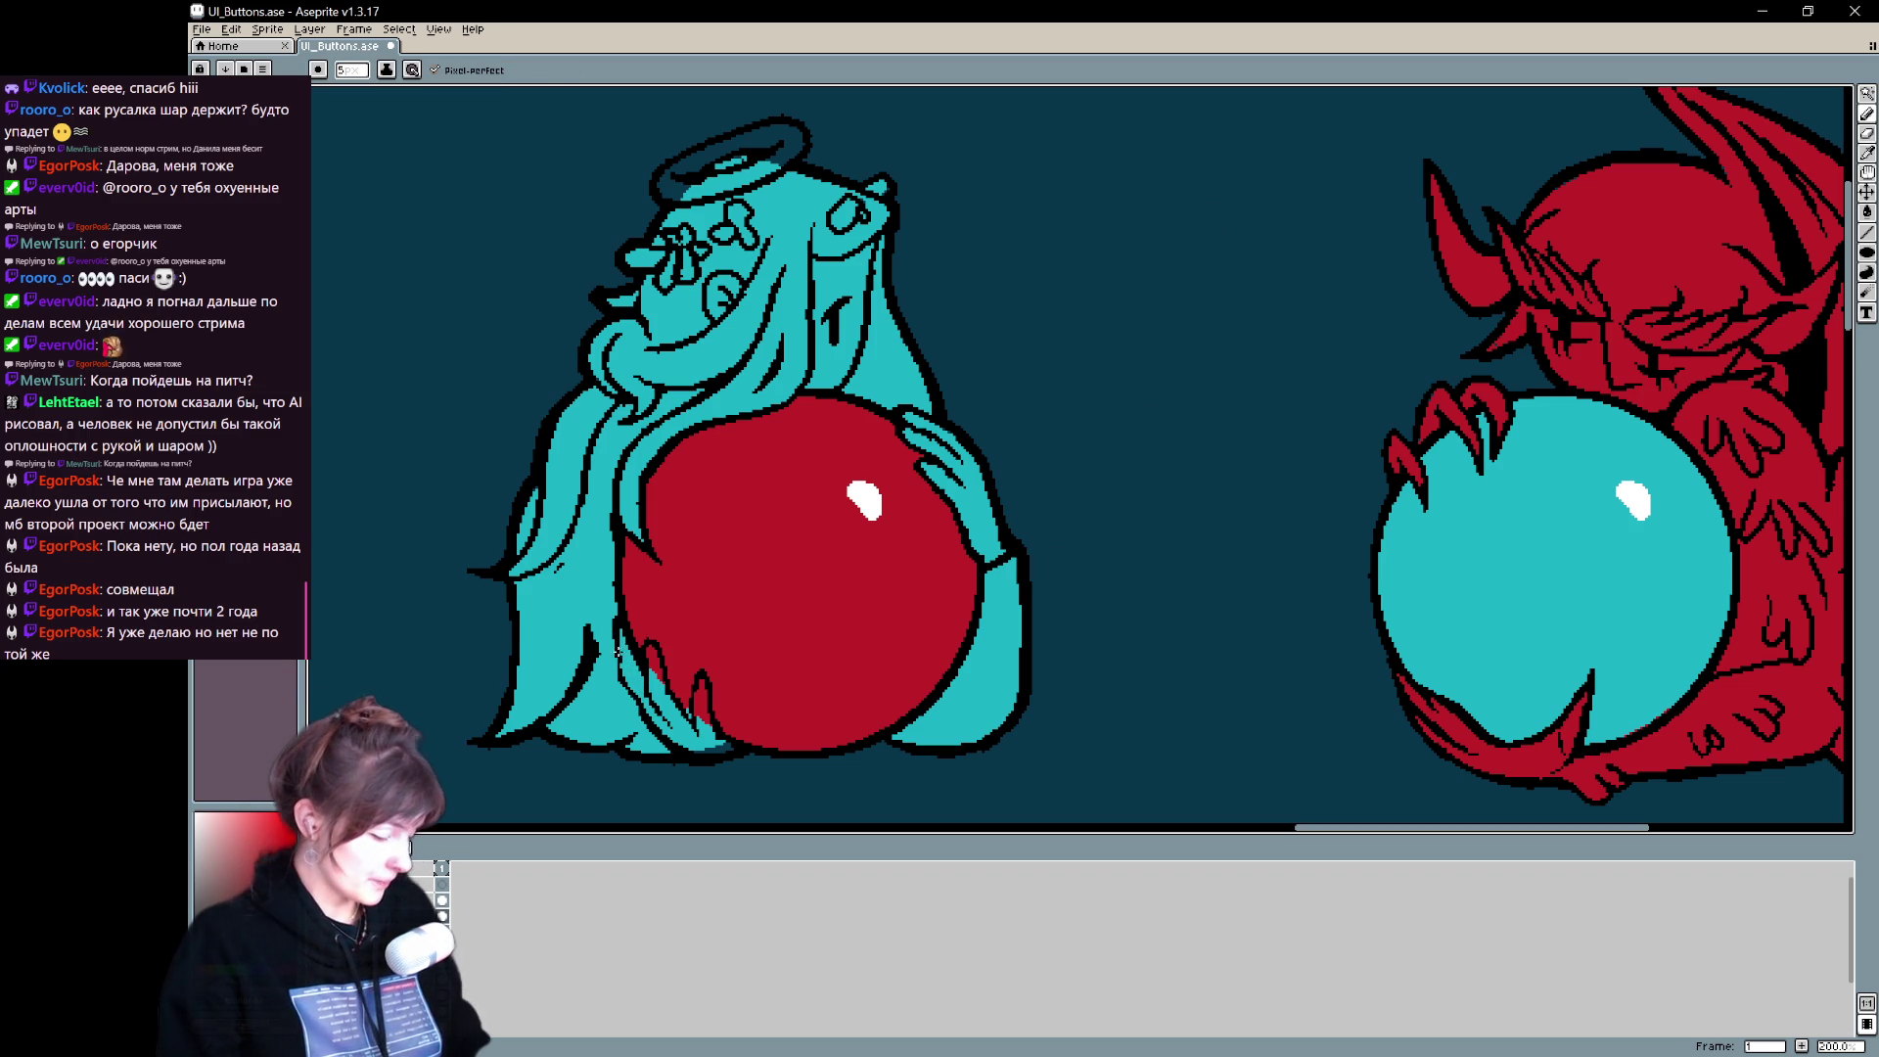
left_click_drag(614, 623, 631, 689)
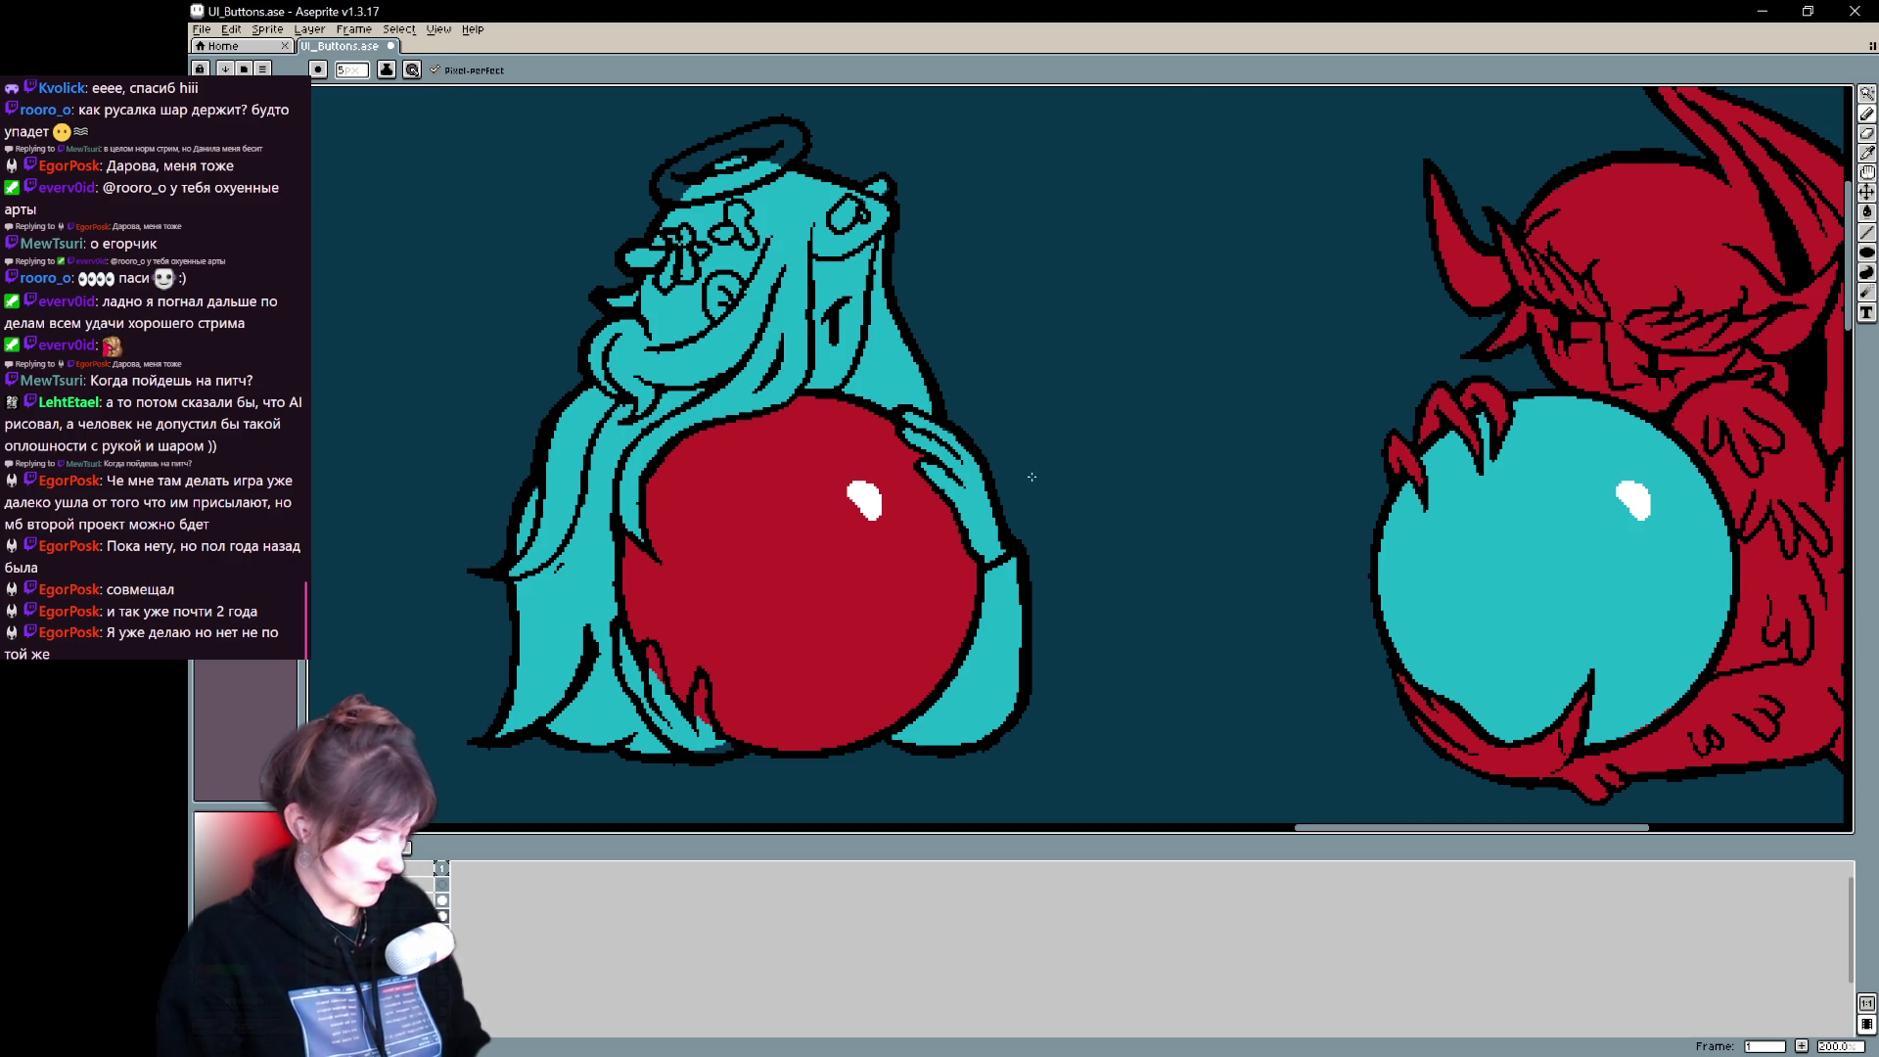
scroll(1153, 368, "down", 3)
scroll(1119, 545, "up", 3)
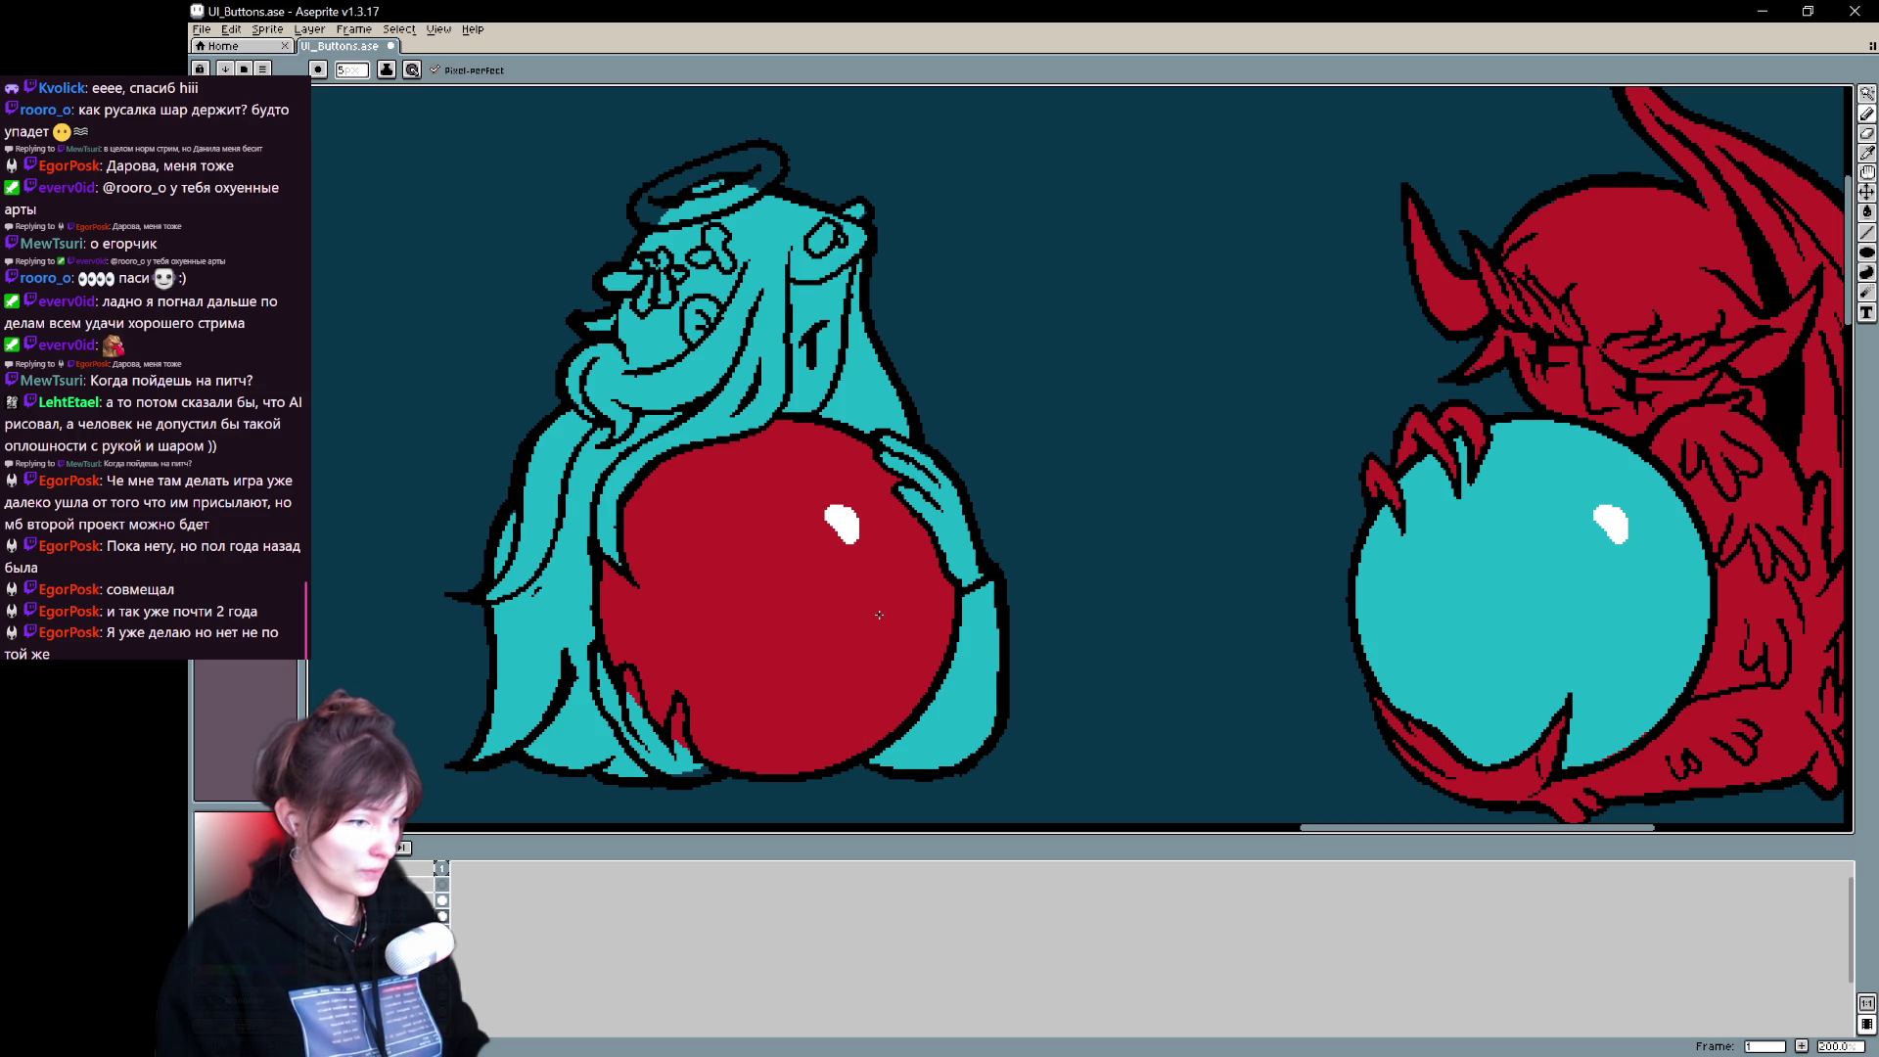
left_click_drag(888, 580, 980, 515)
- Erase red orb pixels covering the hair strands and add cyan hair pixels along the outline
key("b")
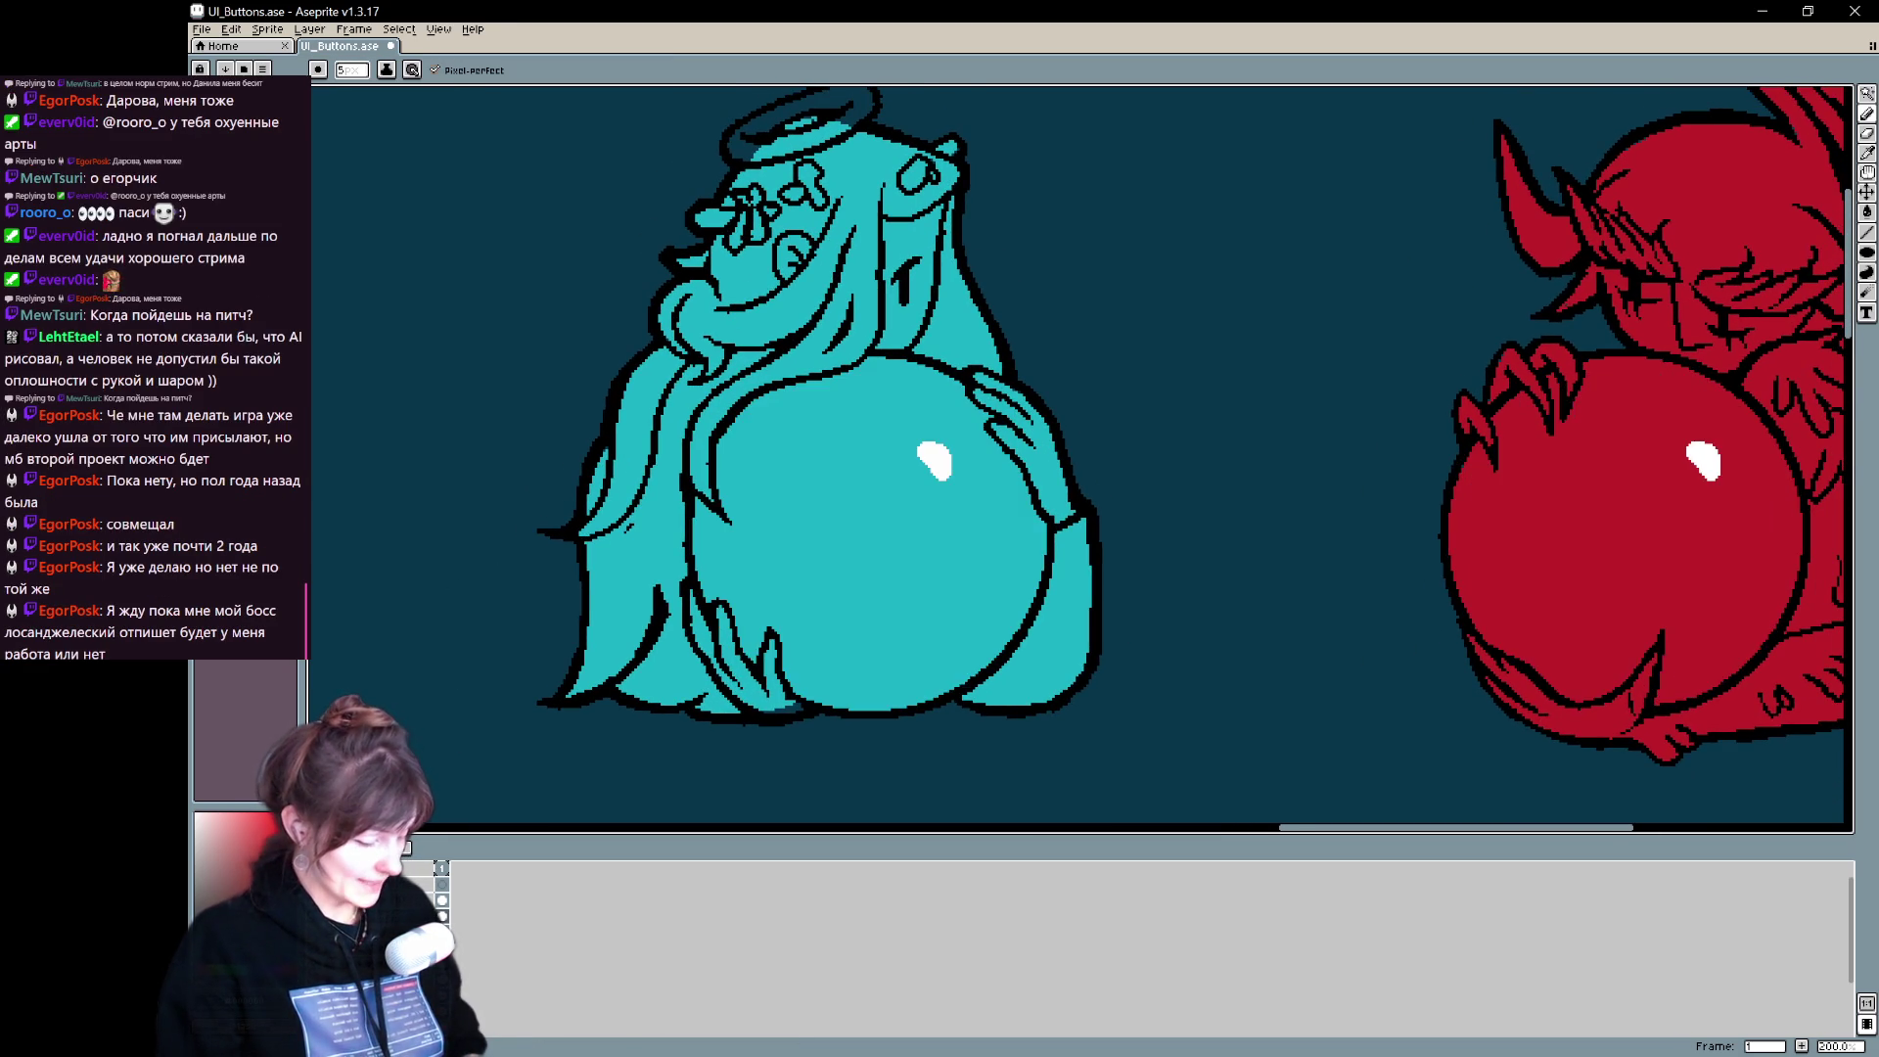
key("e")
left_click_drag(725, 615, 772, 673)
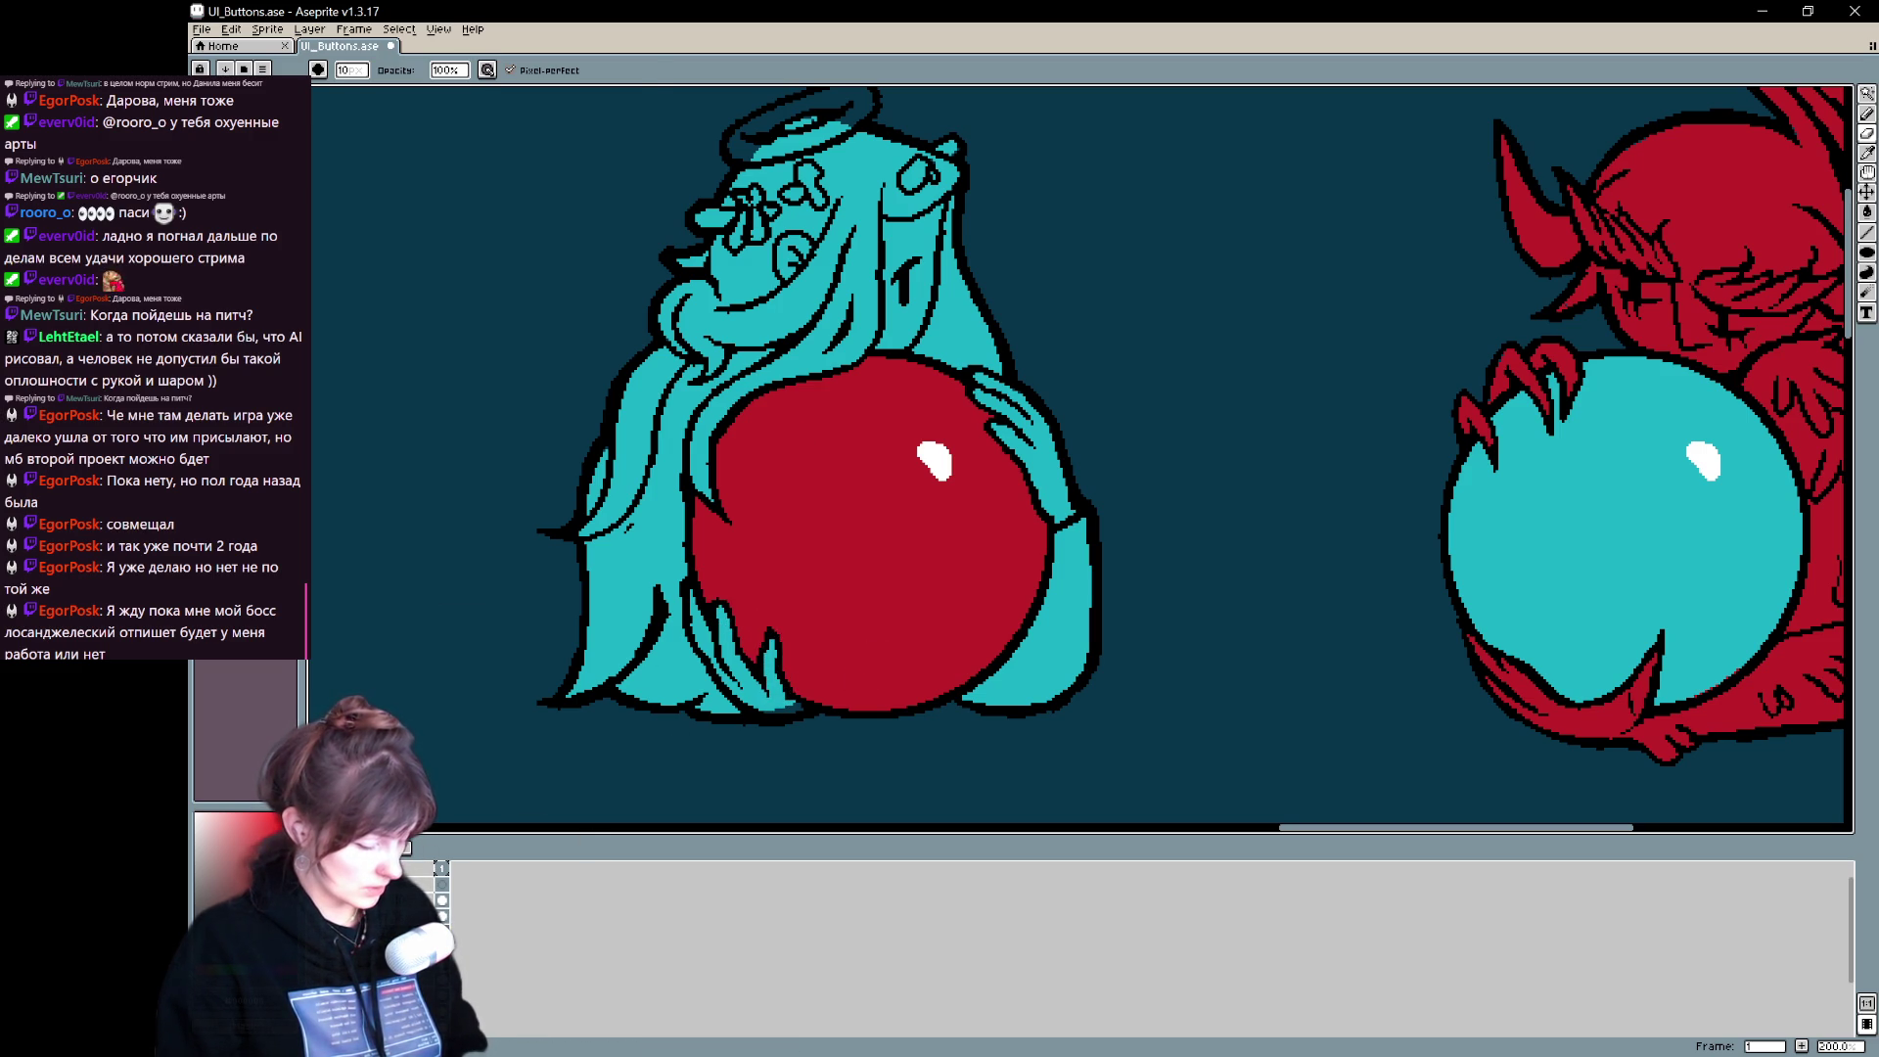
key("b")
key("x")
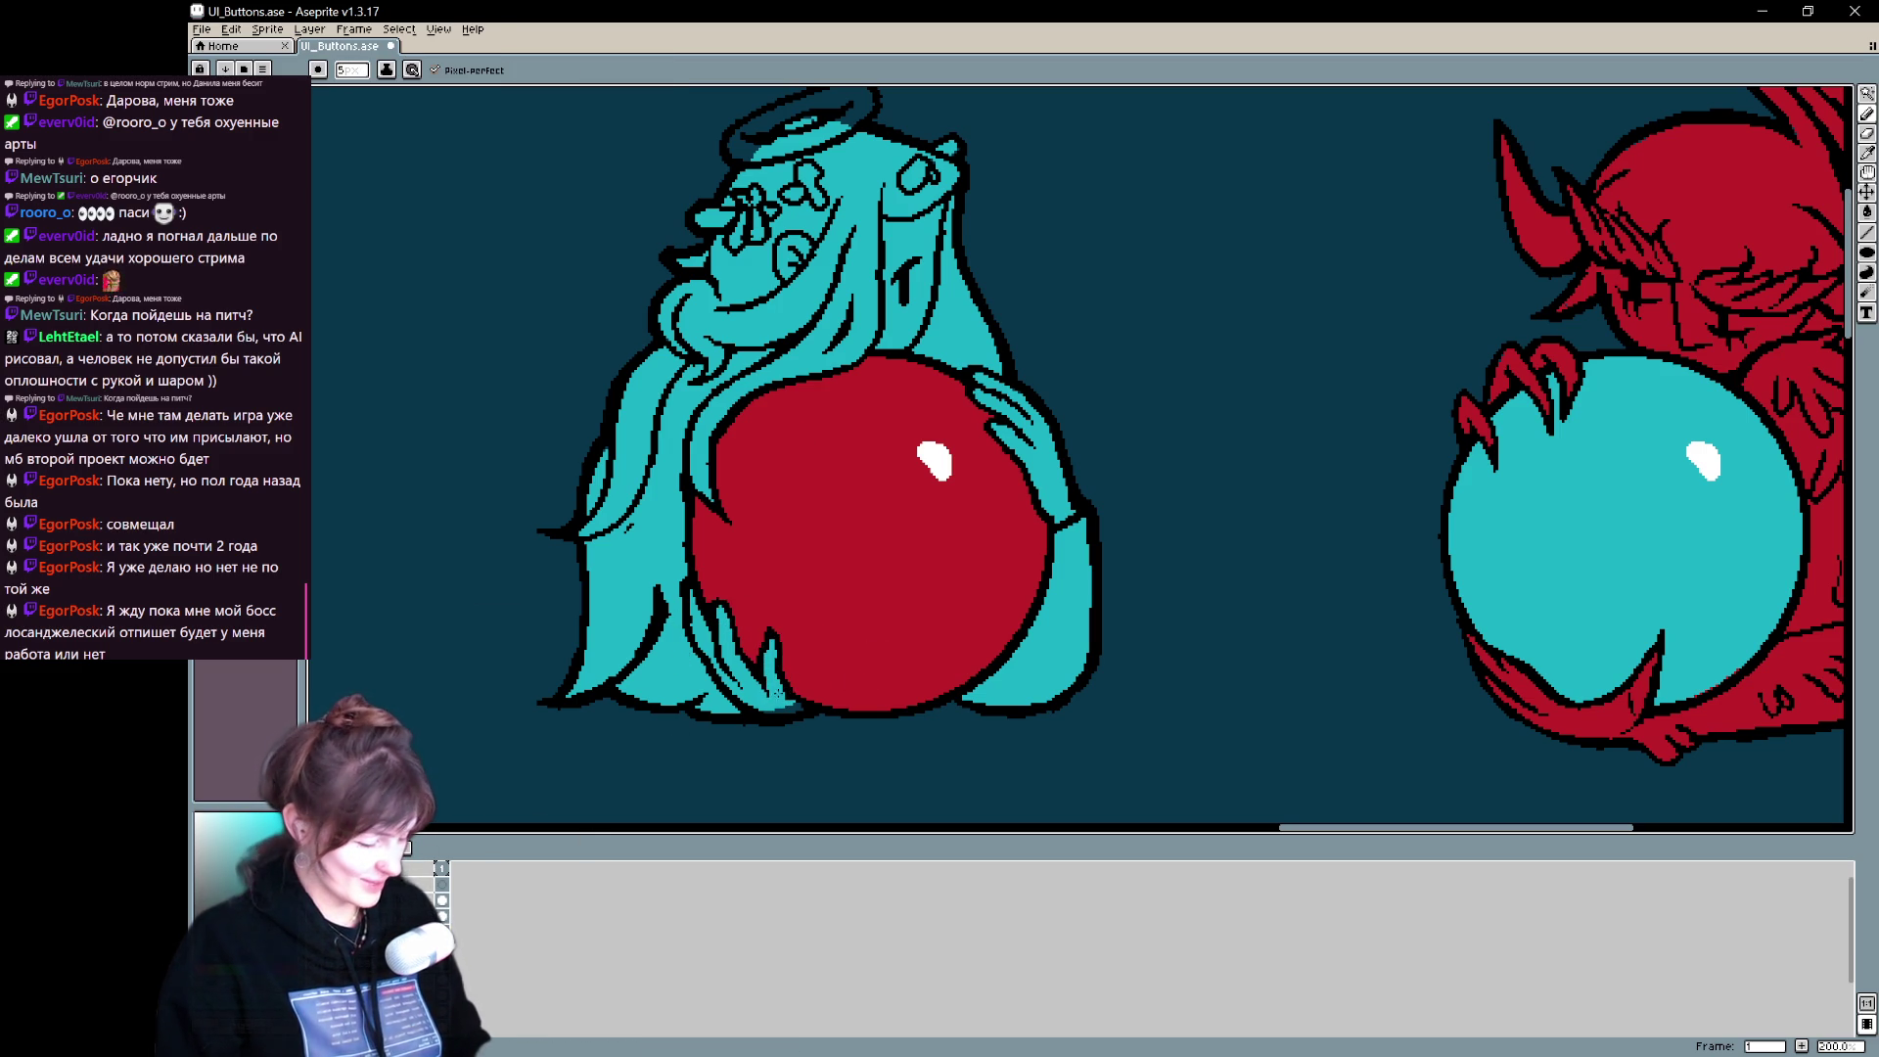
left_click_drag(773, 706, 799, 712)
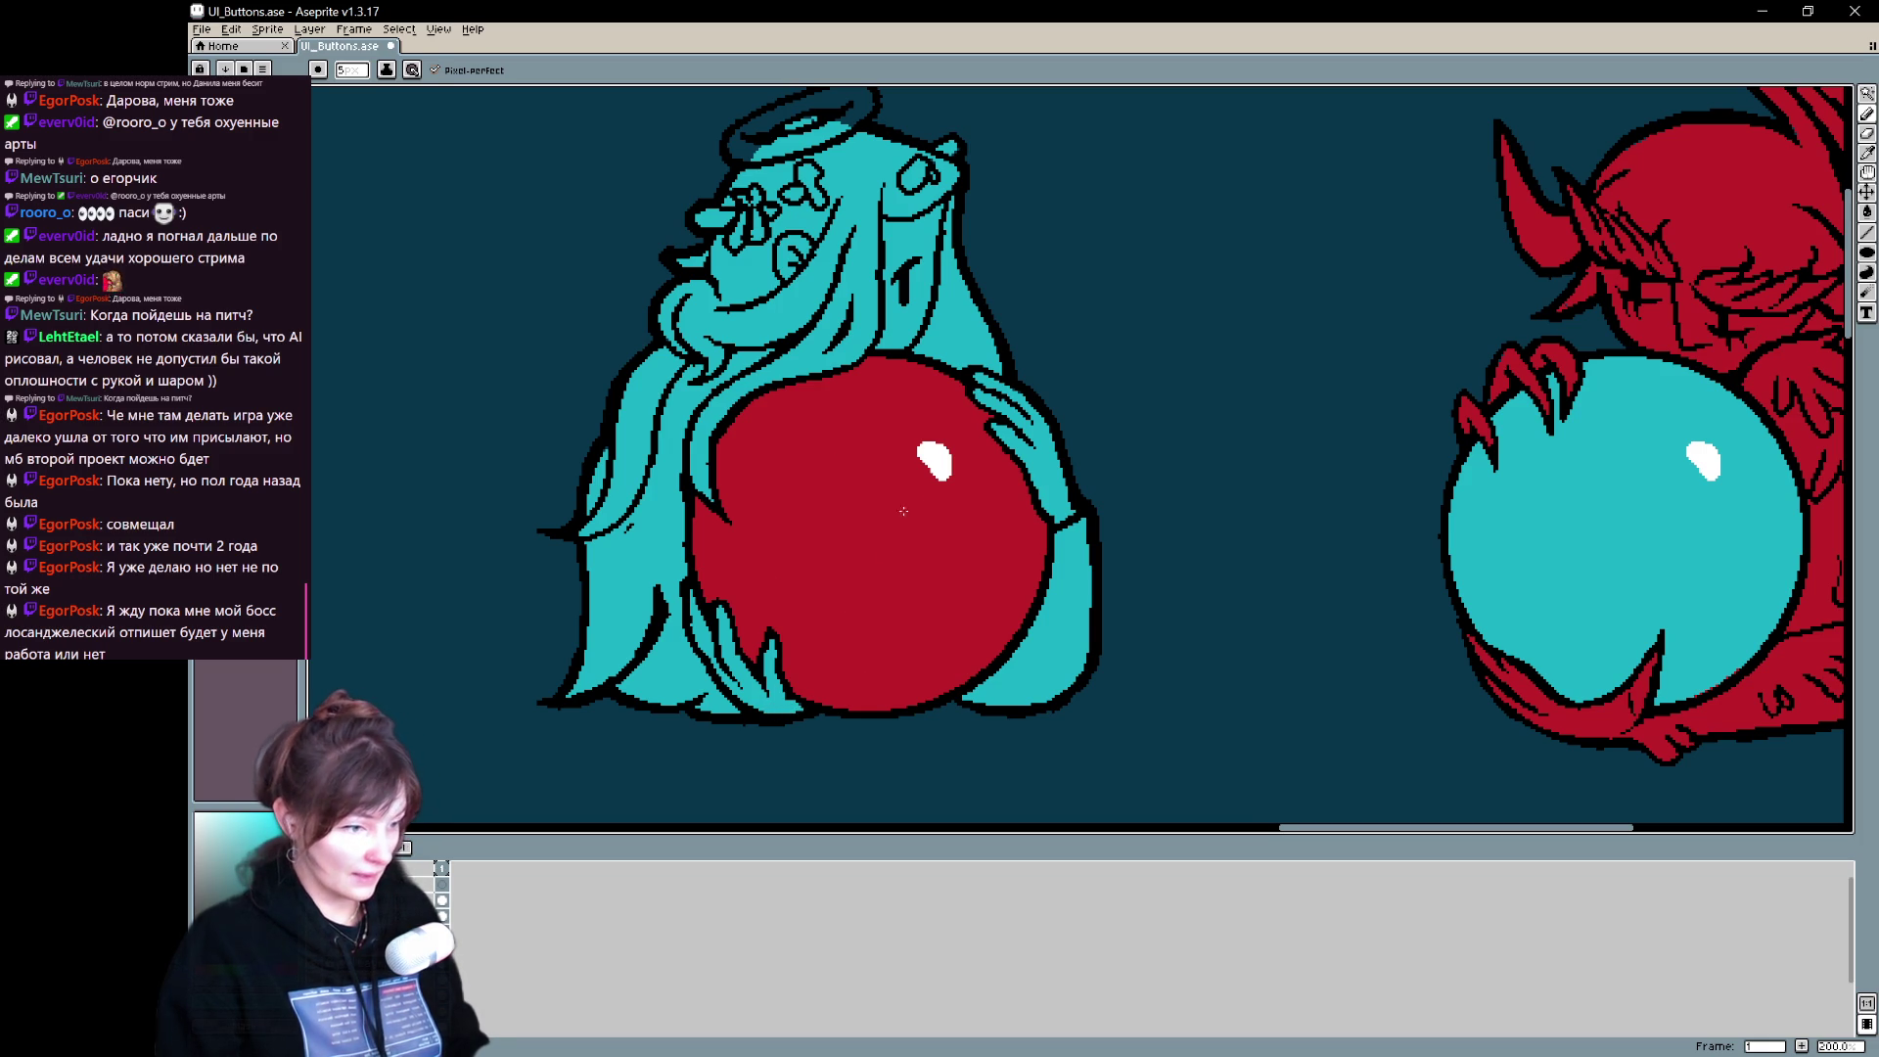
key("space")
mouse_move(927, 417)
left_mouse_down()
mouse_move(832, 429)
mouse_move(884, 471)
left_mouse_up()
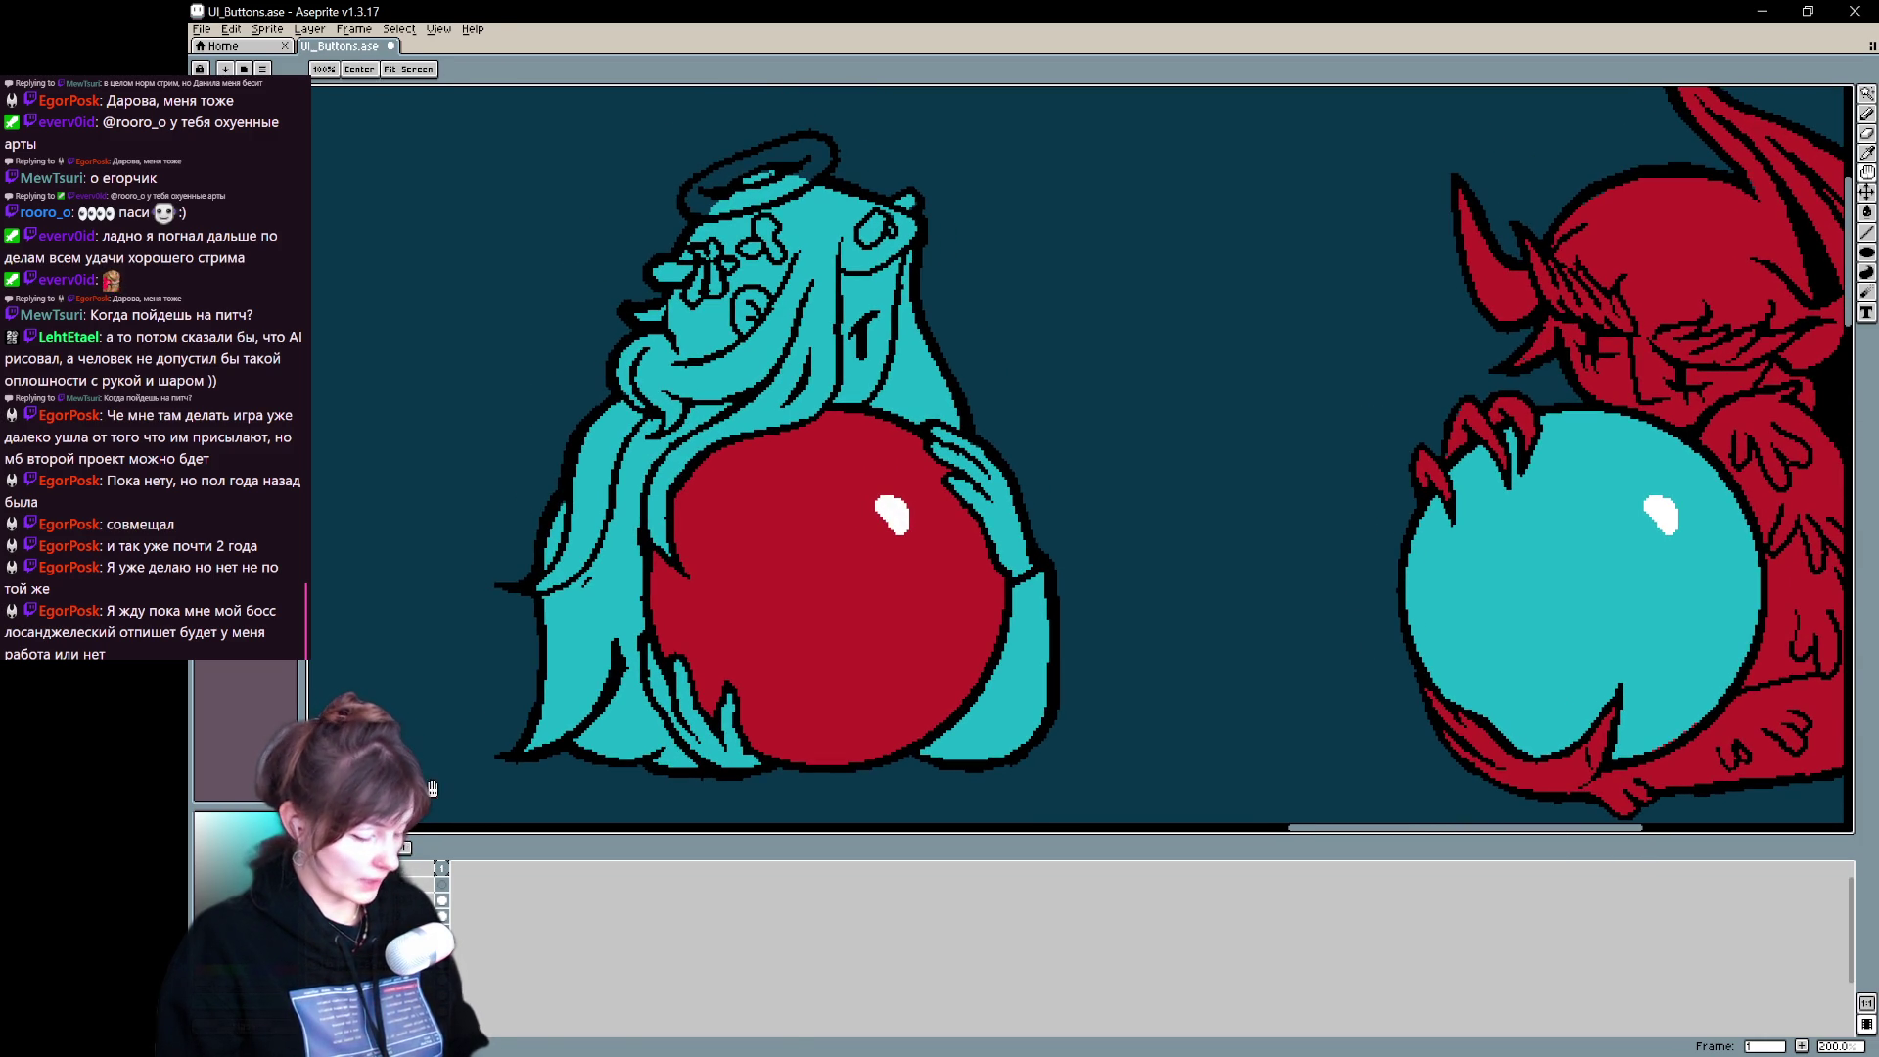
key("Right")
key("Left")
key("Left")
key("Right")
key("alt")
left_click(624, 656, "alt")
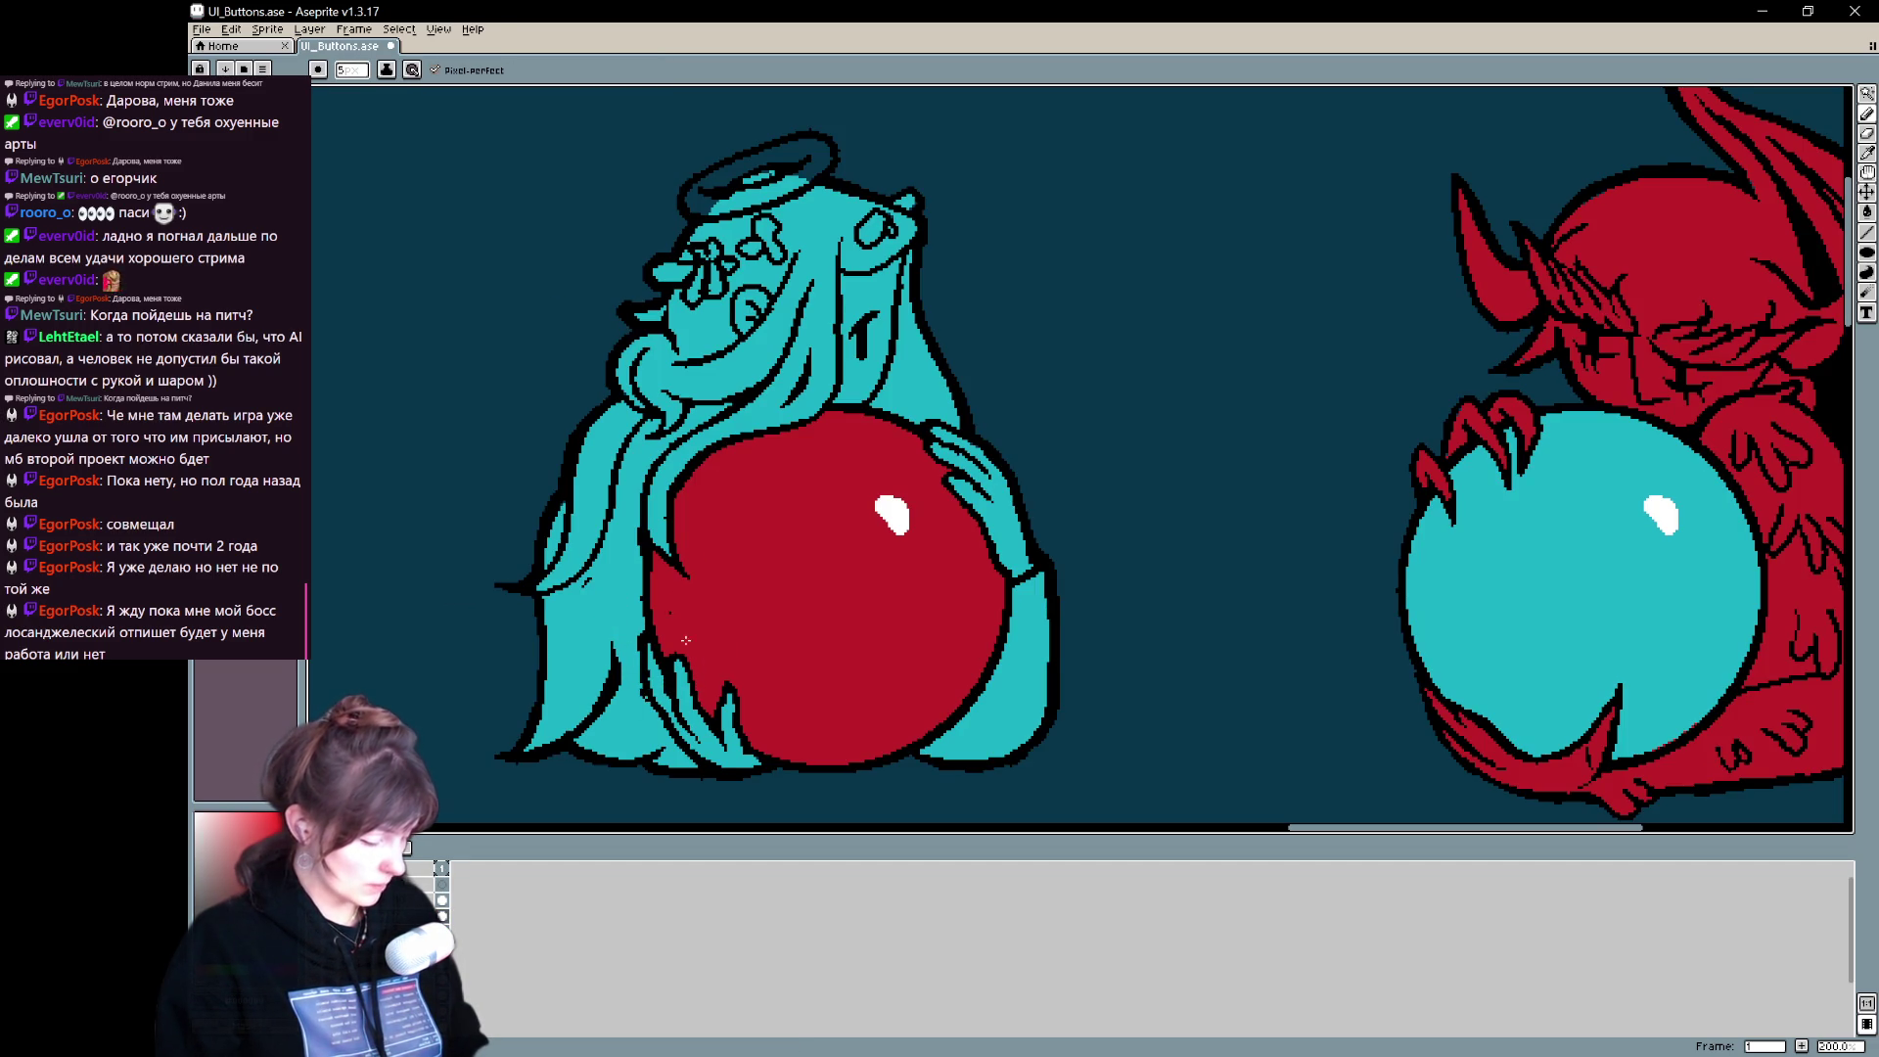
left_click_drag(1135, 471, 1076, 462)
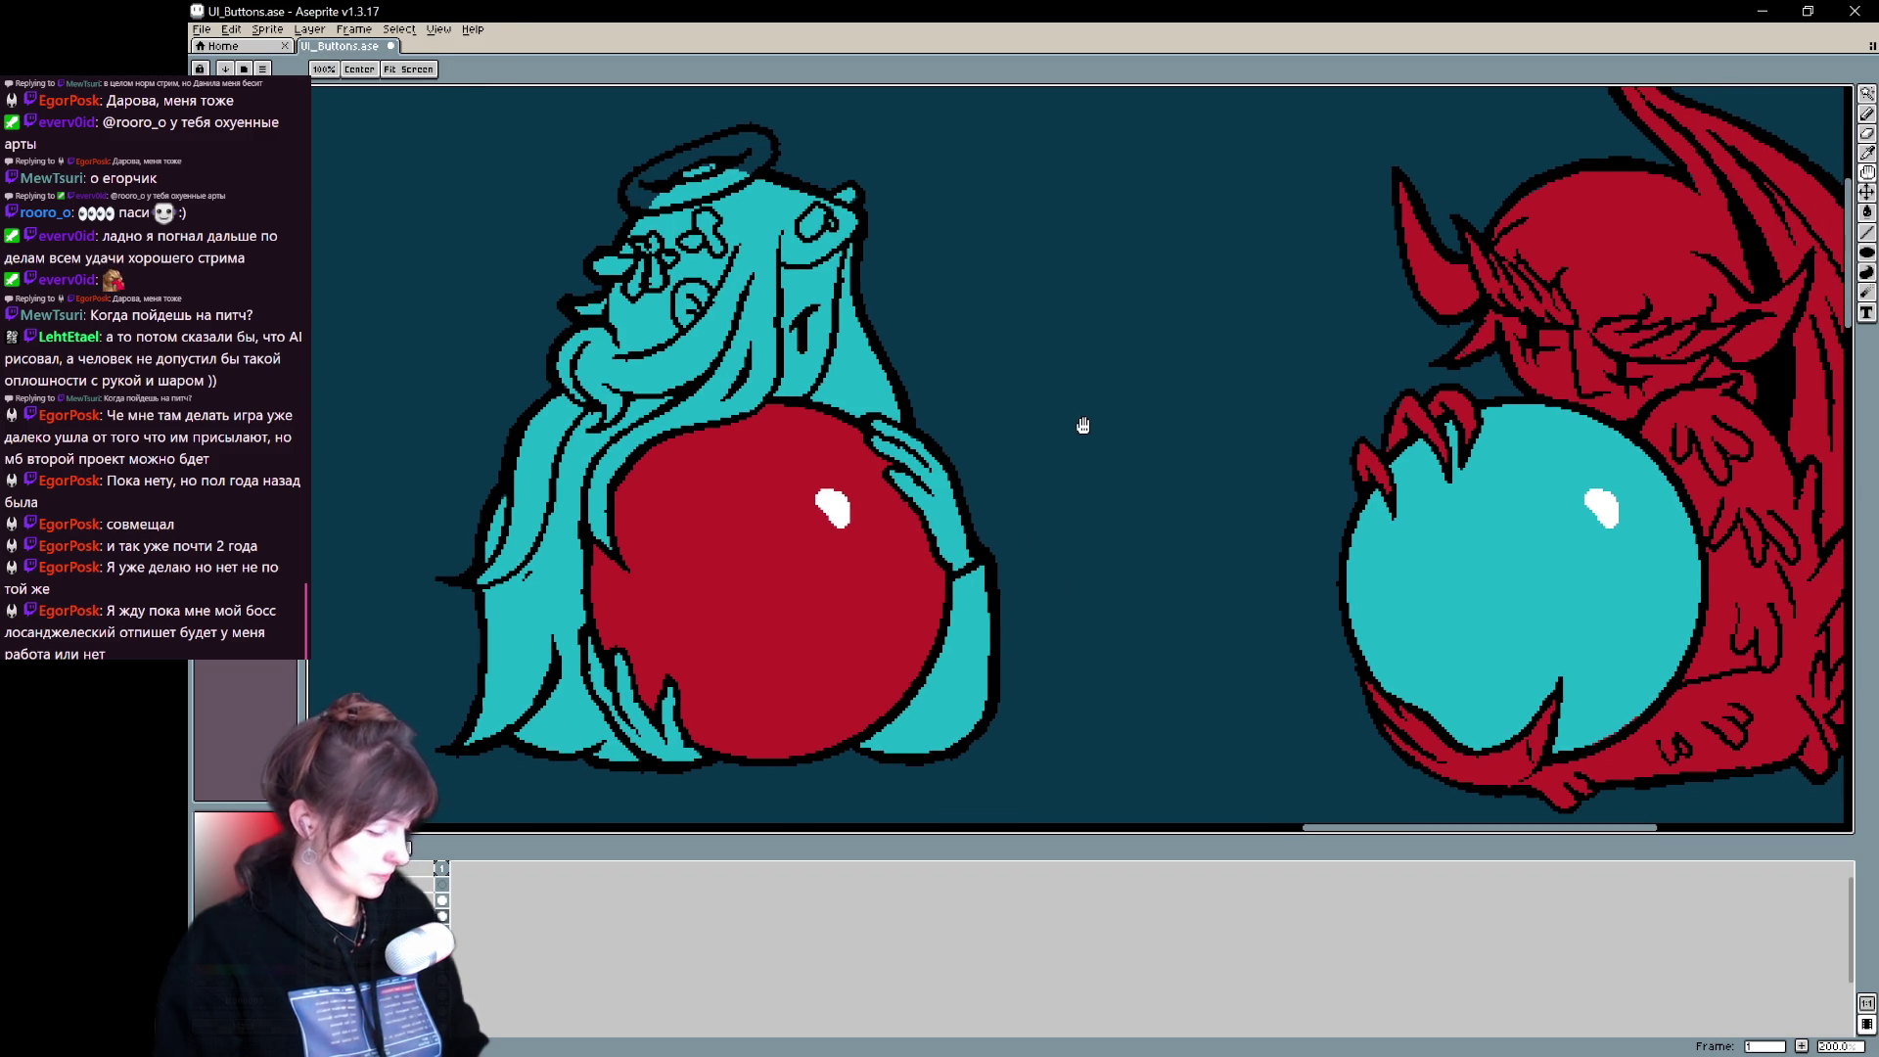
key("b")
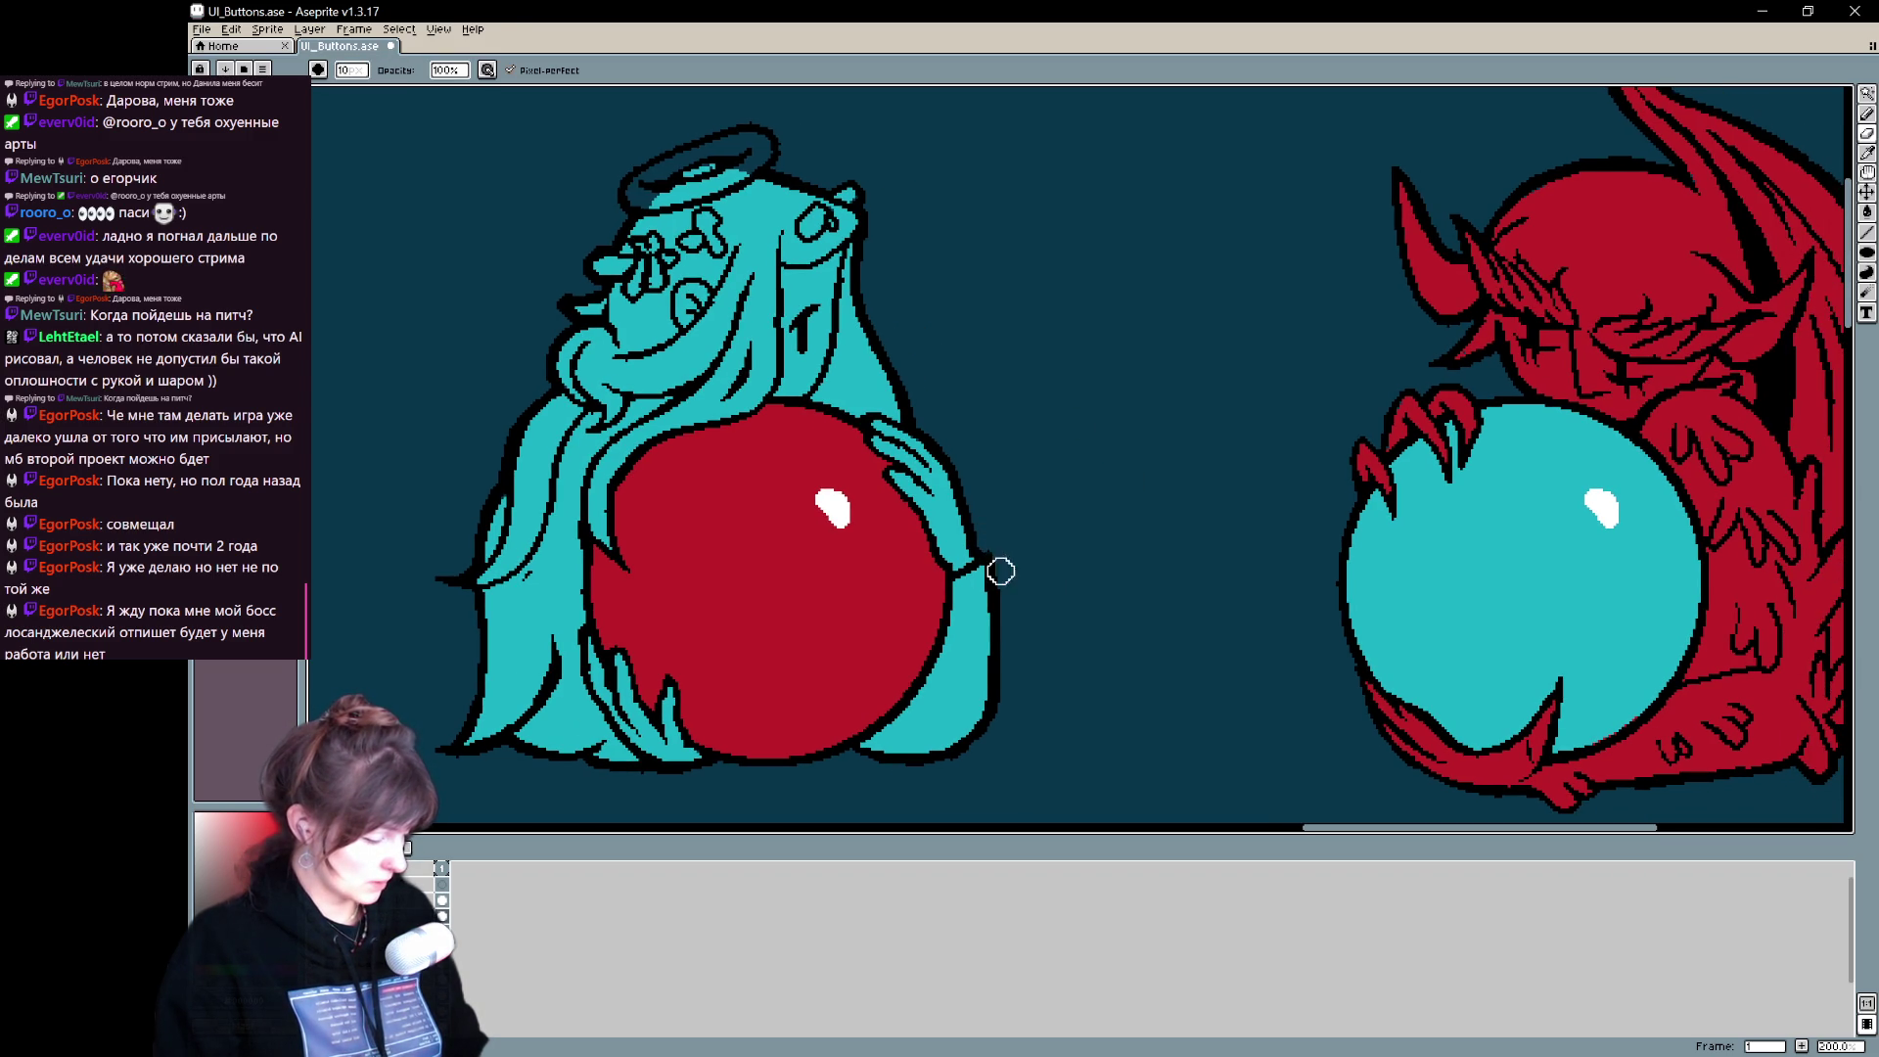
scroll(1014, 394, "up", 1)
key("e")
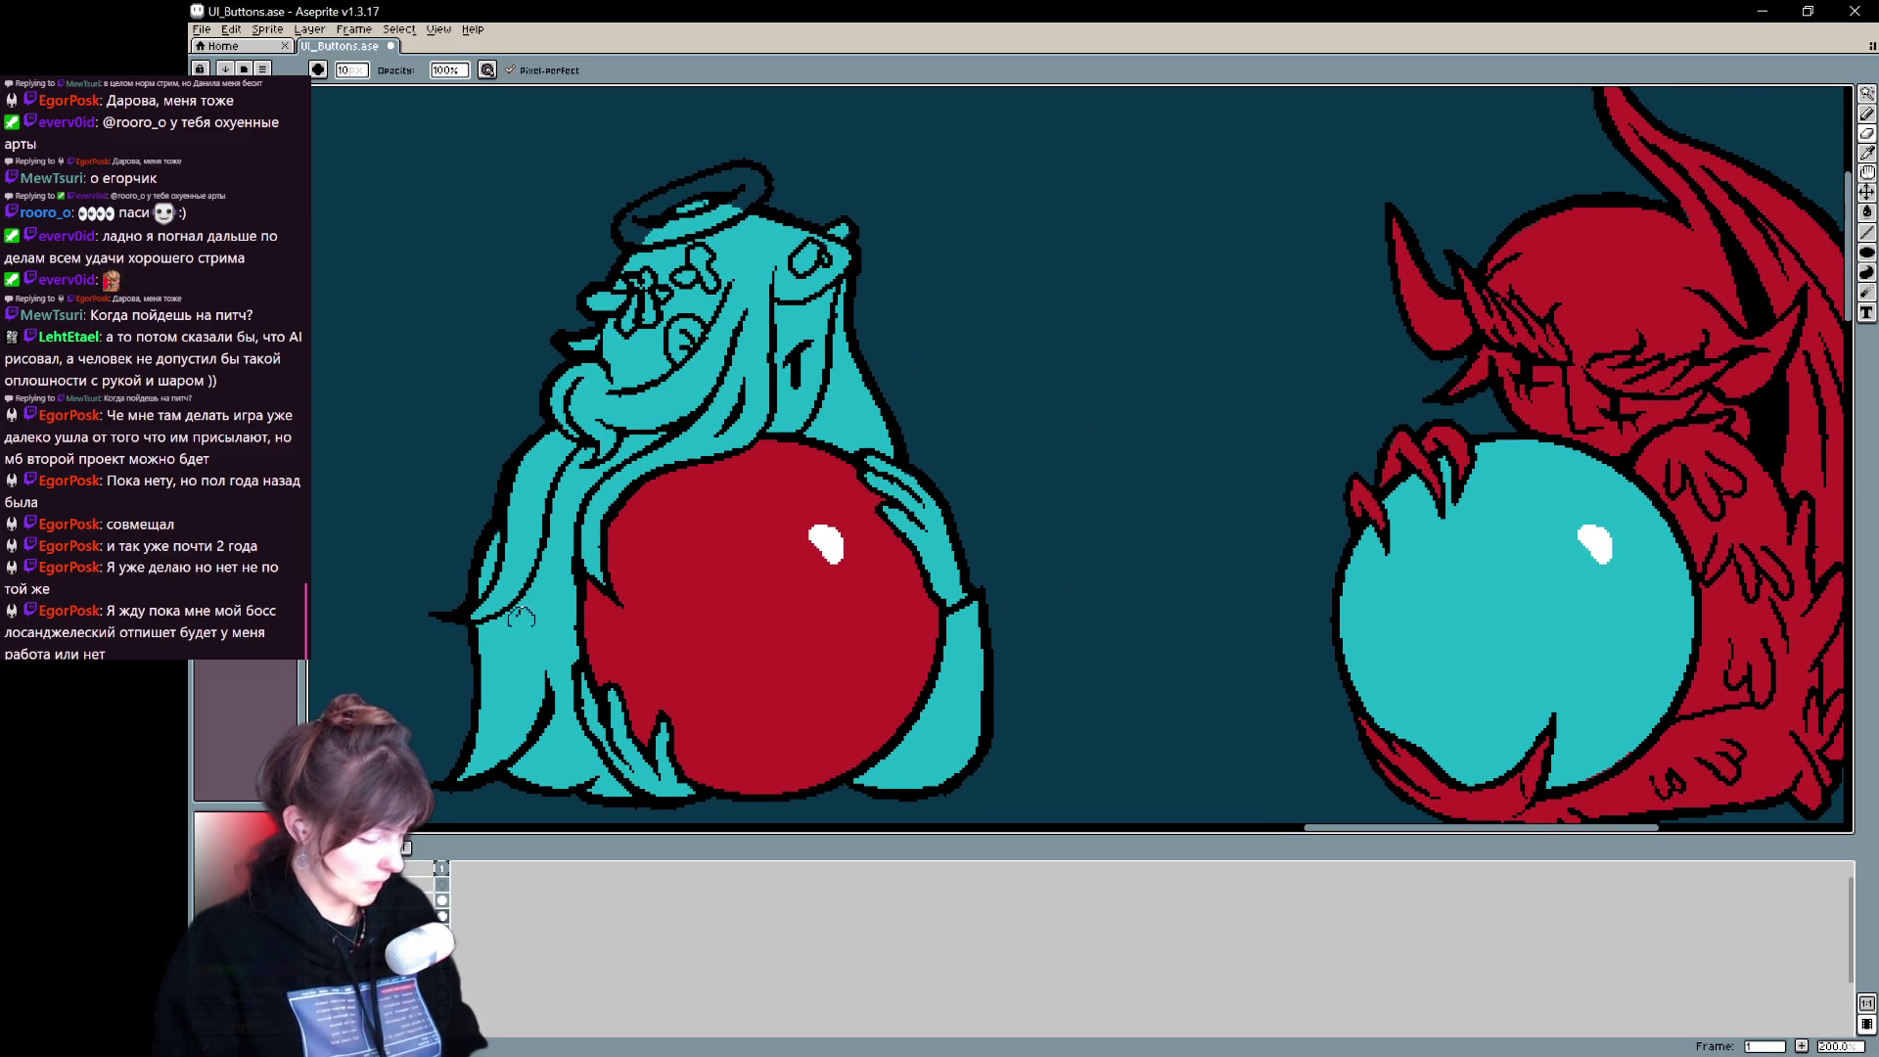
key("space")
mouse_move(832, 545)
left_mouse_down()
mouse_move(820, 481)
mouse_move(847, 636)
mouse_move(845, 467)
mouse_move(865, 524)
left_mouse_up()
key("v")
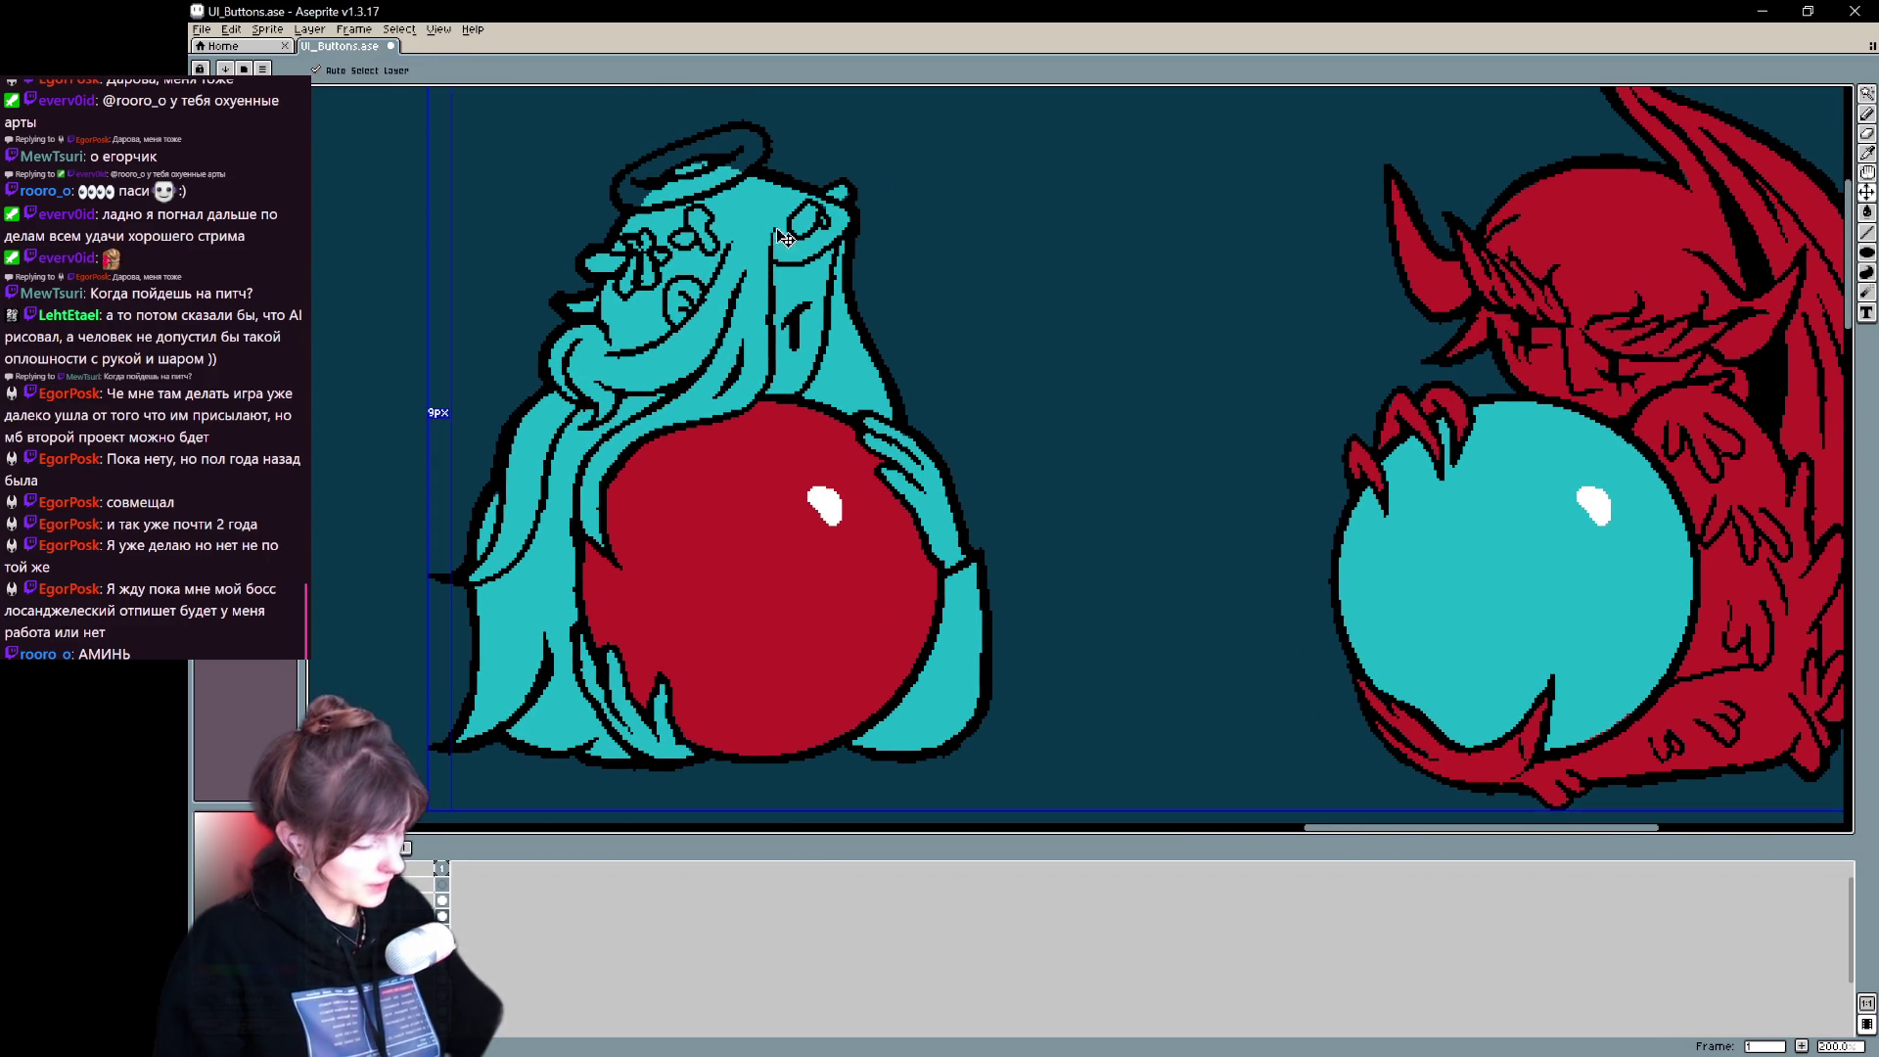
key("b")
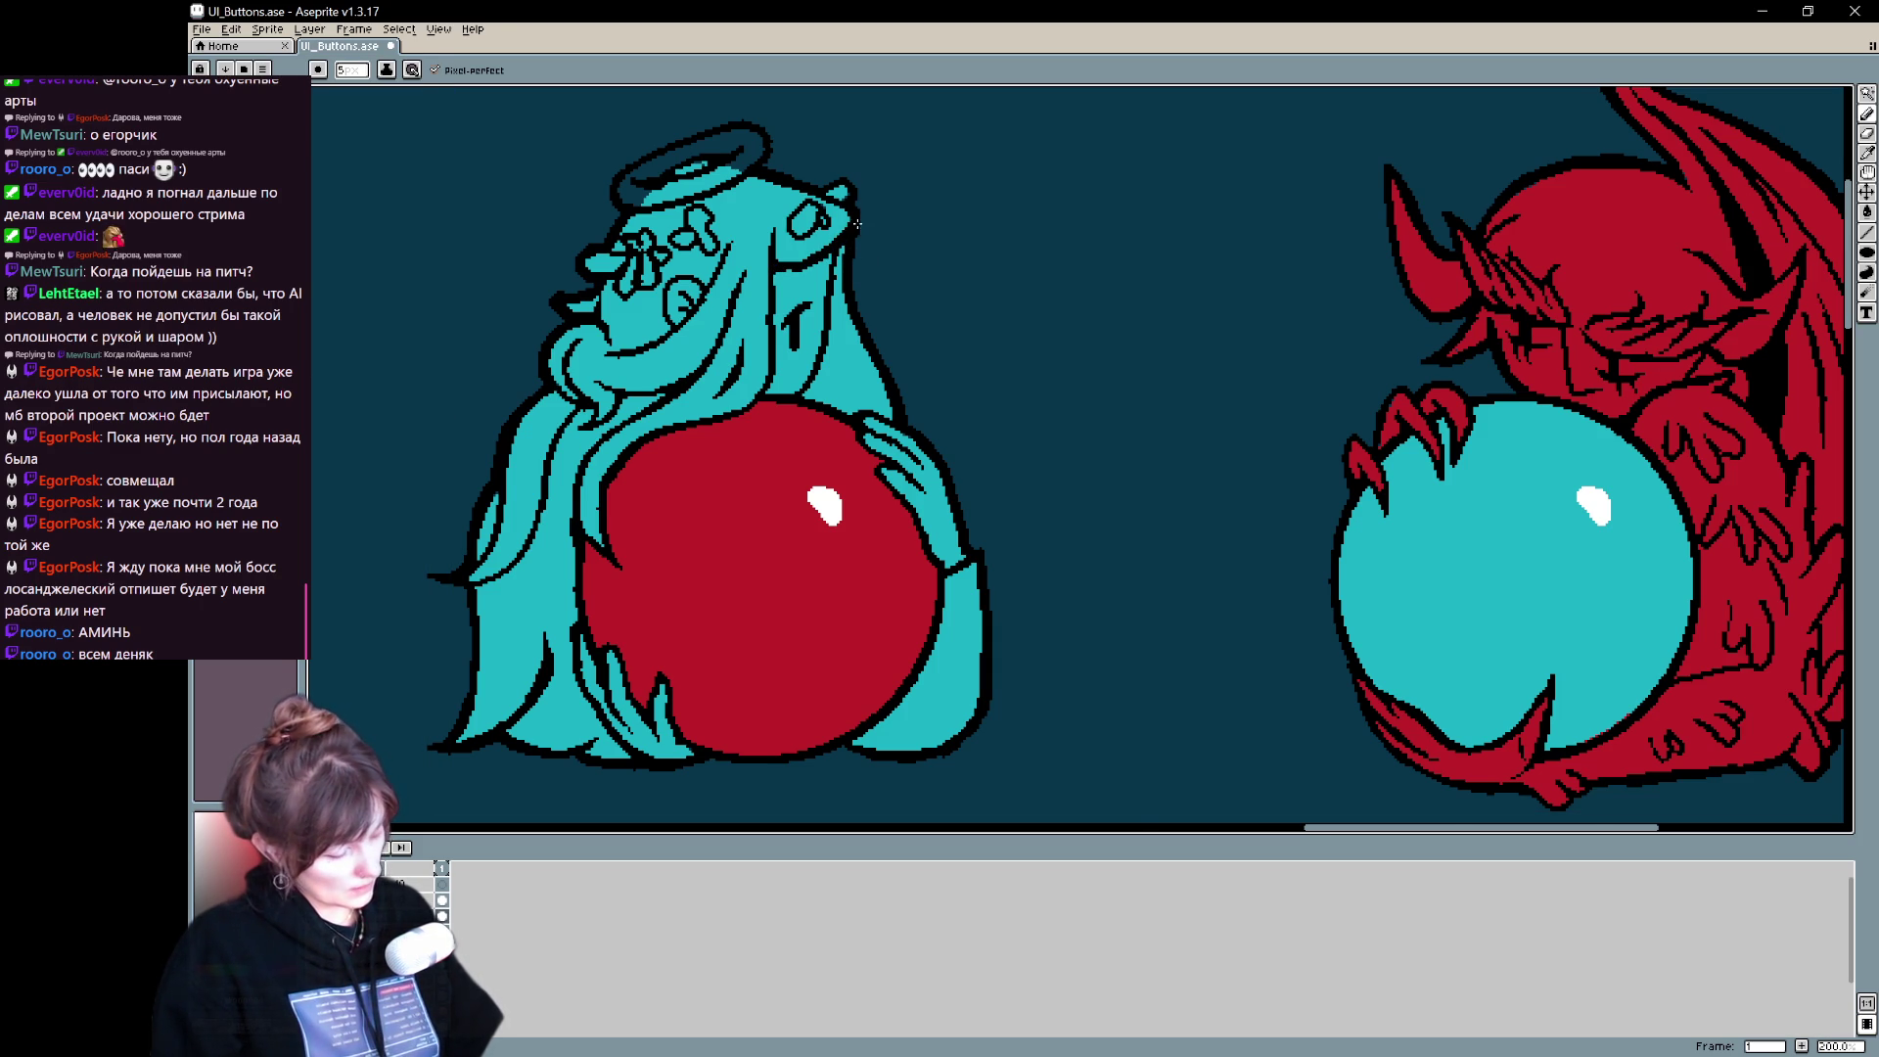
- Draw a small looped flower on the hair and short sprigs above and right of the head
left_click_drag(860, 221, 887, 264)
mouse_move(764, 267)
left_mouse_down()
mouse_move(754, 252)
mouse_move(762, 280)
mouse_move(808, 264)
mouse_move(794, 280)
left_mouse_up()
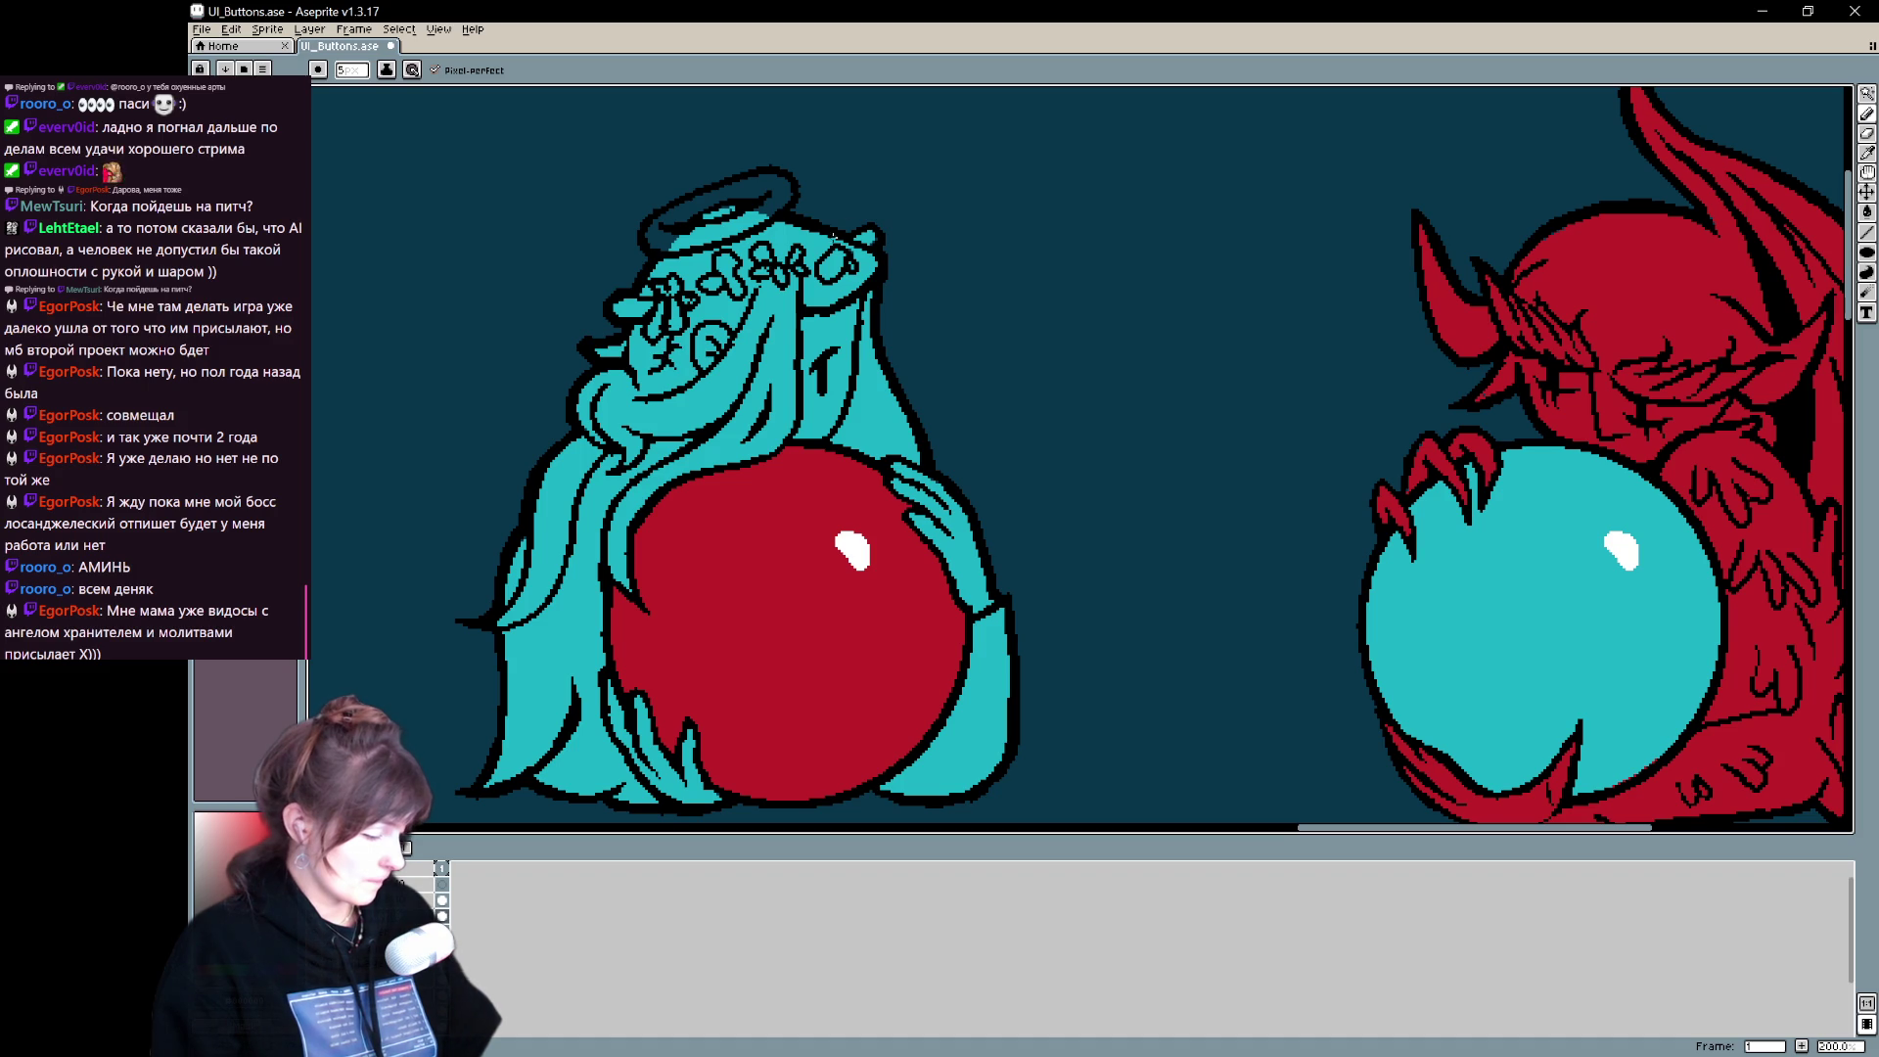
mouse_move(836, 224)
left_mouse_down()
mouse_move(845, 192)
mouse_move(856, 216)
left_mouse_up()
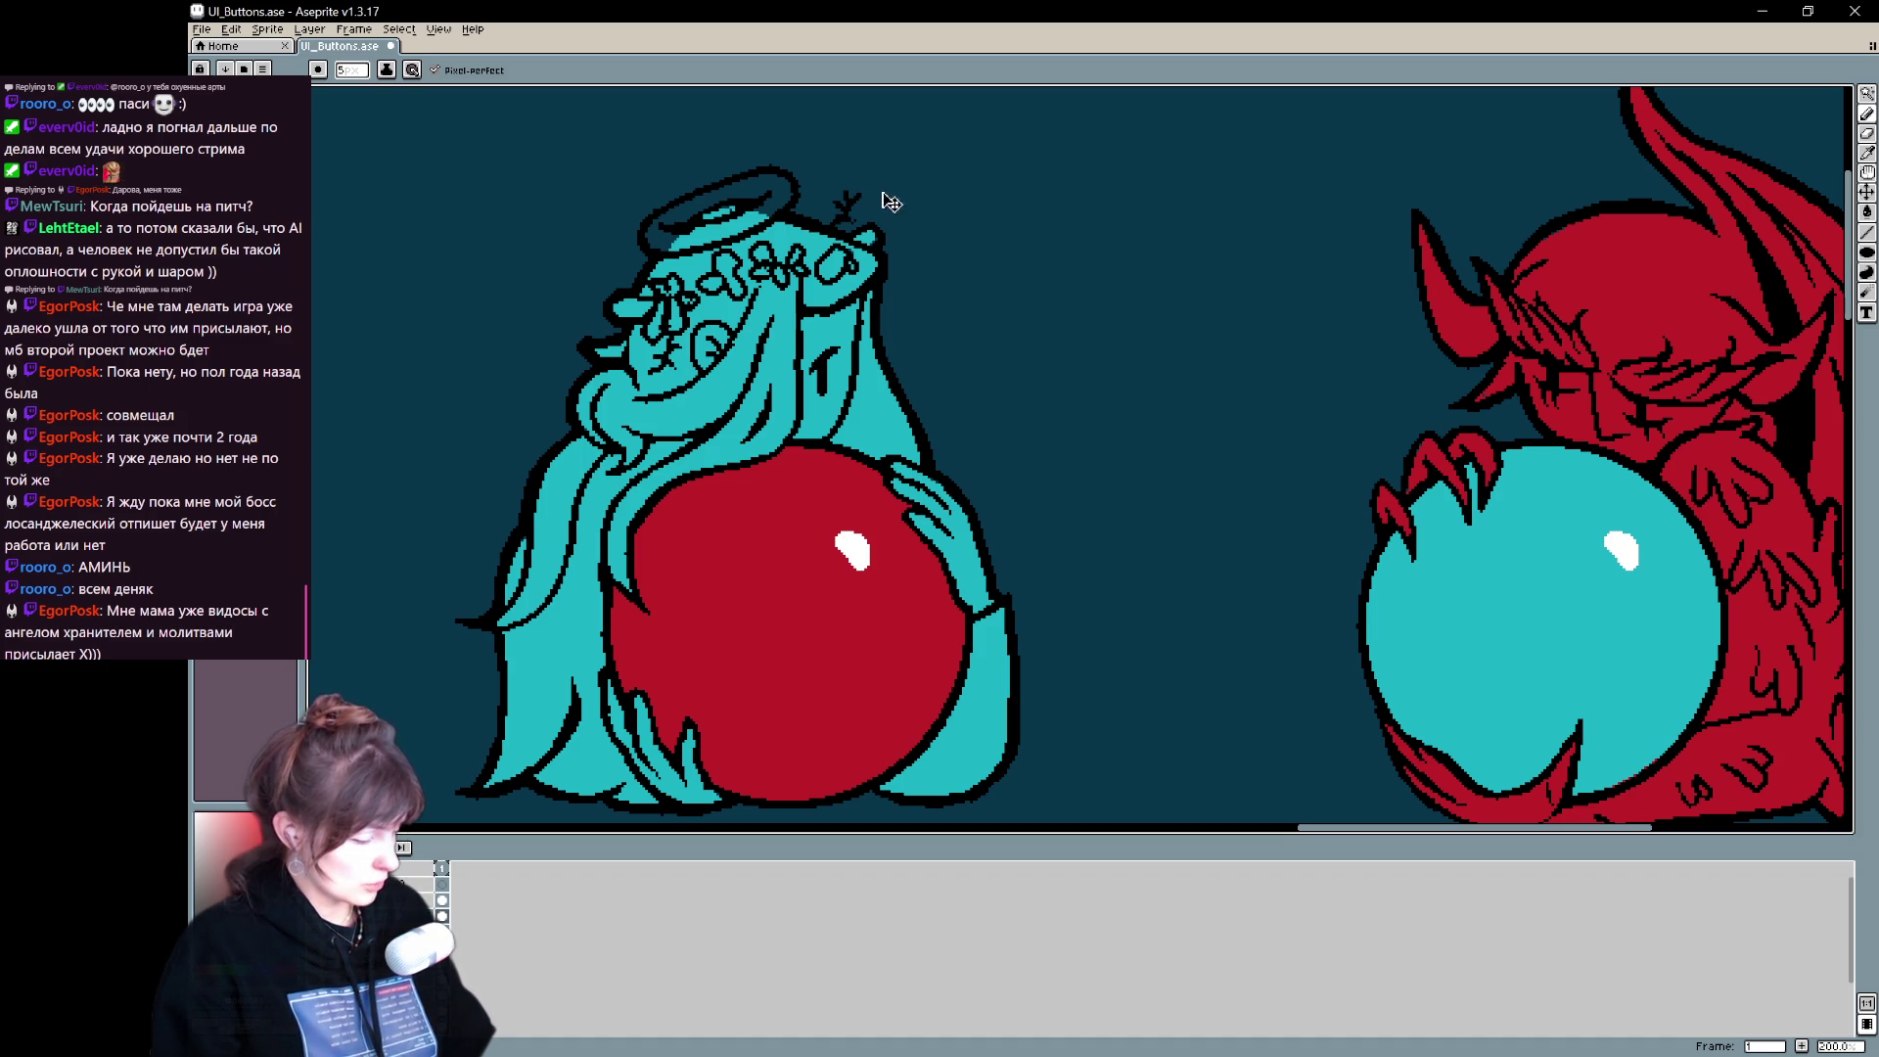
key("ctrl+z")
left_click_drag(879, 285, 902, 277)
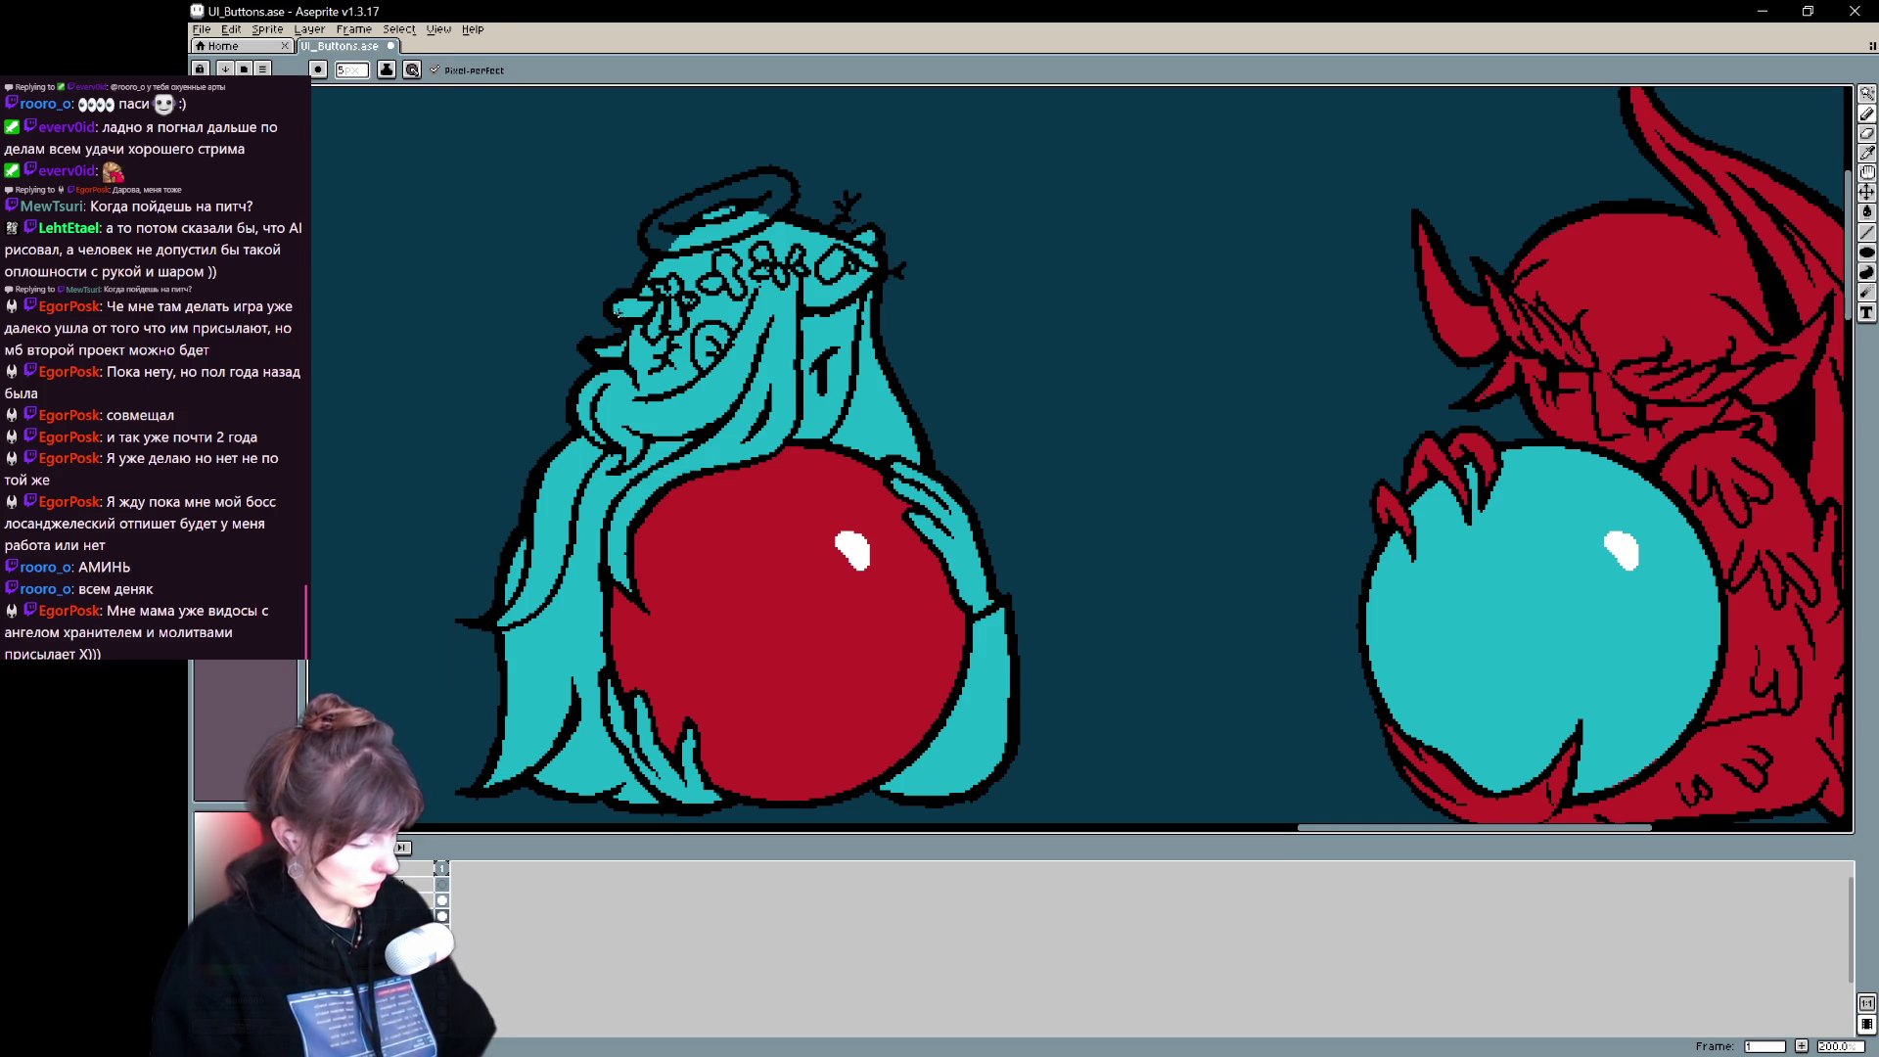
- Add a stroke on the crown's left side, then undo the stroke near the angel's face
left_click_drag(621, 286, 610, 278)
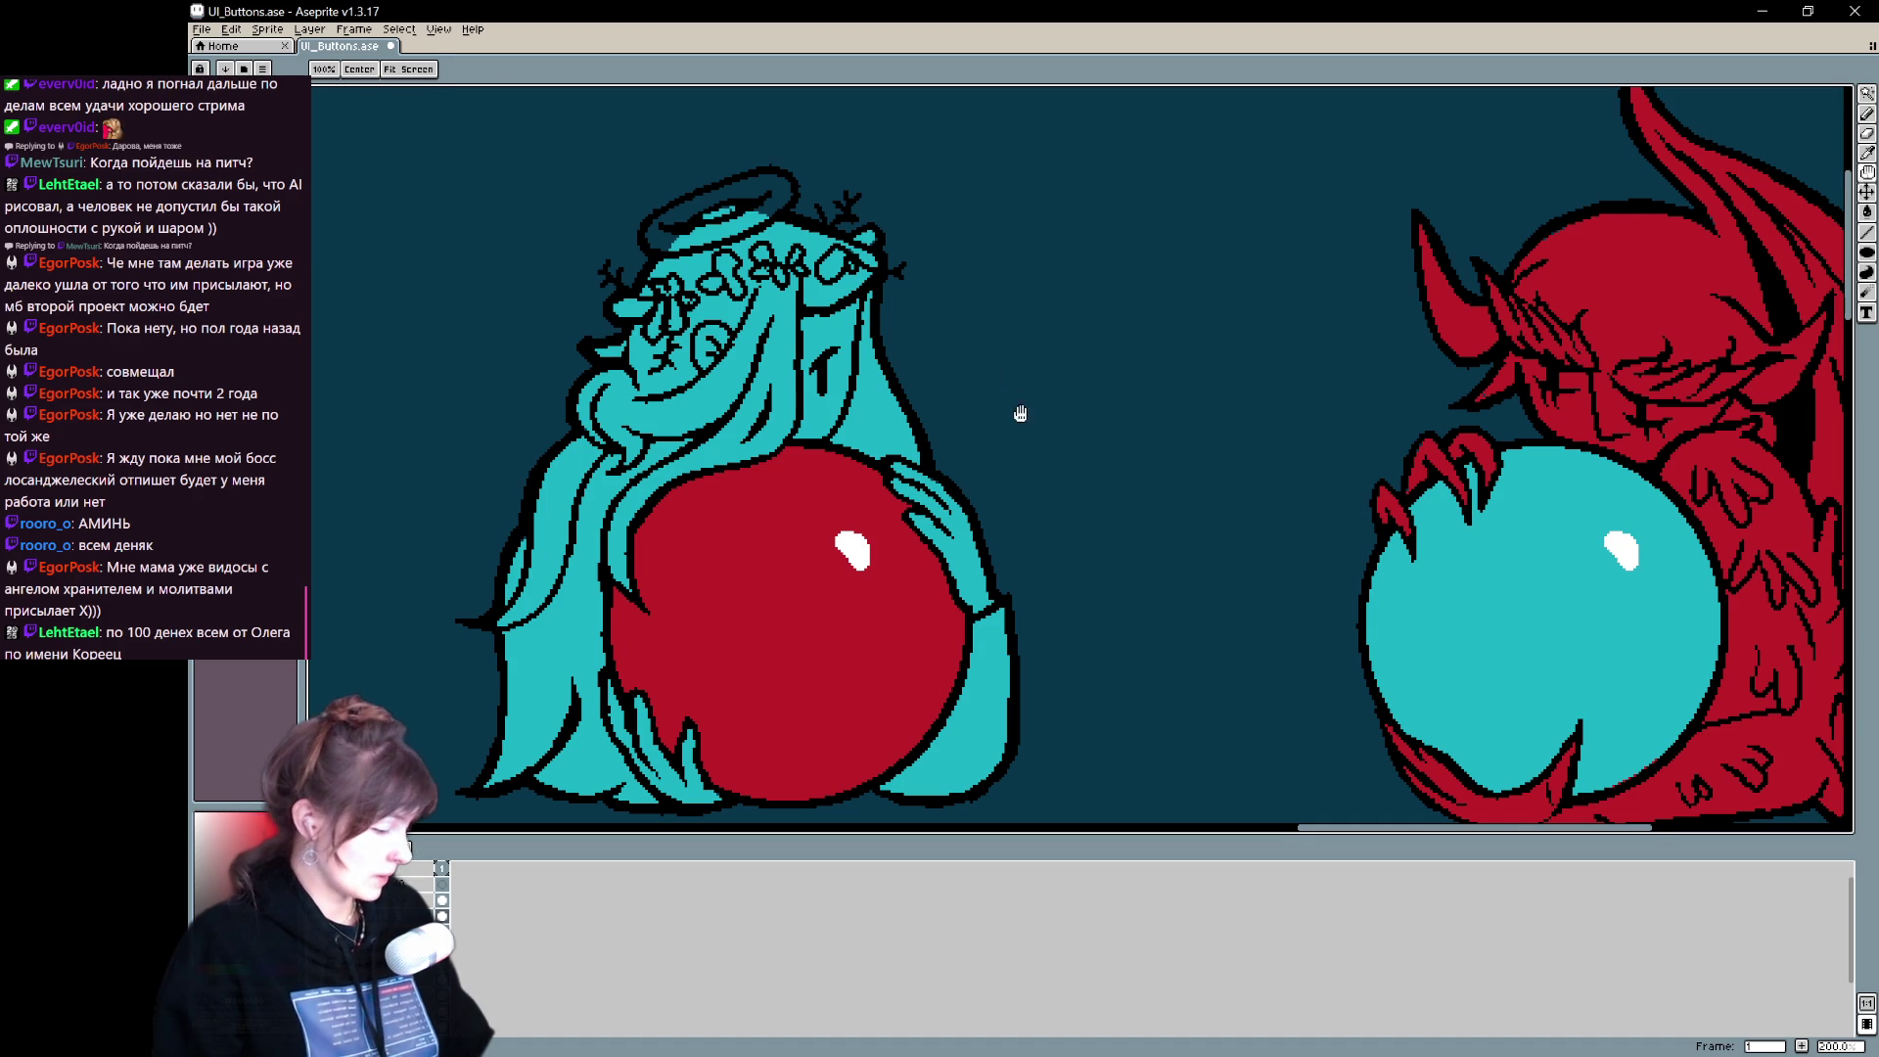
scroll(1018, 411, "up", 2)
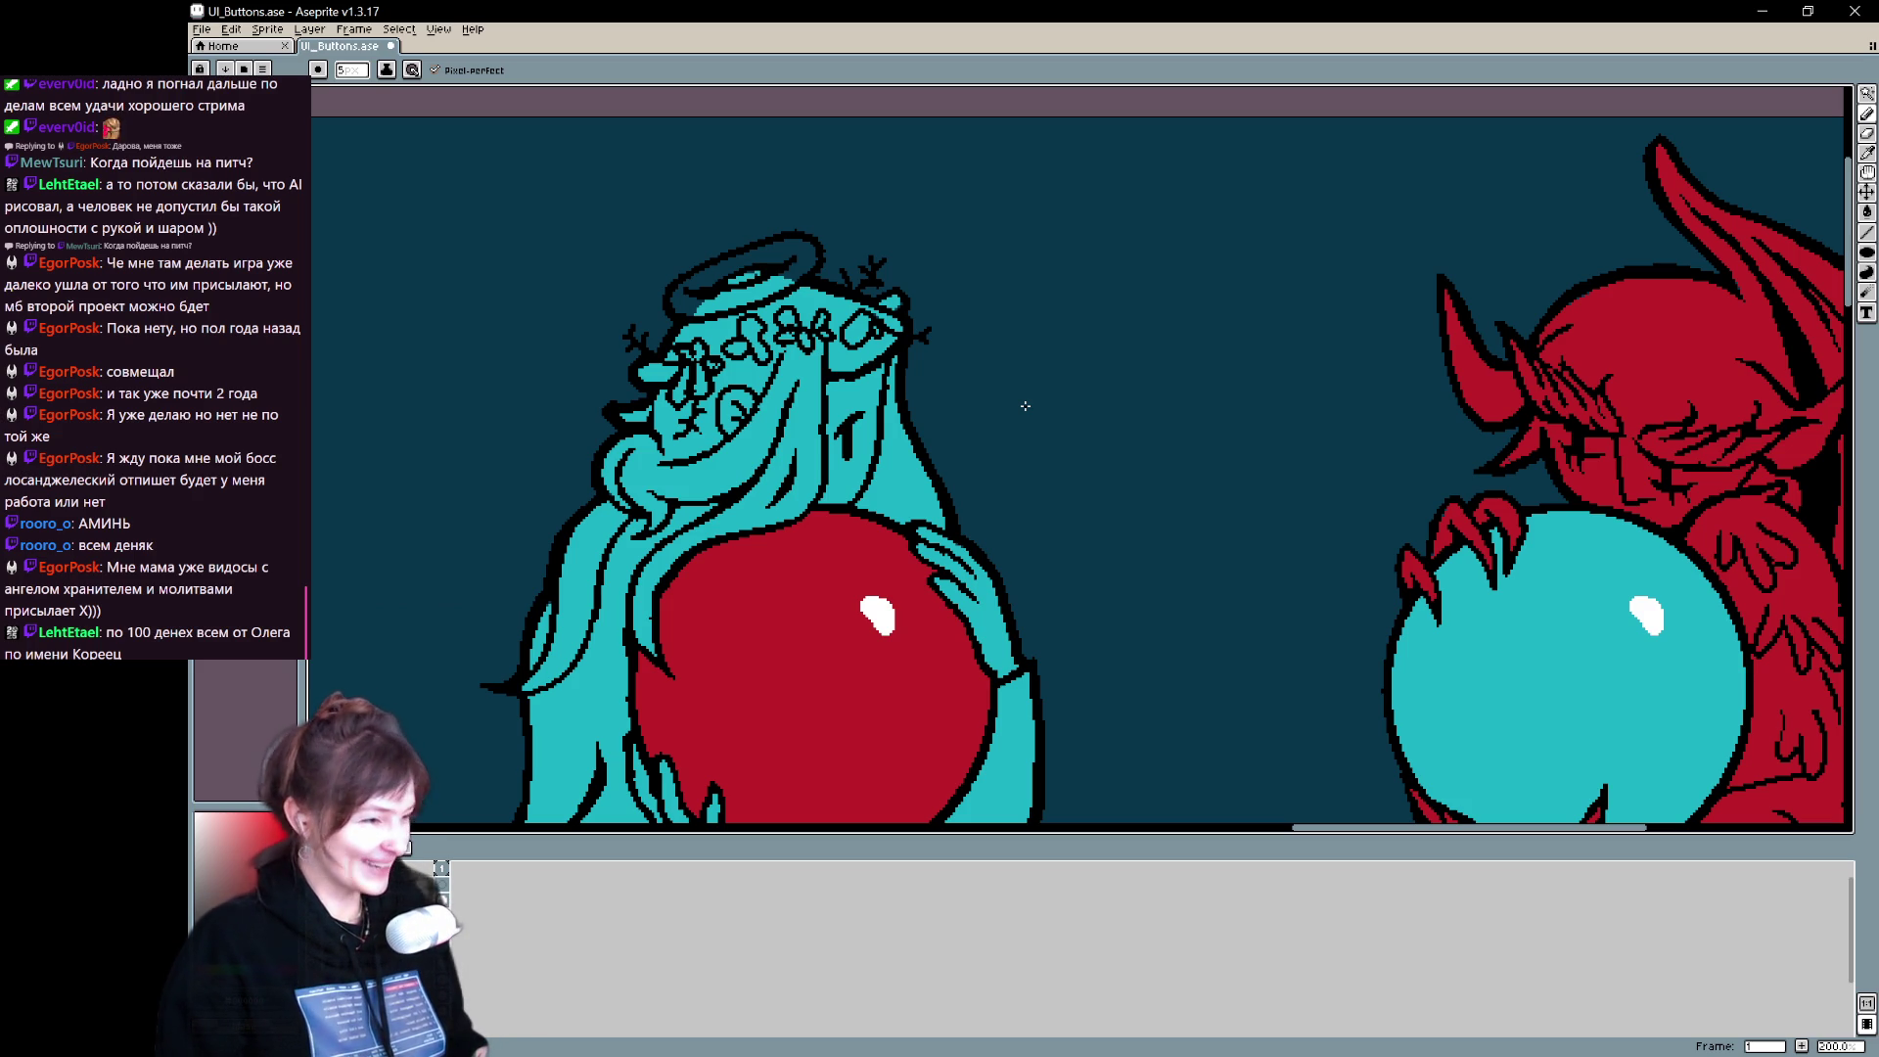
scroll(1022, 392, "down", 2)
scroll(1023, 383, "up", 2)
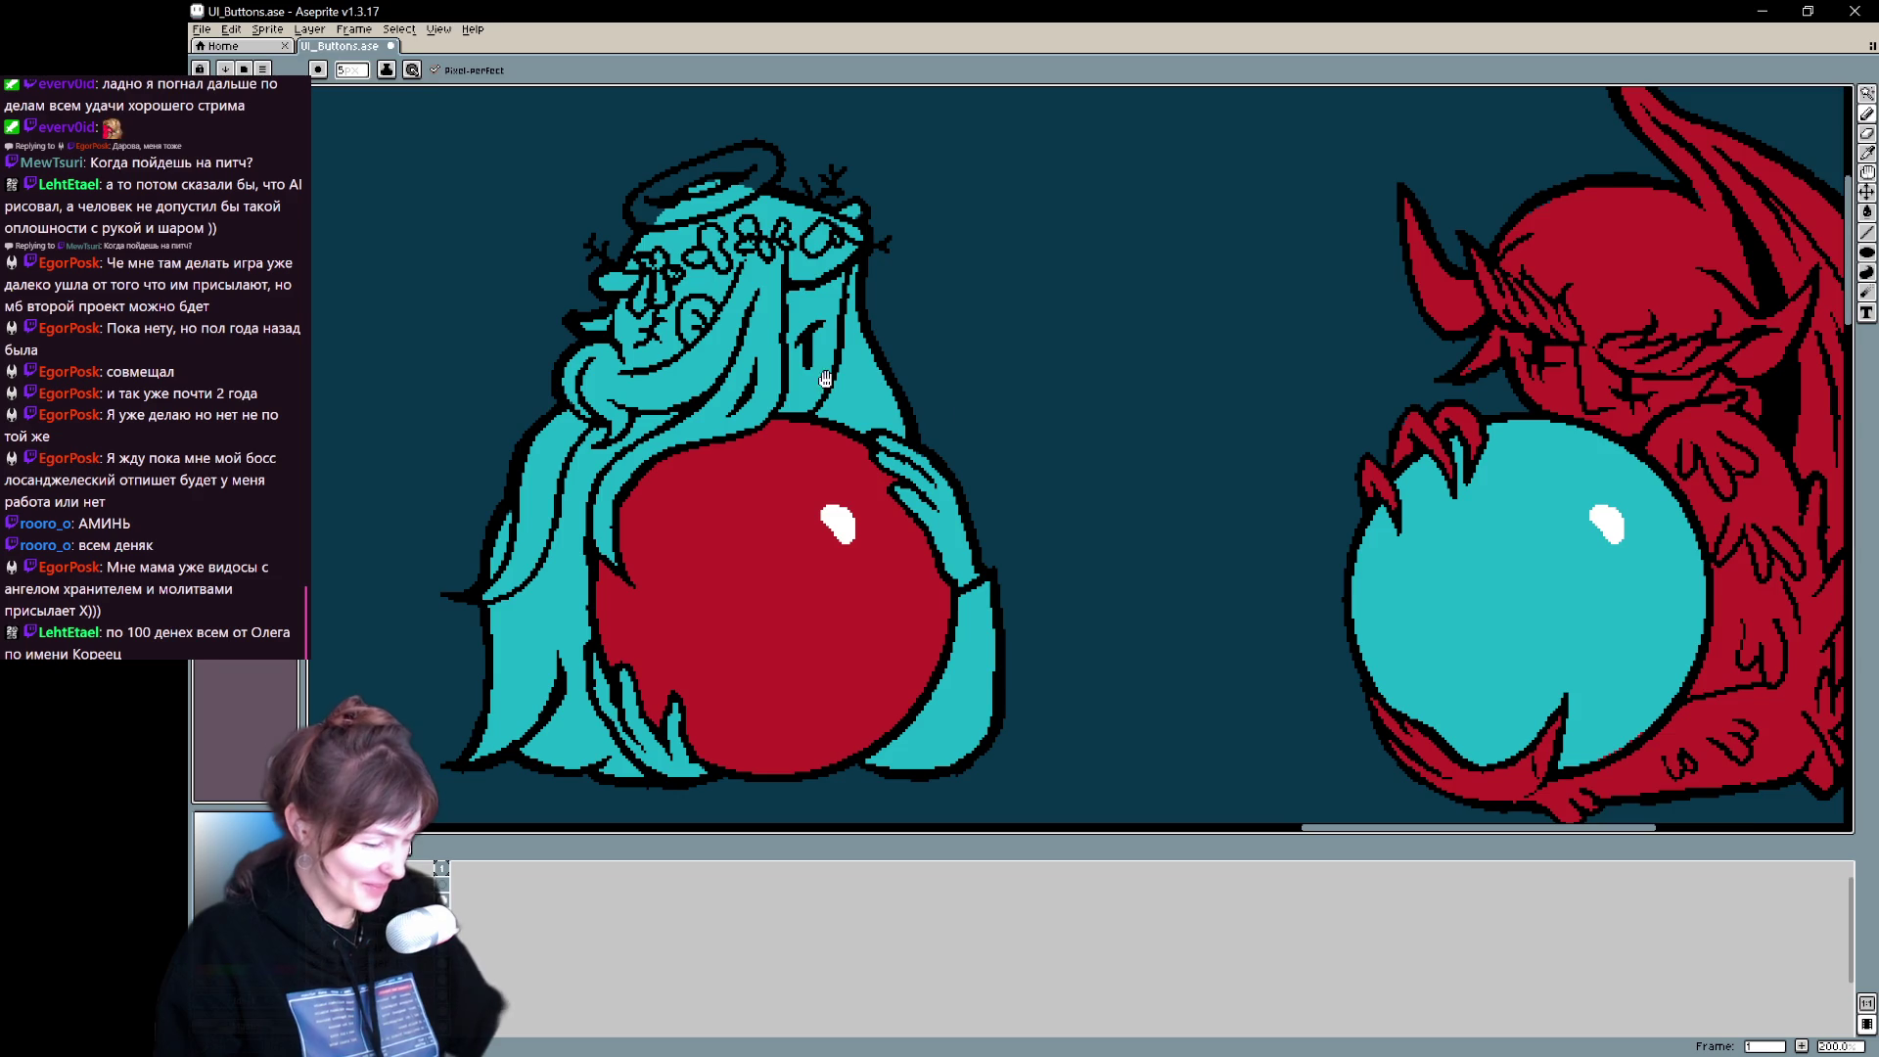
scroll(1017, 455, "up", 1)
key("ctrl+z")
key("ctrl+z")
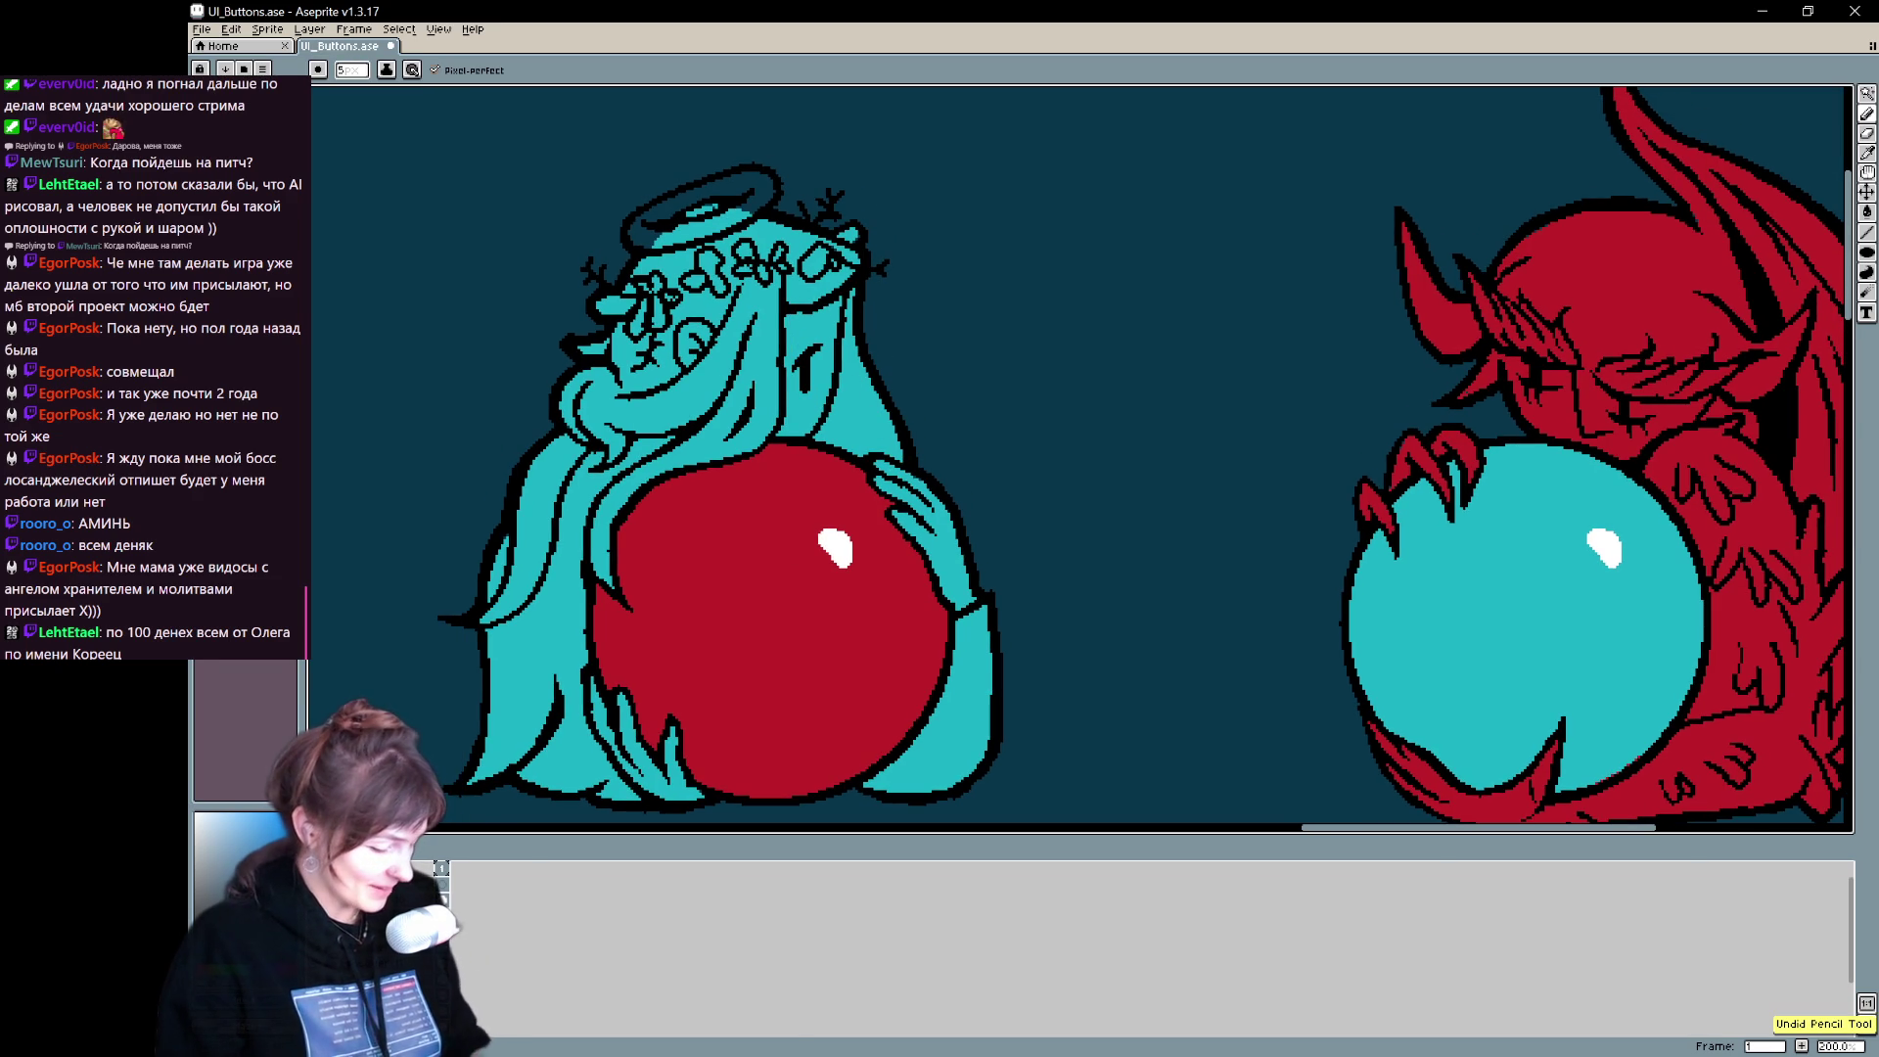
- Undo the stray blue stroke near the face and paint dark-blue pixels inside the halo ring
mouse_move(722, 509)
left_mouse_down()
mouse_move(545, 512)
mouse_move(595, 629)
mouse_move(536, 598)
mouse_move(678, 651)
left_mouse_up()
key("ctrl+z")
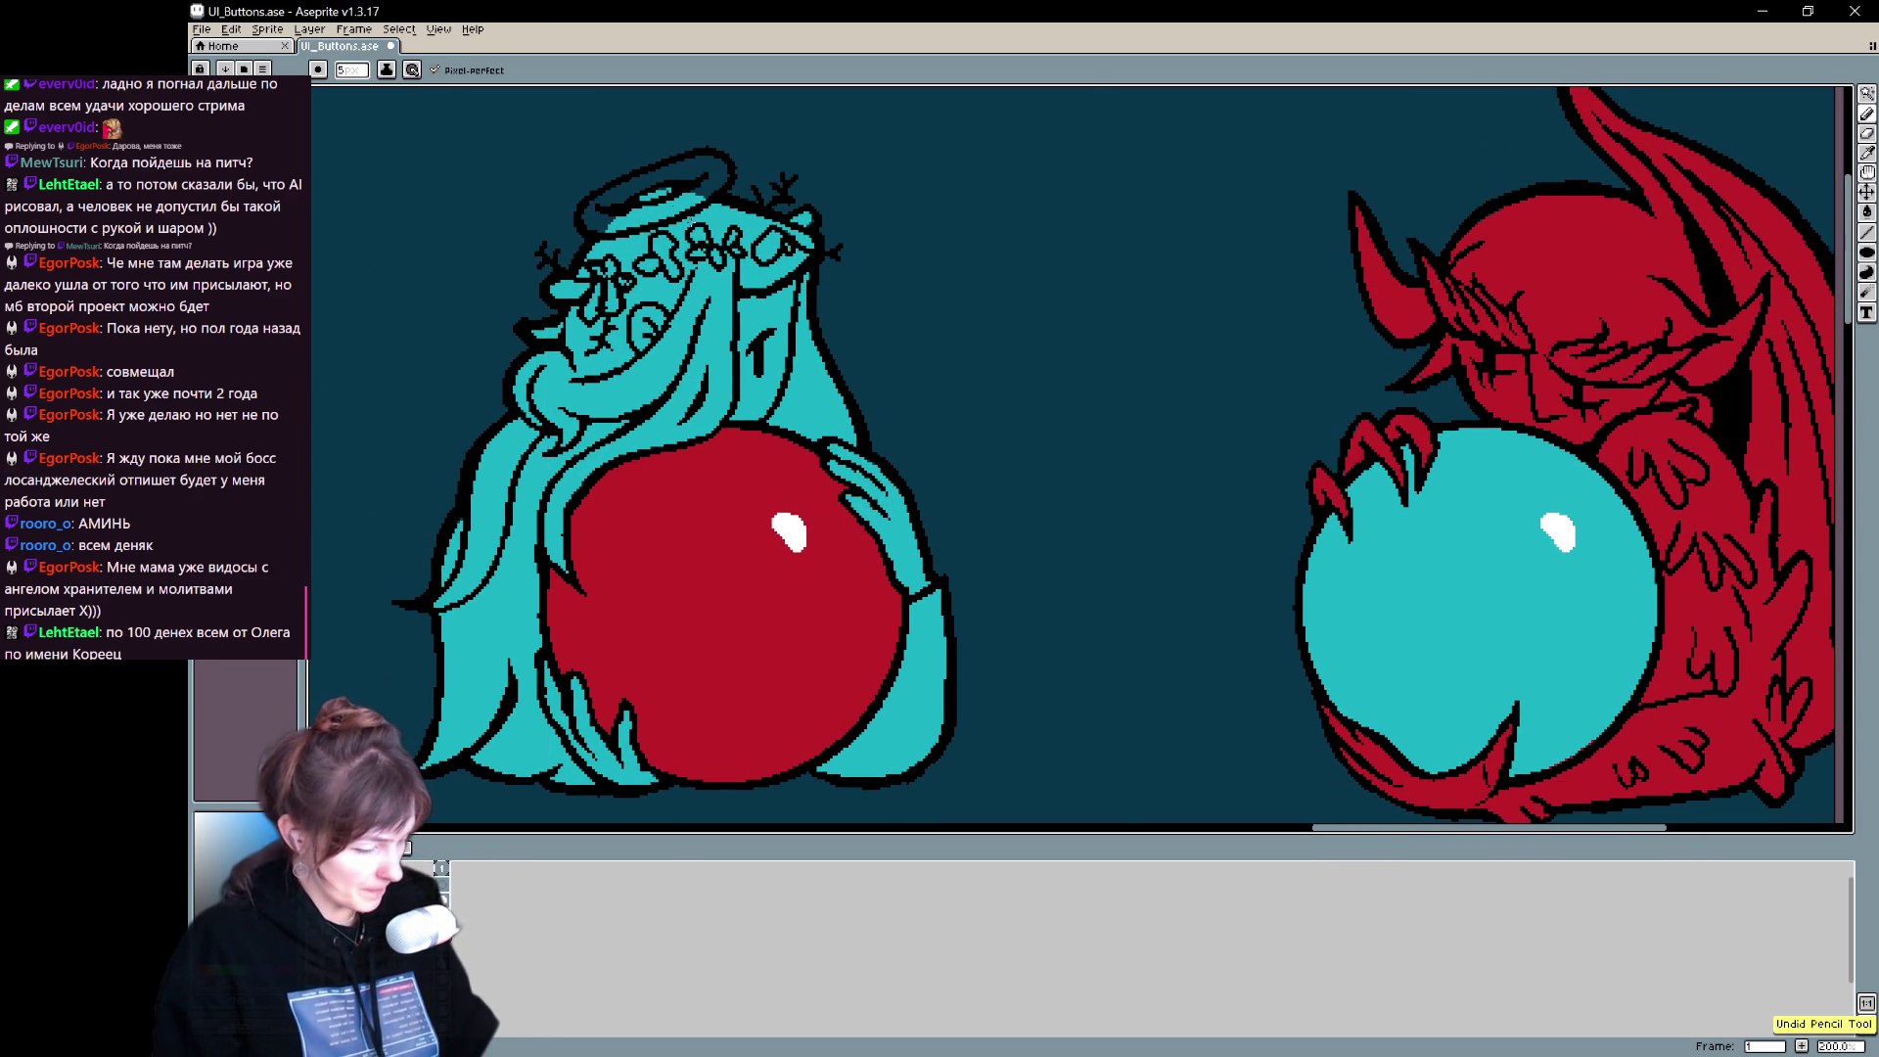
left_click_drag(659, 154, 668, 196)
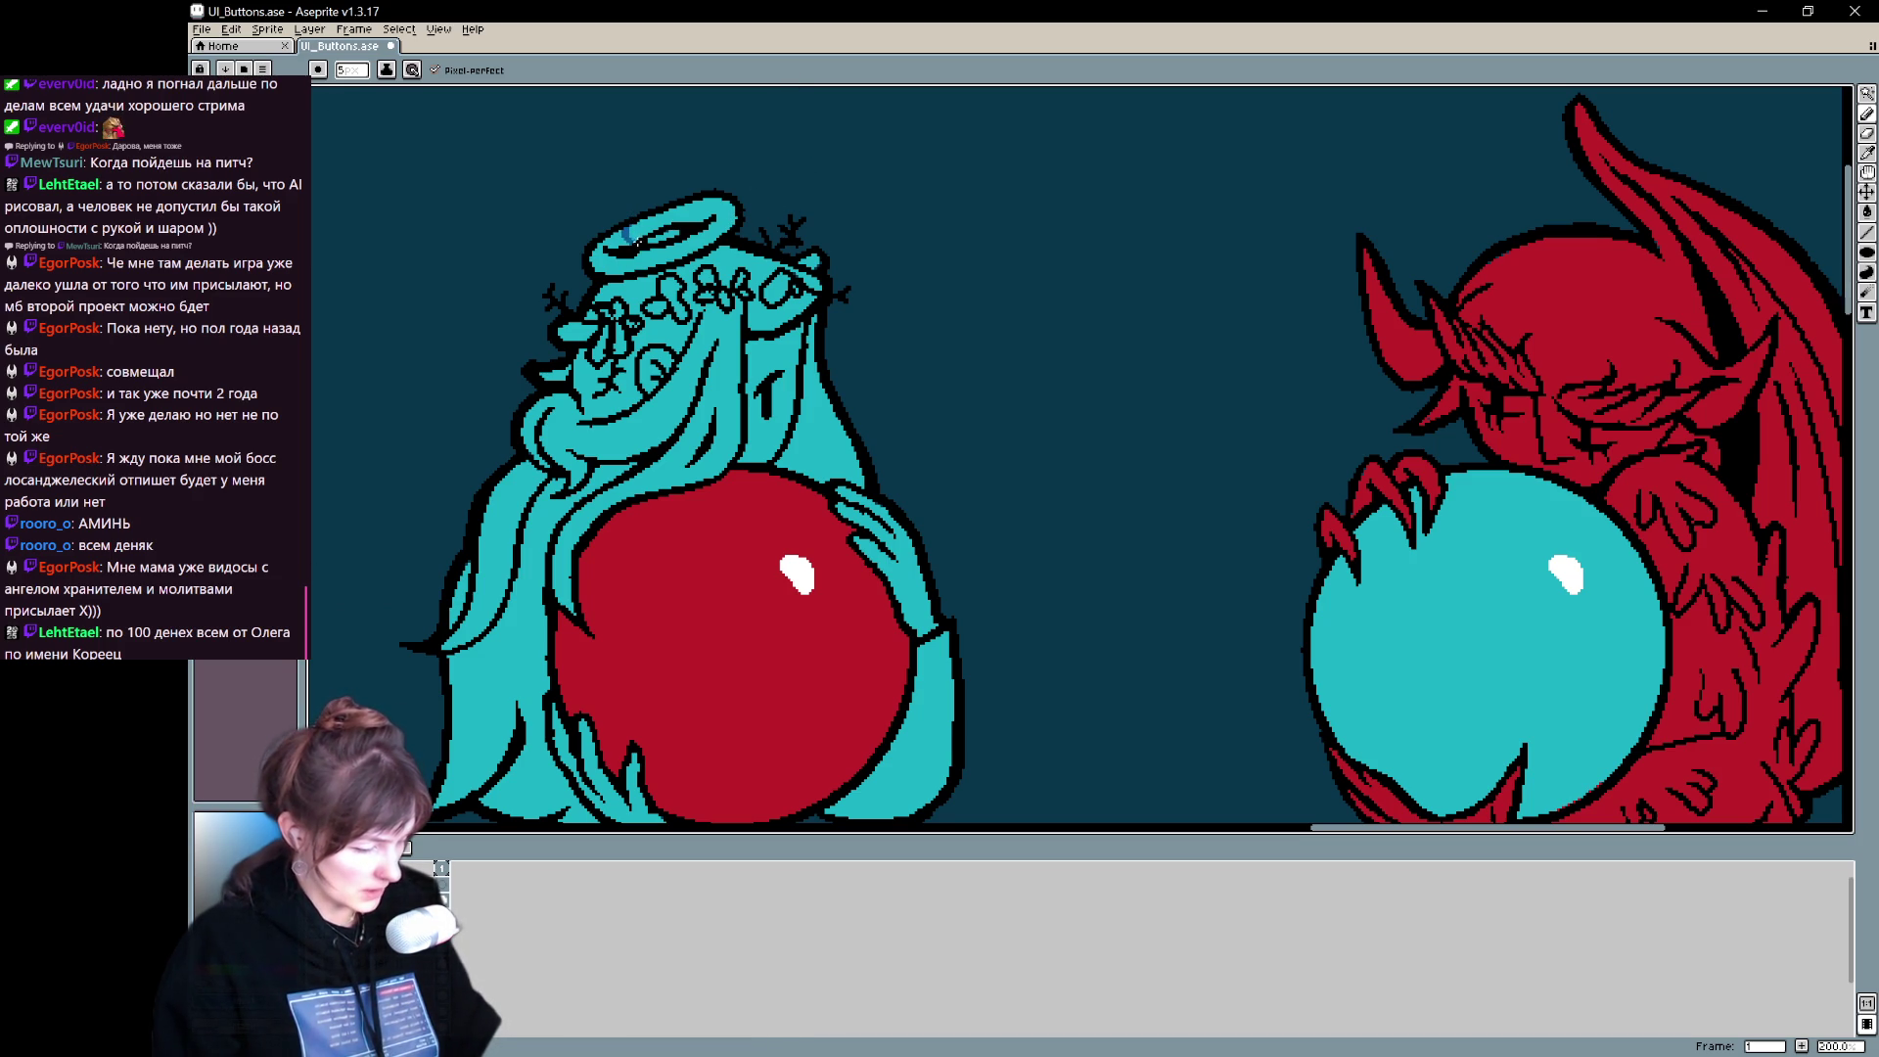
key("ctrl")
mouse_move(636, 242)
left_mouse_down()
mouse_move(616, 242)
mouse_move(700, 216)
left_mouse_up()
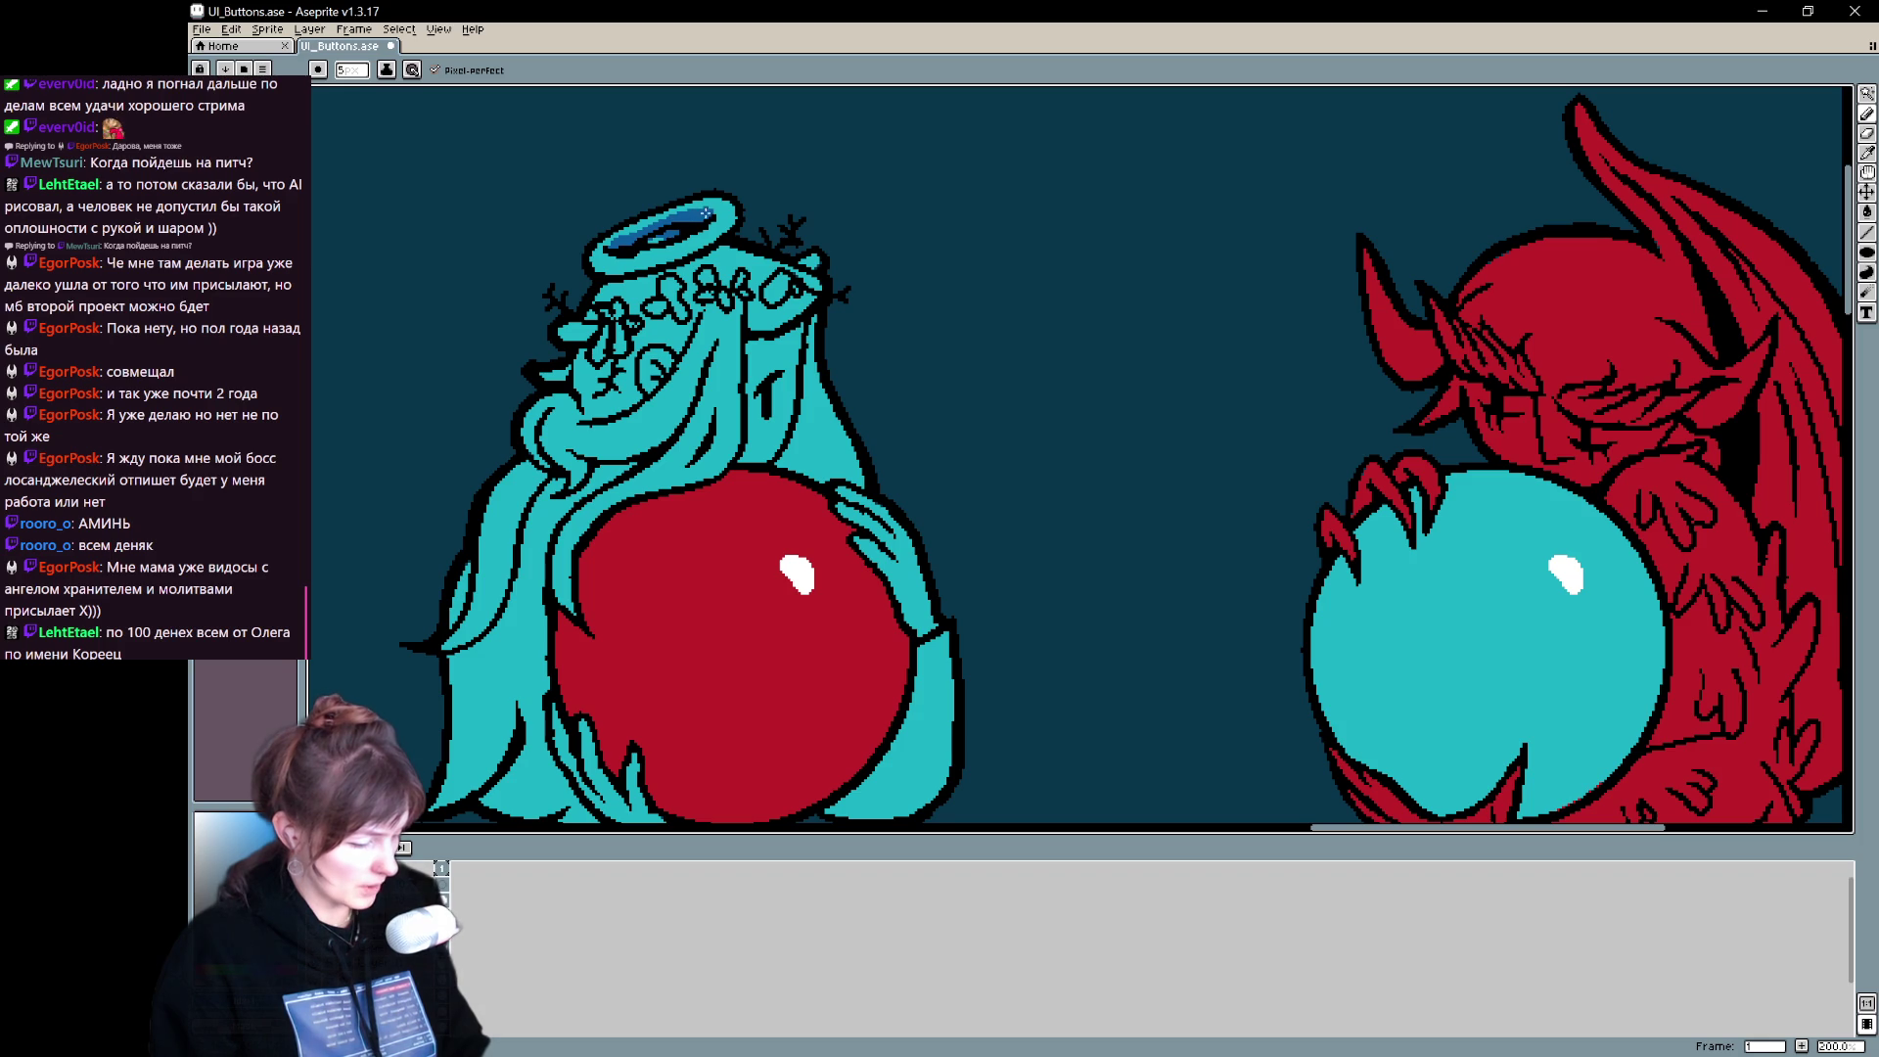
- Paint dark-blue shading along the halo's lower-left edge and across the flower crown
left_click_drag(607, 262, 691, 256)
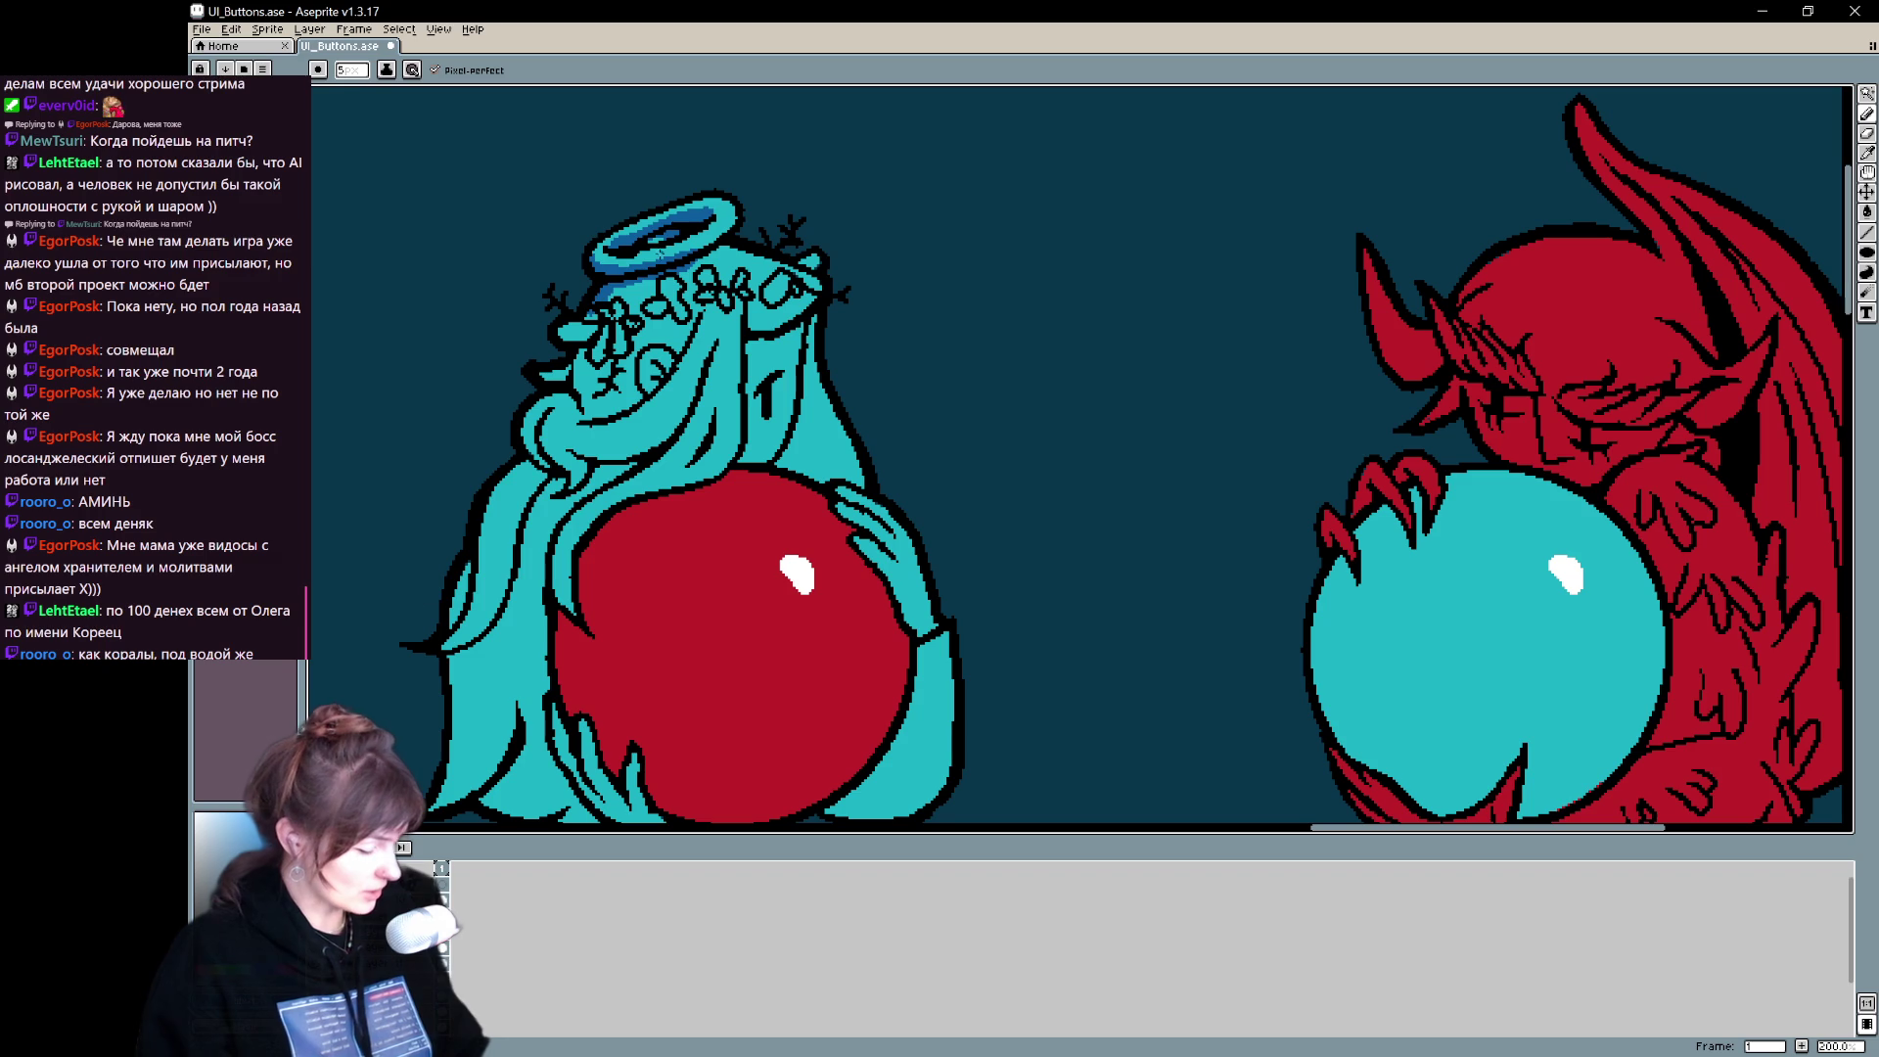
mouse_move(554, 330)
left_mouse_down()
mouse_move(599, 335)
mouse_move(579, 370)
mouse_move(634, 345)
mouse_move(623, 367)
mouse_move(647, 314)
left_mouse_up()
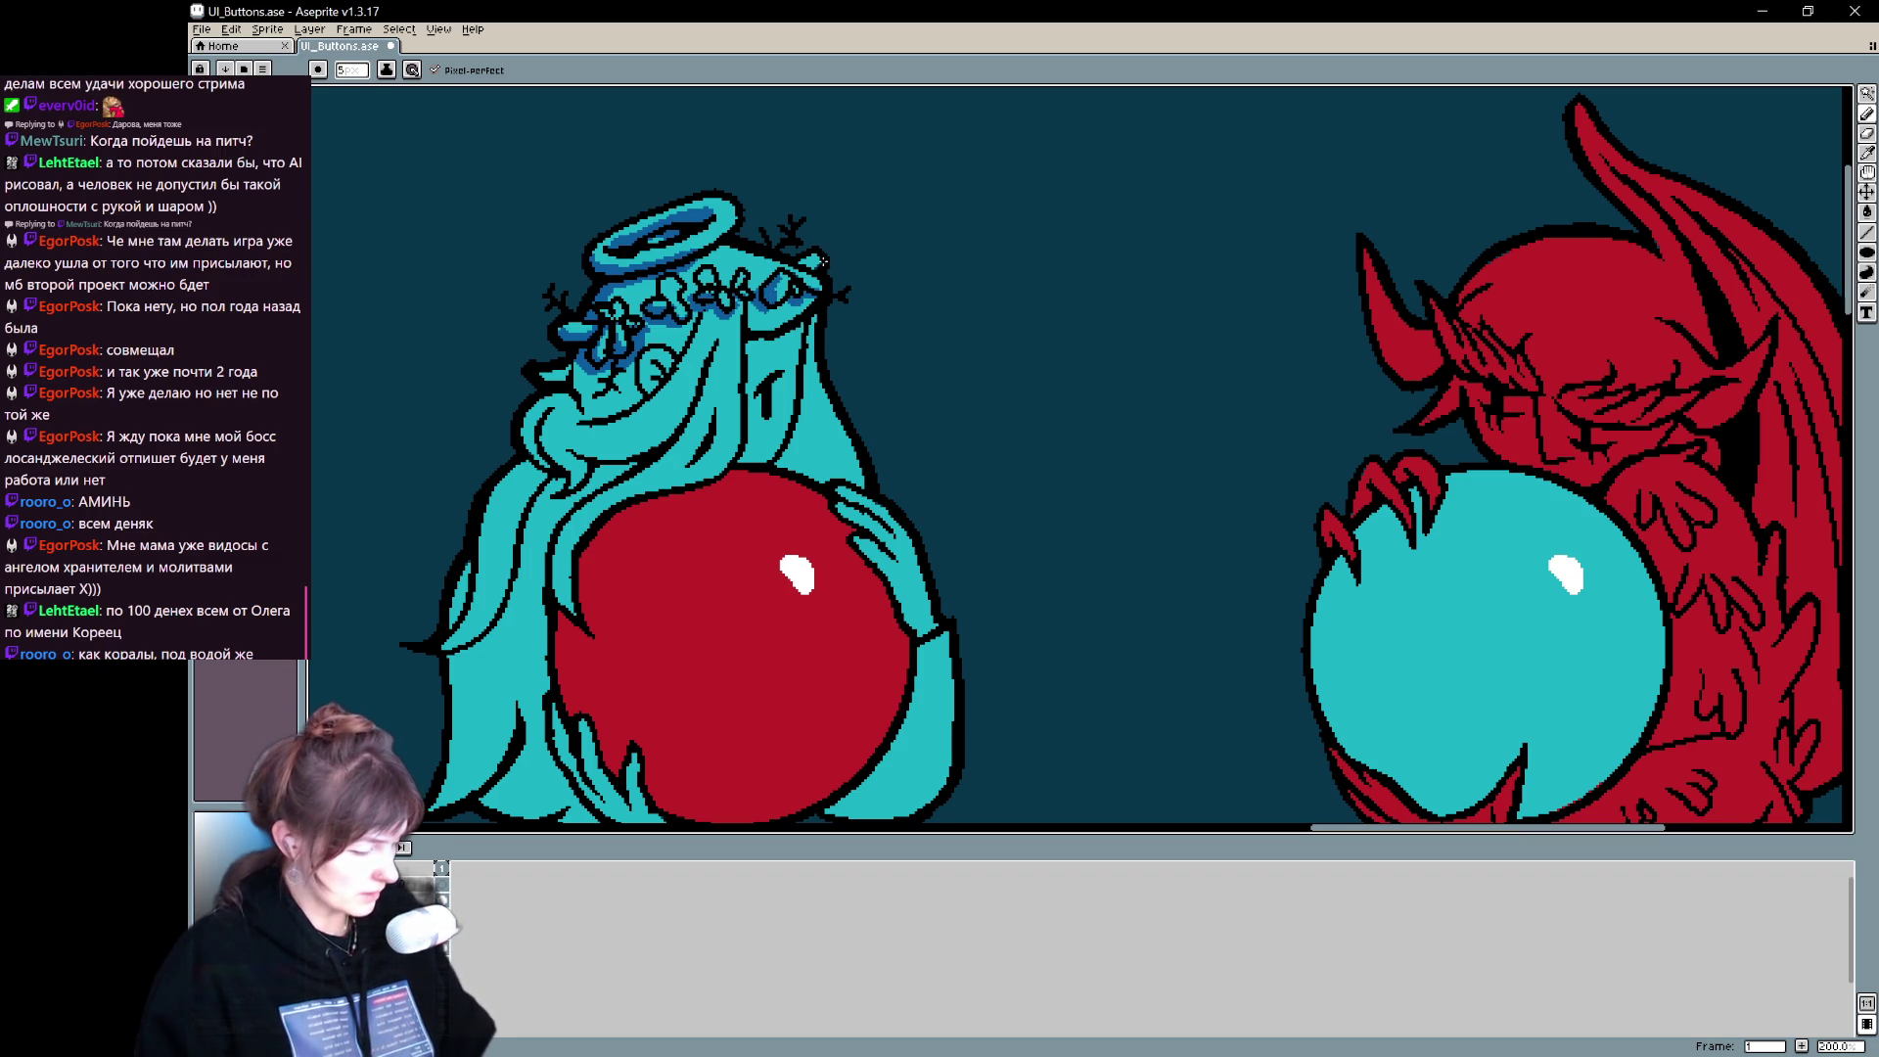
- Draw a dark-blue curl and shading strokes down the left hair strands, redrawing one misplaced stroke
left_click_drag(792, 230, 831, 162)
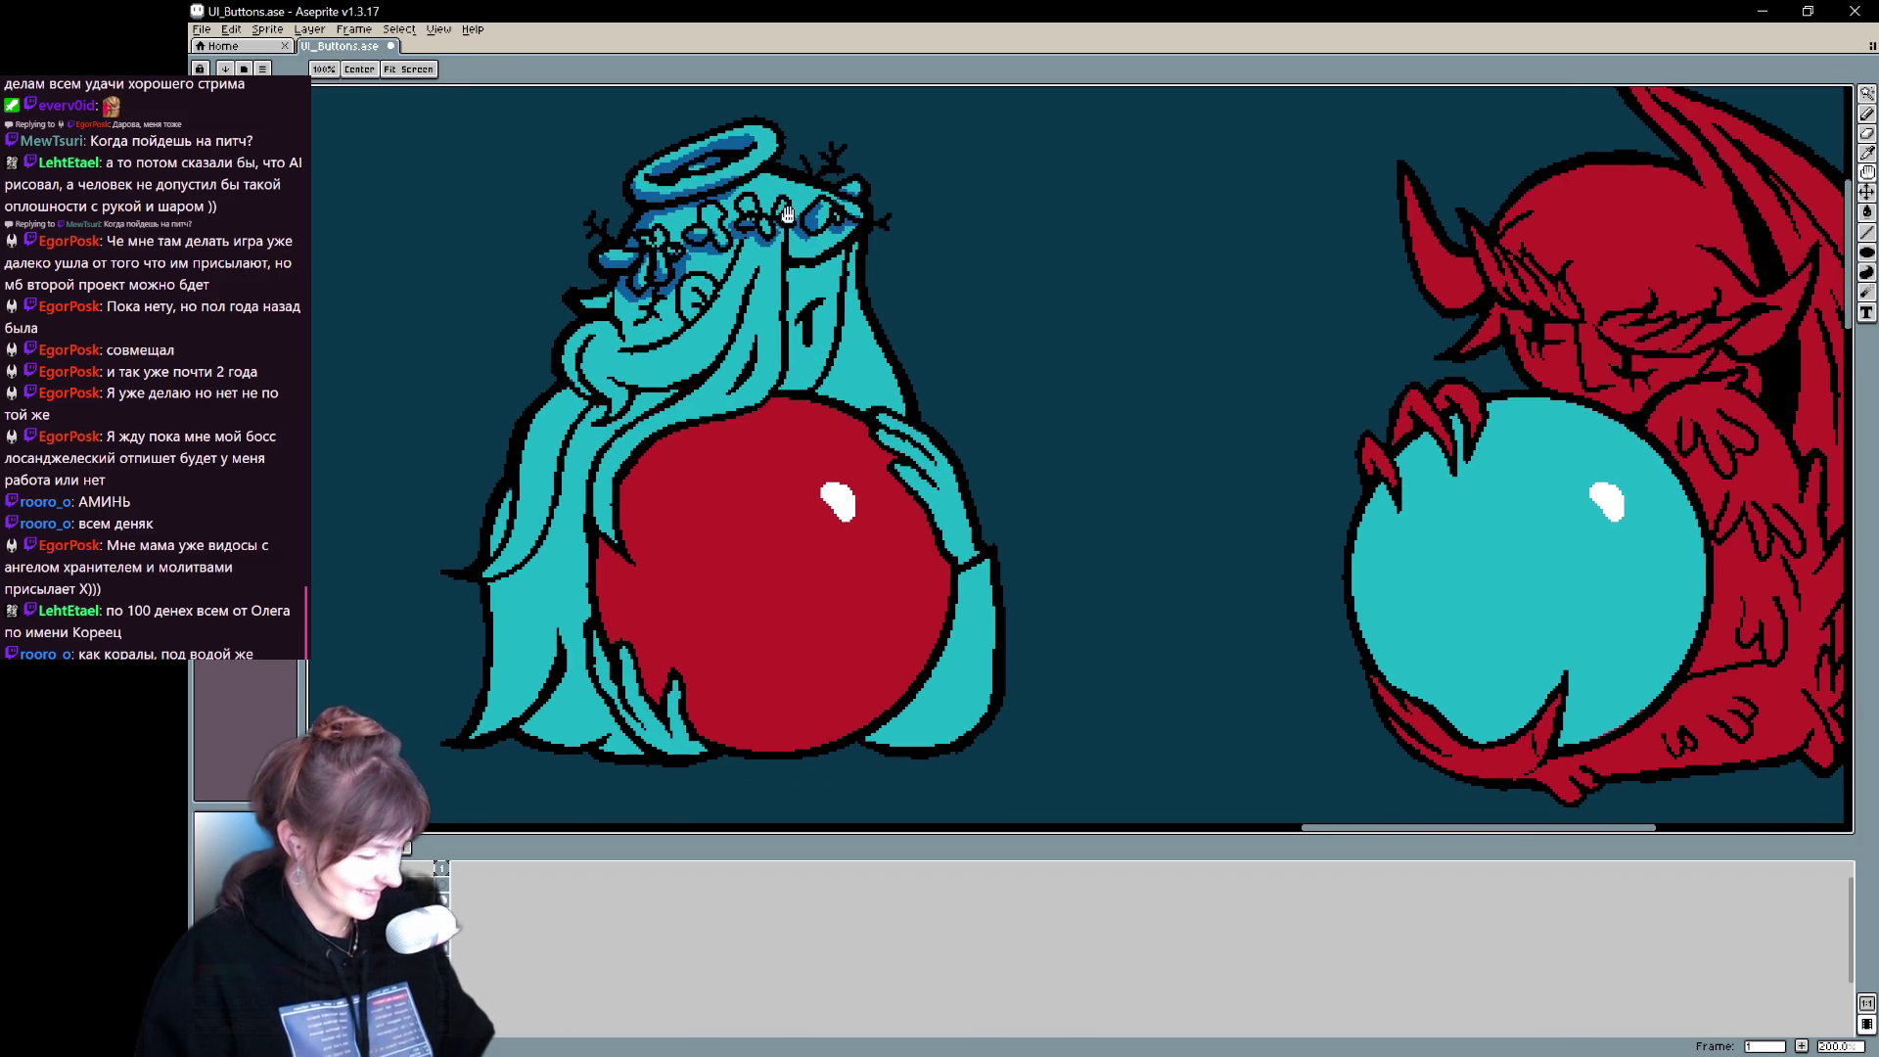
mouse_move(585, 350)
left_mouse_down()
mouse_move(569, 387)
mouse_move(593, 382)
mouse_move(621, 416)
mouse_move(609, 389)
mouse_move(664, 396)
mouse_move(718, 330)
left_mouse_up()
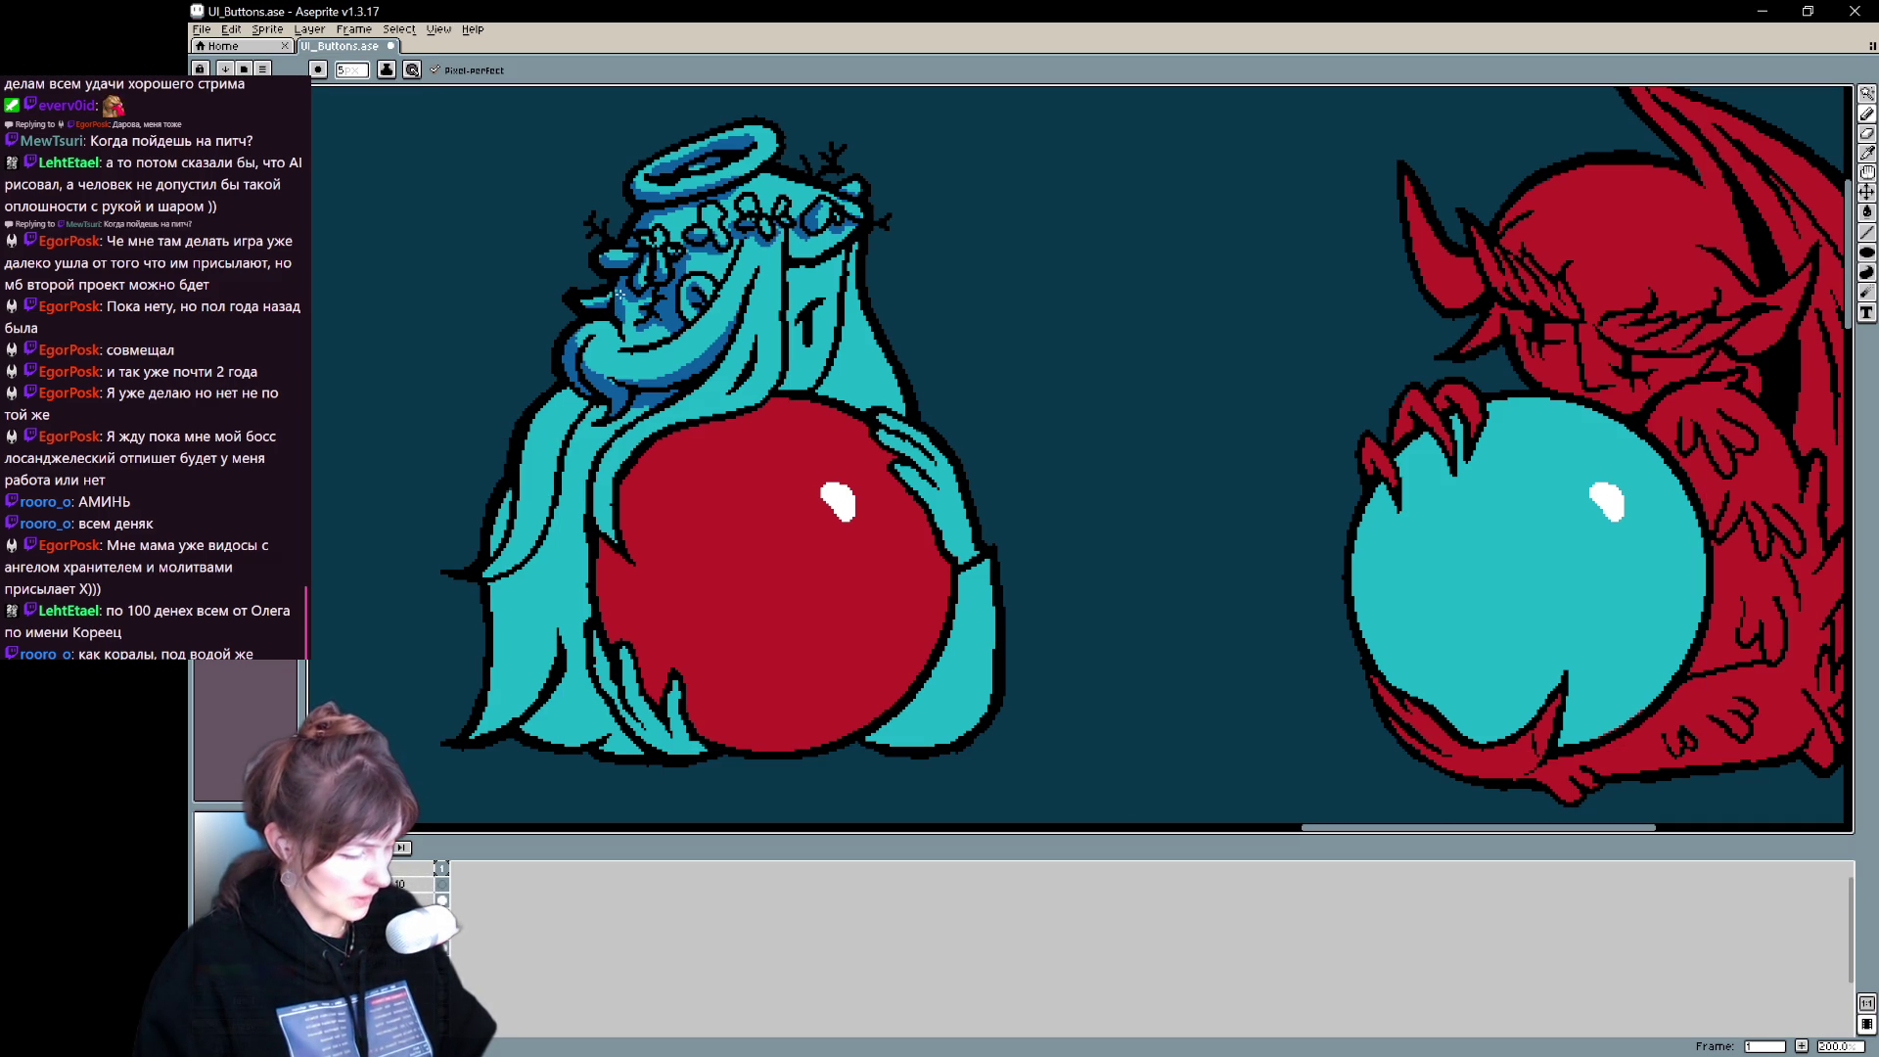
left_click_drag(570, 392, 487, 571)
mouse_move(541, 456)
left_mouse_down()
mouse_move(524, 513)
mouse_move(546, 401)
mouse_move(626, 433)
mouse_move(634, 411)
left_mouse_up()
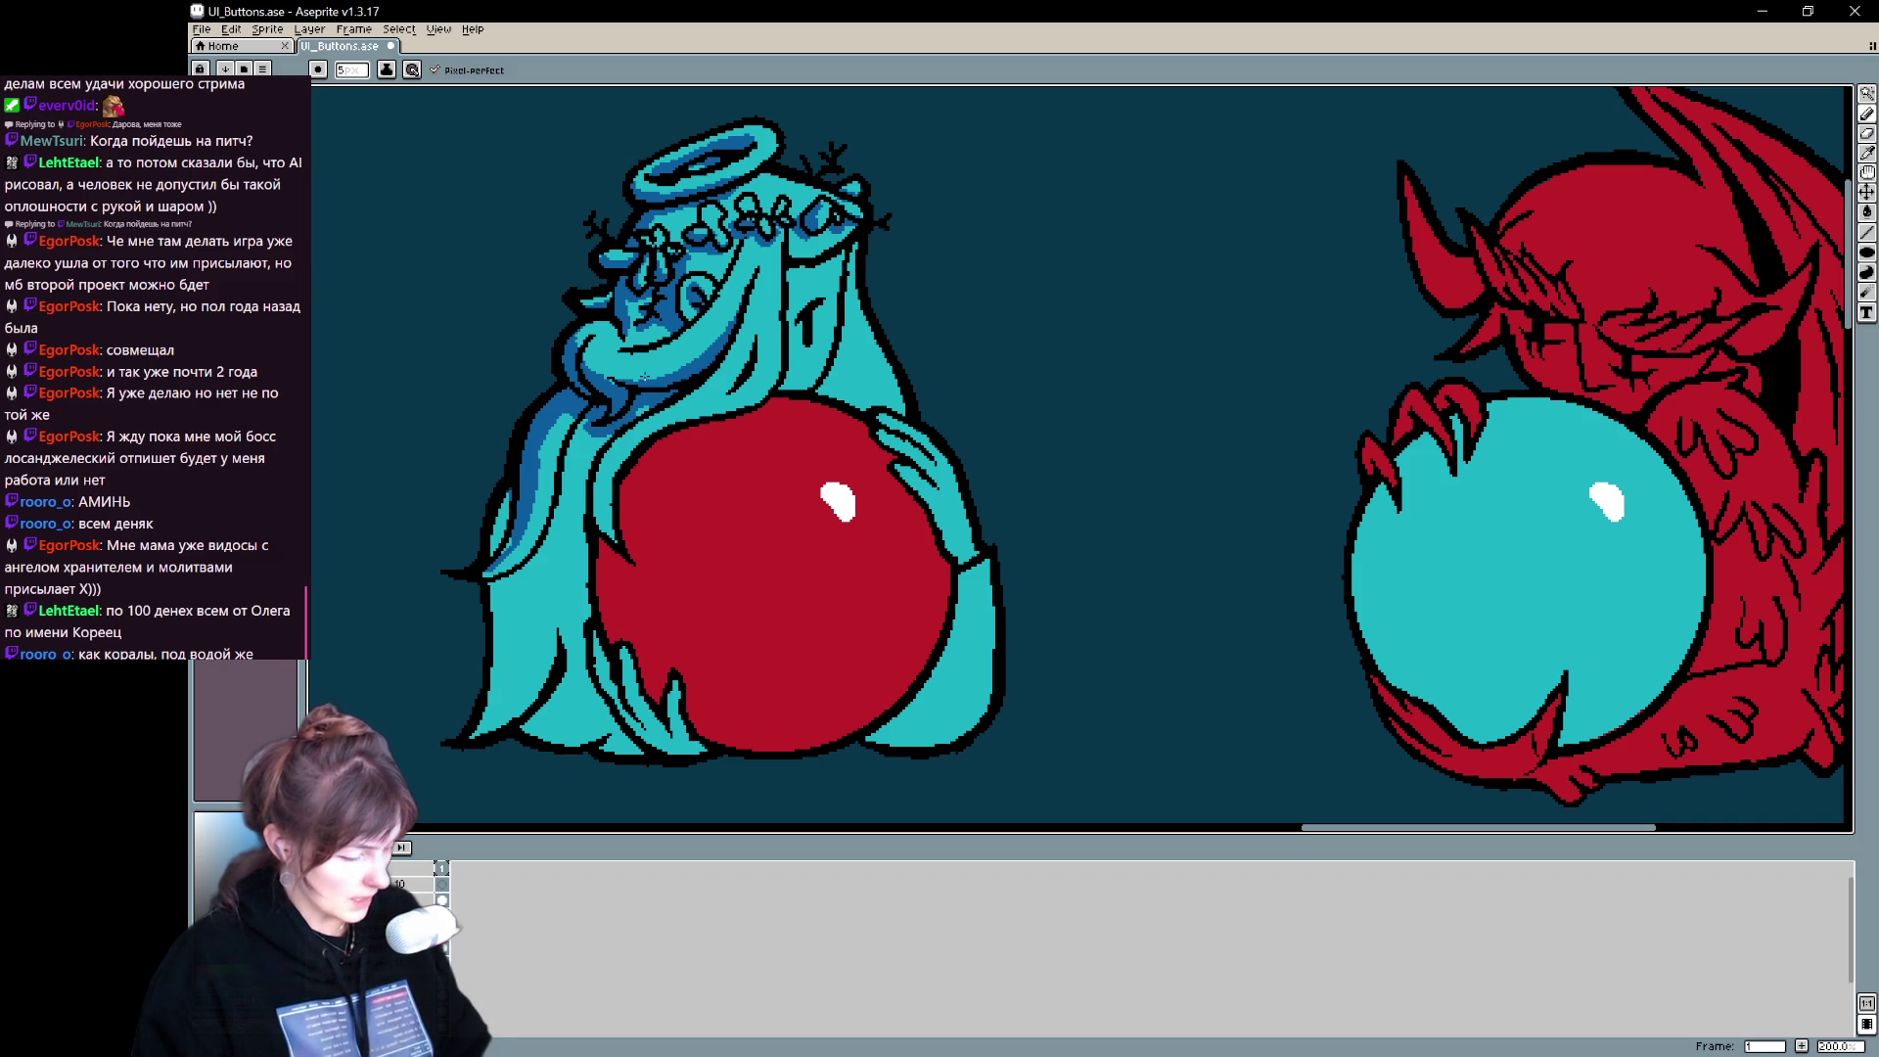
mouse_move(604, 504)
left_mouse_down()
mouse_move(601, 475)
mouse_move(607, 534)
mouse_move(604, 489)
mouse_move(606, 516)
left_mouse_up()
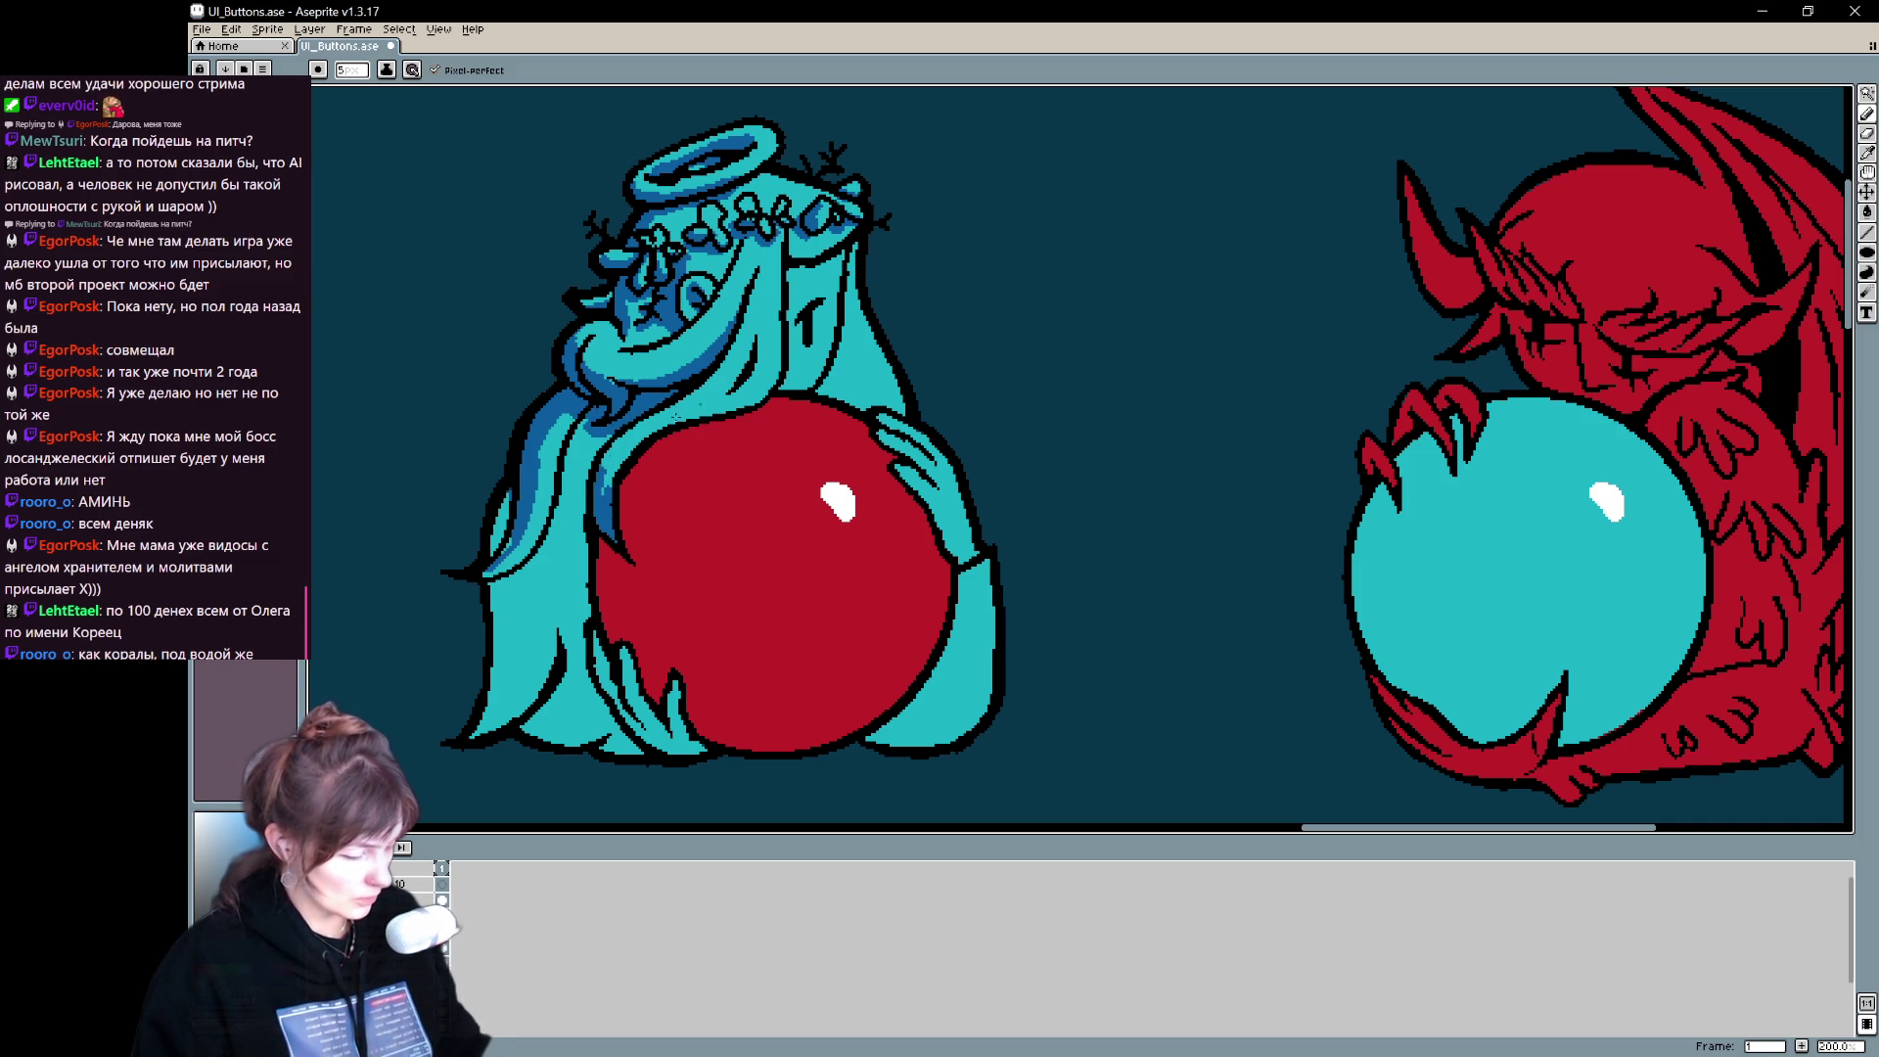
left_click_drag(579, 476, 558, 636)
key("ctrl+z")
mouse_move(590, 480)
left_mouse_down()
mouse_move(580, 626)
mouse_move(587, 504)
mouse_move(578, 539)
left_mouse_up()
left_click_drag(577, 631, 580, 654)
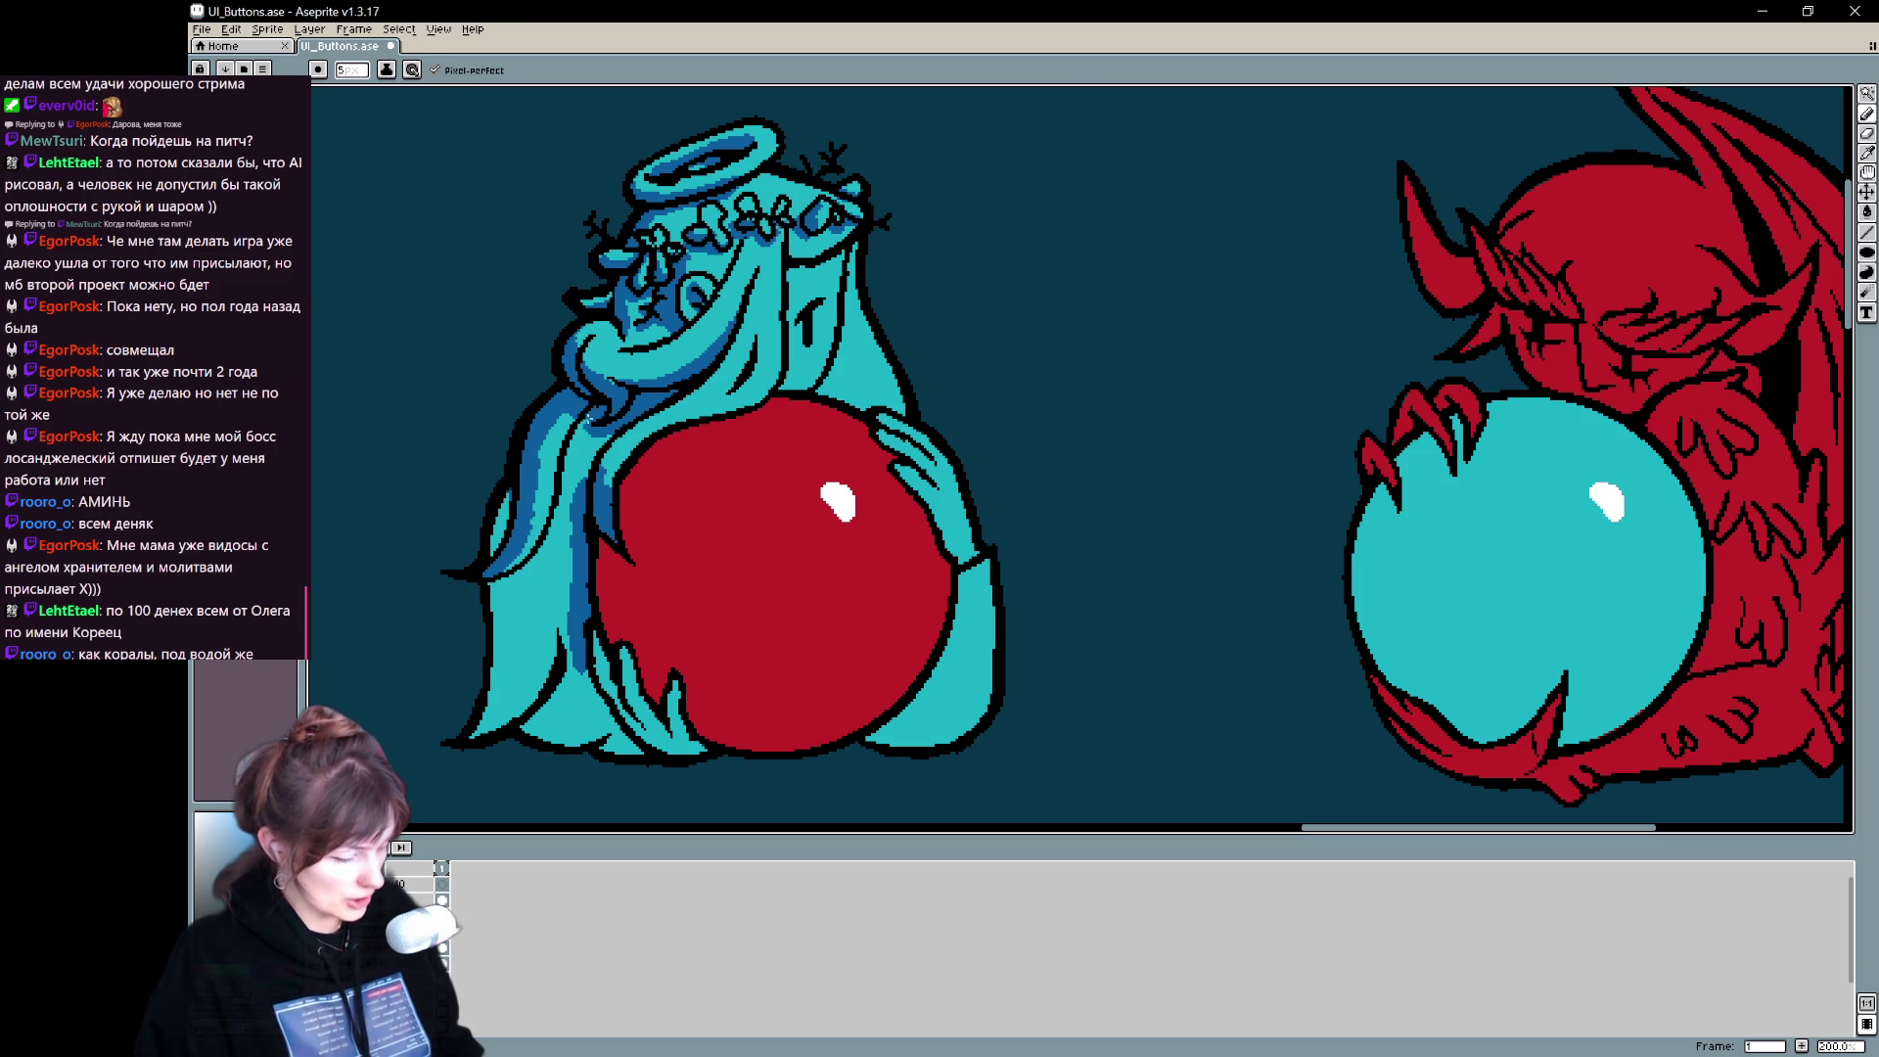
- Shade the angel's lower-left robe with dark-blue strokes
mouse_move(536, 550)
left_mouse_down()
mouse_move(494, 585)
mouse_move(548, 533)
mouse_move(494, 587)
mouse_move(544, 574)
mouse_move(553, 513)
mouse_move(520, 602)
left_mouse_up()
mouse_move(568, 509)
left_mouse_down()
mouse_move(560, 489)
mouse_move(567, 521)
left_mouse_up()
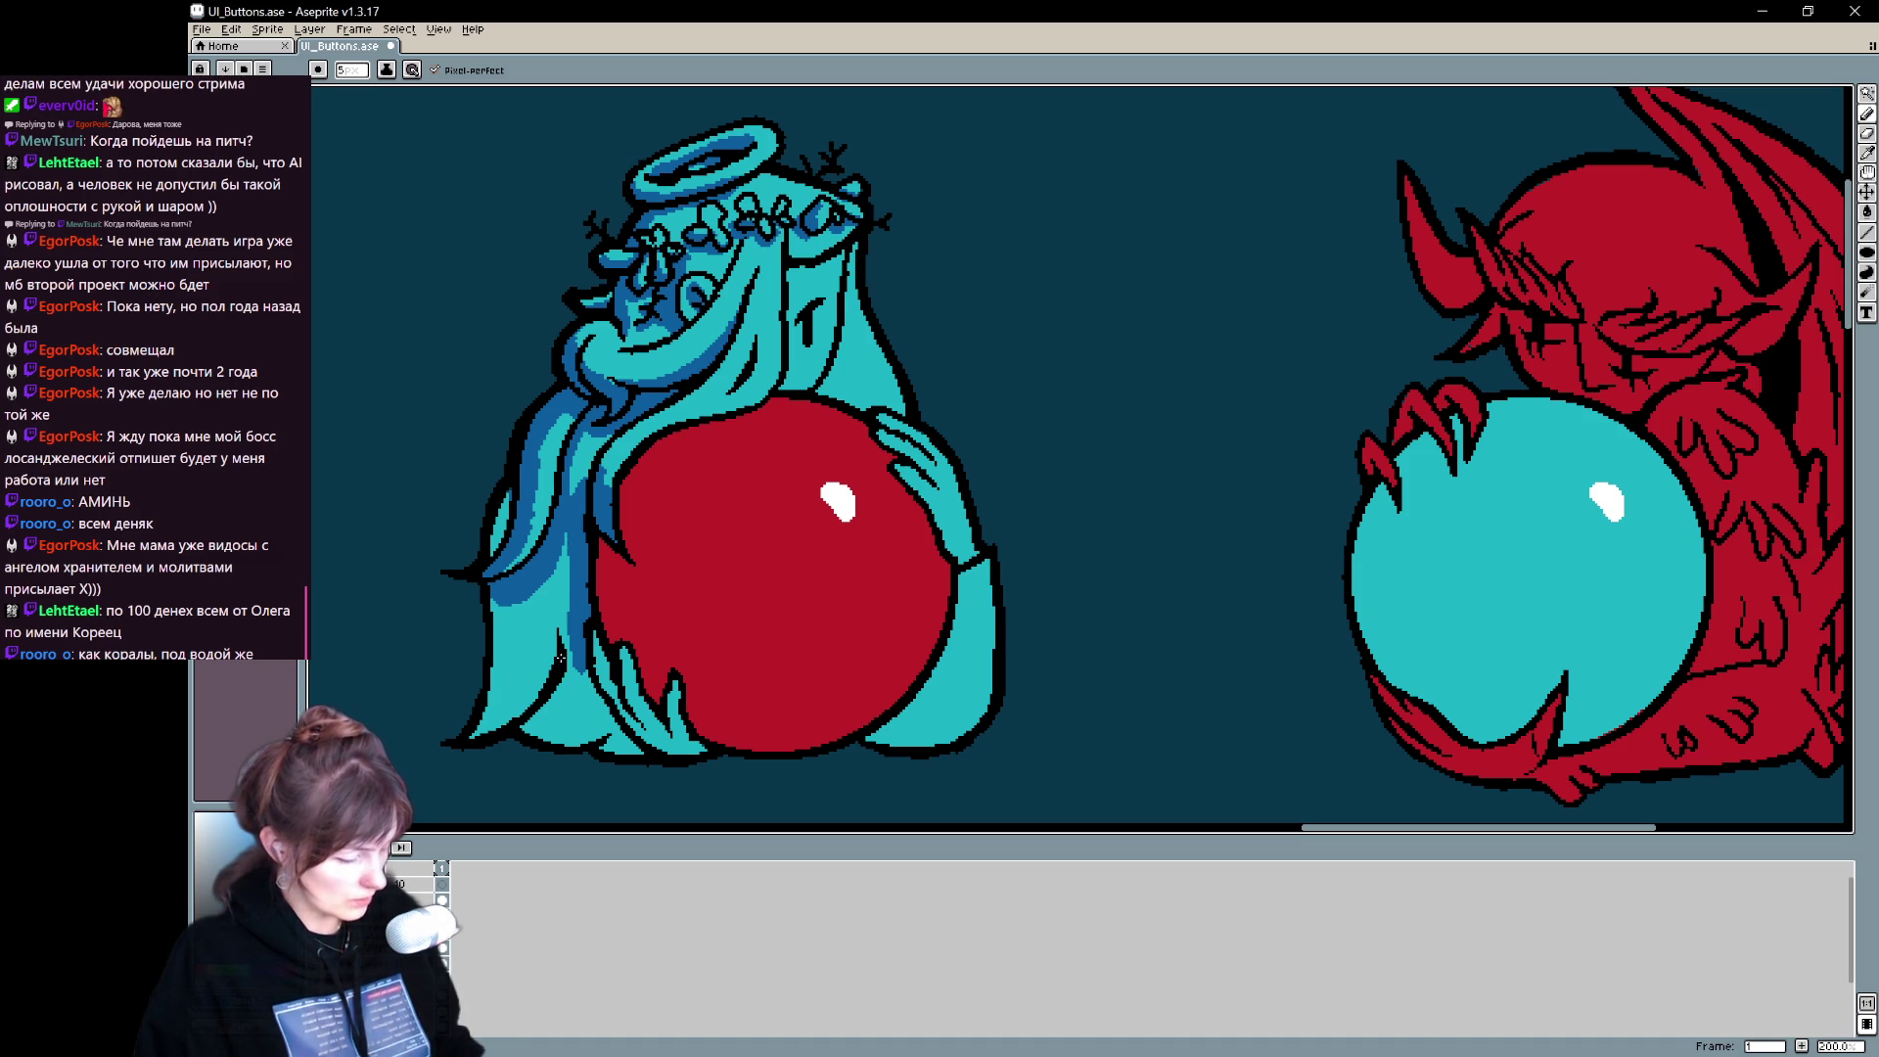
left_click_drag(560, 637, 540, 737)
mouse_move(566, 675)
left_mouse_down()
mouse_move(561, 732)
mouse_move(627, 732)
mouse_move(599, 701)
mouse_move(601, 732)
mouse_move(591, 683)
mouse_move(617, 752)
mouse_move(638, 748)
mouse_move(634, 722)
mouse_move(696, 751)
mouse_move(669, 710)
mouse_move(673, 732)
left_mouse_up()
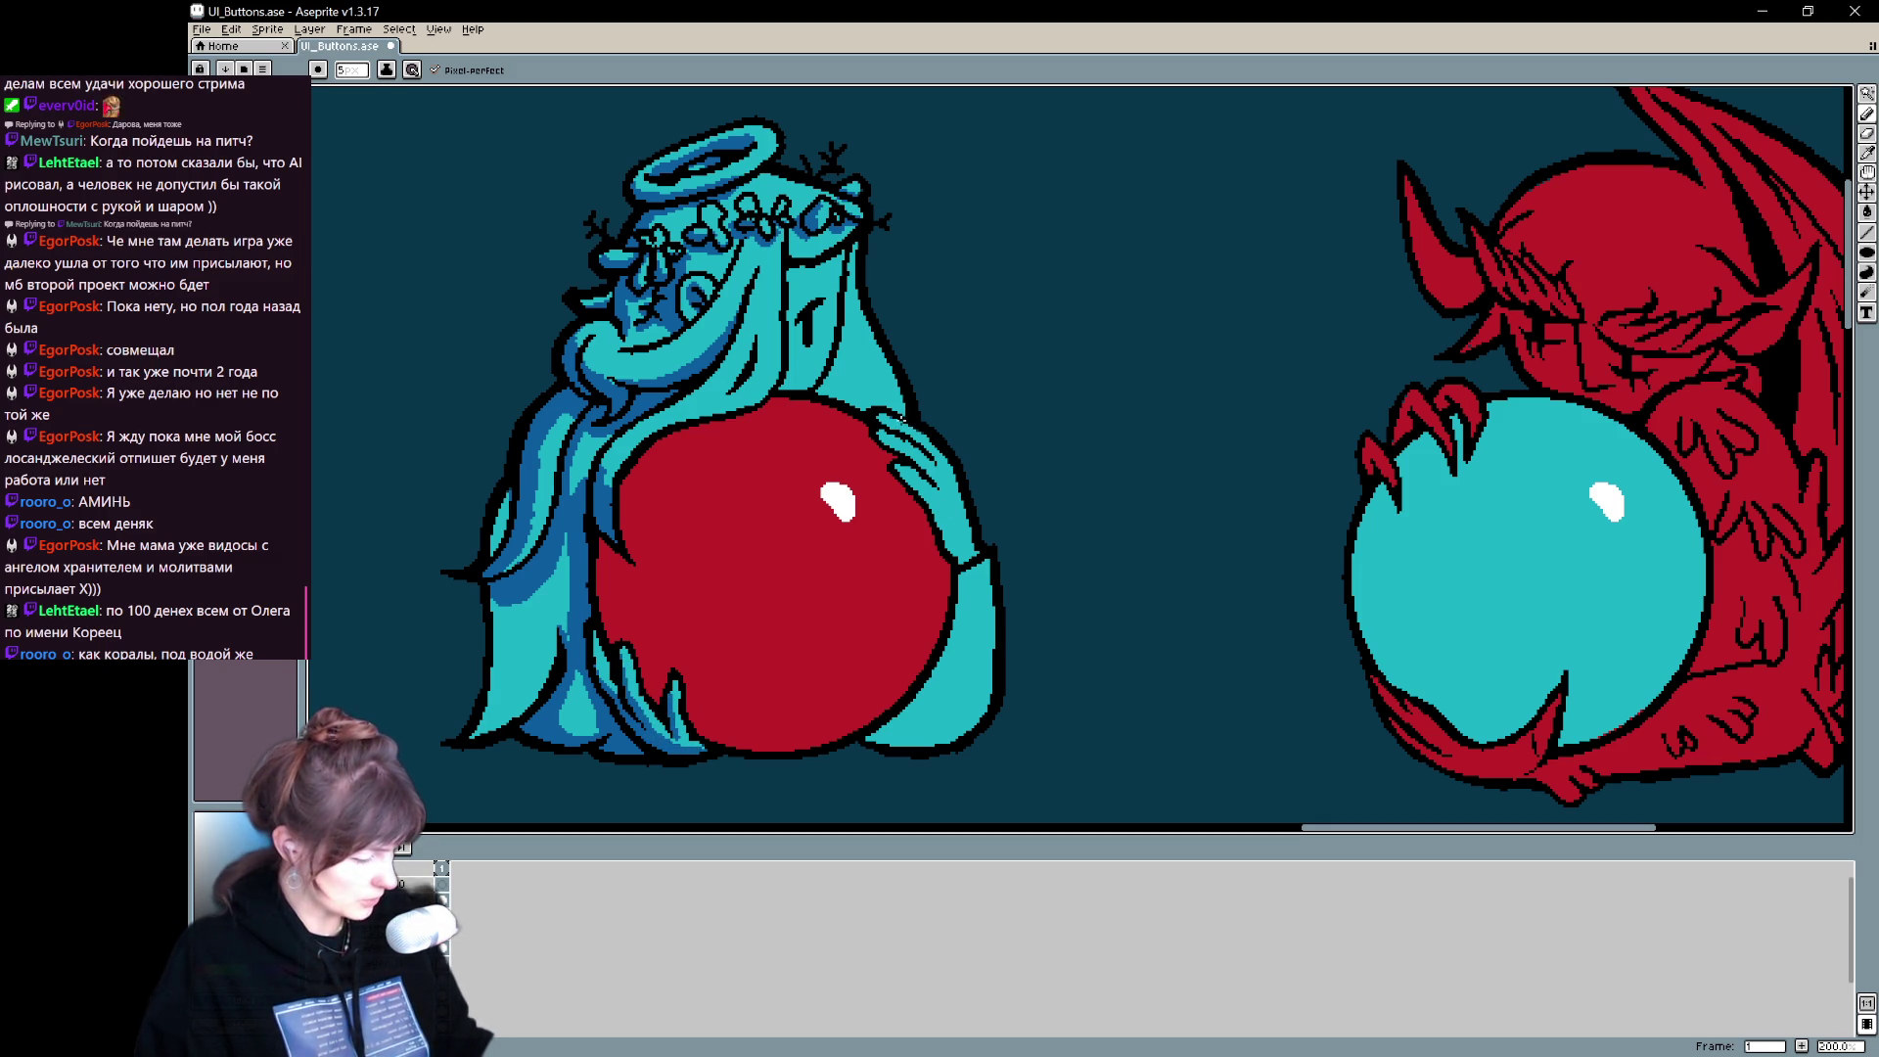
- Shade the right and lower-right edges of the hand and the right side of the hair
left_click_drag(941, 462, 972, 554)
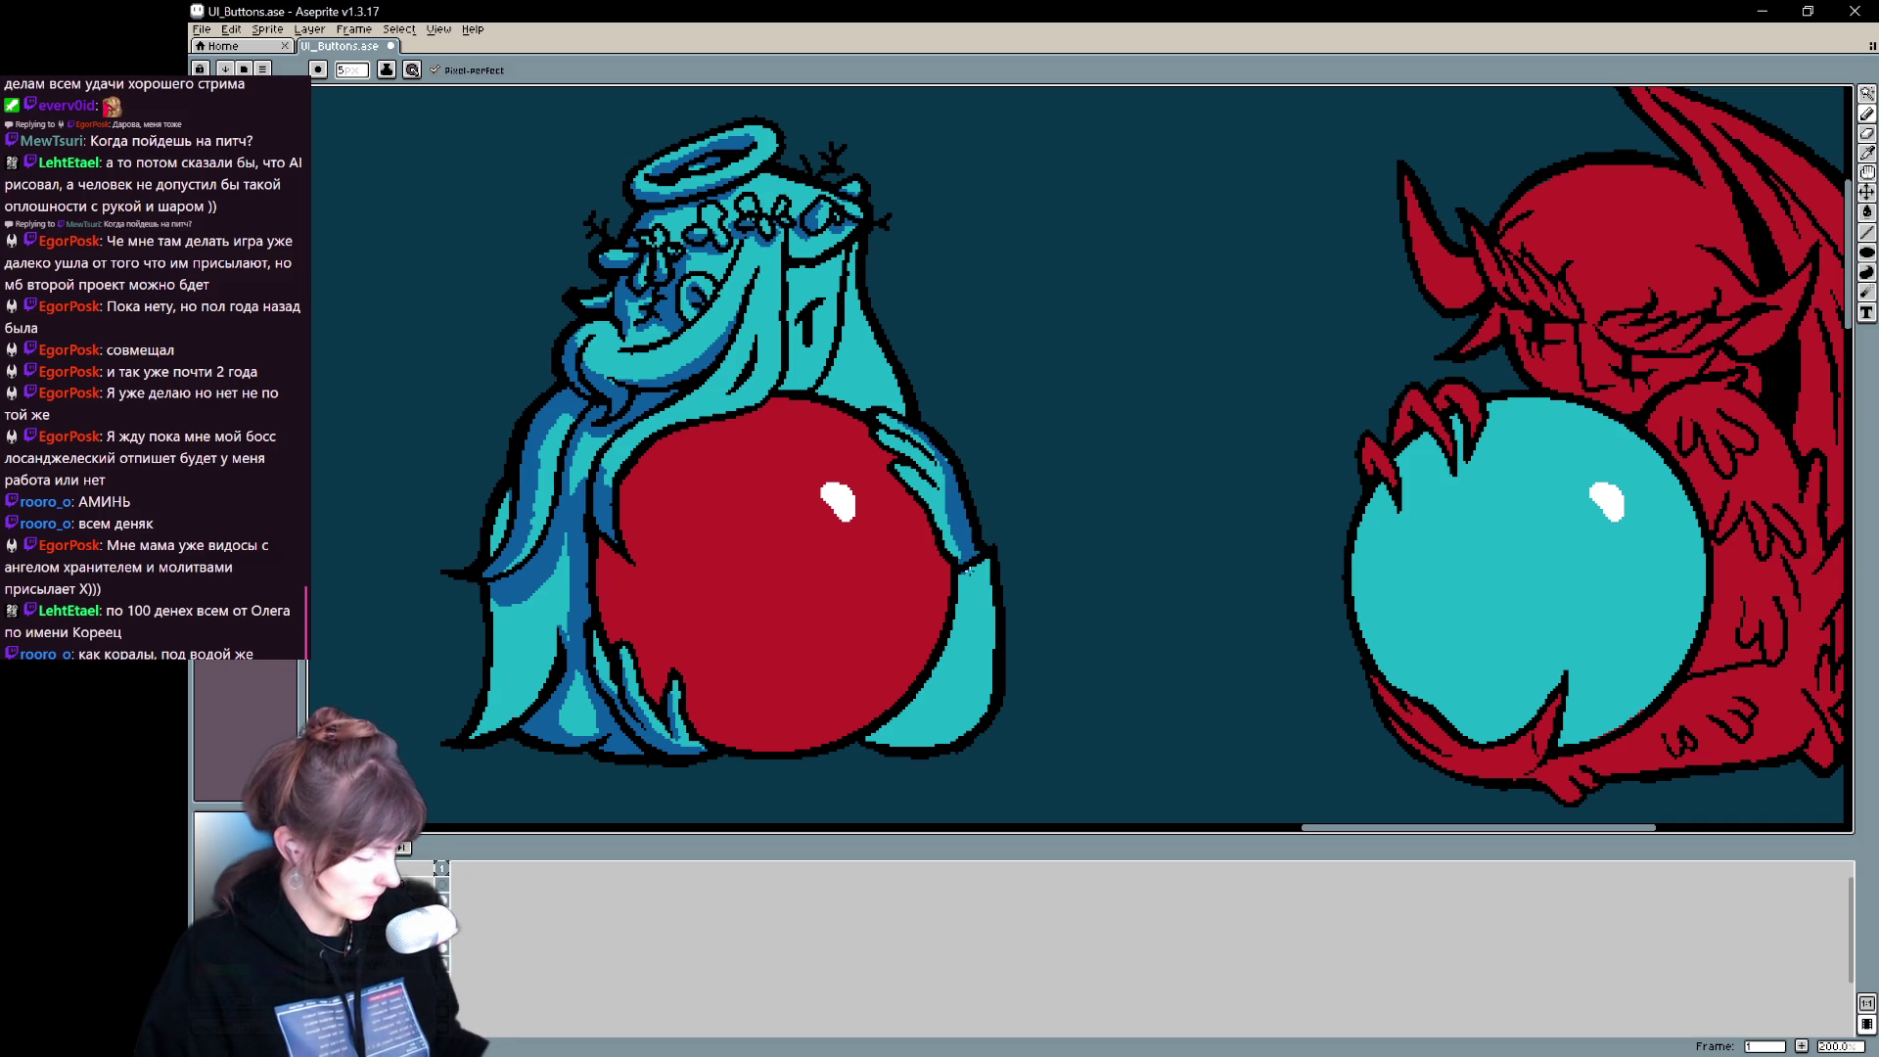
mouse_move(885, 734)
left_mouse_down()
mouse_move(990, 599)
mouse_move(910, 729)
mouse_move(905, 690)
mouse_move(905, 729)
mouse_move(918, 706)
mouse_move(873, 741)
mouse_move(957, 729)
mouse_move(990, 682)
mouse_move(983, 643)
left_mouse_up()
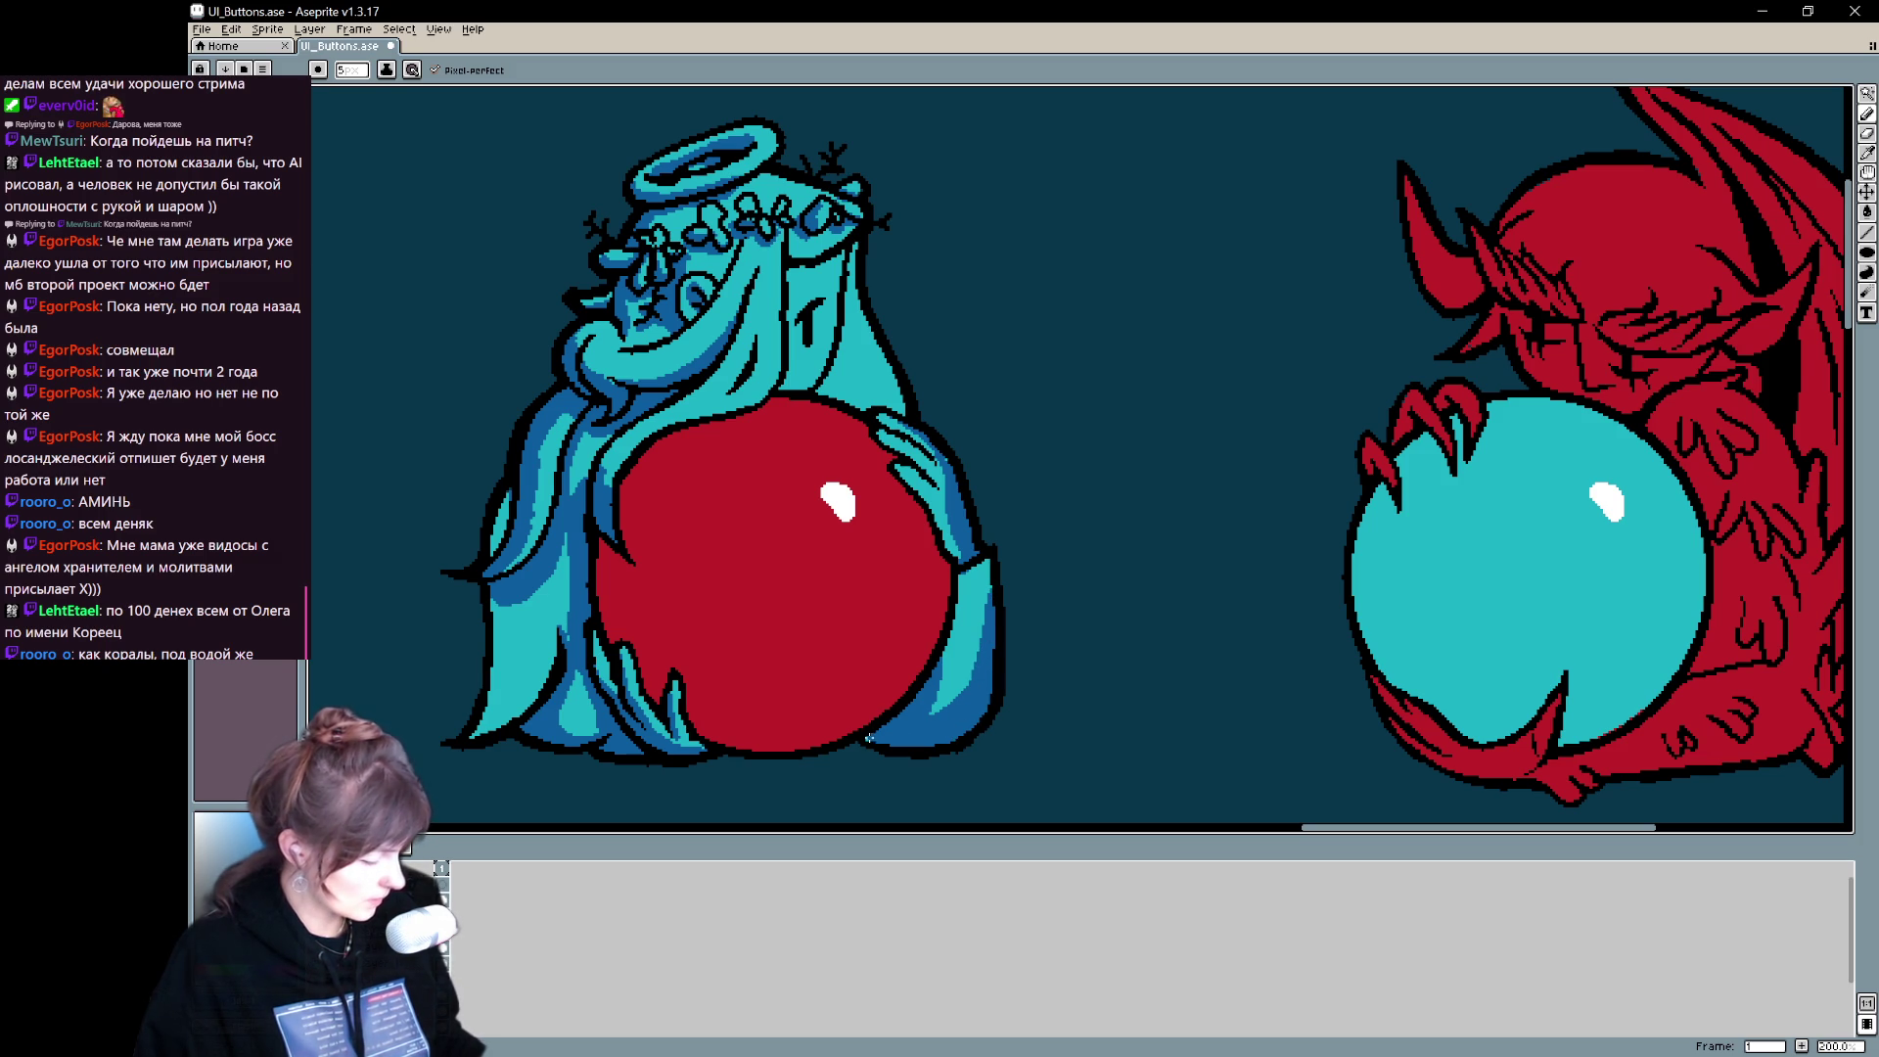
mouse_move(1011, 503)
left_mouse_down()
mouse_move(1093, 382)
mouse_move(1028, 308)
left_mouse_up()
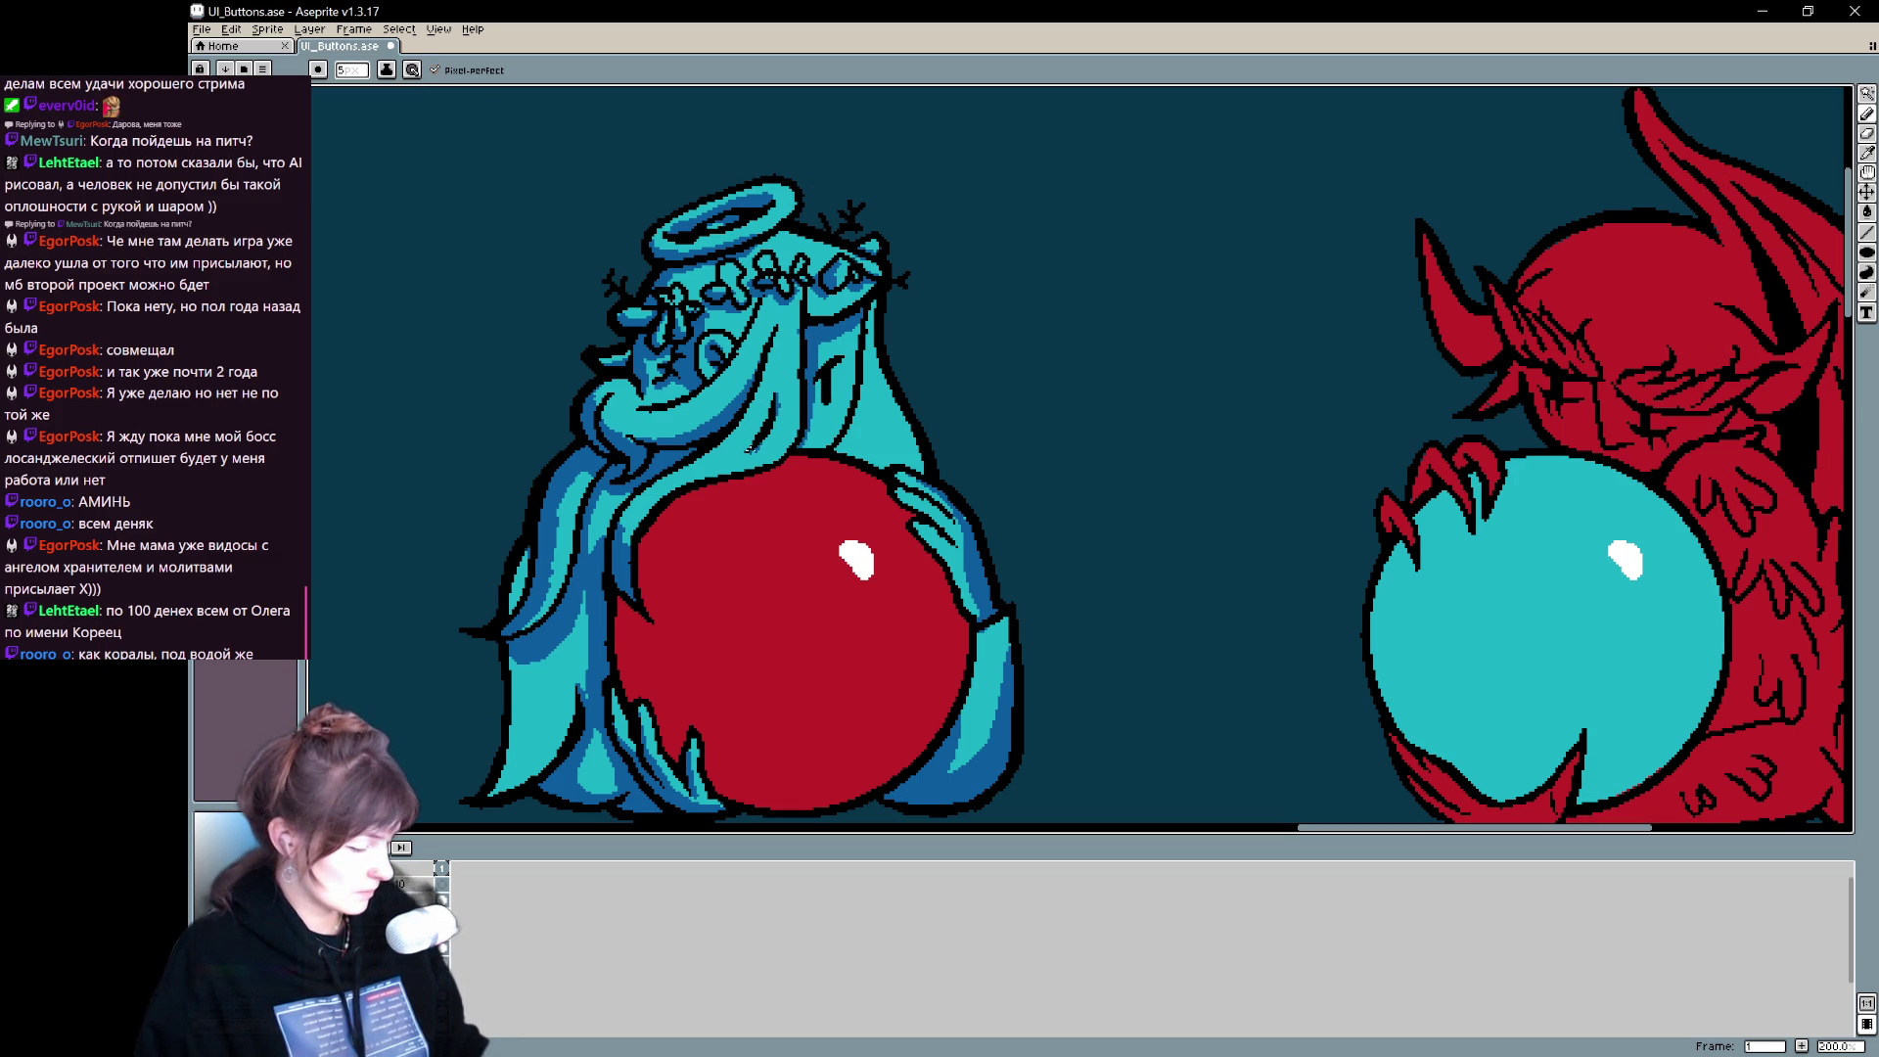
mouse_move(867, 306)
left_mouse_down()
mouse_move(865, 421)
mouse_move(875, 375)
mouse_move(892, 458)
mouse_move(842, 456)
mouse_move(872, 431)
mouse_move(893, 459)
left_mouse_up()
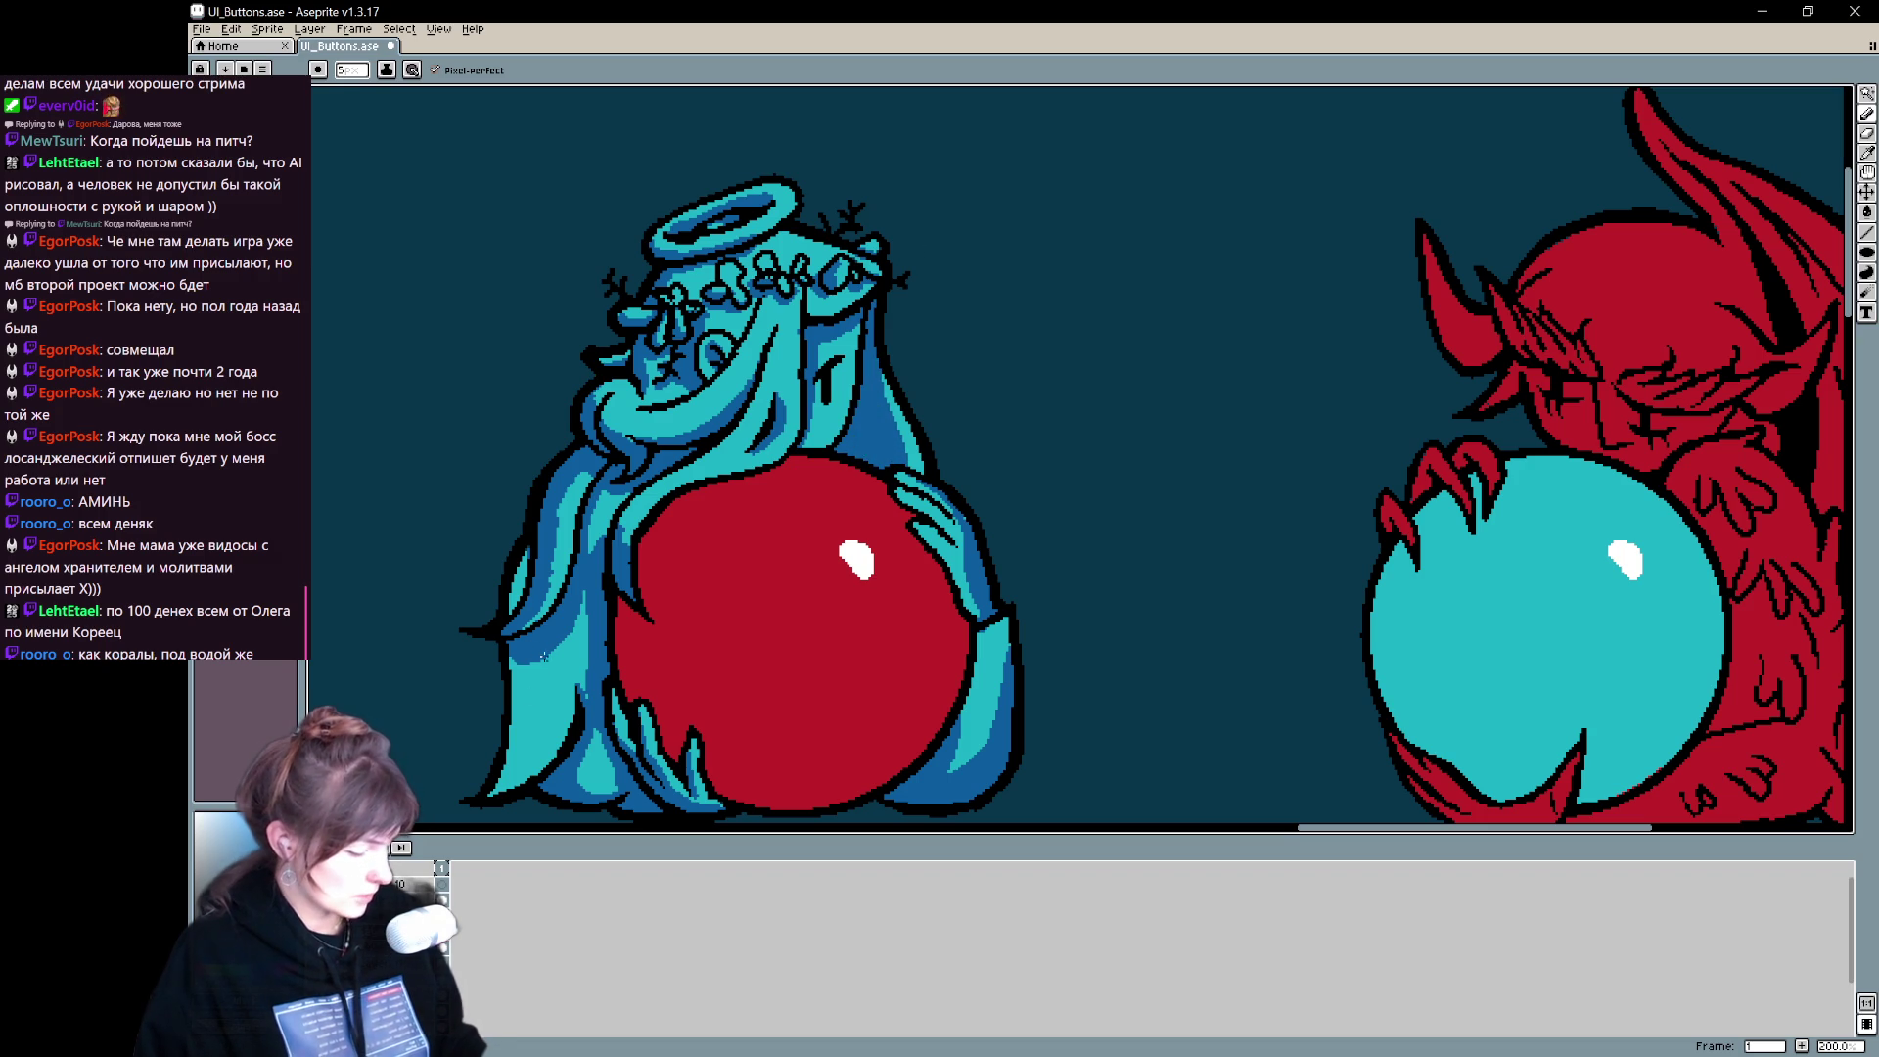
- Add dark-blue shading strokes along the angel's left and lower-left hair
left_click_drag(528, 548, 520, 581)
mouse_move(541, 654)
left_mouse_down()
mouse_move(528, 781)
mouse_move(509, 753)
mouse_move(511, 609)
left_mouse_up()
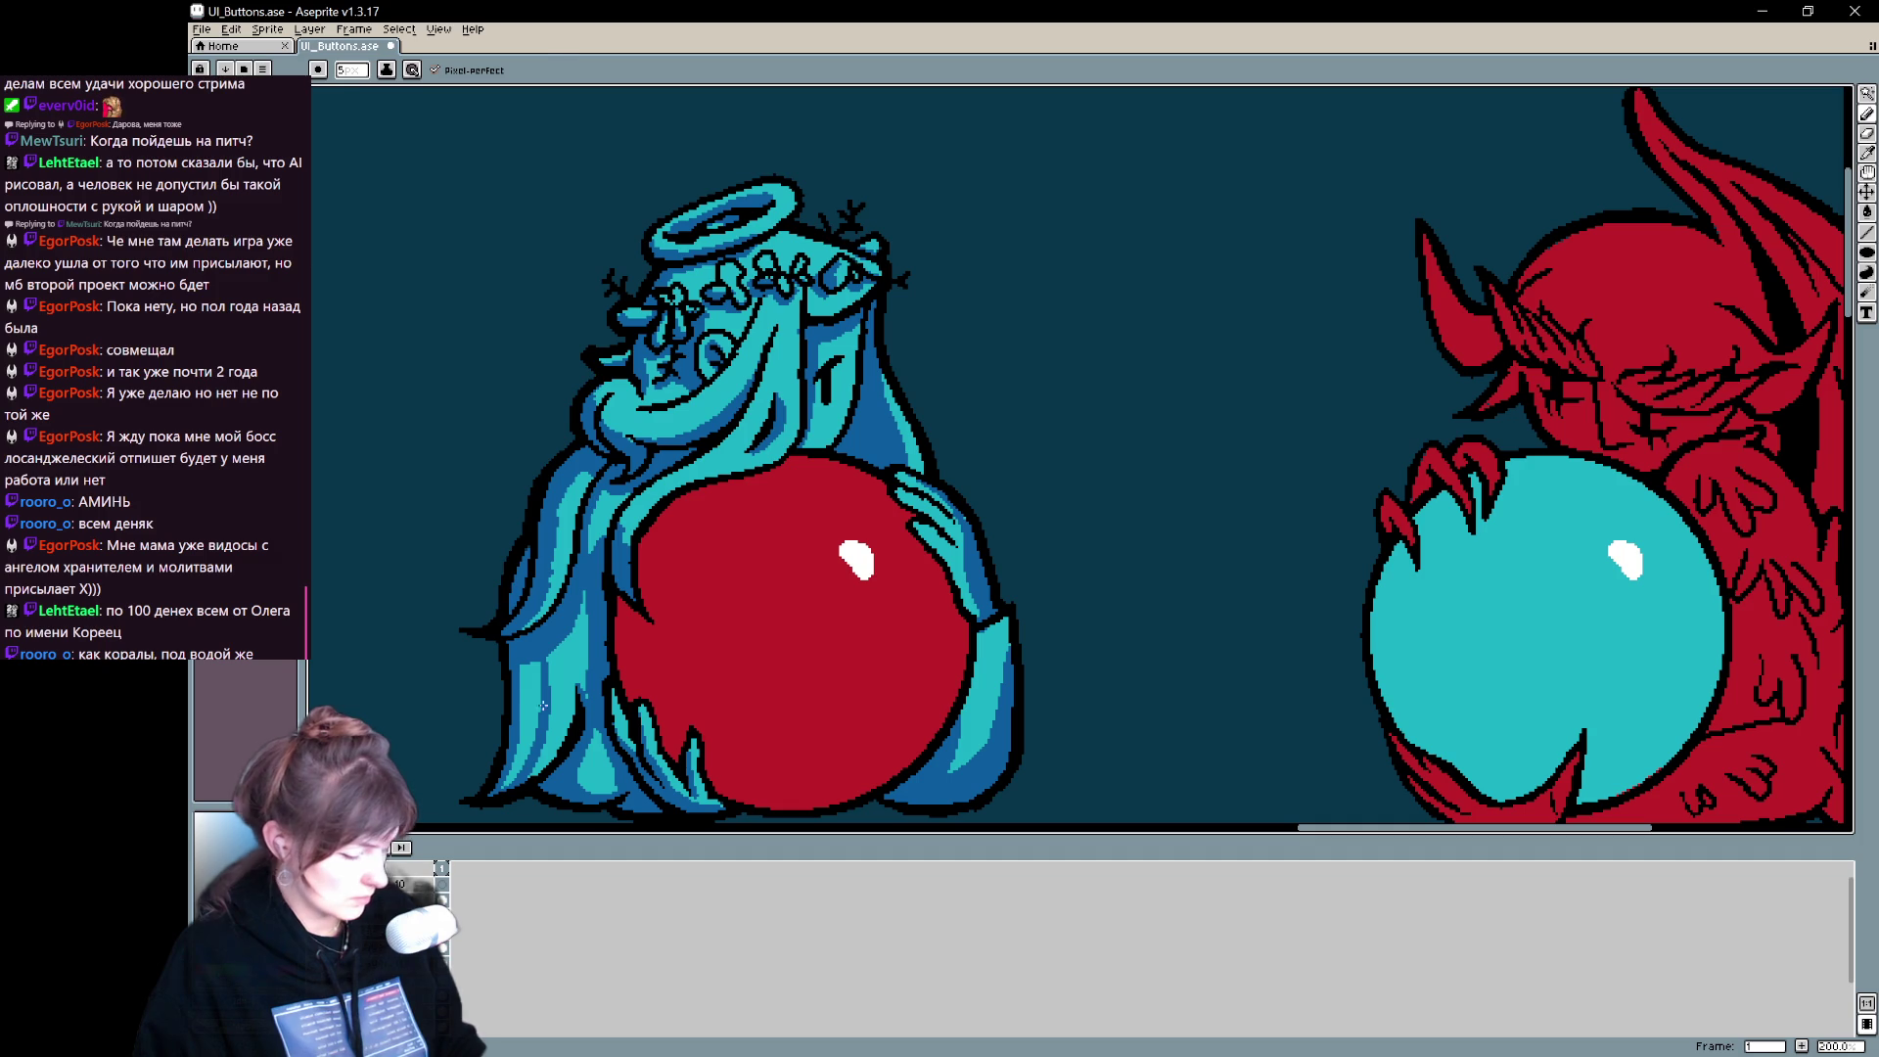
left_click_drag(543, 687, 527, 775)
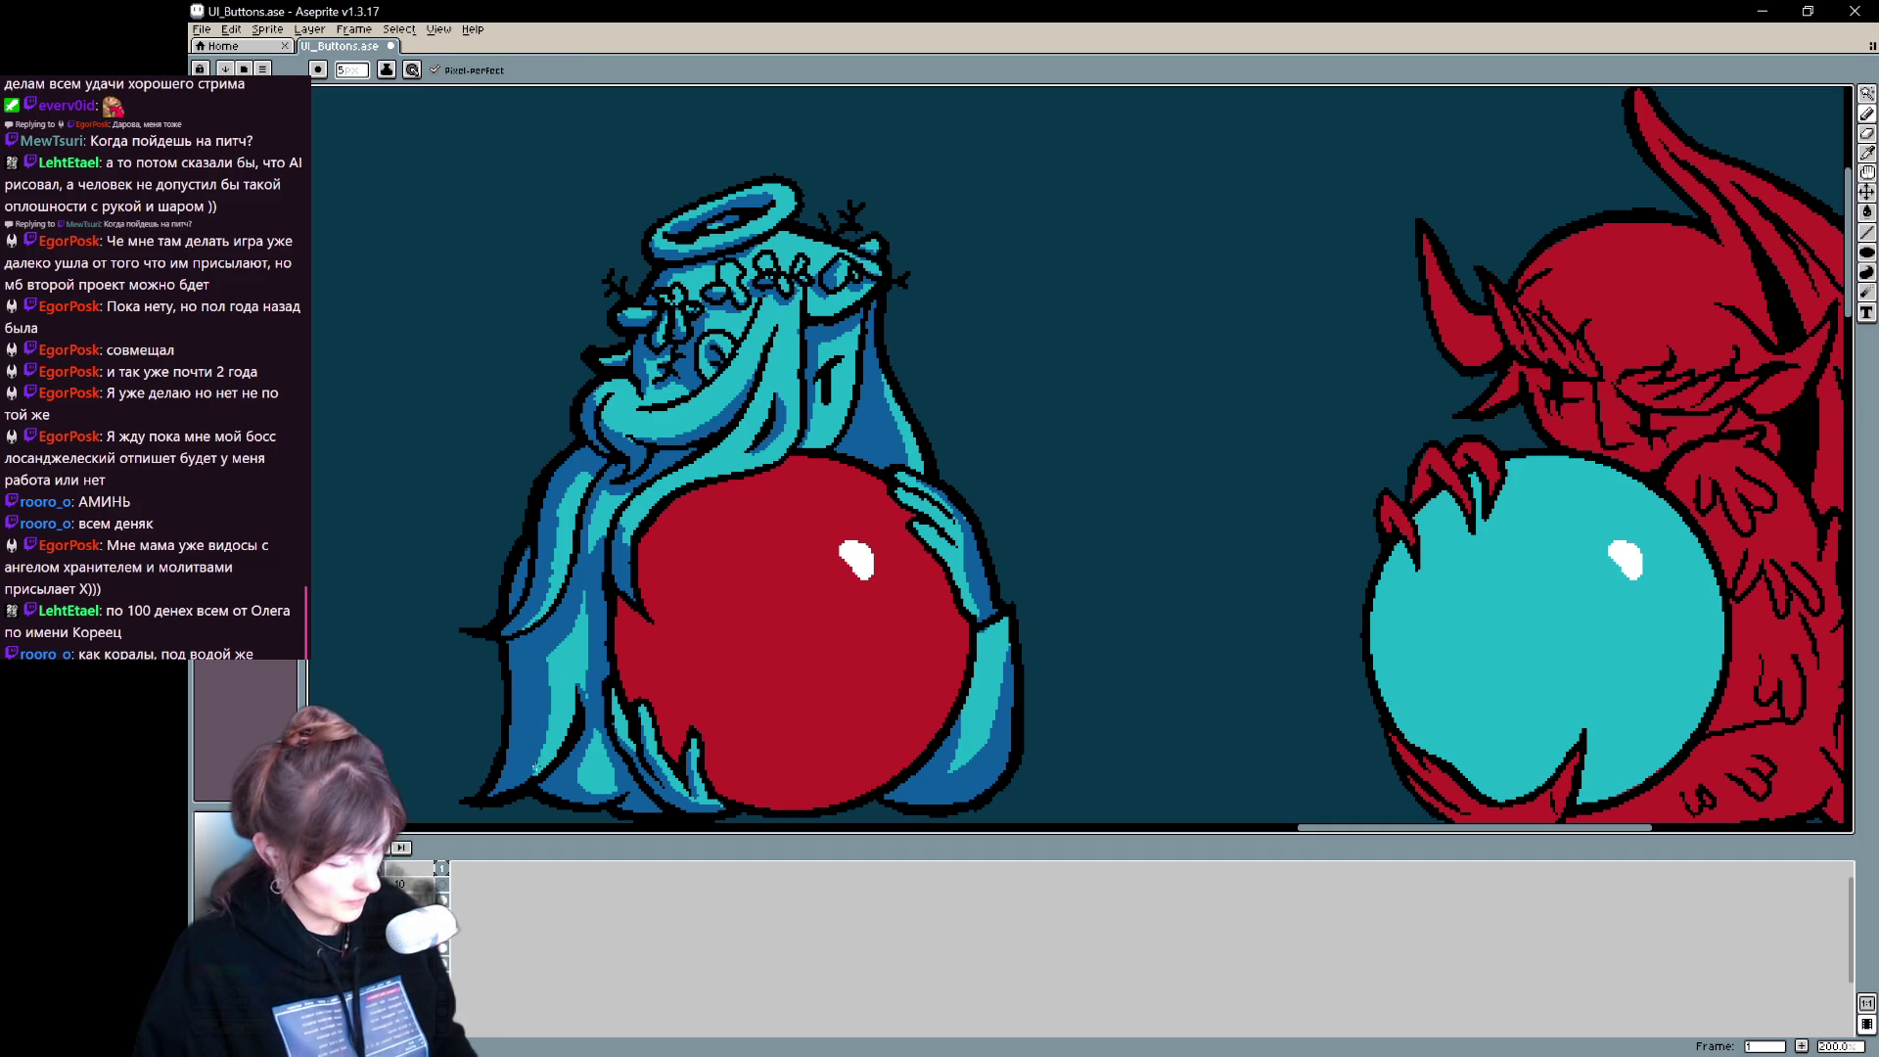
left_click_drag(575, 685, 547, 742)
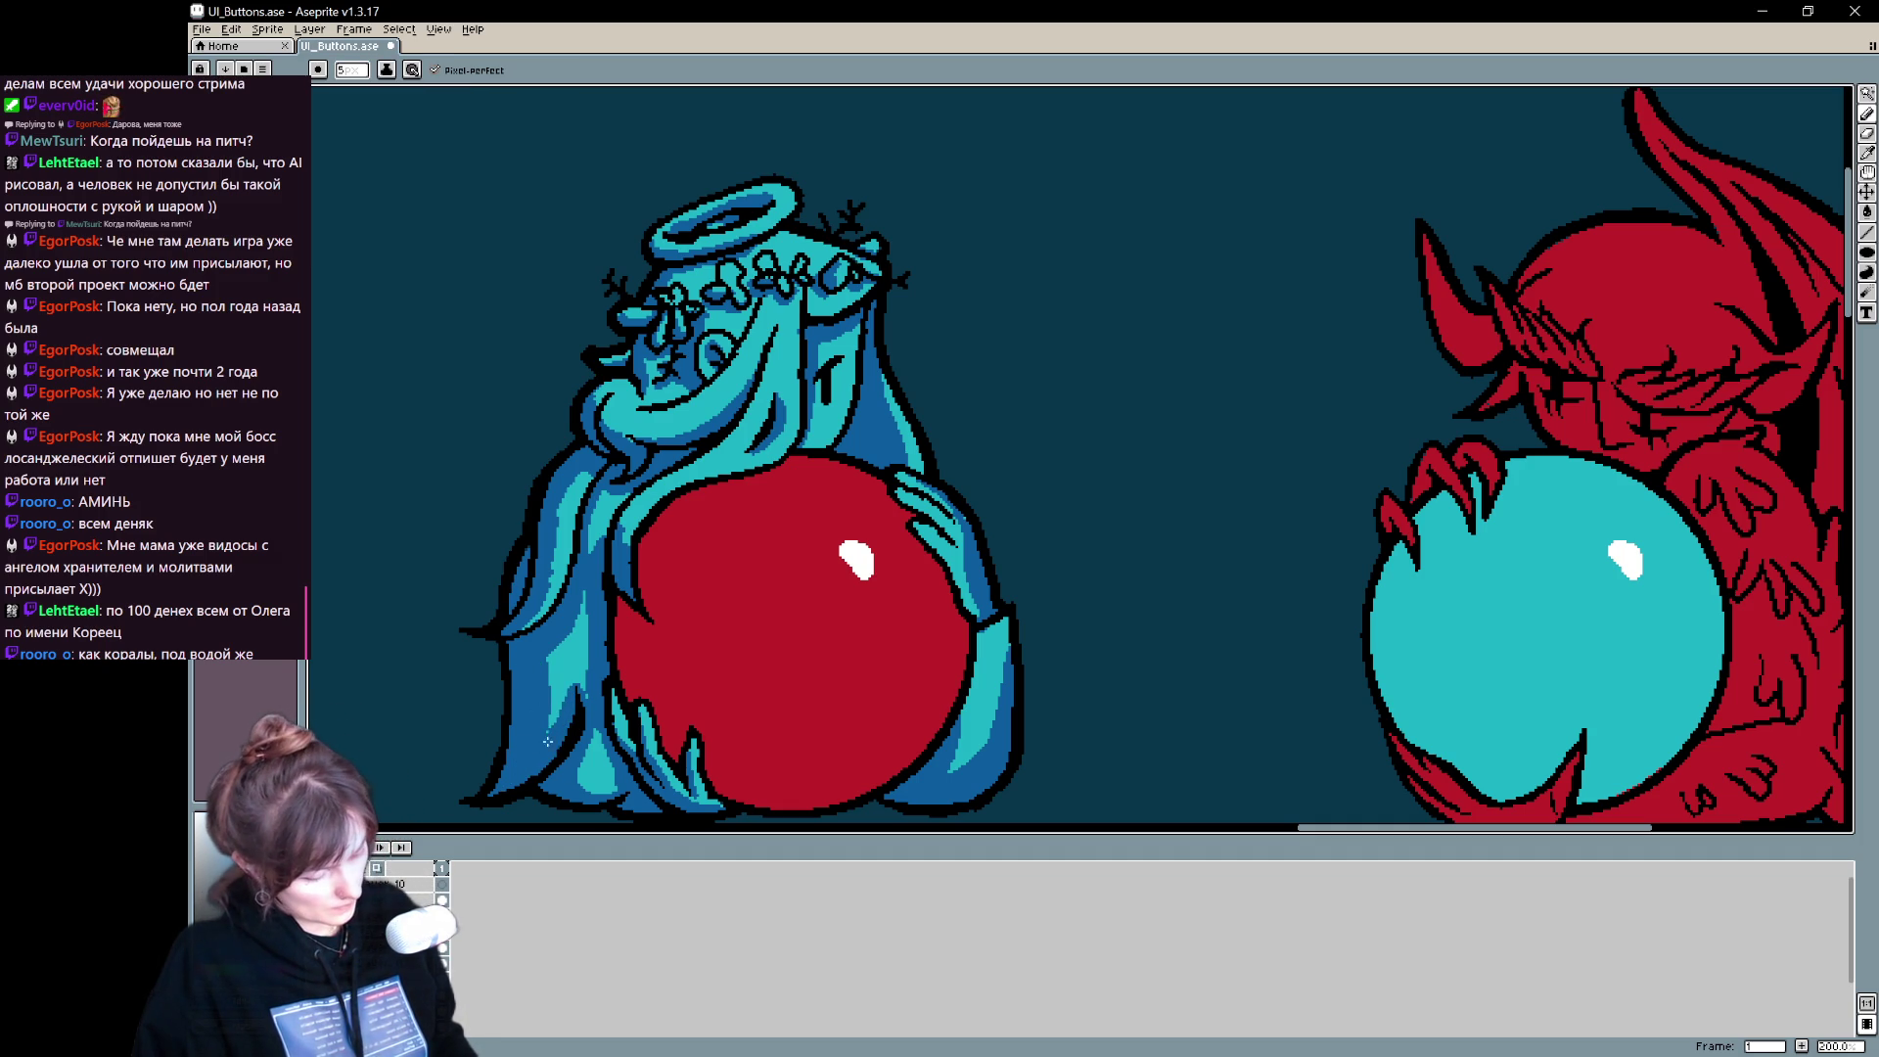
scroll(1107, 512, "right", 2)
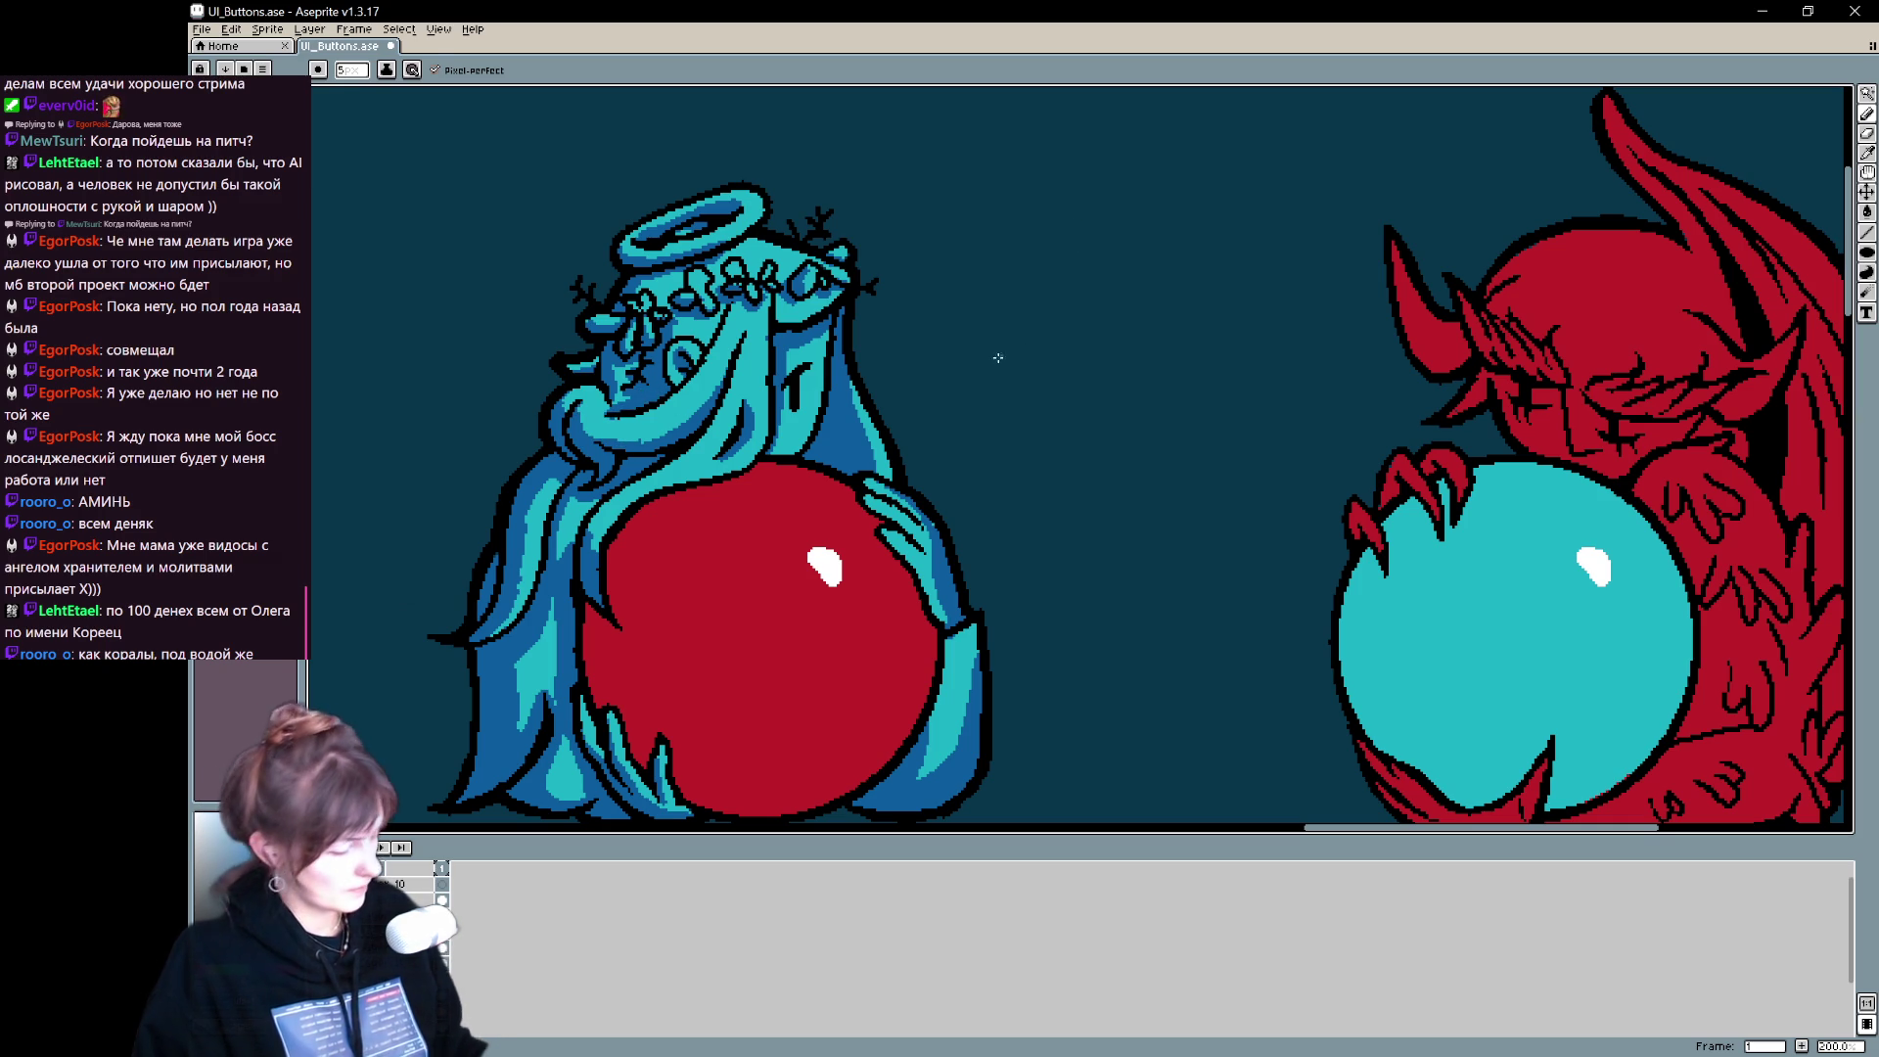
mouse_move(994, 470)
left_mouse_down()
mouse_move(1111, 365)
mouse_move(1124, 525)
mouse_move(859, 654)
left_mouse_up()
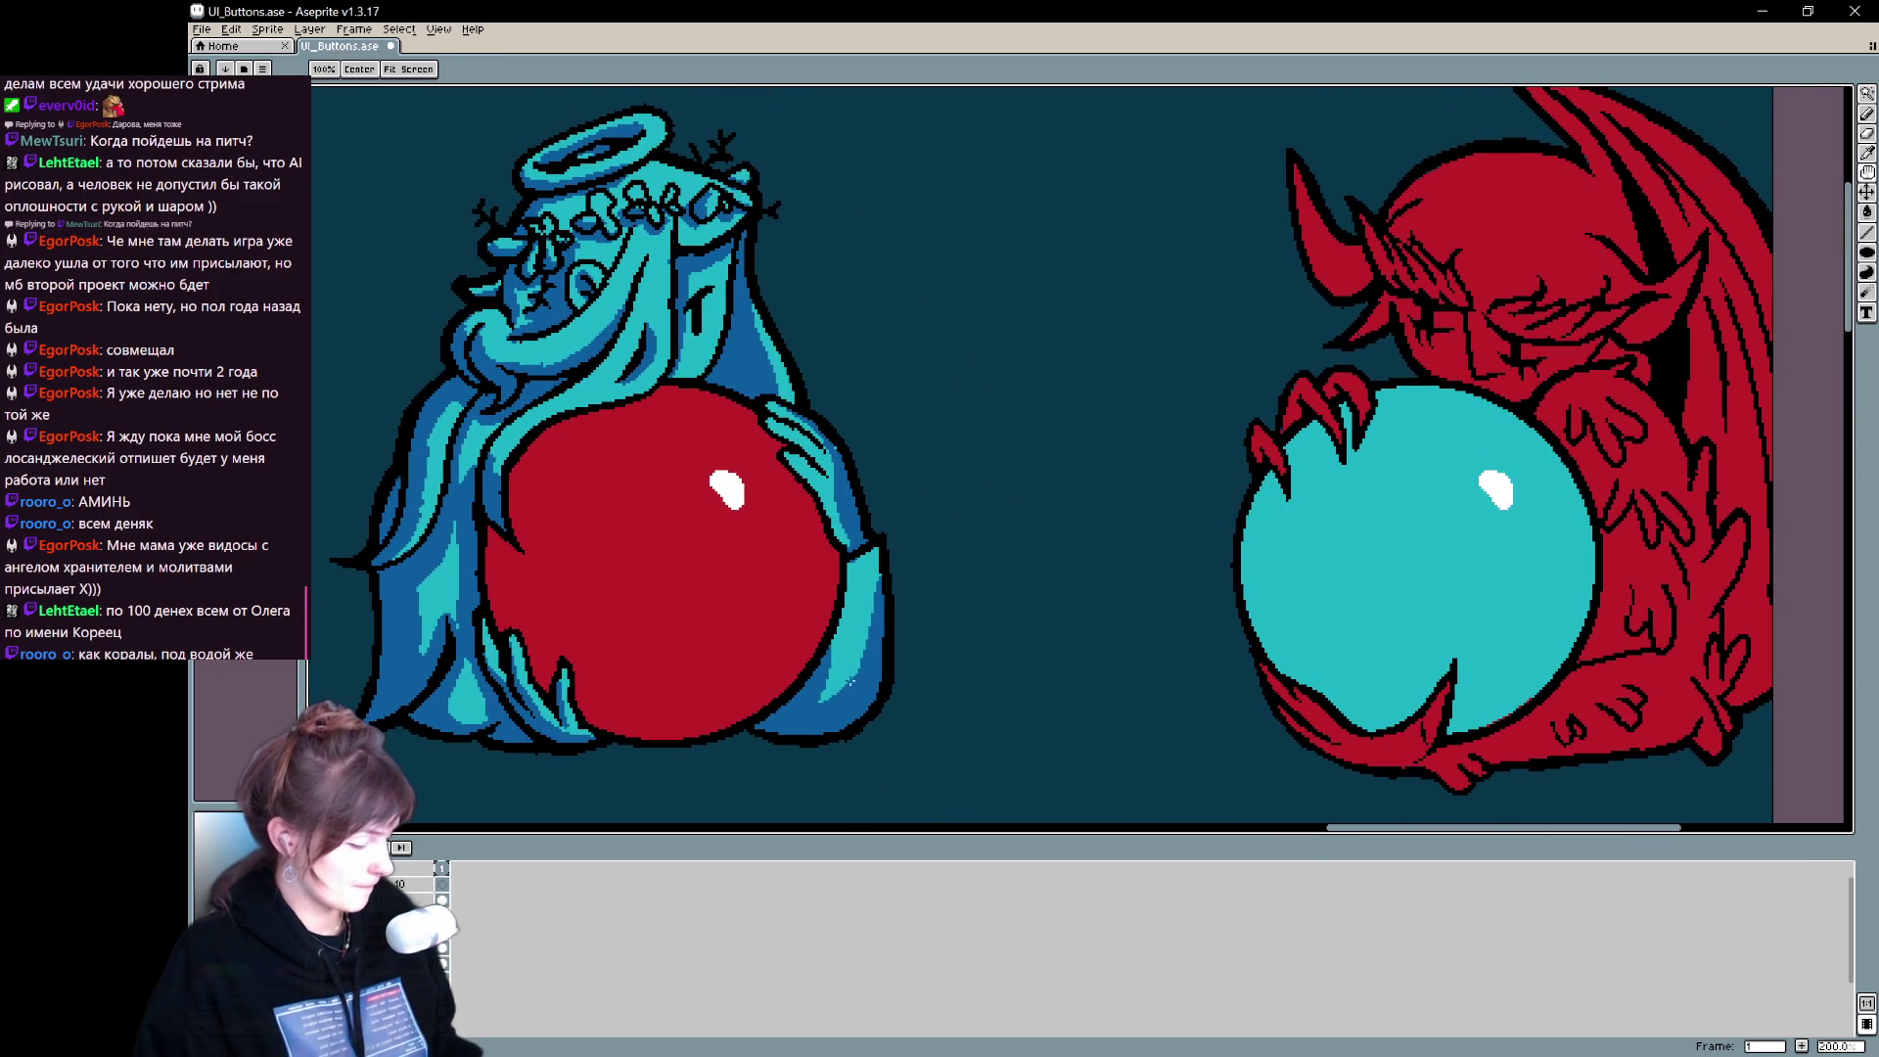
- Paint a lighter blue highlight stroke down the angel's hair
key("b")
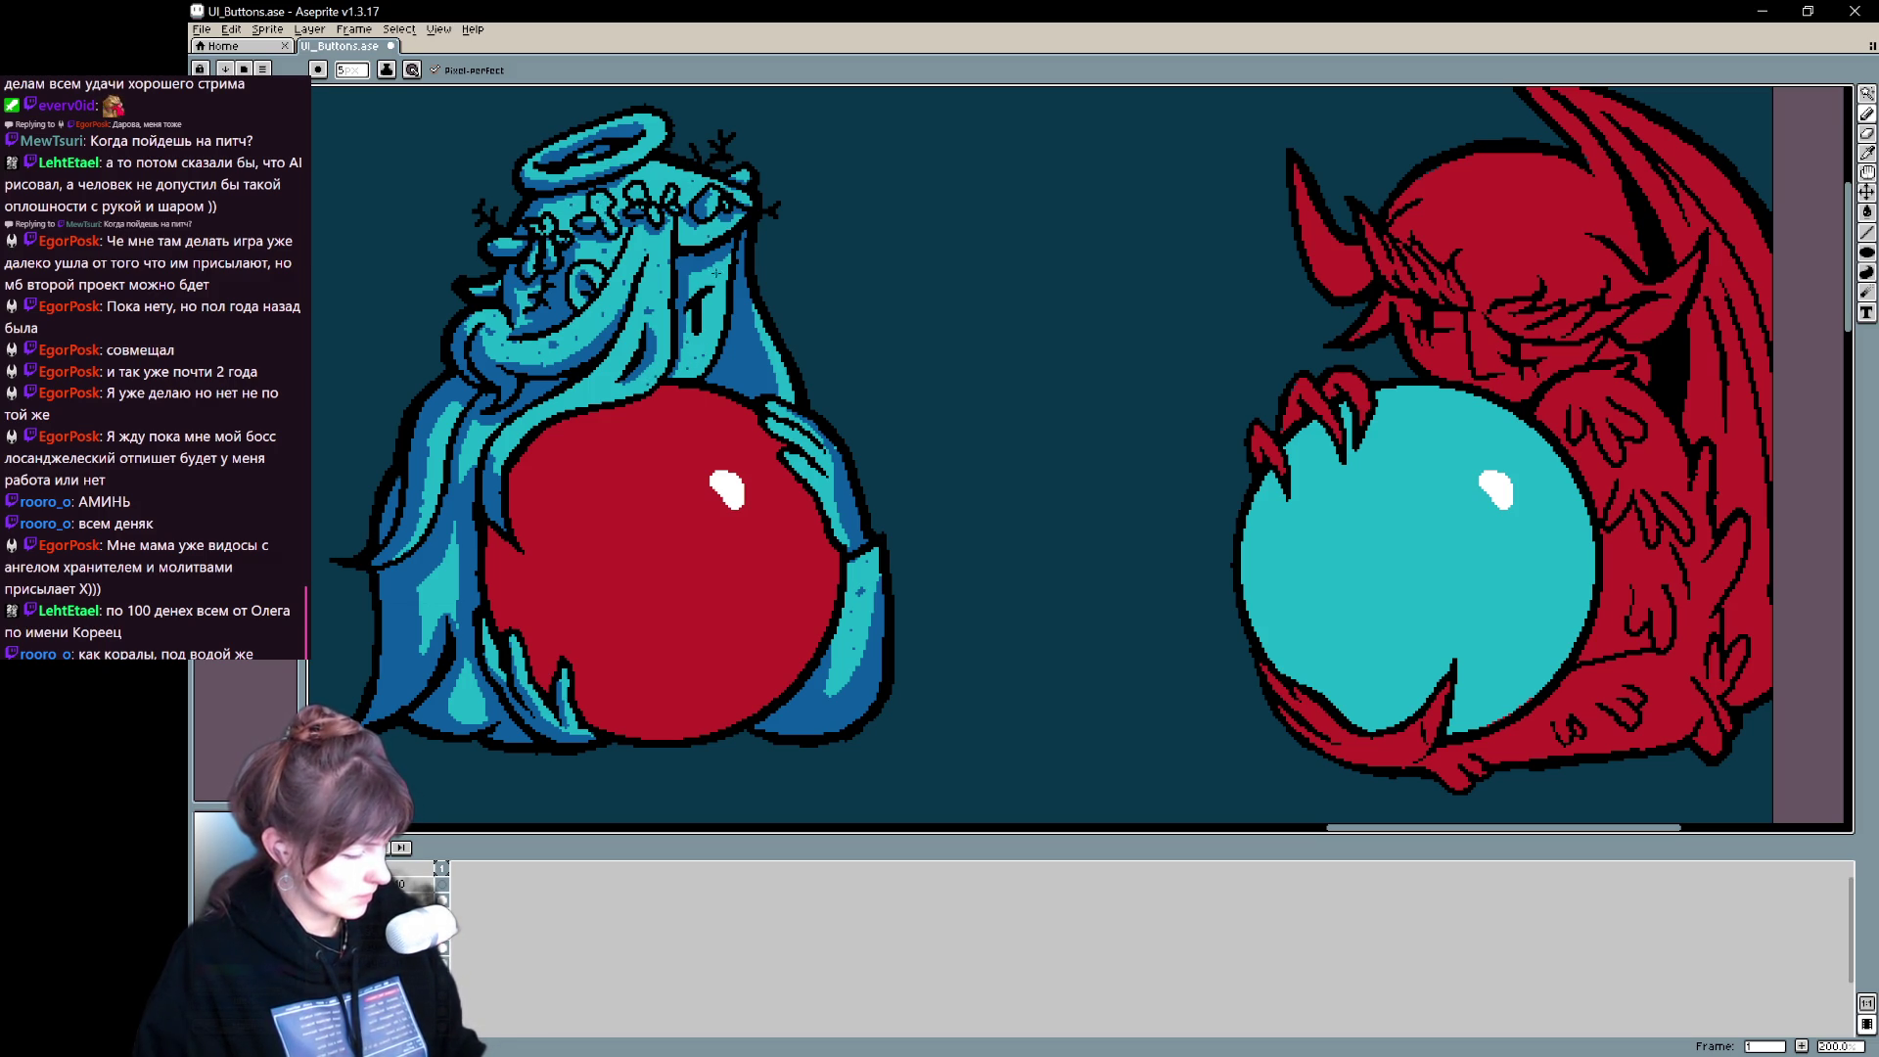
left_click_drag(699, 327, 799, 348)
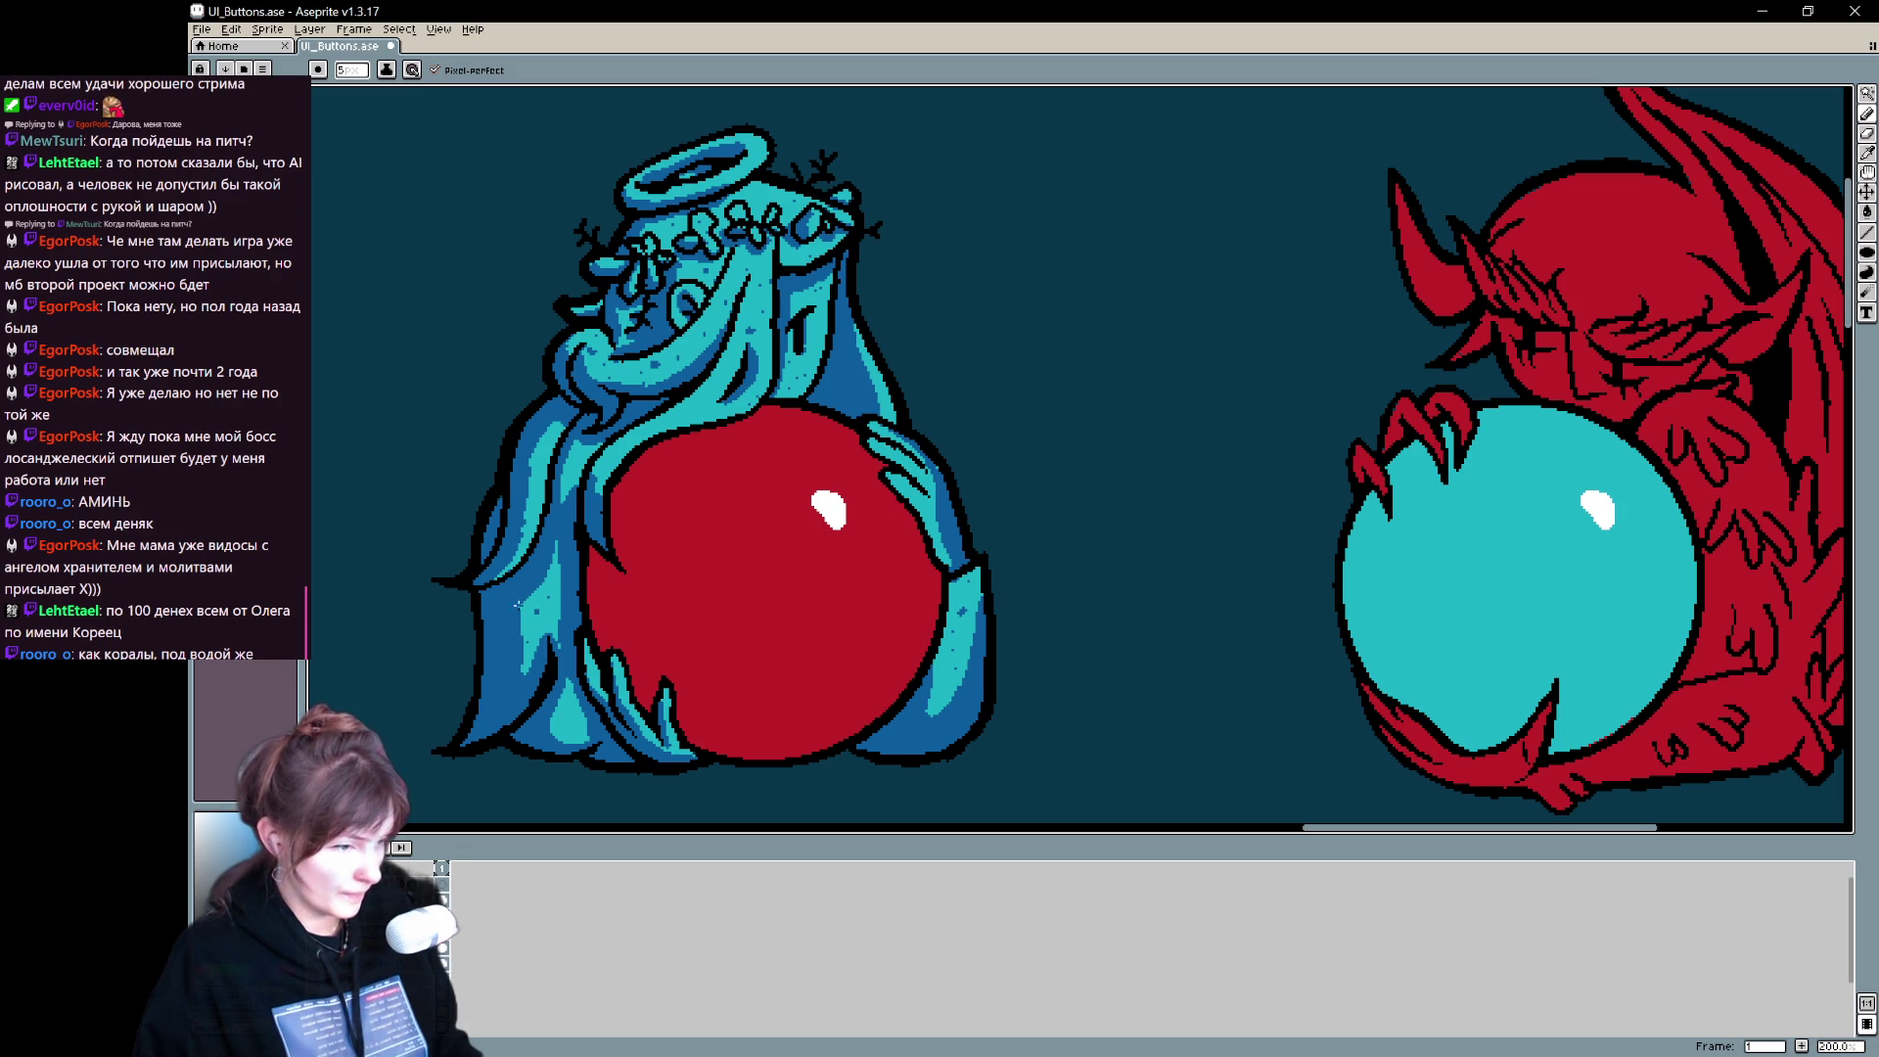
mouse_move(575, 556)
left_mouse_down()
mouse_move(725, 671)
mouse_move(729, 595)
mouse_move(793, 599)
mouse_move(798, 675)
mouse_move(889, 492)
left_mouse_up()
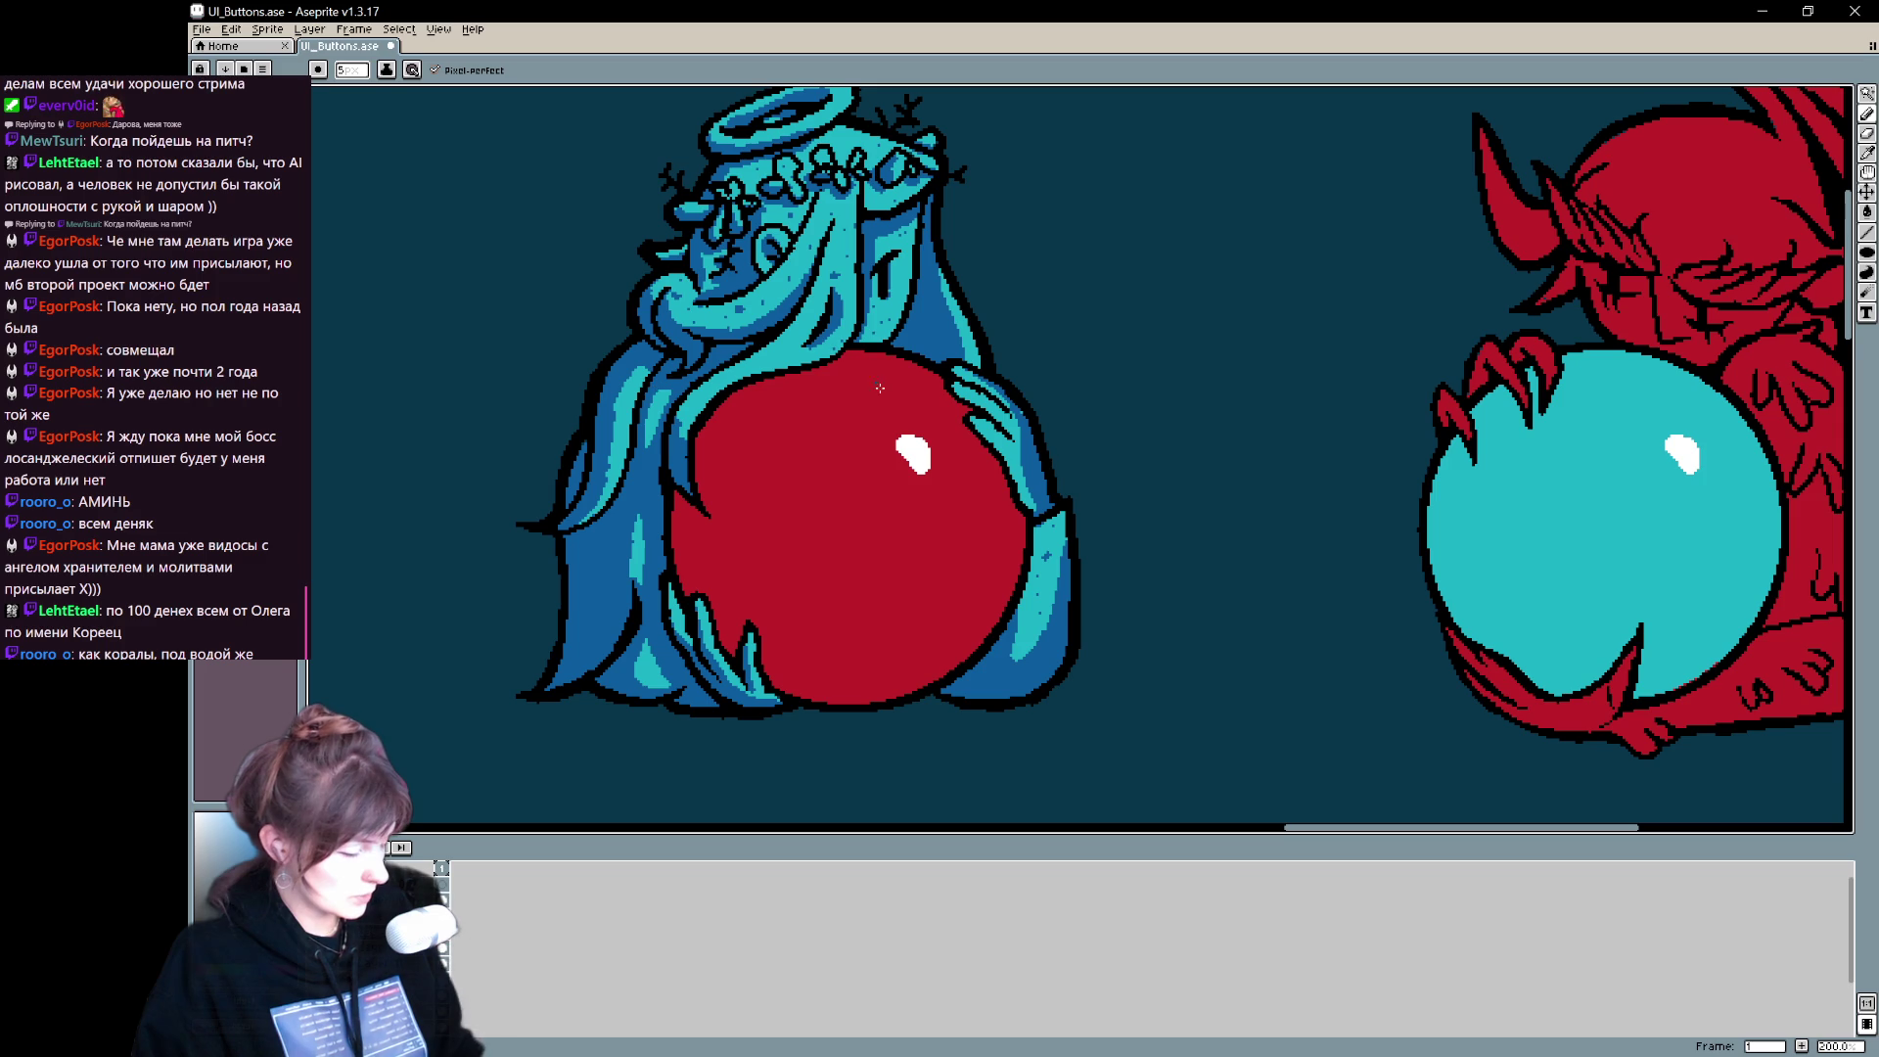
scroll(905, 440, "up", 2)
scroll(868, 449, "right", 2)
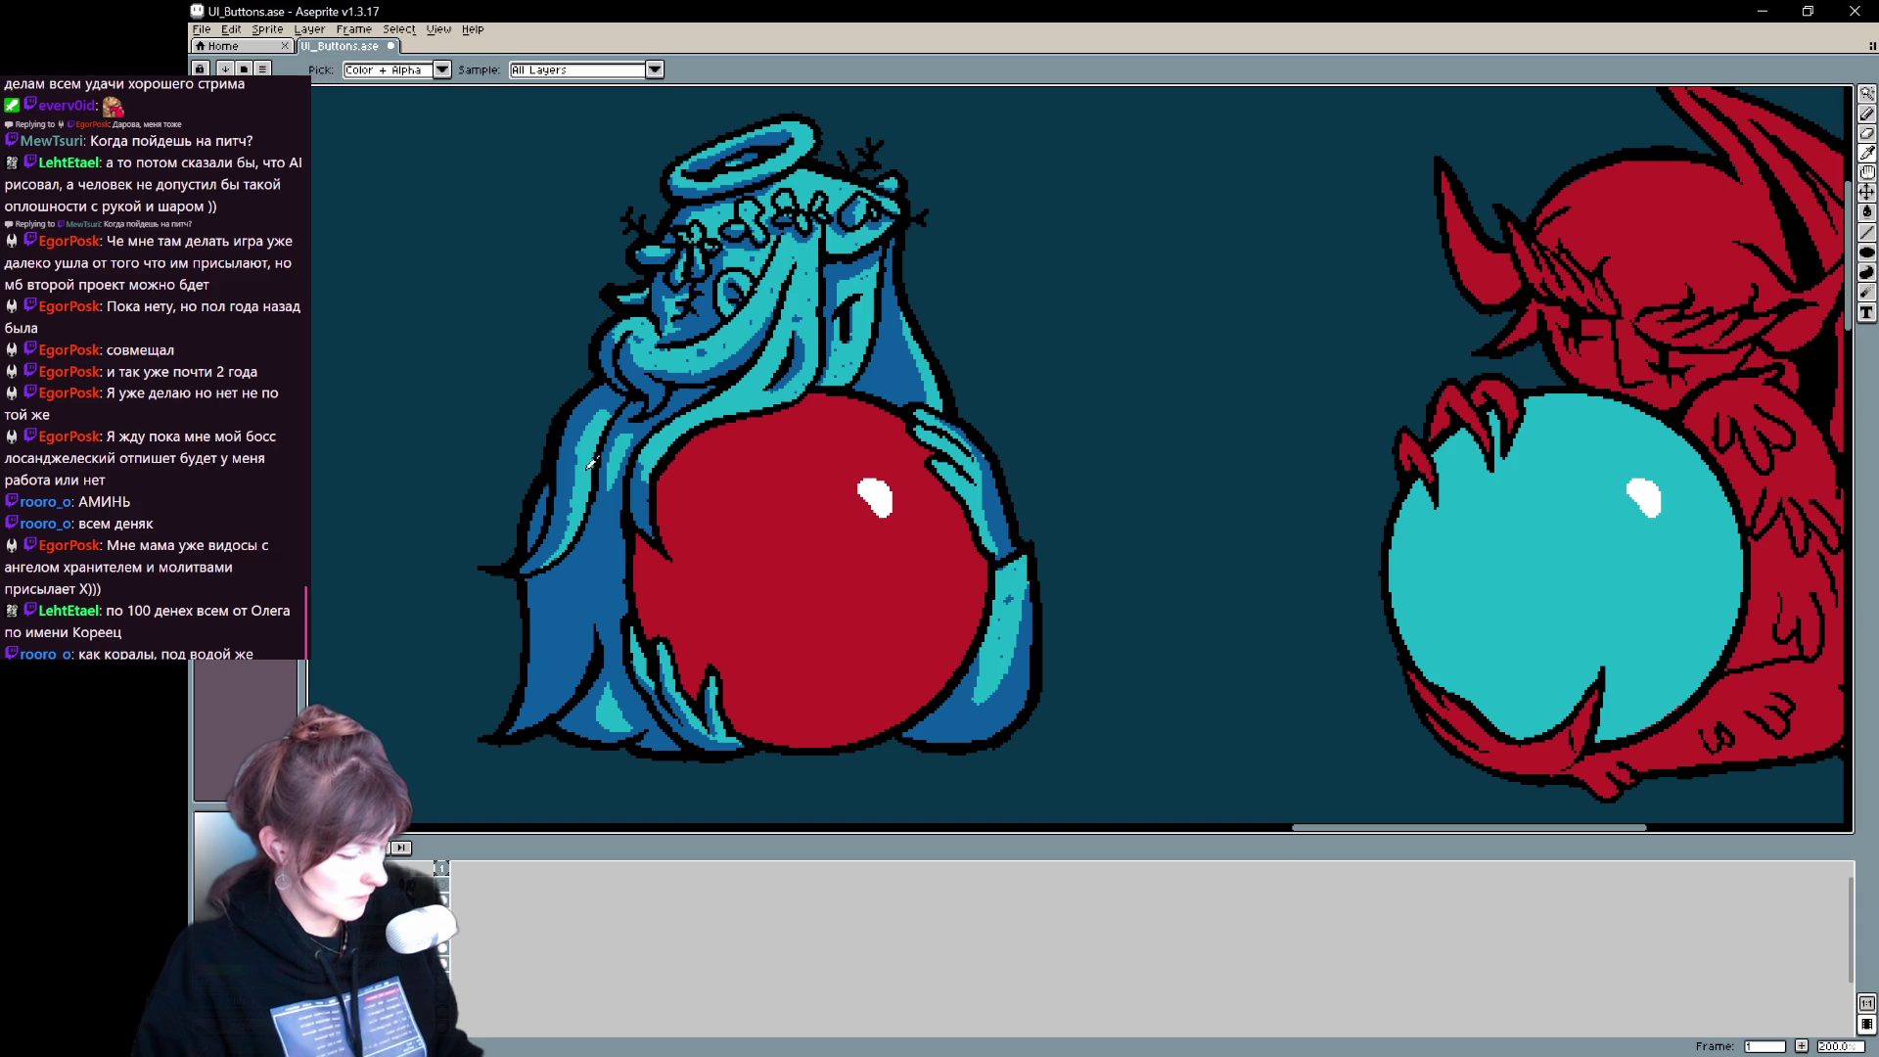
left_click_drag(594, 631, 584, 560)
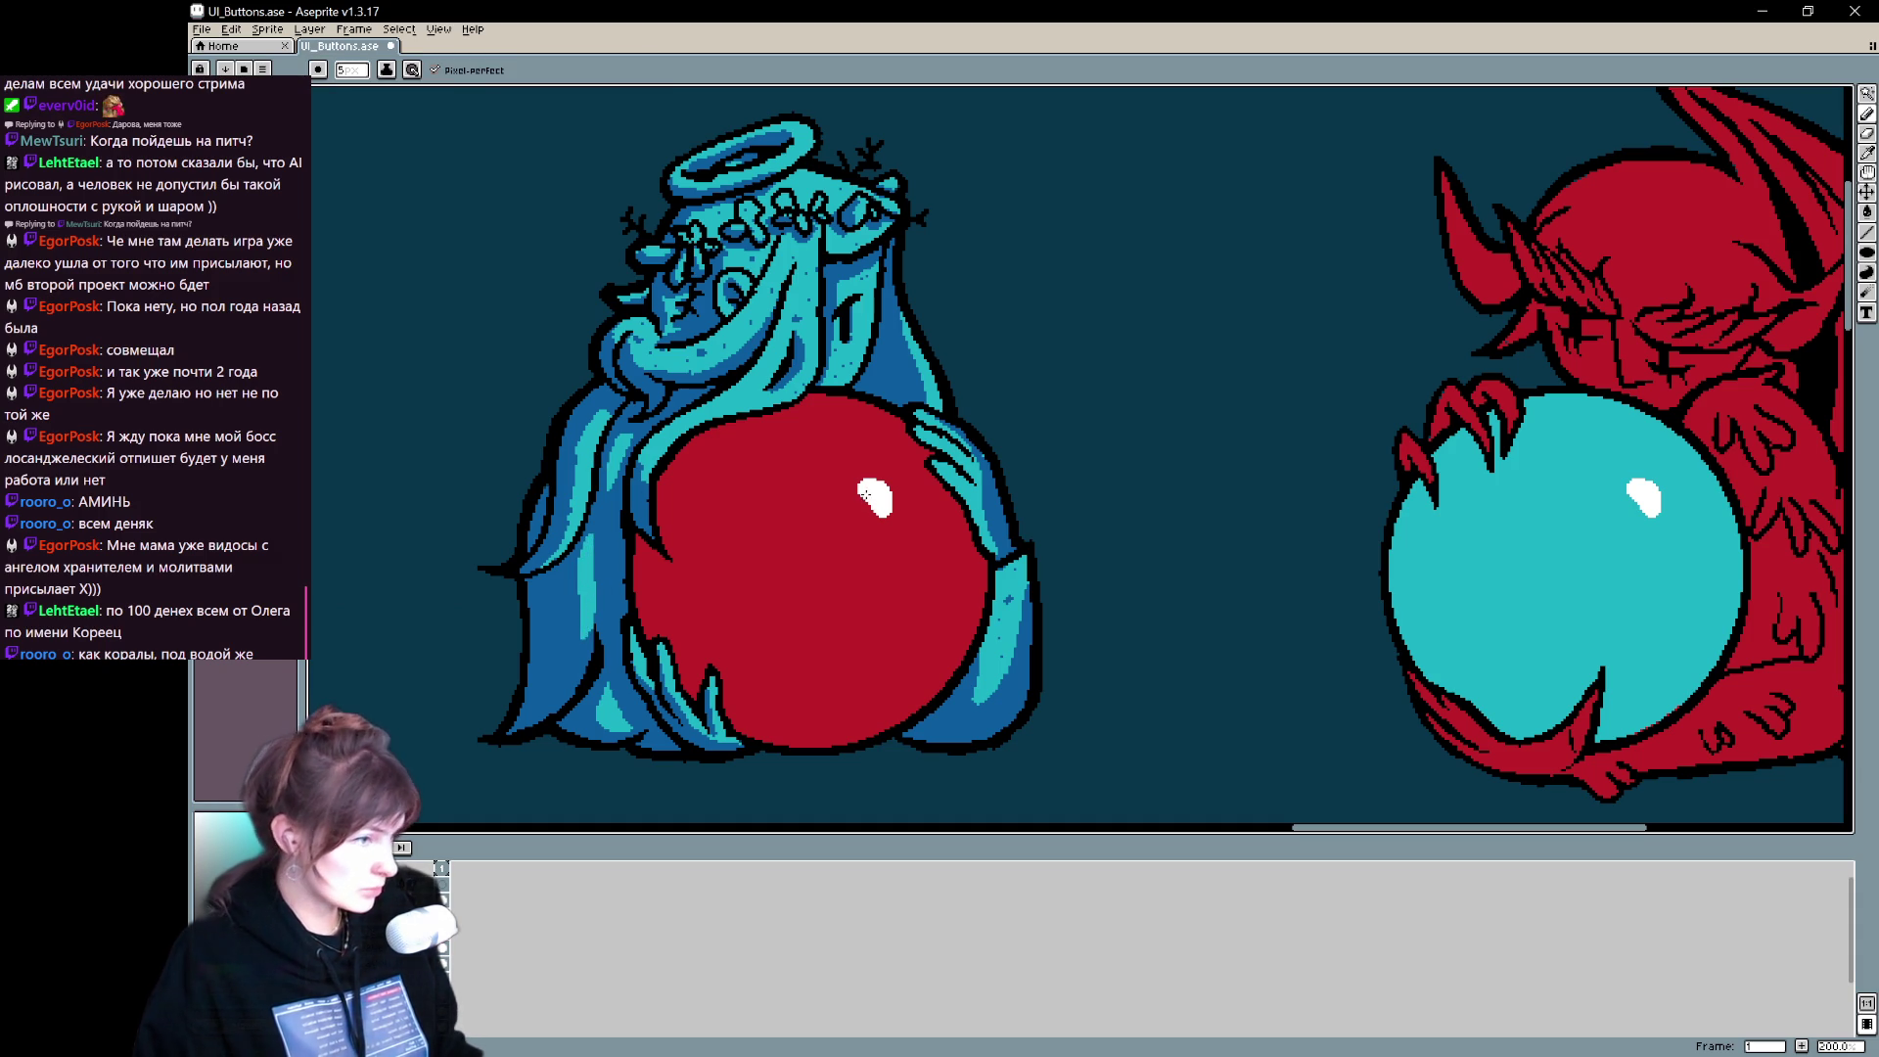
- Zoom out to frame the angel, the demon and the whole UI sheet
mouse_move(887, 305)
left_mouse_down()
mouse_move(840, 411)
mouse_move(846, 307)
left_mouse_up()
mouse_move(1015, 407)
left_mouse_down()
mouse_move(1115, 344)
mouse_move(1008, 444)
mouse_move(1083, 394)
mouse_move(1048, 424)
mouse_move(1048, 469)
mouse_move(1090, 490)
mouse_move(1164, 434)
mouse_move(960, 424)
mouse_move(722, 477)
left_mouse_up()
mouse_move(807, 488)
left_mouse_down()
mouse_move(855, 503)
mouse_move(1568, 361)
mouse_move(1479, 436)
left_mouse_up()
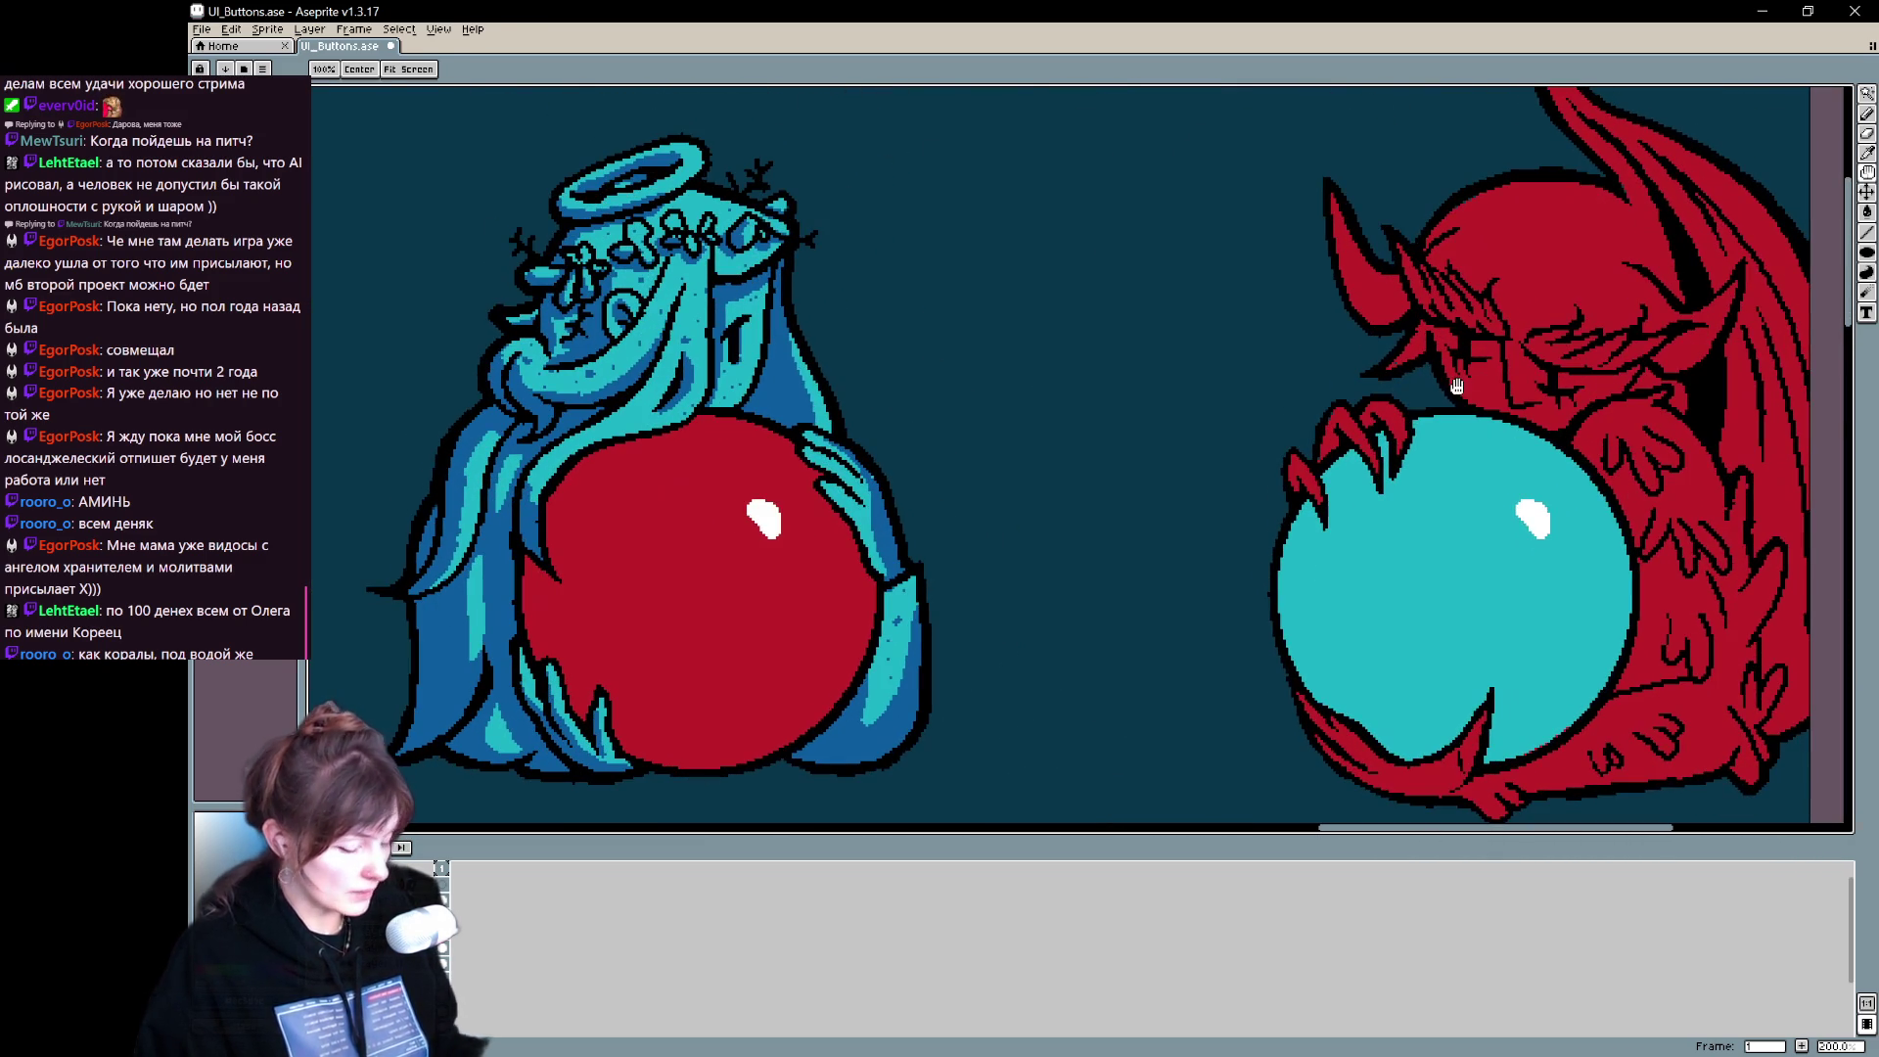
key("v")
scroll(1465, 395, "down", 2)
- Zoom out to check the whole sheet, then frame the demon's face again
key("h")
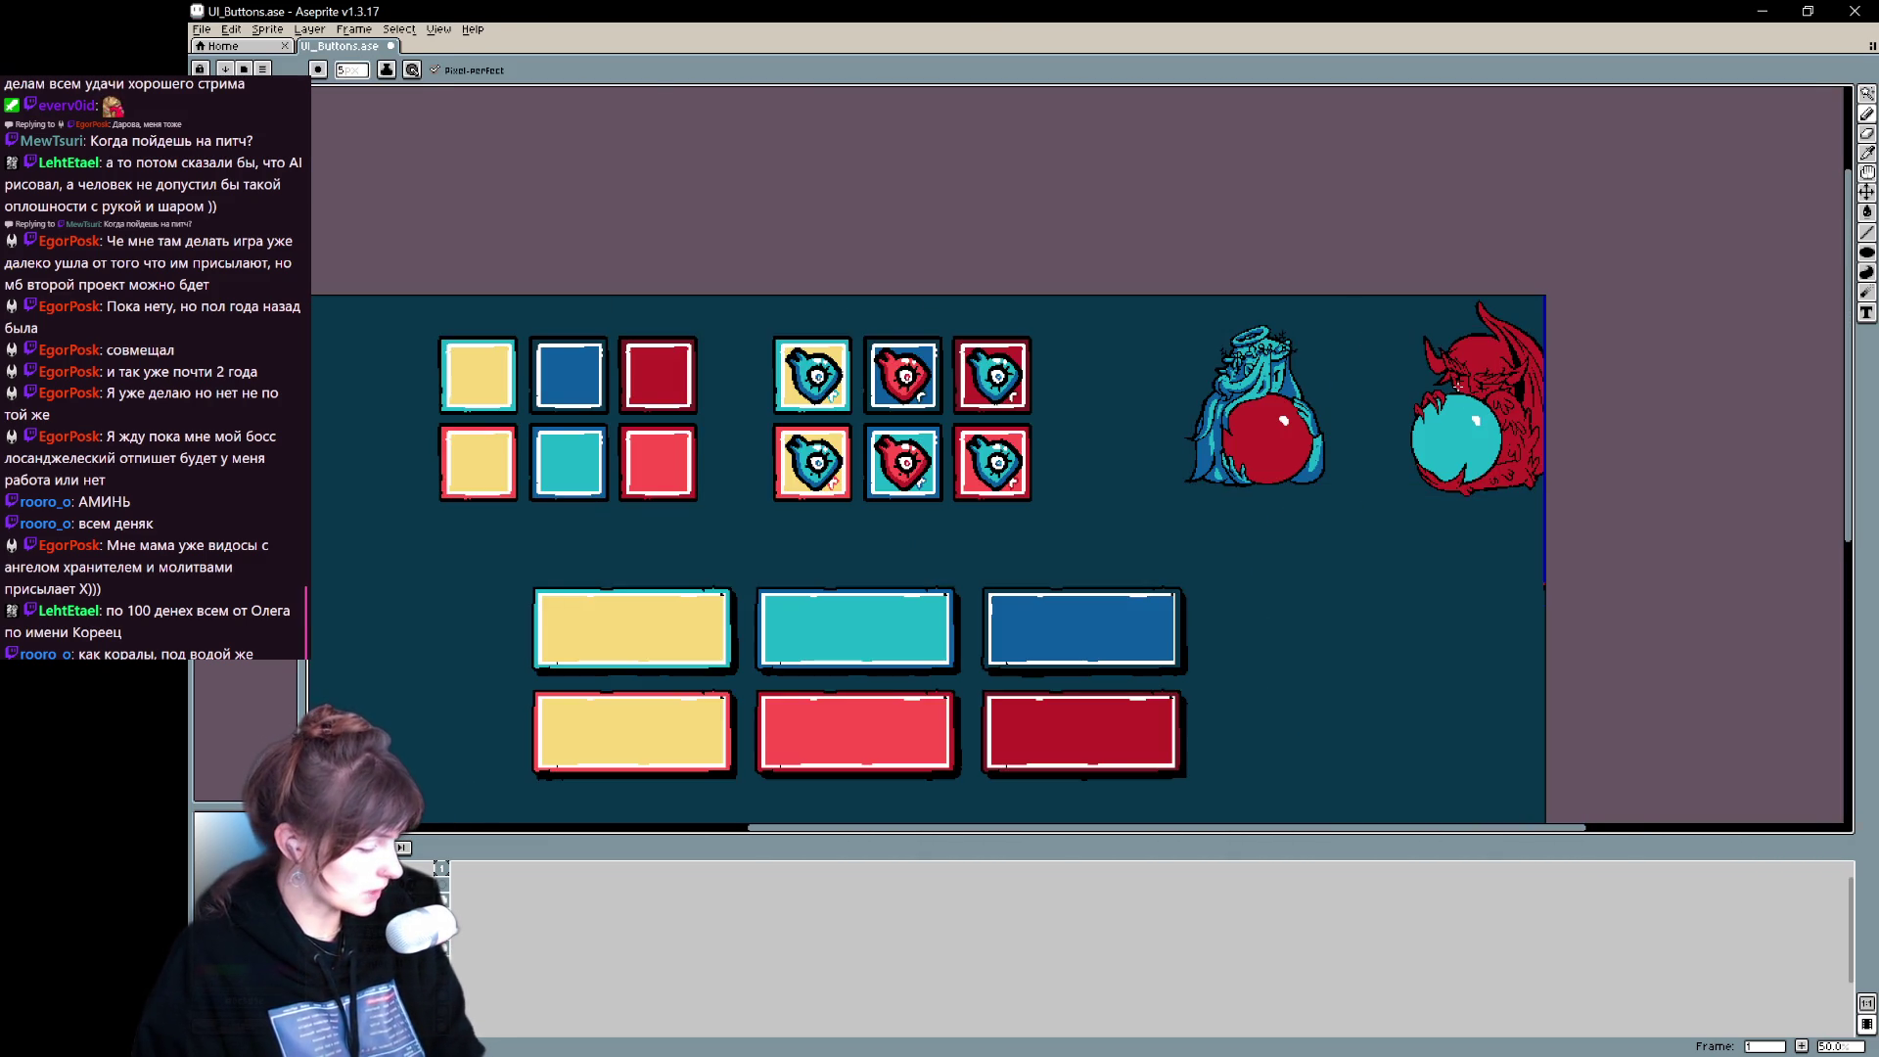
left_click_drag(1376, 472, 906, 595)
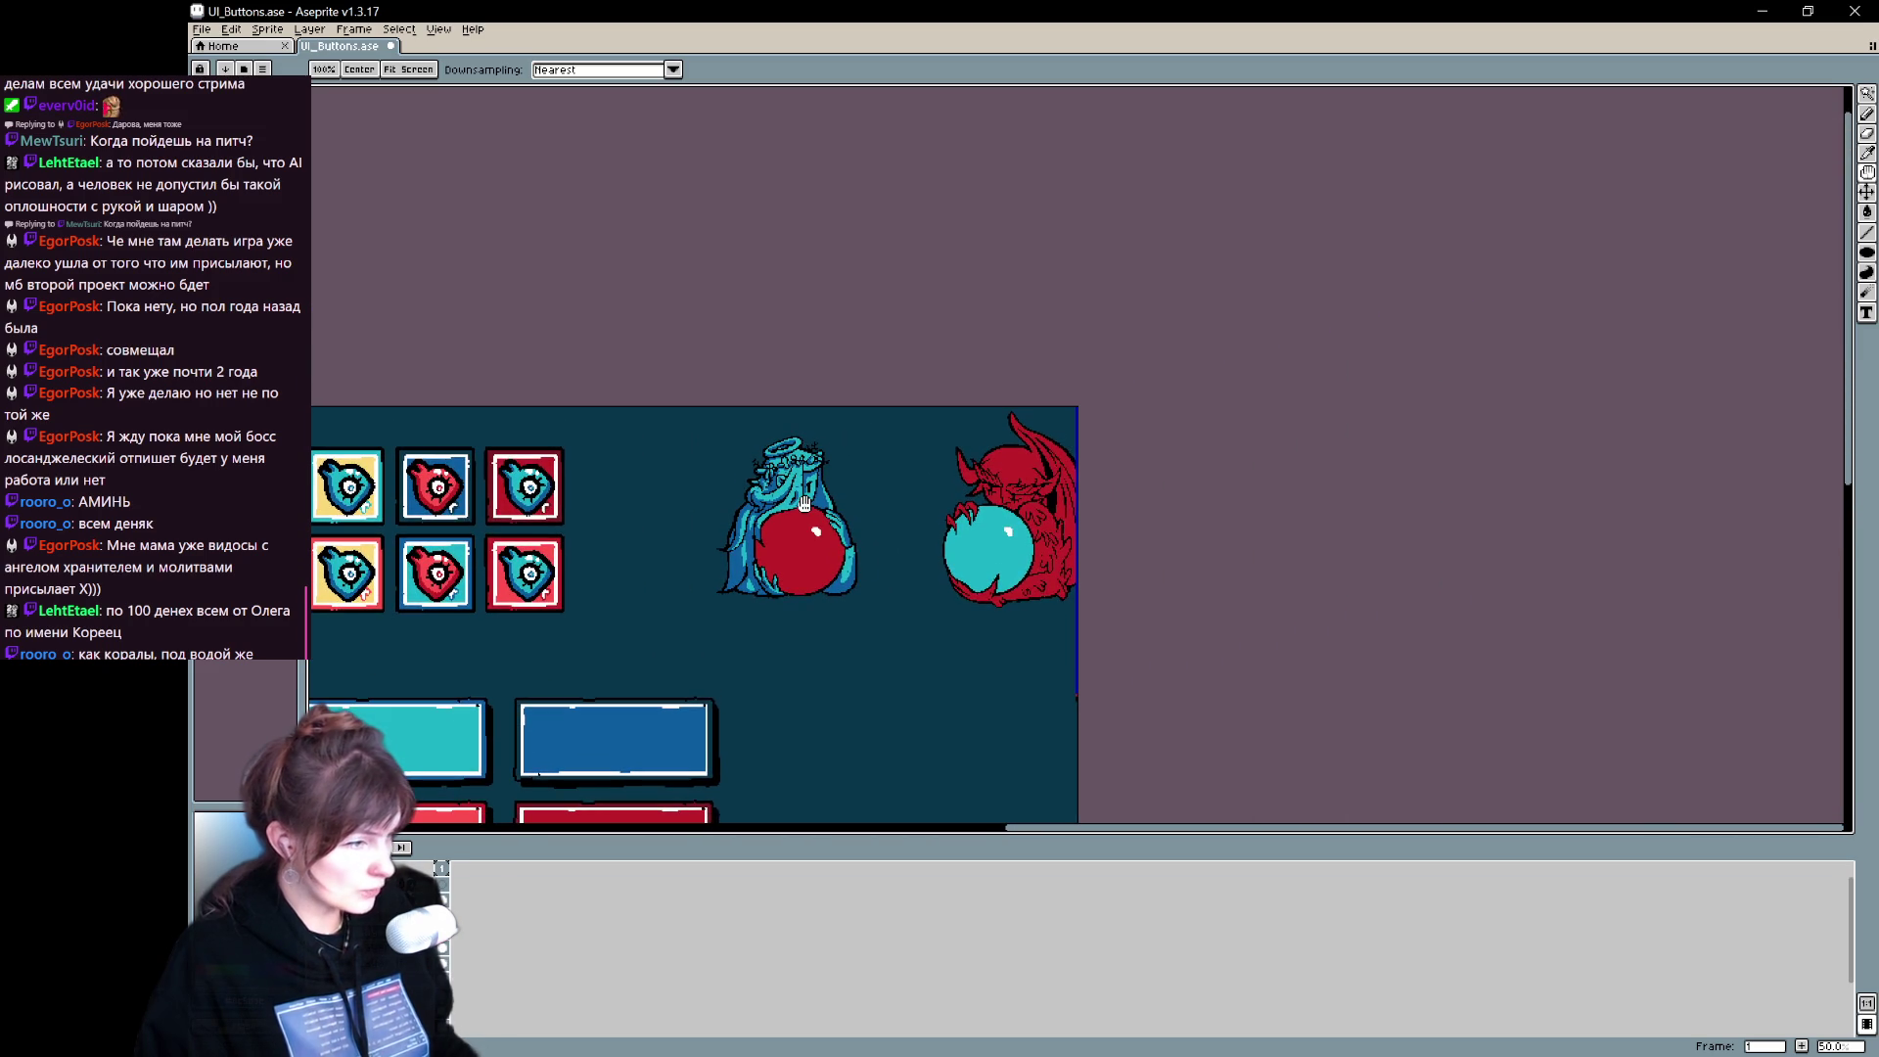
key("v")
scroll(812, 514, "up", 3)
key("h")
mouse_move(1353, 626)
left_mouse_down()
mouse_move(1226, 601)
mouse_move(1123, 539)
mouse_move(780, 500)
mouse_move(683, 550)
mouse_move(812, 471)
left_mouse_up()
key("b")
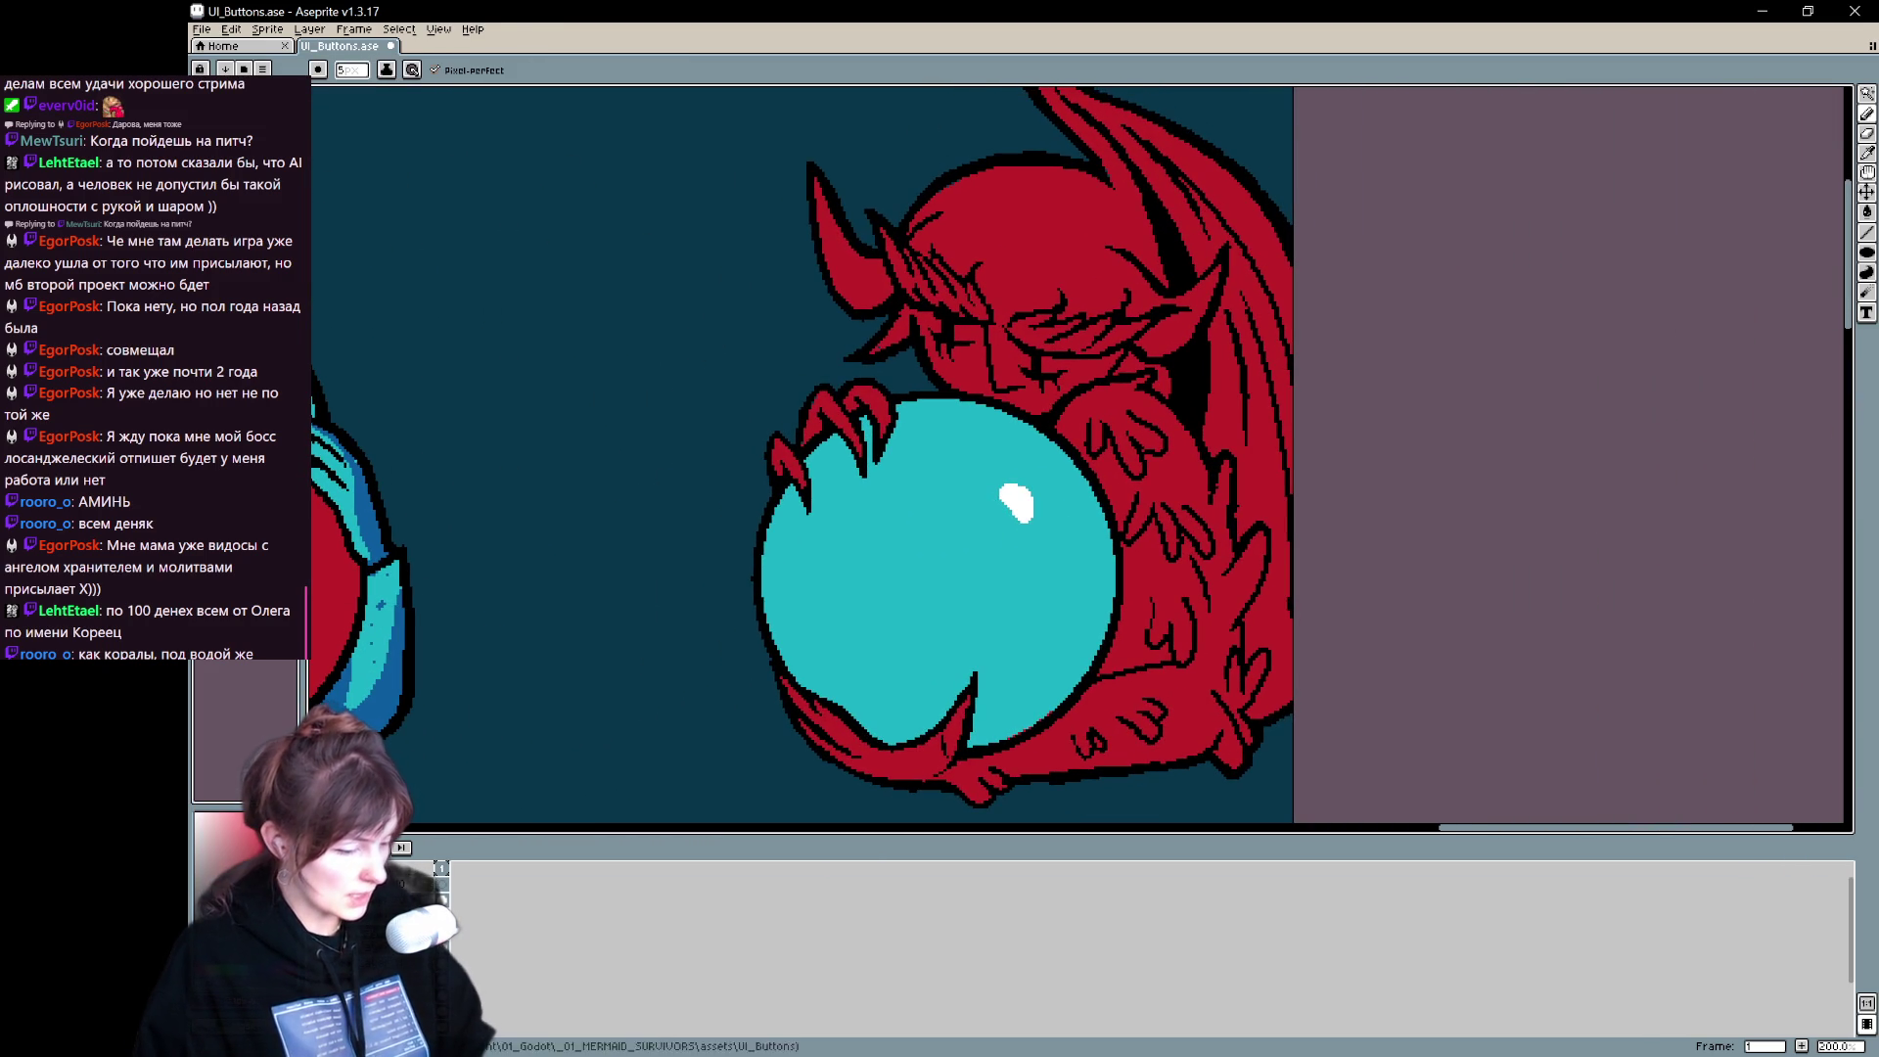
left_click_drag(1095, 437, 880, 521)
key("h")
mouse_move(817, 589)
left_mouse_down()
mouse_move(1241, 475)
mouse_move(1585, 456)
mouse_move(1124, 474)
mouse_move(995, 554)
mouse_move(1008, 588)
mouse_move(946, 511)
mouse_move(801, 532)
mouse_move(808, 582)
left_mouse_up()
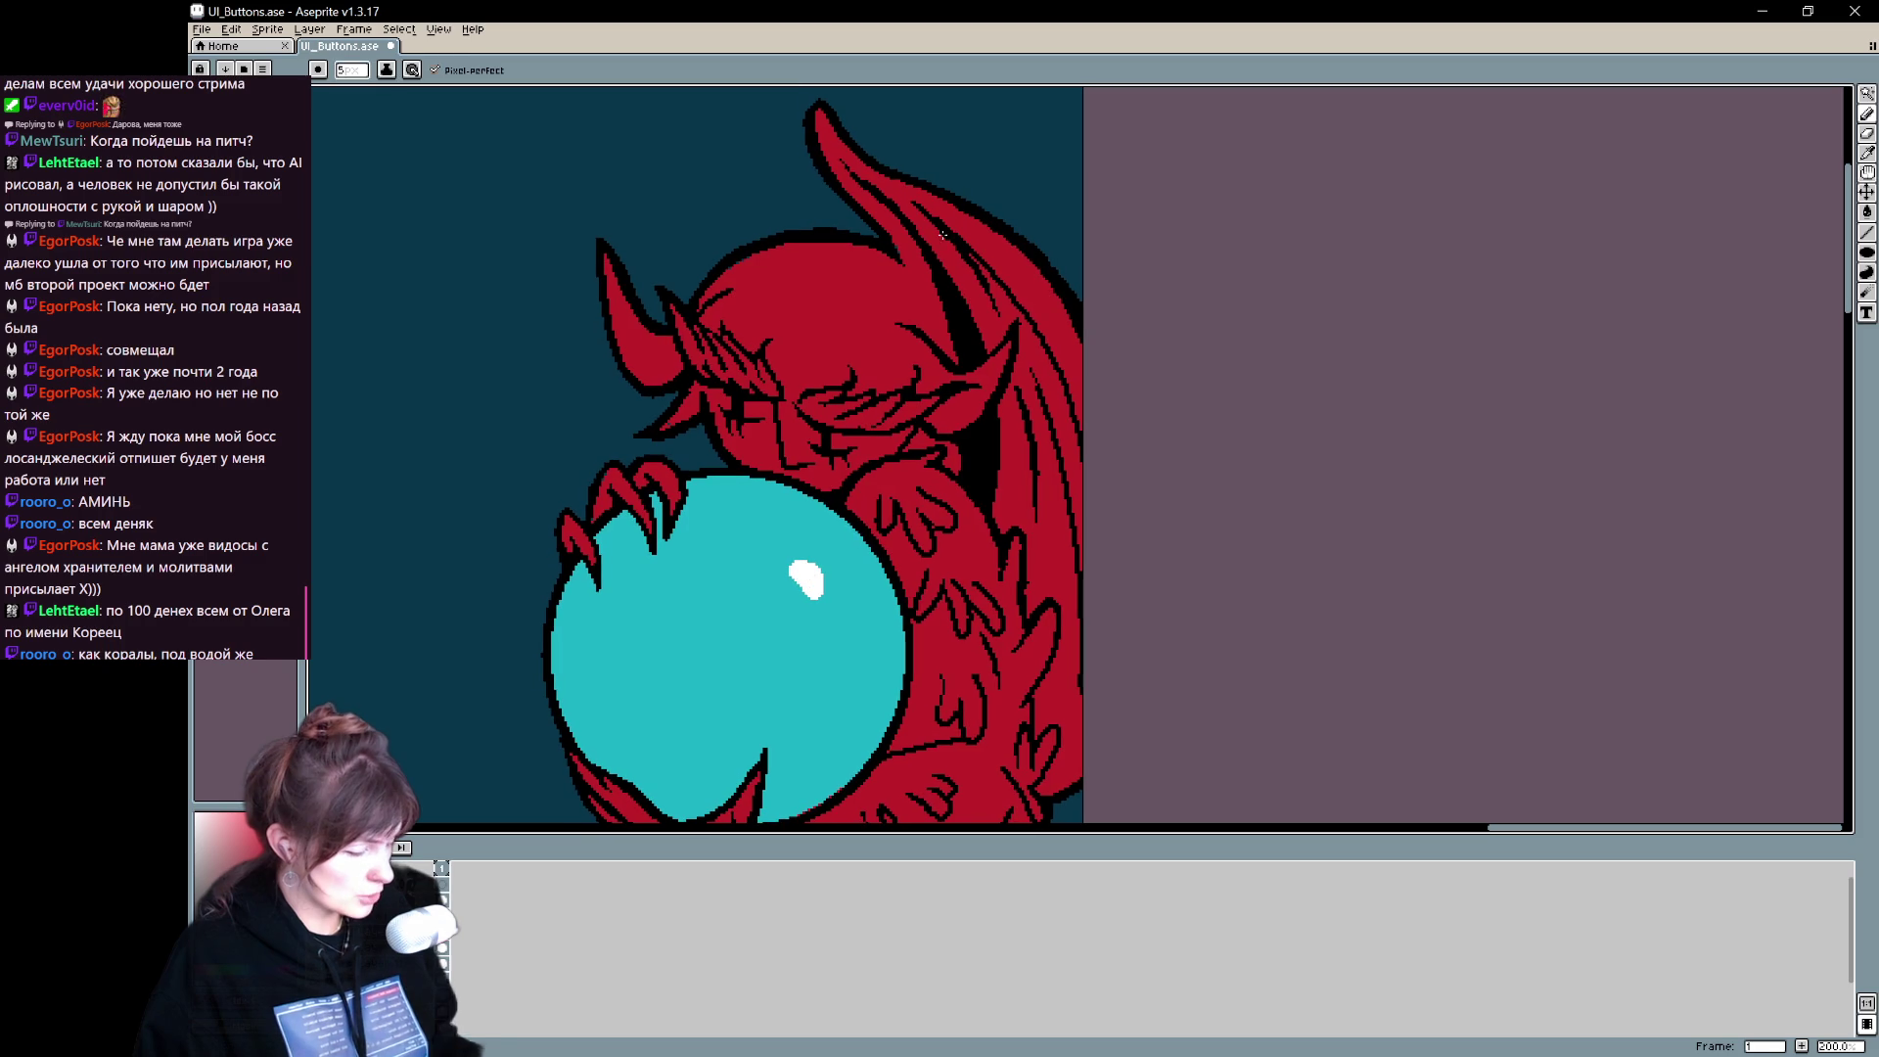
- Undo the stray stroke and draw a dark red line under the demon's eye
key("ctrl+z")
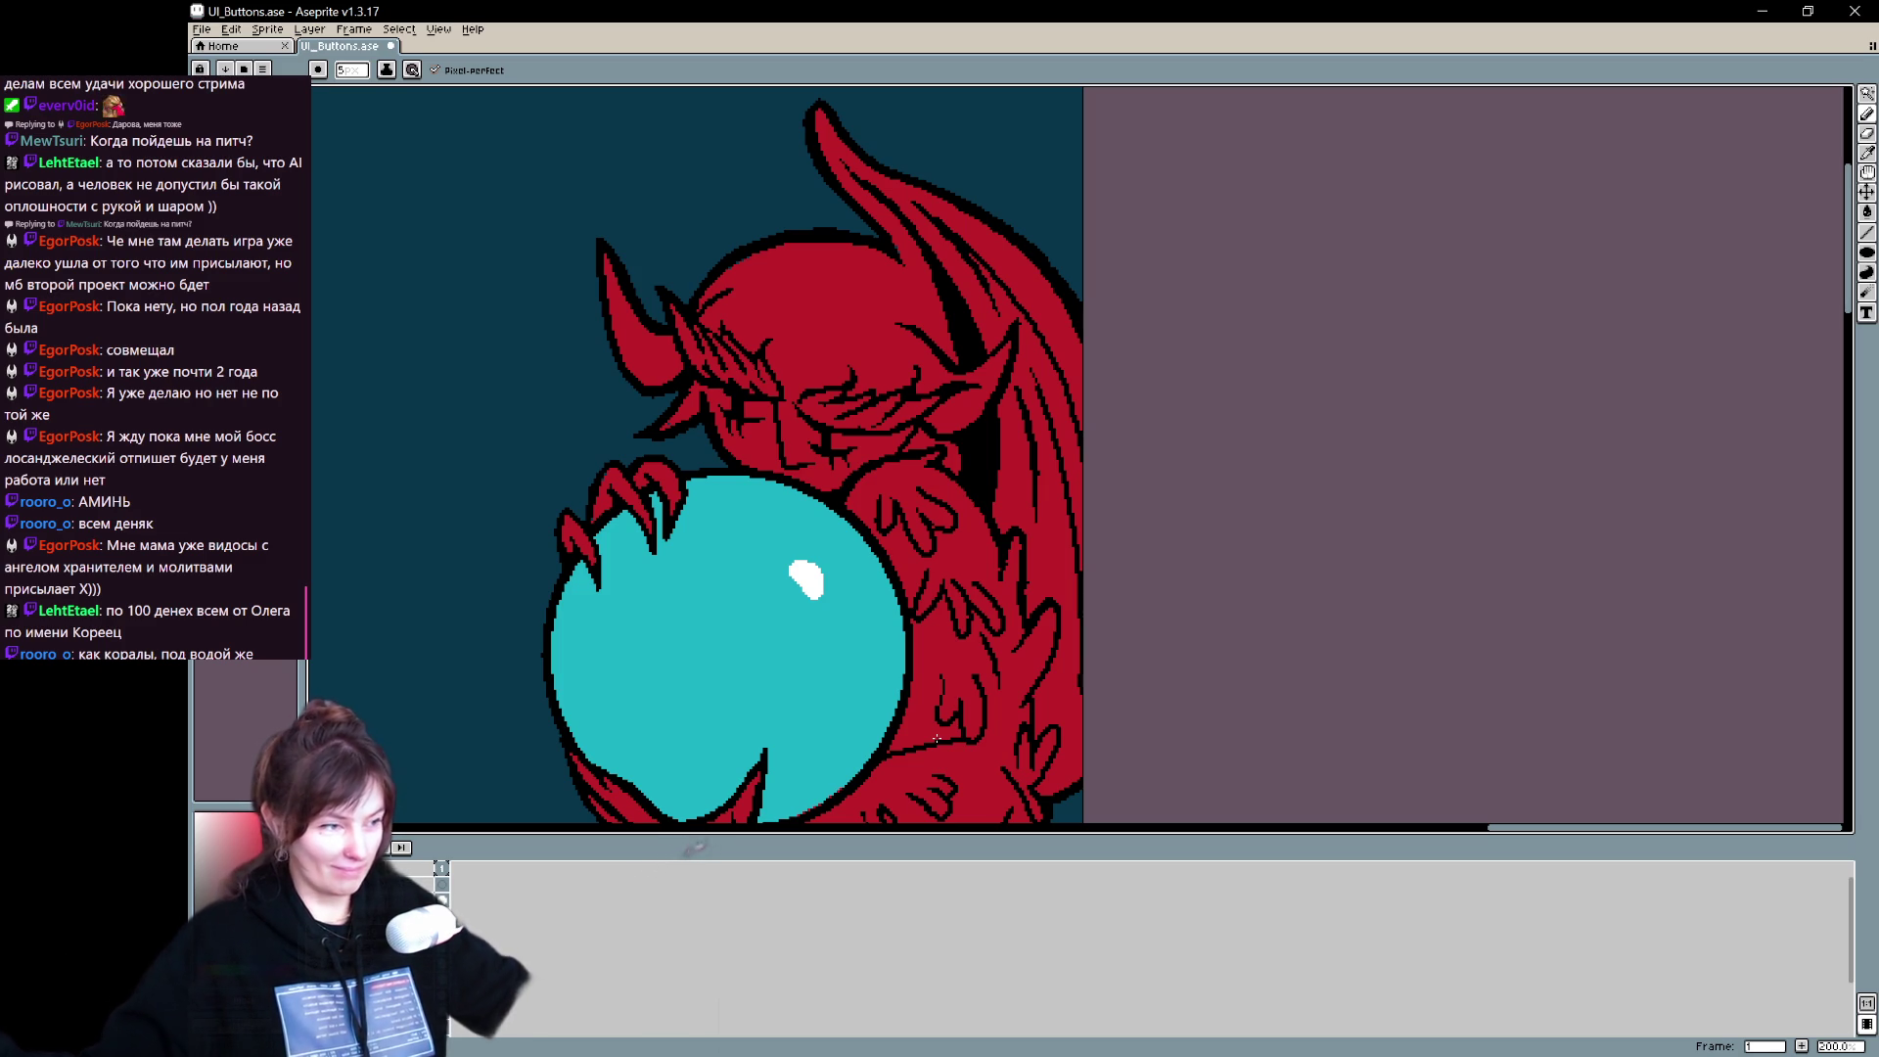
key("v")
key("b")
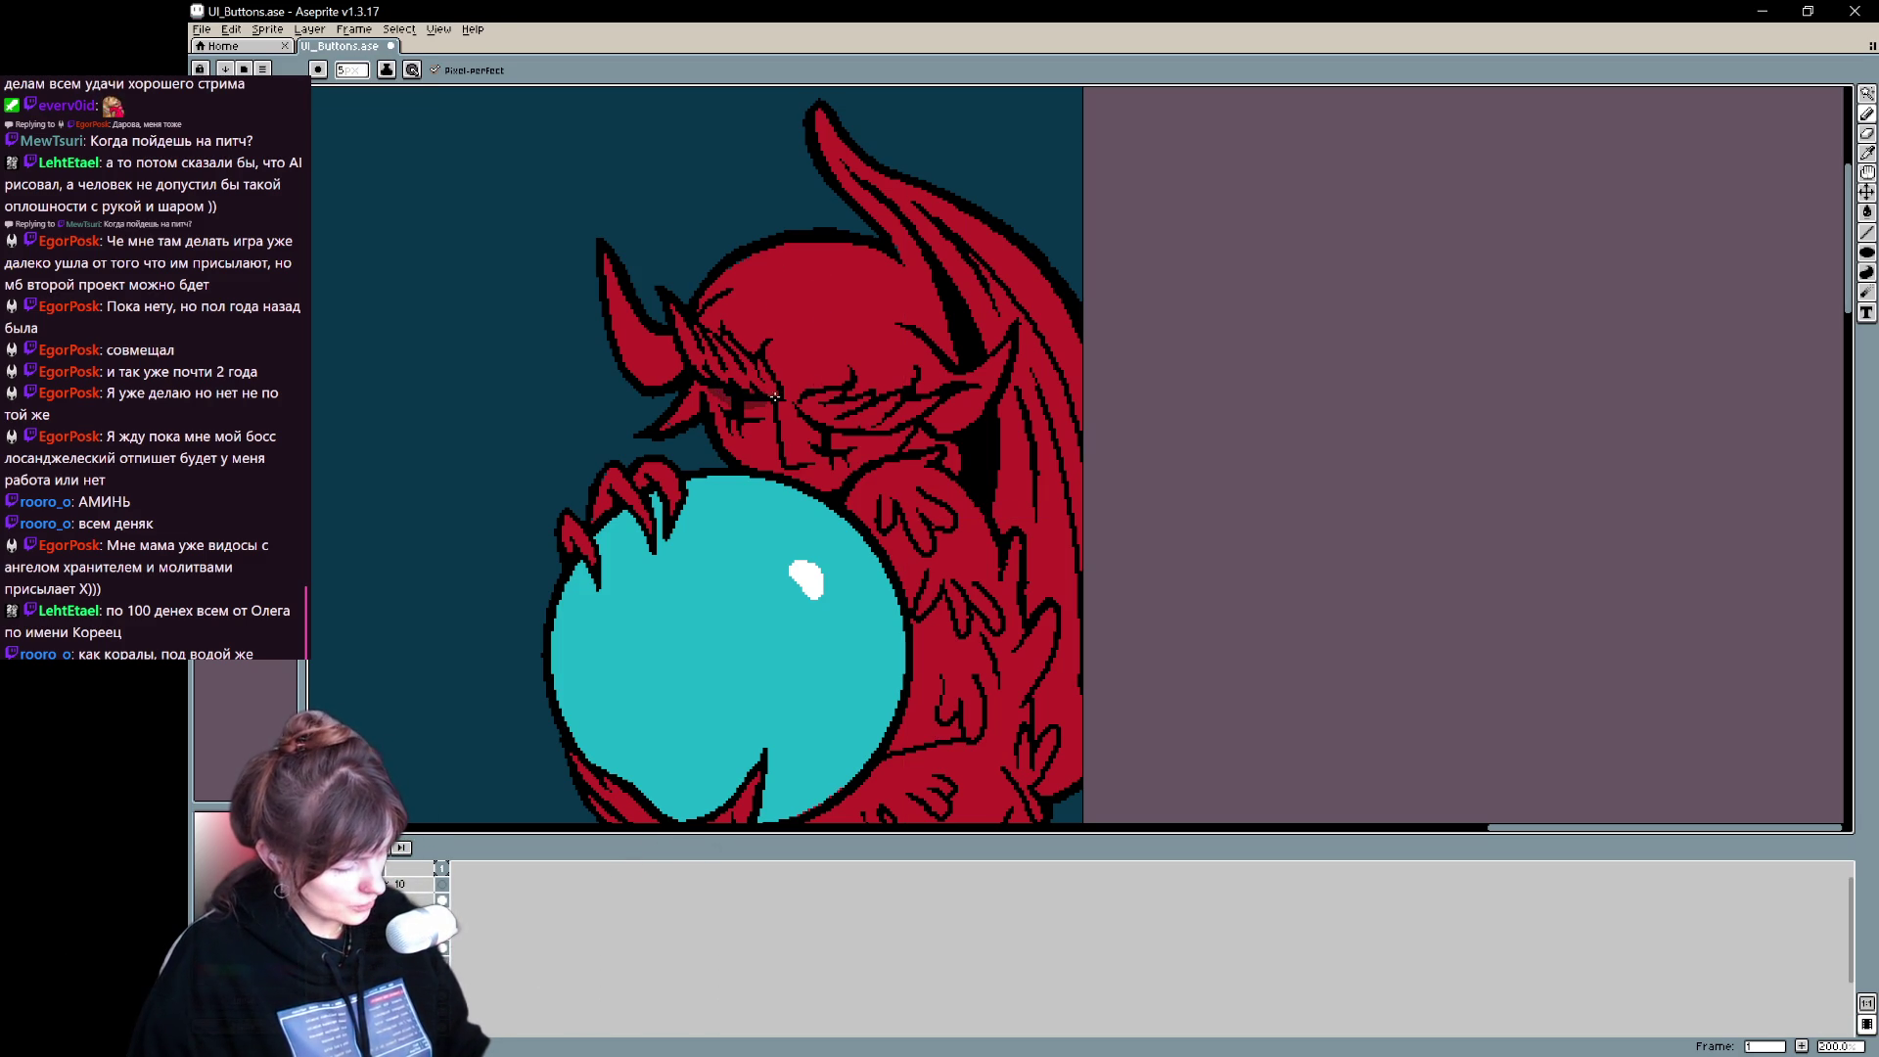
mouse_move(831, 436)
left_mouse_down()
mouse_move(886, 435)
mouse_move(816, 409)
mouse_move(891, 405)
left_mouse_up()
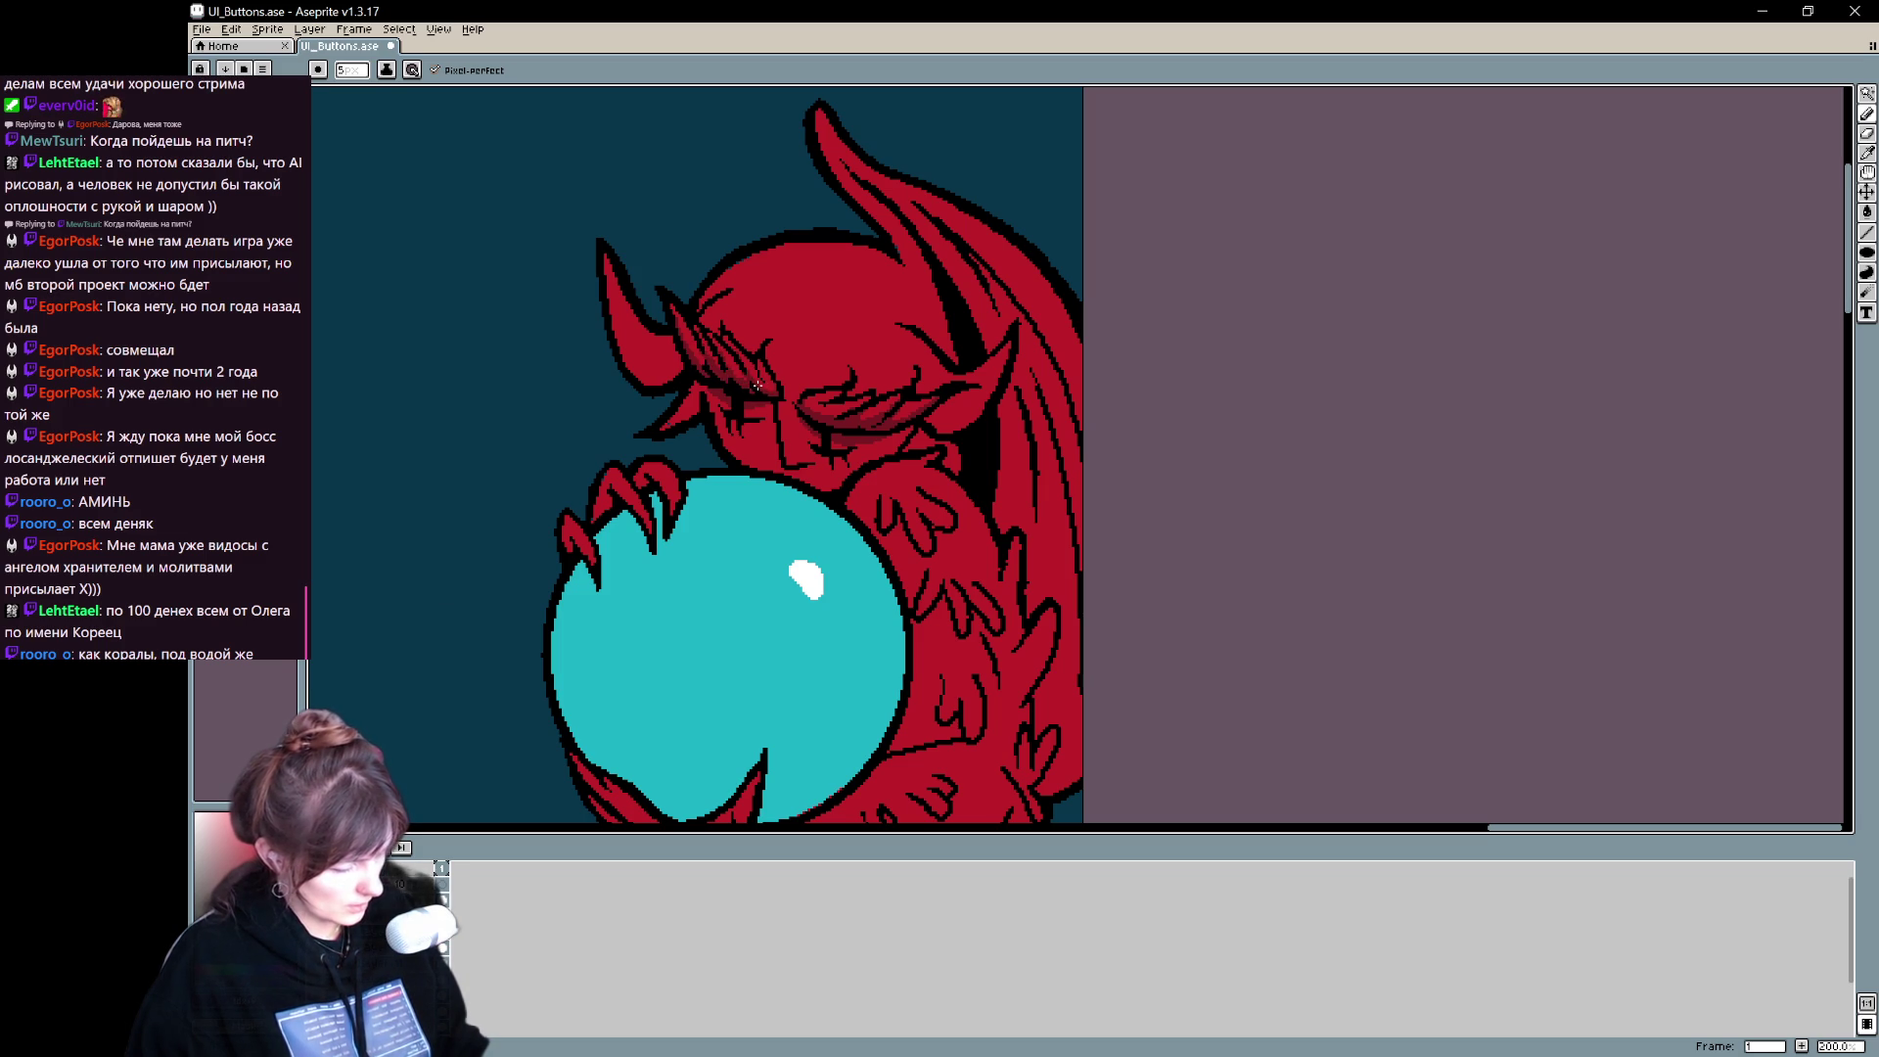
- Shade the demon's nose and the hair strands near the horn base with darker red
mouse_move(603, 262)
left_mouse_down()
mouse_move(619, 337)
mouse_move(684, 364)
mouse_move(631, 377)
mouse_move(659, 384)
left_mouse_up()
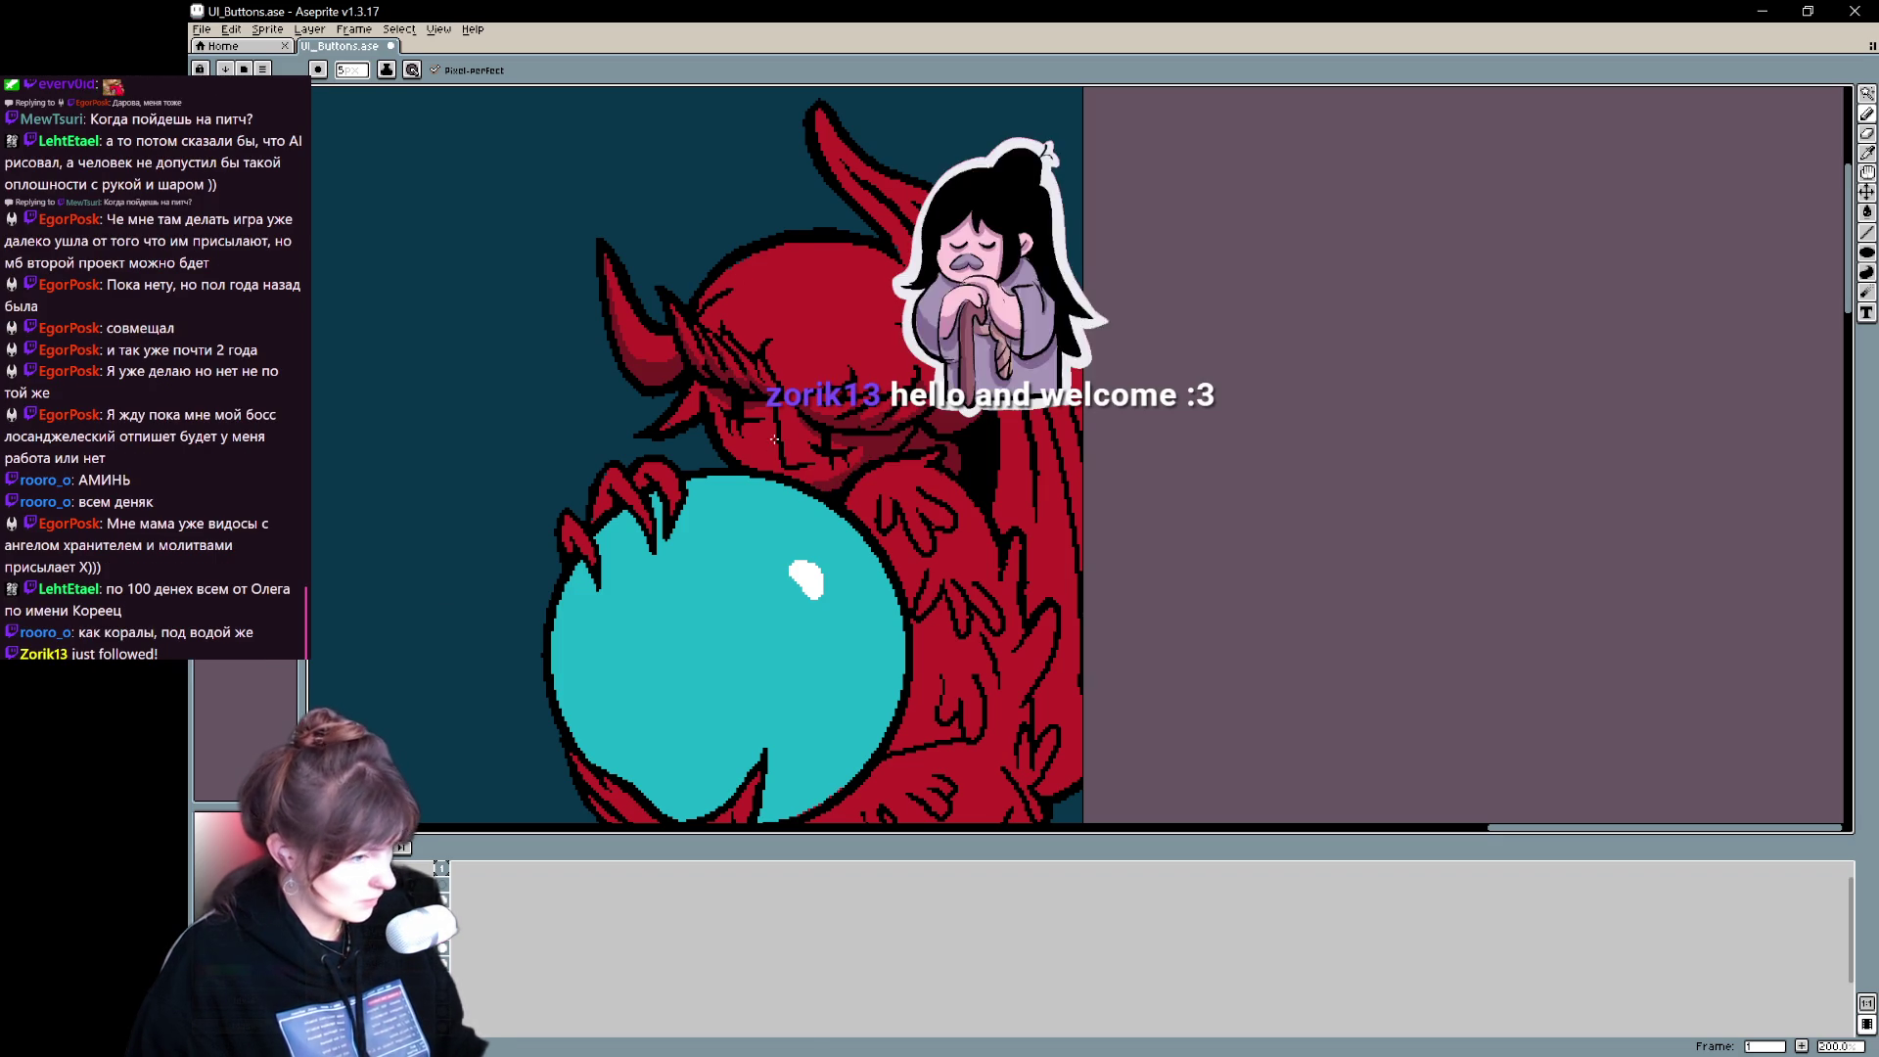
key("ctrl+z")
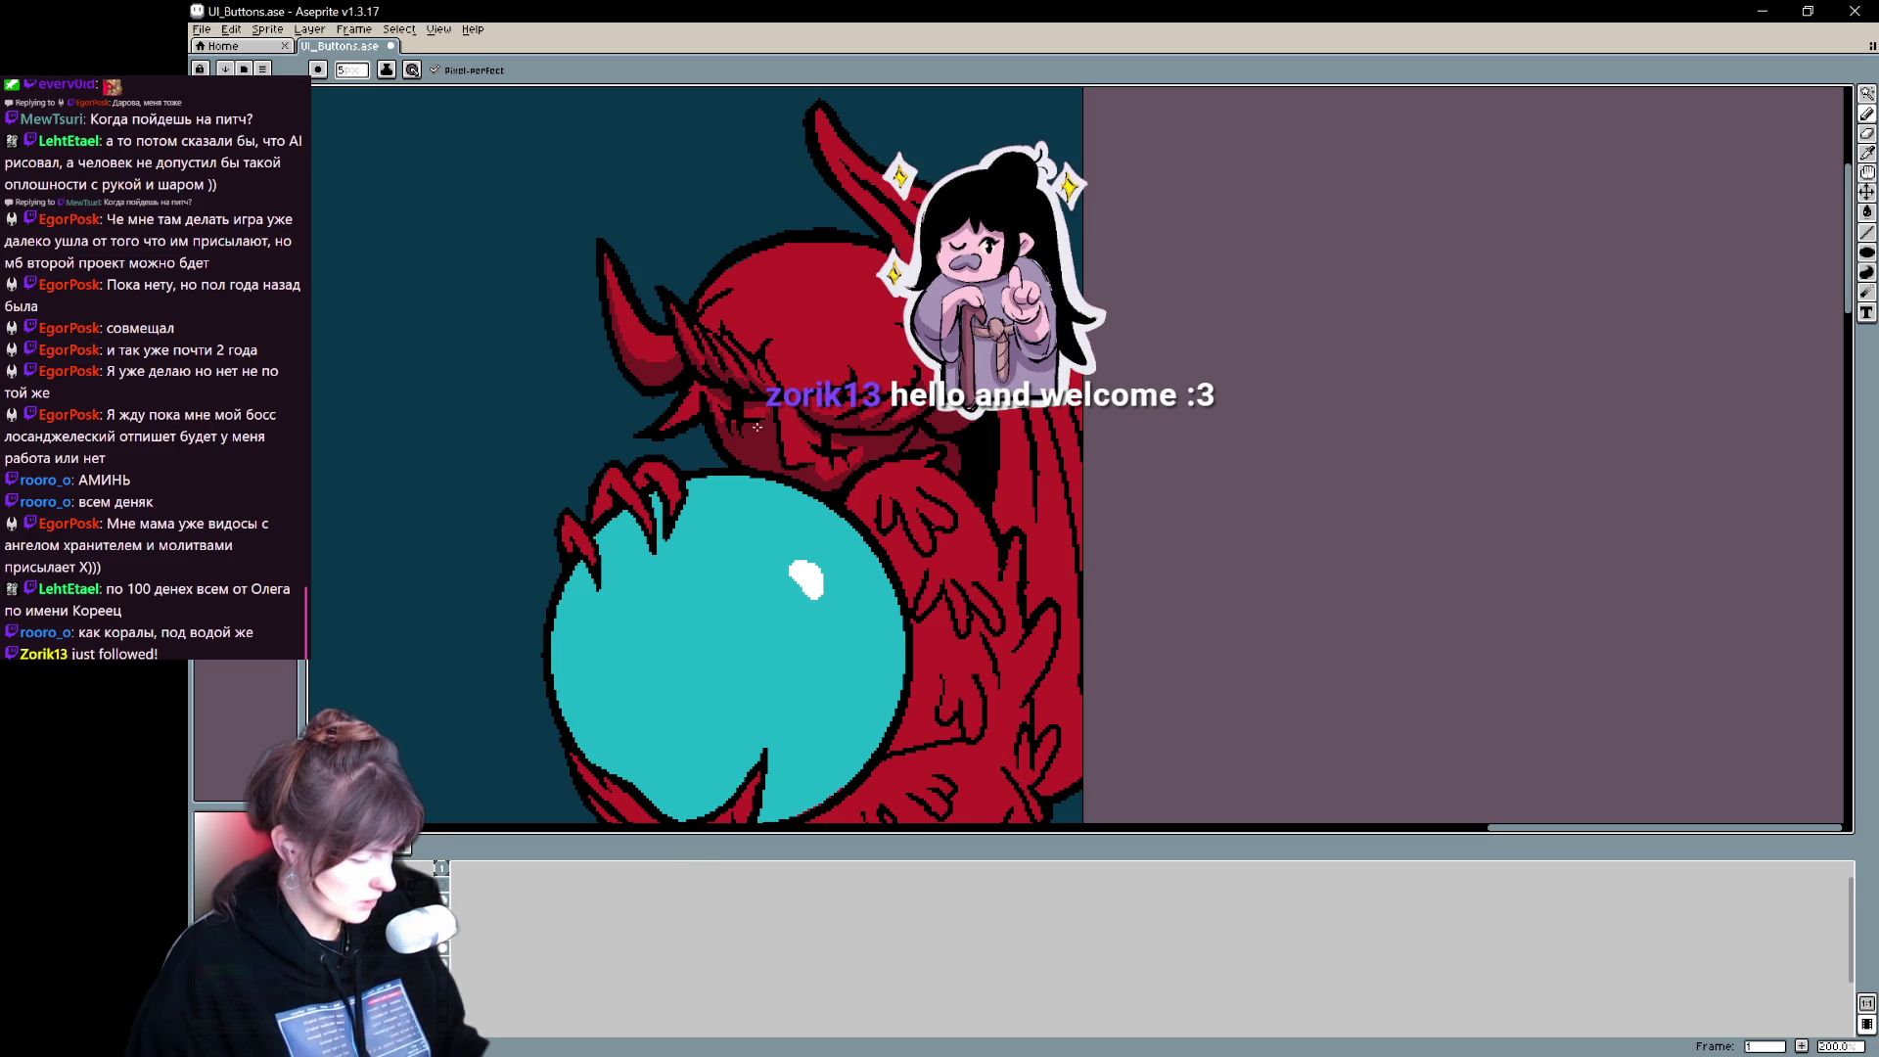
left_click_drag(799, 428, 810, 470)
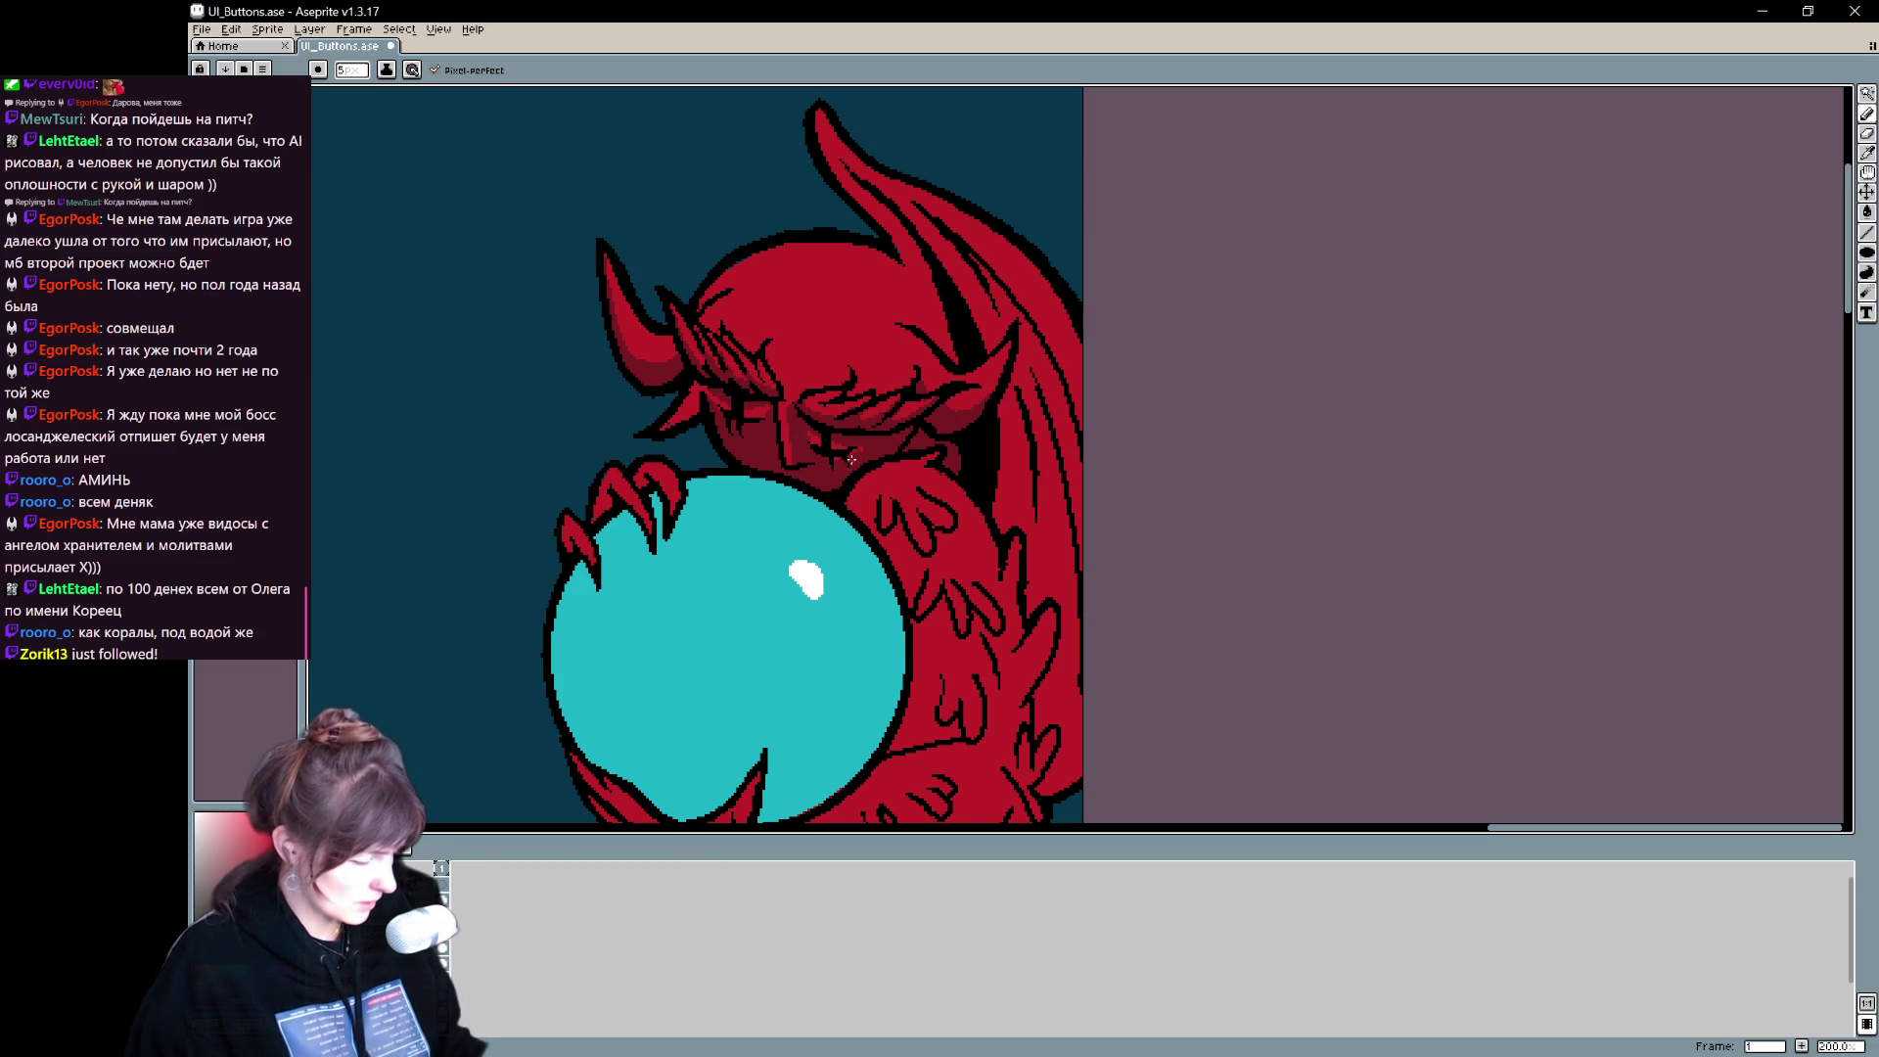
left_click_drag(981, 351, 1023, 545)
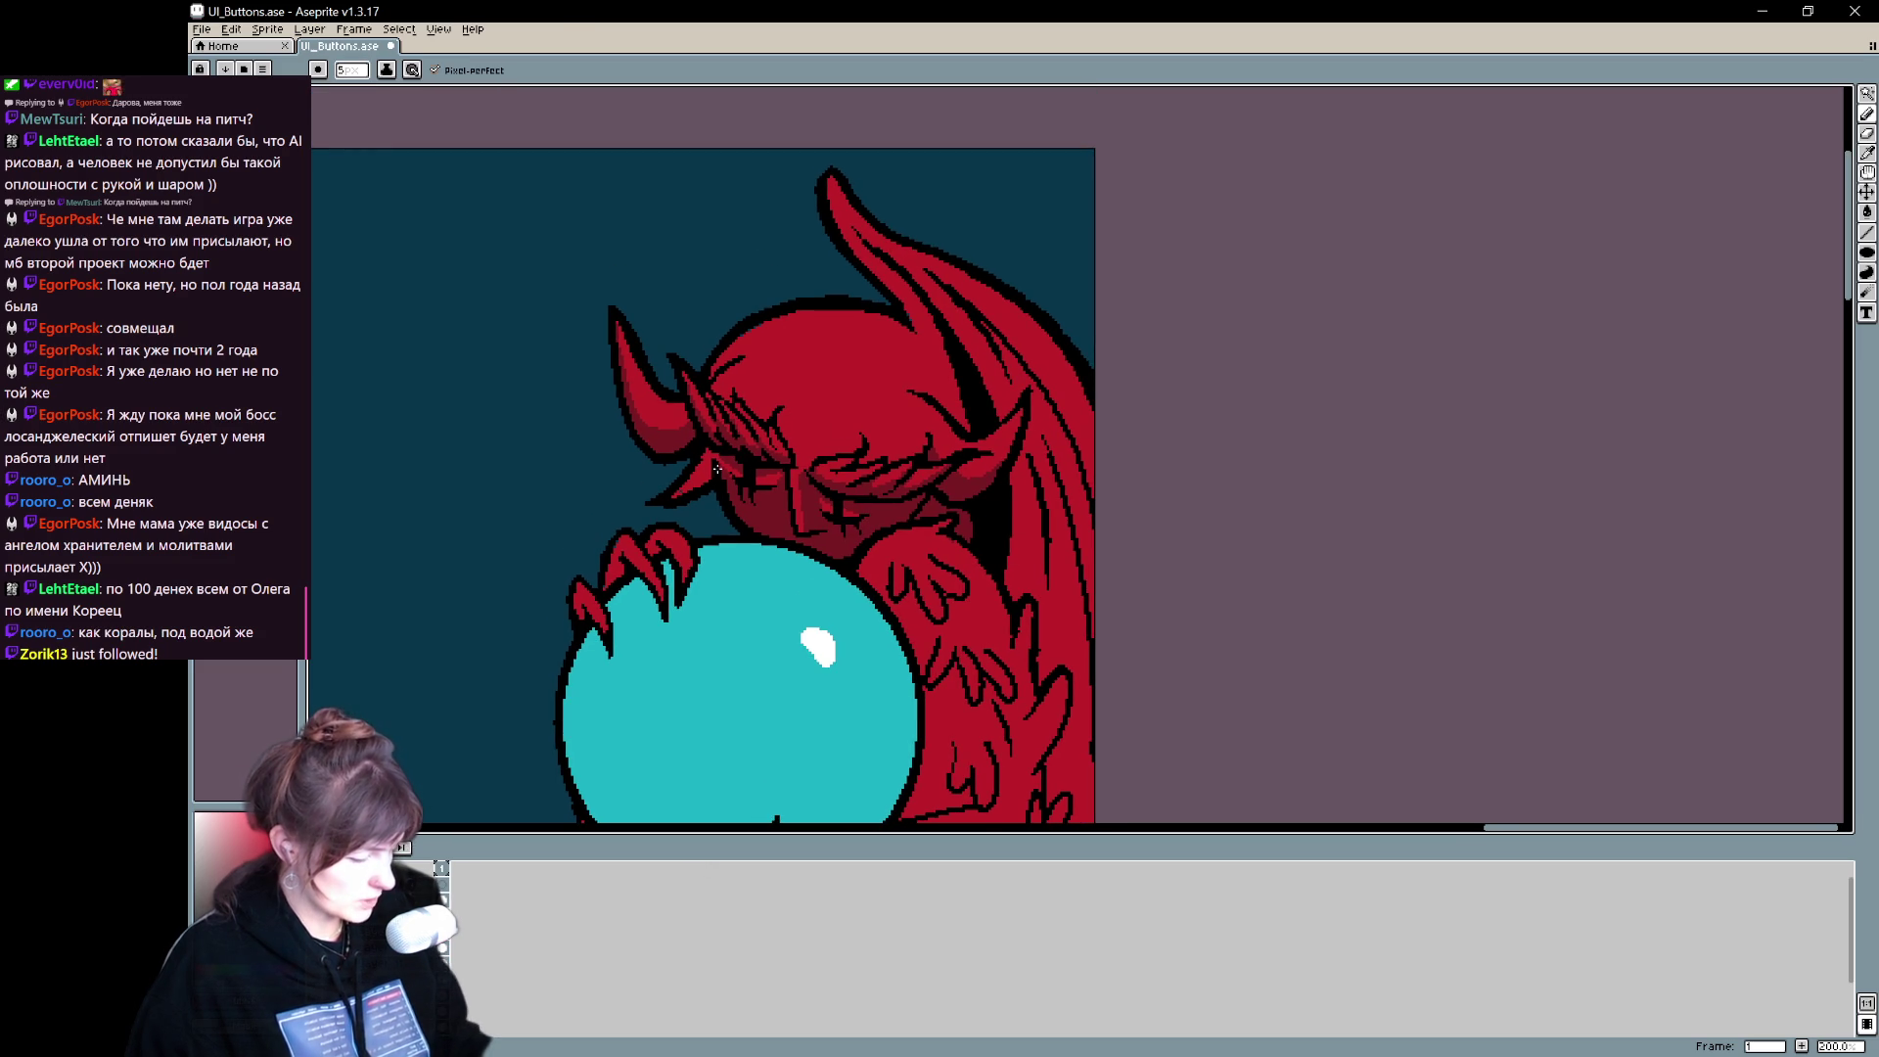
left_click_drag(708, 448, 690, 488)
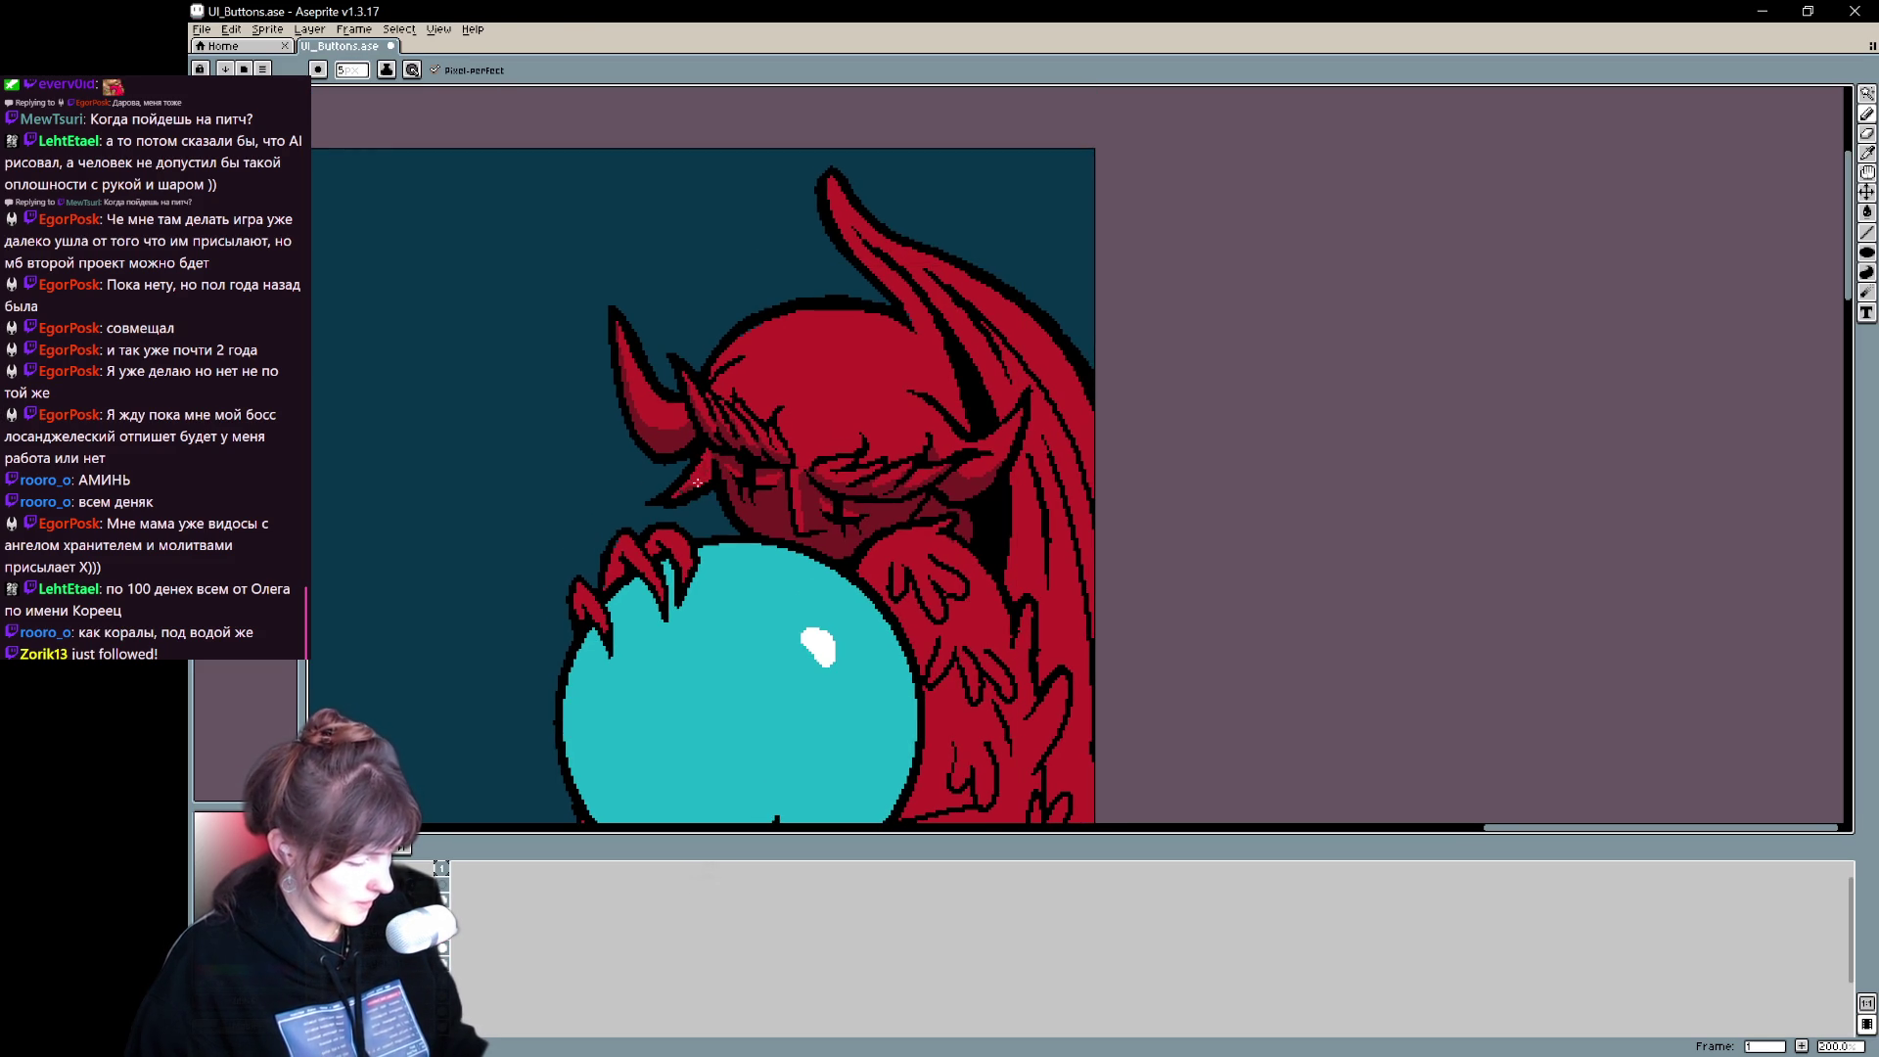
left_click(707, 458, "alt")
mouse_move(702, 458)
left_mouse_down()
mouse_move(685, 494)
mouse_move(754, 522)
left_mouse_up()
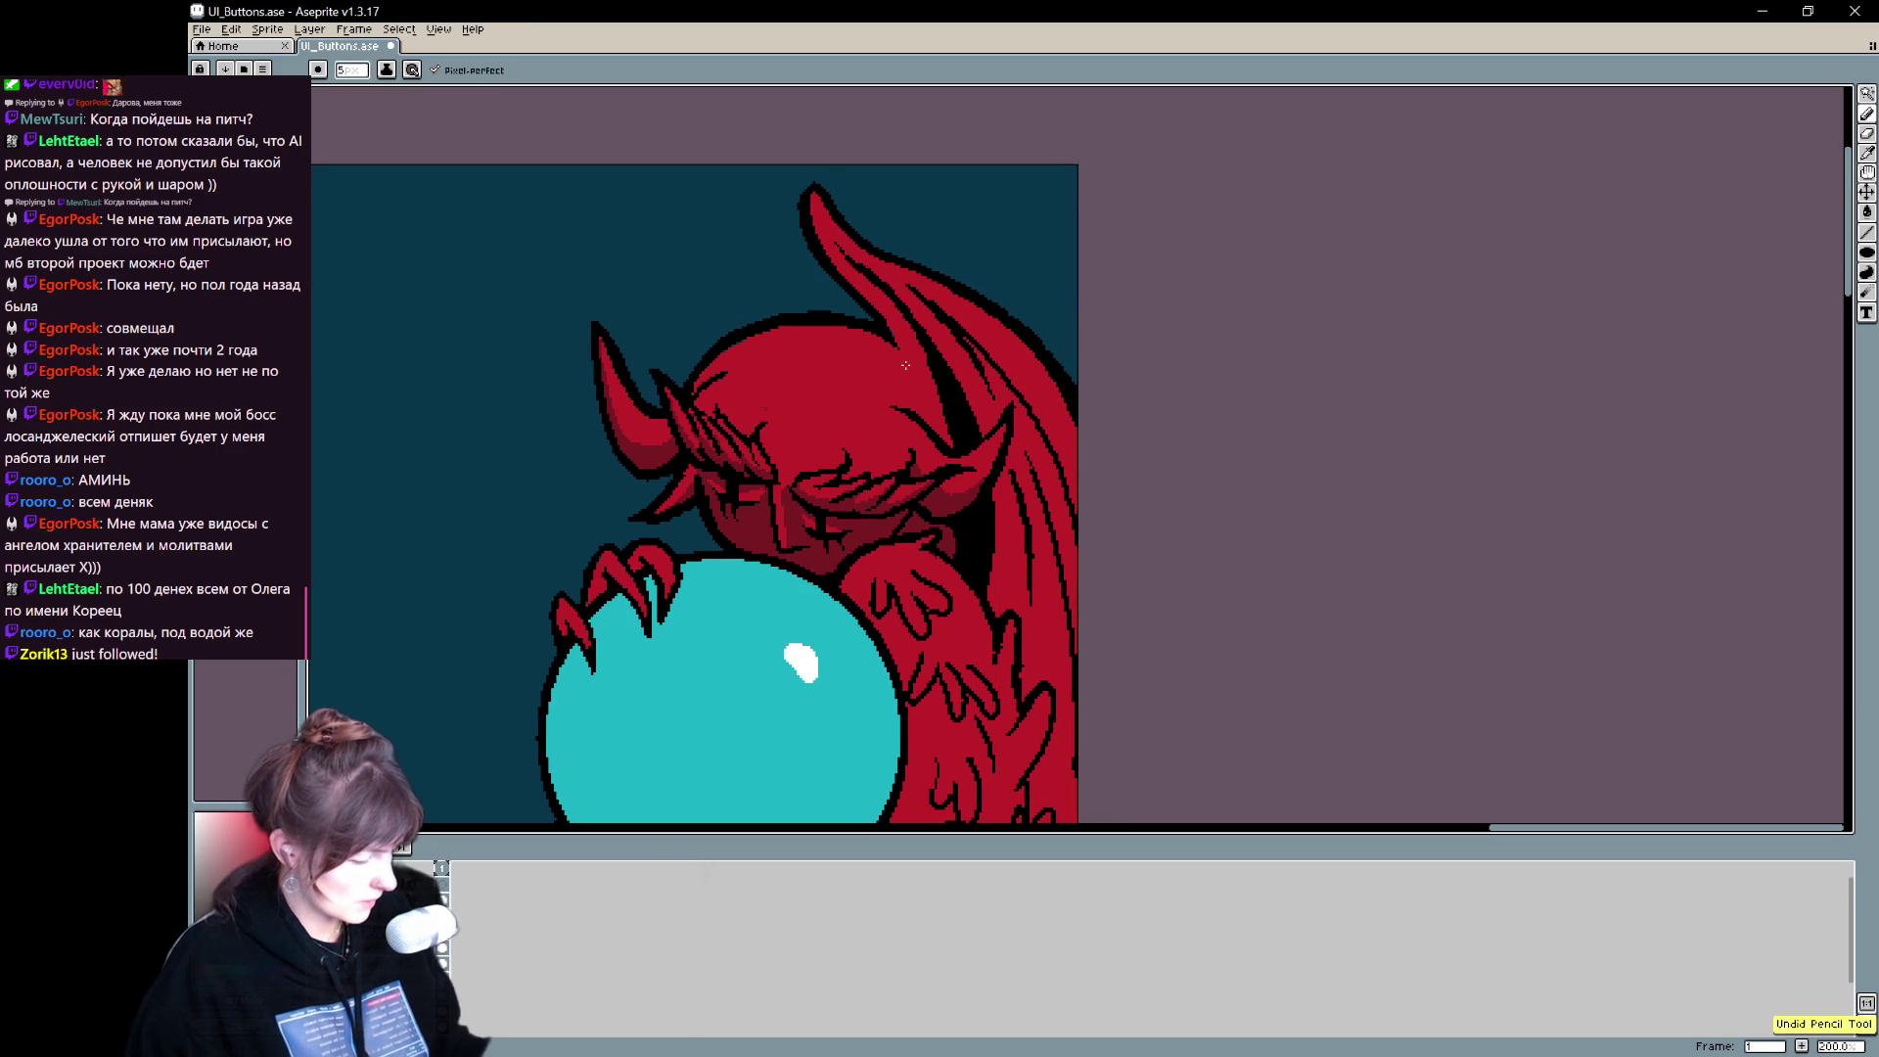
- Darken the demon's head and wing edges with the 5px pencil, then zoom out to compare
mouse_move(881, 407)
left_mouse_down()
mouse_move(910, 415)
mouse_move(892, 322)
mouse_move(930, 382)
mouse_move(861, 401)
mouse_move(949, 440)
left_mouse_up()
key("r")
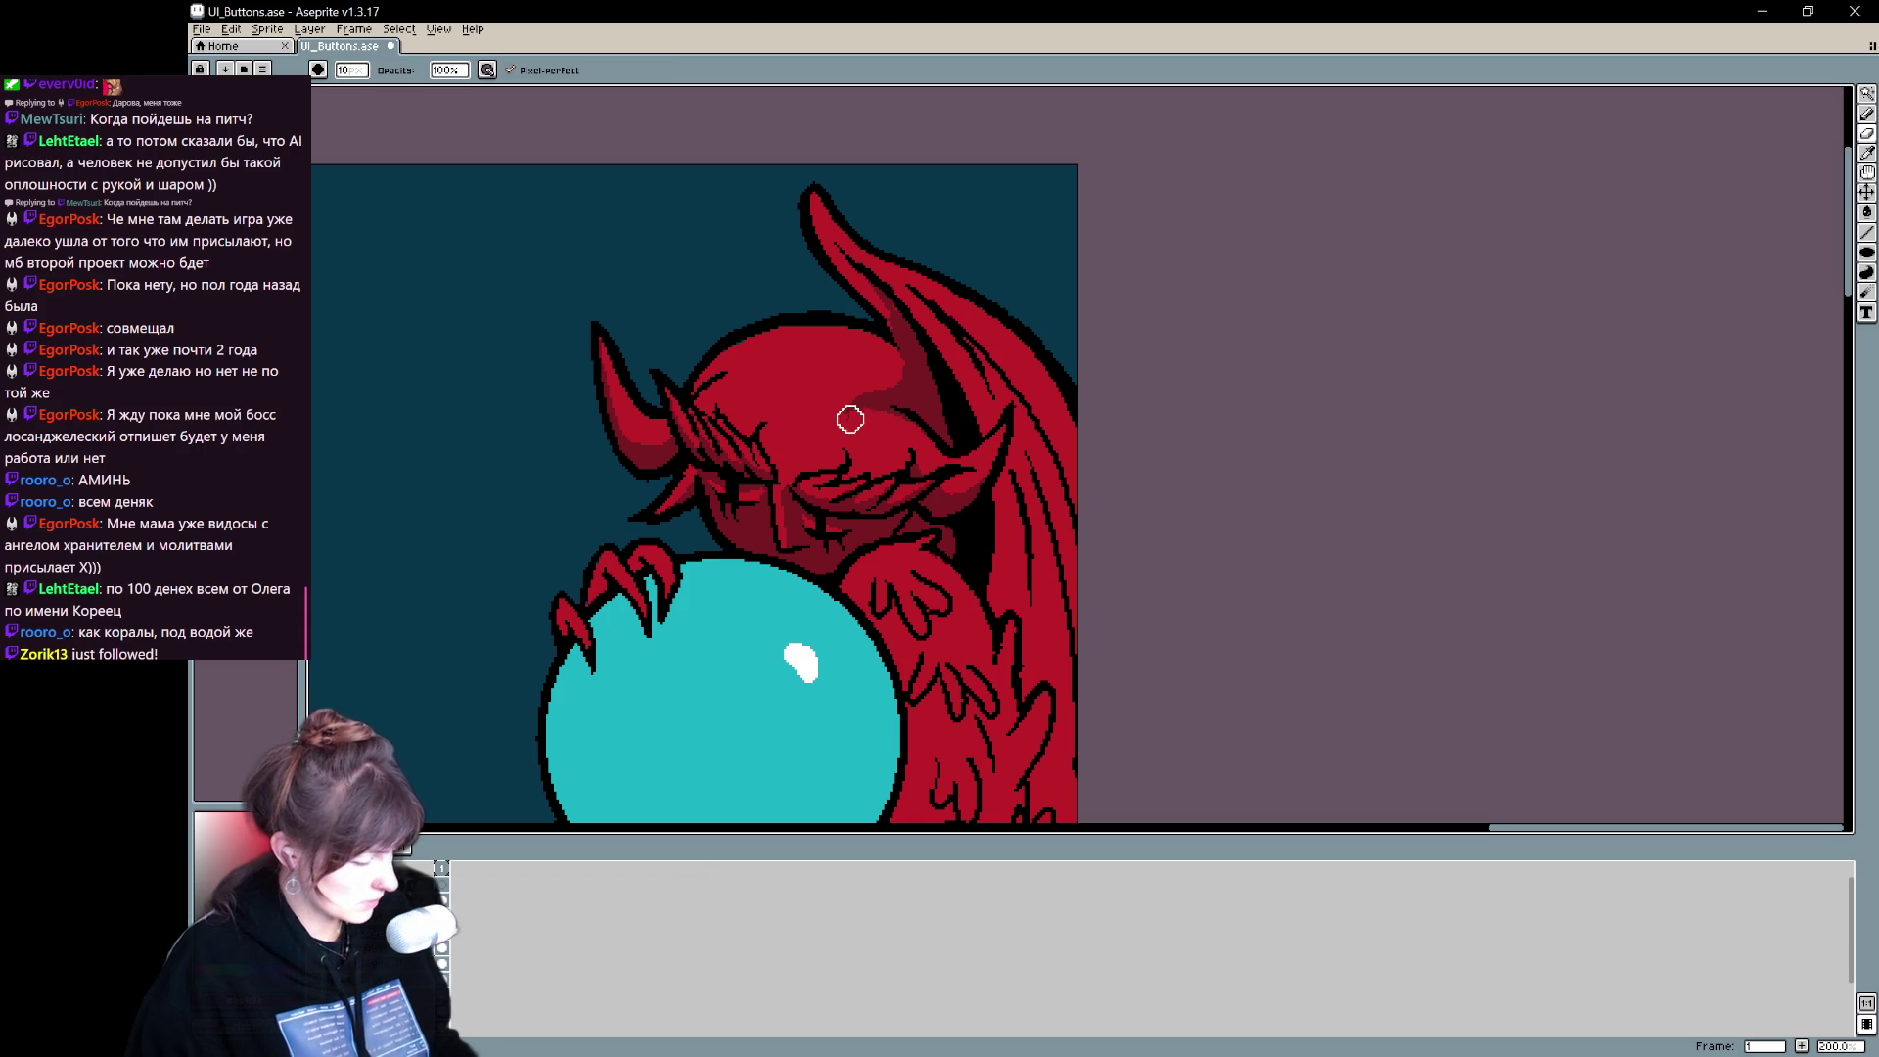
key("e")
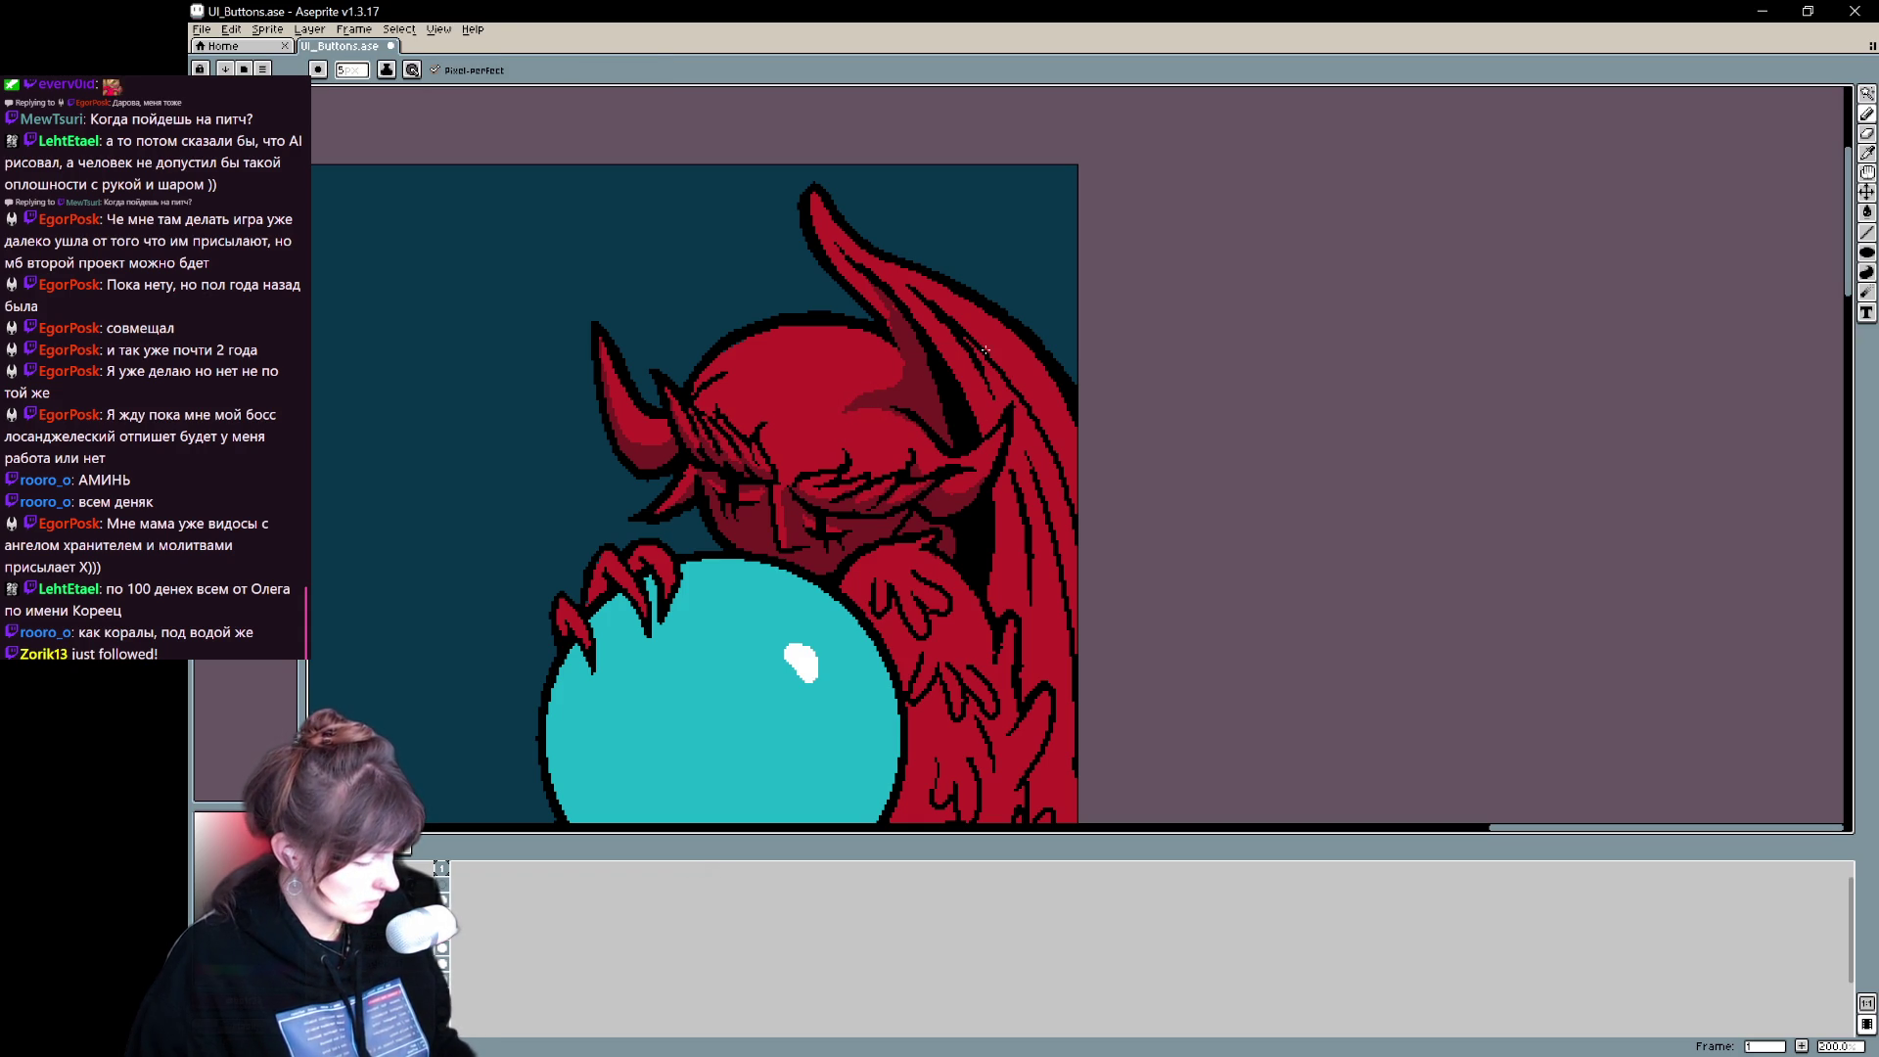
mouse_move(760, 373)
left_mouse_down()
mouse_move(775, 368)
mouse_move(724, 364)
left_mouse_up()
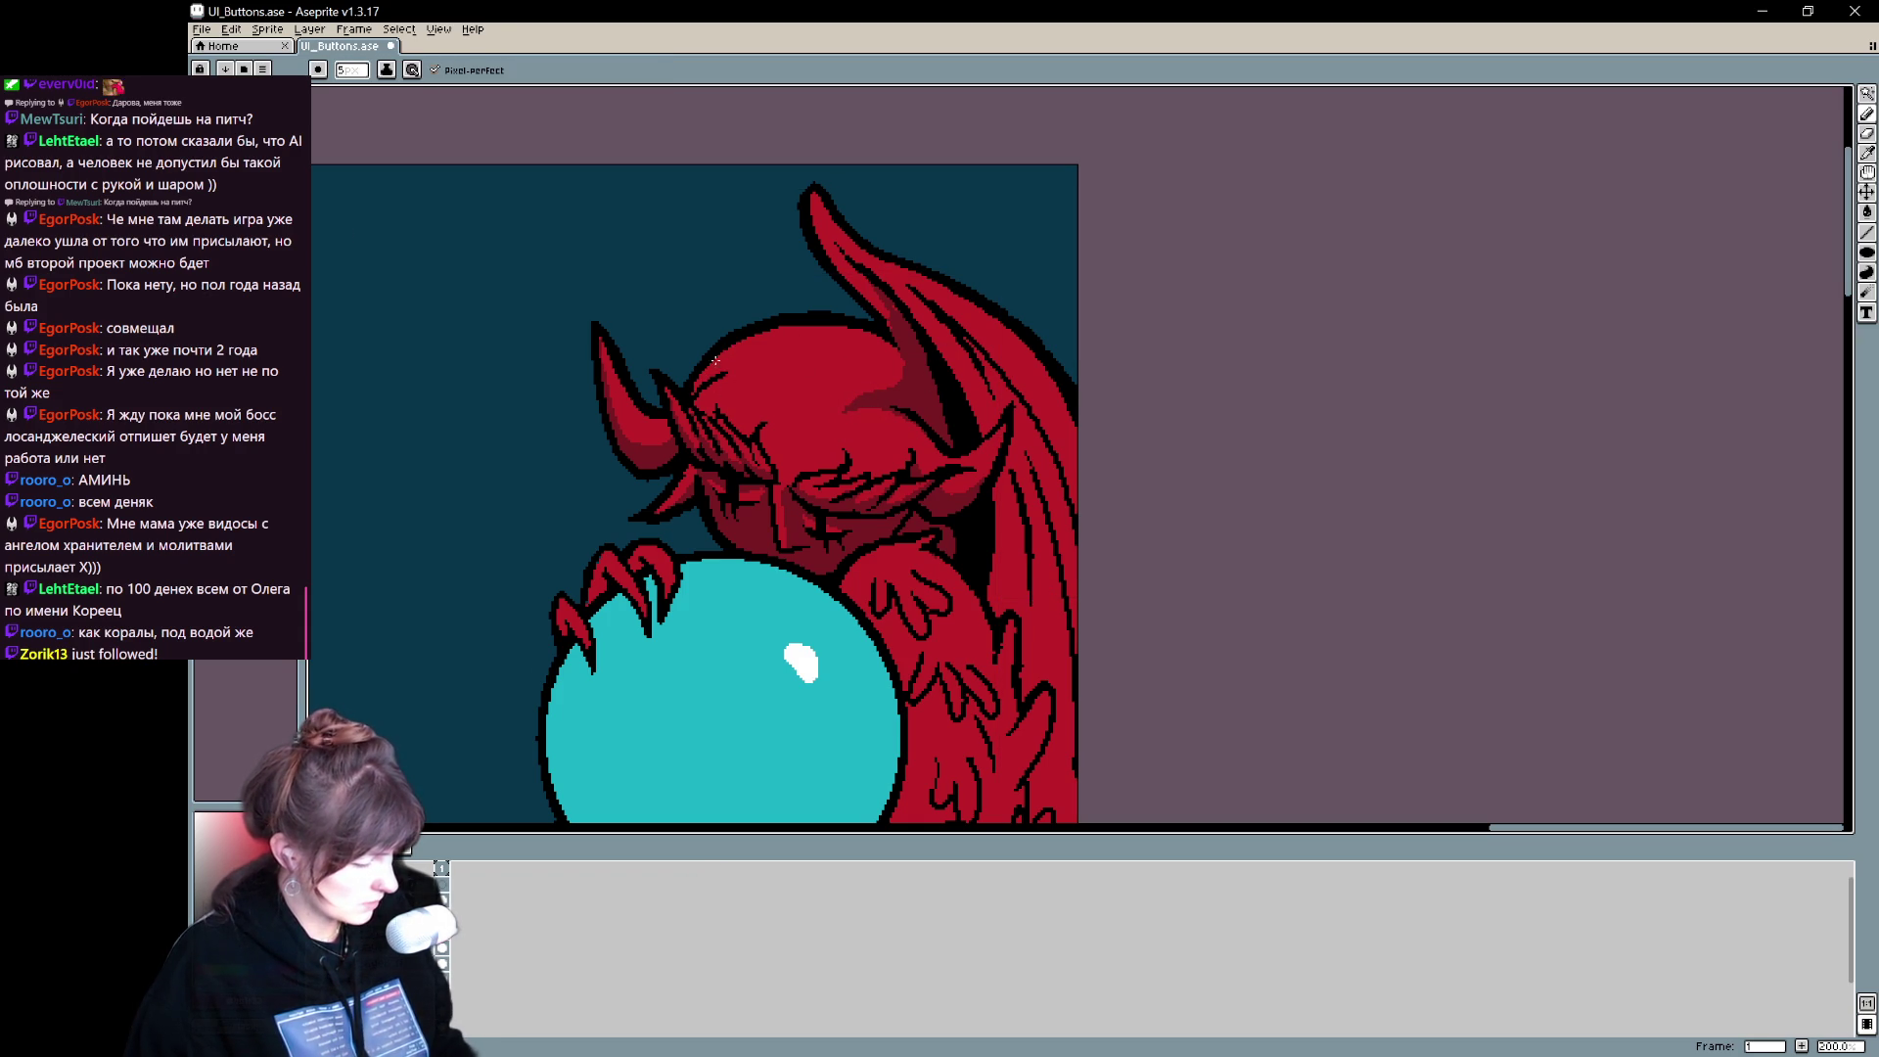
scroll(919, 388, "down", 2)
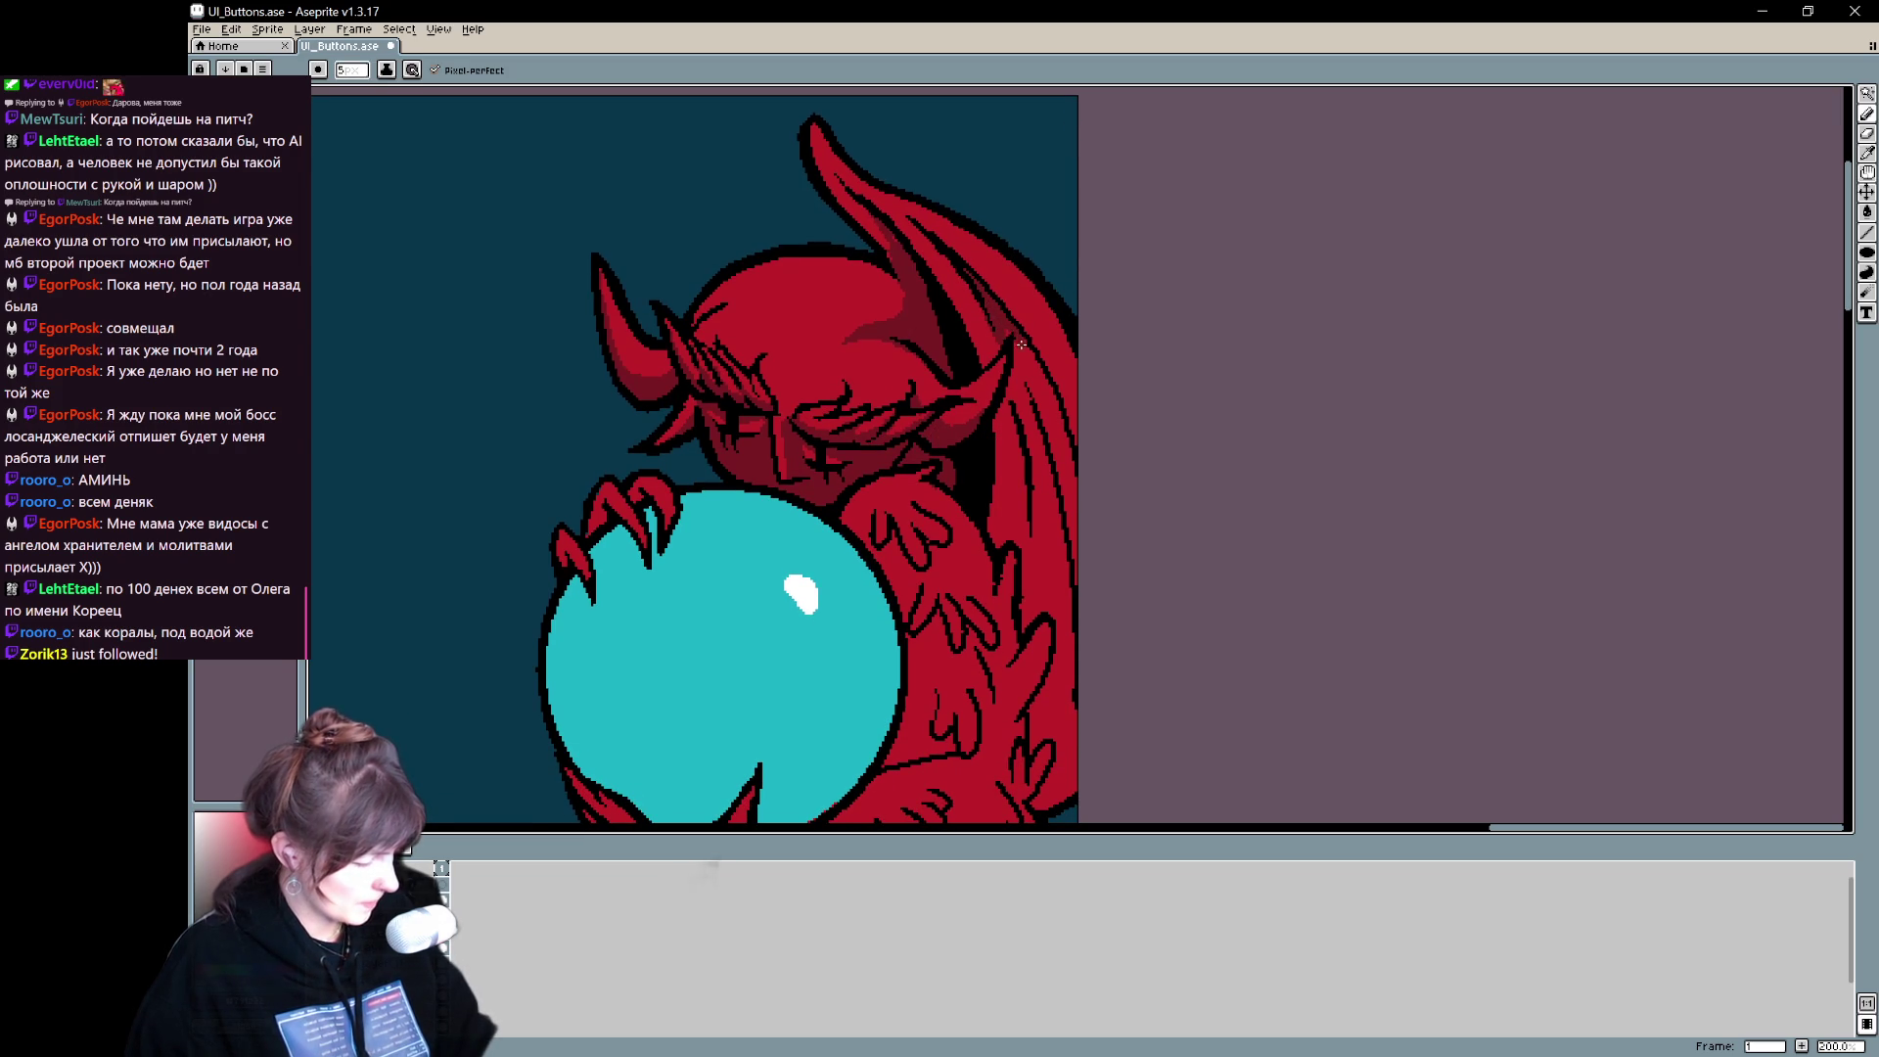
mouse_move(1026, 376)
left_mouse_down()
mouse_move(1031, 599)
mouse_move(1049, 626)
mouse_move(1029, 715)
mouse_move(1067, 812)
left_mouse_up()
left_click_drag(1023, 343, 1046, 377)
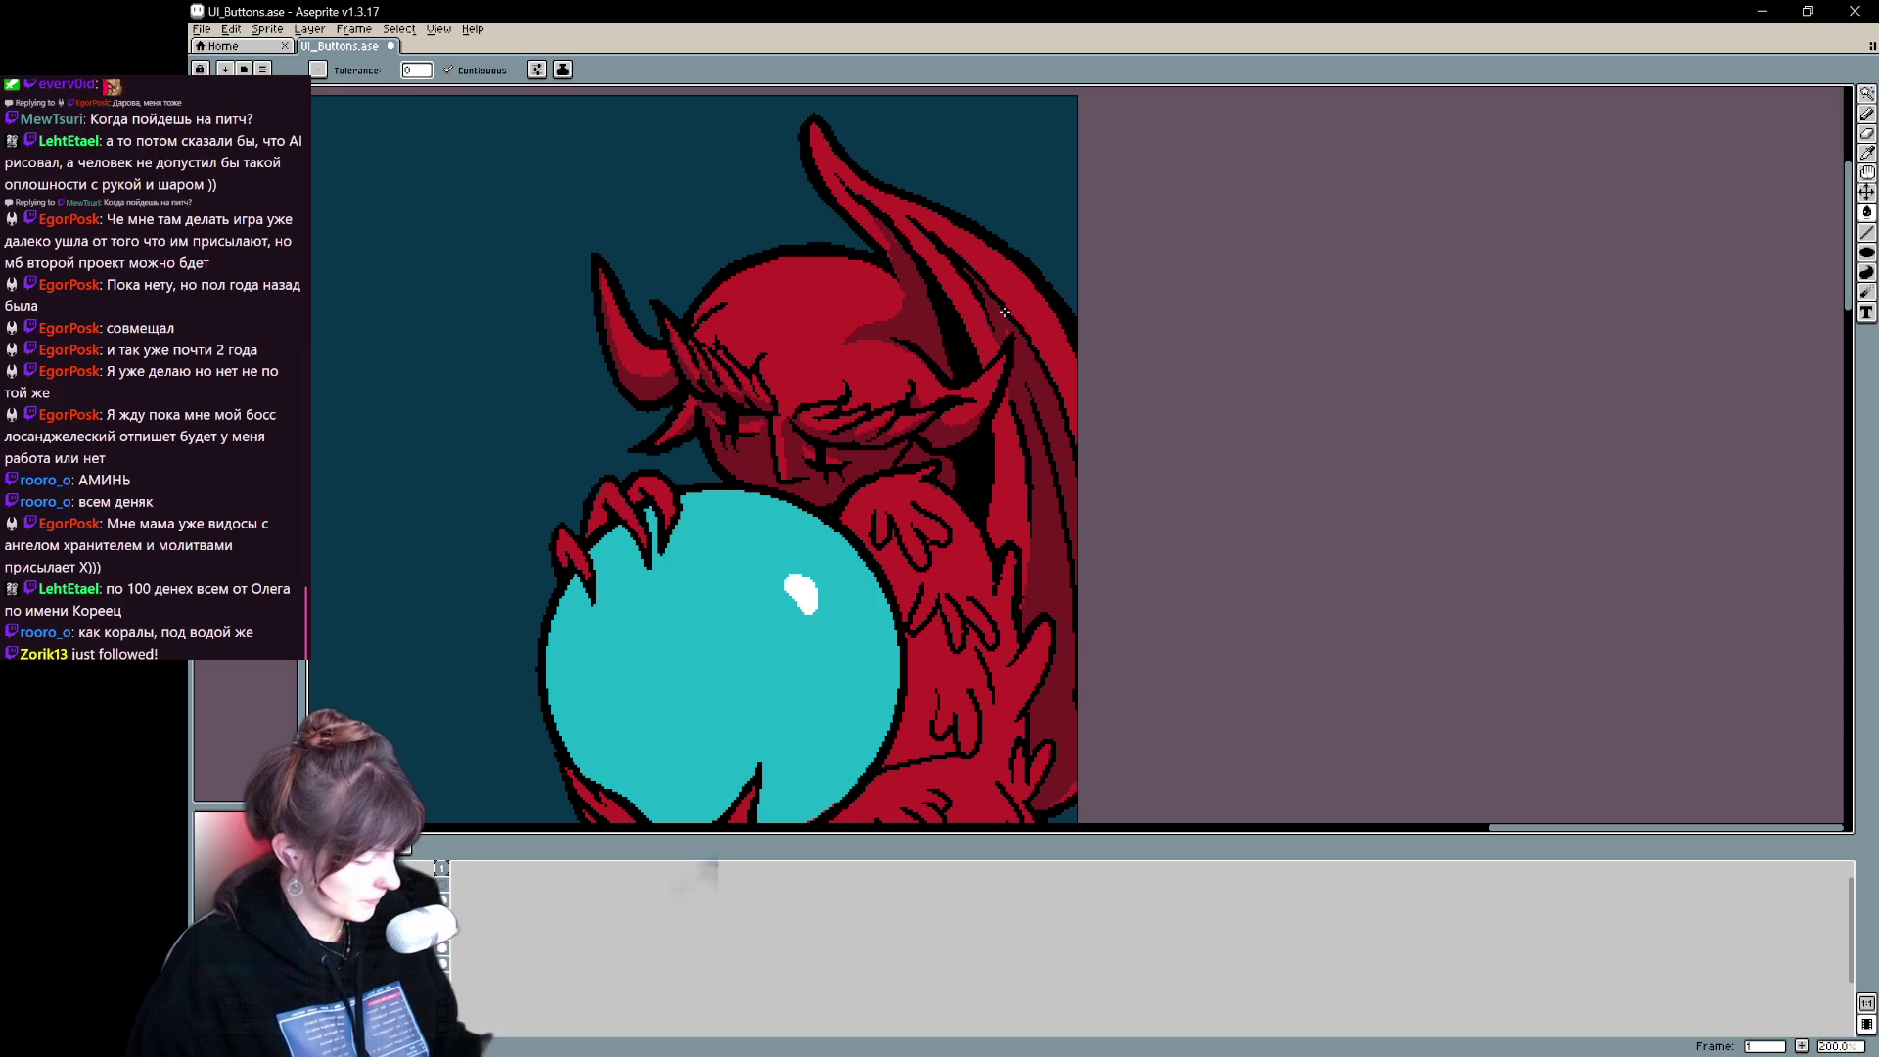
key("ctrl")
scroll(975, 326, "down", 1)
mouse_move(834, 565)
left_mouse_down()
mouse_move(981, 679)
mouse_move(978, 747)
mouse_move(994, 755)
mouse_move(733, 741)
mouse_move(725, 759)
mouse_move(763, 746)
mouse_move(714, 756)
left_mouse_up()
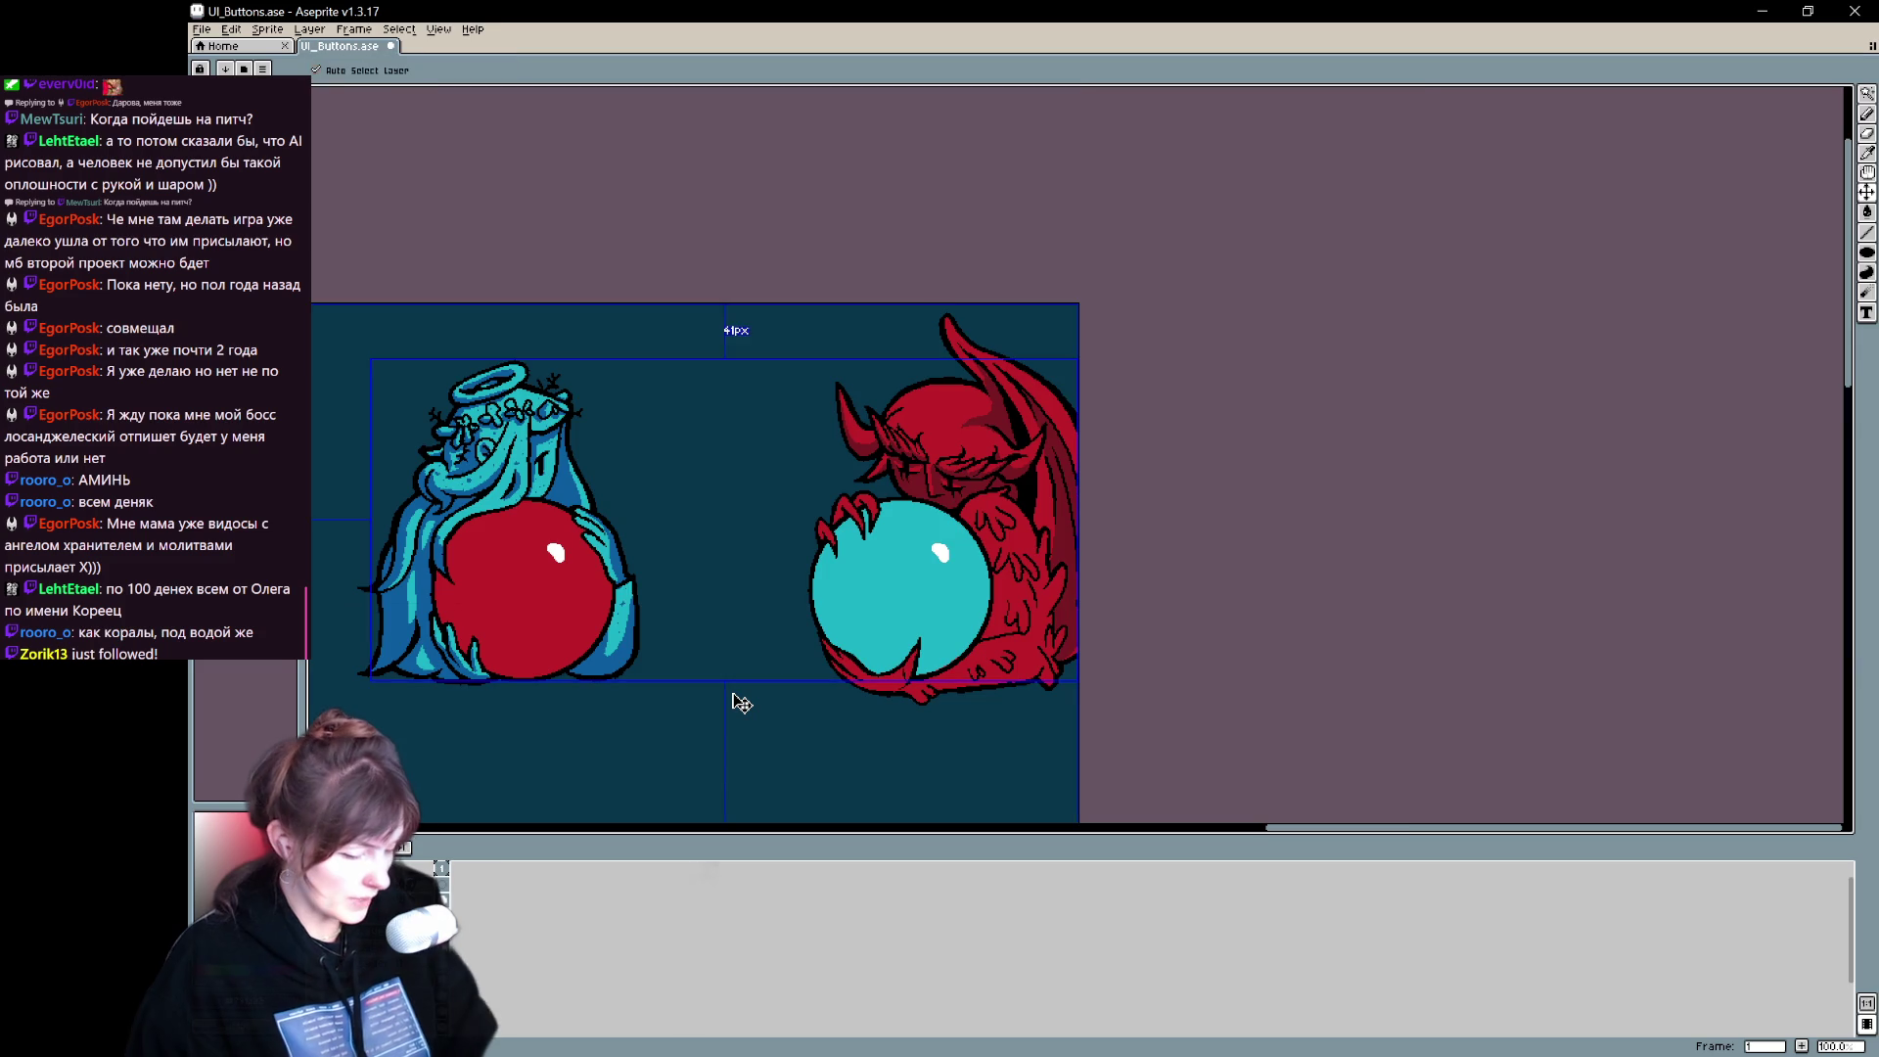
- Undo the stray stroke and shade the demon's hand and right side in dark red
scroll(734, 697, "up", 1)
left_click_drag(732, 693, 386, 810)
key("b")
key("ctrl+z")
mouse_move(905, 497)
left_mouse_down()
mouse_move(954, 480)
mouse_move(886, 489)
left_mouse_up()
left_click_drag(1013, 486, 1013, 578)
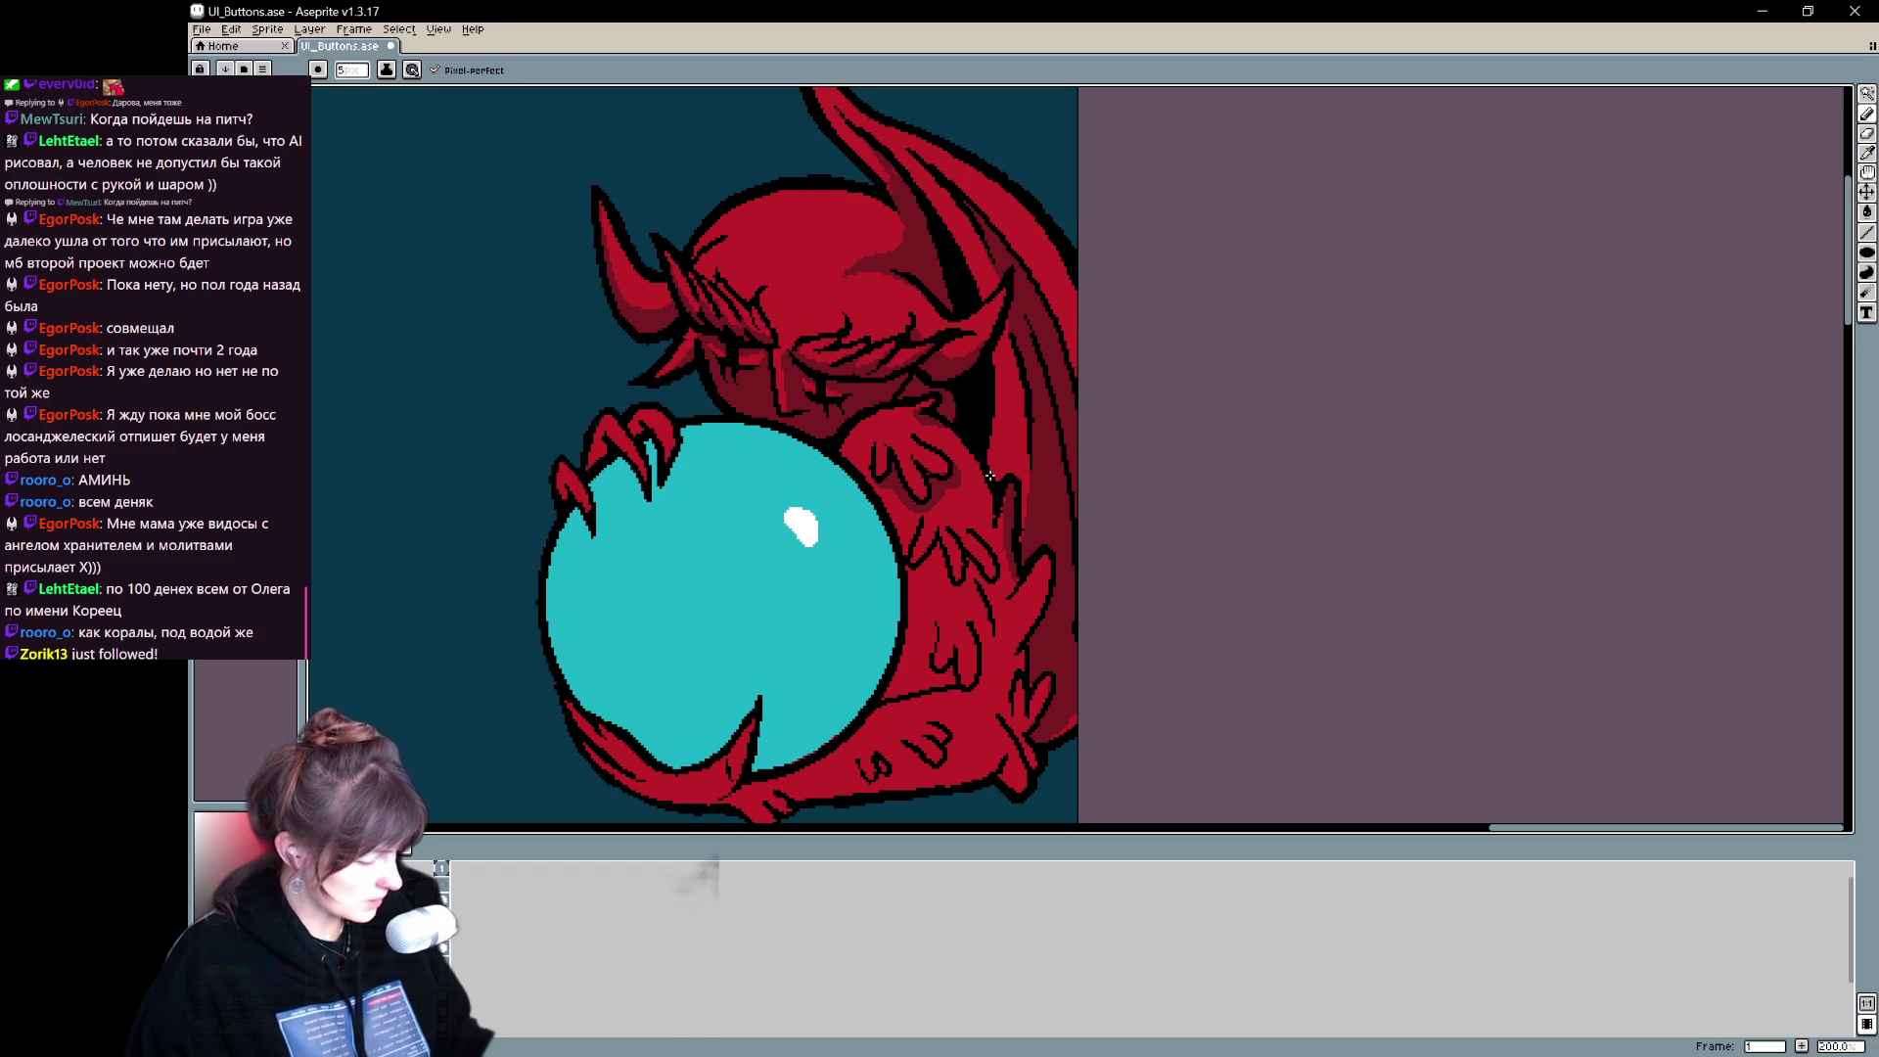
left_click_drag(996, 364, 998, 476)
mouse_move(1005, 403)
left_mouse_down()
mouse_move(1001, 471)
mouse_move(997, 428)
left_mouse_up()
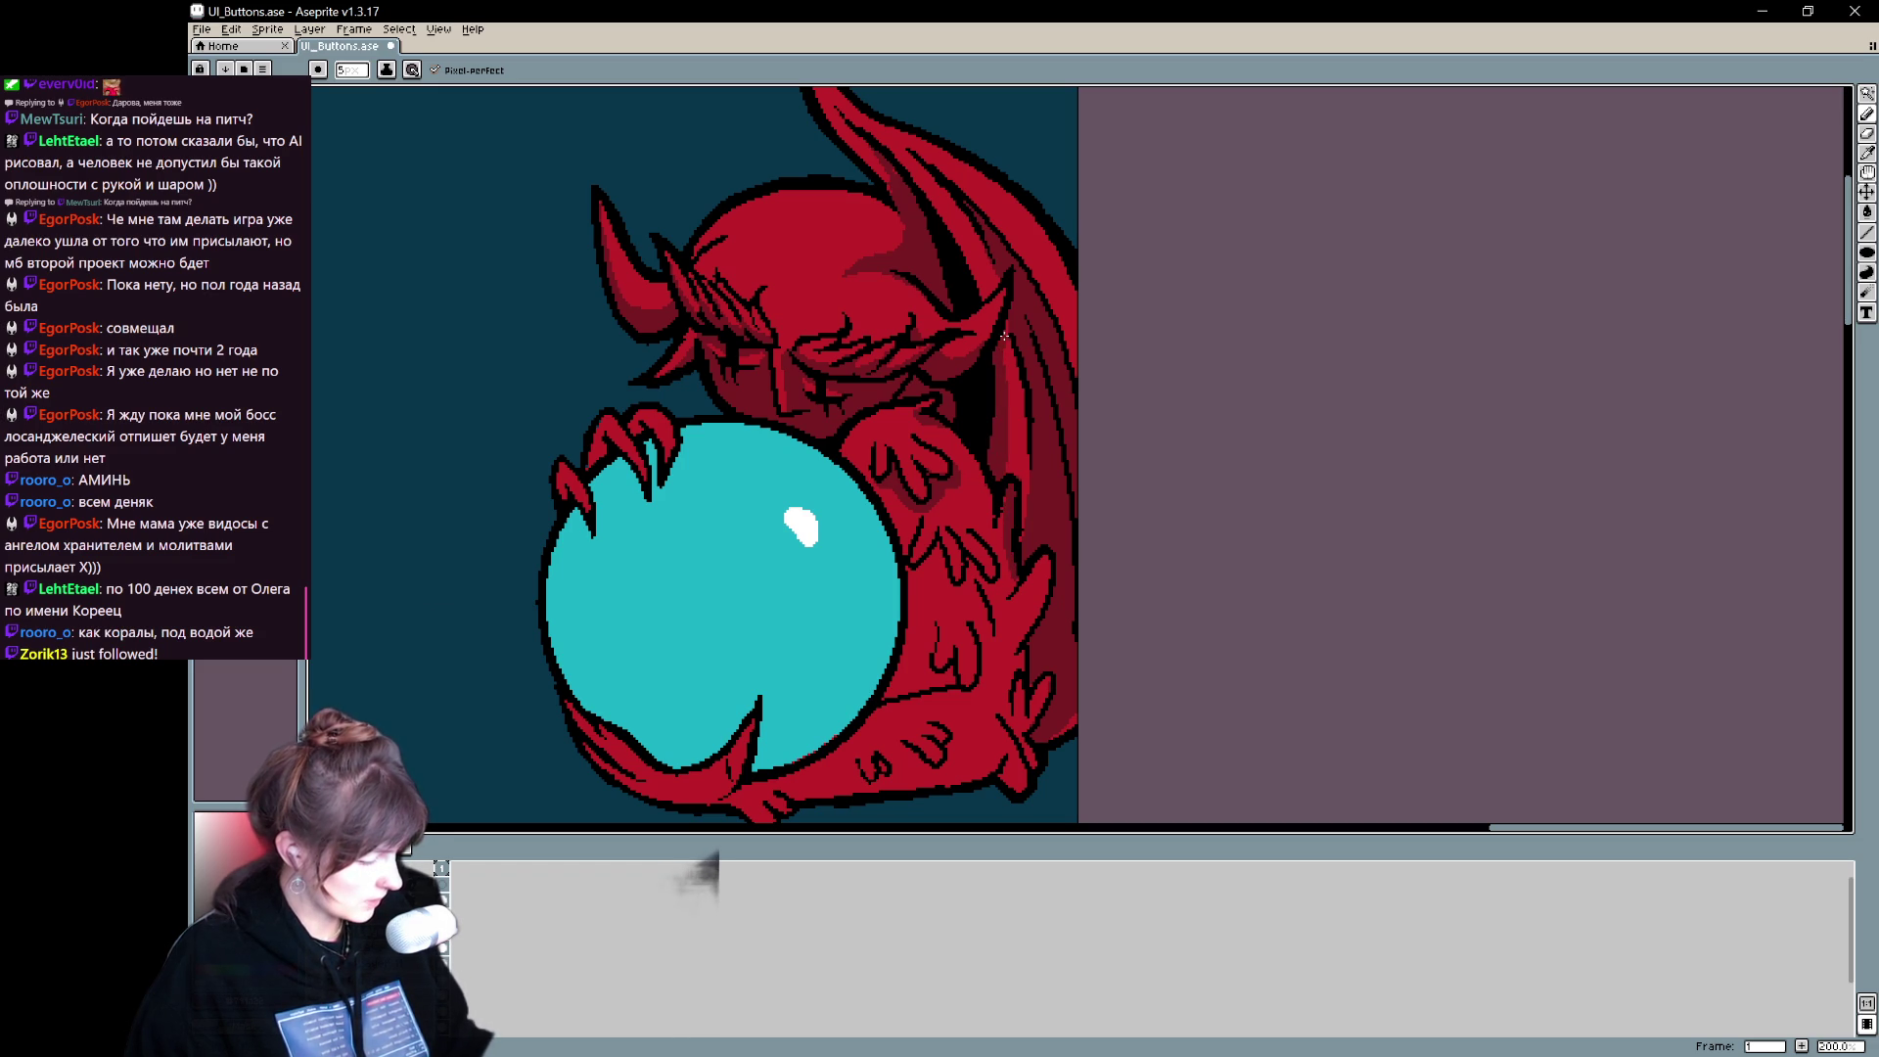
left_click_drag(996, 341, 1000, 372)
- Darken the demon's claw and the arm along the orb's right edge
mouse_move(1091, 531)
left_mouse_down()
mouse_move(1083, 613)
mouse_move(1024, 423)
mouse_move(1015, 496)
mouse_move(1045, 549)
mouse_move(1015, 646)
left_mouse_up()
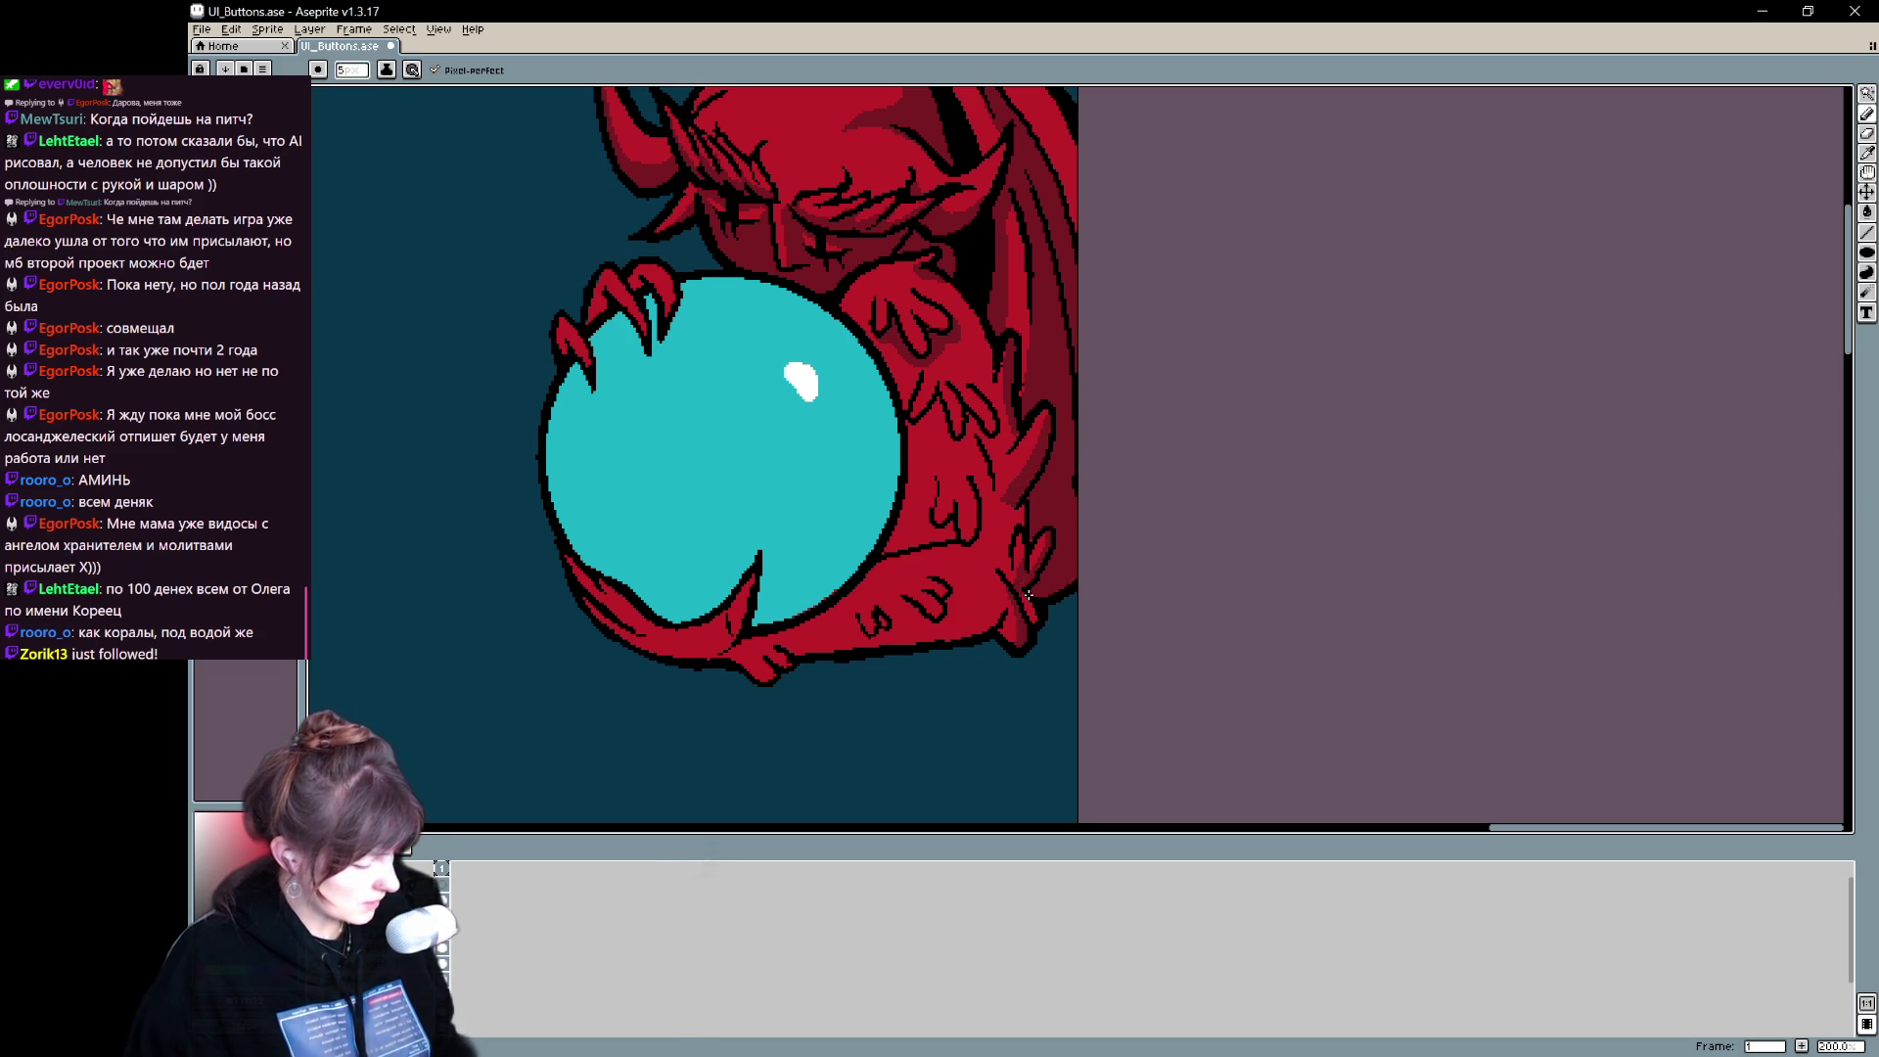
left_click_drag(935, 498, 971, 539)
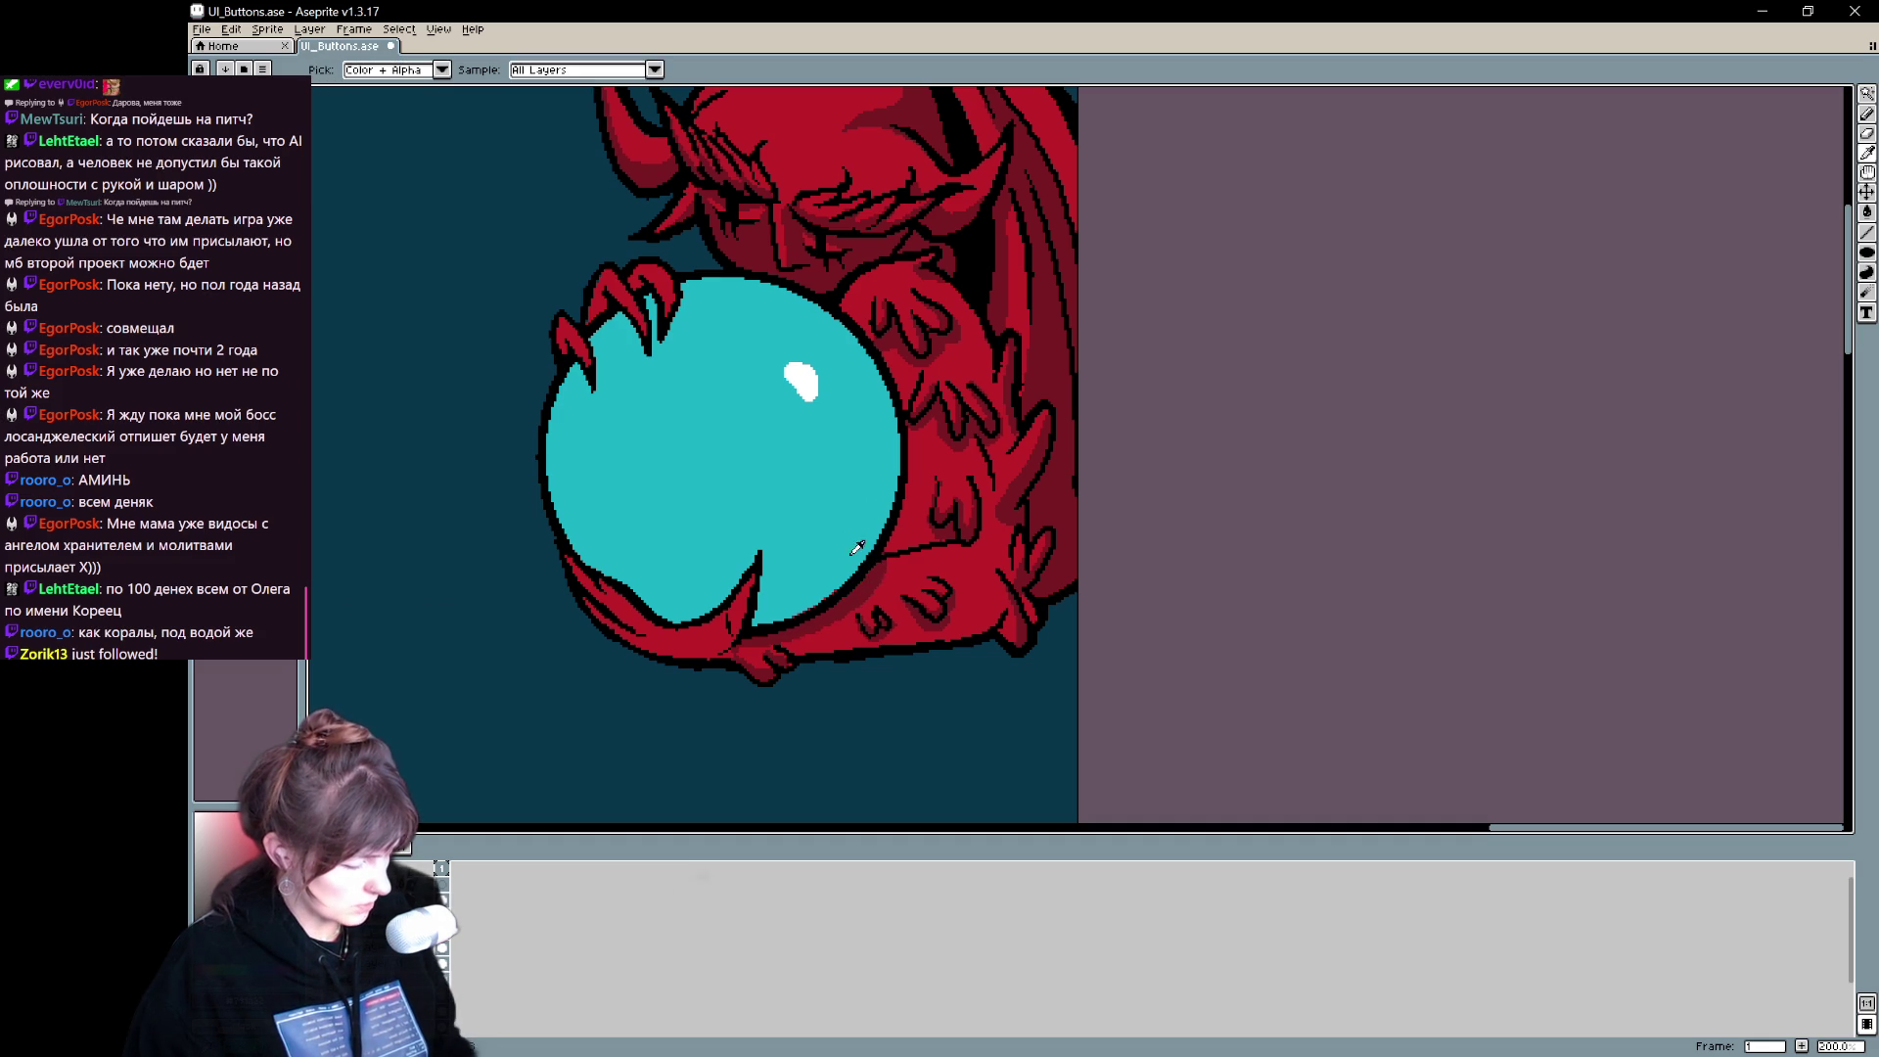
mouse_move(910, 512)
left_mouse_down()
mouse_move(918, 433)
mouse_move(910, 533)
mouse_move(923, 500)
mouse_move(900, 548)
left_mouse_up()
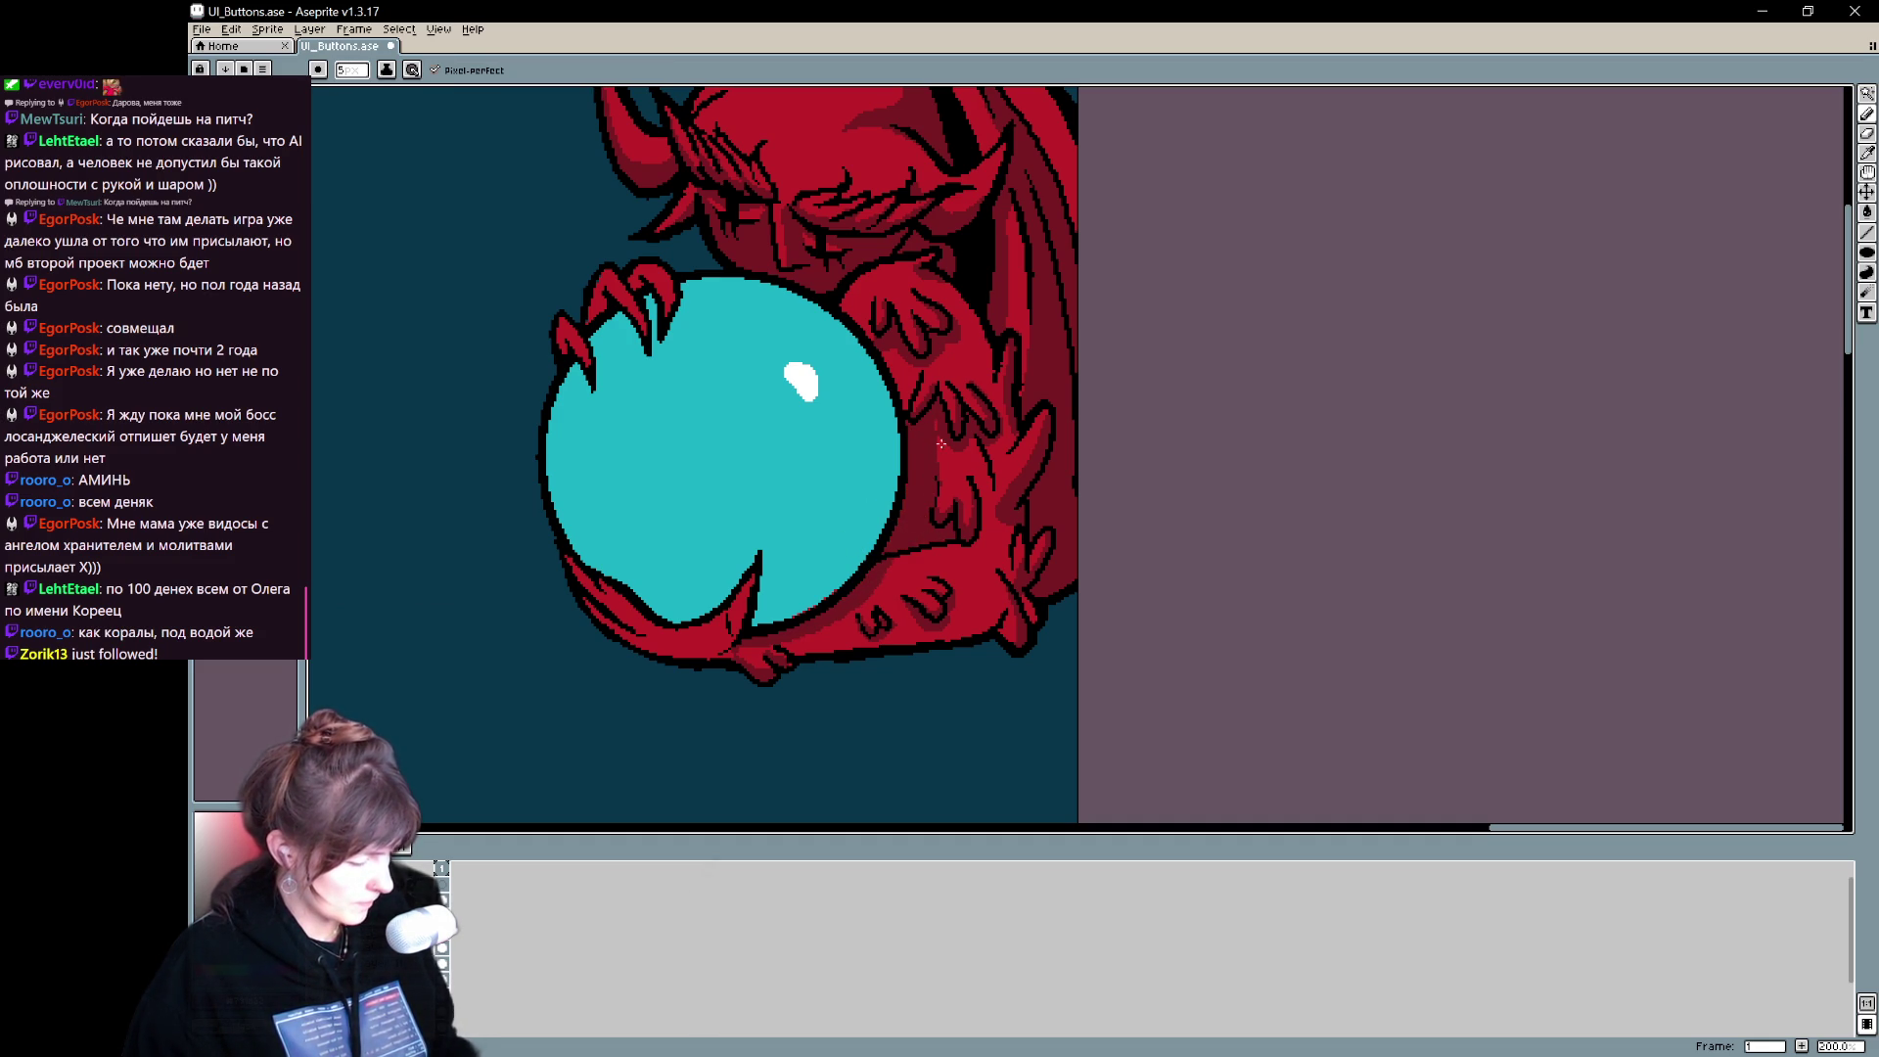
scroll(1059, 457, "left", 2)
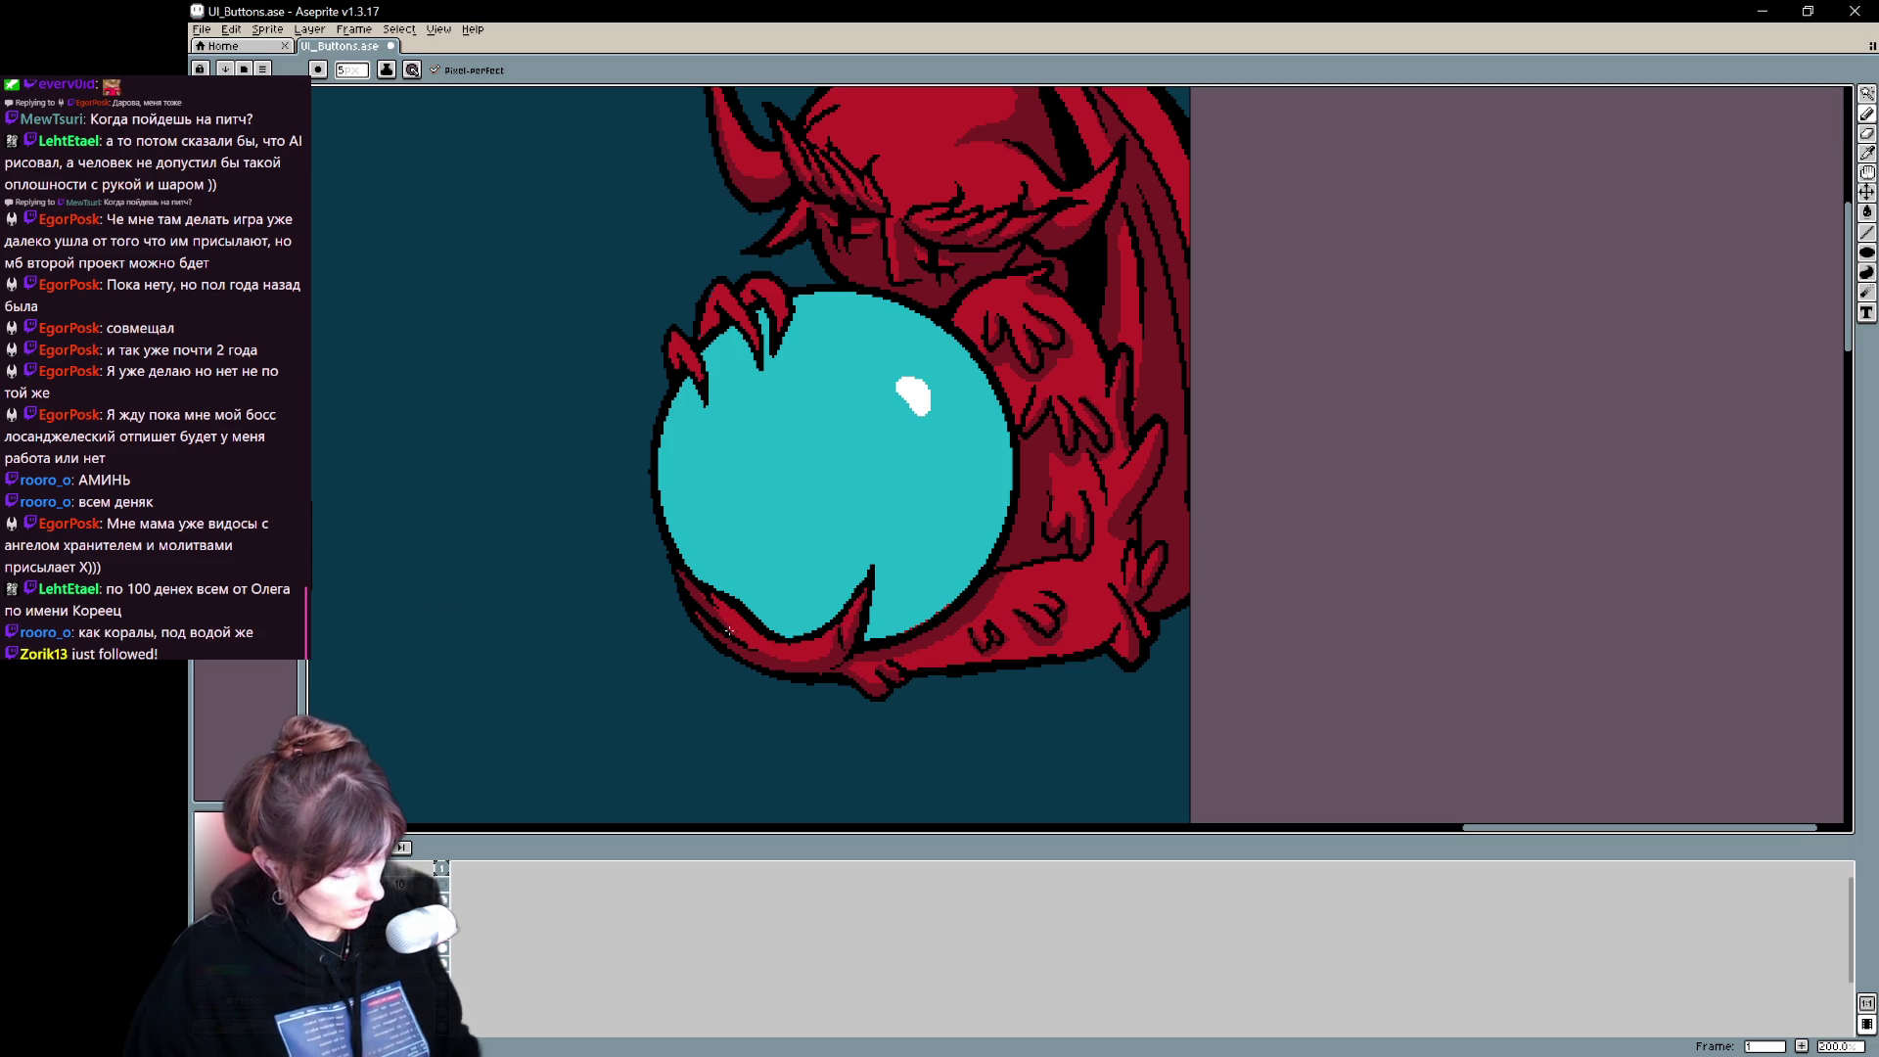
left_click_drag(693, 312, 645, 434)
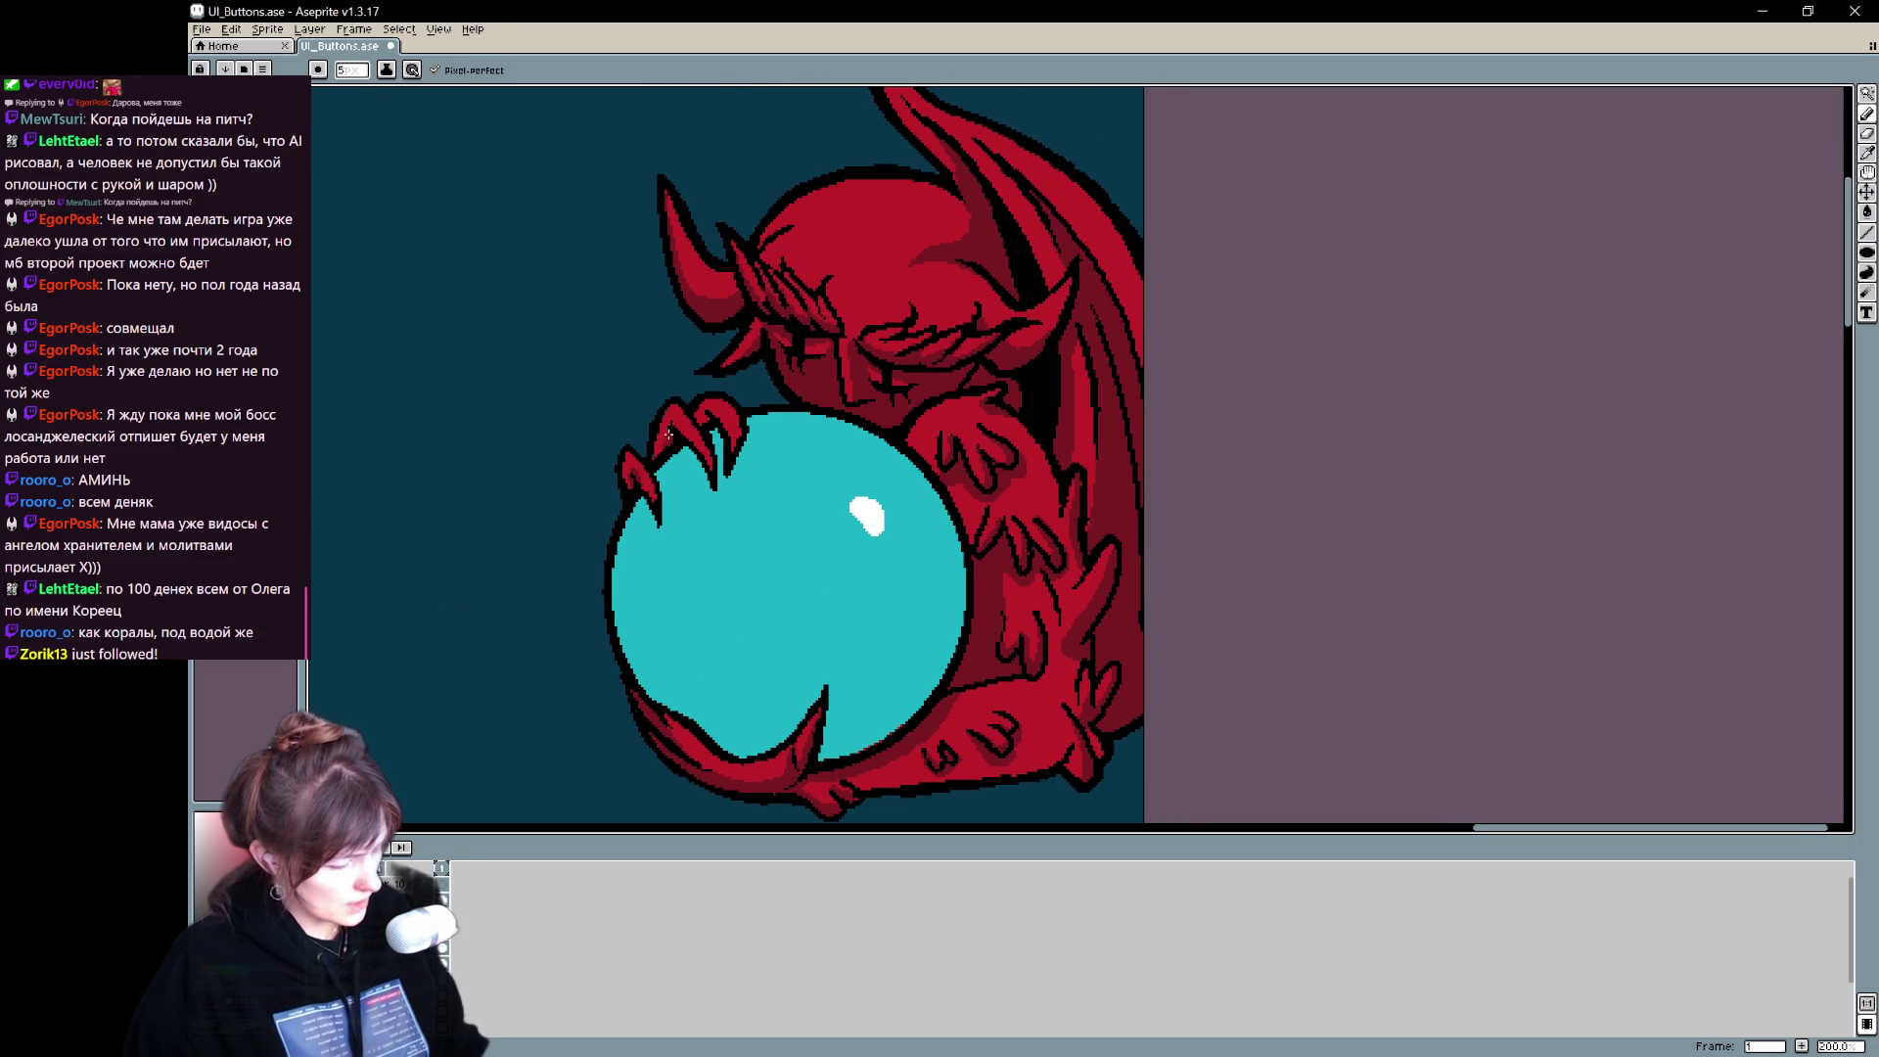
key("i")
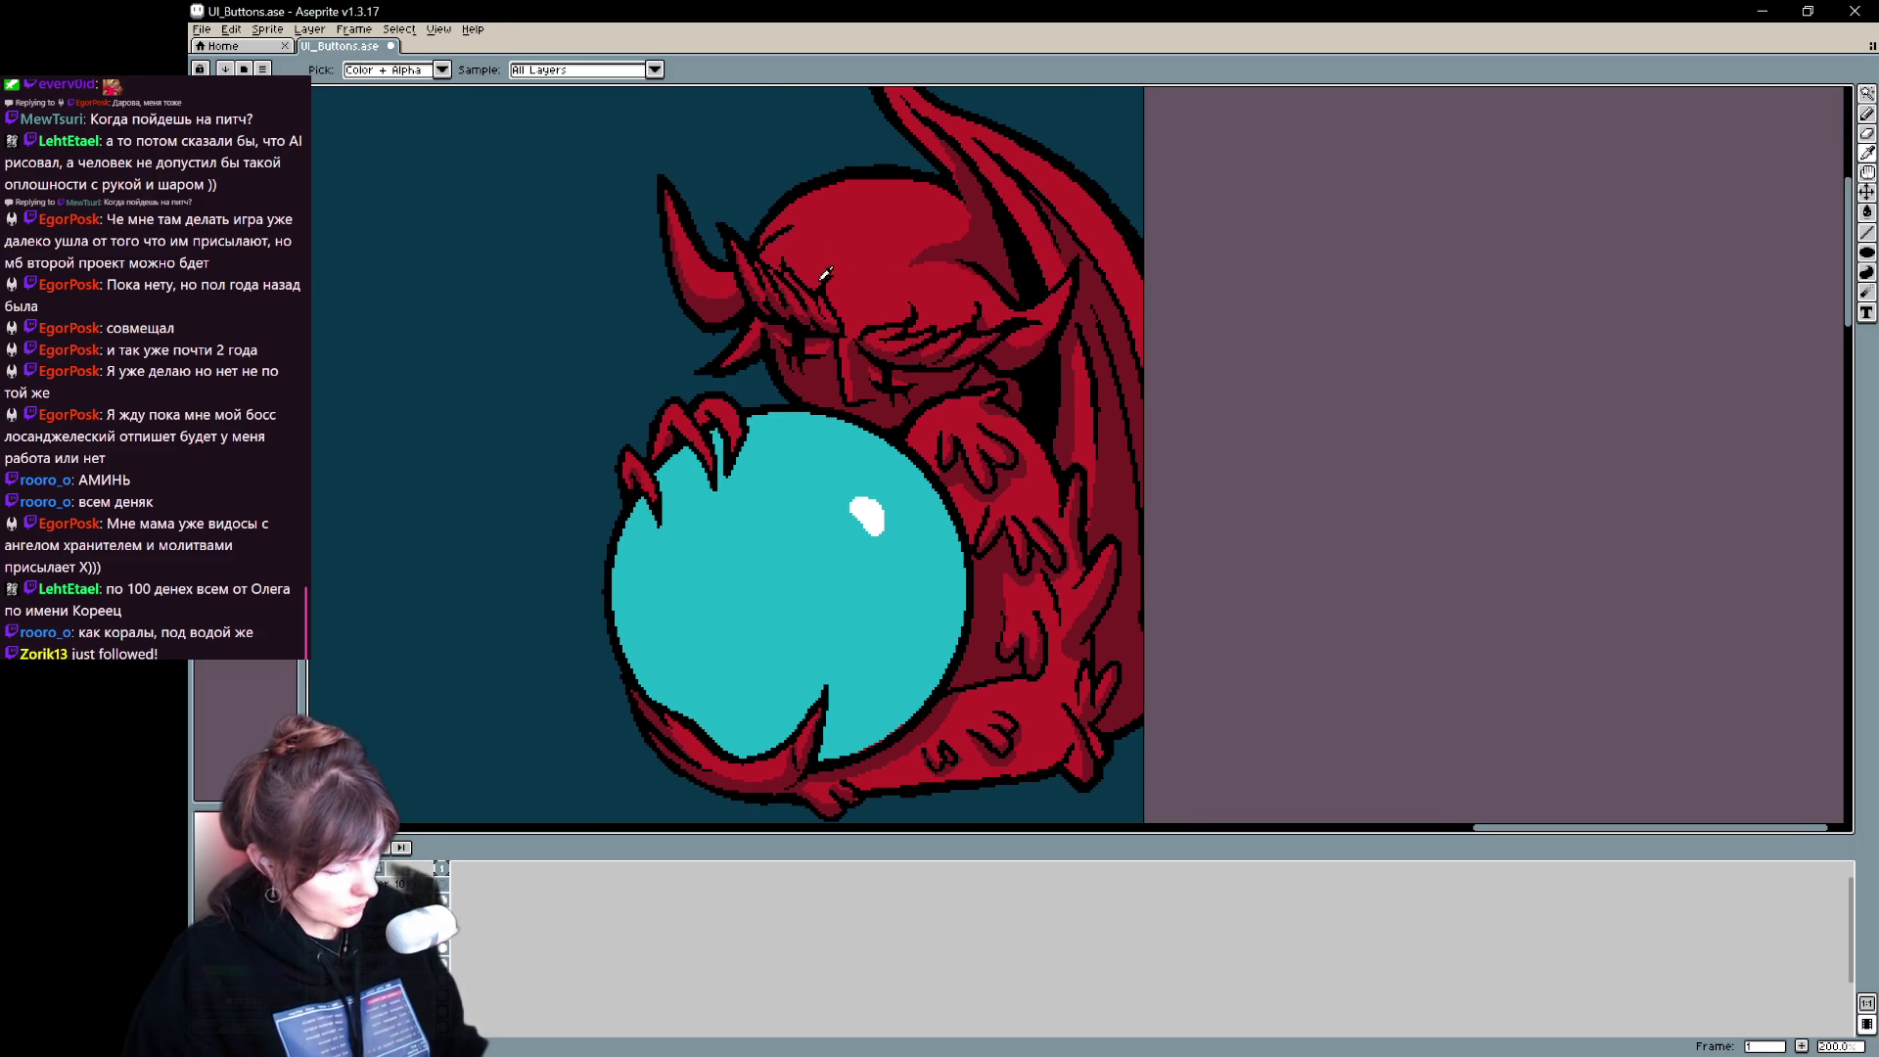
key("b")
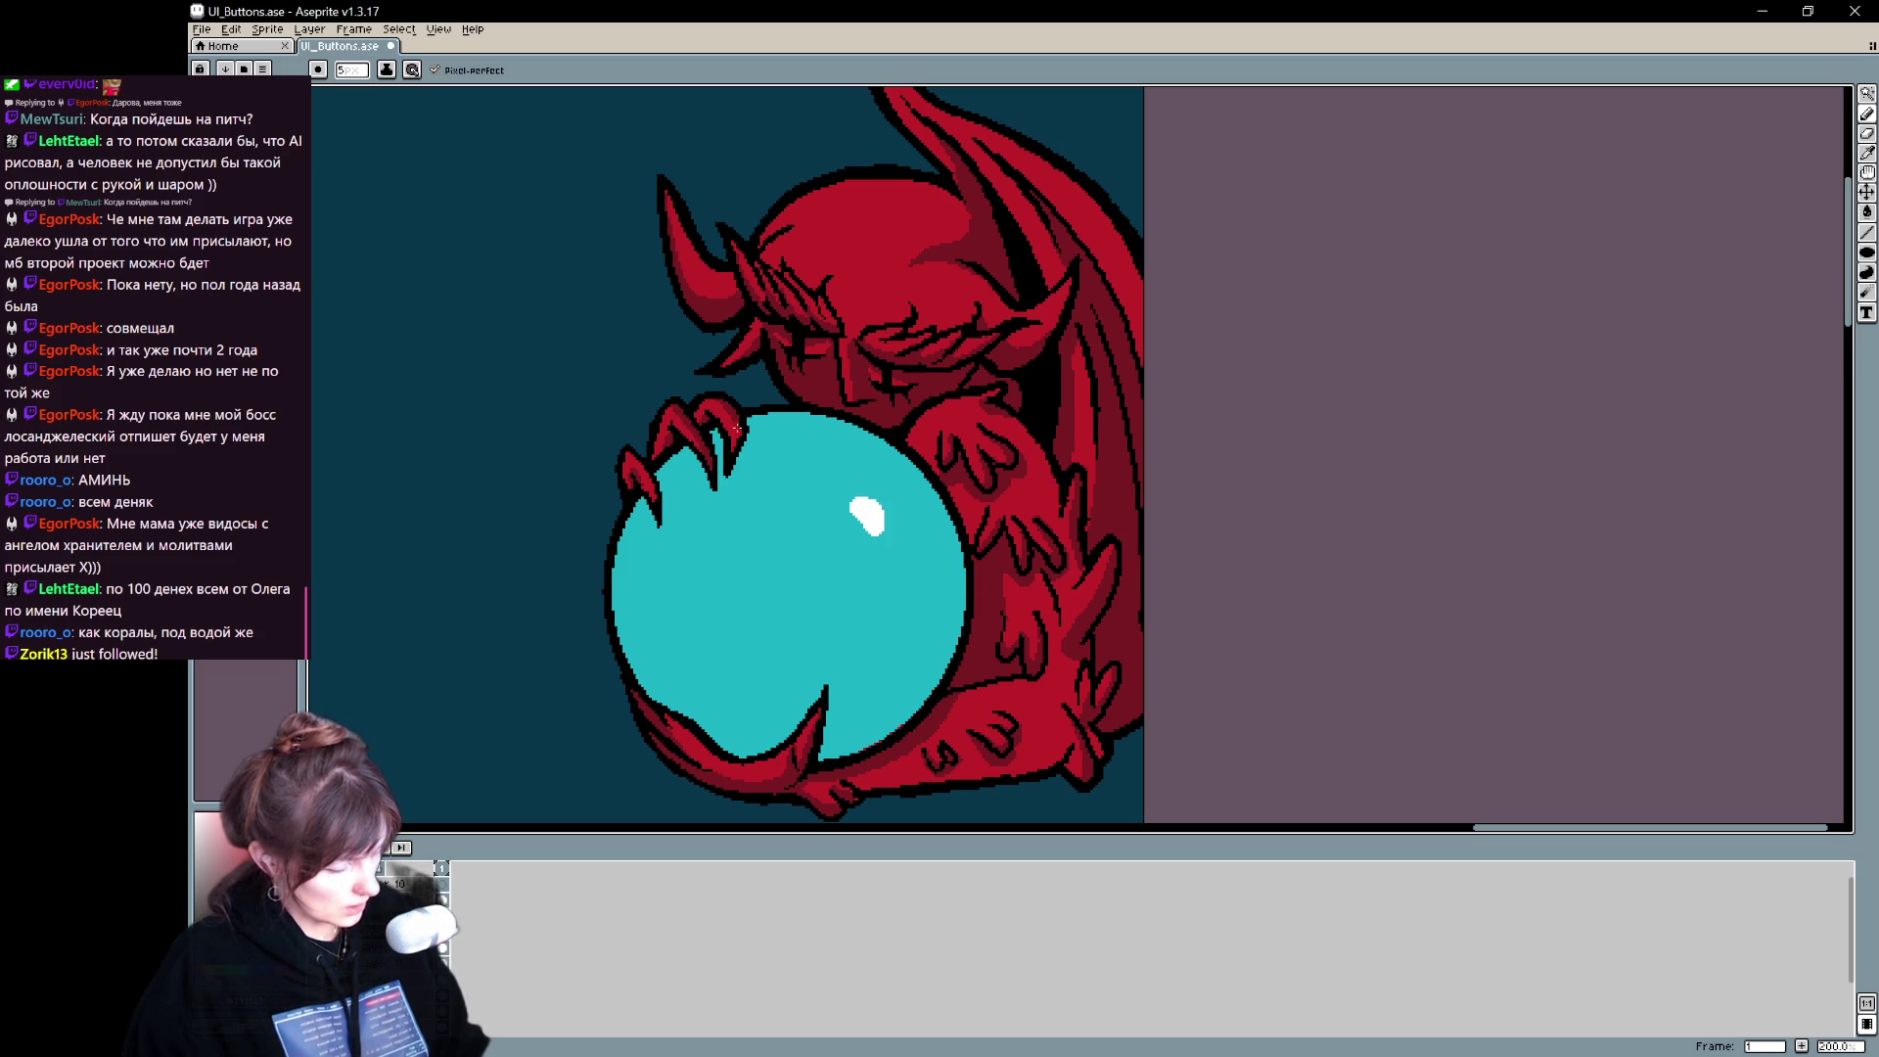
left_click_drag(779, 359, 715, 426)
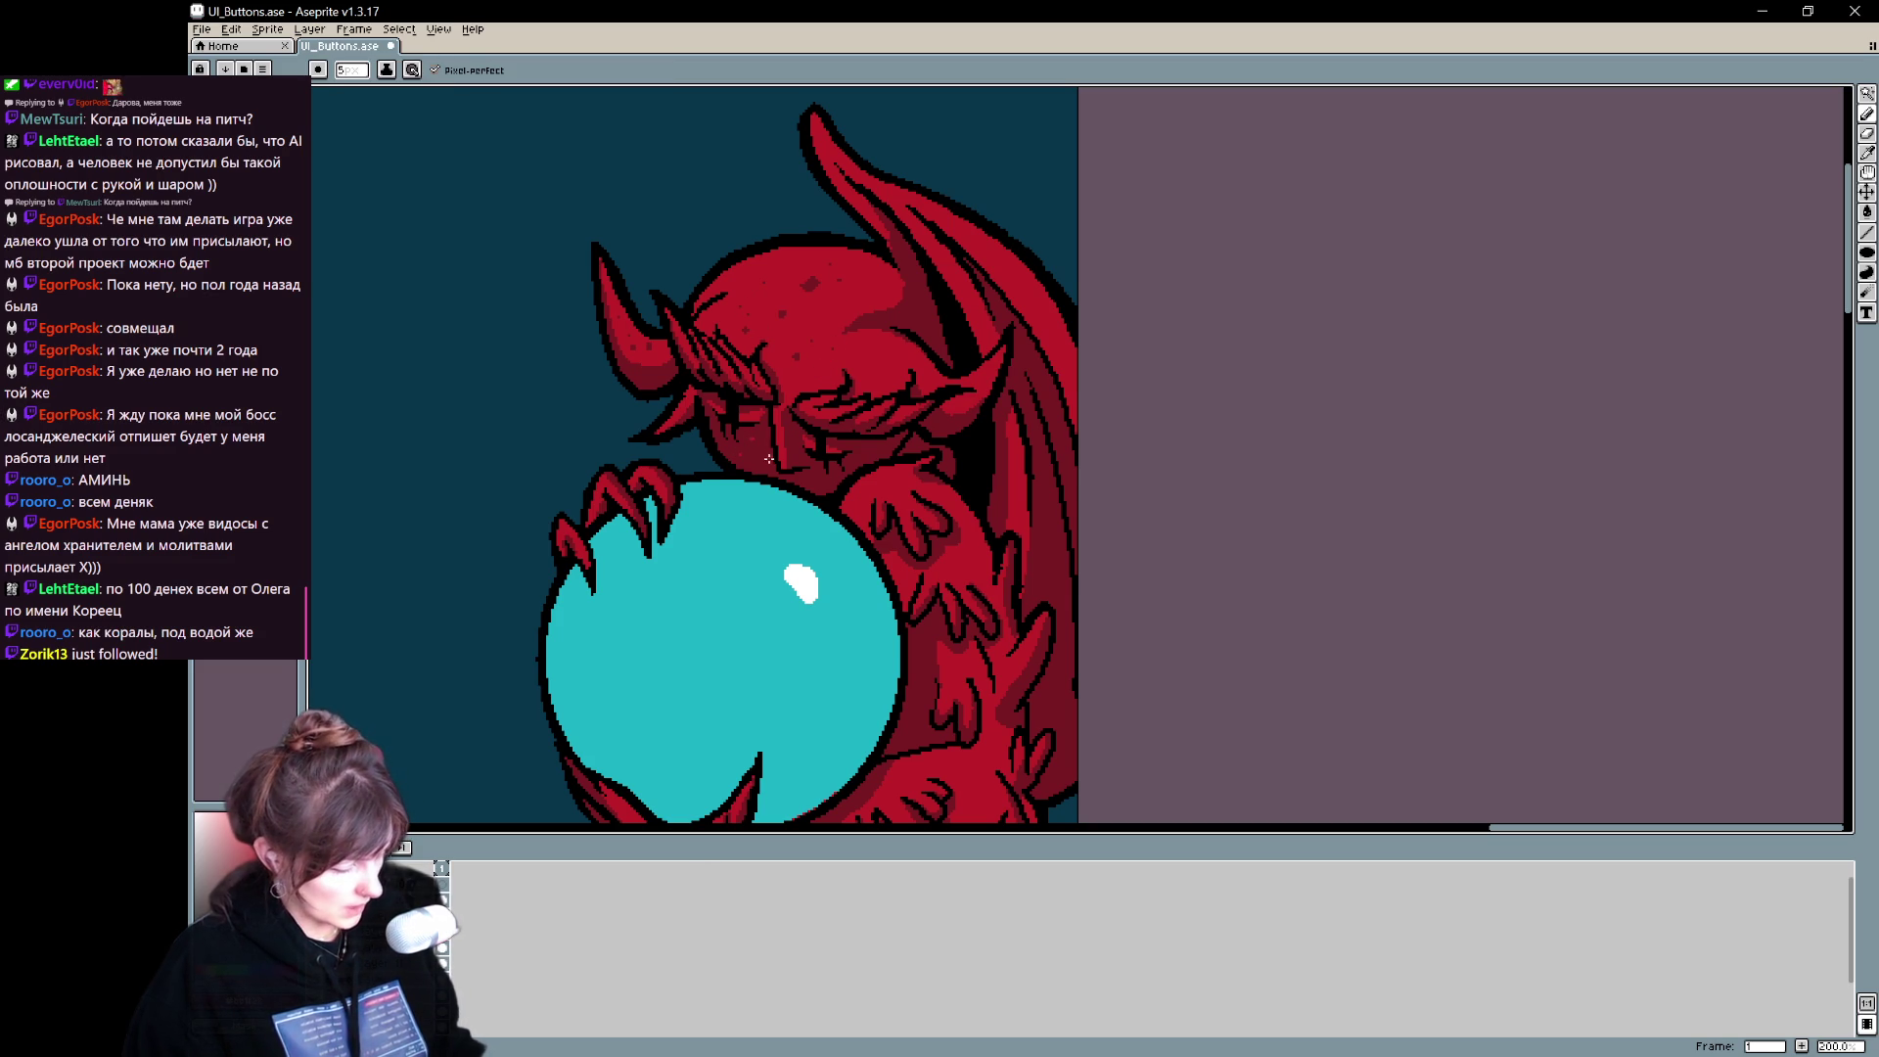
key("i")
key("b")
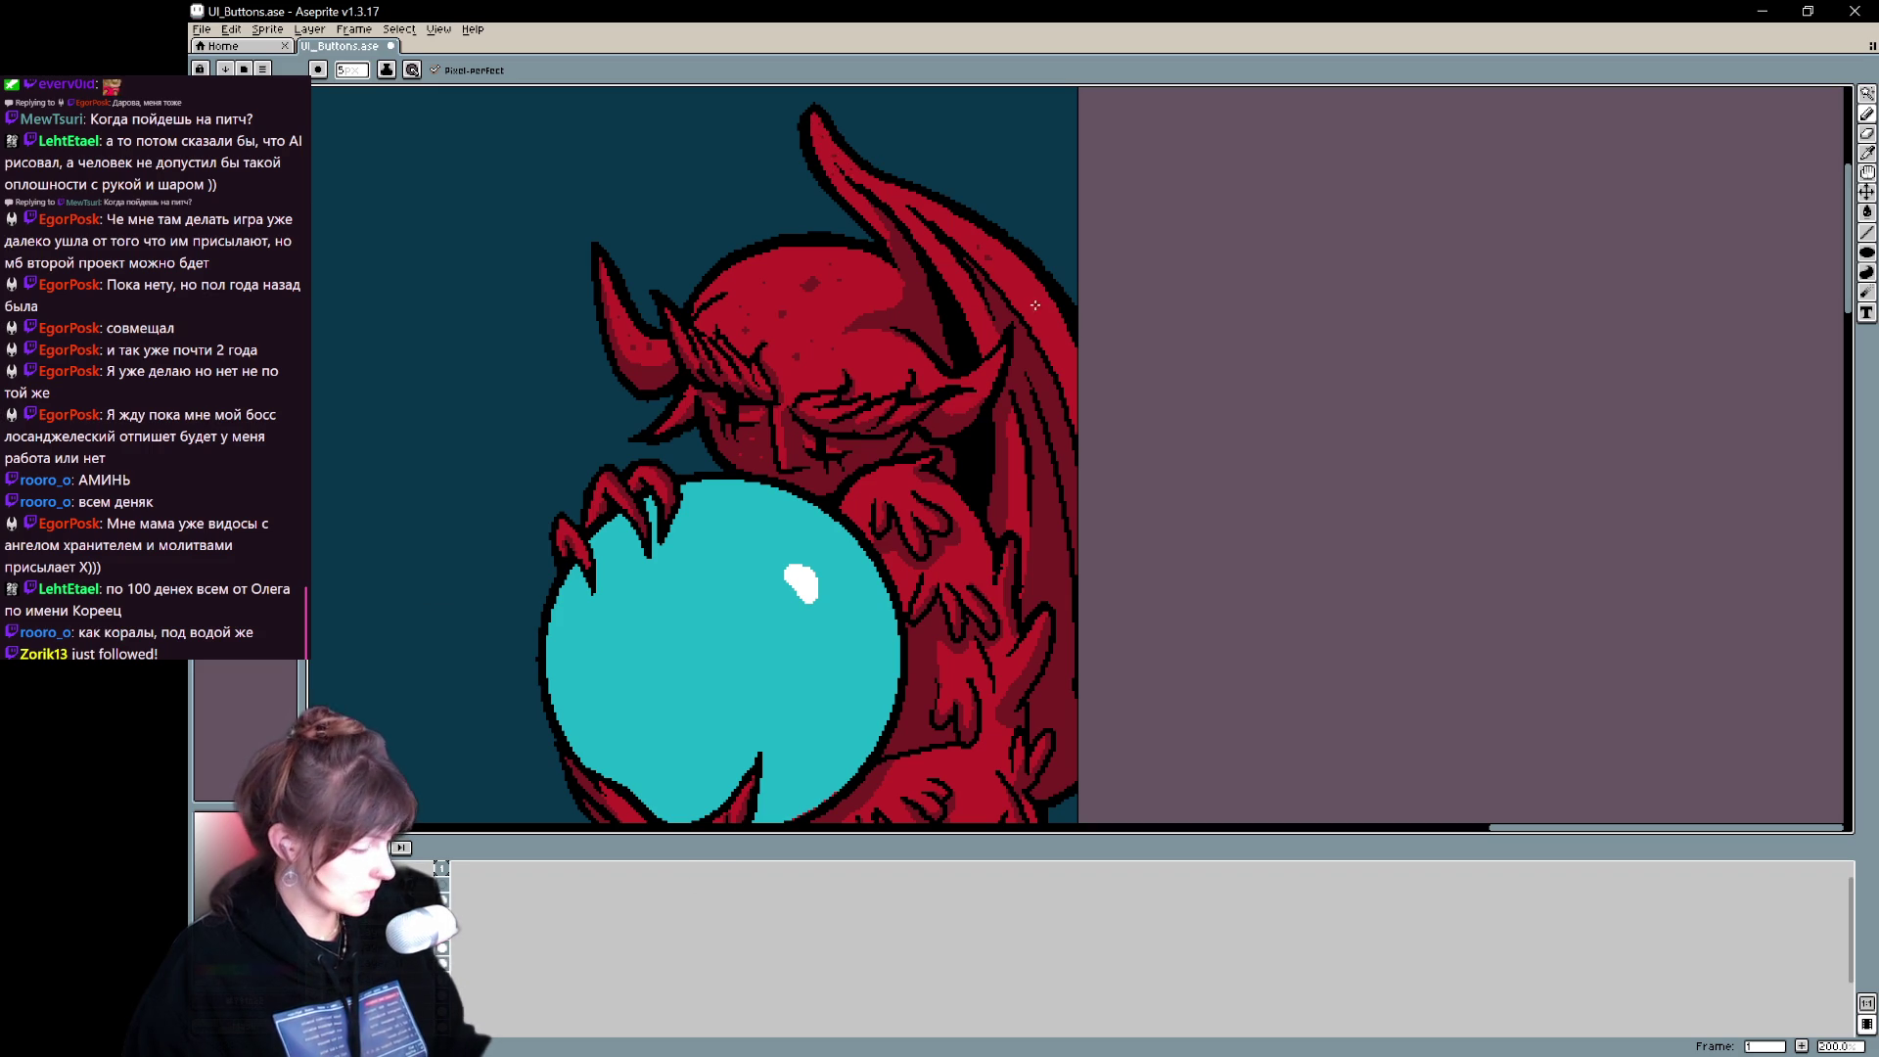
scroll(899, 347, "down", 3)
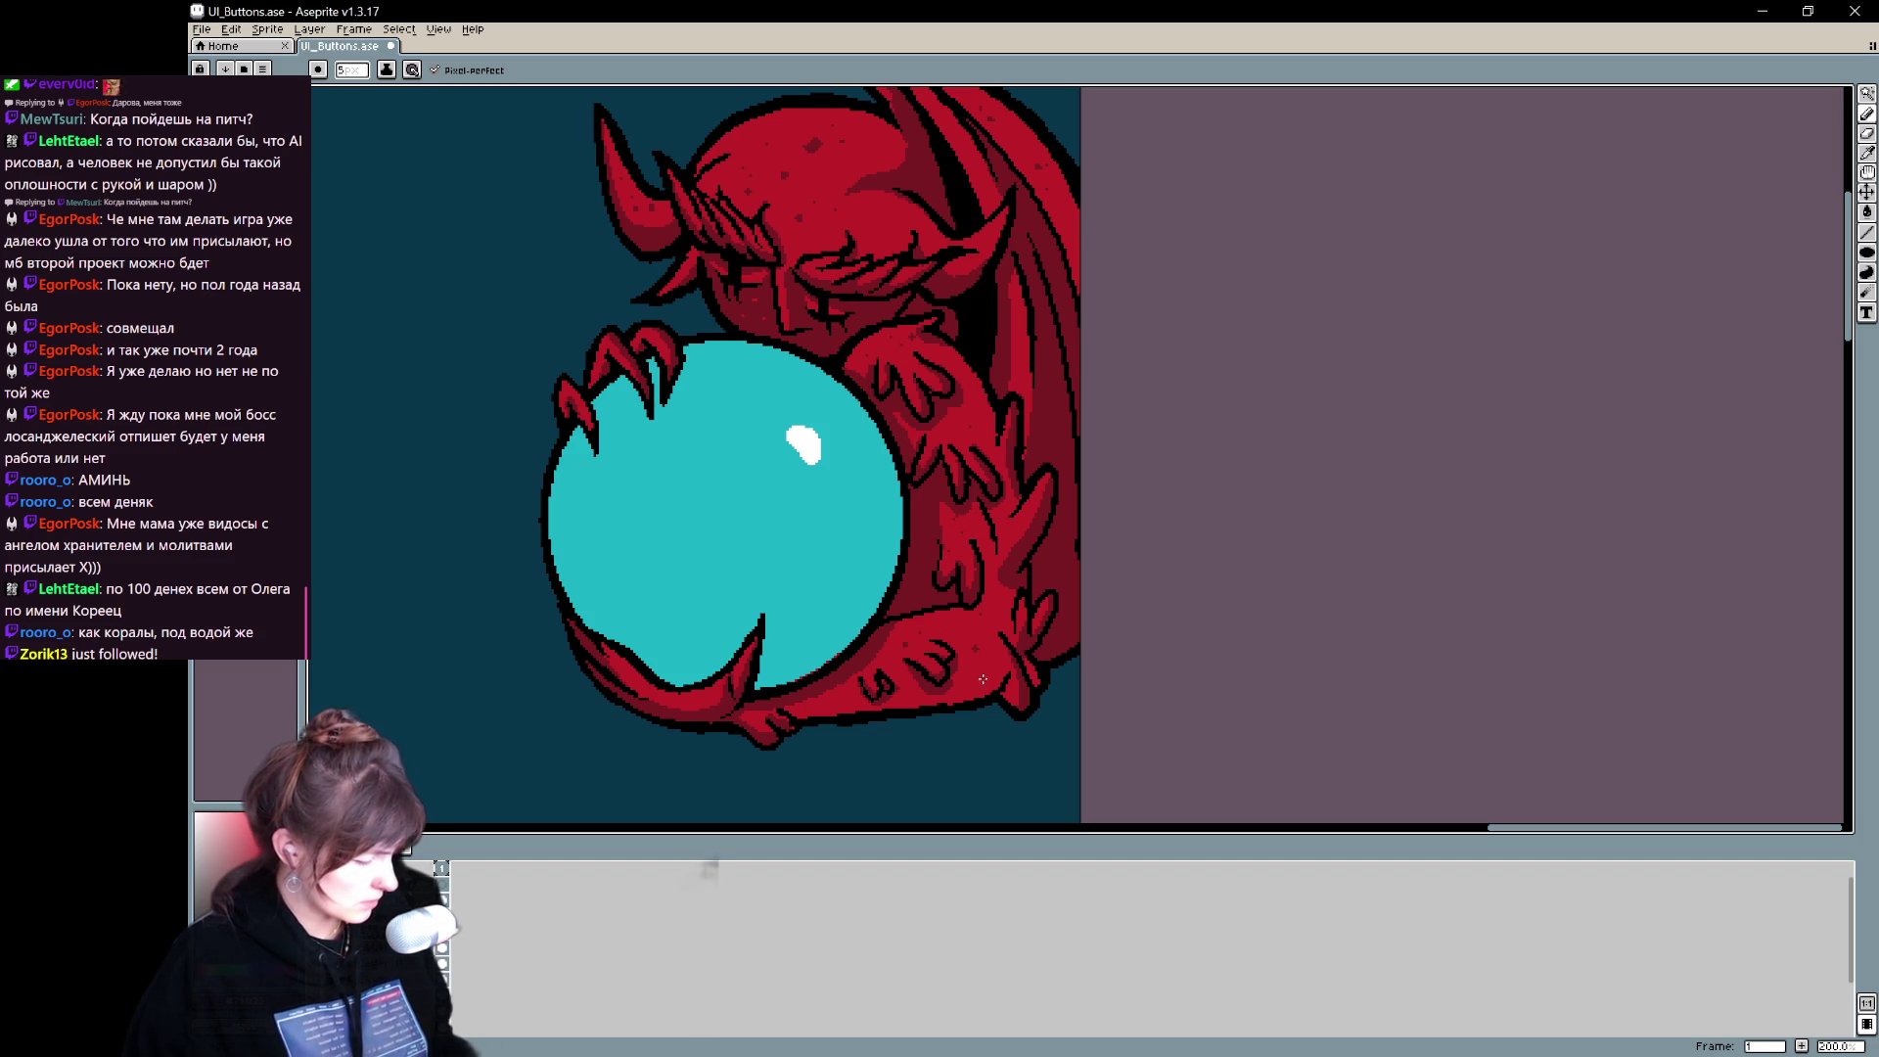
scroll(1013, 619, "up", 1)
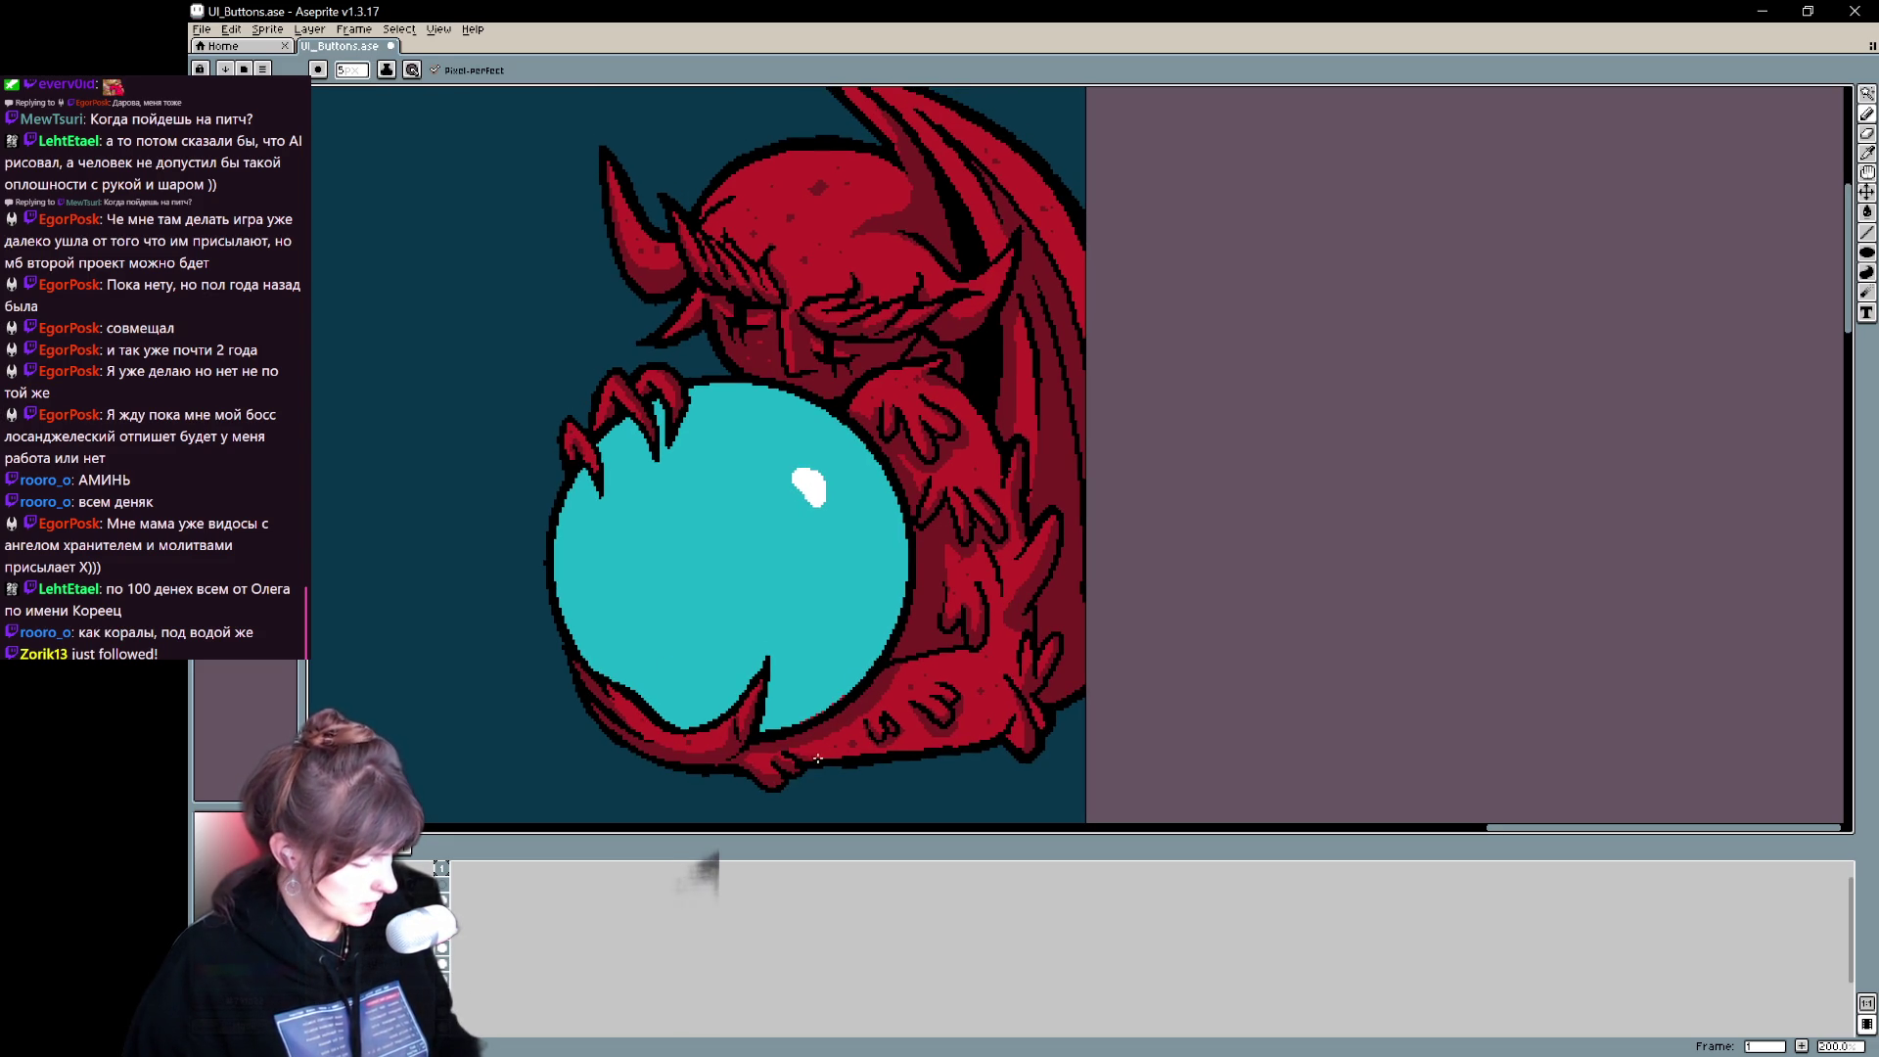
- Zoom out to show both figures and save the sprite sheet
scroll(979, 591, "down", 1)
left_click_drag(1071, 587, 1153, 581)
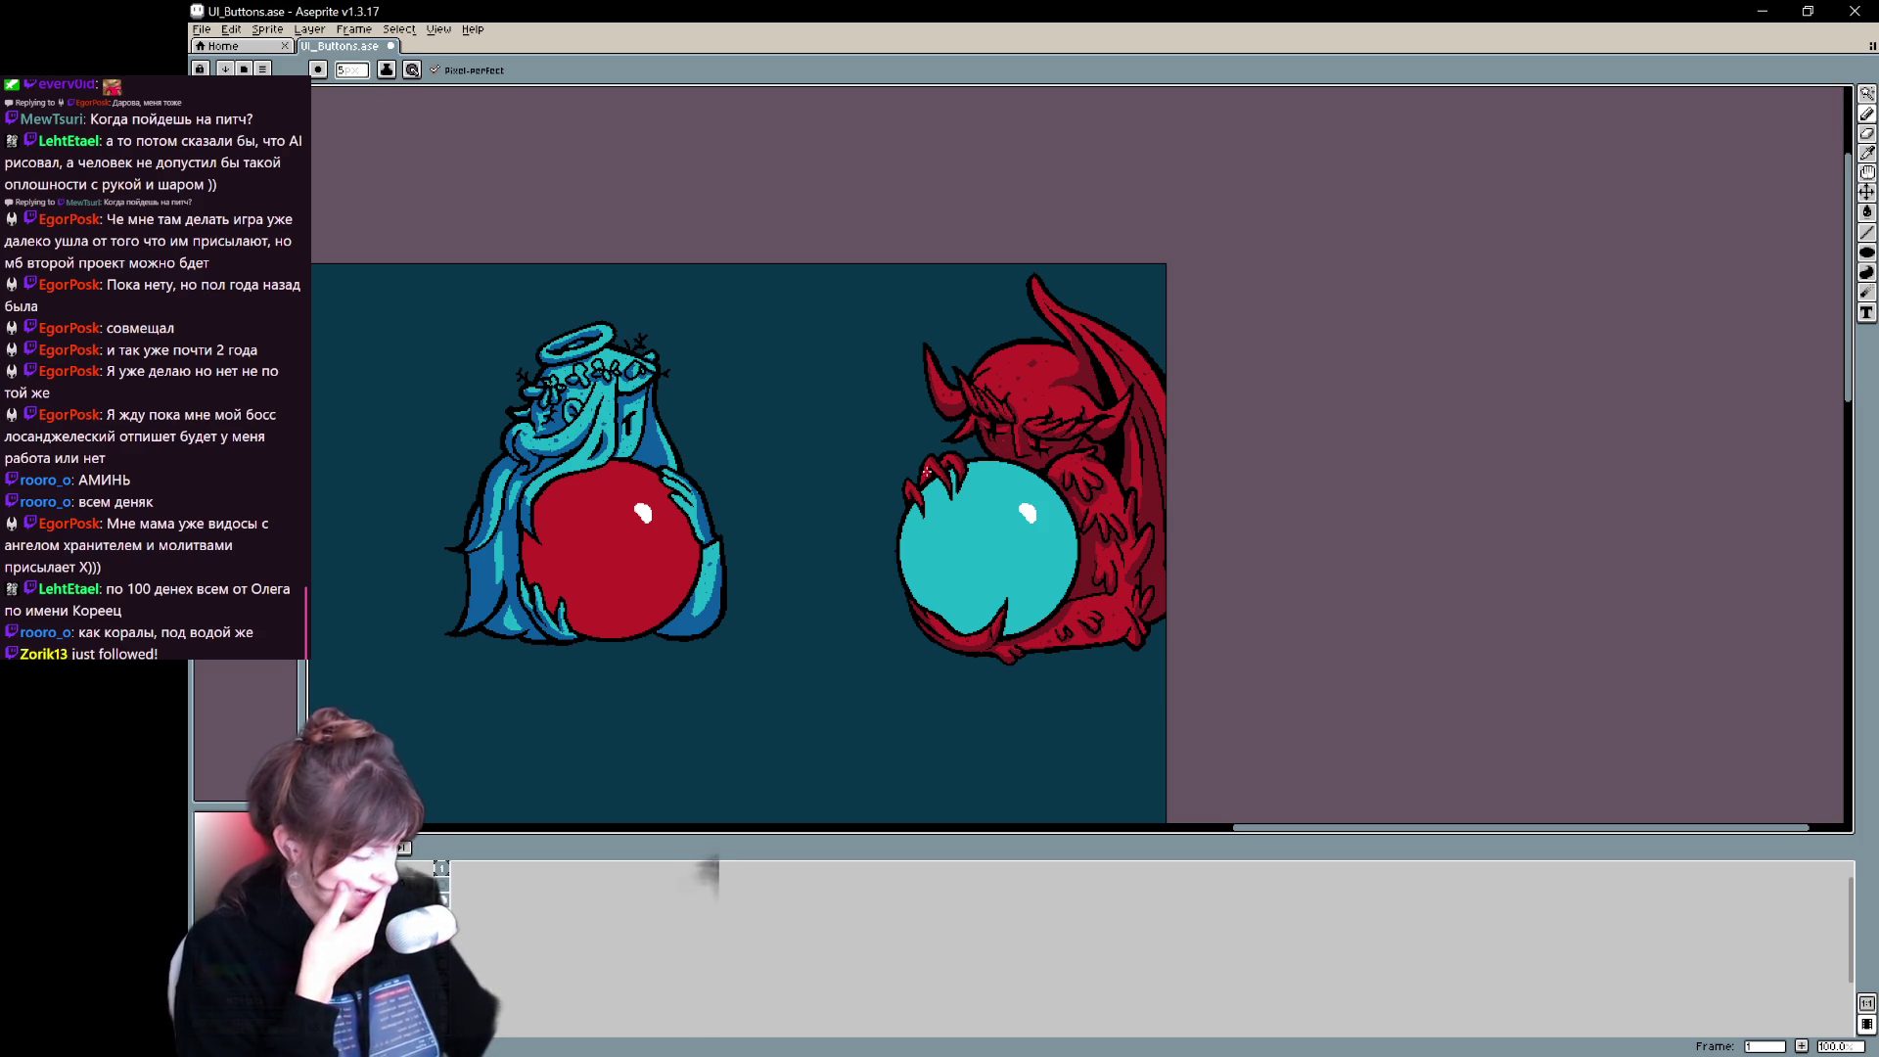
key("ctrl+s")
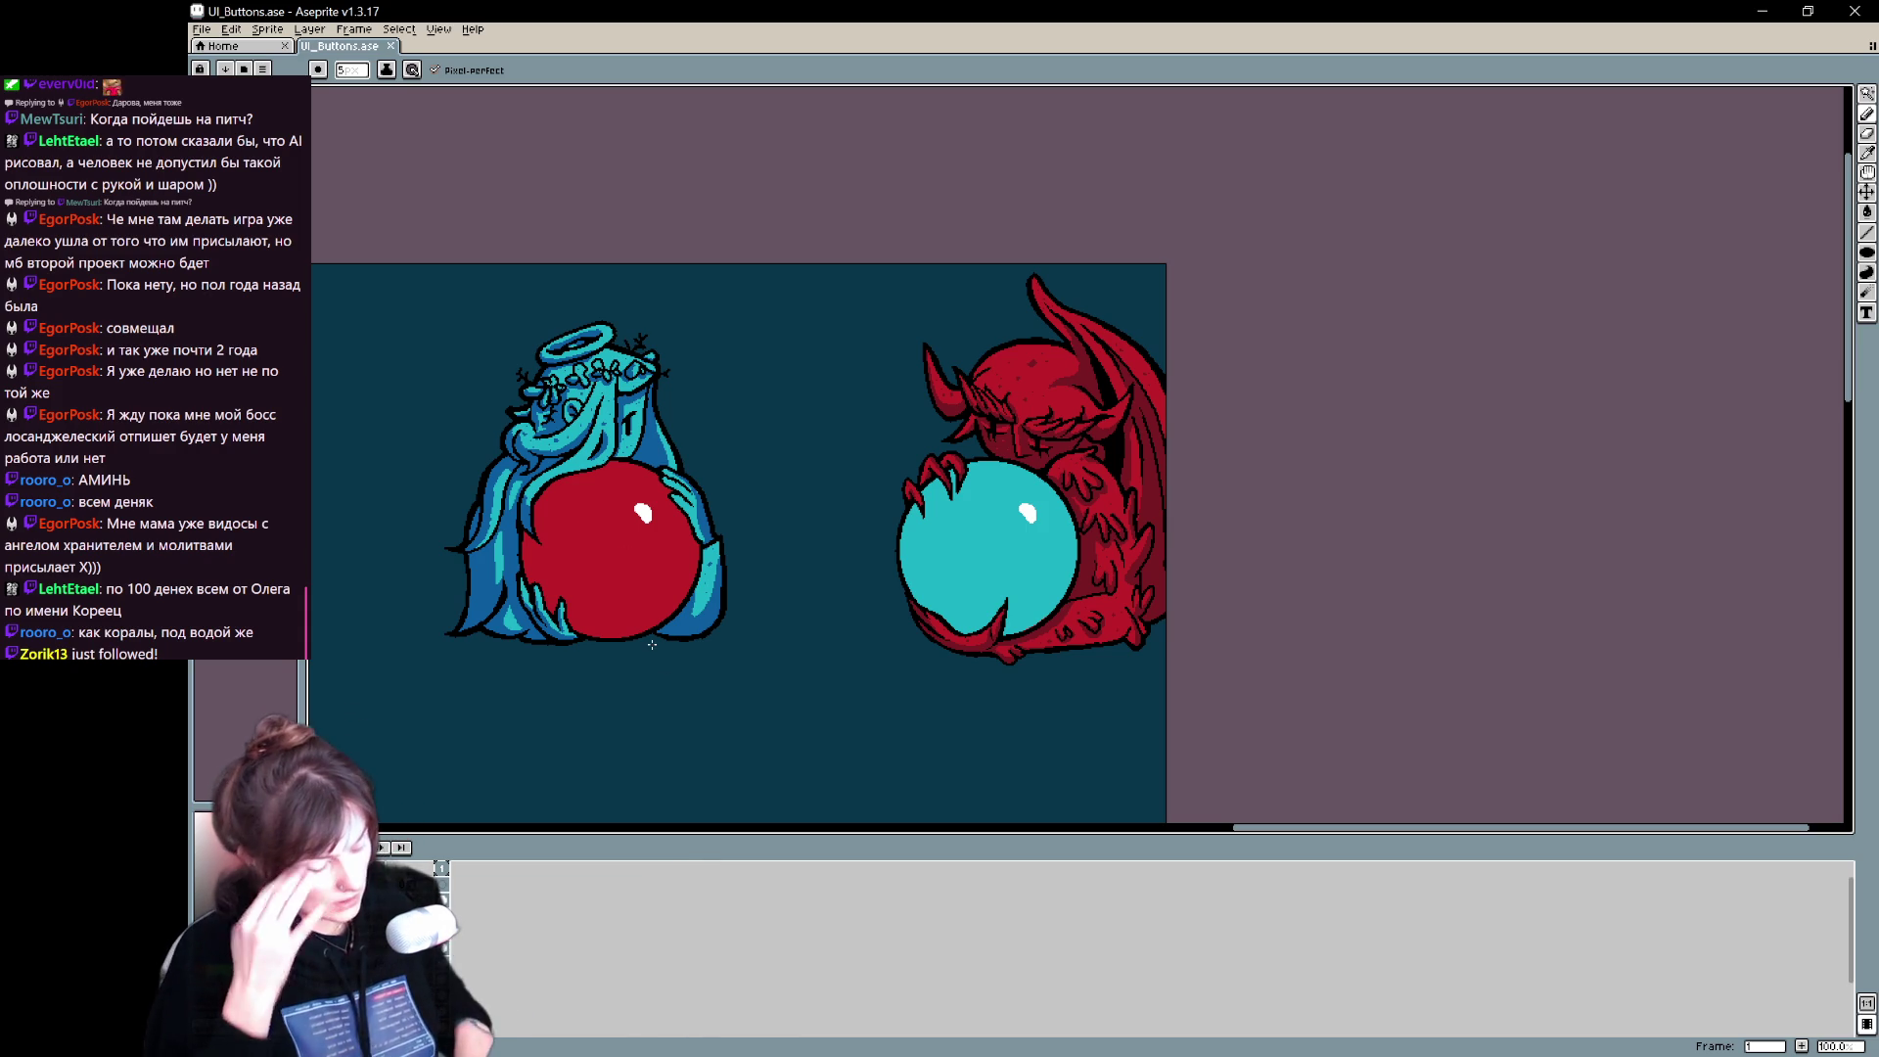
- Lasso around the angel's red orb and delete its red fill
scroll(652, 644, "up", 2)
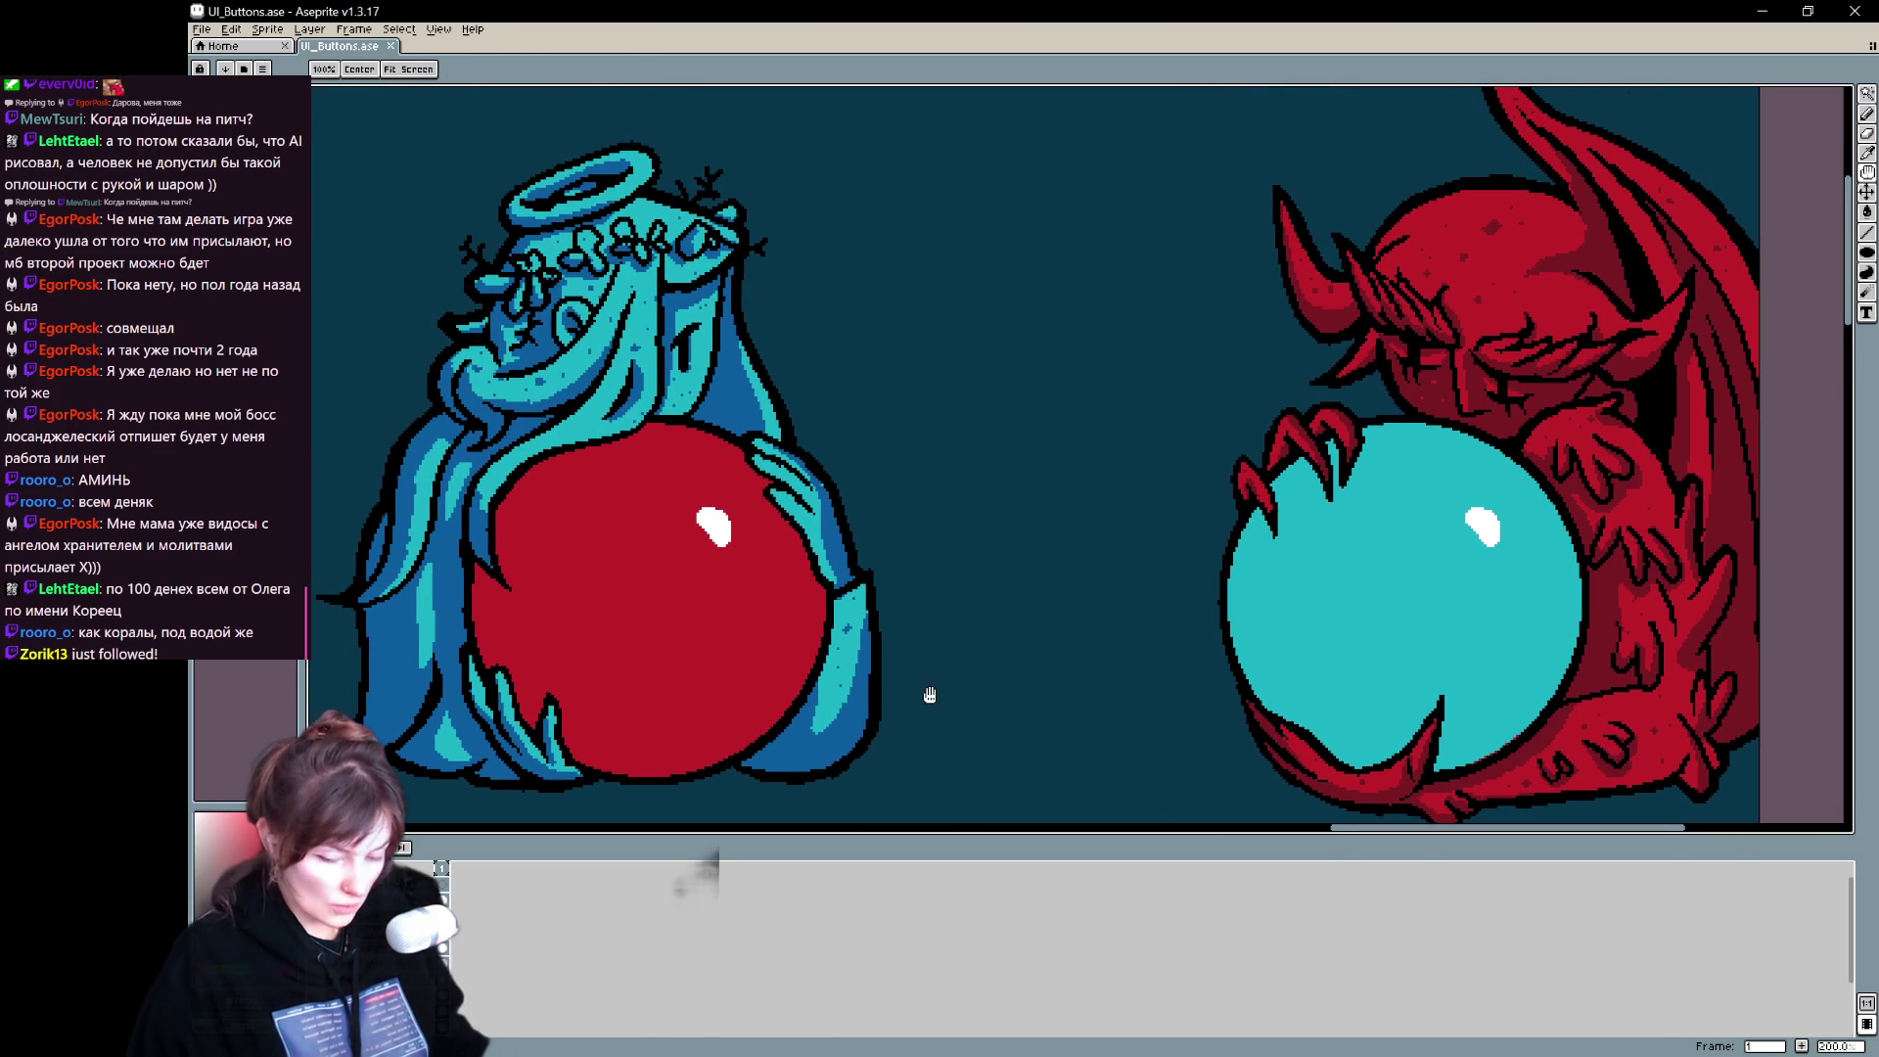
key("m")
mouse_move(820, 677)
left_mouse_down()
mouse_move(822, 564)
mouse_move(726, 440)
mouse_move(663, 421)
mouse_move(501, 492)
mouse_move(476, 669)
mouse_move(526, 729)
mouse_move(558, 710)
mouse_move(607, 788)
mouse_move(783, 797)
mouse_move(729, 621)
mouse_move(822, 523)
left_mouse_up()
key("Delete")
- Toggle the line-art layer's visibility to check the orb fills
left_click_drag(968, 477, 865, 594)
left_click(443, 899)
left_click(443, 899)
left_click(442, 898)
left_click(443, 898)
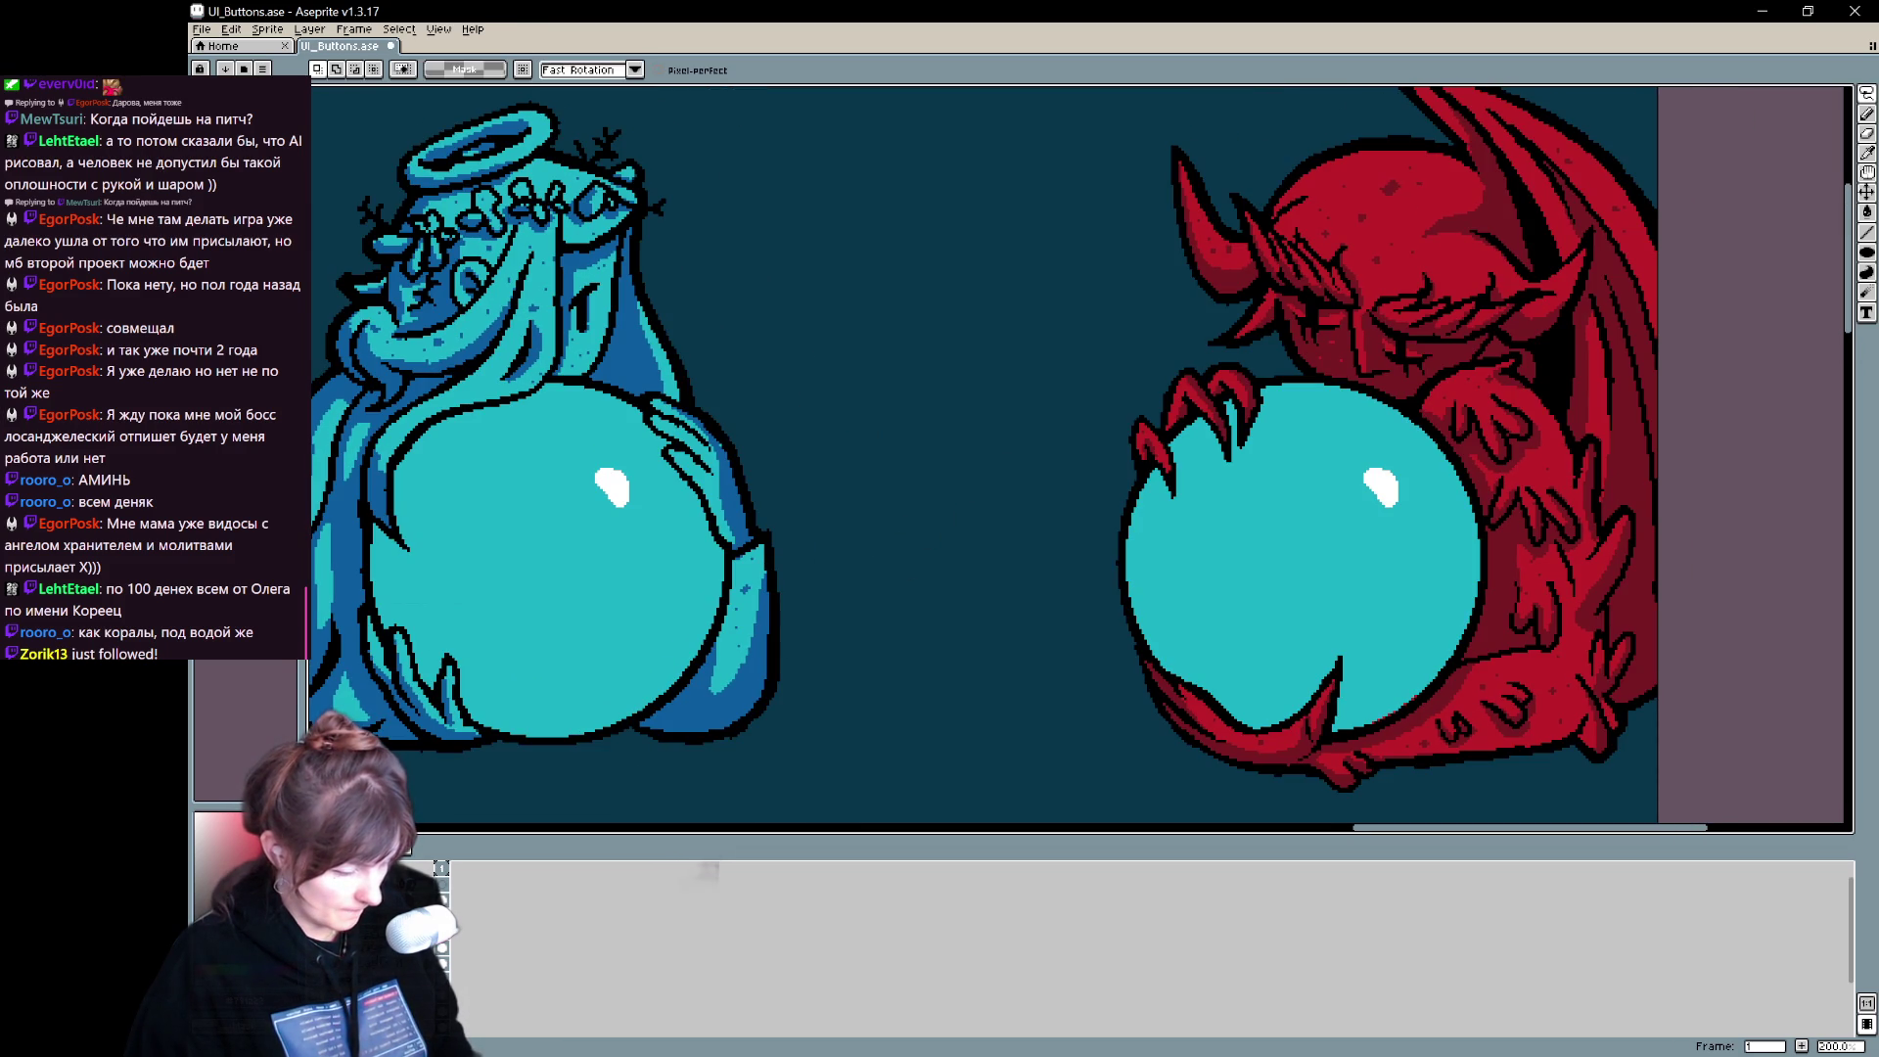
left_click_drag(620, 738, 705, 747)
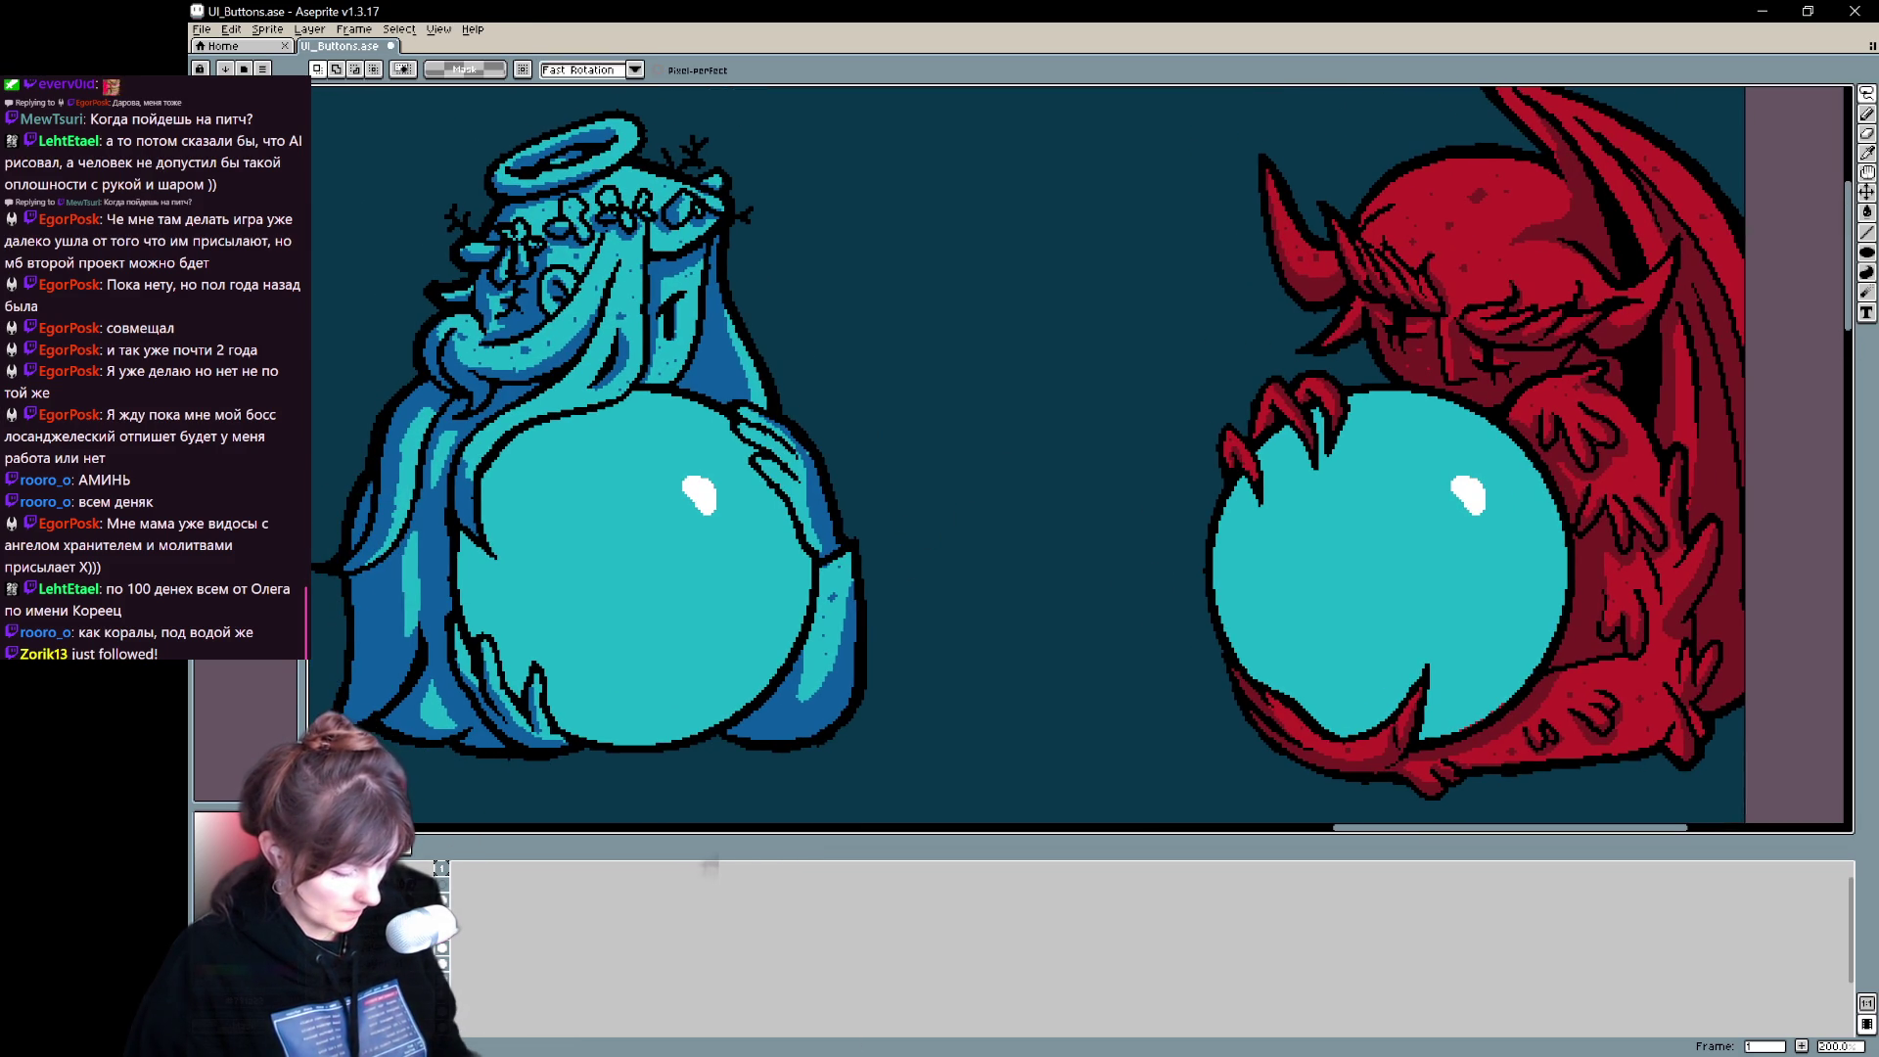
- Add a new empty layer and paste the red orb fill onto it
right_click(440, 925)
mouse_move(461, 962)
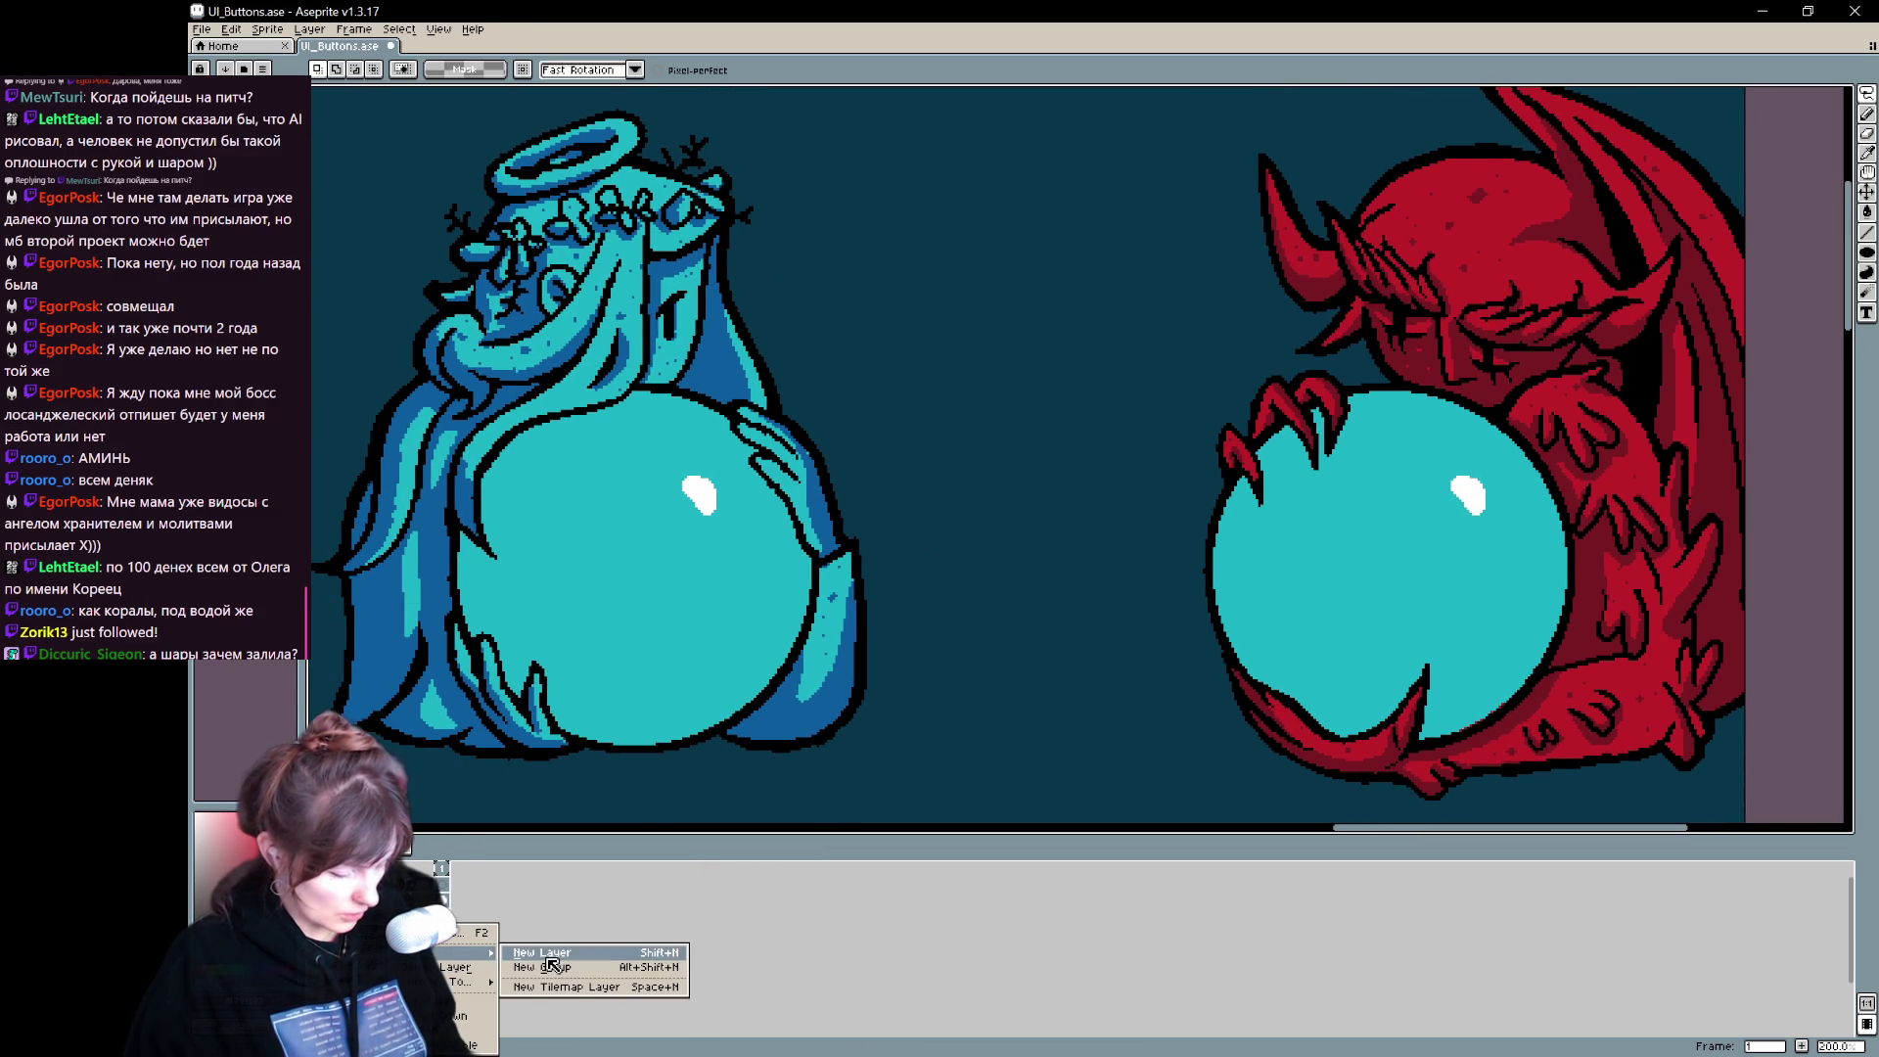
left_click(553, 964)
key("f")
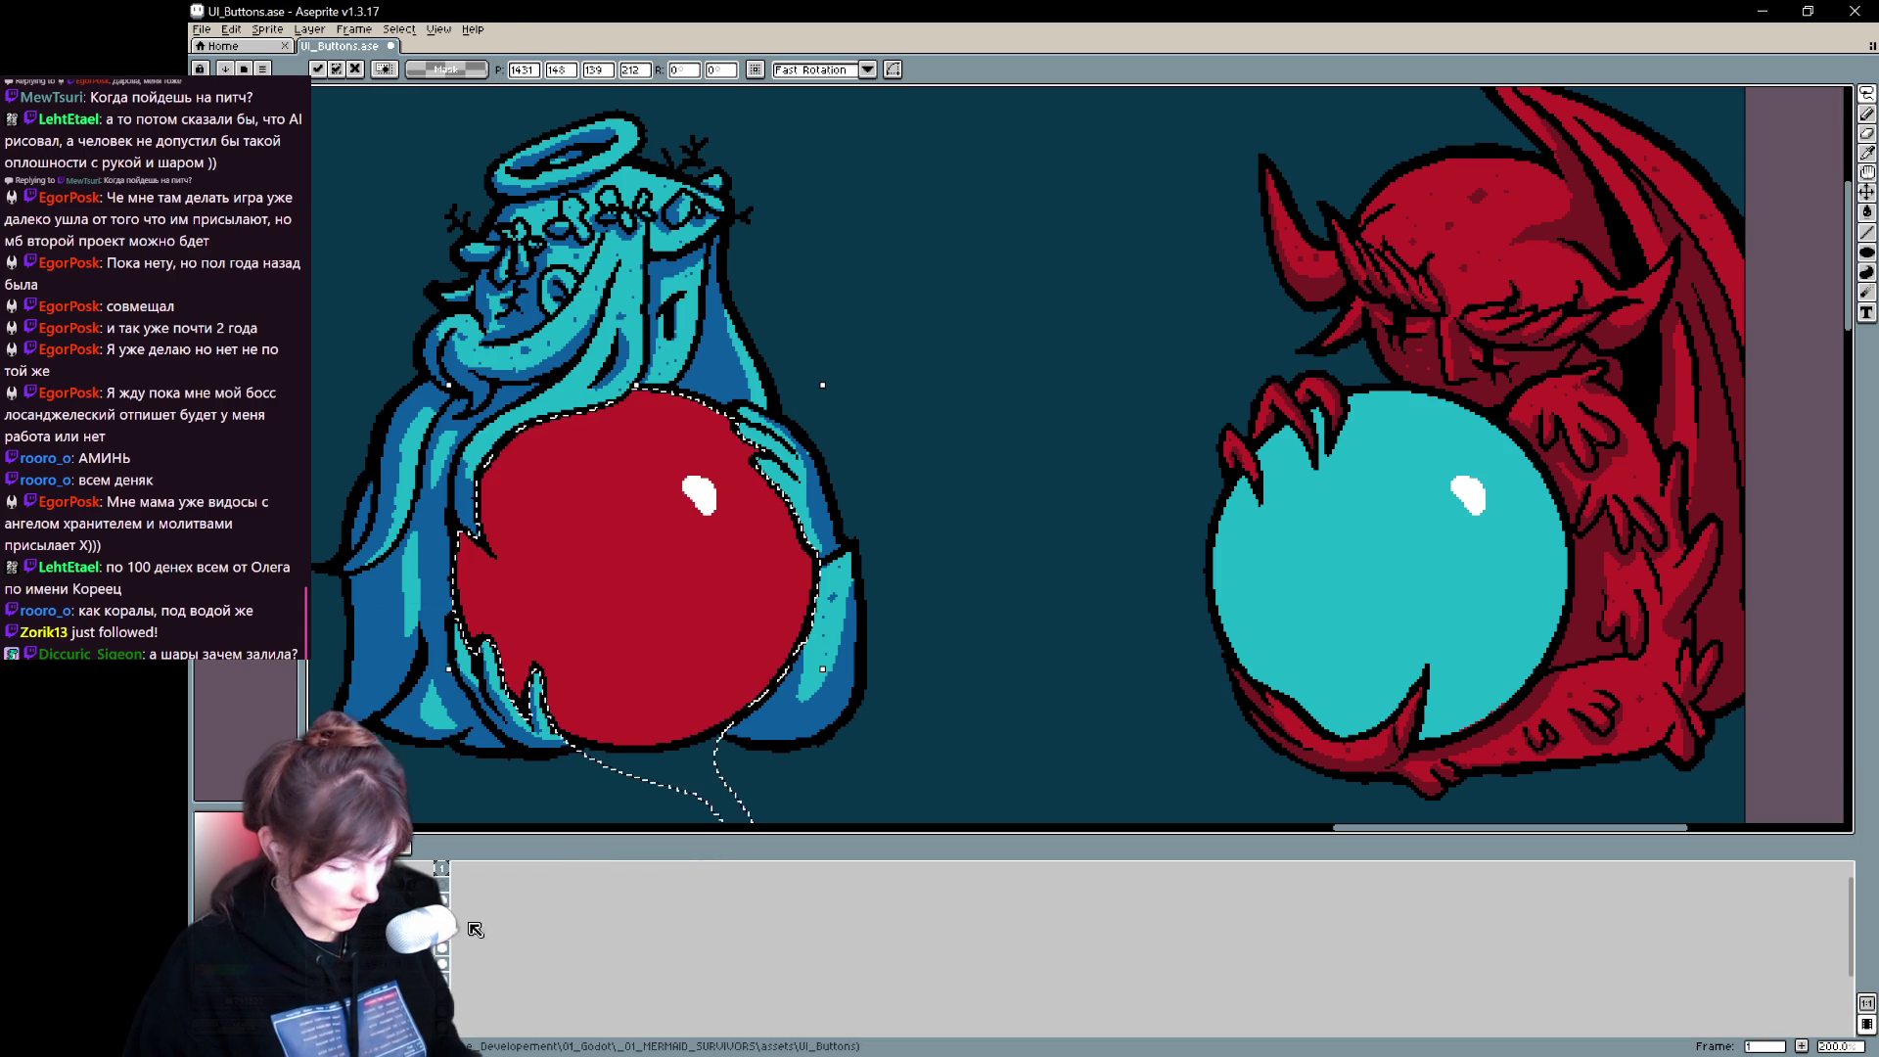
scroll(860, 587, "right", 3)
- Lasso around the demon's cyan orb, undoing the first attempt and starting a fresh selection
mouse_move(827, 563)
left_mouse_down()
mouse_move(895, 682)
mouse_move(838, 706)
mouse_move(833, 732)
mouse_move(908, 707)
mouse_move(964, 631)
mouse_move(986, 553)
mouse_move(951, 455)
mouse_move(832, 374)
mouse_move(766, 385)
mouse_move(749, 430)
mouse_move(730, 393)
mouse_move(736, 442)
mouse_move(673, 436)
mouse_move(674, 478)
mouse_move(634, 520)
mouse_move(641, 627)
mouse_move(726, 707)
mouse_move(830, 726)
left_mouse_up()
scroll(1090, 575, "right", 4)
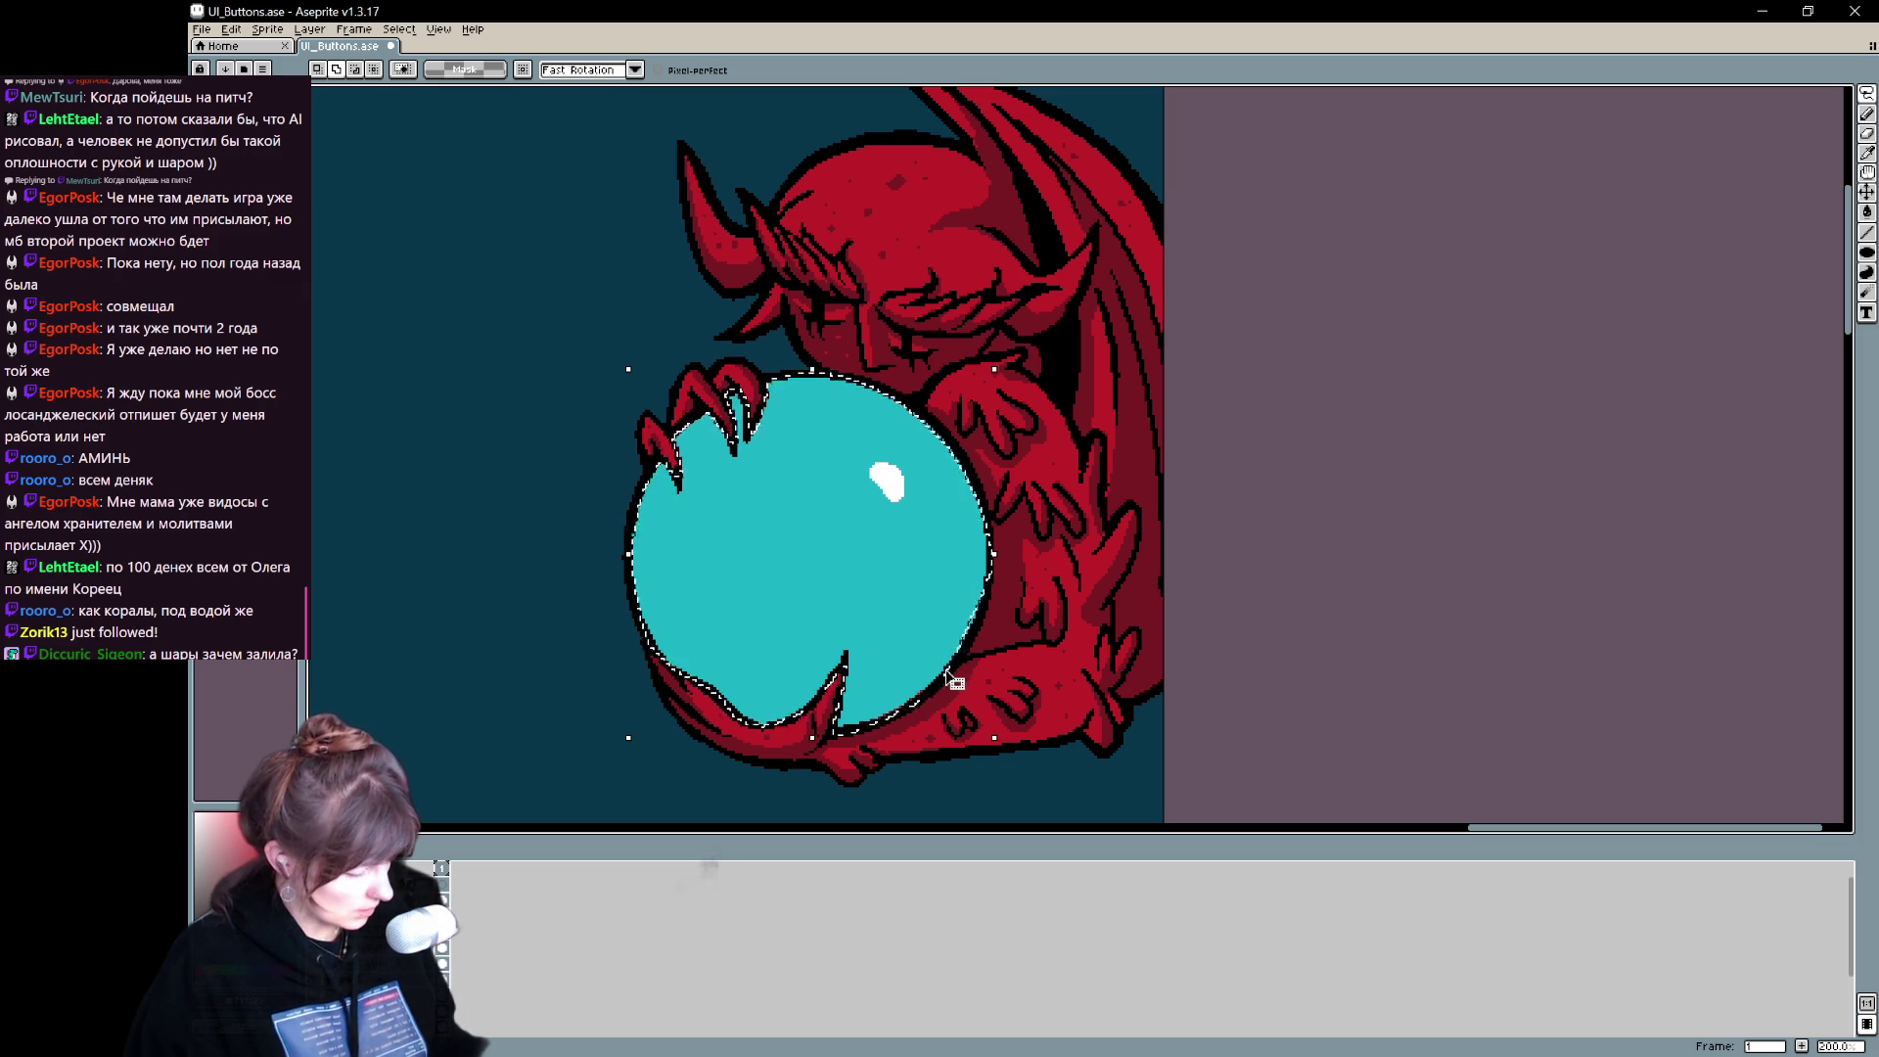
key("ctrl+z")
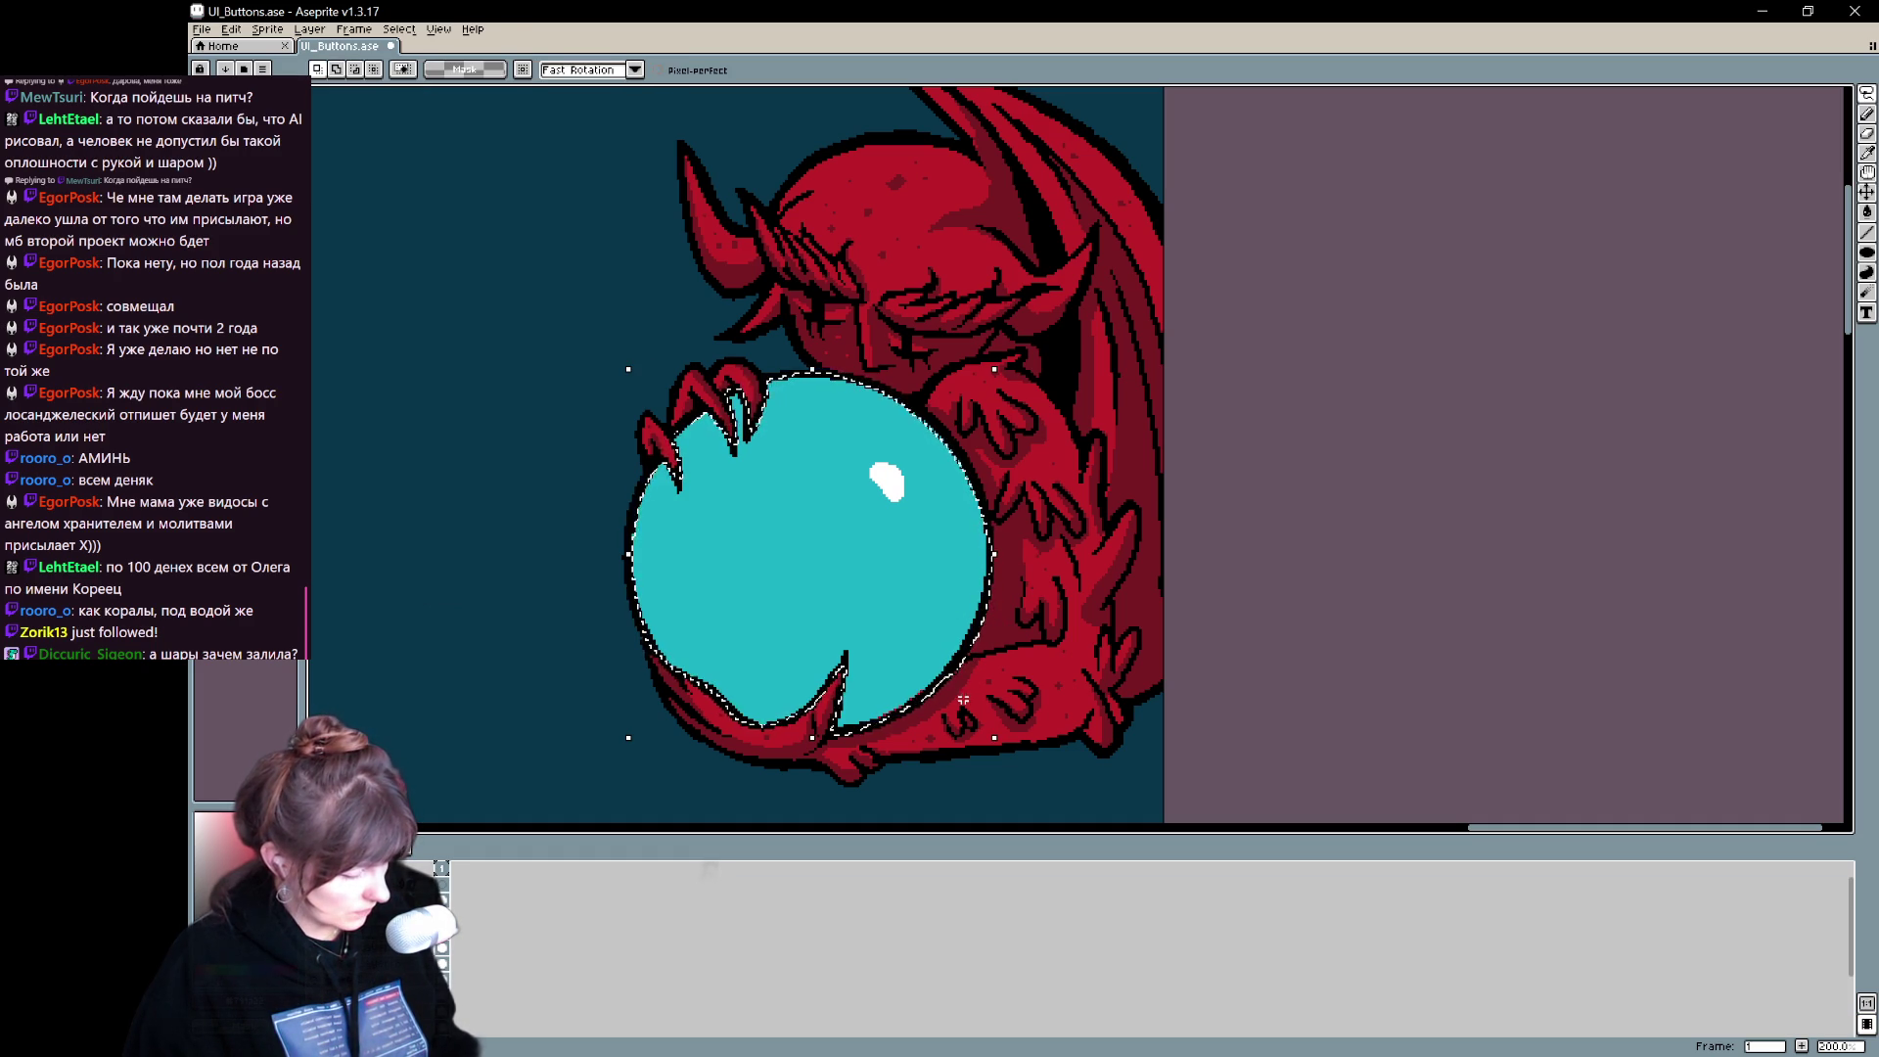
mouse_move(997, 638)
left_mouse_down()
mouse_move(964, 665)
mouse_move(991, 695)
left_mouse_up()
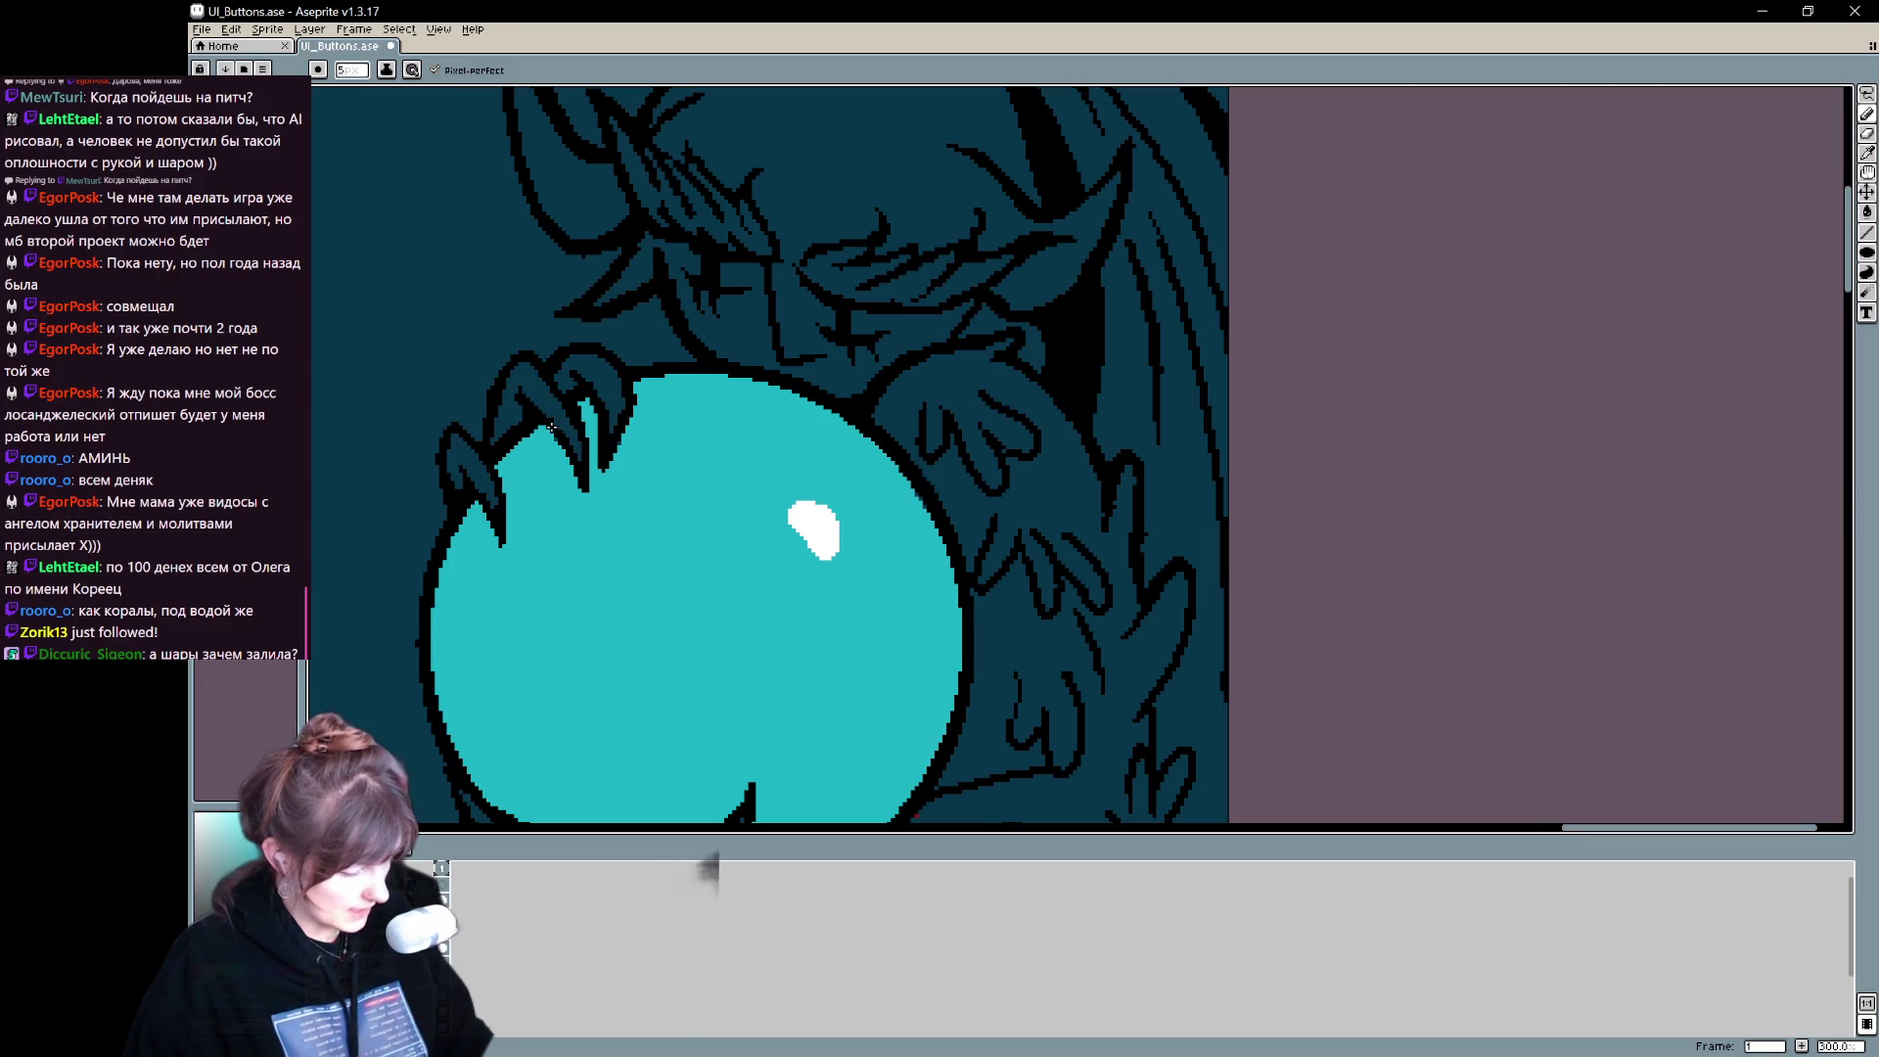
- Step back through the undo history to restore the demon's red orb, checking the fill layer
scroll(850, 691, "down", 3)
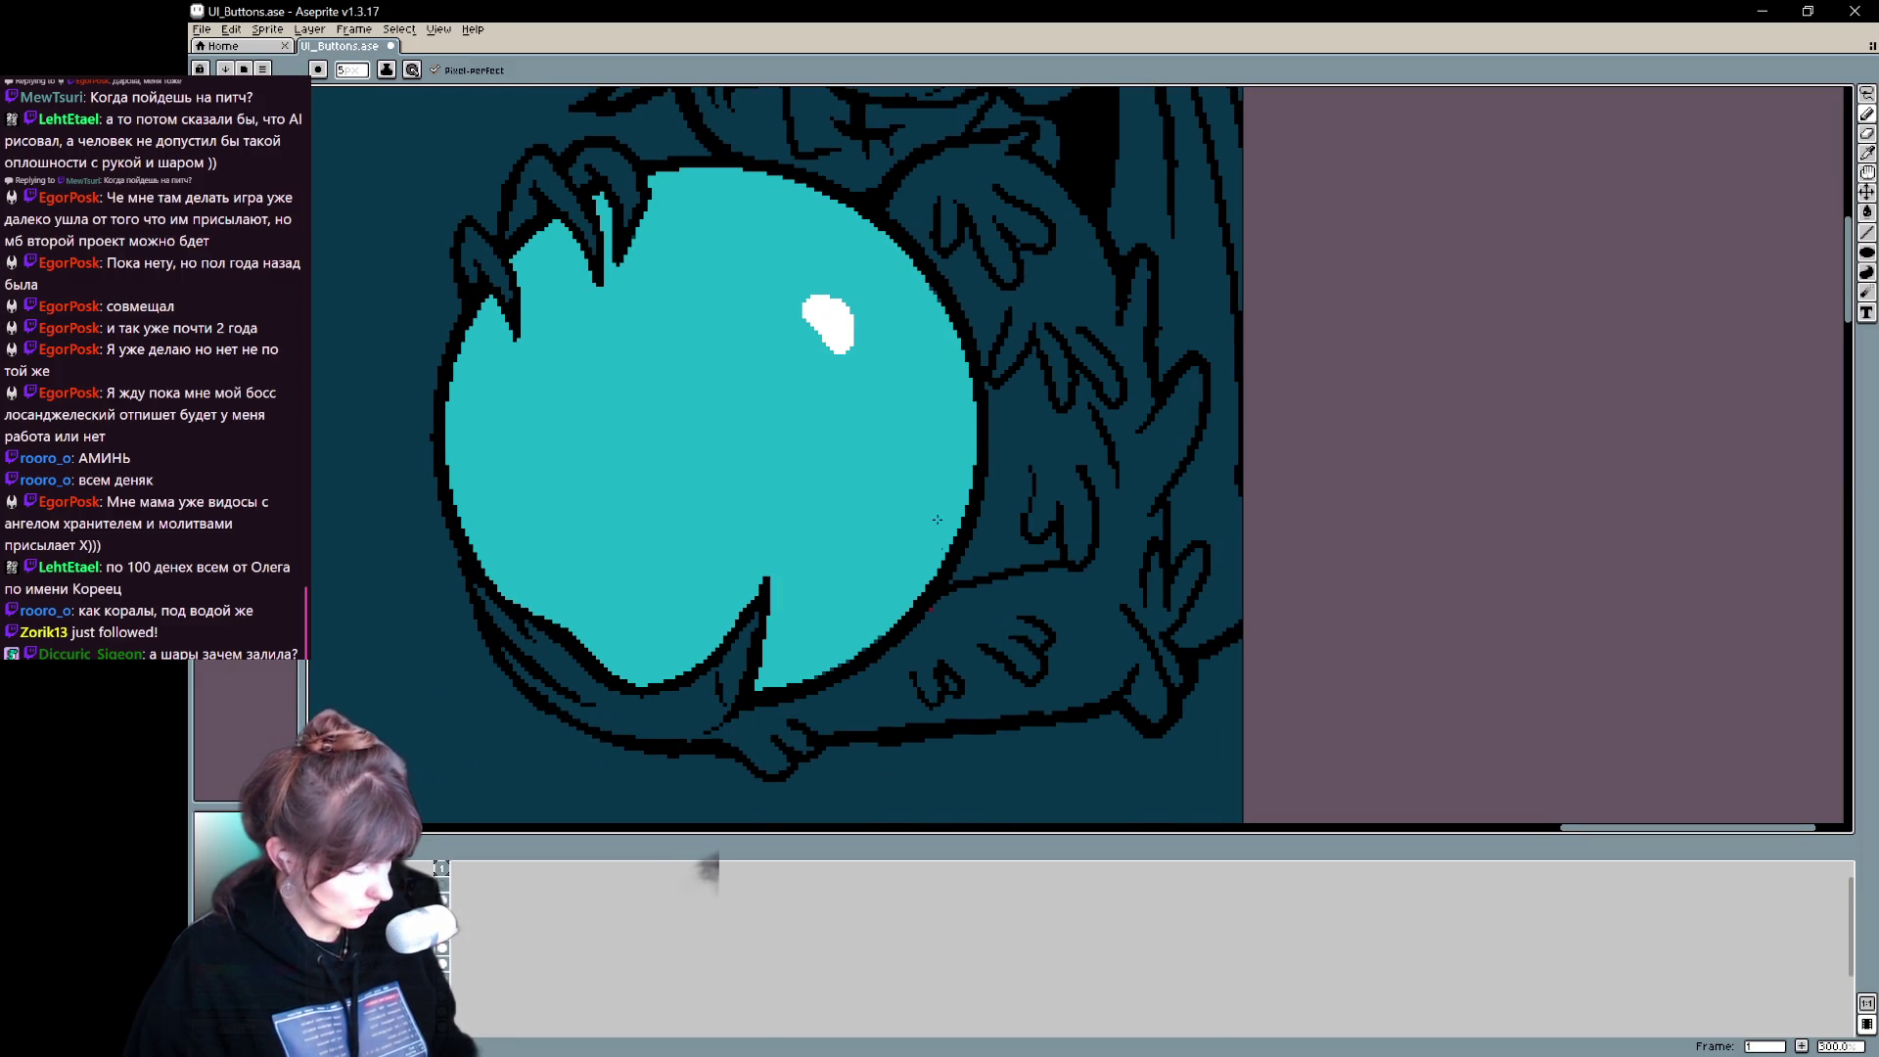
scroll(1023, 558, "up", 1)
key("ctrl+z")
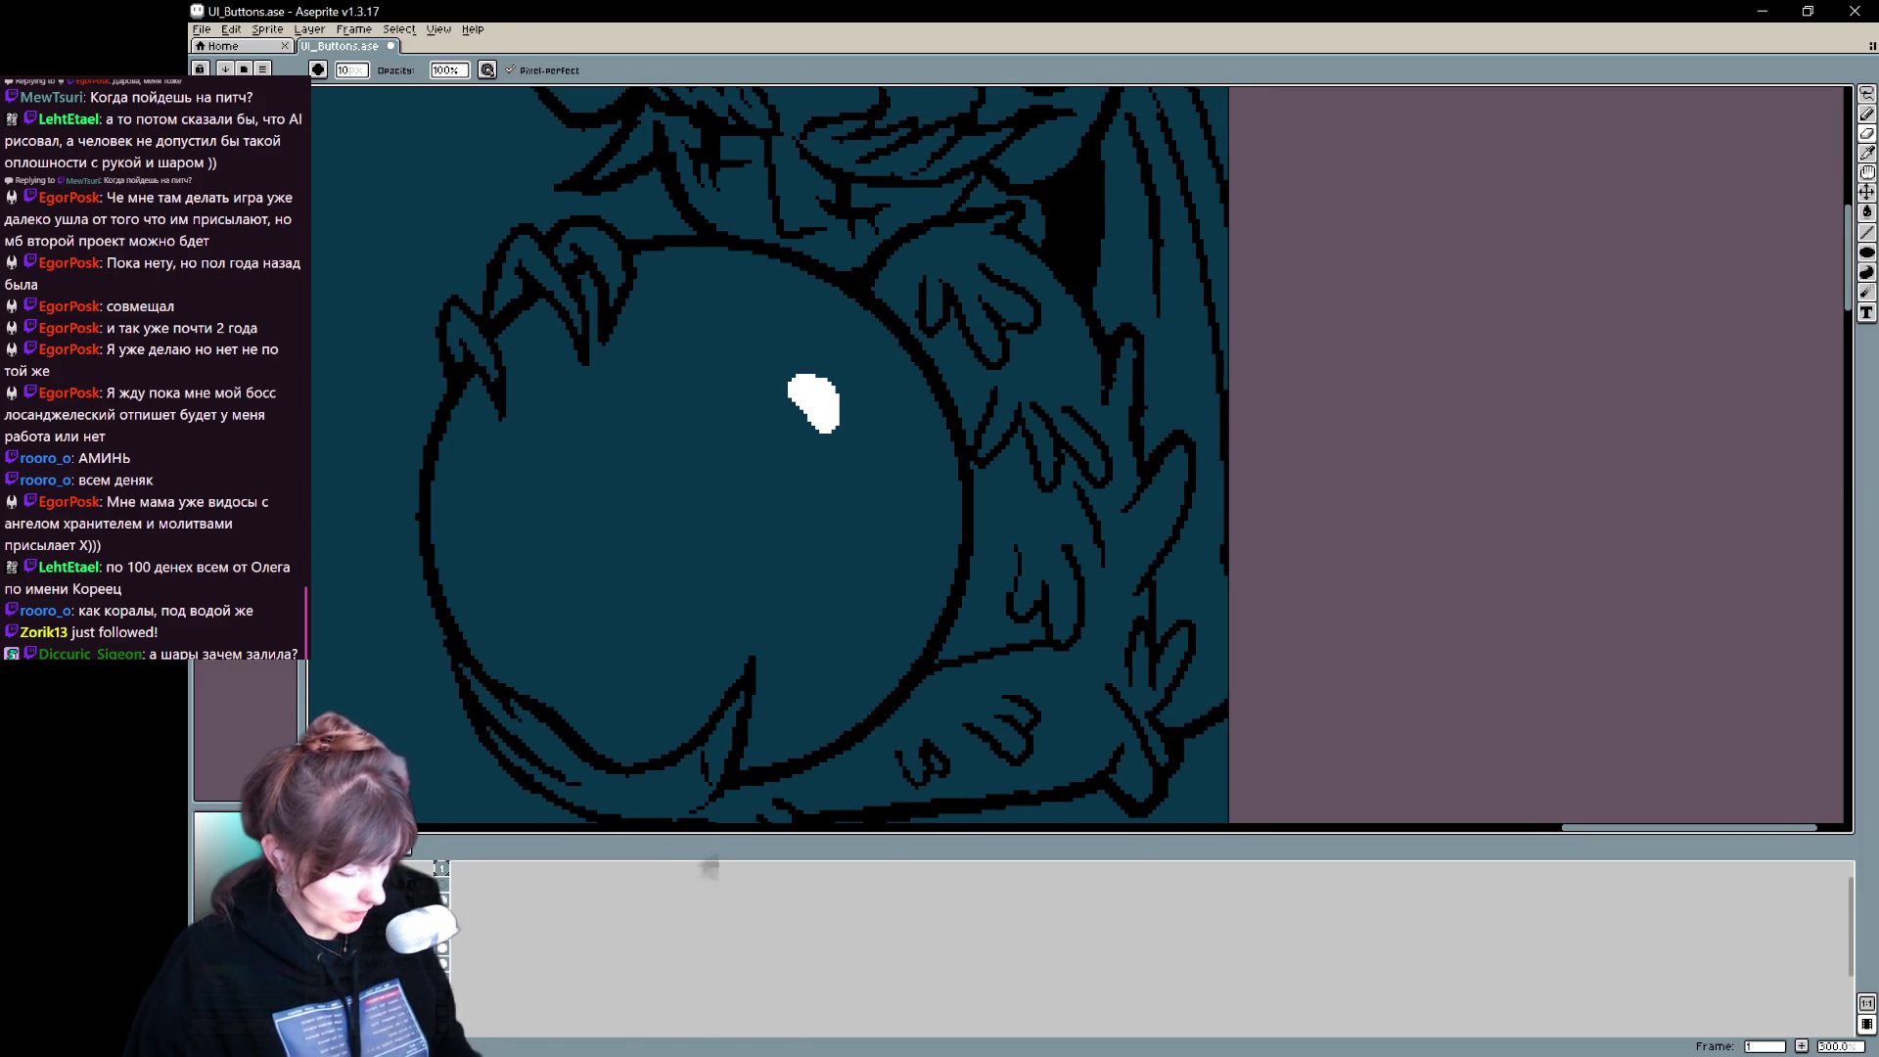
key("ctrl+z")
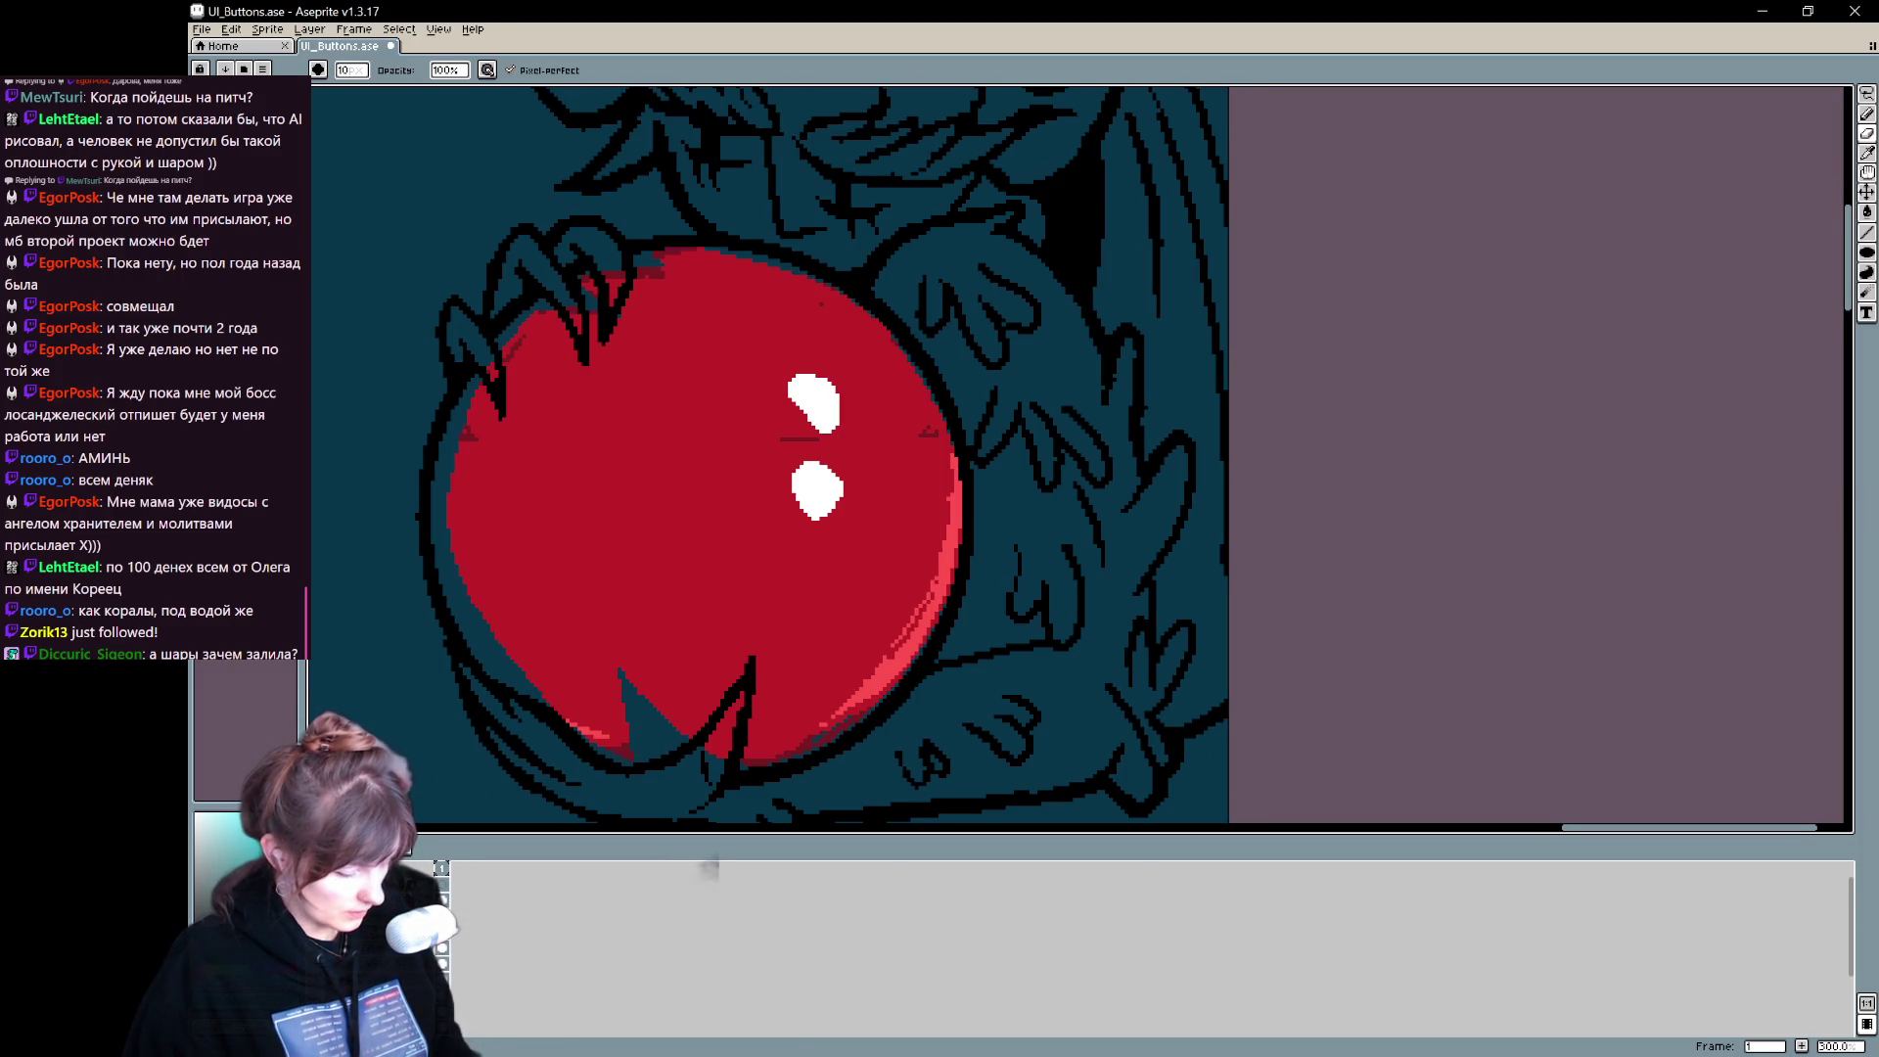
key("ctrl+z")
key("ctrl+z")
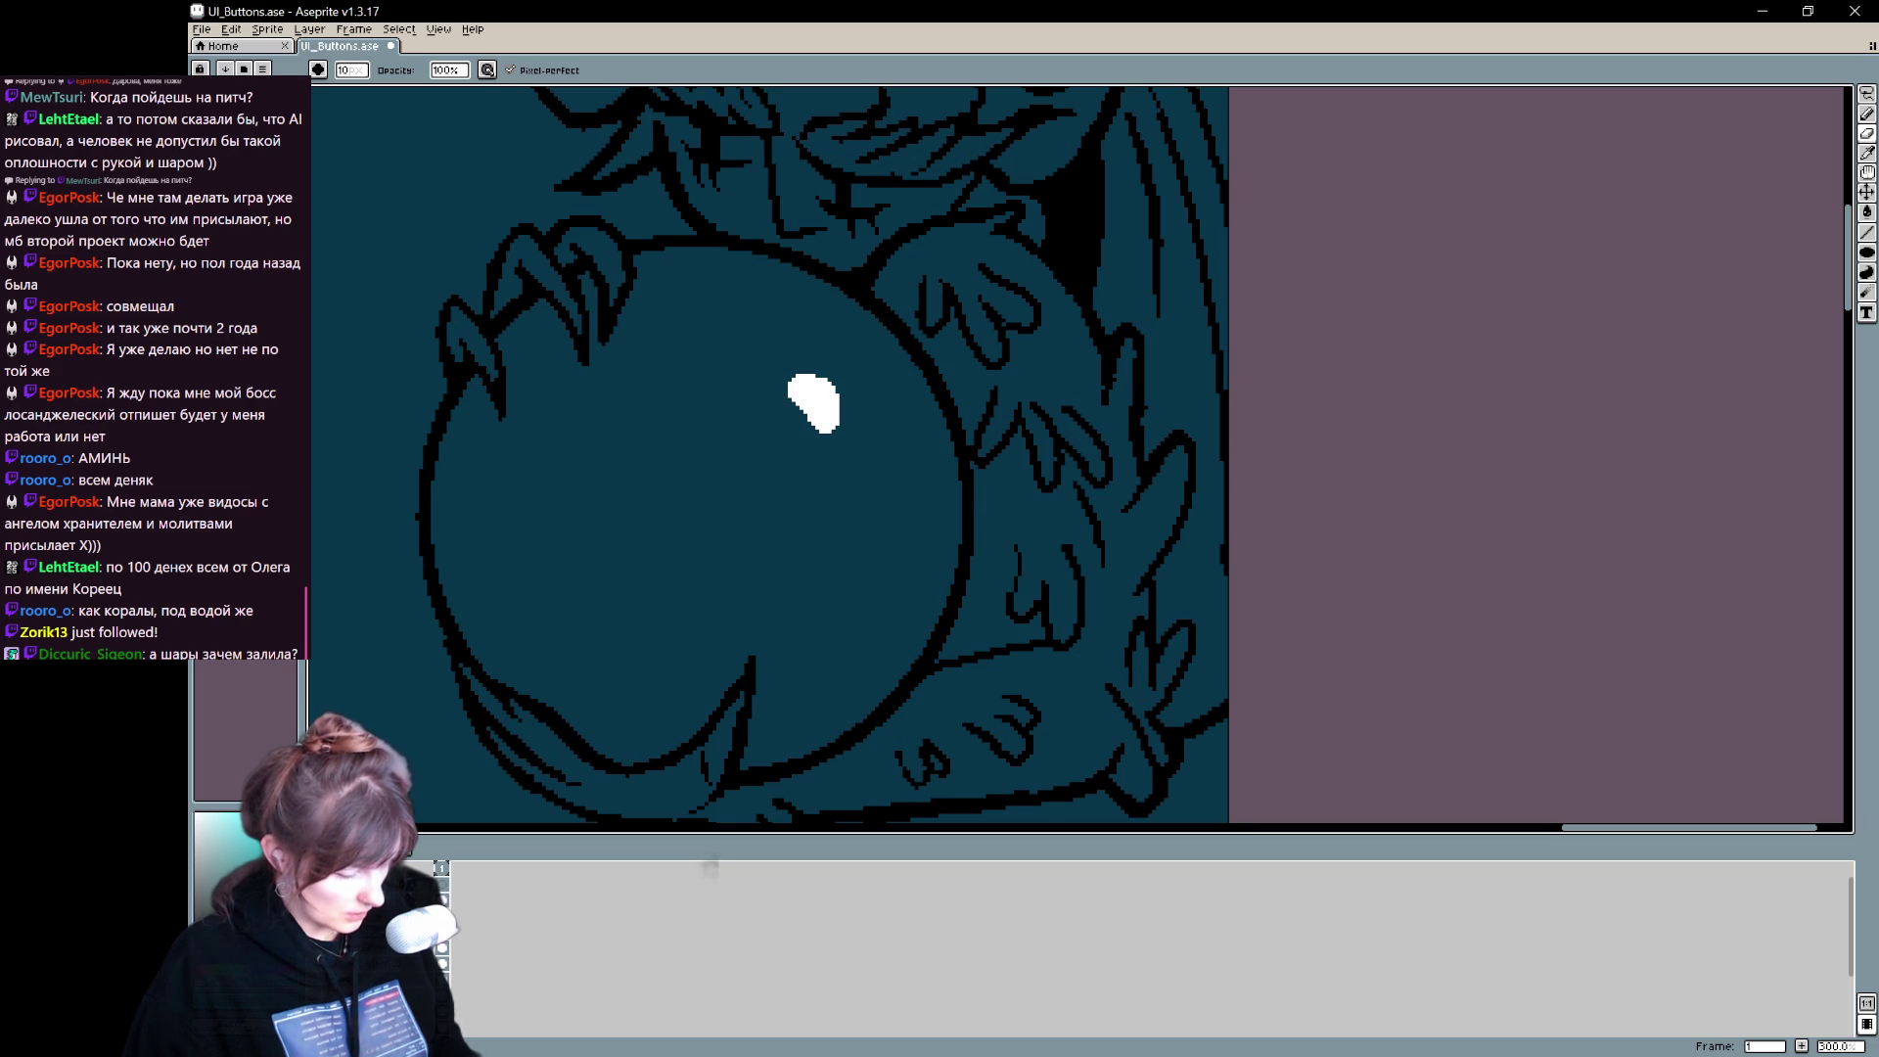
key("ctrl+z")
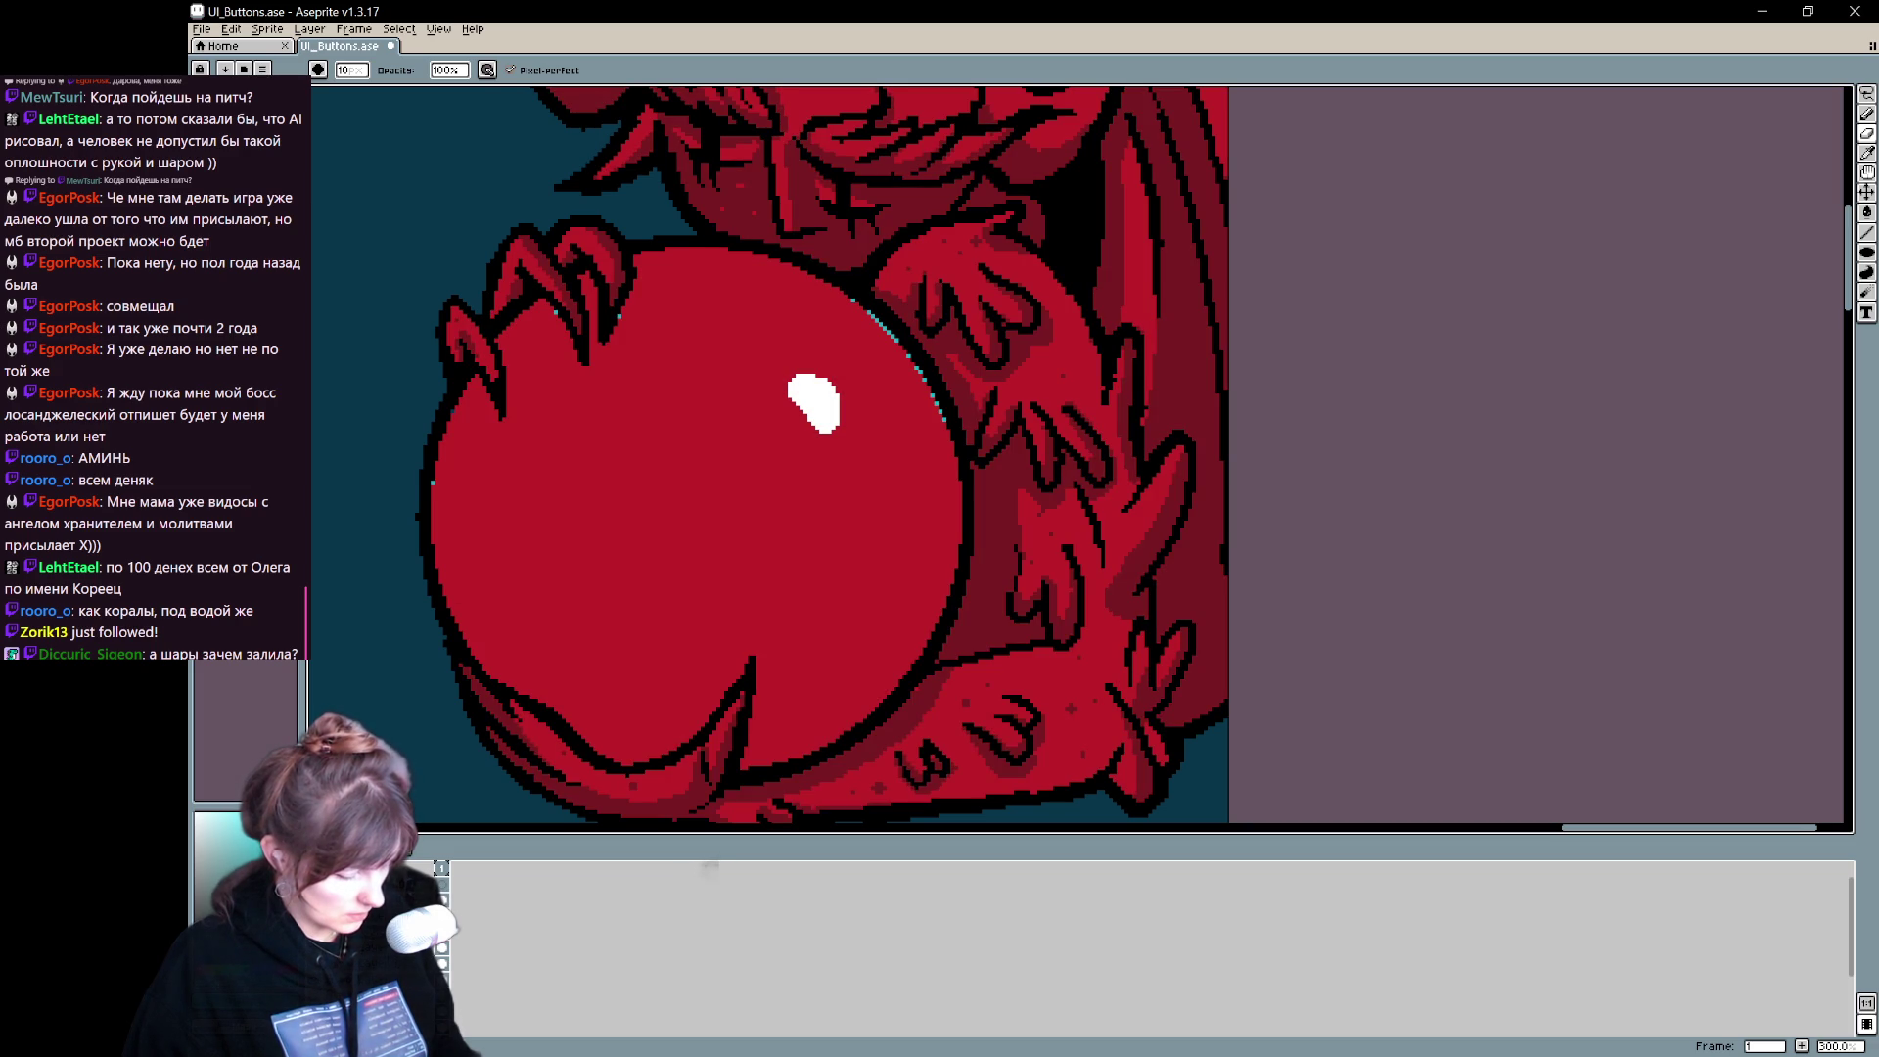
right_click(685, 539)
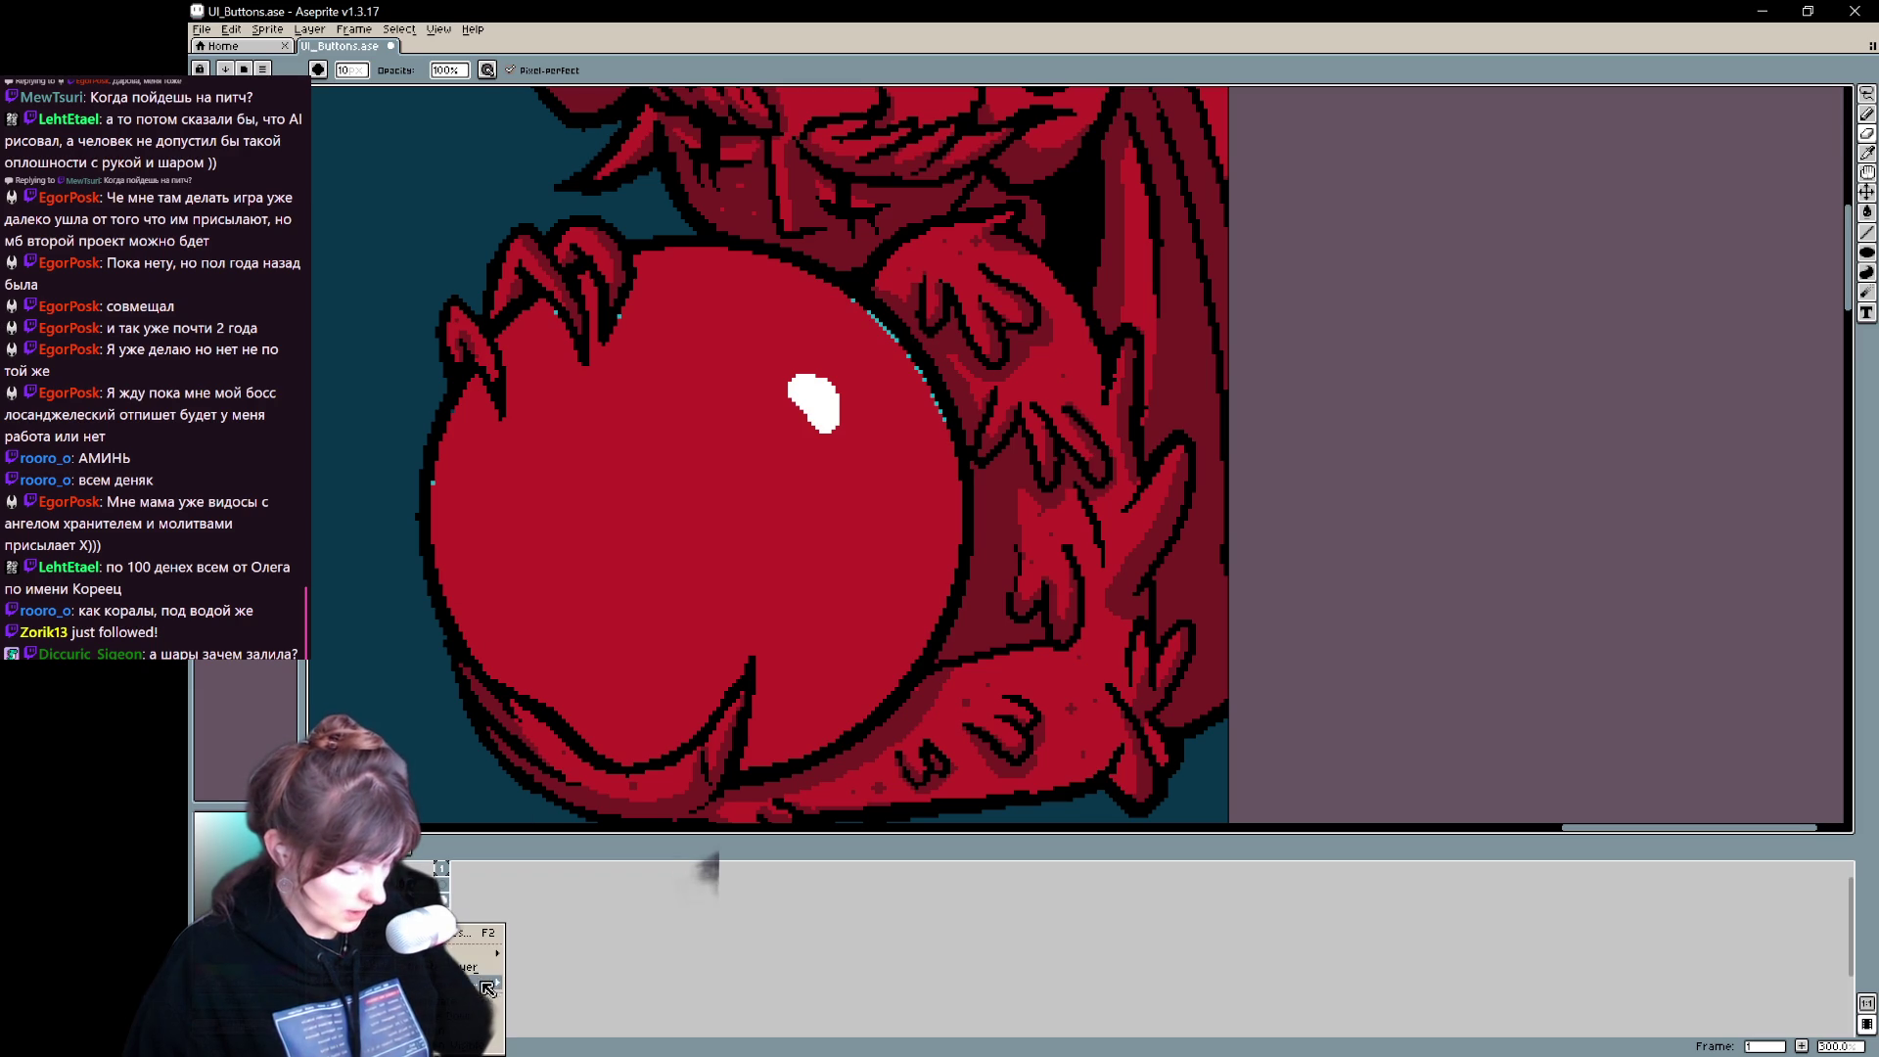
left_click(529, 988)
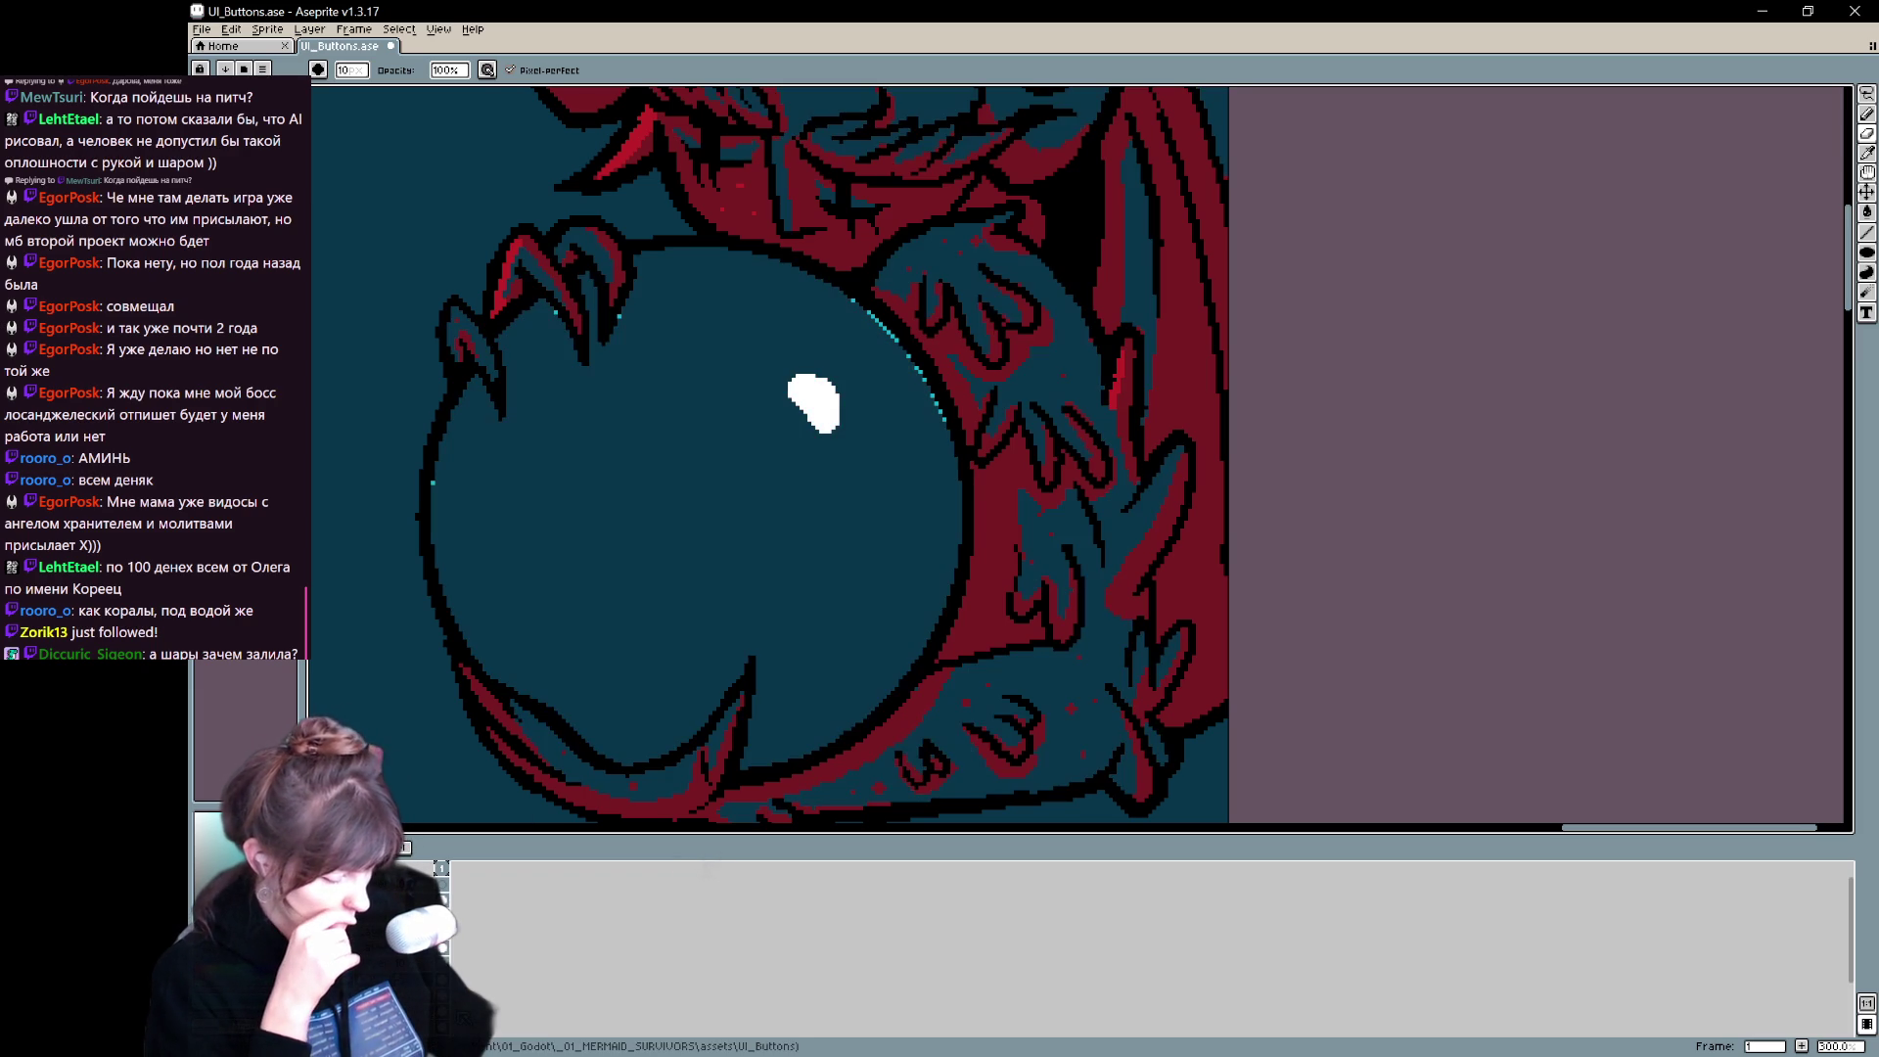
left_click(703, 869)
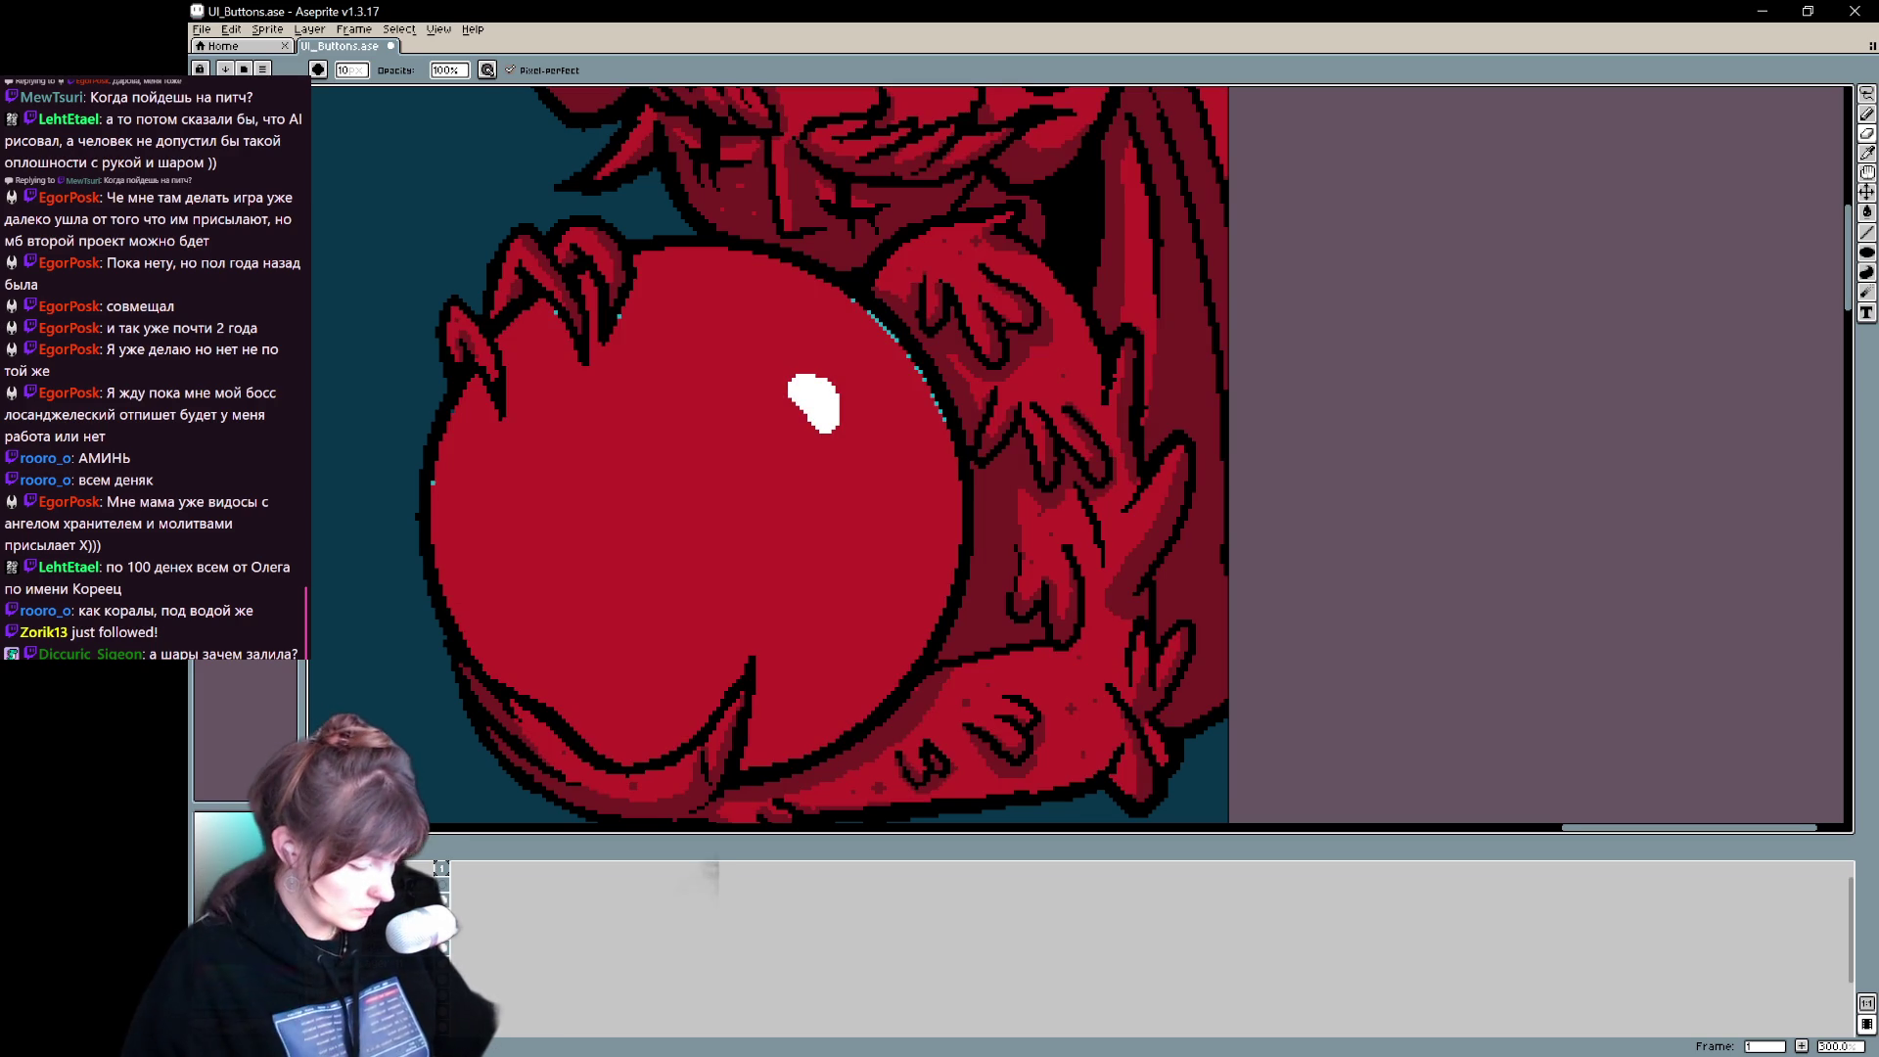
- Cover the stray cyan pixels on the orb's upper-right edge with dark outline using a 5px pencil
left_click_drag(907, 465, 890, 562)
key("e")
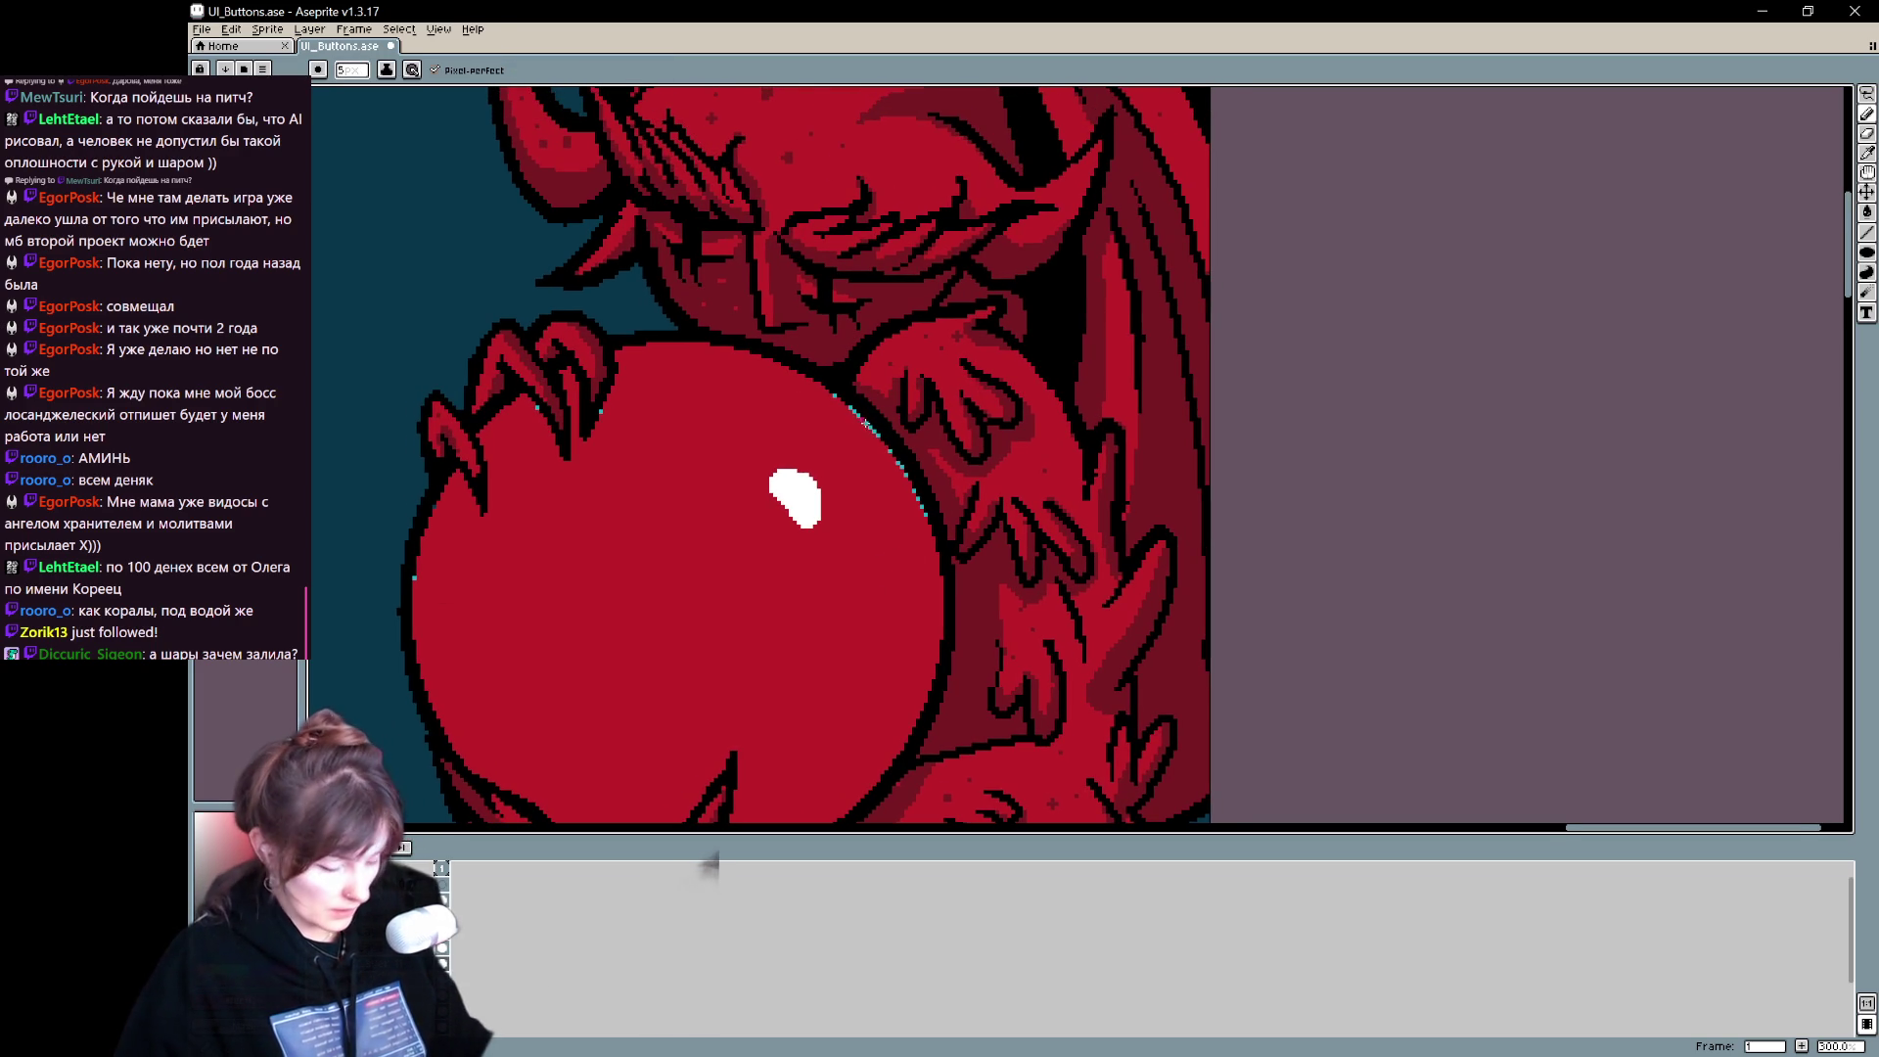
left_click_drag(829, 395, 920, 511)
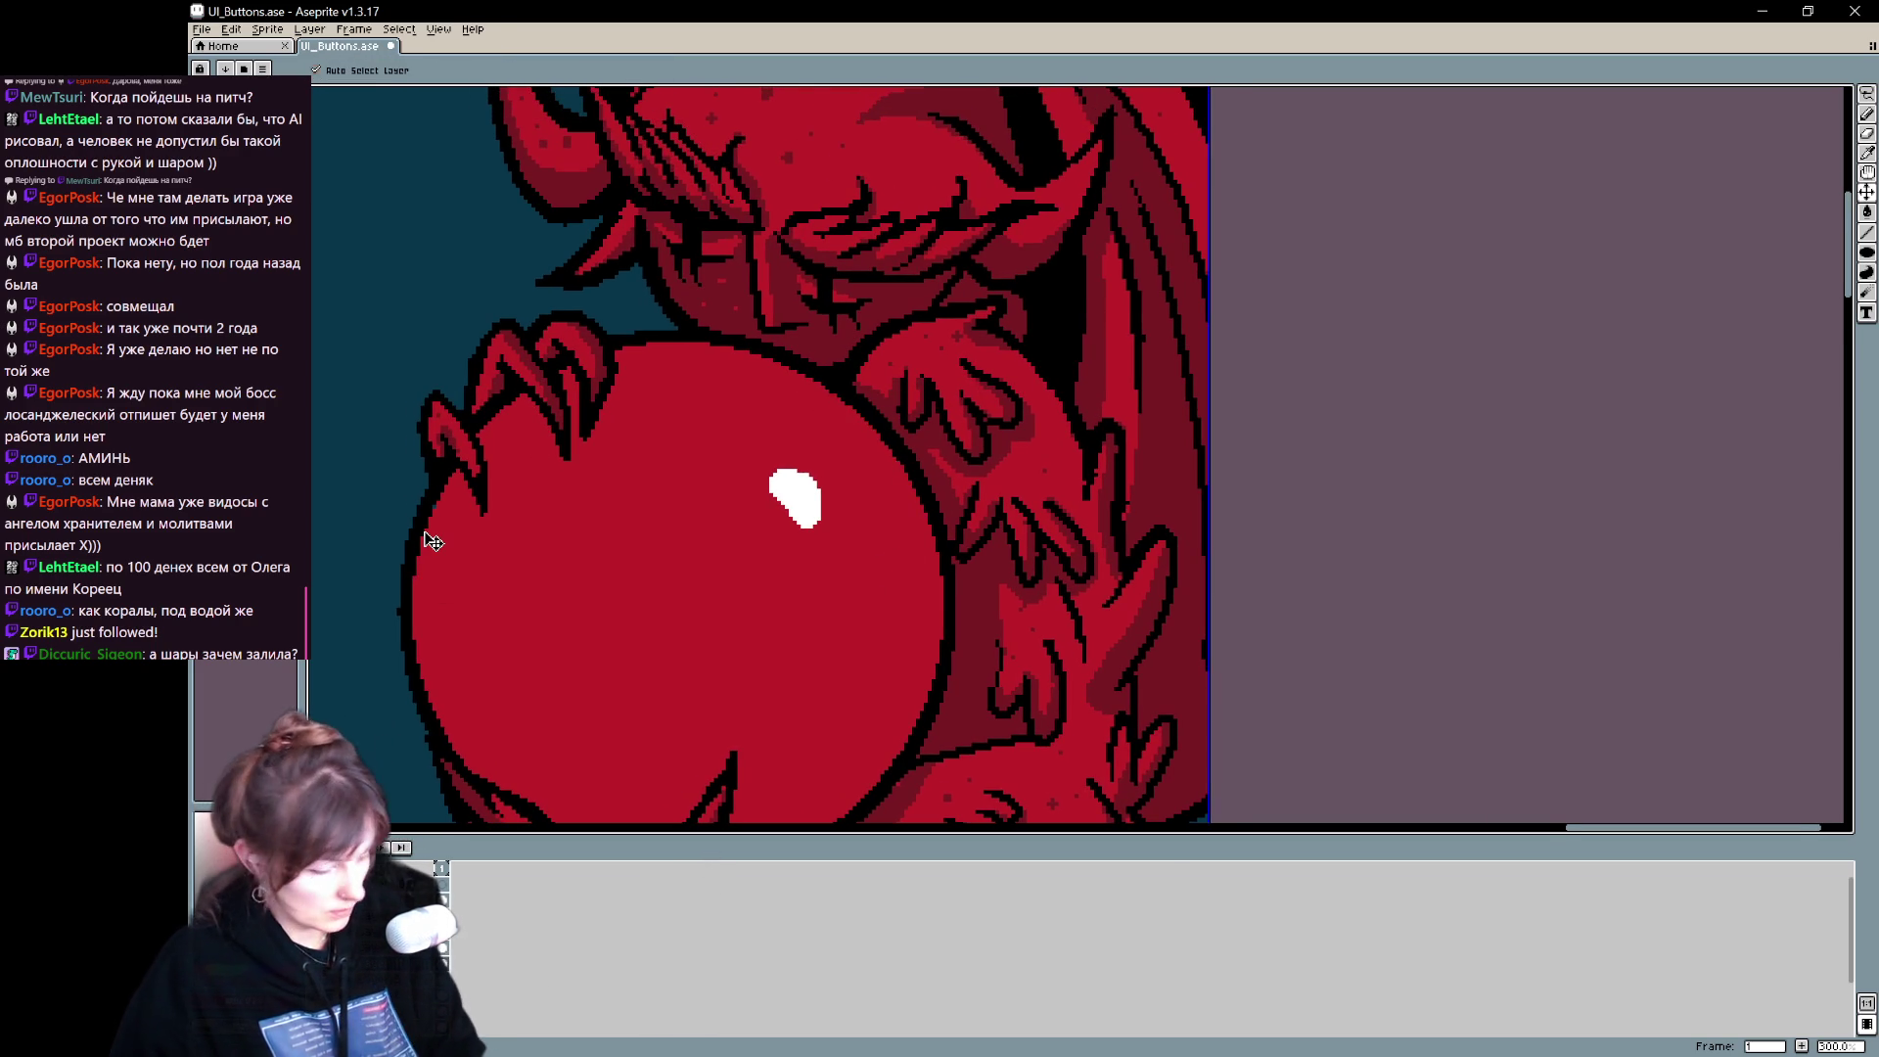
key("minus")
key("minus")
- Re-centre the sprite sheet in the window and save it
key("h")
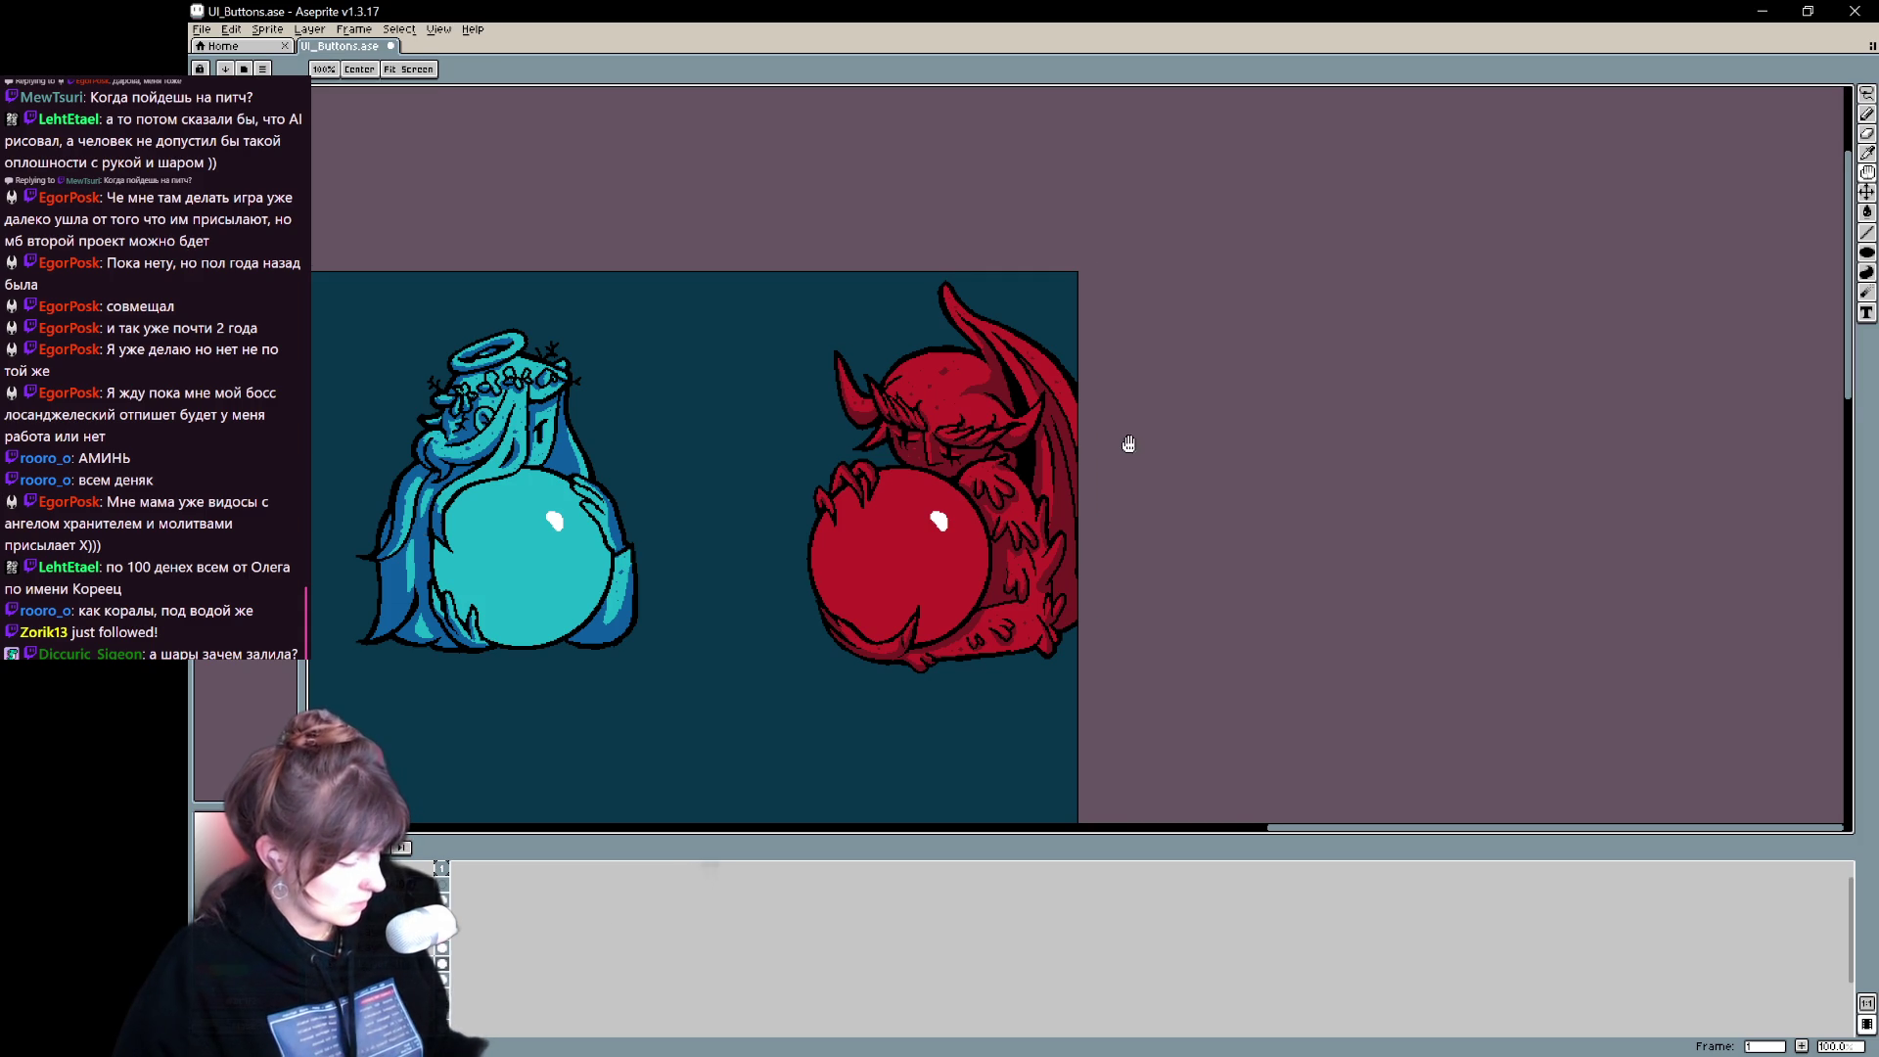
left_click_drag(1124, 441, 1274, 386)
left_click_drag(1133, 670, 1125, 713)
key("v")
key("ctrl+s")
key("b")
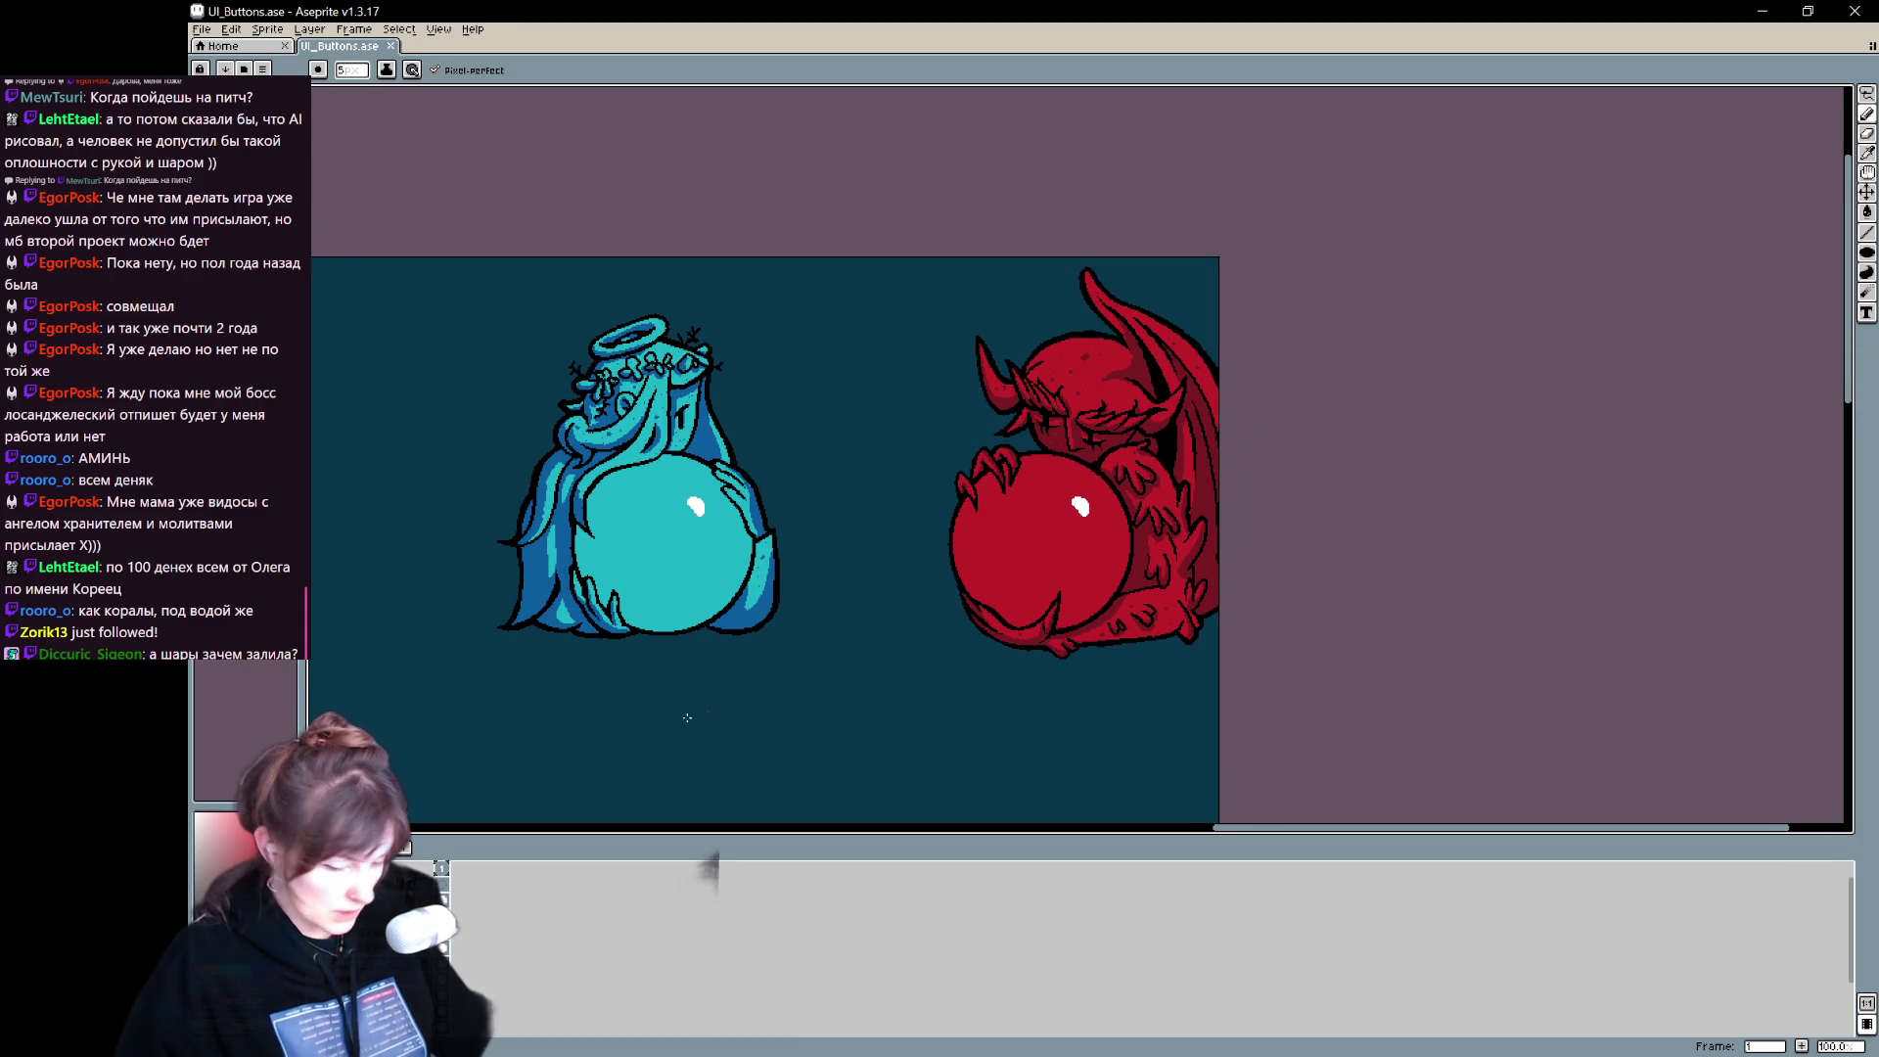
key("ctrl+z")
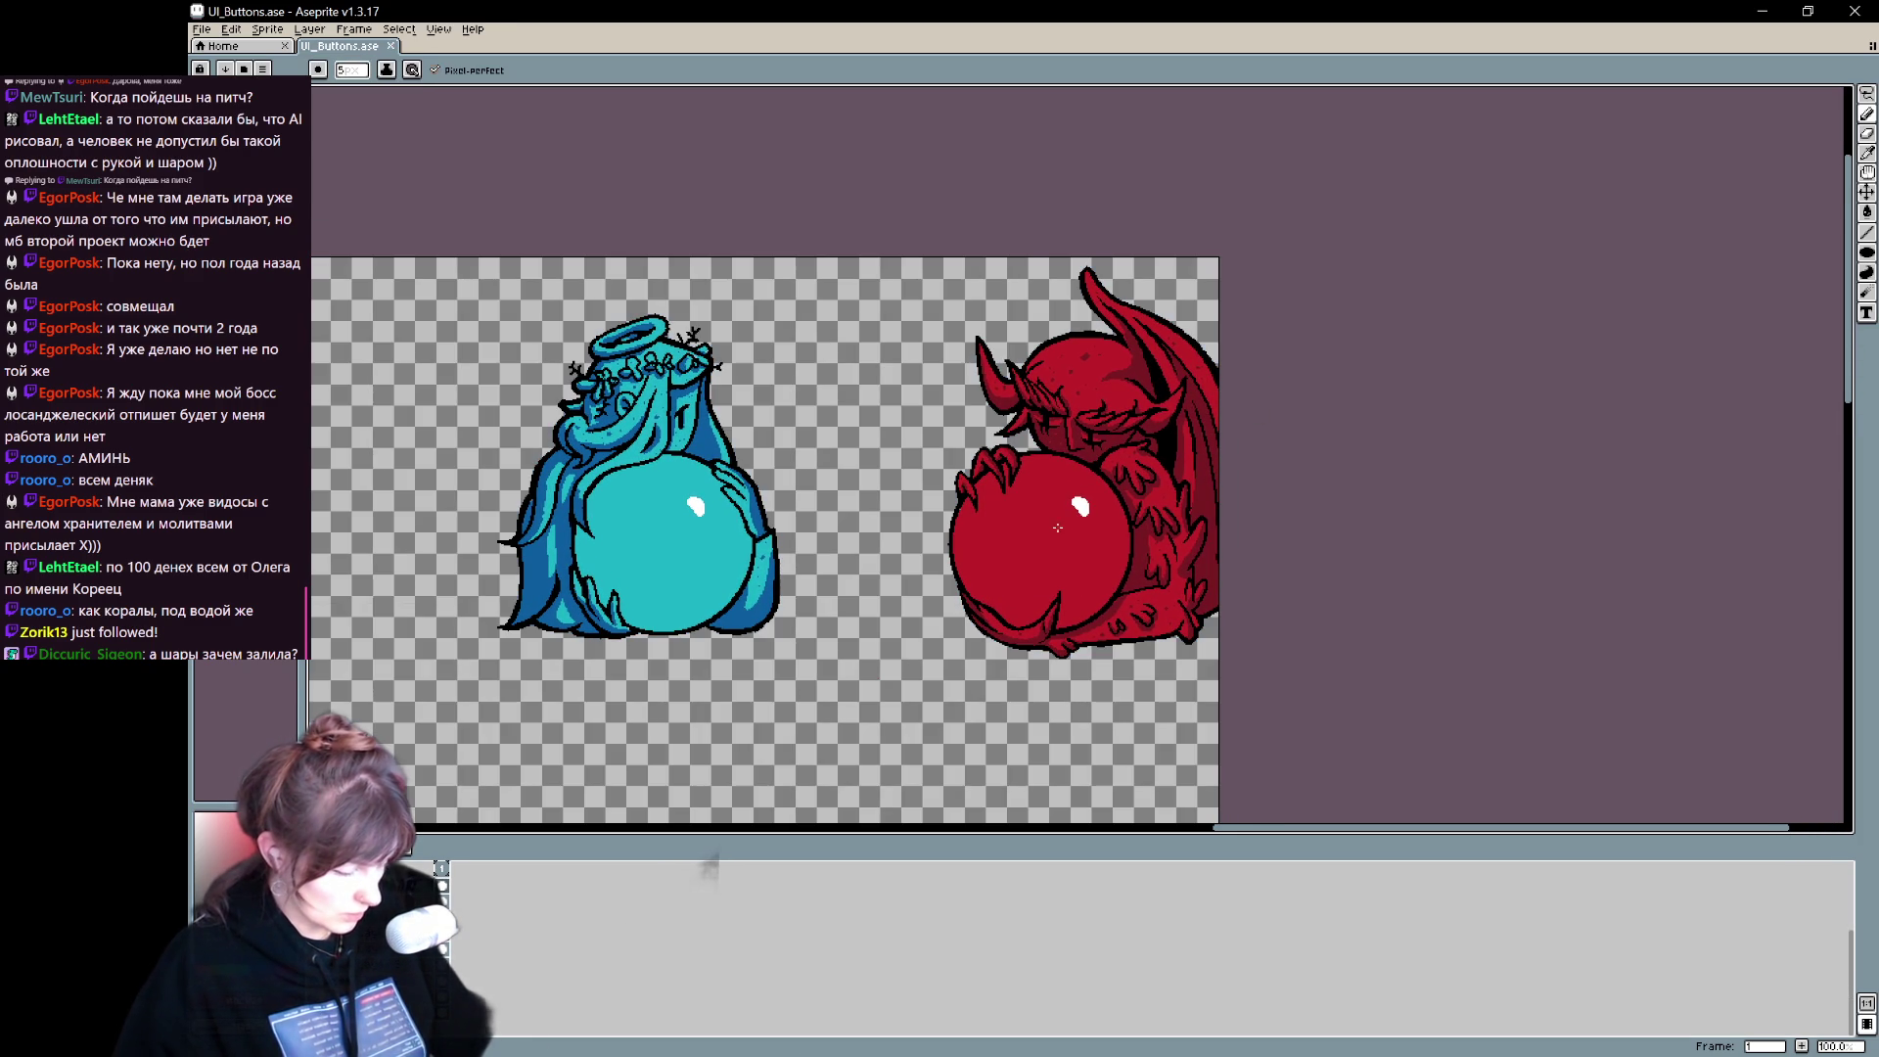
scroll(600, 503, "up", 2)
- Crop the canvas to about 294×246 pixels tightly around the angel
key("ctrl+alt+c")
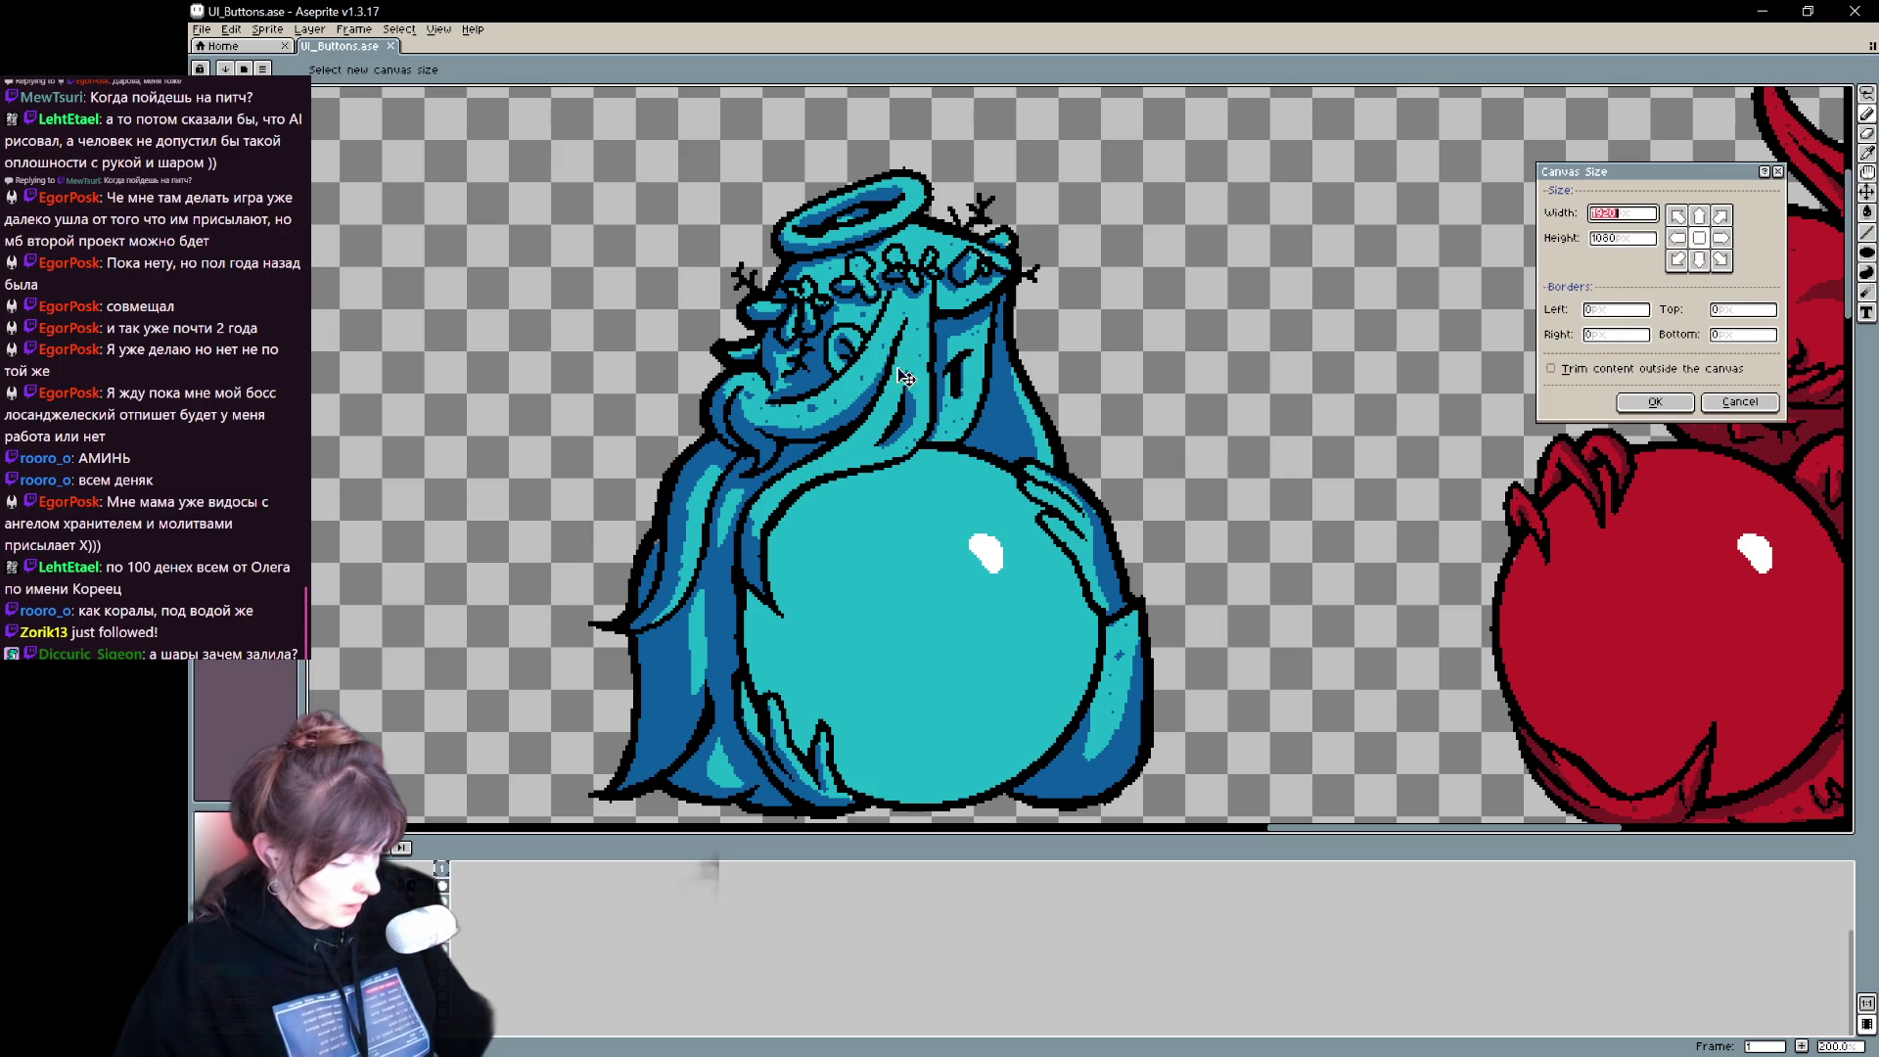
mouse_move(972, 529)
left_mouse_down()
mouse_move(641, 466)
mouse_move(419, 369)
mouse_move(838, 679)
mouse_move(1239, 492)
mouse_move(266, 683)
mouse_move(532, 554)
mouse_move(1125, 587)
mouse_move(914, 483)
mouse_move(868, 147)
mouse_move(896, 587)
mouse_move(881, 678)
mouse_move(870, 347)
left_mouse_up()
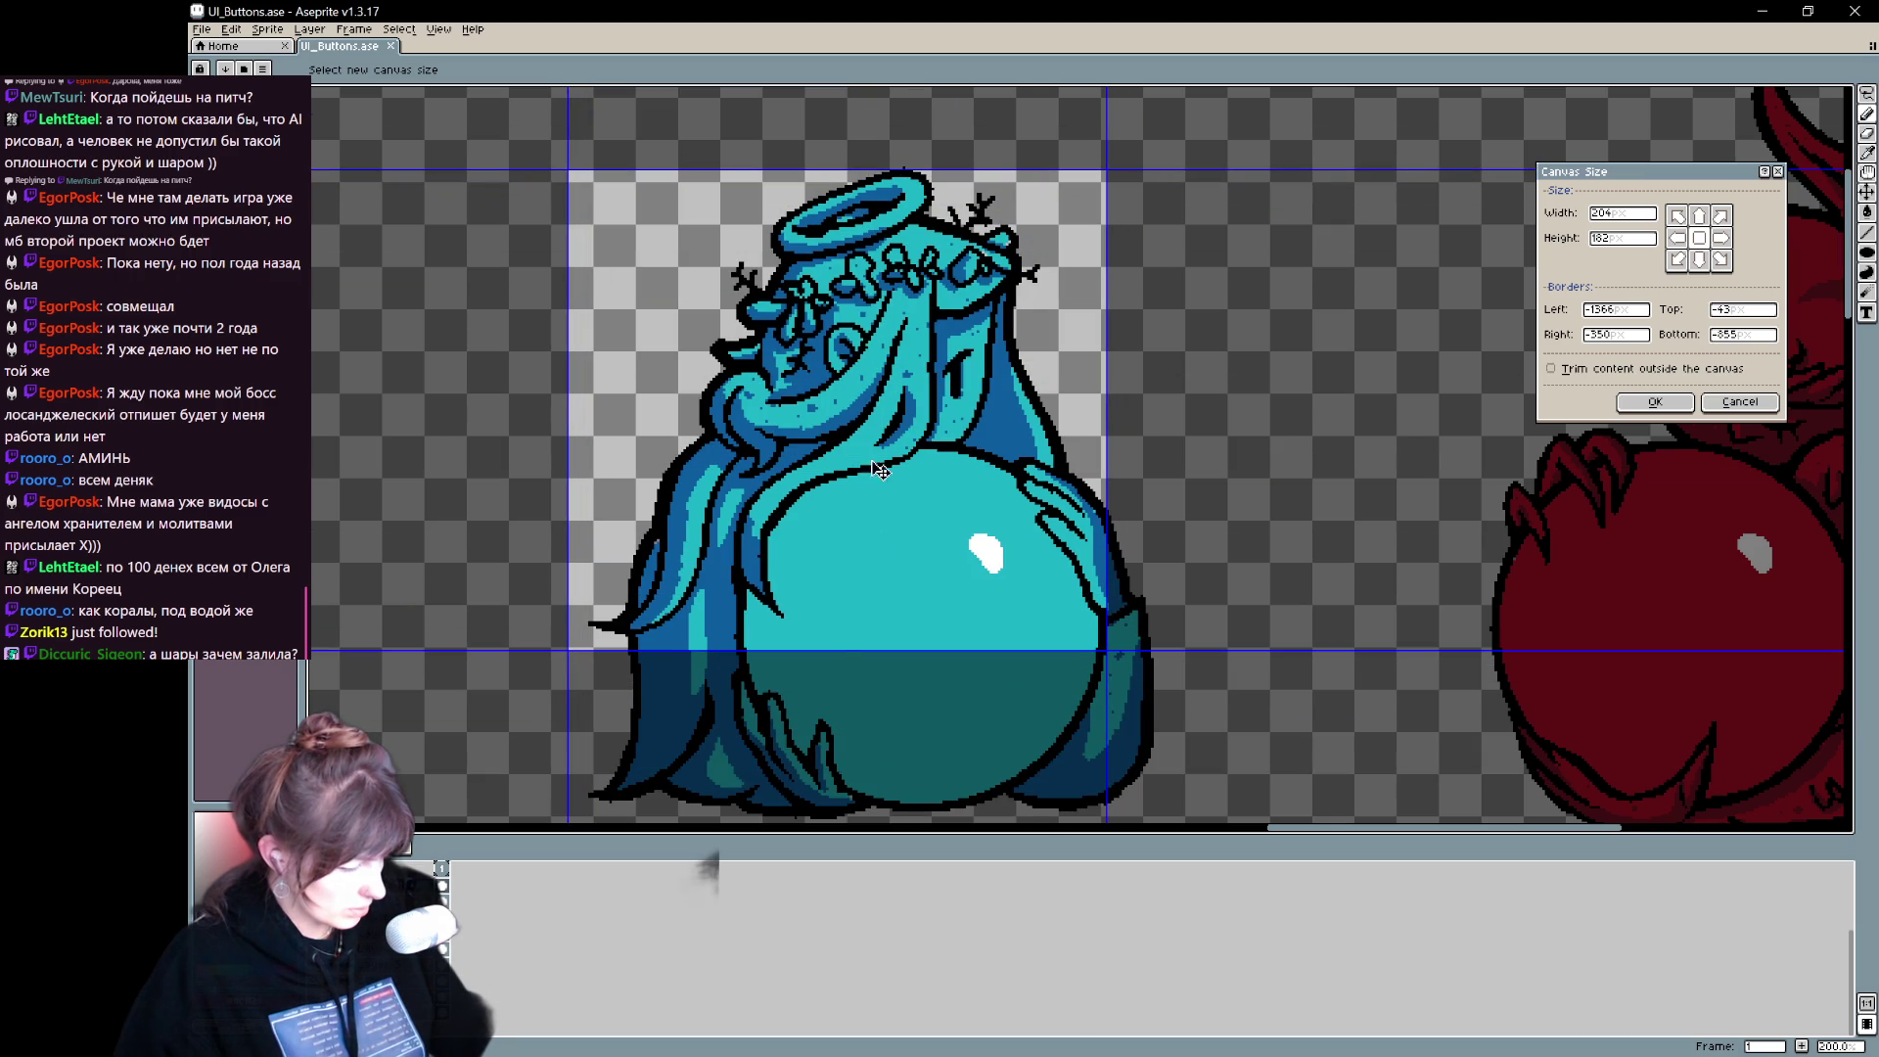
left_click_drag(839, 658, 842, 823)
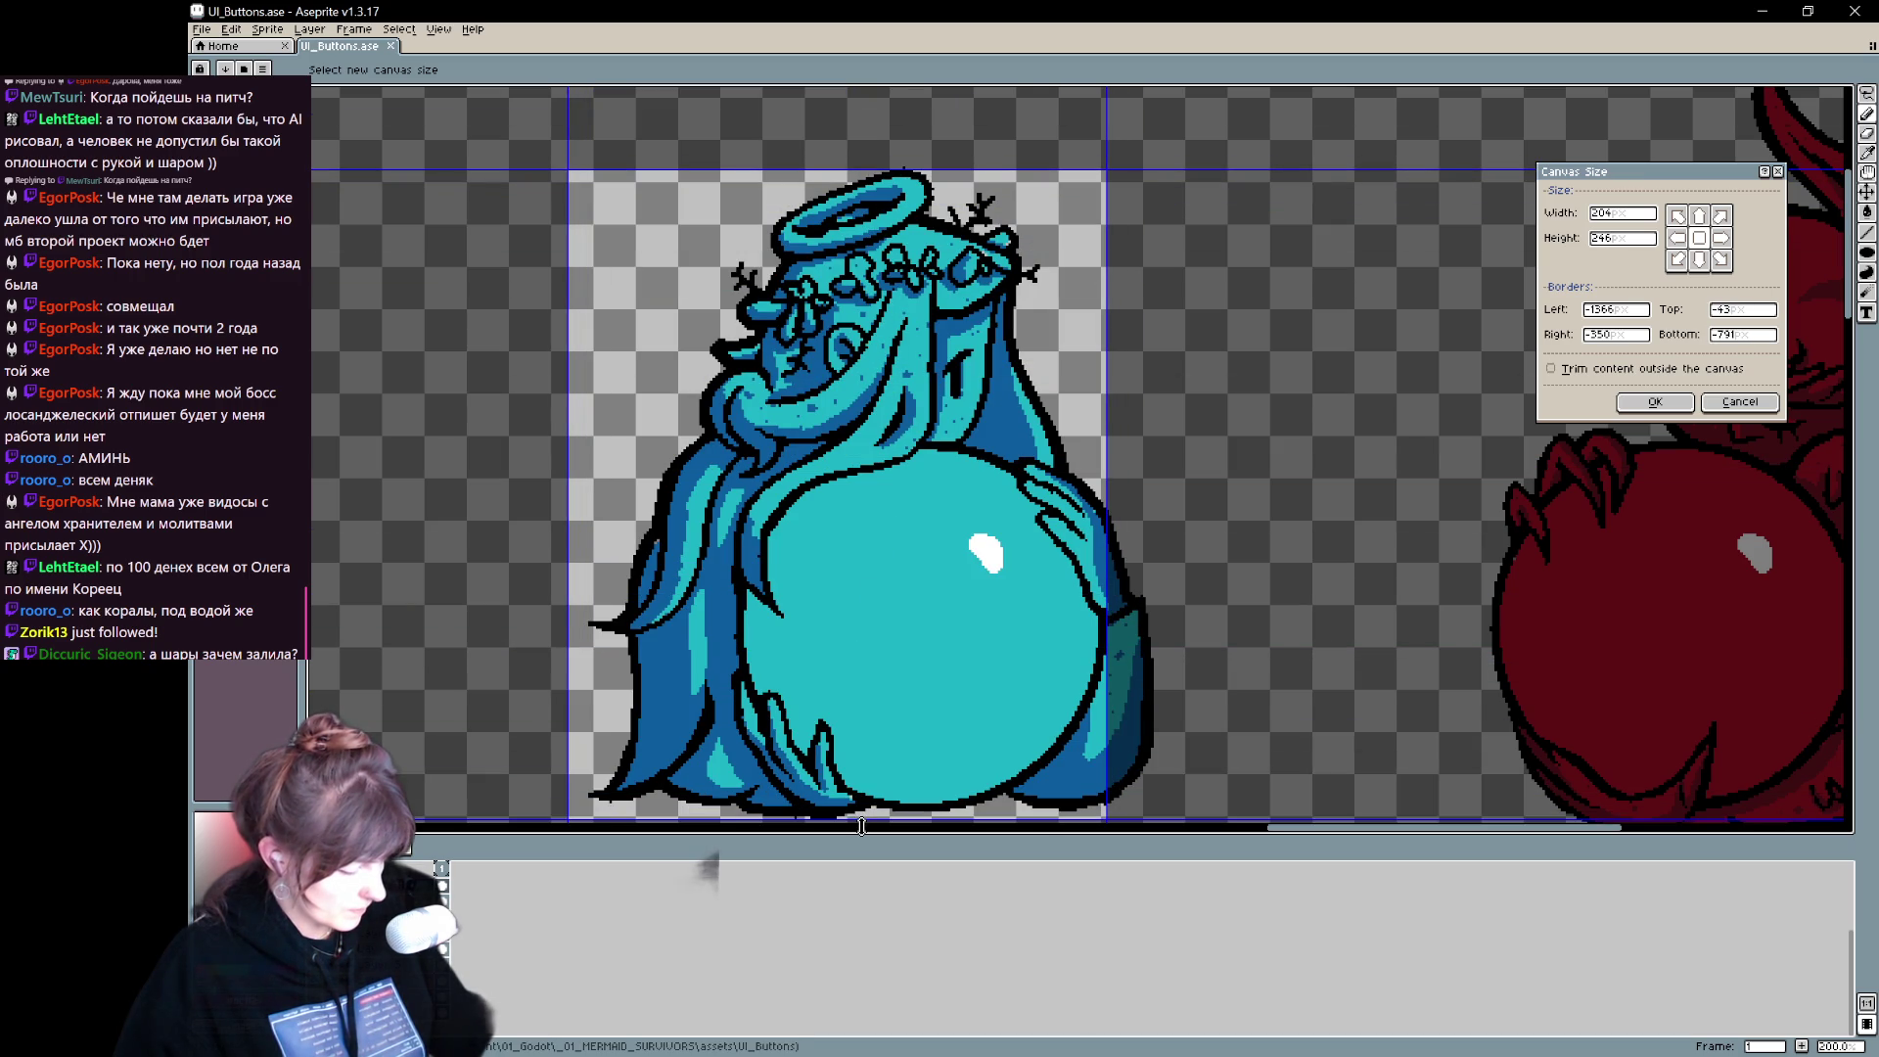
left_click_drag(566, 544, 590, 549)
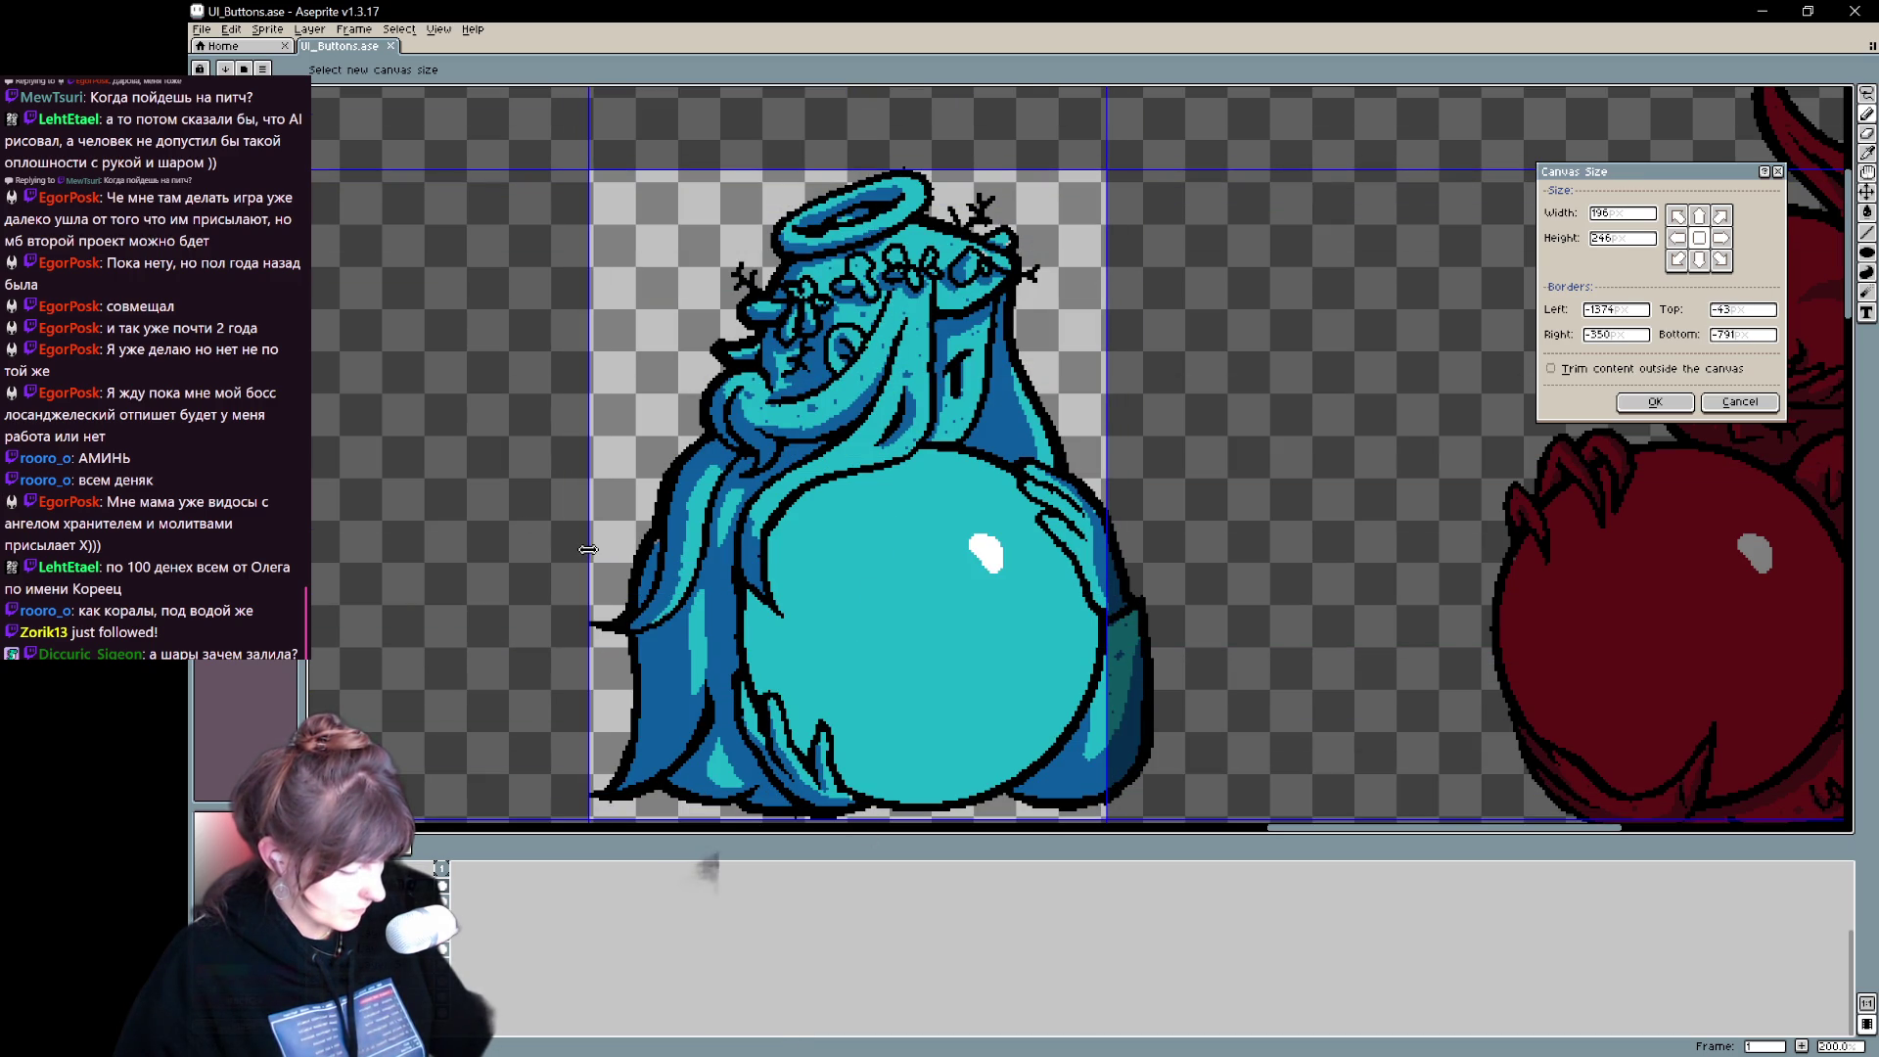
mouse_move(1116, 505)
left_mouse_down()
mouse_move(1179, 513)
mouse_move(1125, 528)
mouse_move(1154, 533)
left_mouse_up()
key("Return")
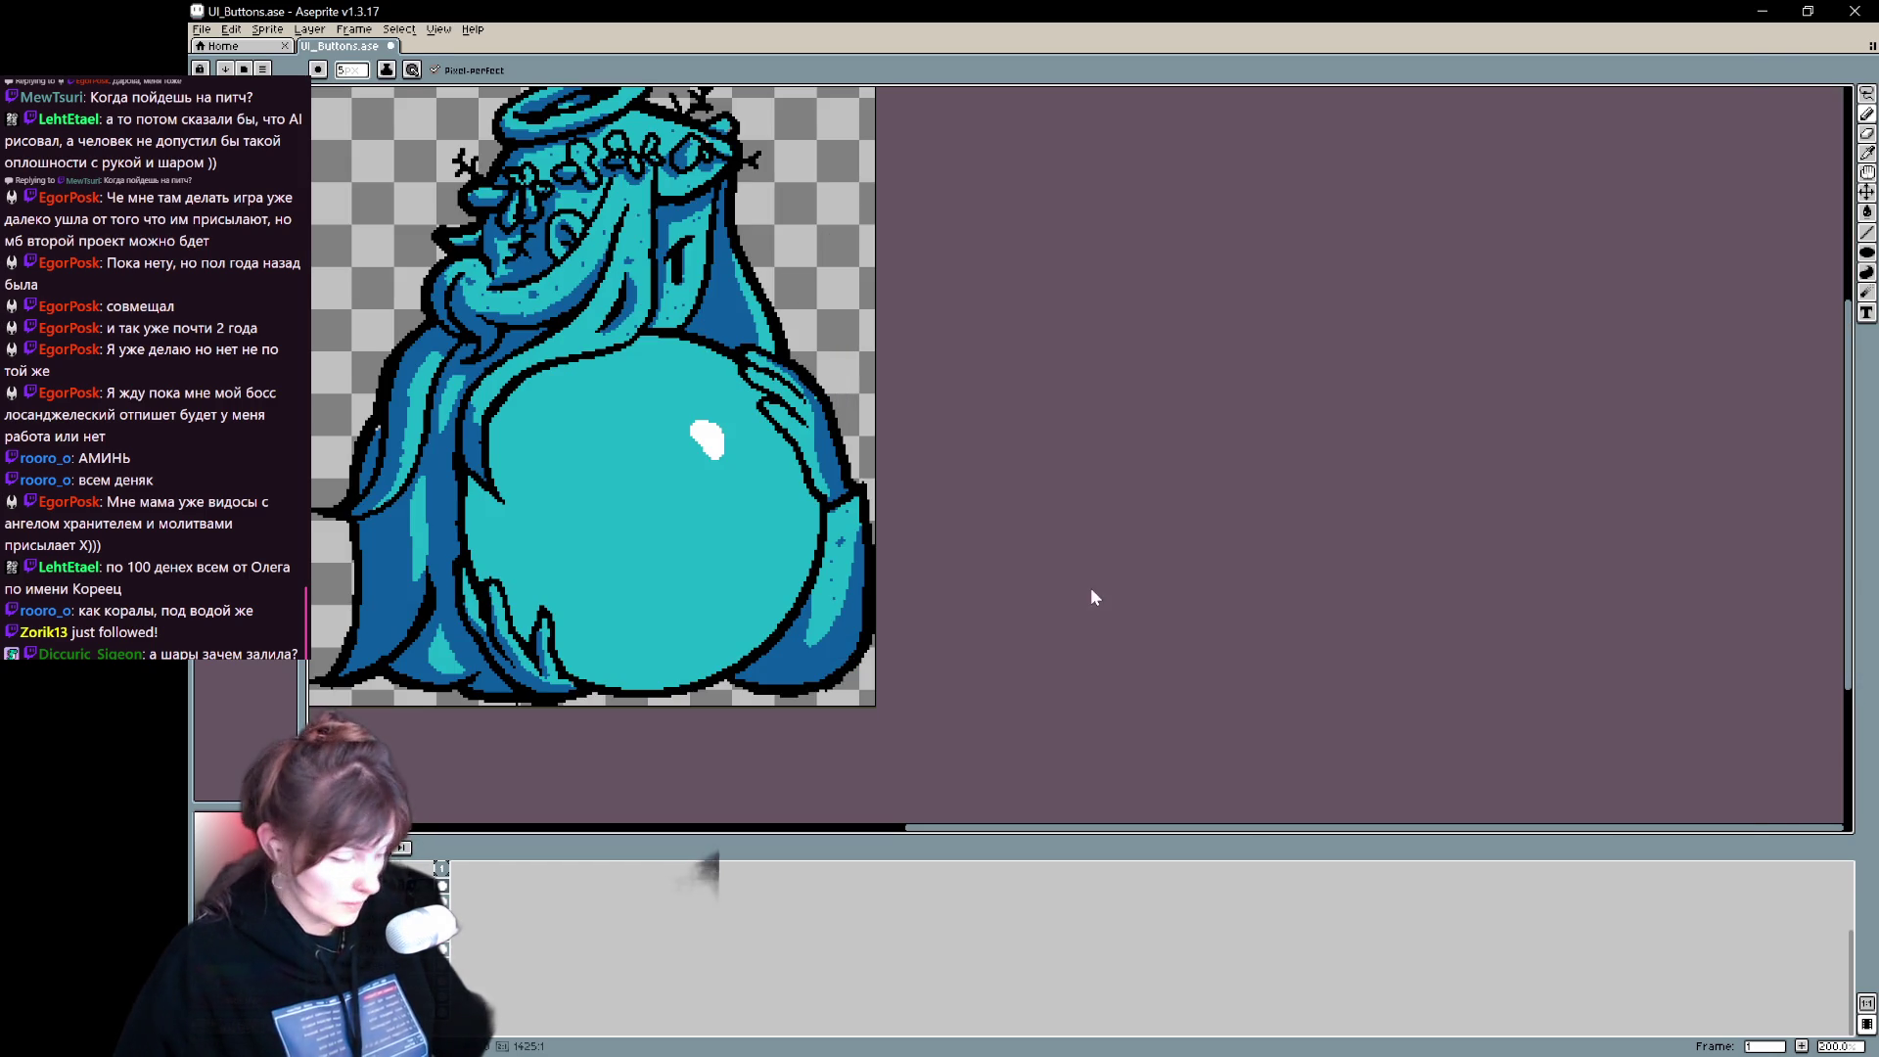
- Save the cropped angel as UI_Buttons_Lvl.png in PNG format, accepting layer flattening
key("ctrl+shift+s")
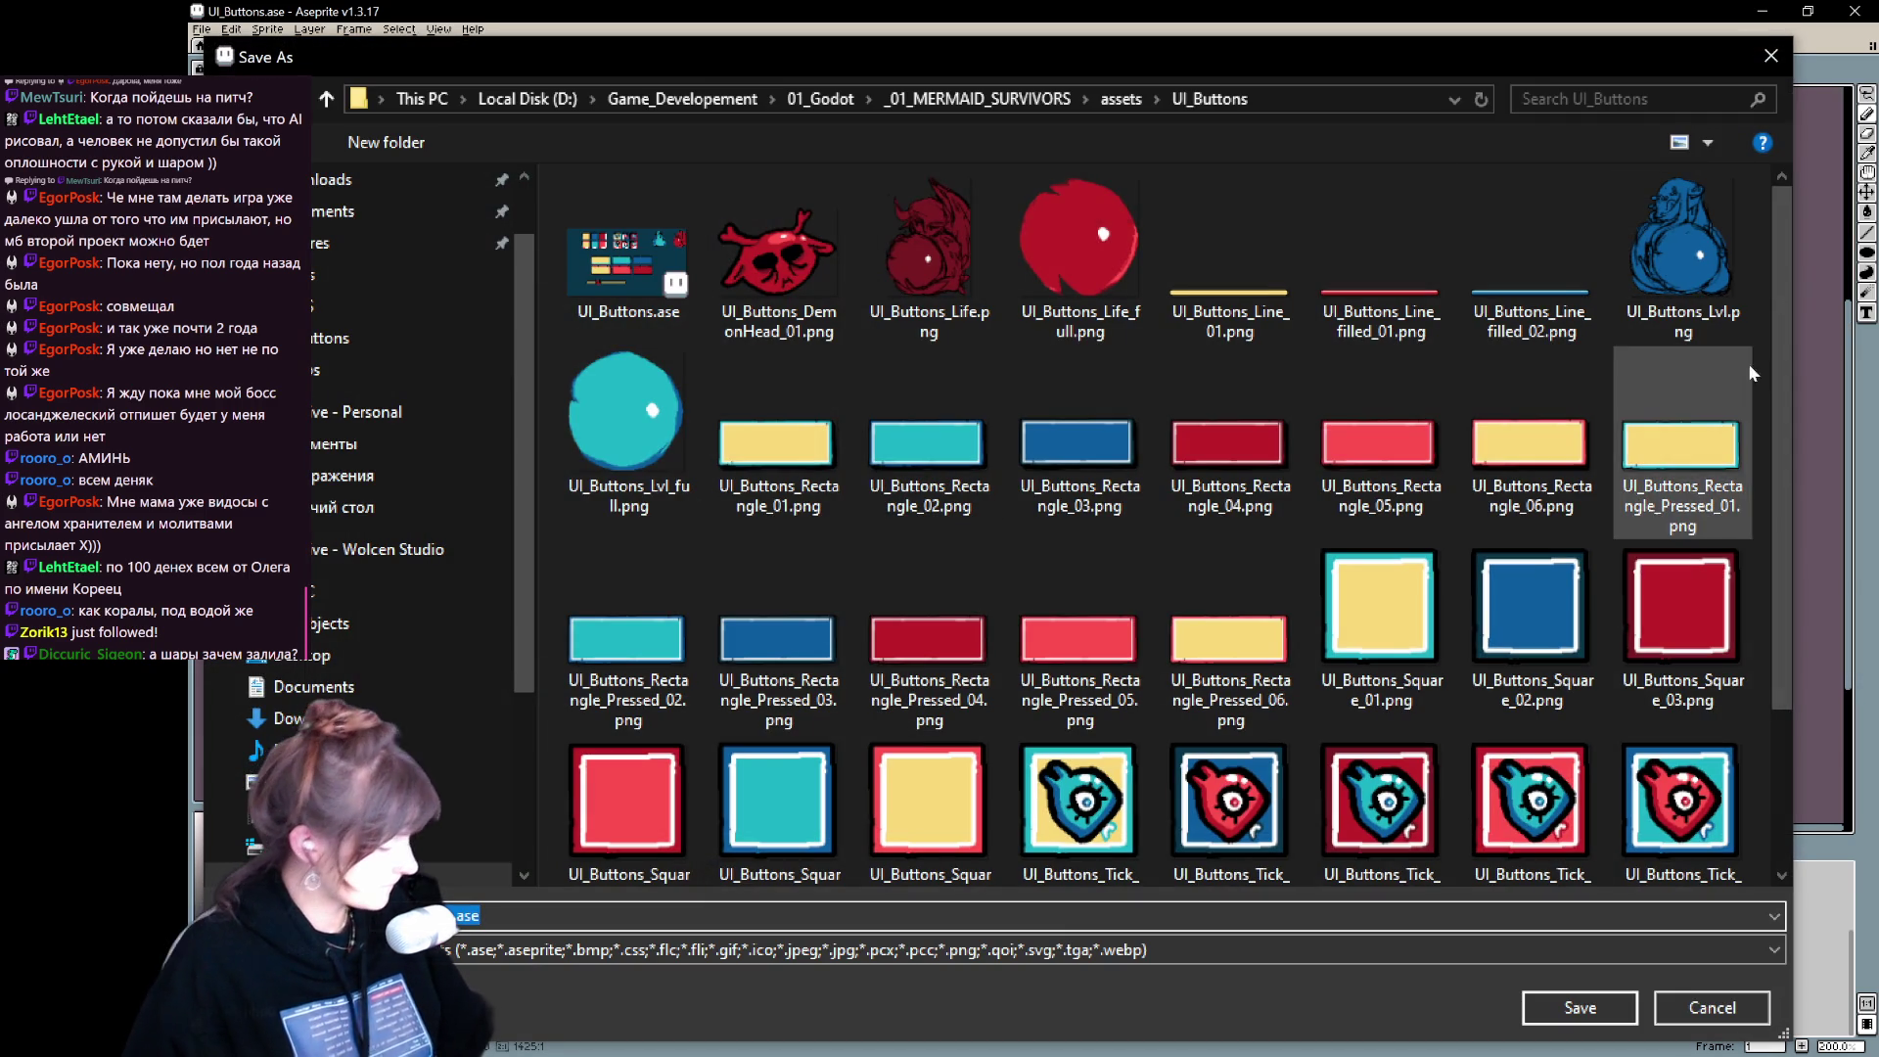
left_click(1723, 290)
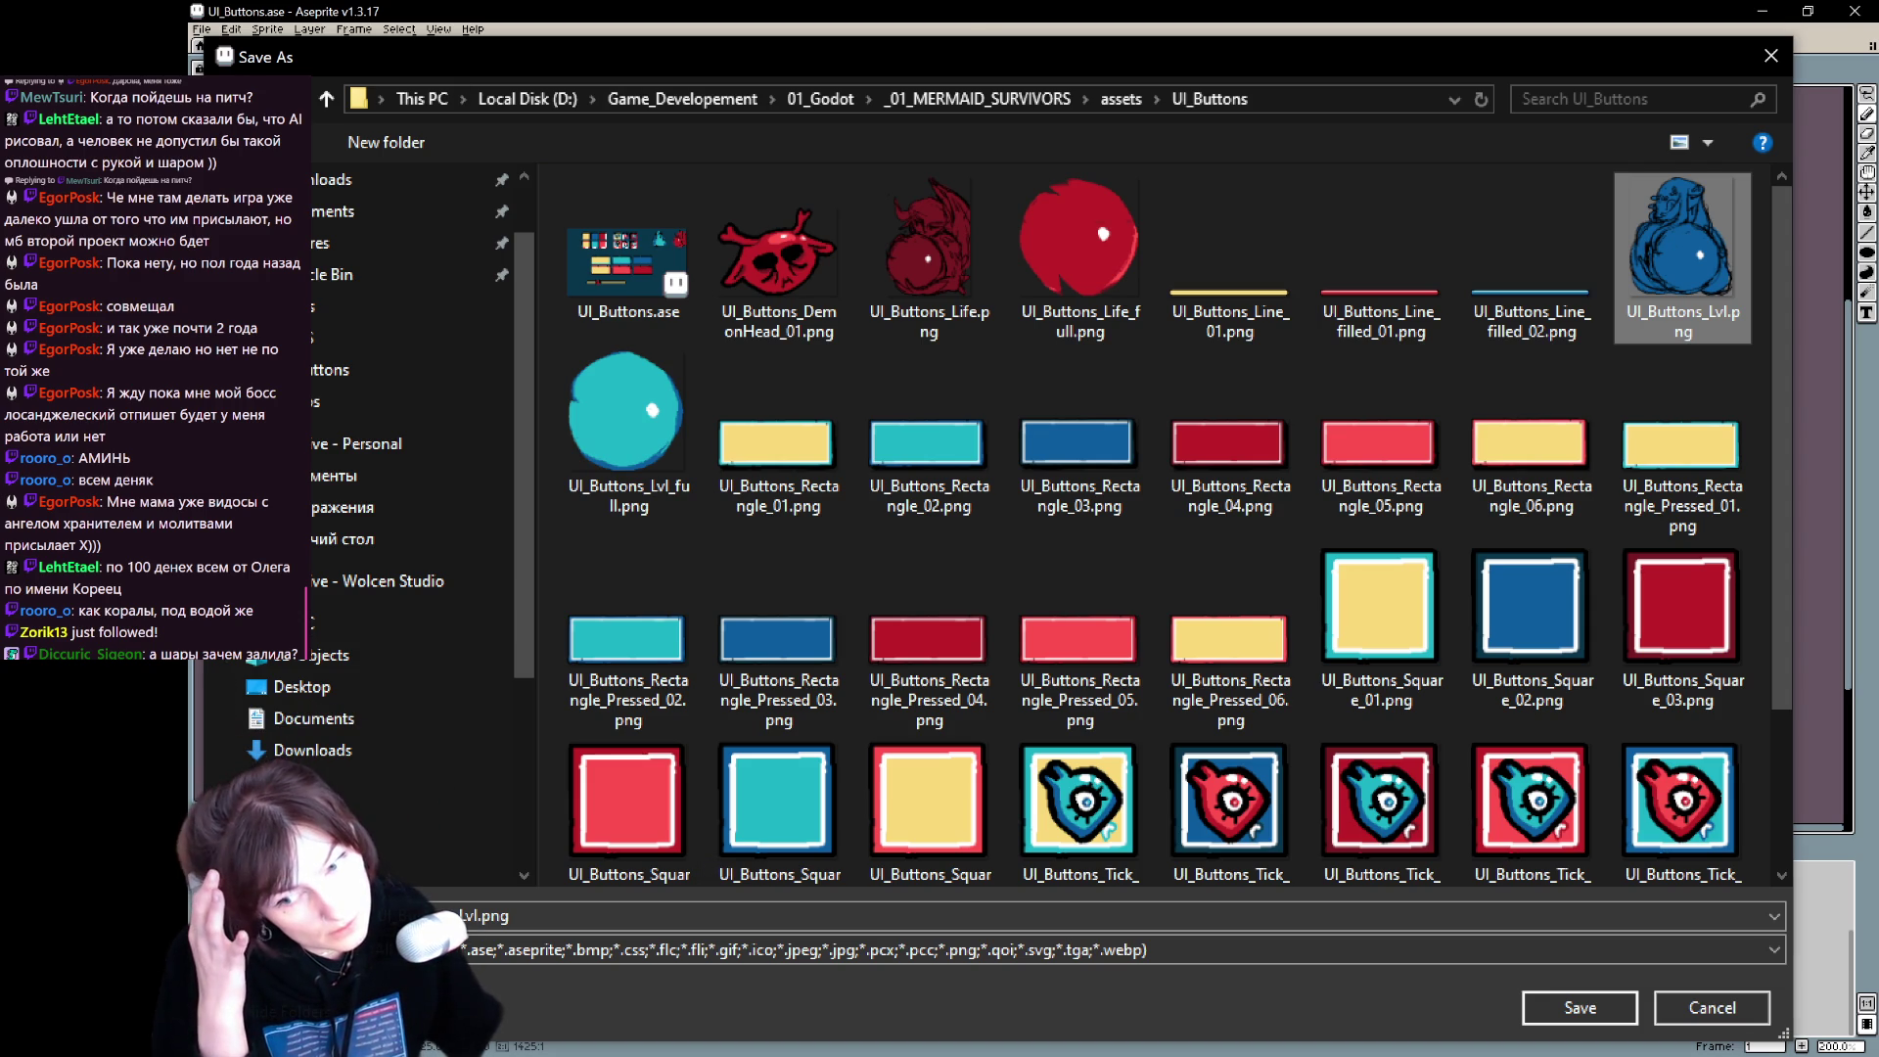
key("Return")
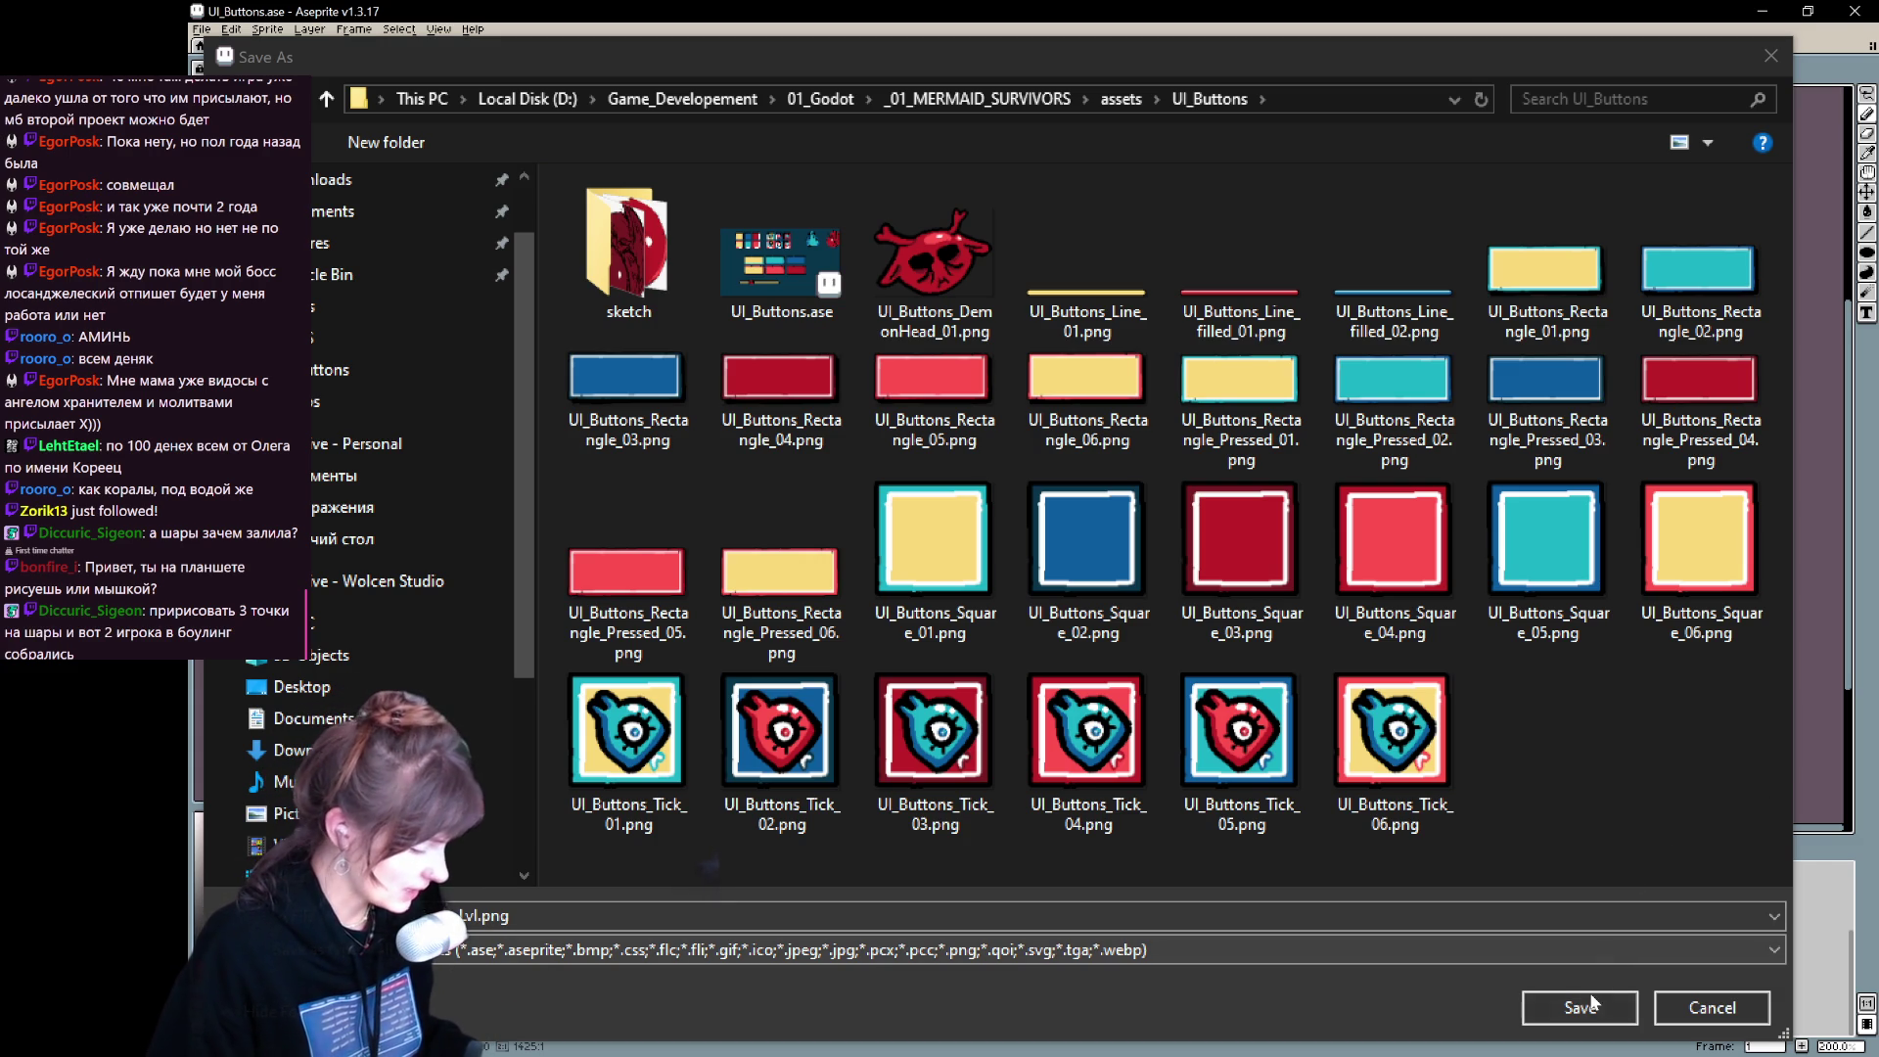
left_click(1112, 951)
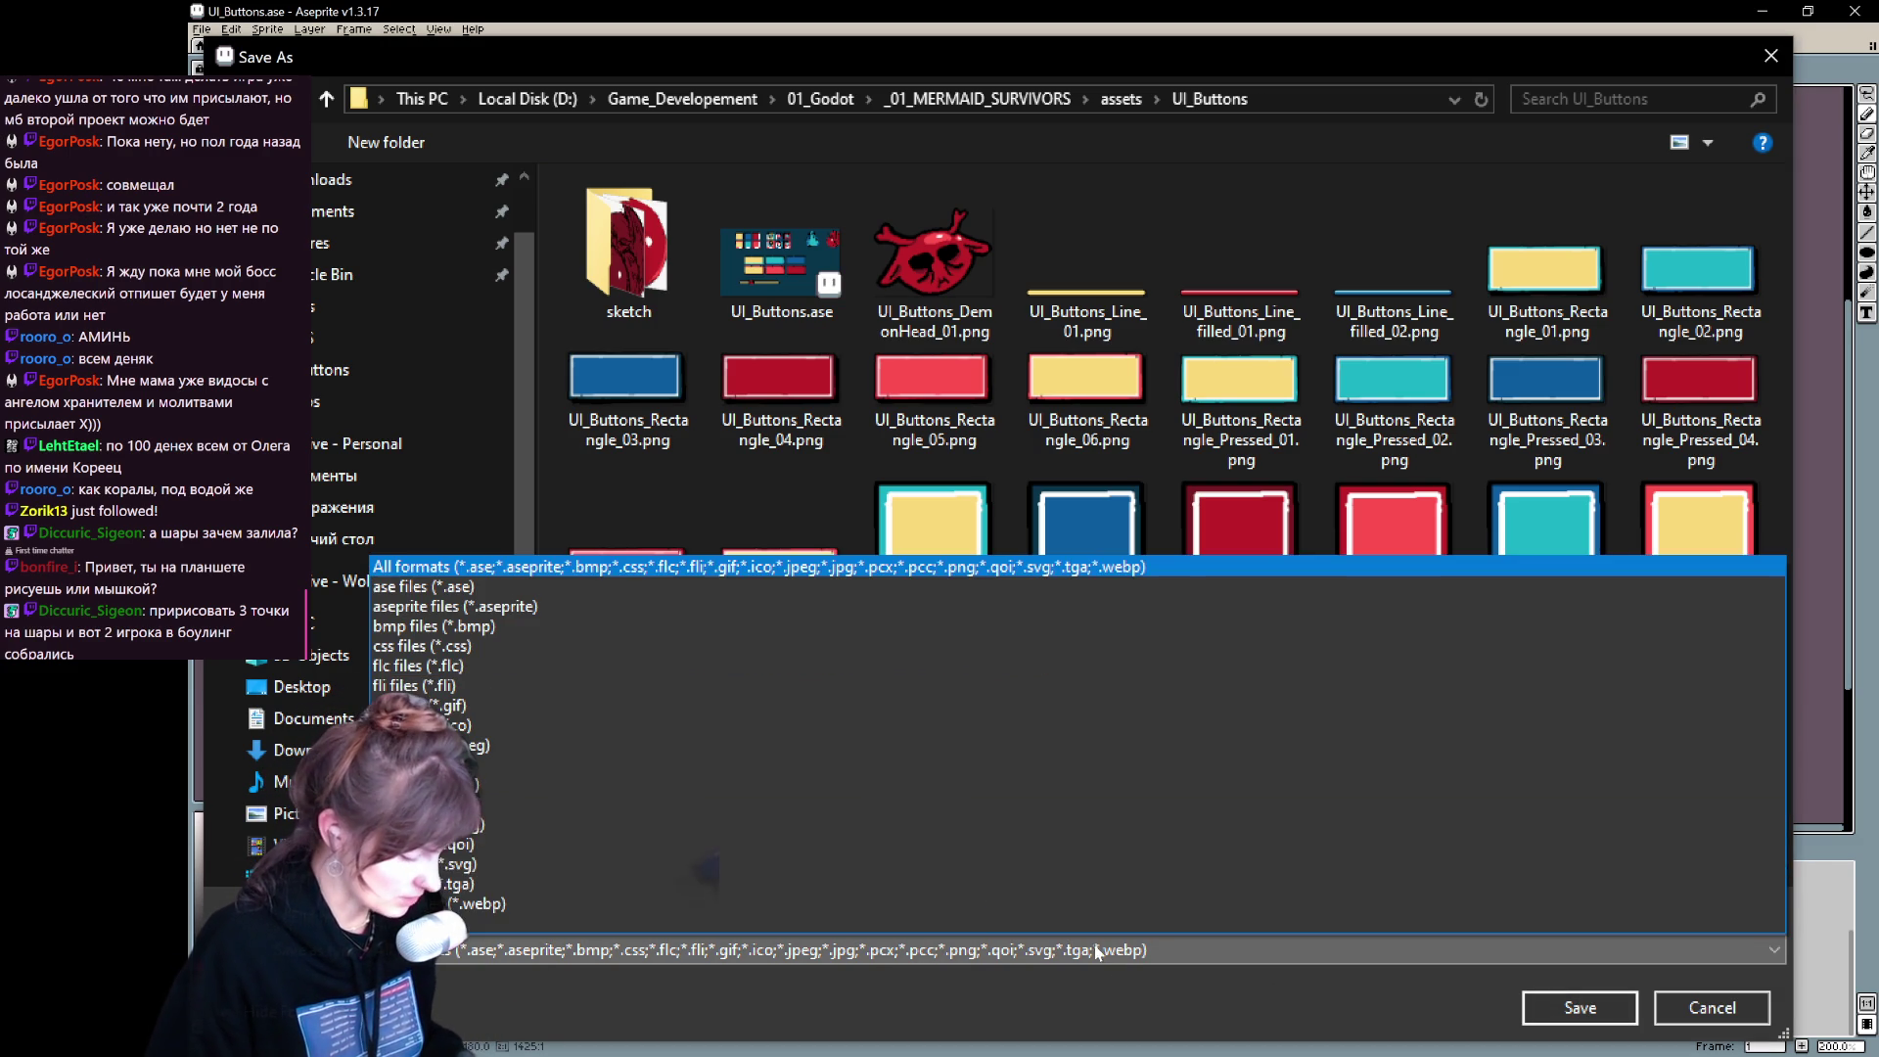
left_click(503, 824)
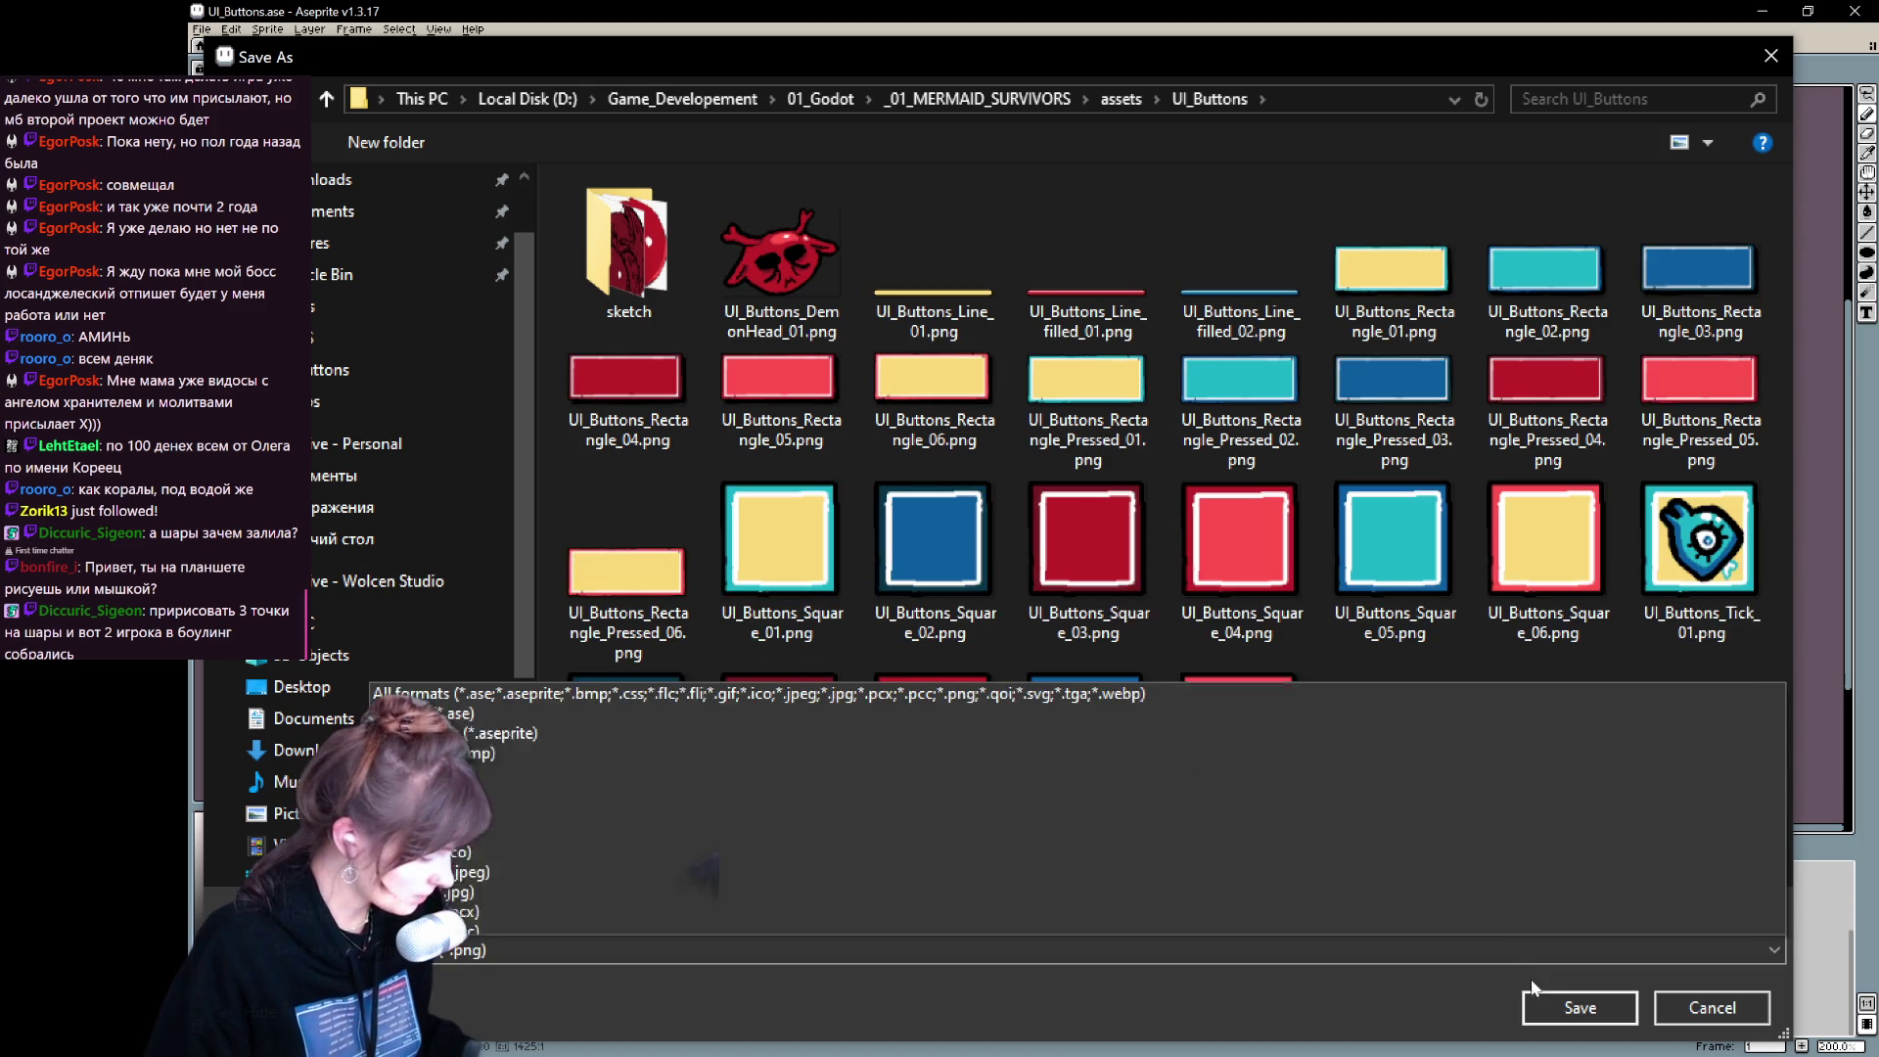
left_click(1568, 1008)
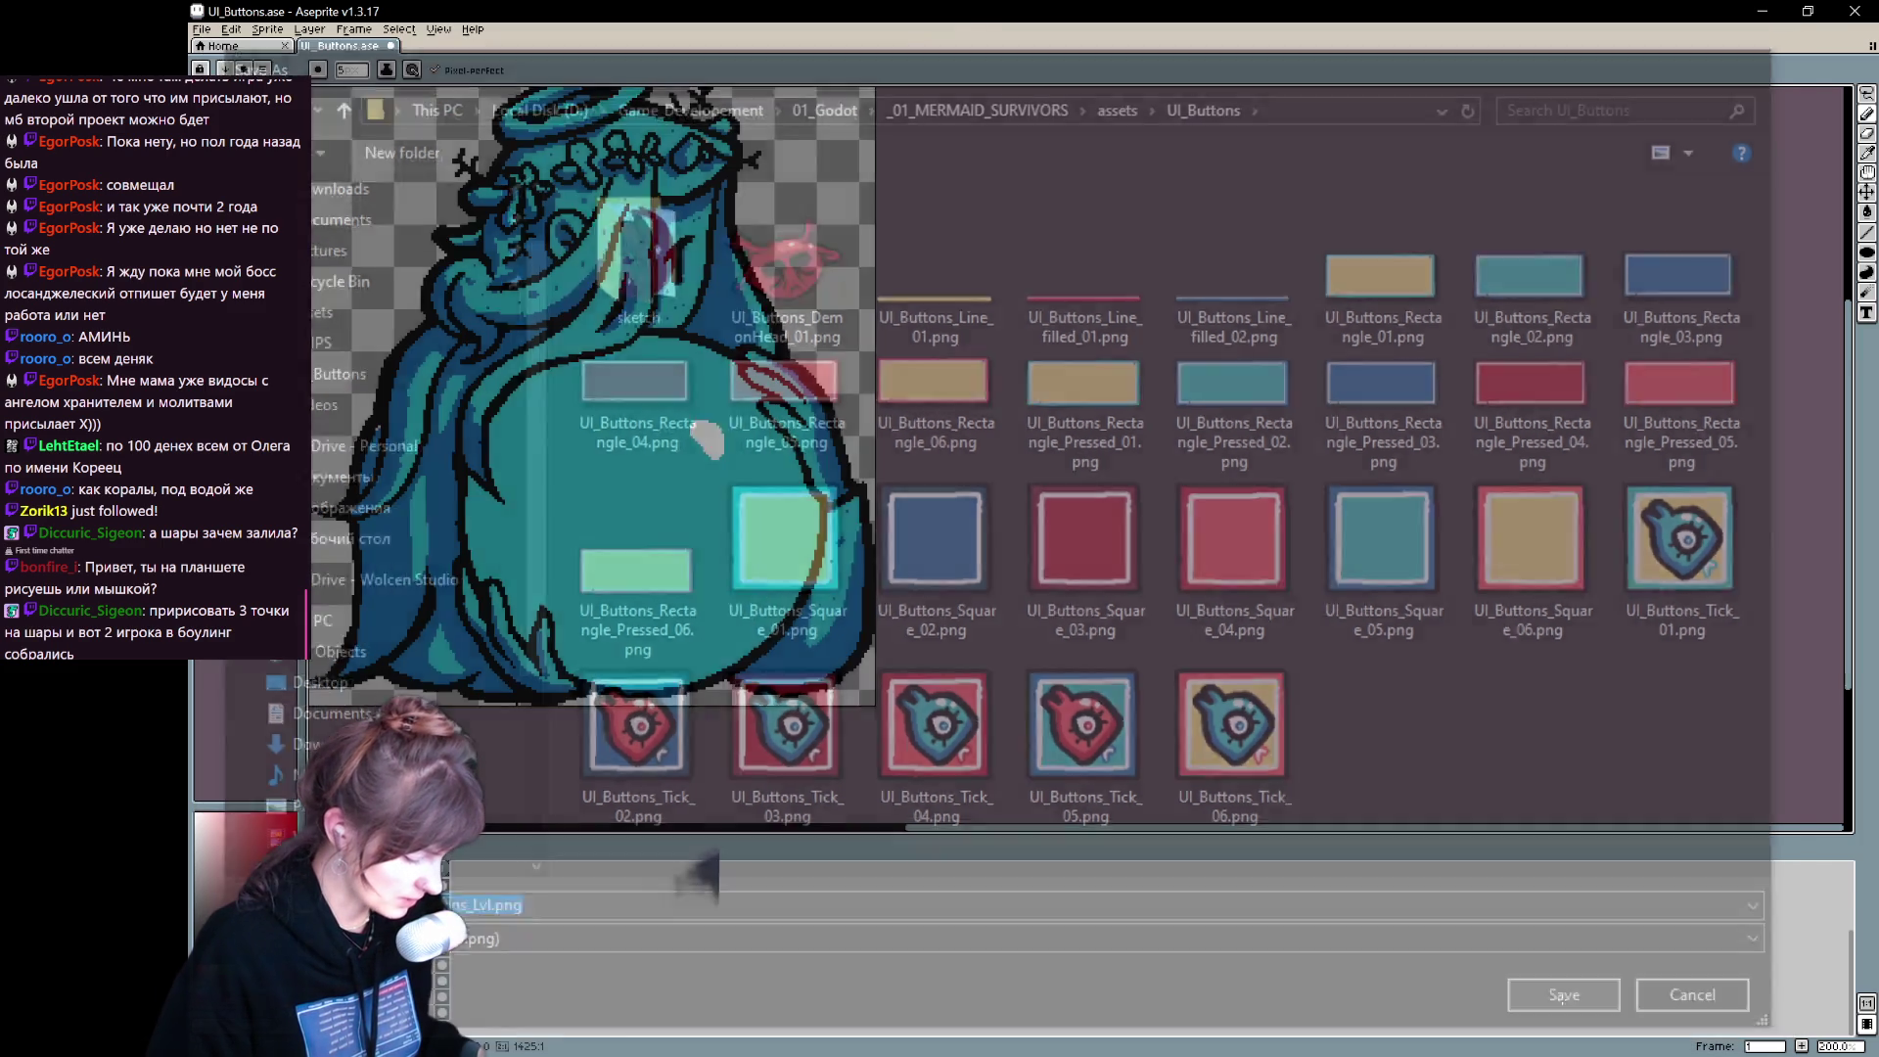
left_click(991, 612)
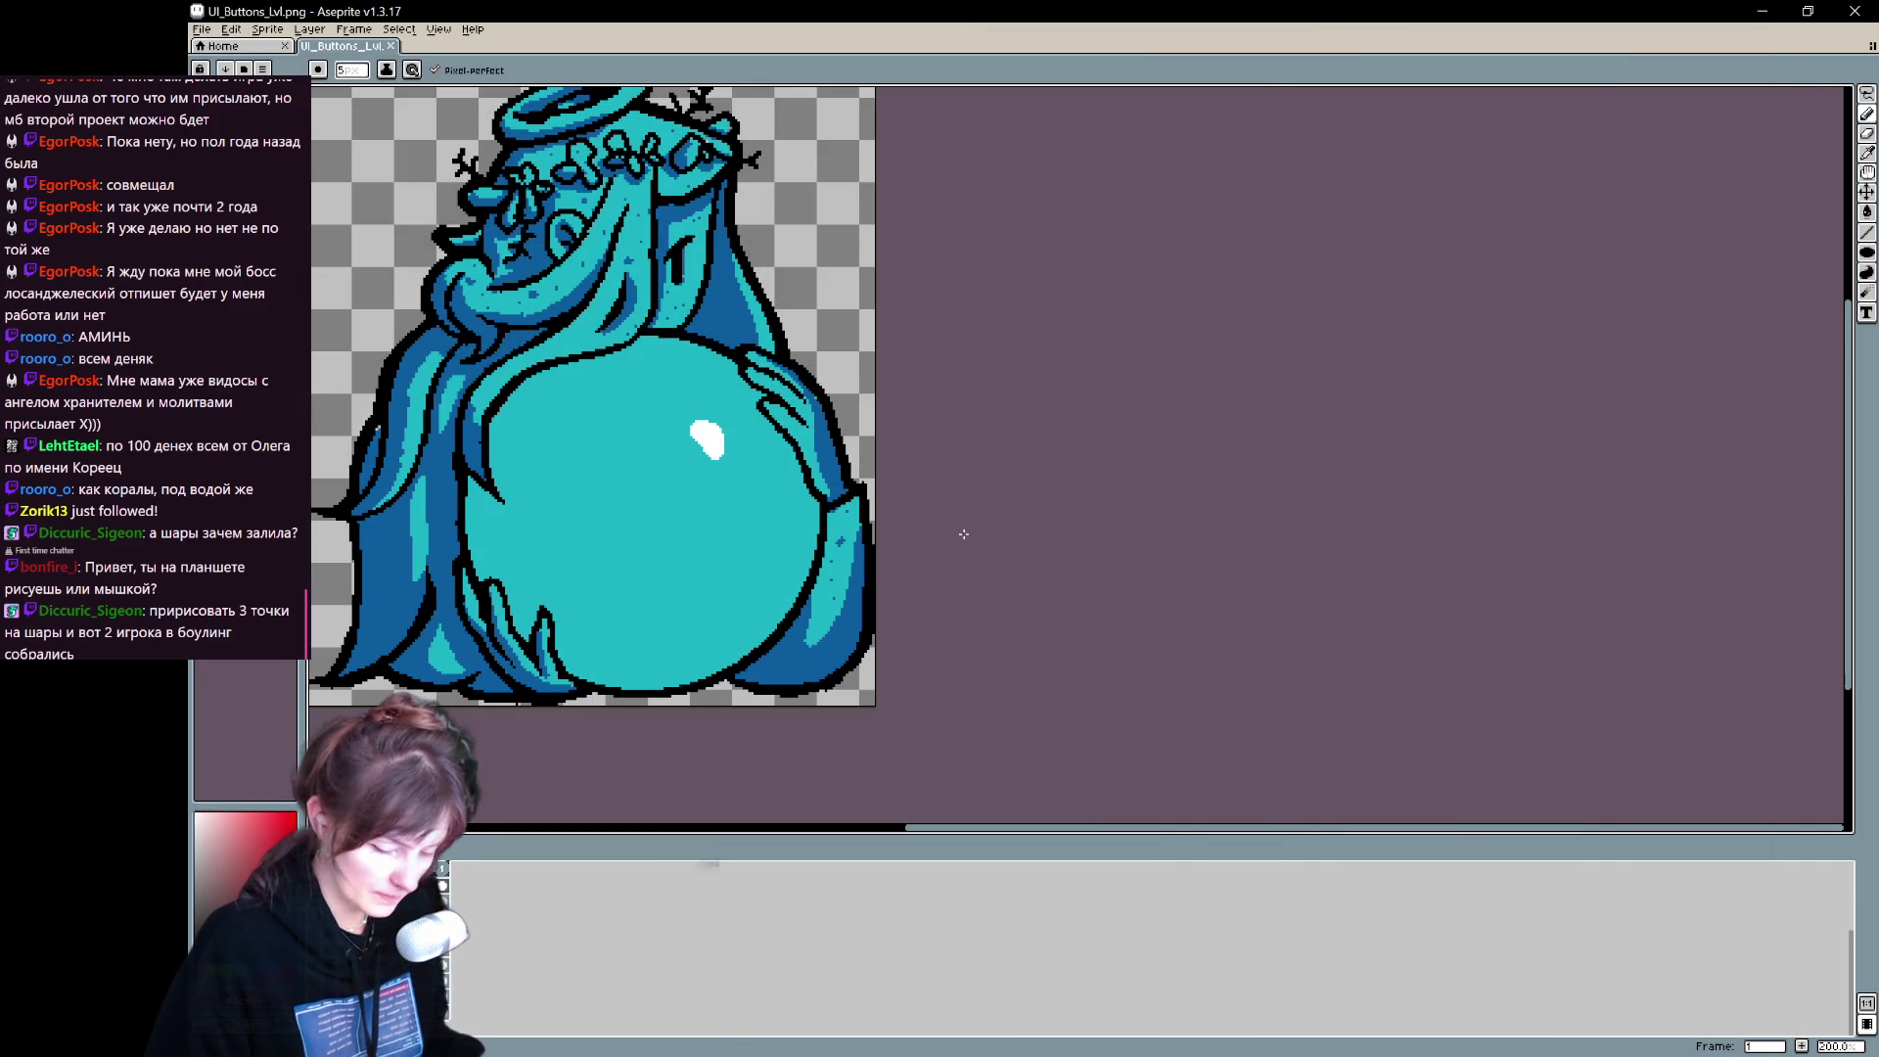
- Shift the canvas bounds across onto the red demon with two Canvas Size adjustments
key("ctrl+alt+c")
mouse_move(758, 548)
left_mouse_down()
mouse_move(1124, 550)
mouse_move(1574, 592)
left_mouse_up()
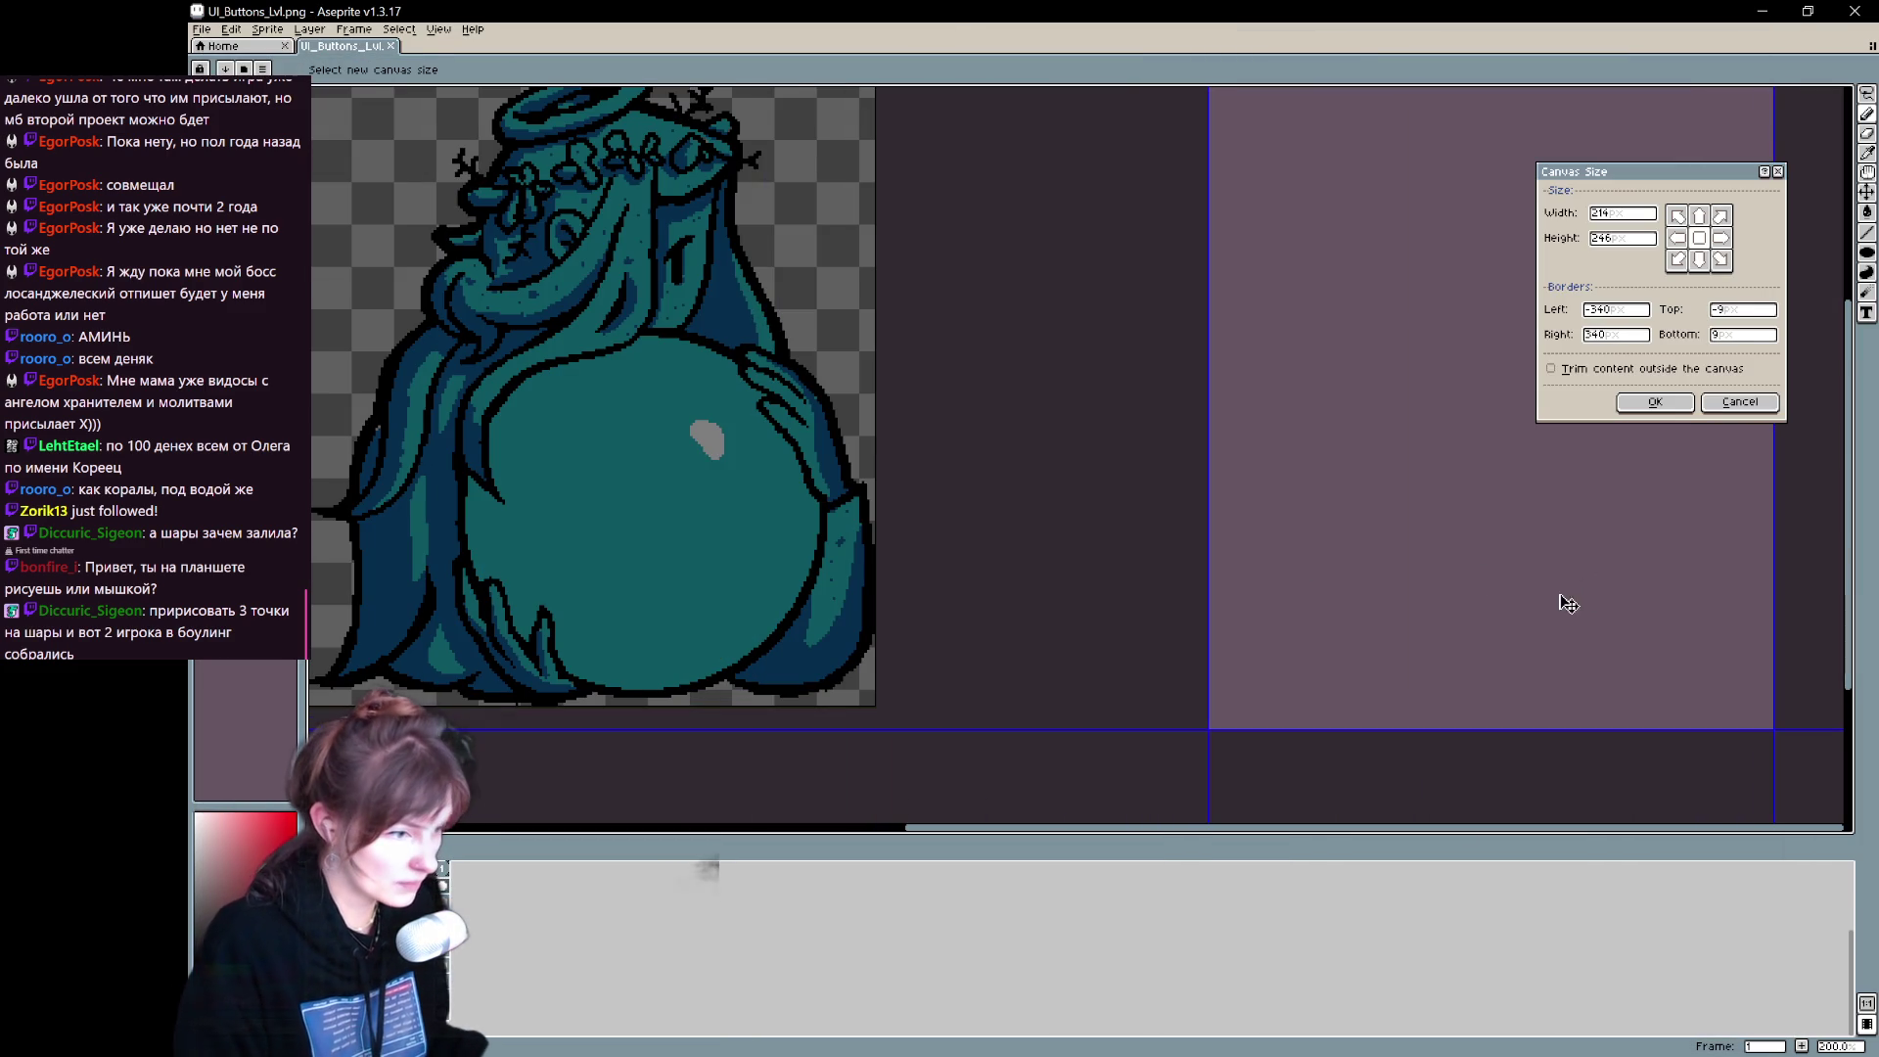
key("Return")
mouse_move(801, 582)
left_mouse_down()
mouse_move(973, 574)
mouse_move(1254, 720)
mouse_move(1153, 626)
mouse_move(1162, 612)
left_mouse_up()
key("ctrl+alt+c")
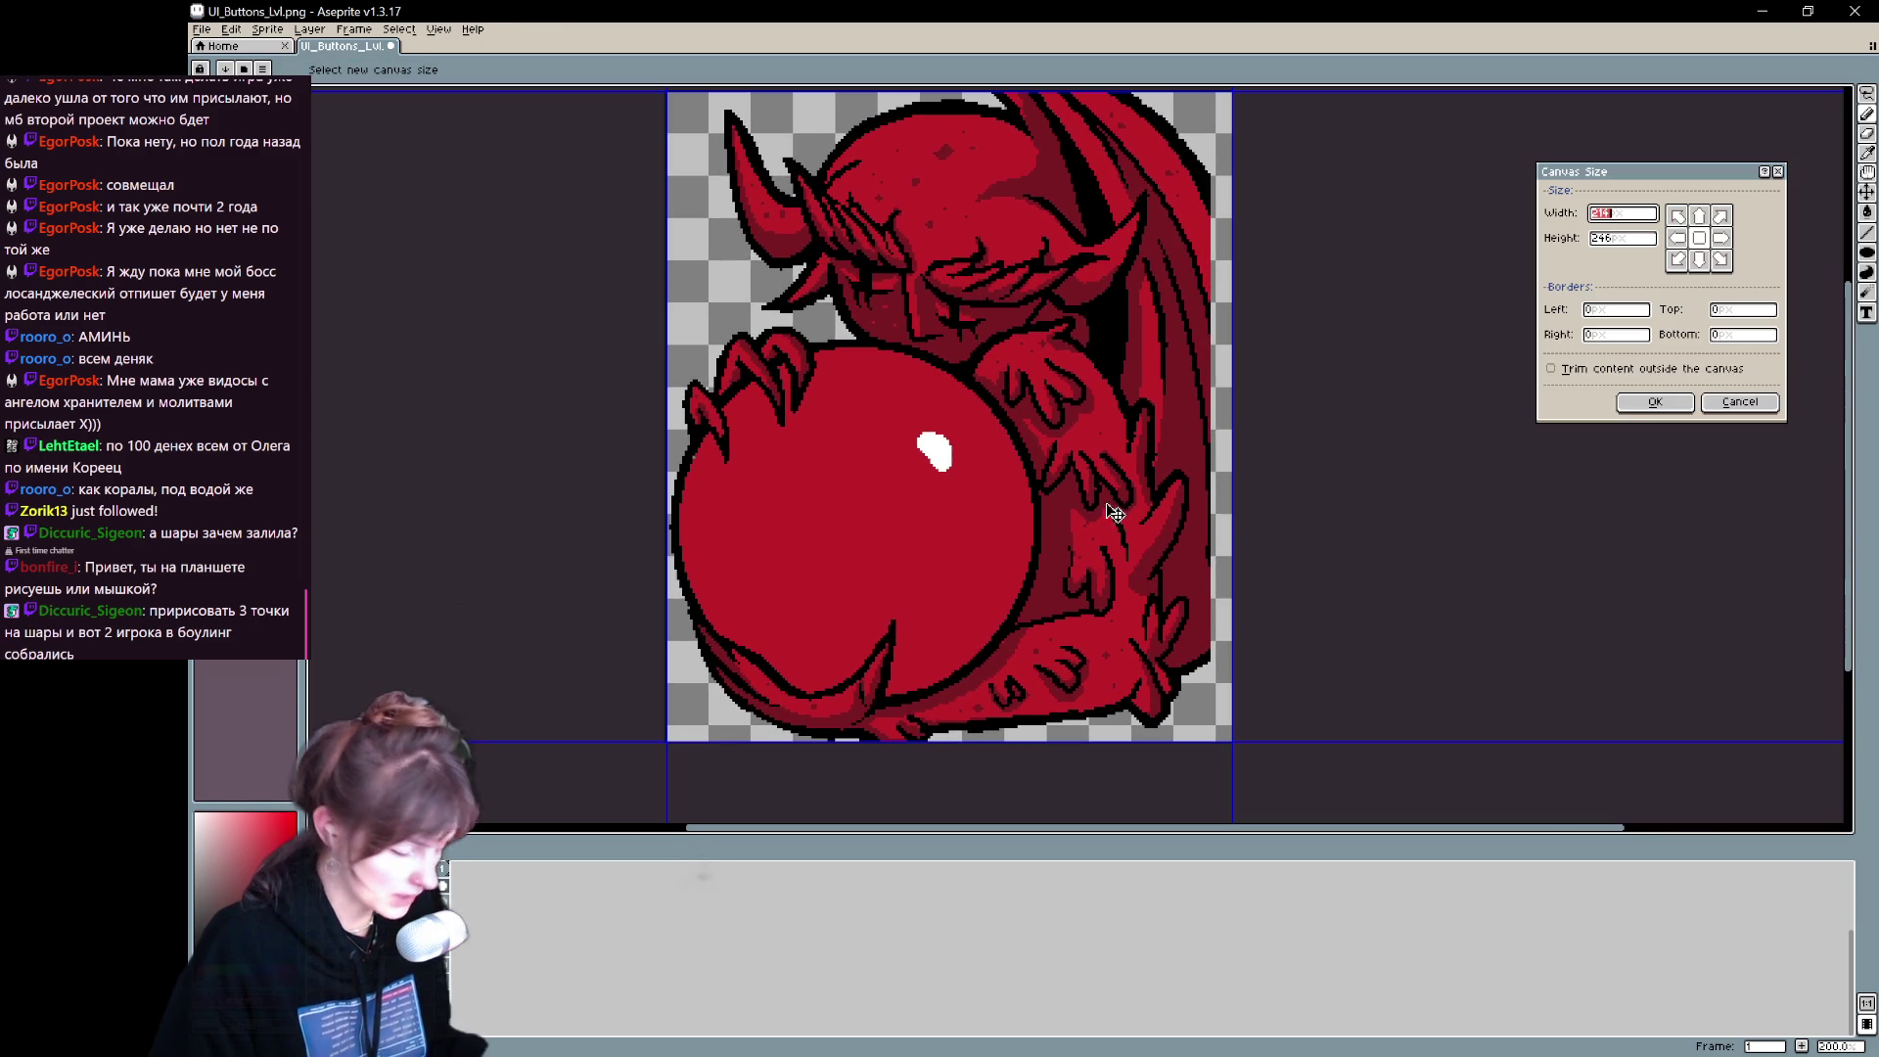
left_click_drag(1098, 671, 1114, 688)
key("Return")
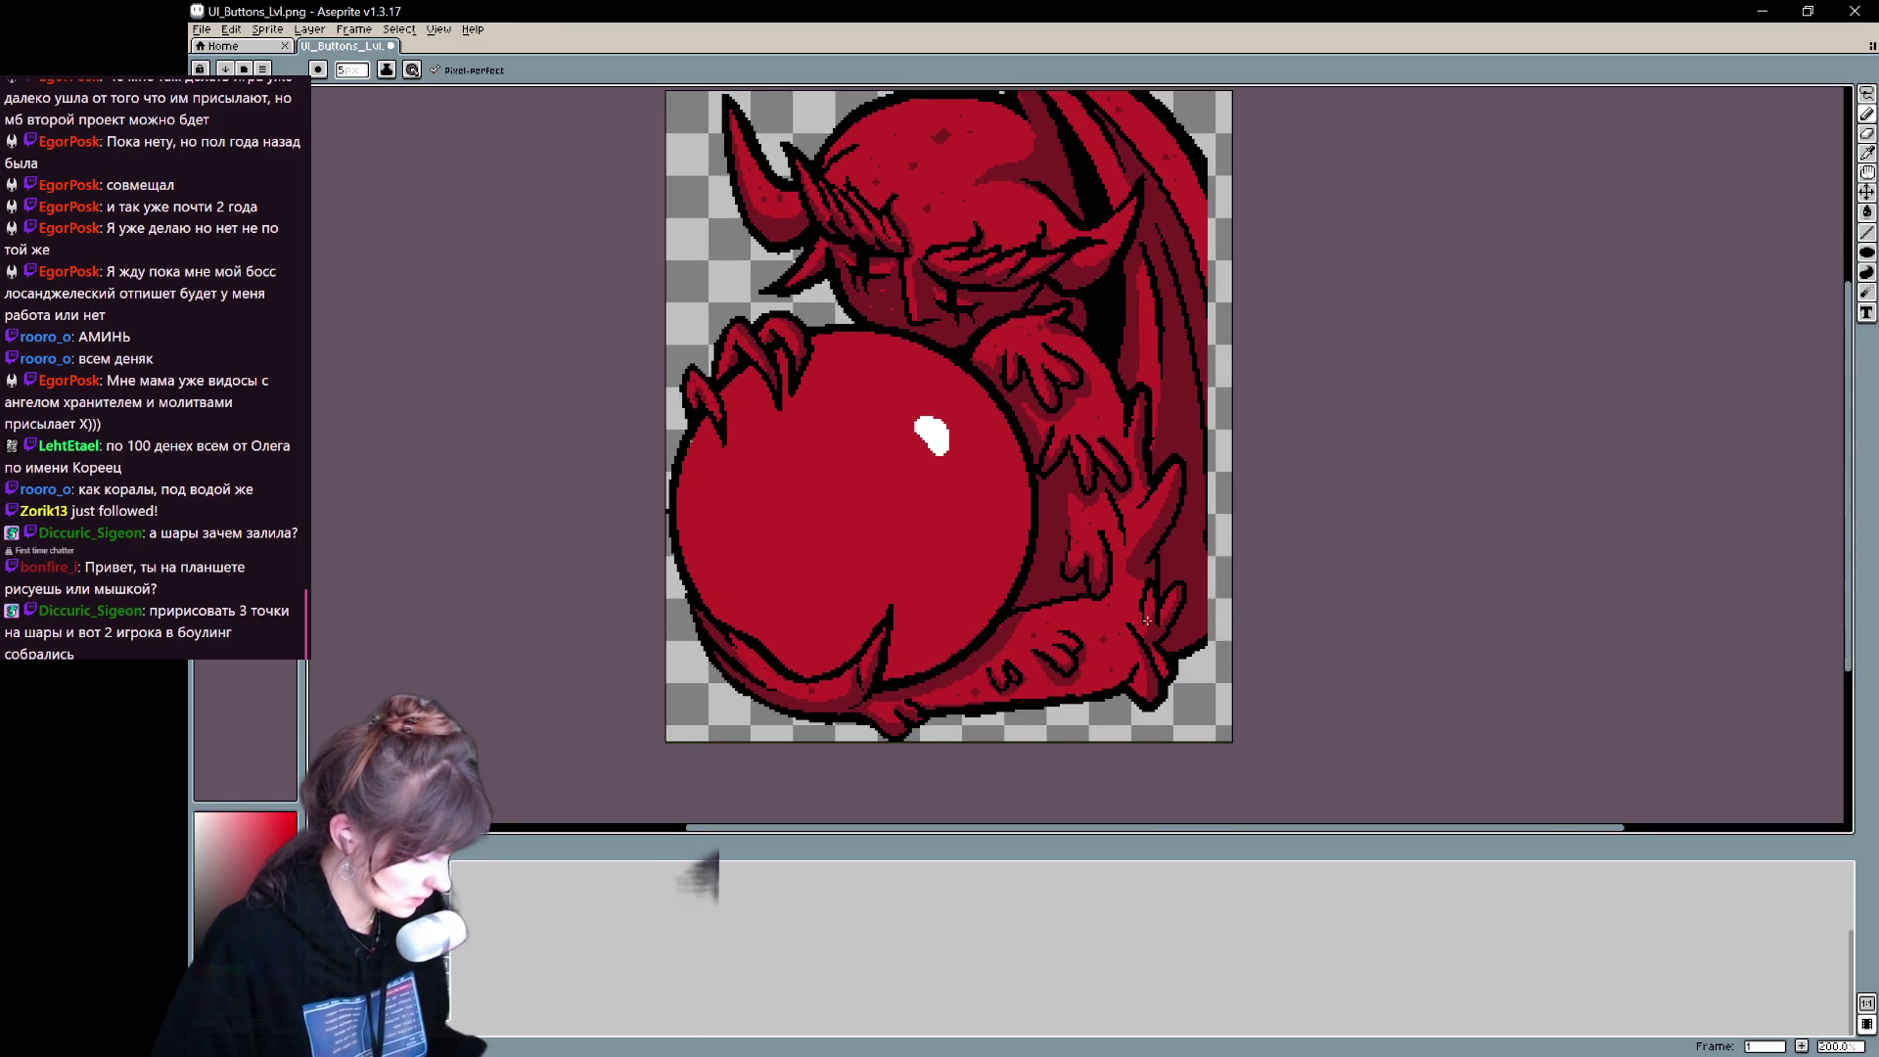
- Add a 50px border above the demon and trim the canvas's right edge
left_click_drag(1261, 492, 1262, 642)
key("ctrl+alt+c")
left_click_drag(1071, 264, 1083, 130)
key("Return")
mouse_move(1218, 706)
left_mouse_down()
mouse_move(1217, 461)
mouse_move(1187, 462)
left_mouse_up()
key("ctrl+alt+c")
key("Return")
mouse_move(861, 578)
left_mouse_down()
mouse_move(923, 461)
mouse_move(959, 546)
left_mouse_up()
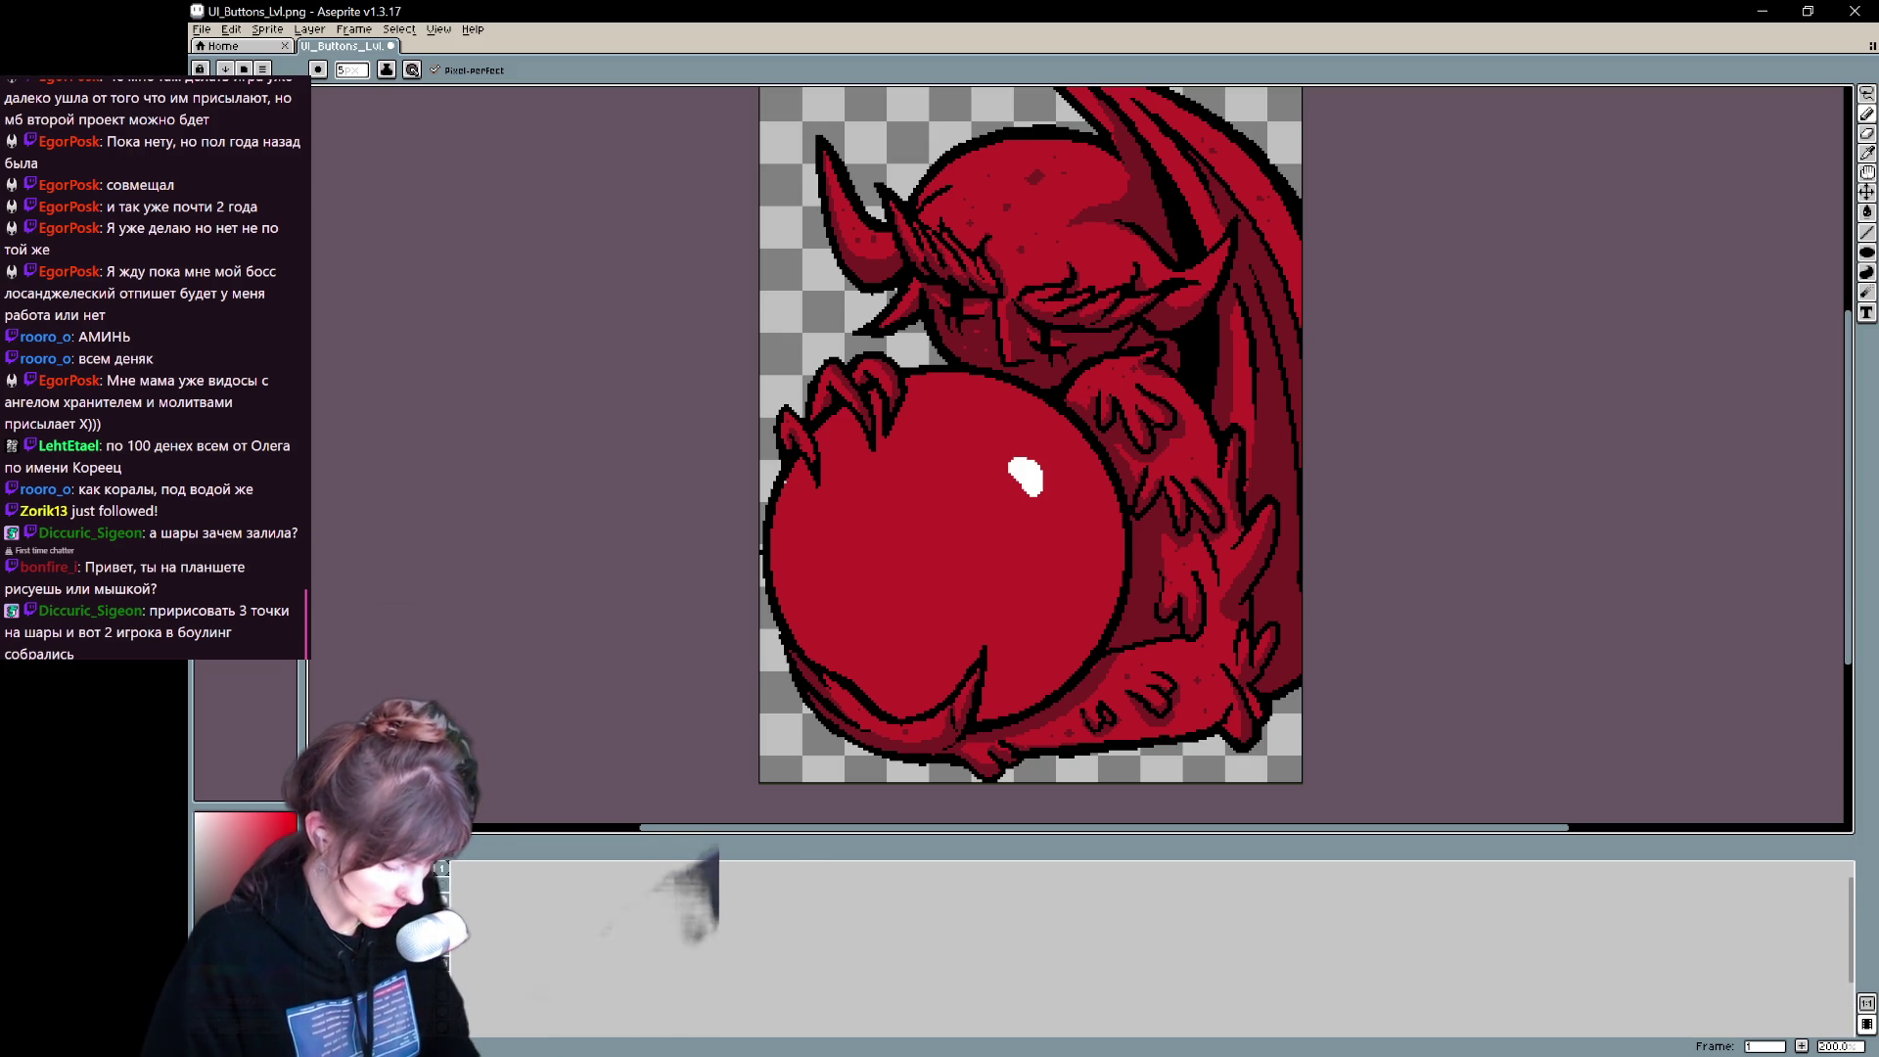
- Toggle the line-art and colour layers to compare, leaving the orb's cyan fill visible
left_click(442, 868)
left_click(442, 868)
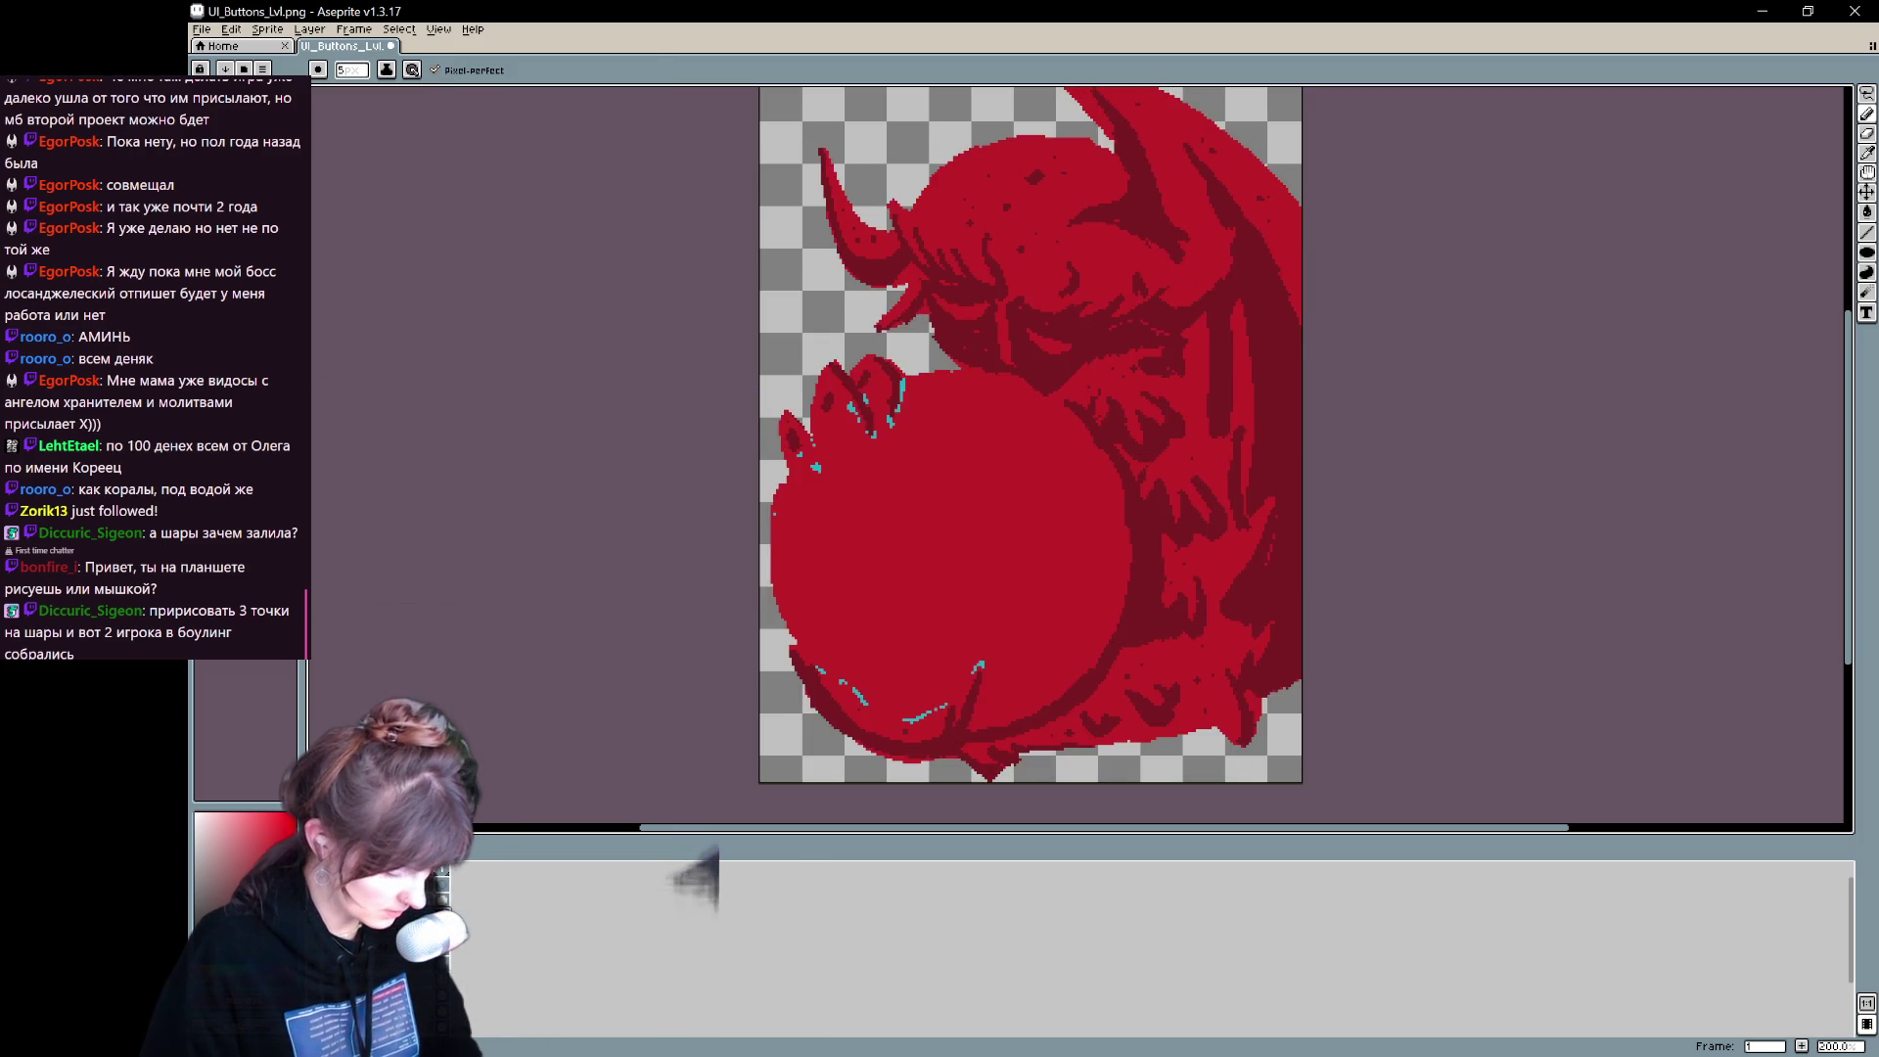
left_click(697, 874)
left_click(697, 874)
left_click(697, 874)
left_click(697, 874)
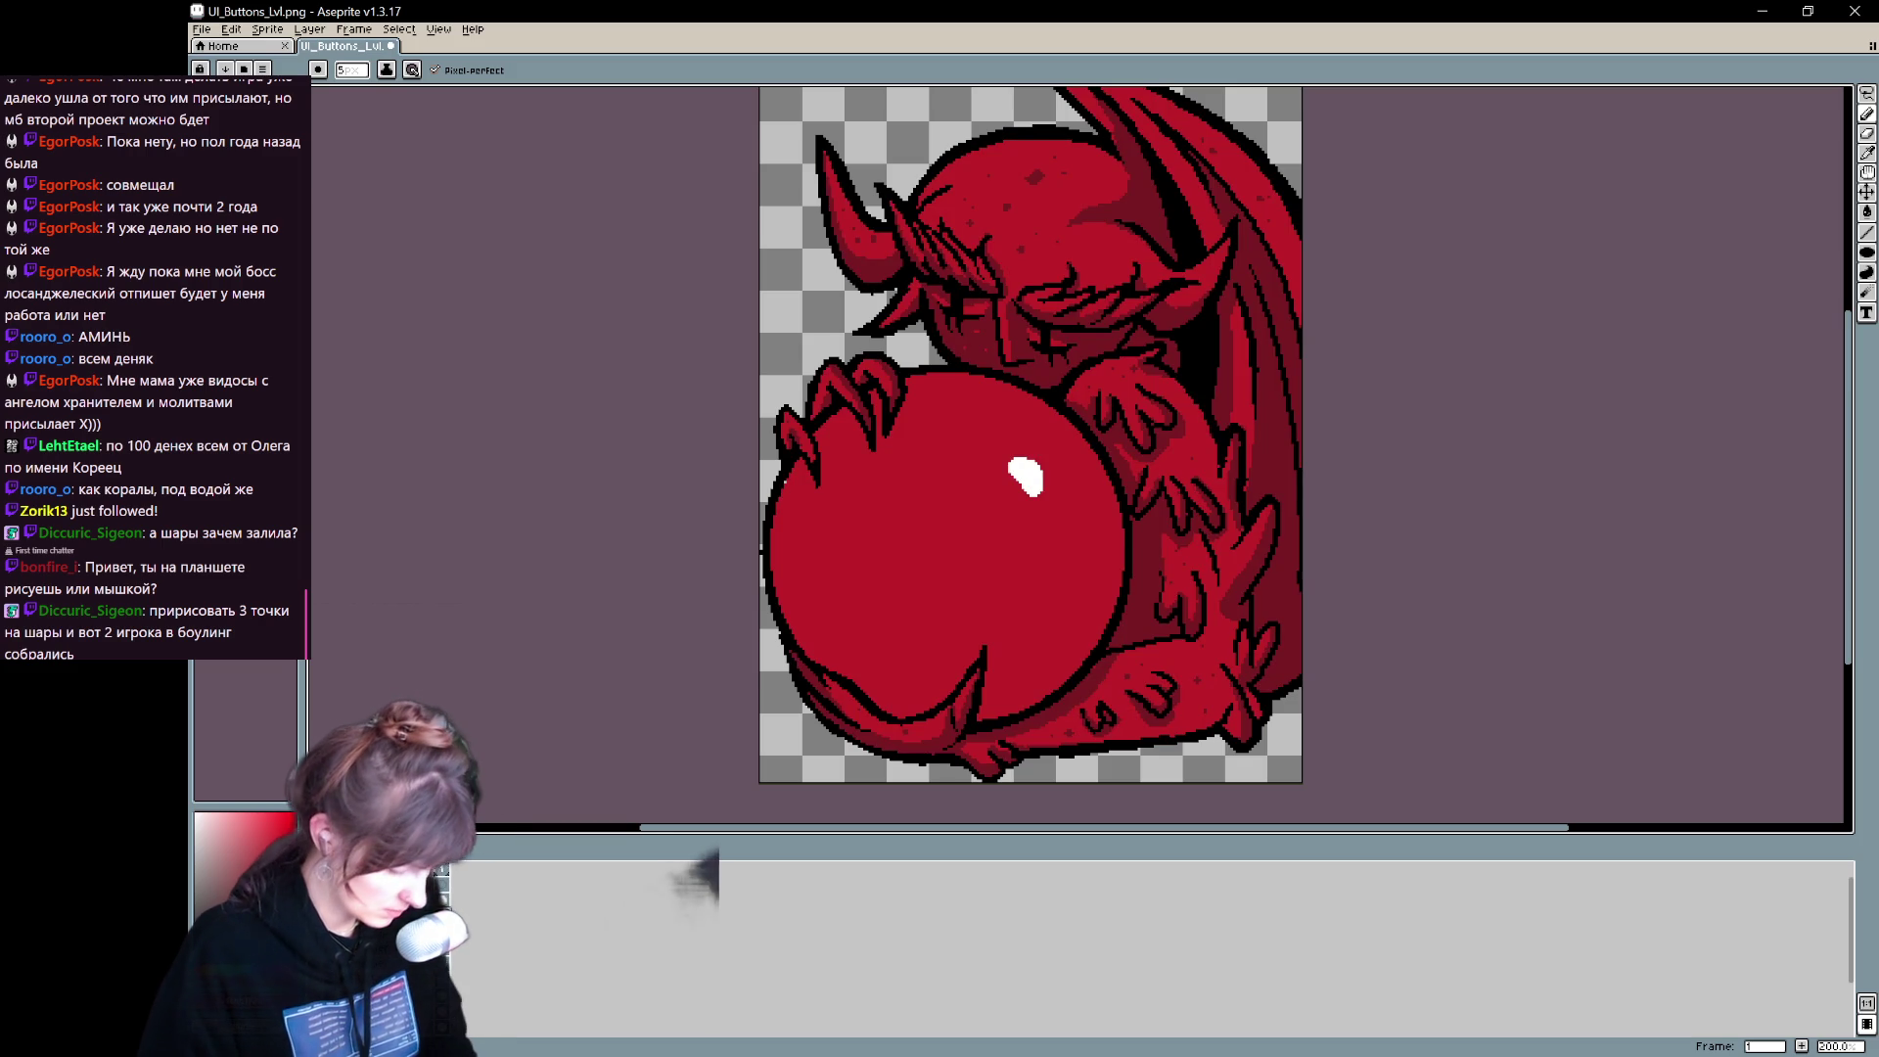
left_click(697, 874)
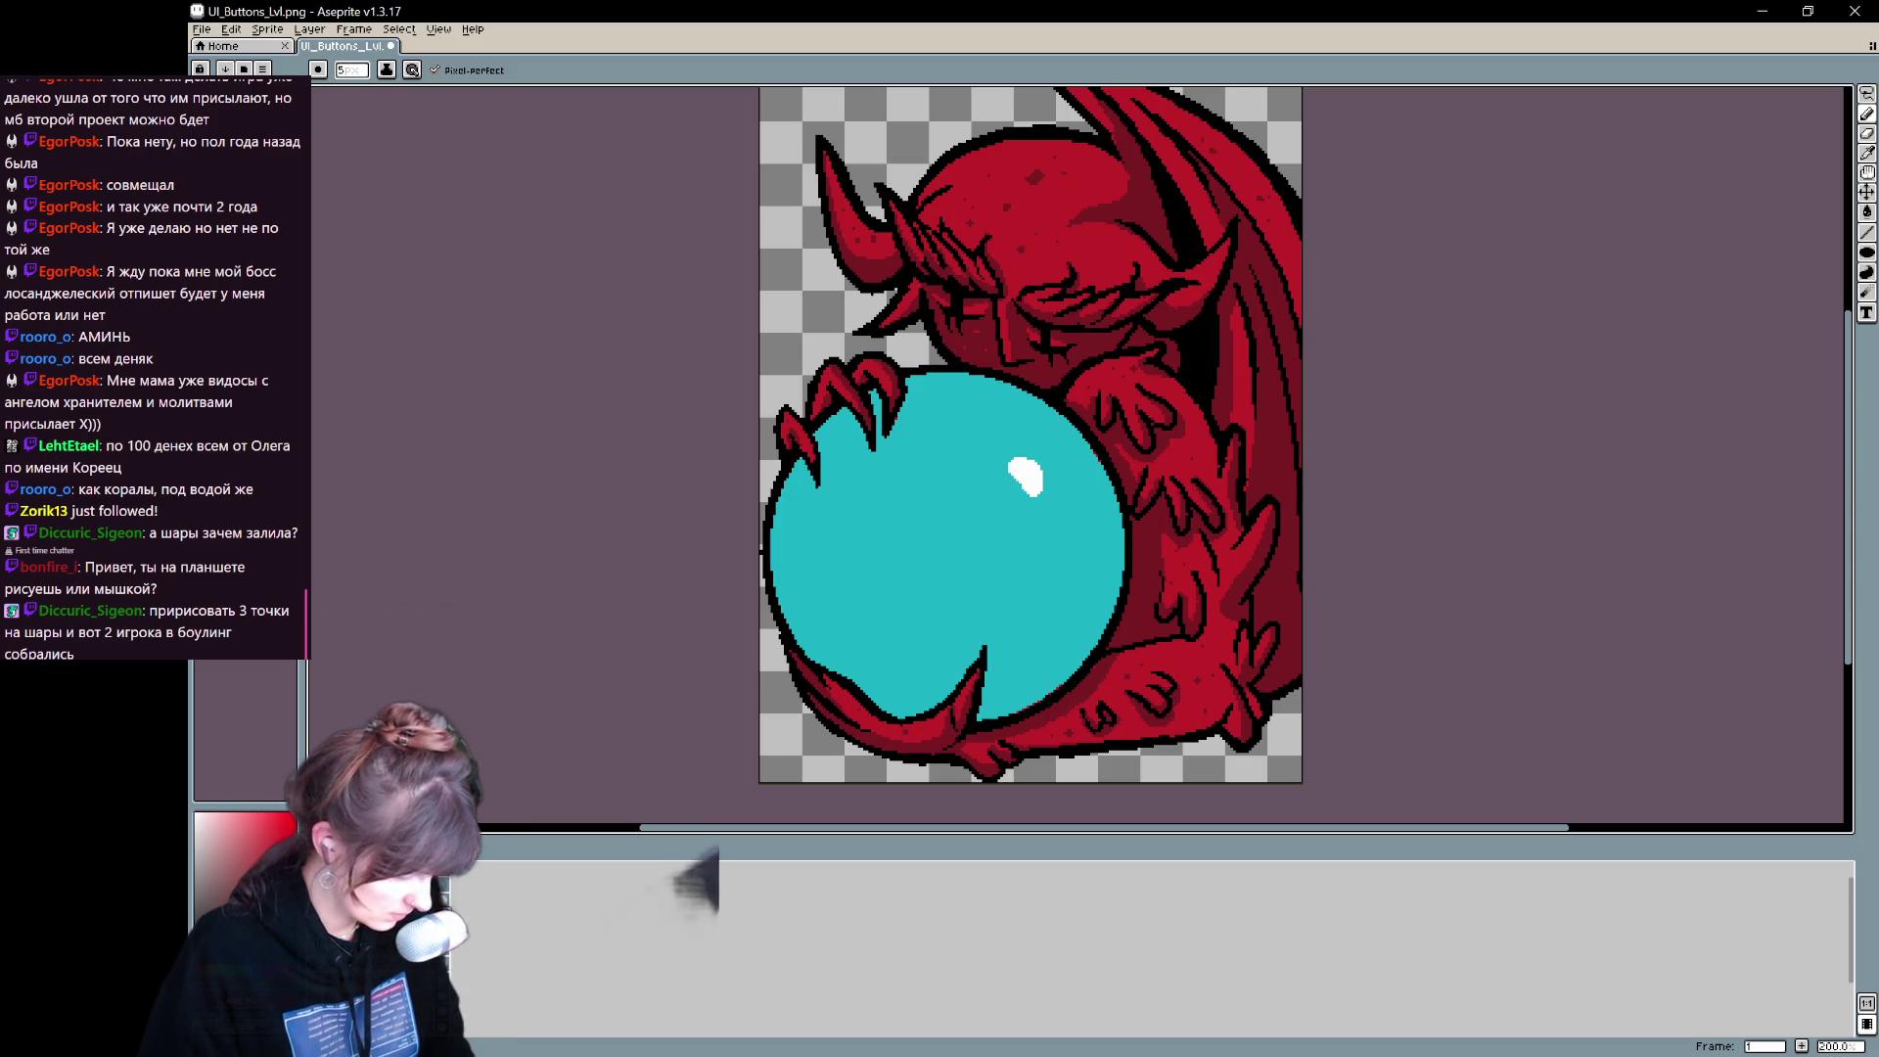
- Sample the orb's red and try a darker red fill, then undo it
left_click(998, 519, "alt")
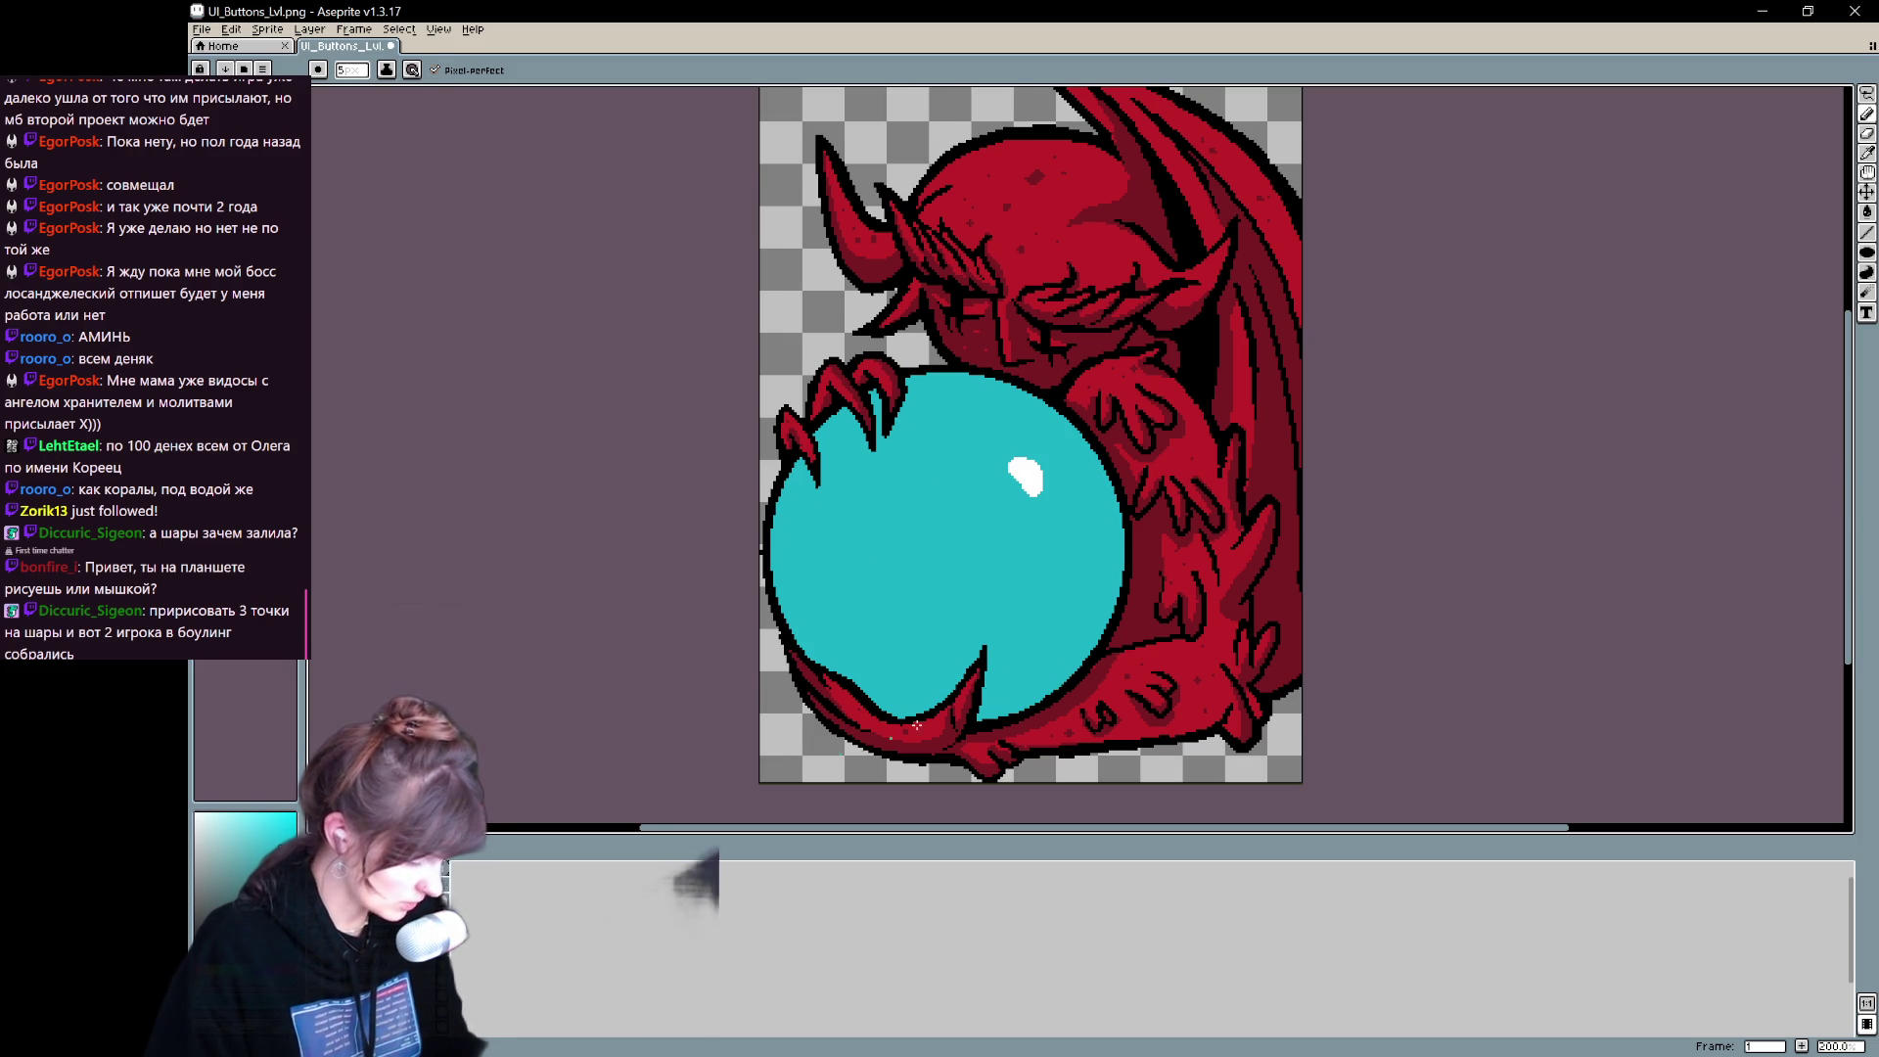
left_click_drag(1233, 668, 1195, 649)
key("ctrl+z")
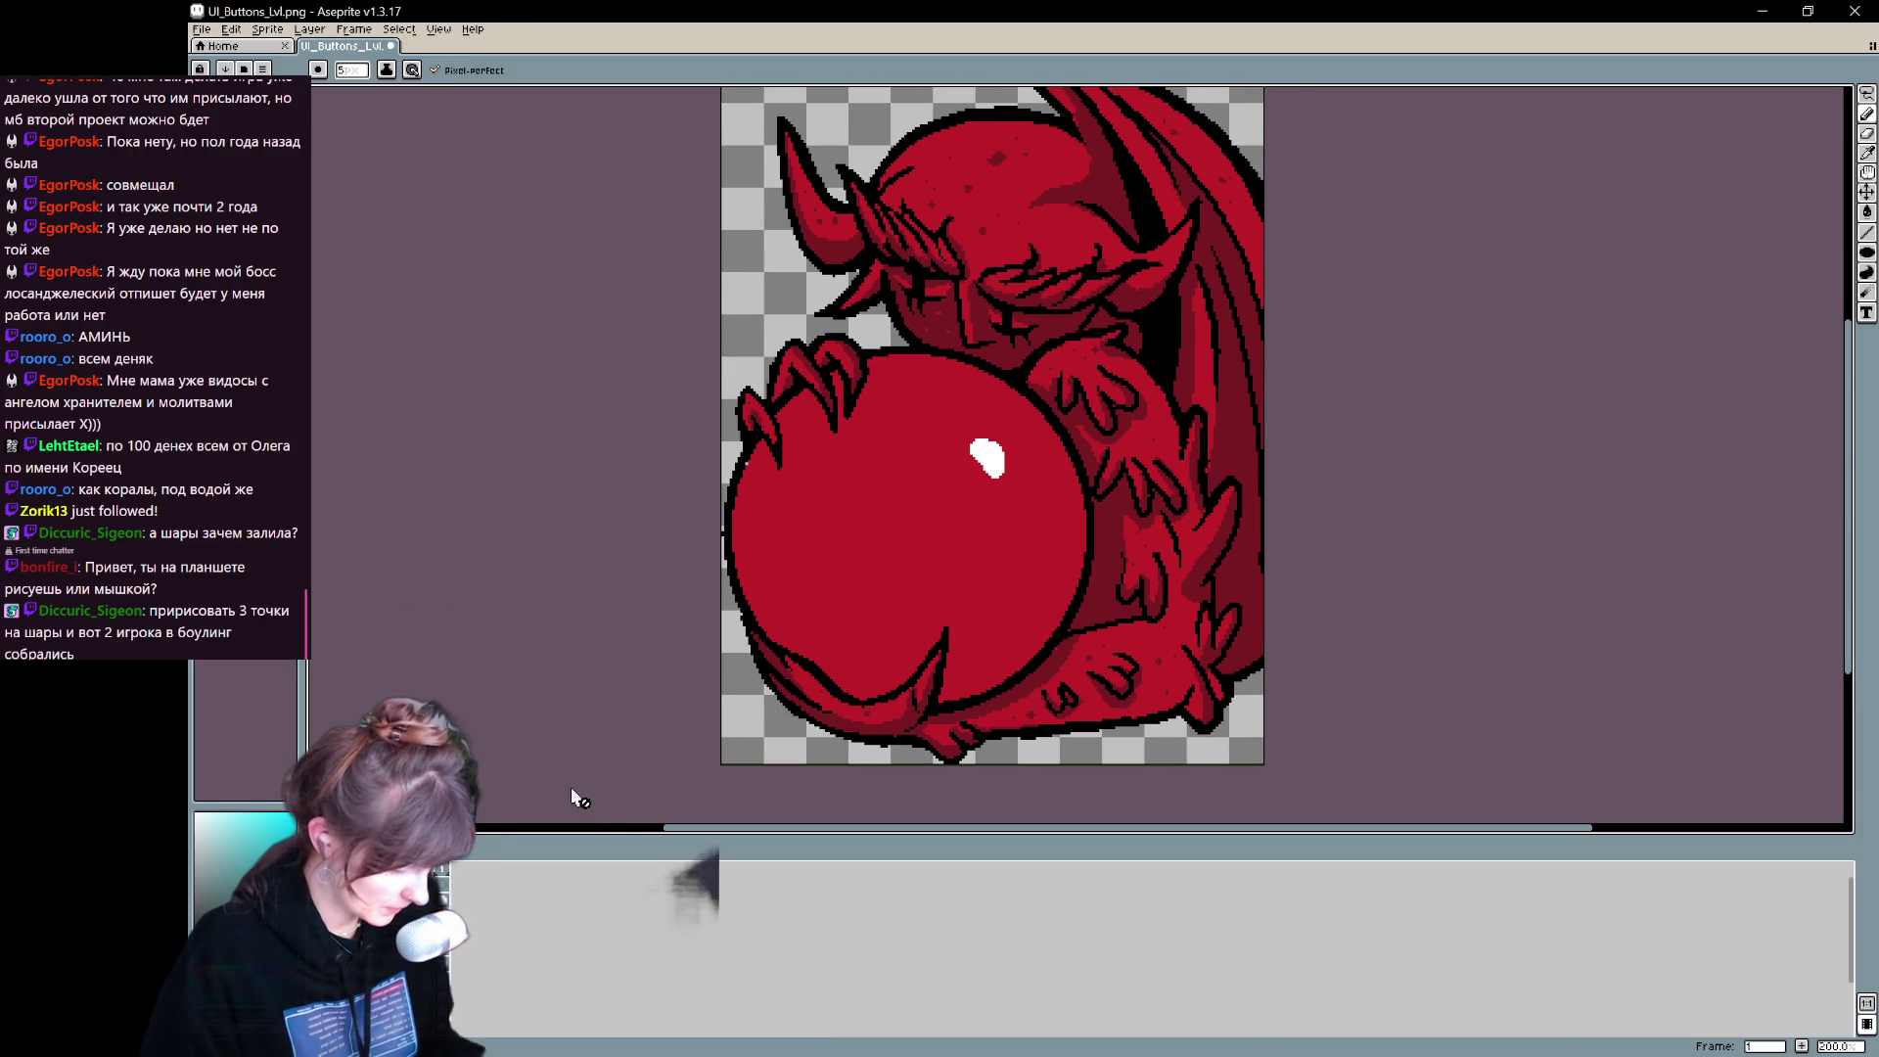
left_click(947, 527, "alt")
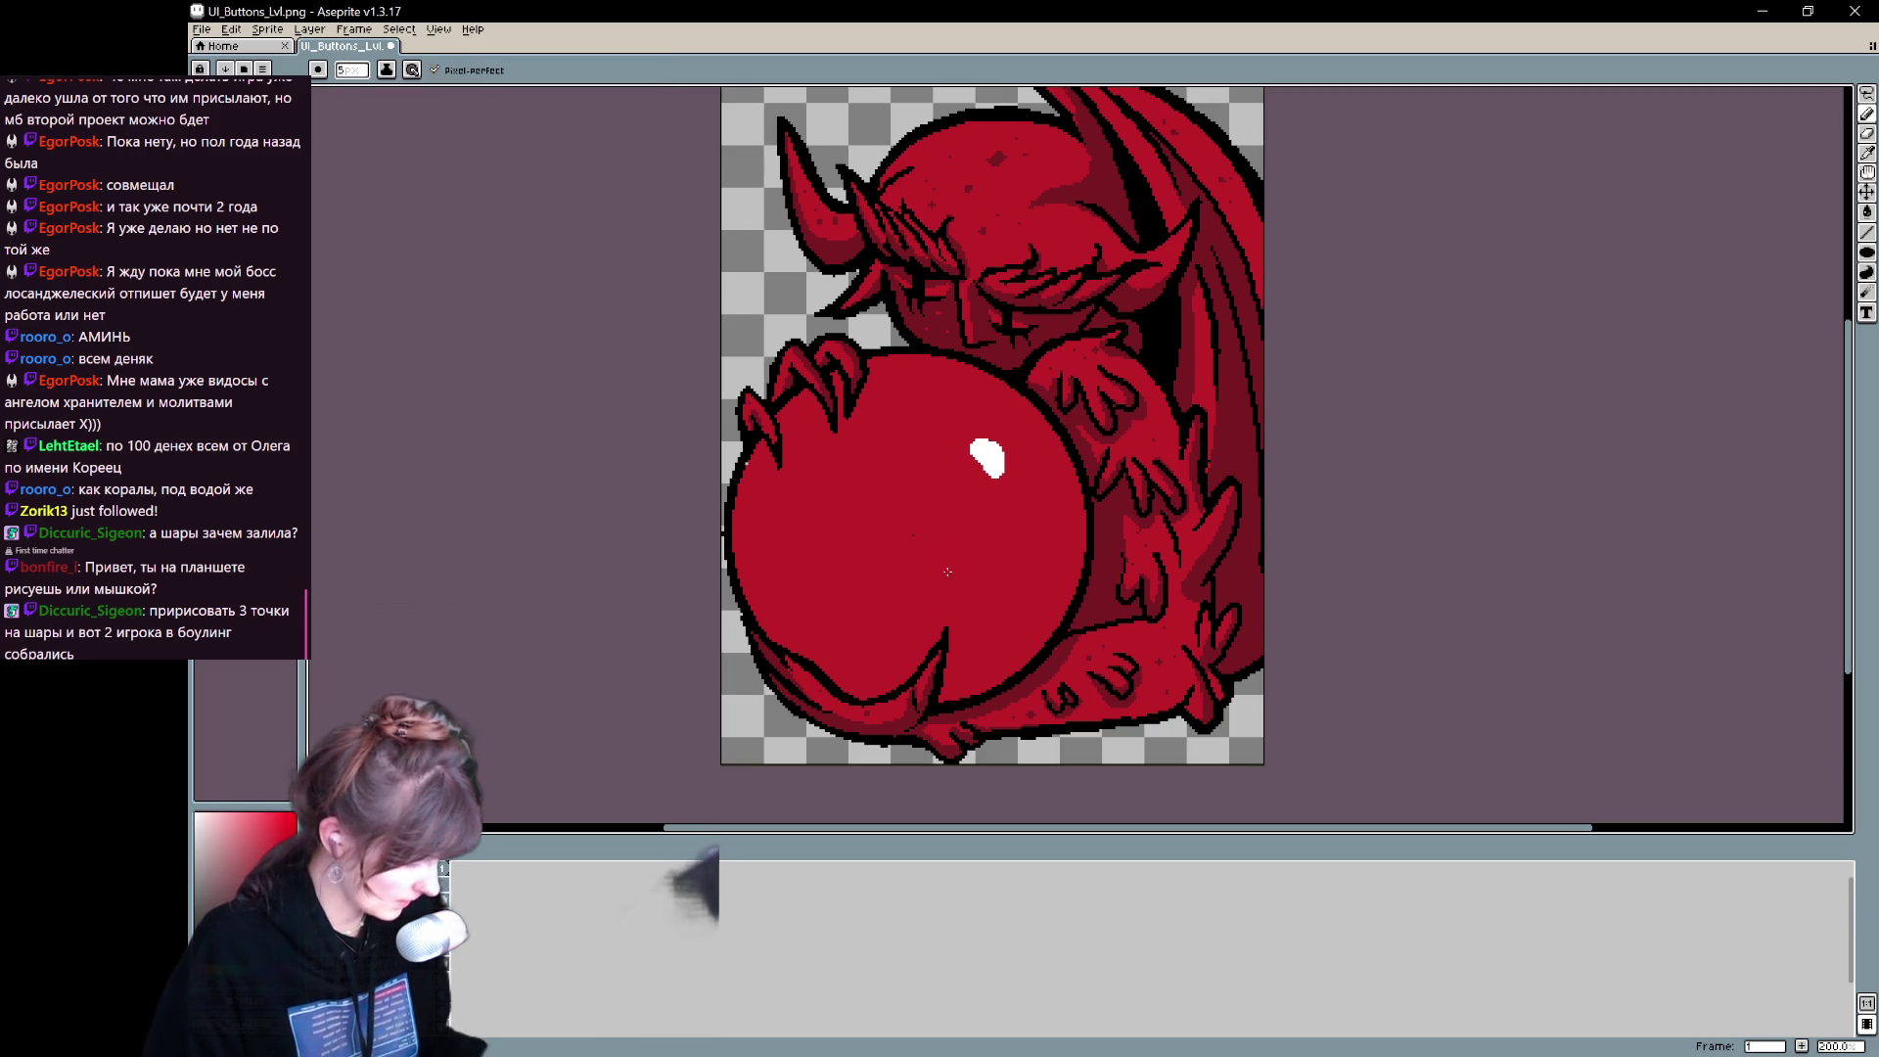
left_click(942, 563)
key("ctrl+z")
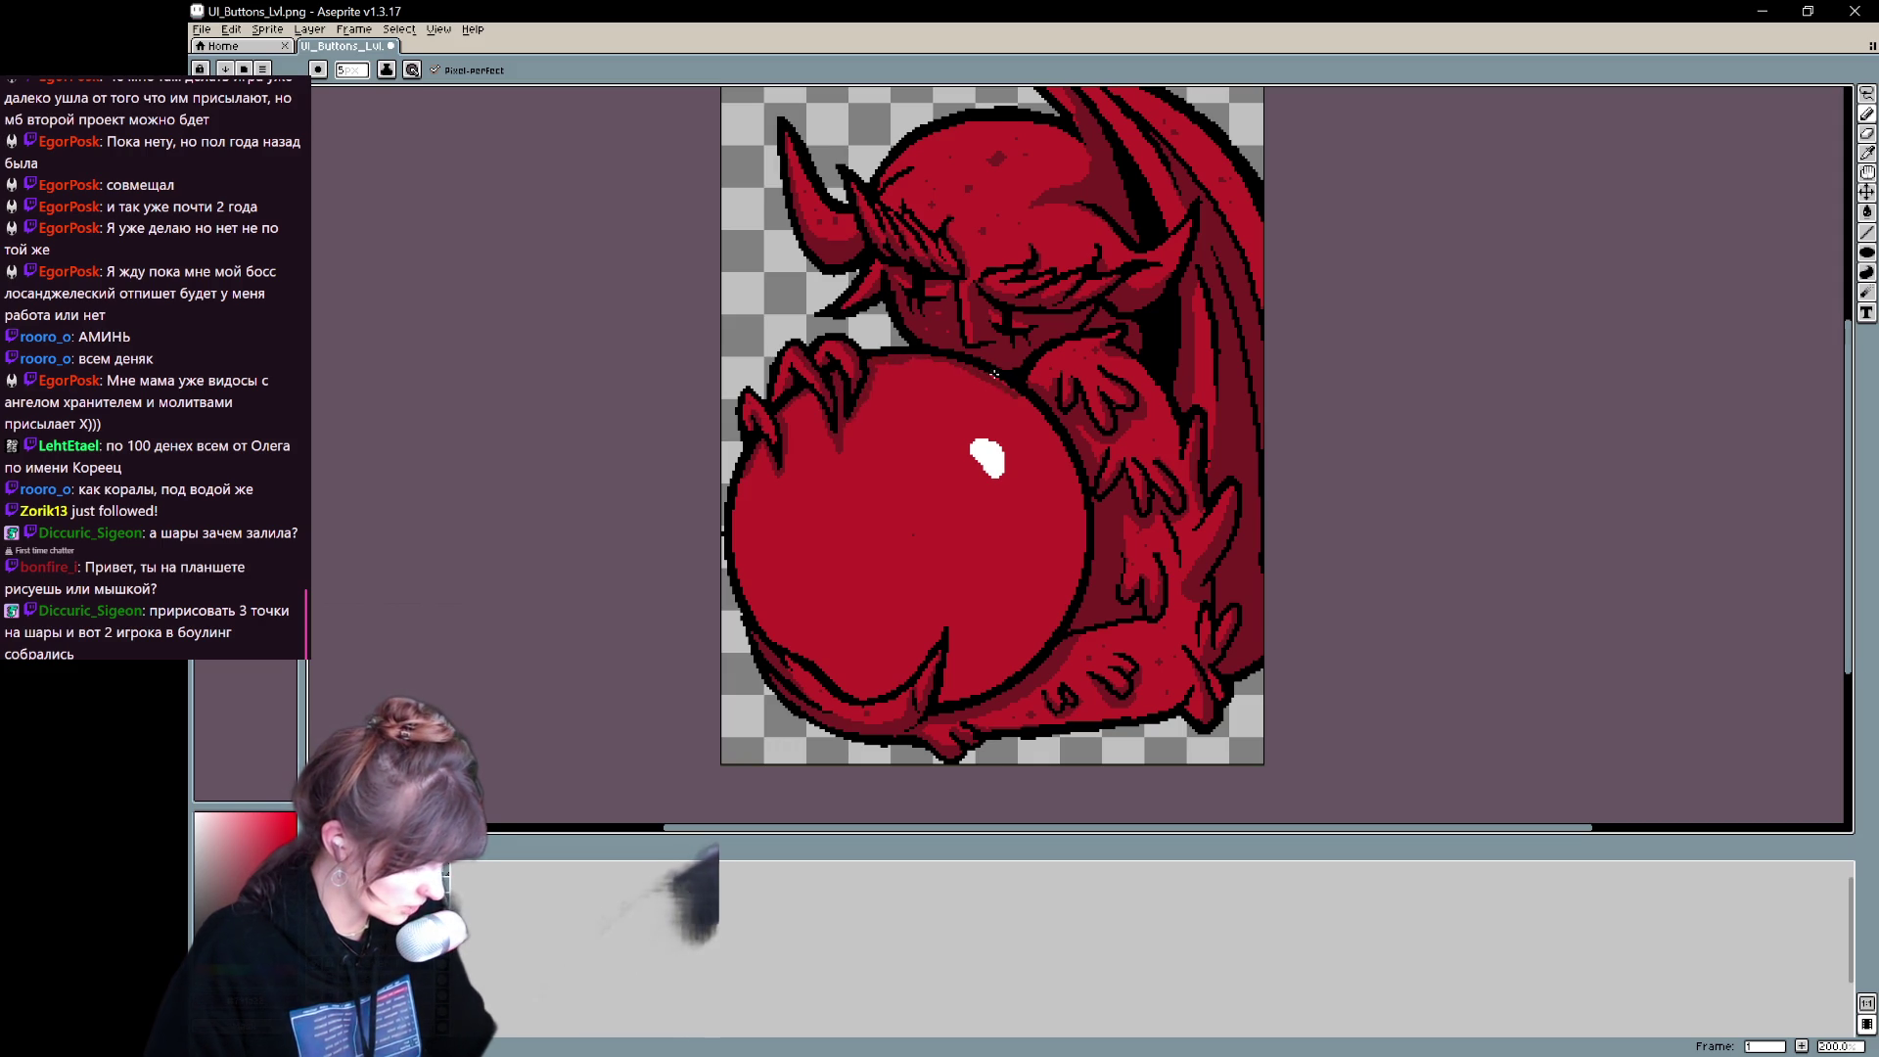
- Close the gaps in the orb's outline with dark pixels and fill the orb with darker red
left_click_drag(1072, 476, 1059, 638)
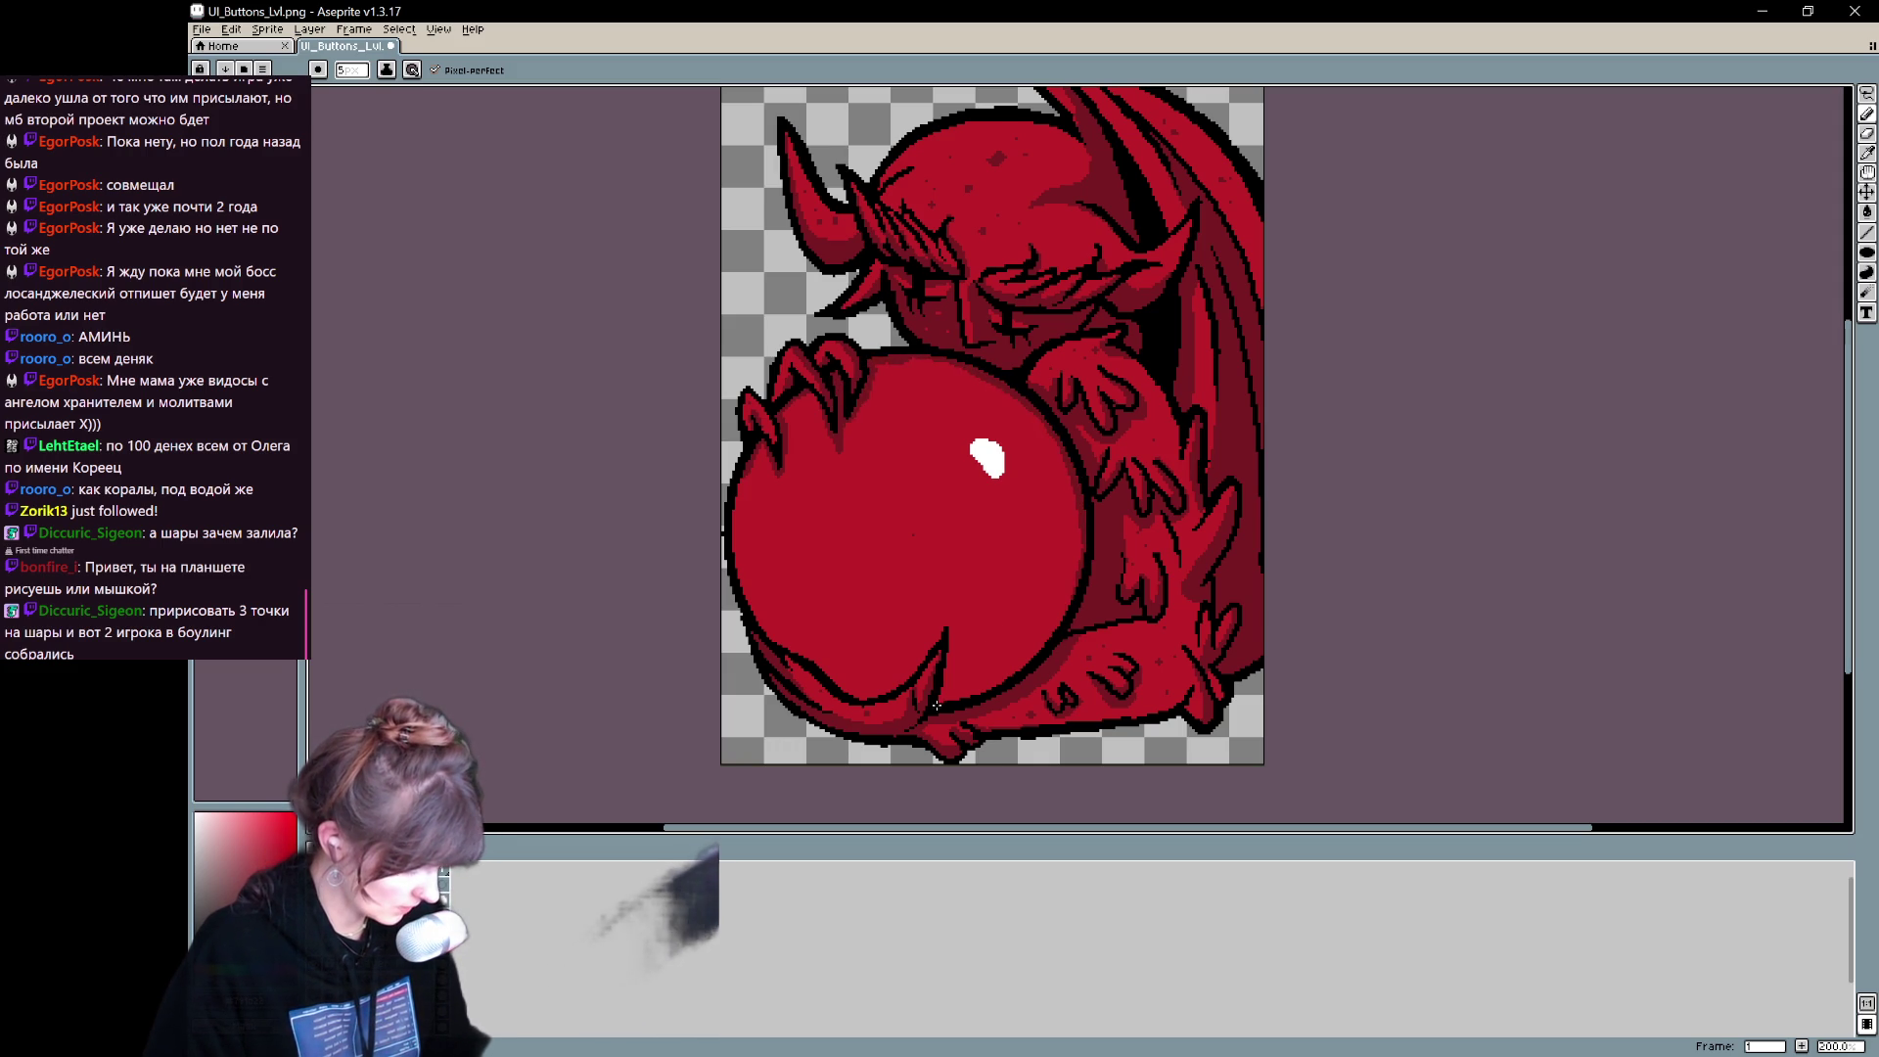
left_click_drag(822, 671, 773, 649)
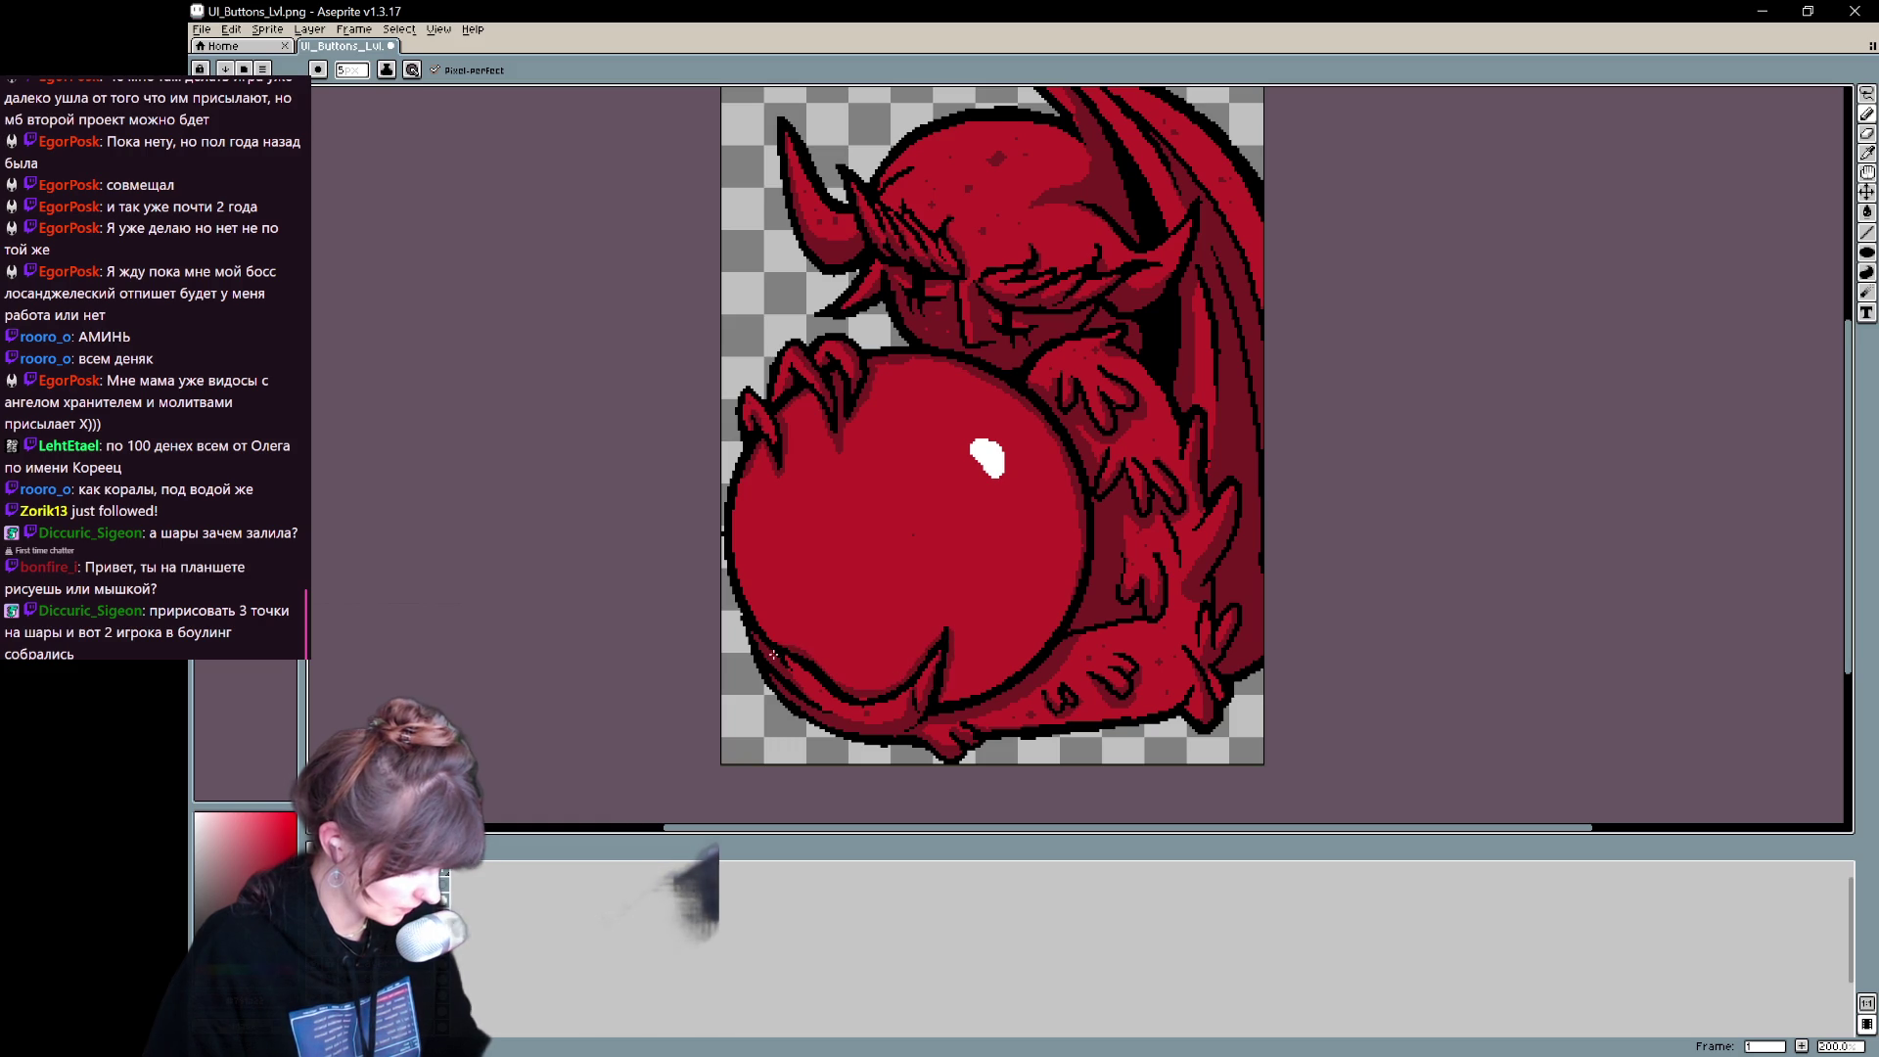
key("g")
left_click(920, 649)
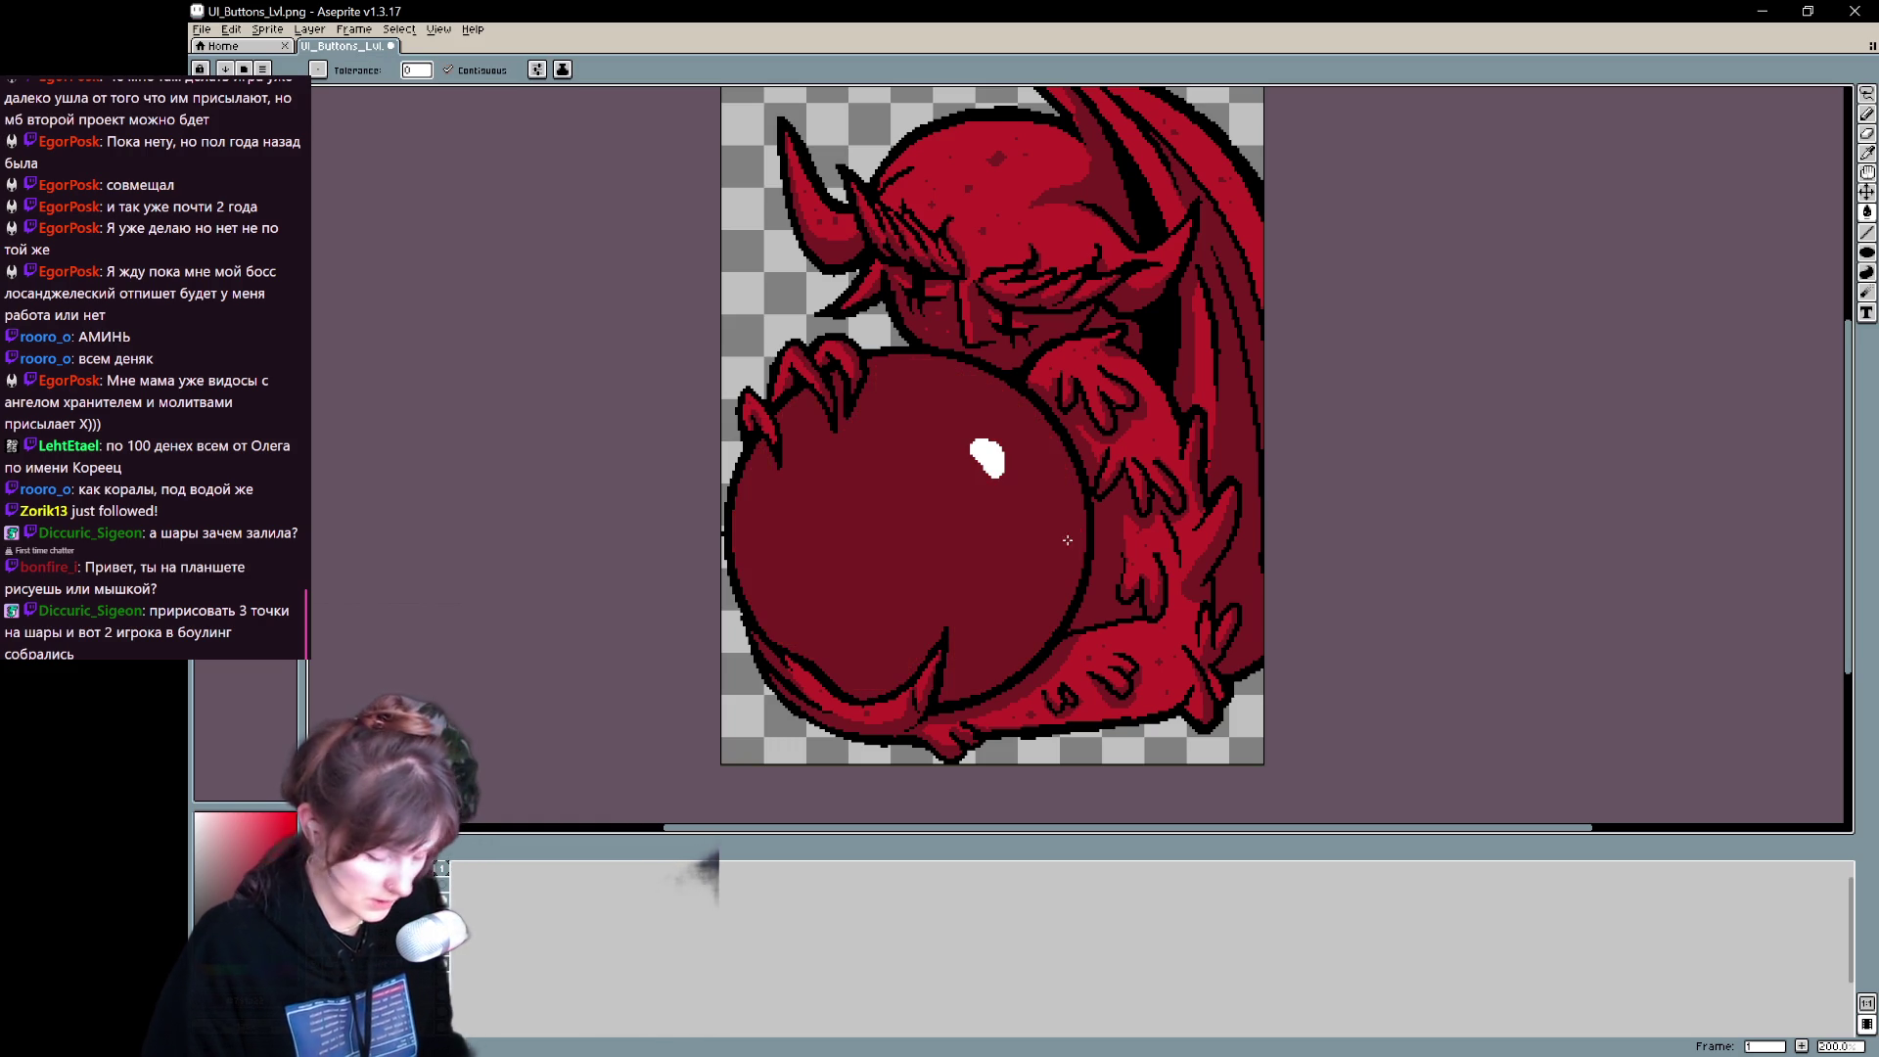
mouse_move(1145, 622)
left_mouse_down()
mouse_move(1200, 628)
mouse_move(1282, 685)
mouse_move(1136, 724)
left_mouse_up()
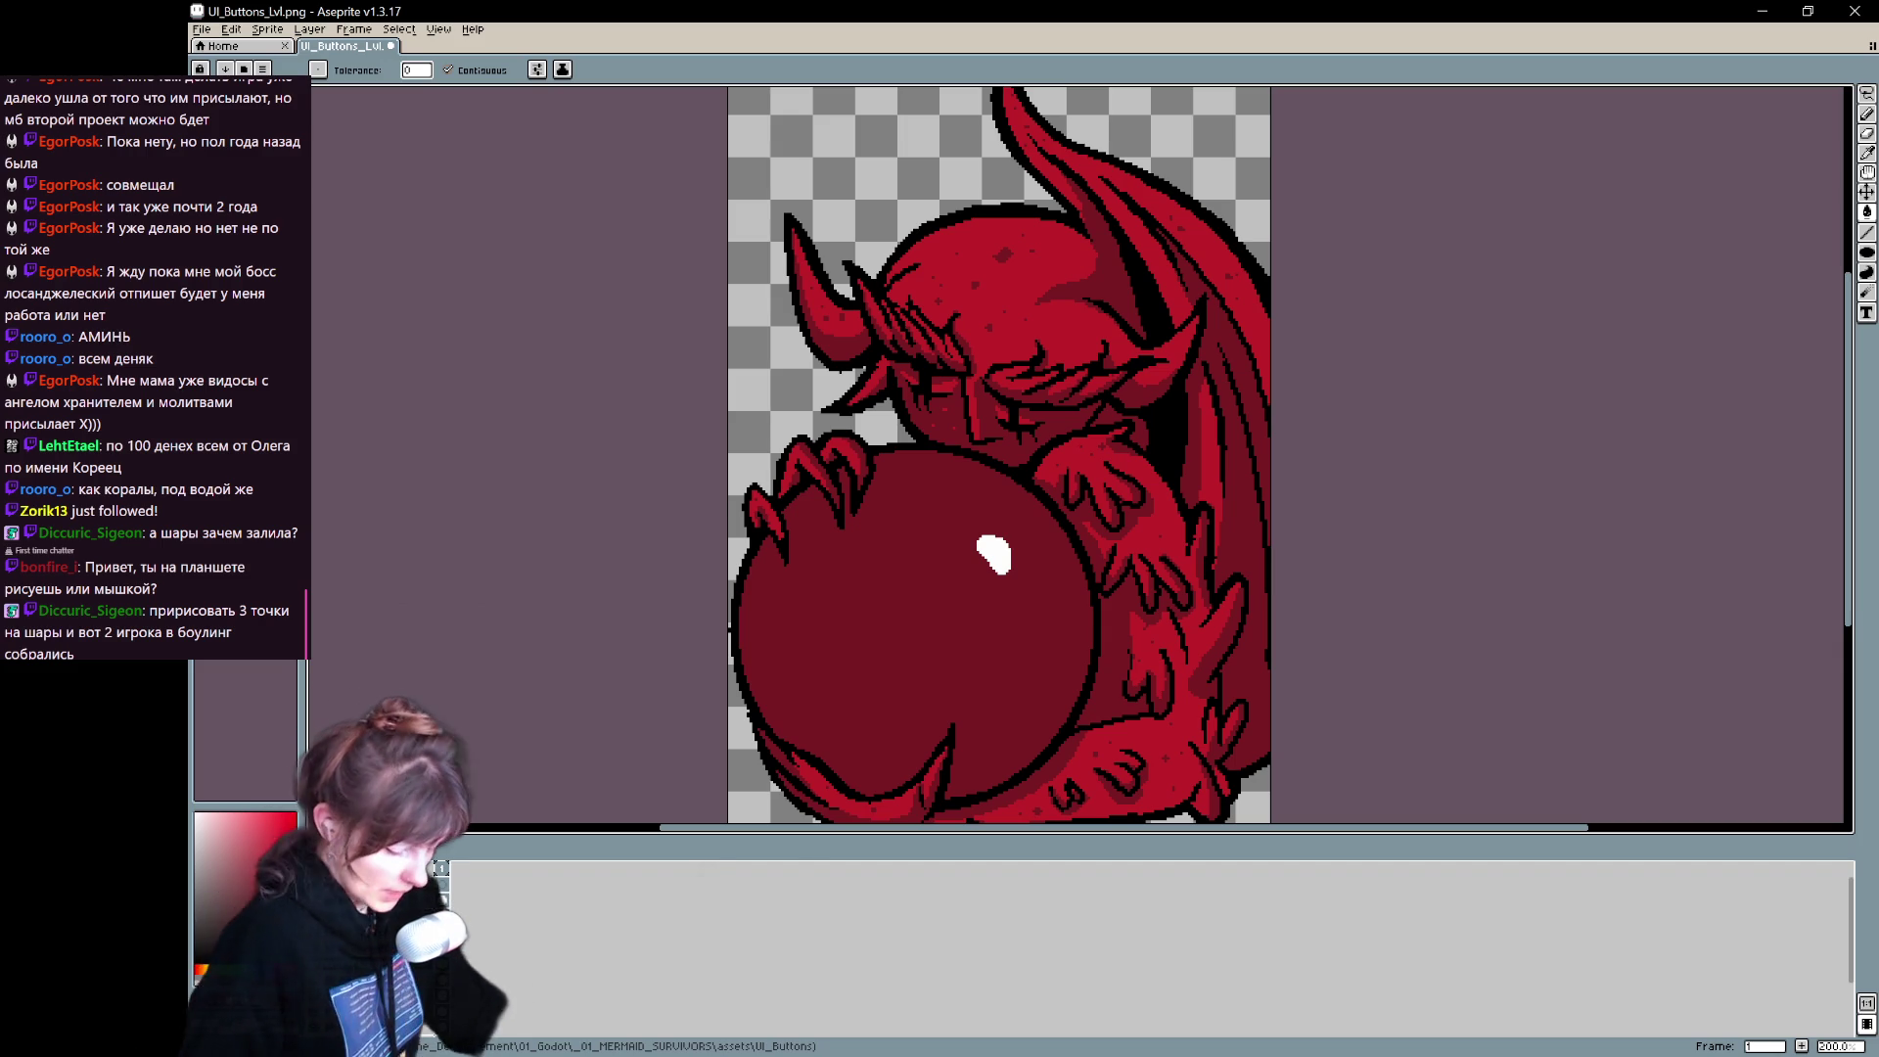
- Save the cropped demon as UI_Buttons_Life.png in the UI_Buttons folder, accepting the PNG warning
key("ctrl+shift+s")
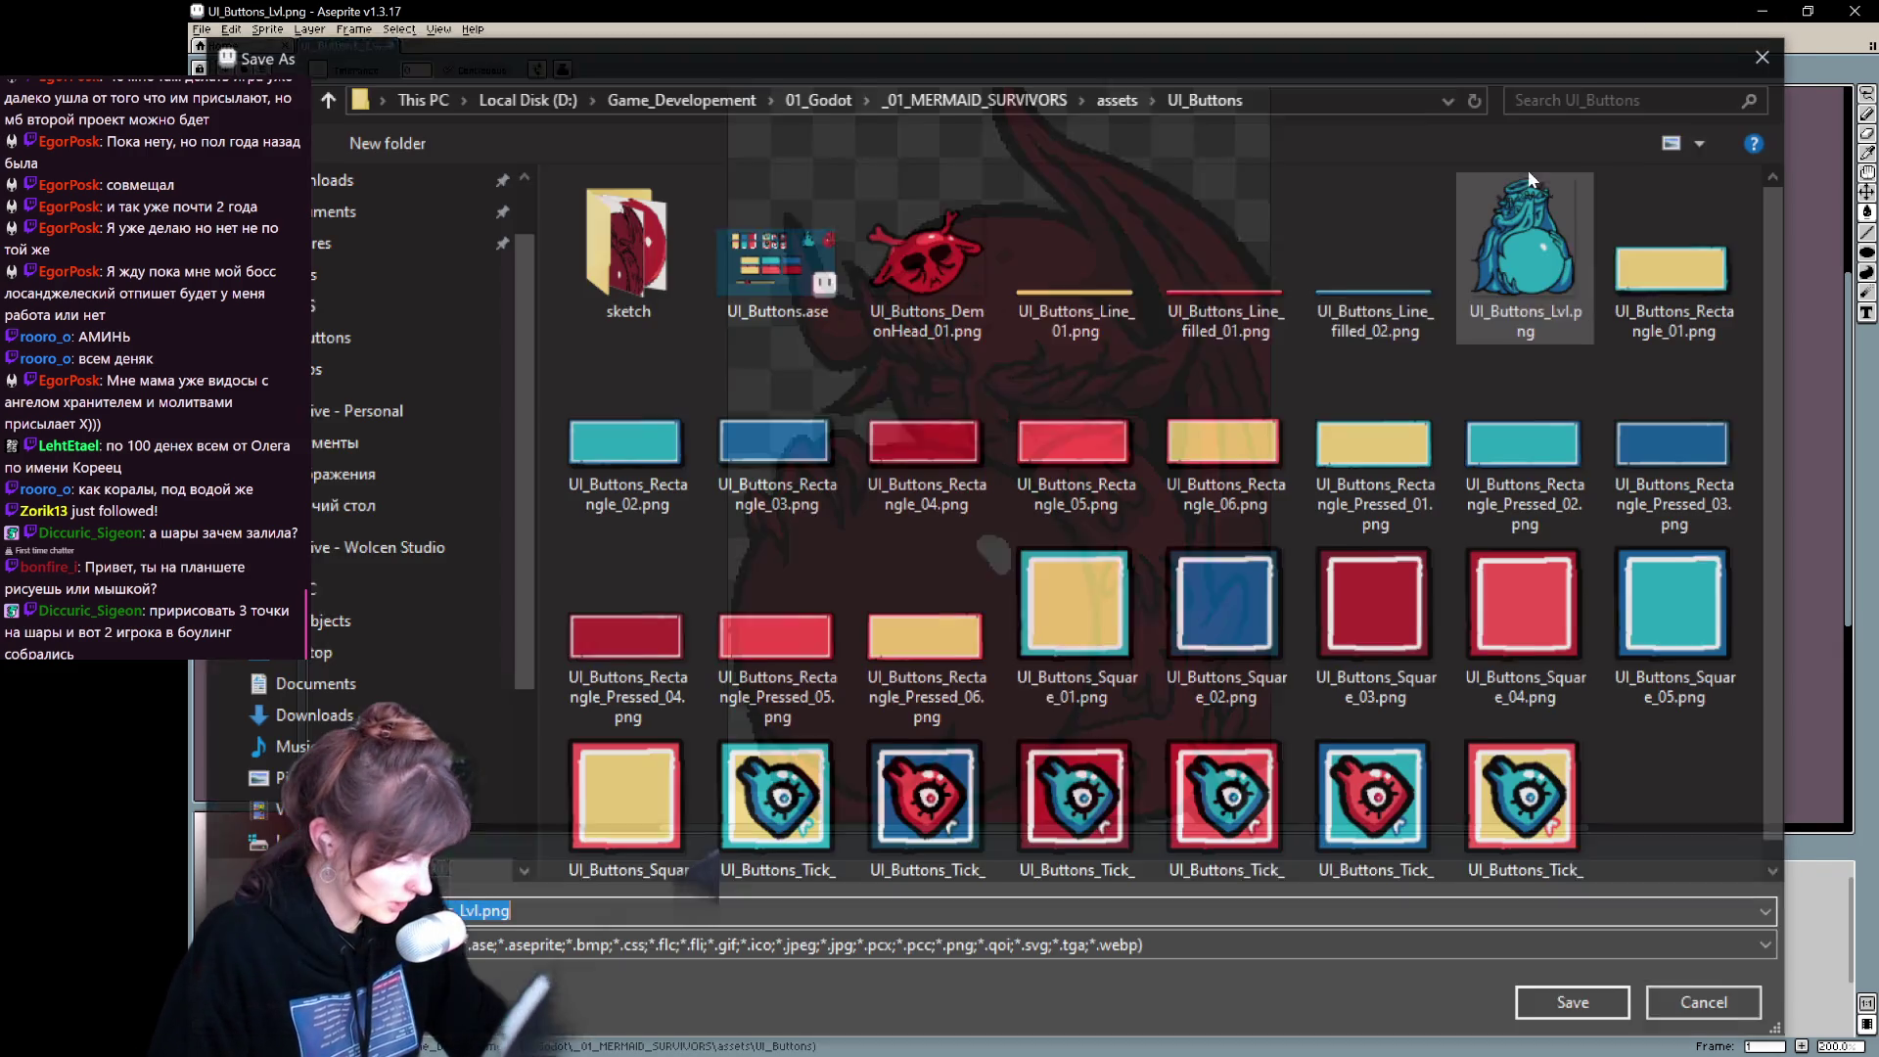
double_click(624, 264)
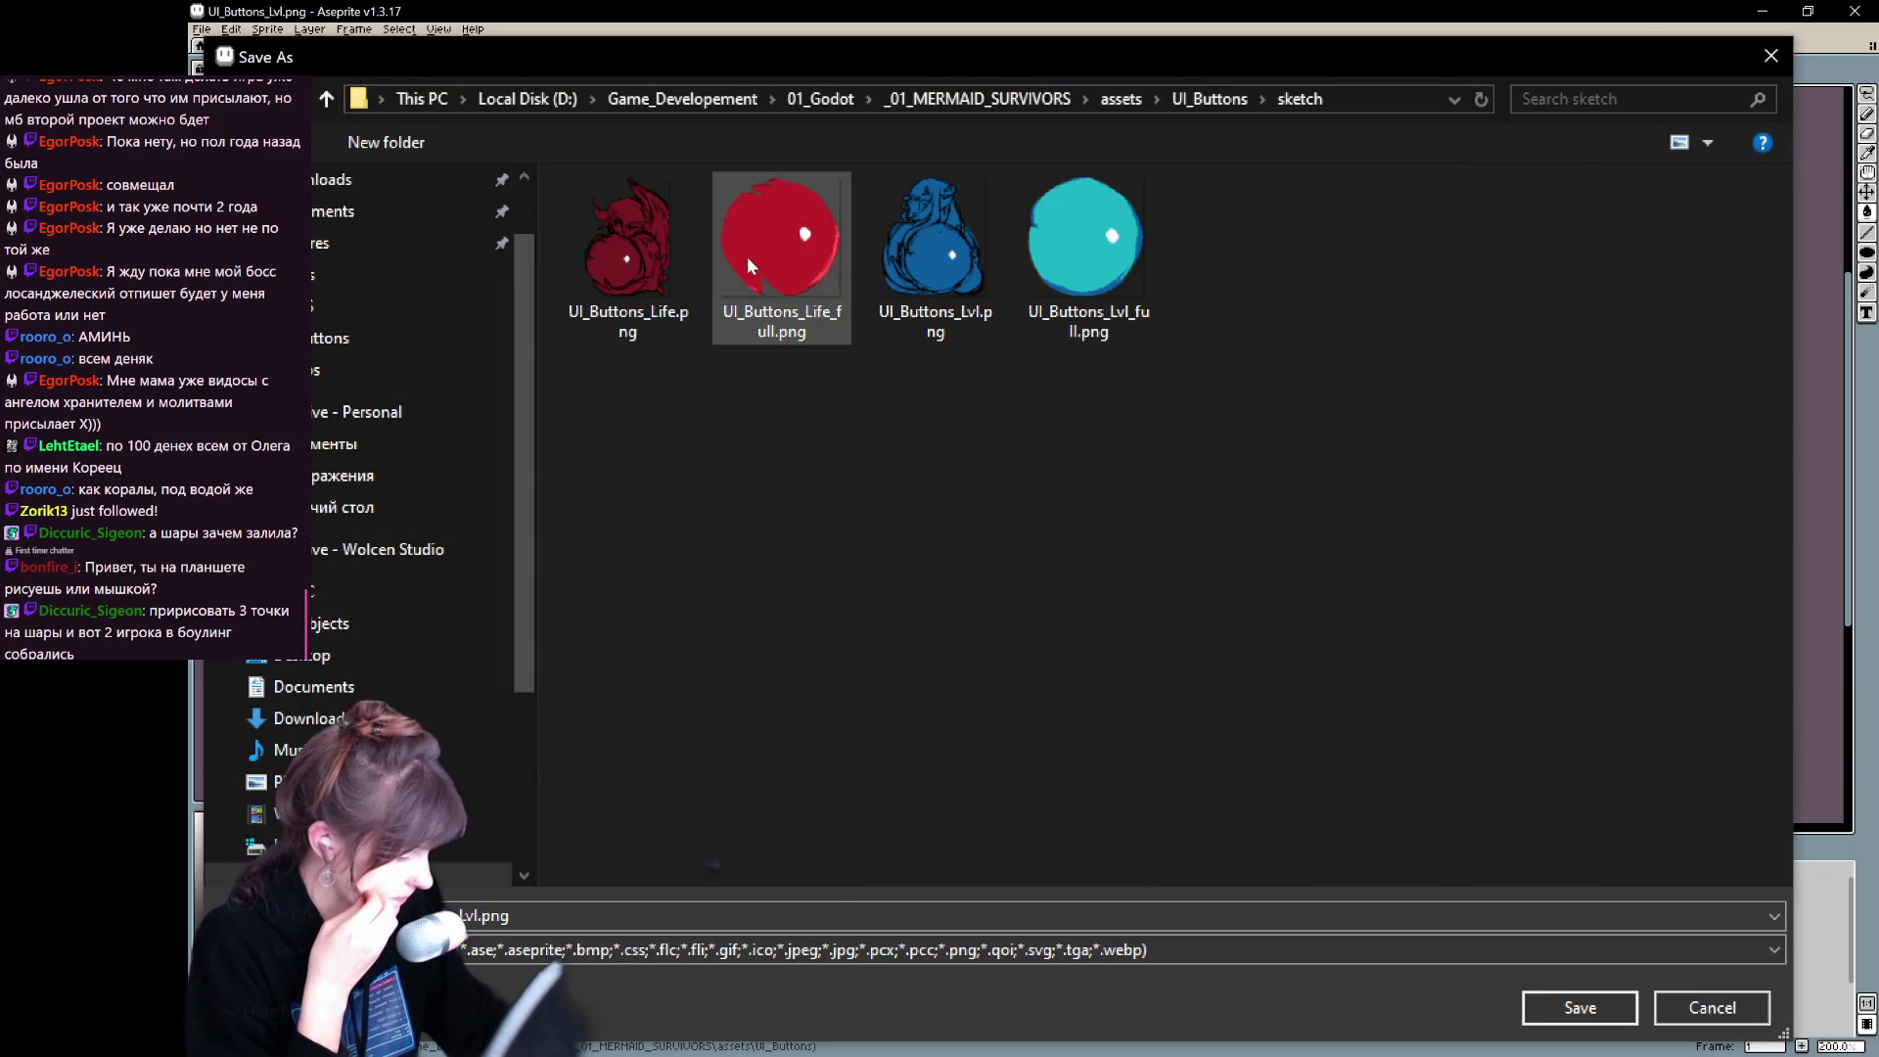
left_click(626, 250)
left_click(1209, 99)
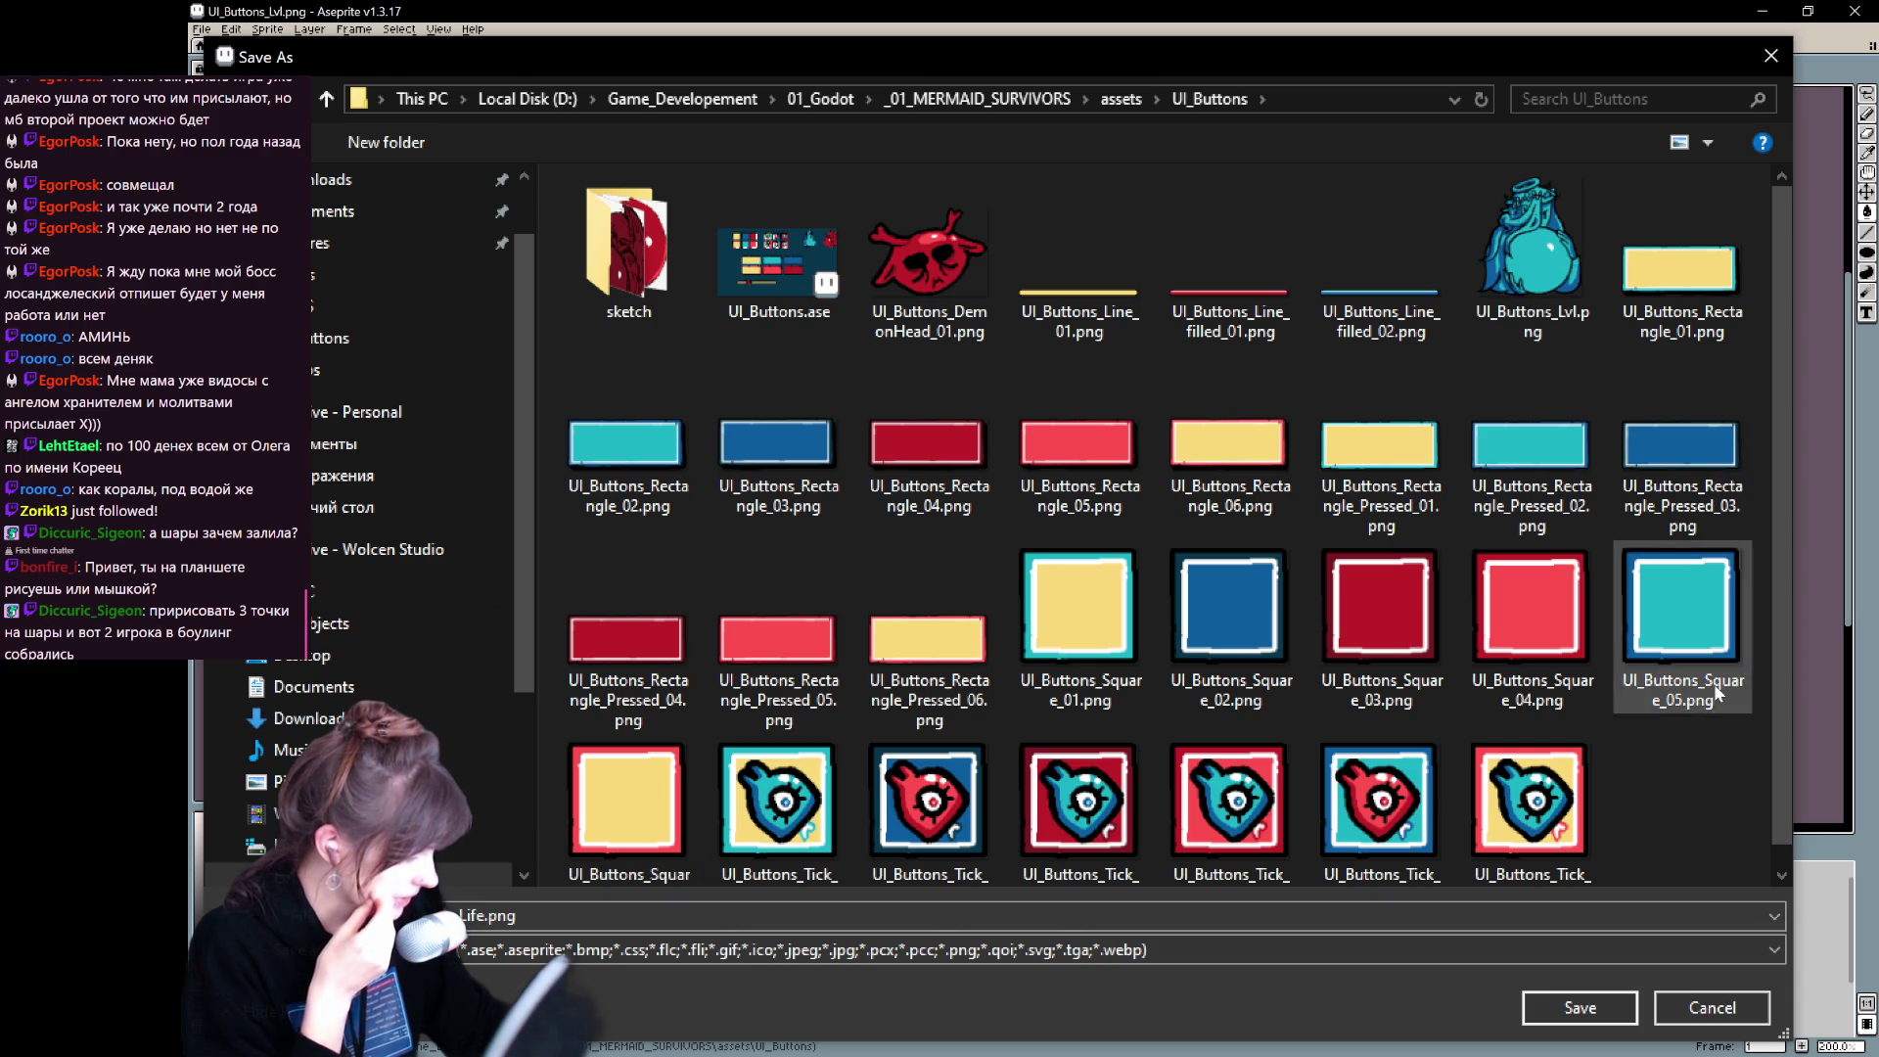
left_click(1575, 1008)
left_click(1027, 612)
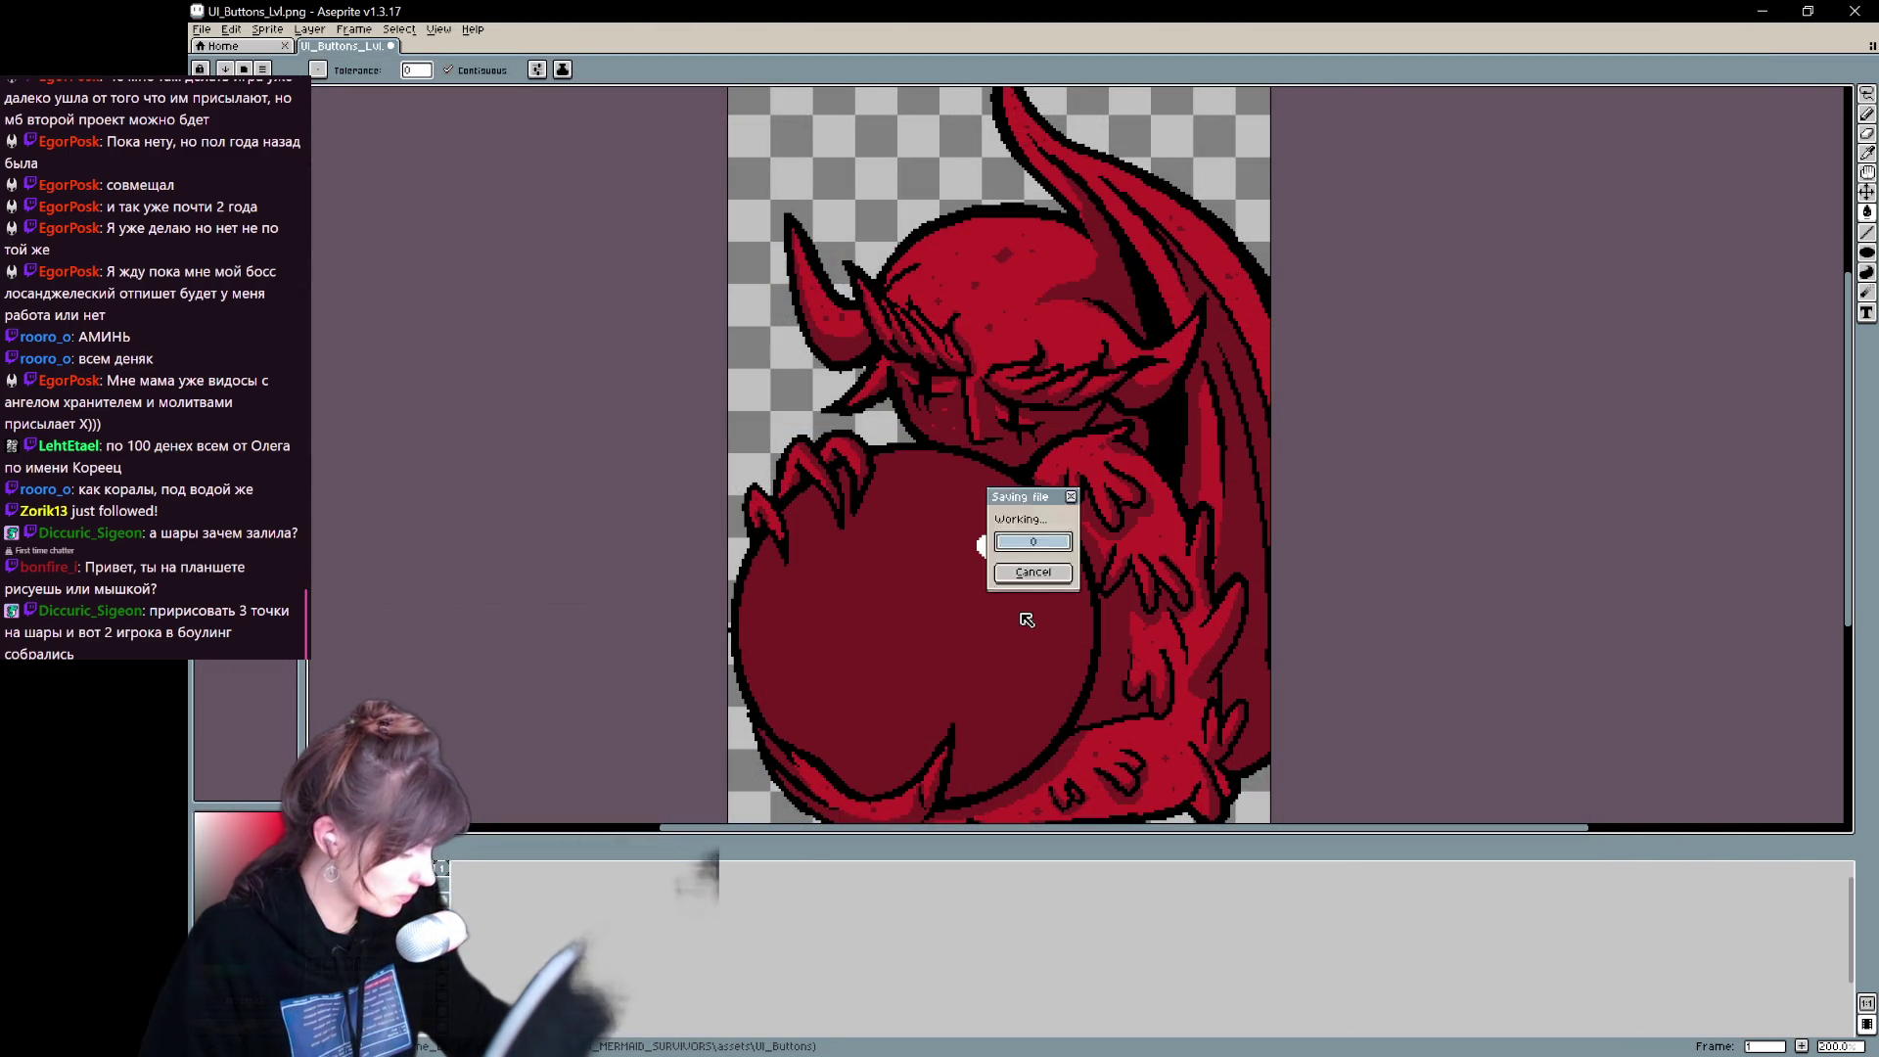
scroll(1272, 516, "down", 1)
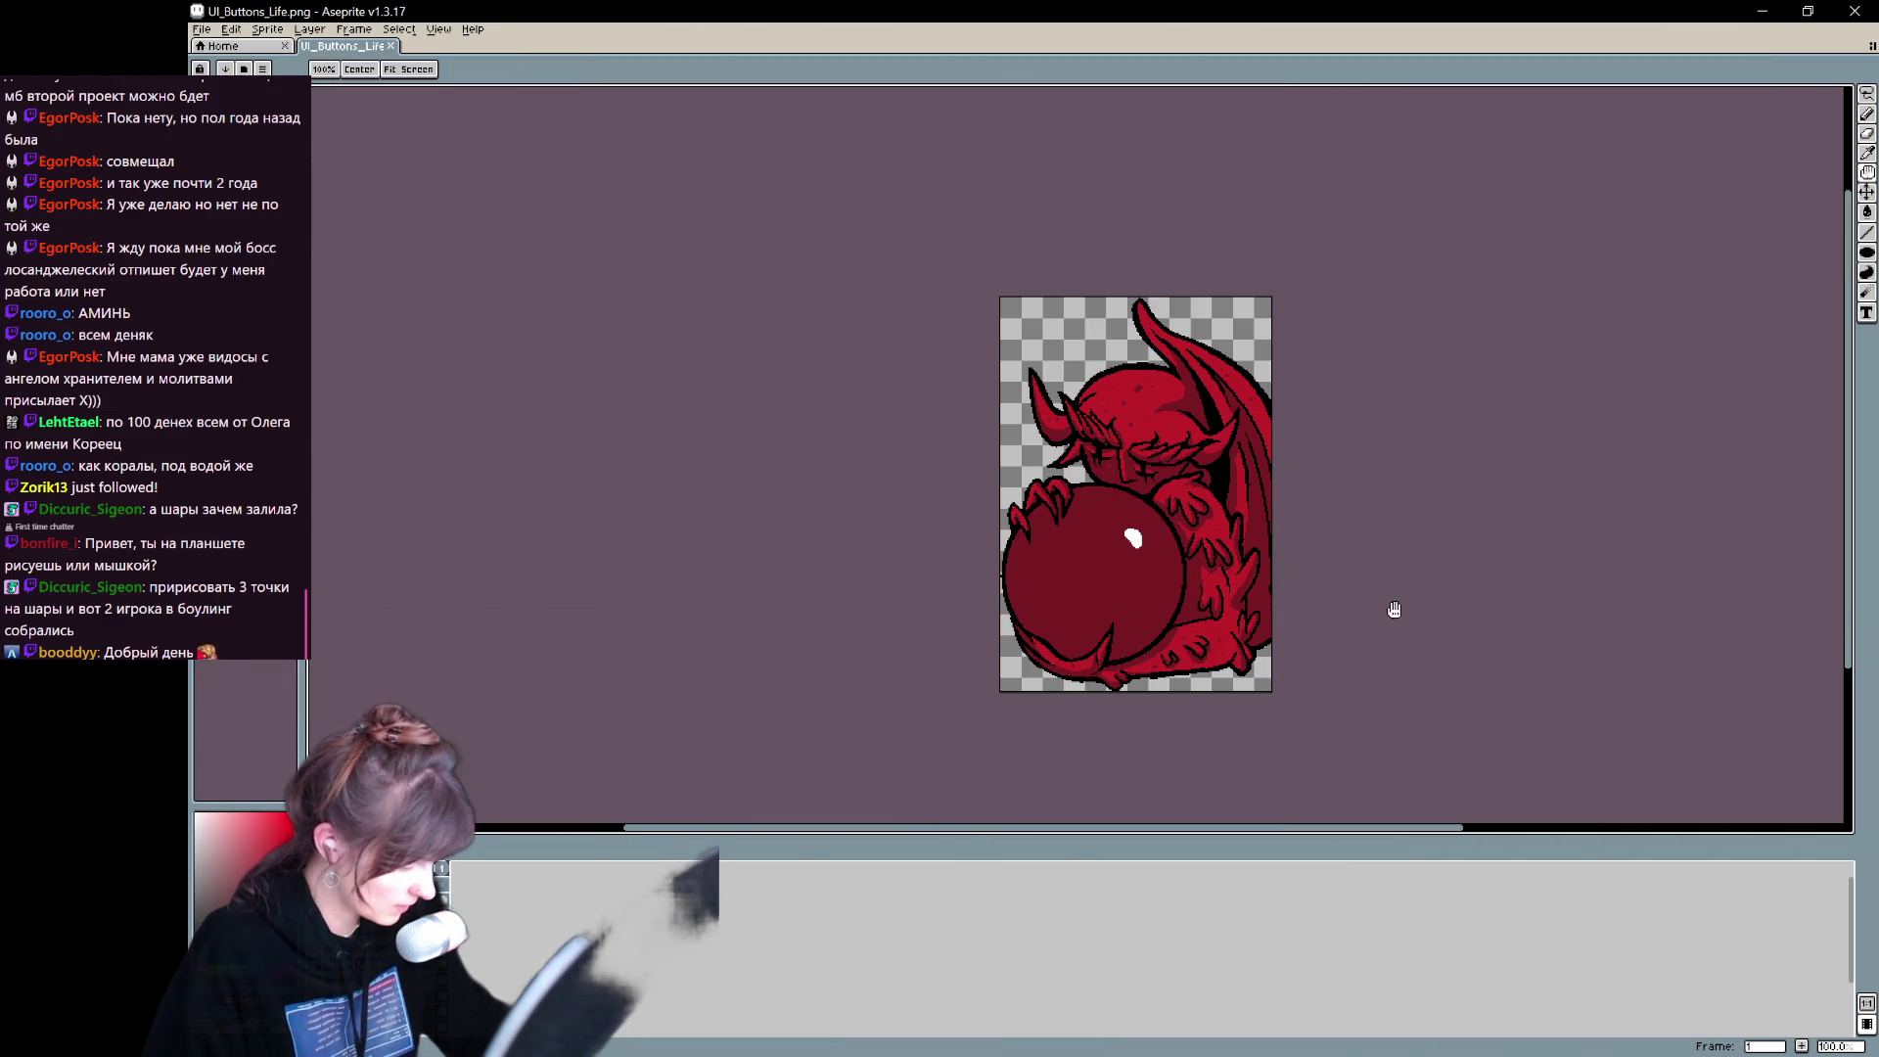
scroll(1213, 532, "down", 2)
- Enlarge the canvas to fit both angel and demon, then trim the empty left and bottom space
scroll(1111, 575, "up", 1)
key("ctrl+alt+c")
mouse_move(982, 580)
left_mouse_down()
mouse_move(489, 703)
mouse_move(570, 717)
mouse_move(639, 667)
left_mouse_up()
left_click_drag(1118, 384, 1150, 334)
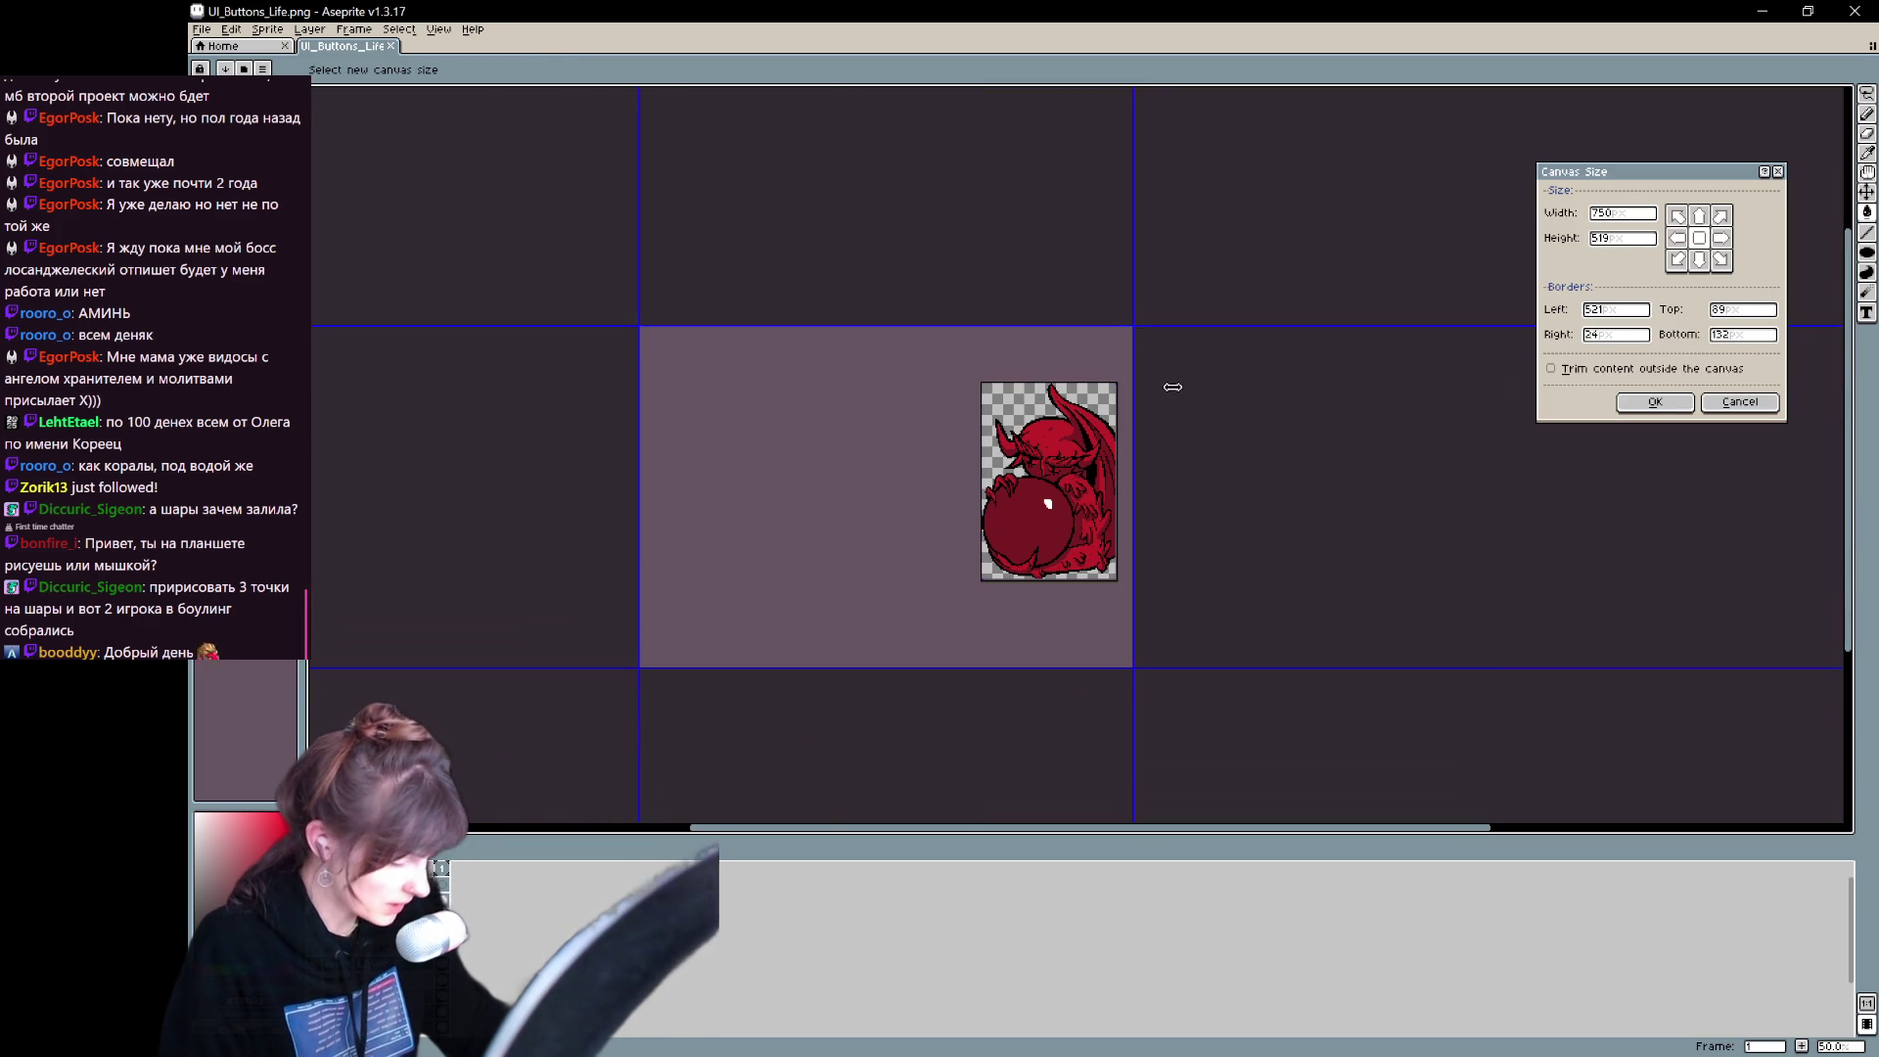
key("Return")
key("ctrl+alt+c")
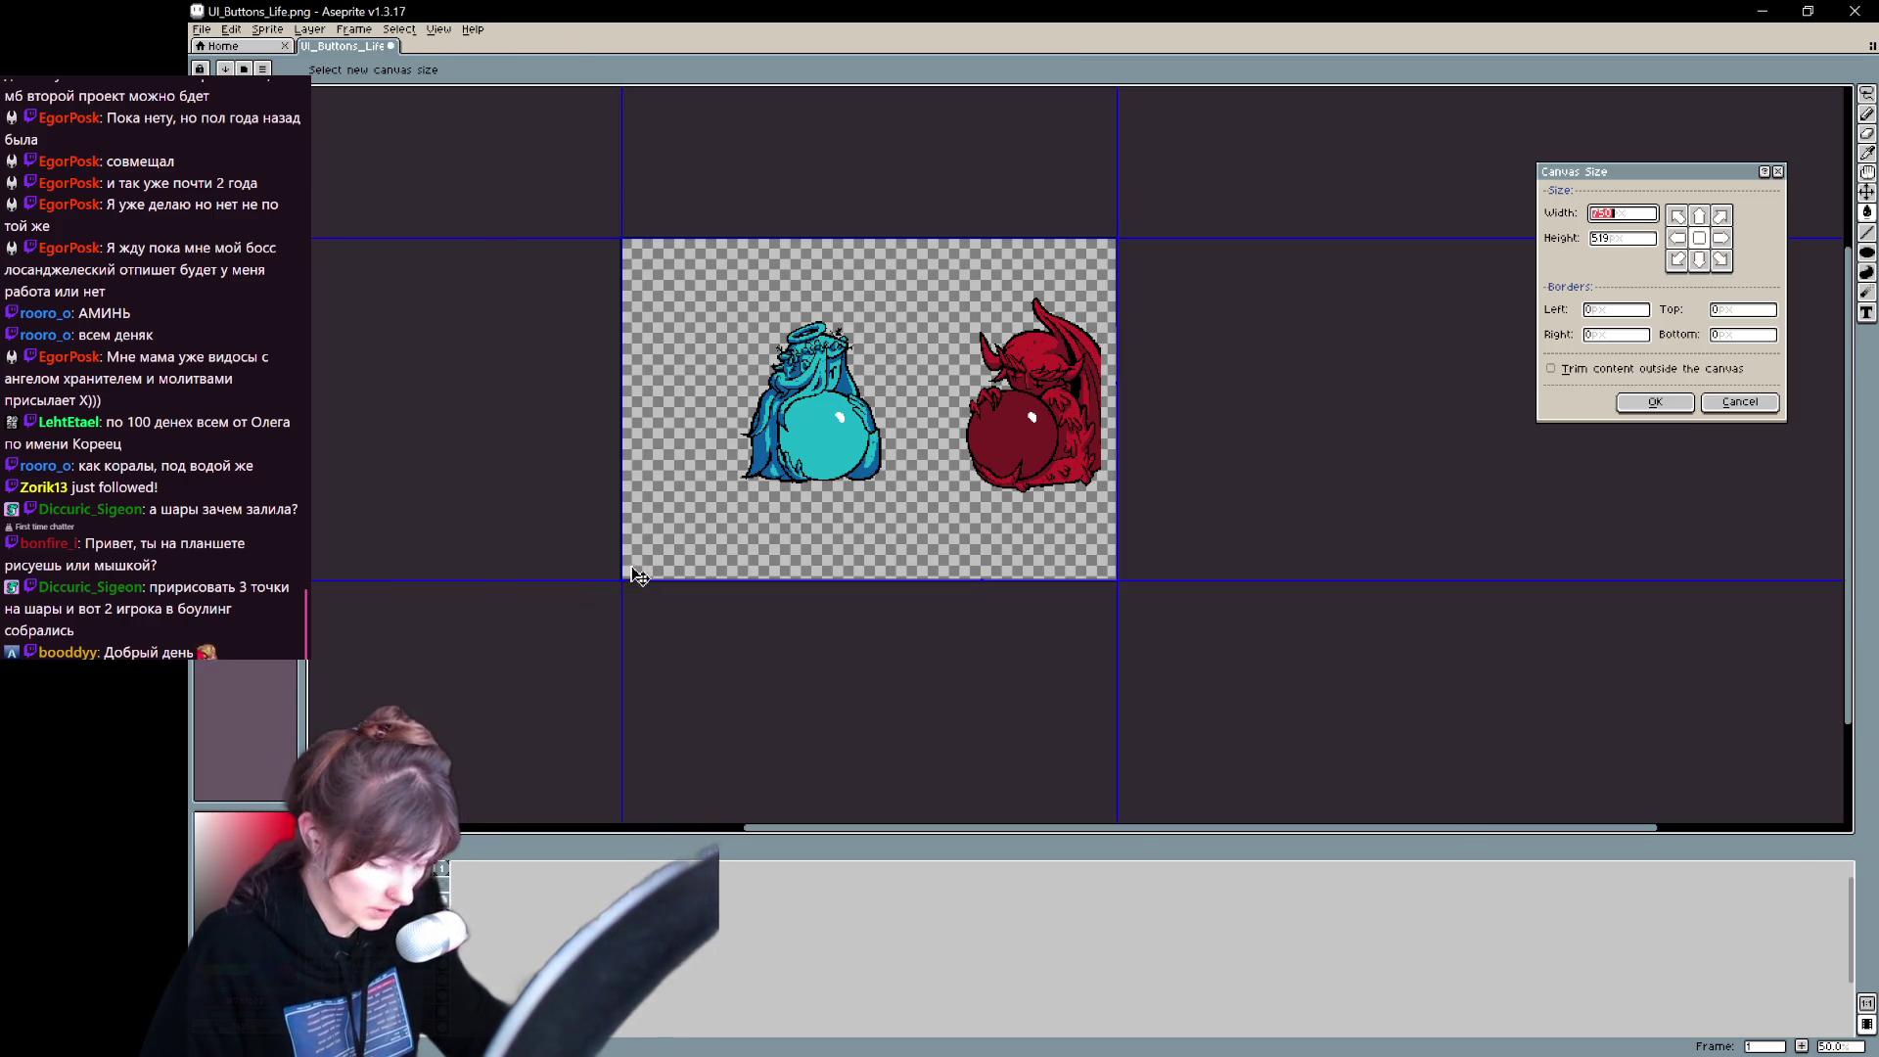
left_click_drag(620, 579, 715, 528)
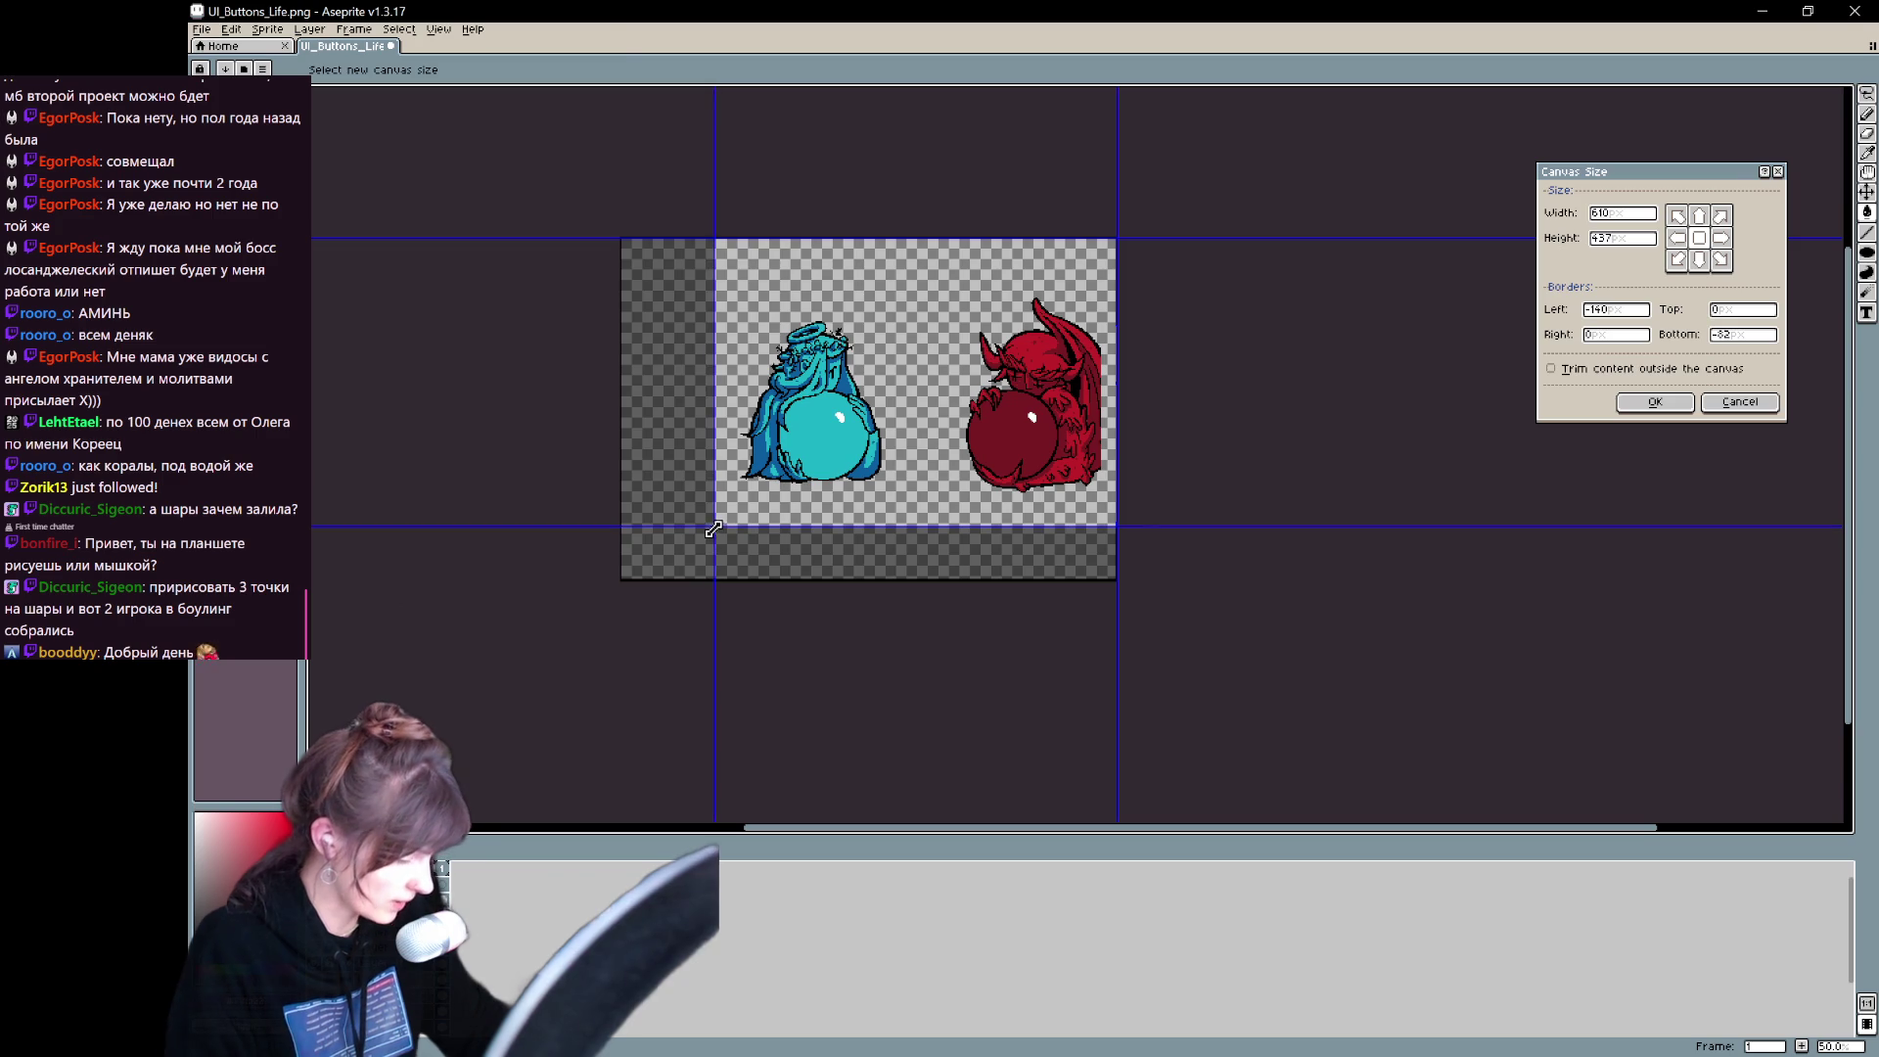
key("Return")
scroll(916, 522, "up", 1)
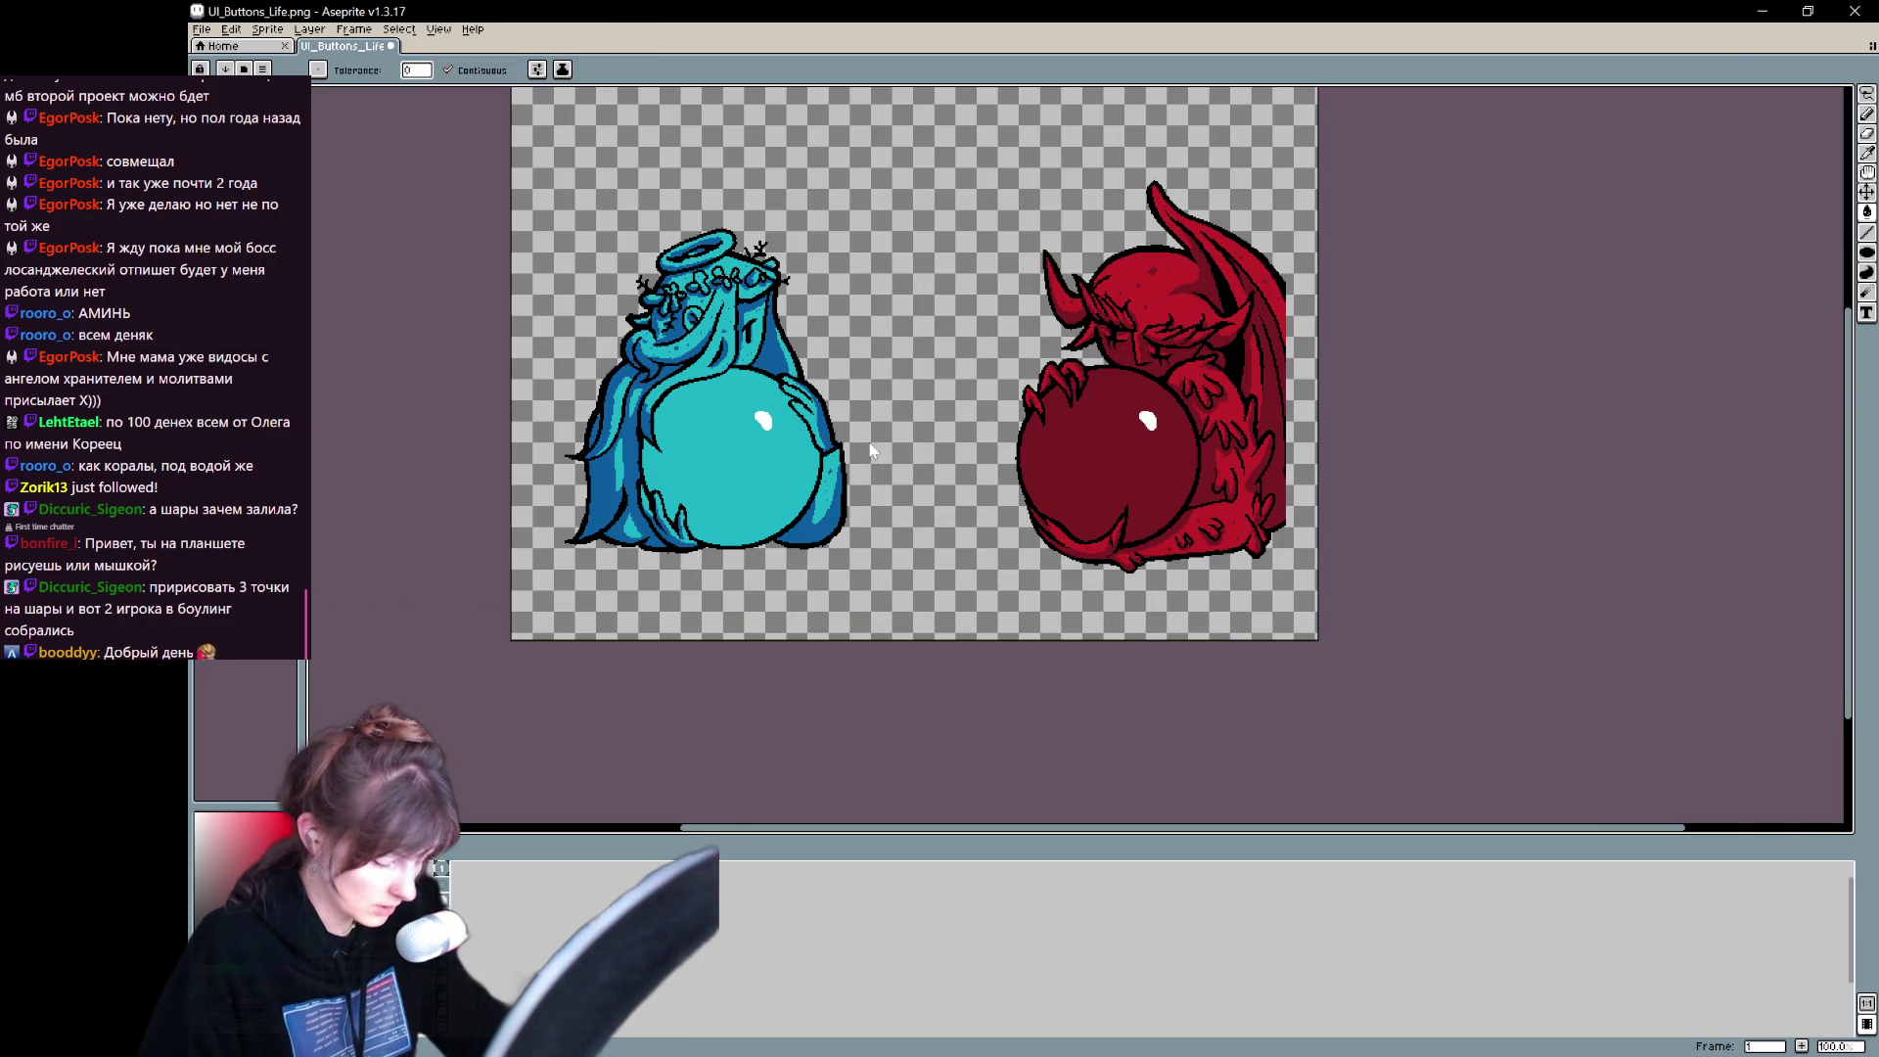
- Save the two-figure sheet as UI_Helth_Lvl_.ase
key("ctrl+shift+s")
left_click(778, 255)
key("Tab")
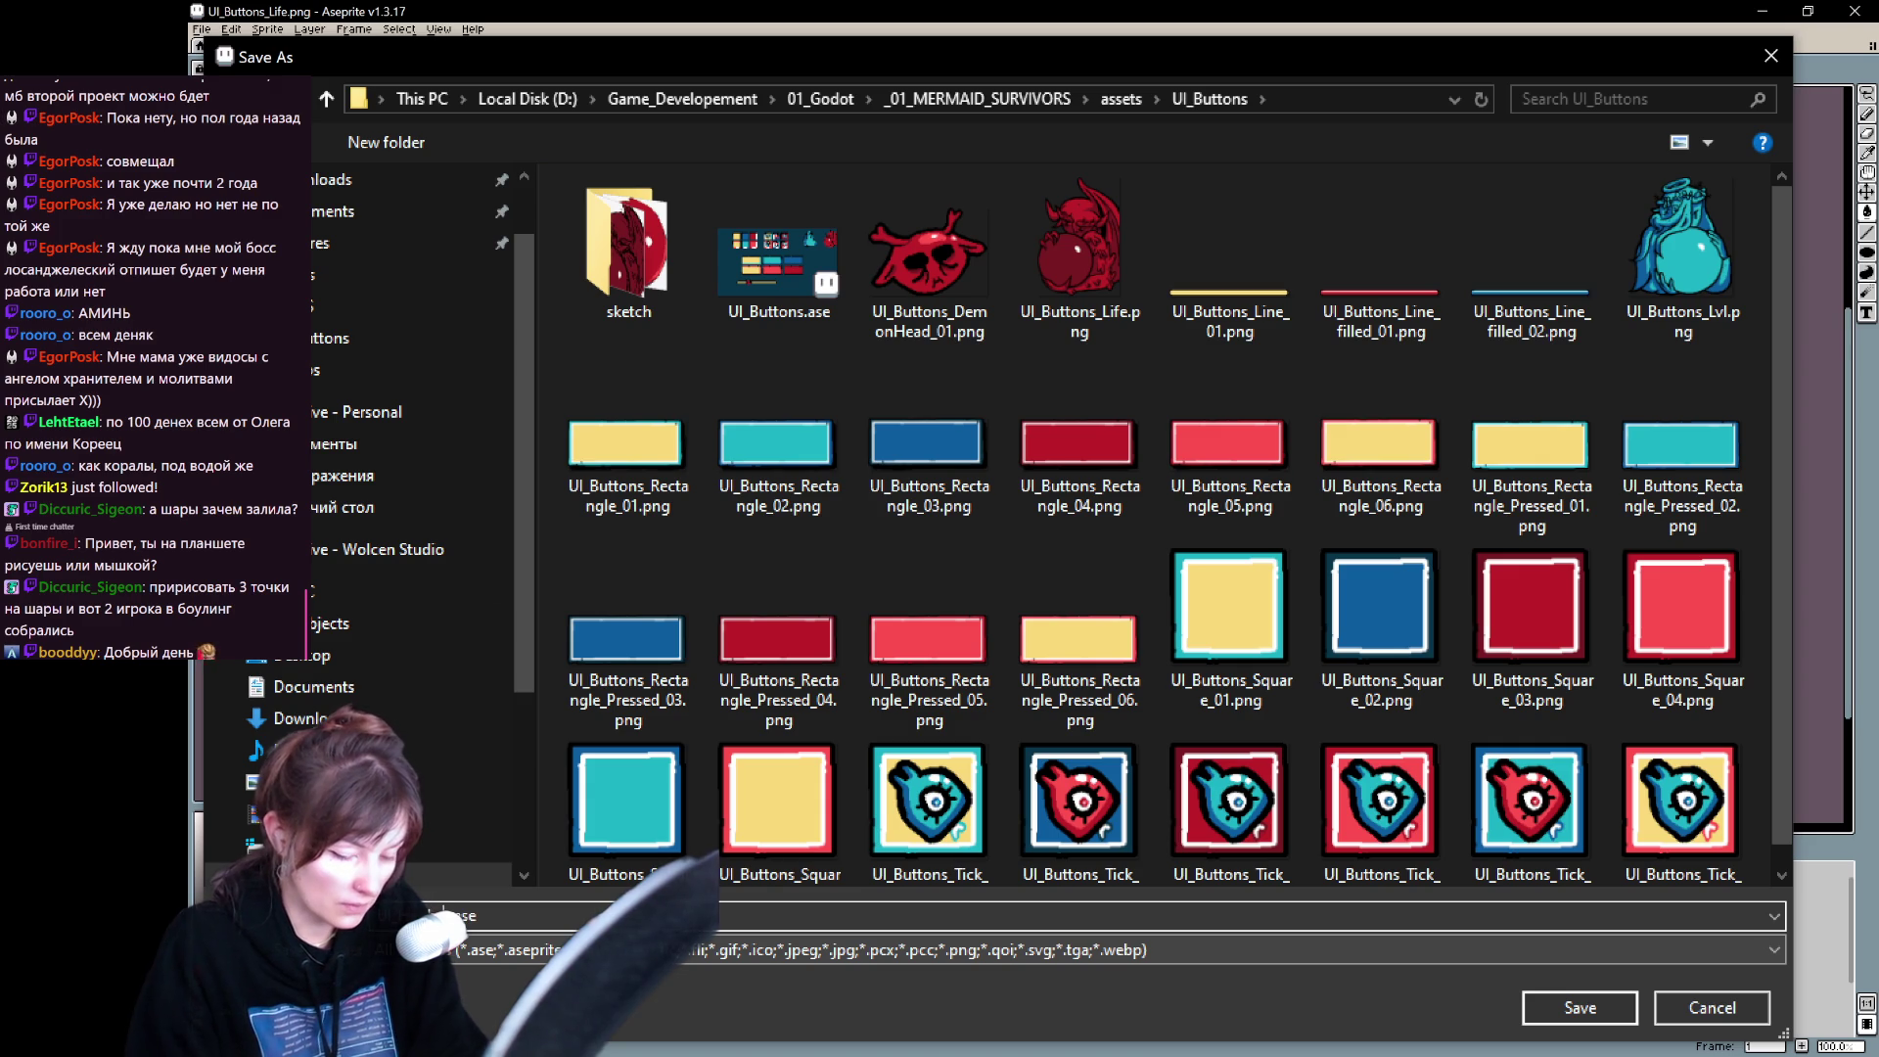
key("Return")
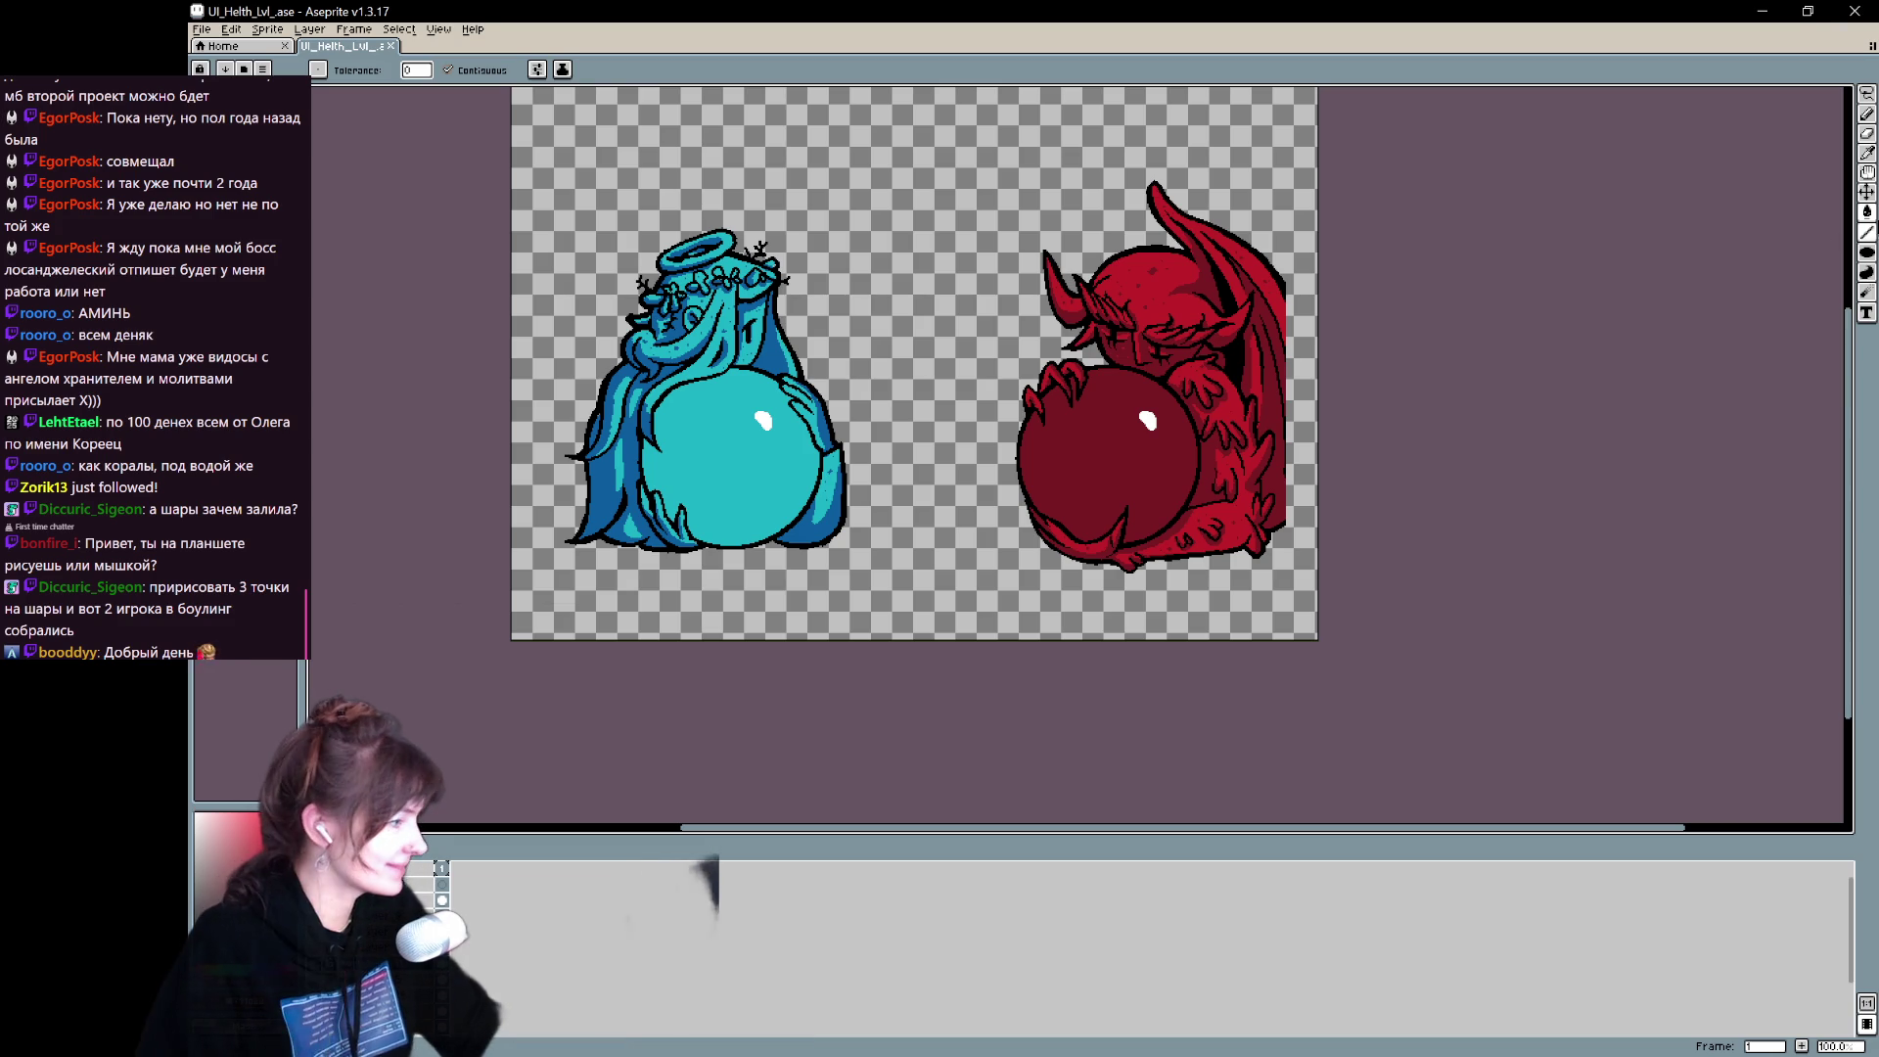
key("ctrl+s")
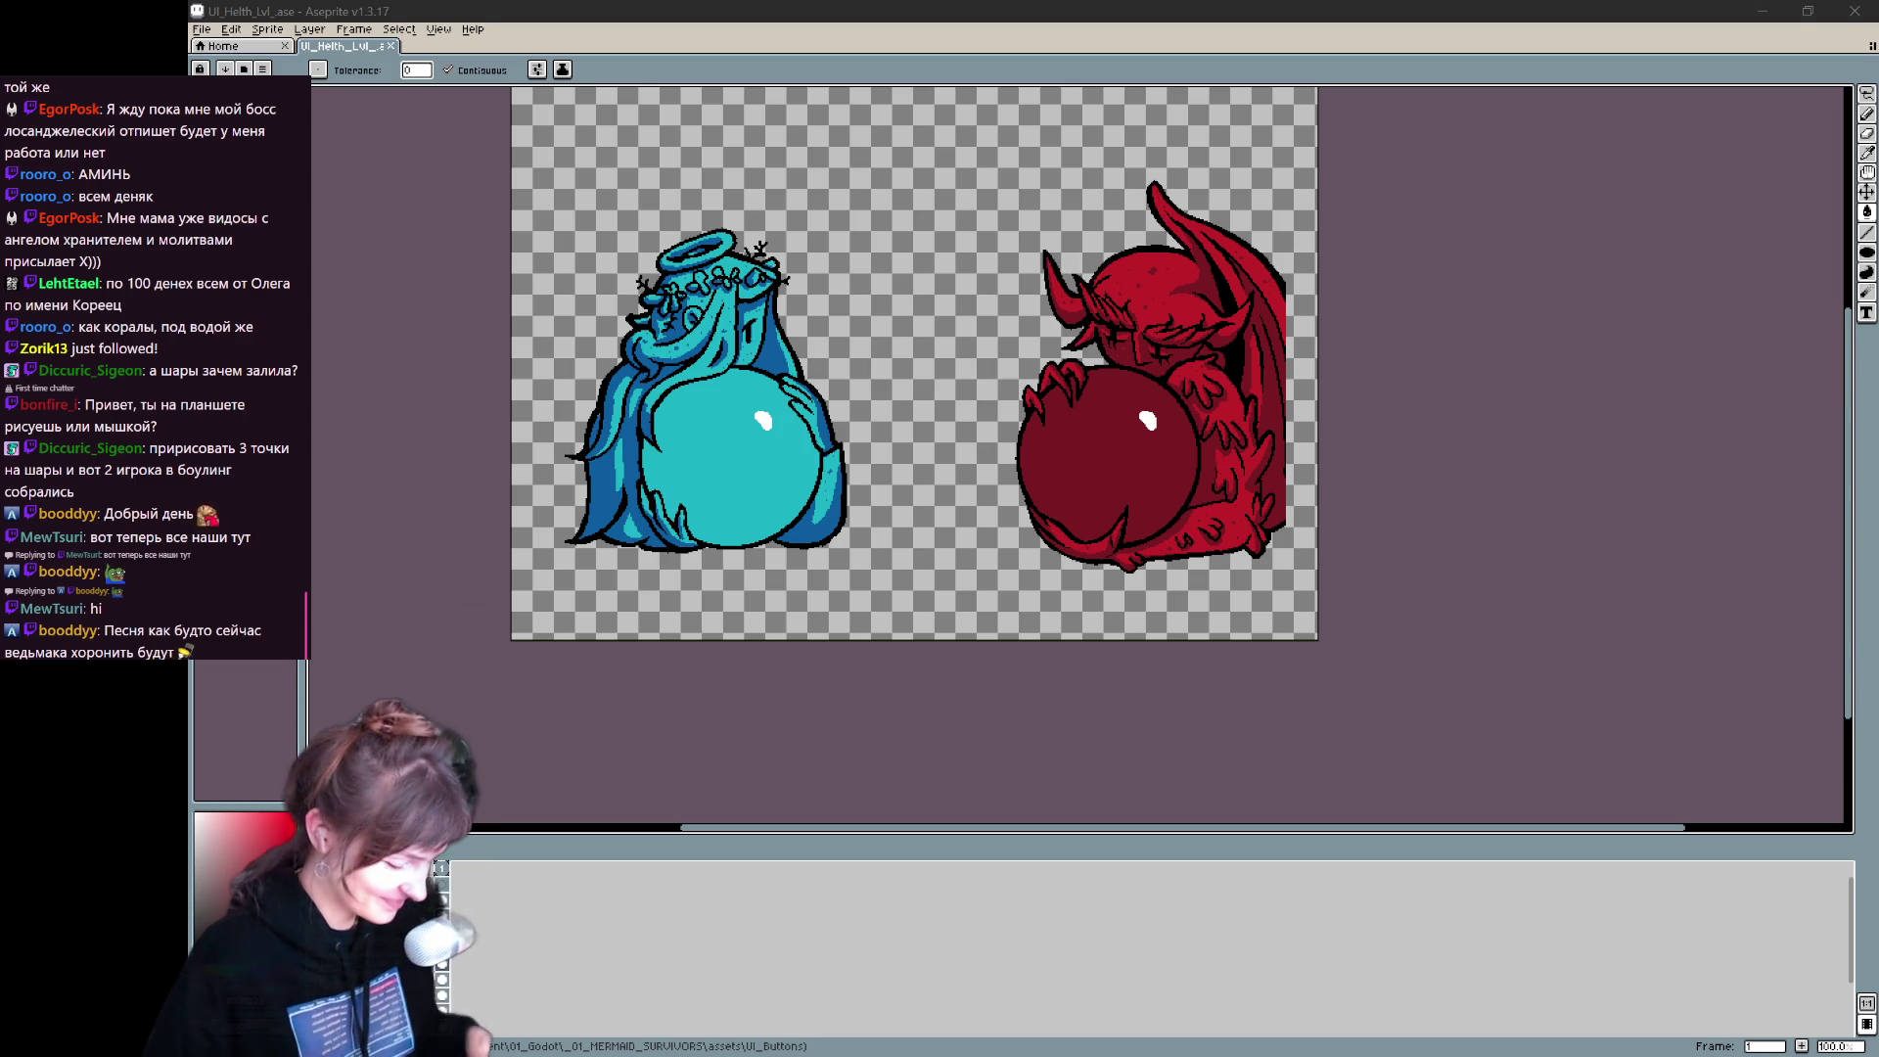
- Sample a blue from the angel figure as the drawing colour for the pencil
key("ctrl+z")
key("ctrl+y")
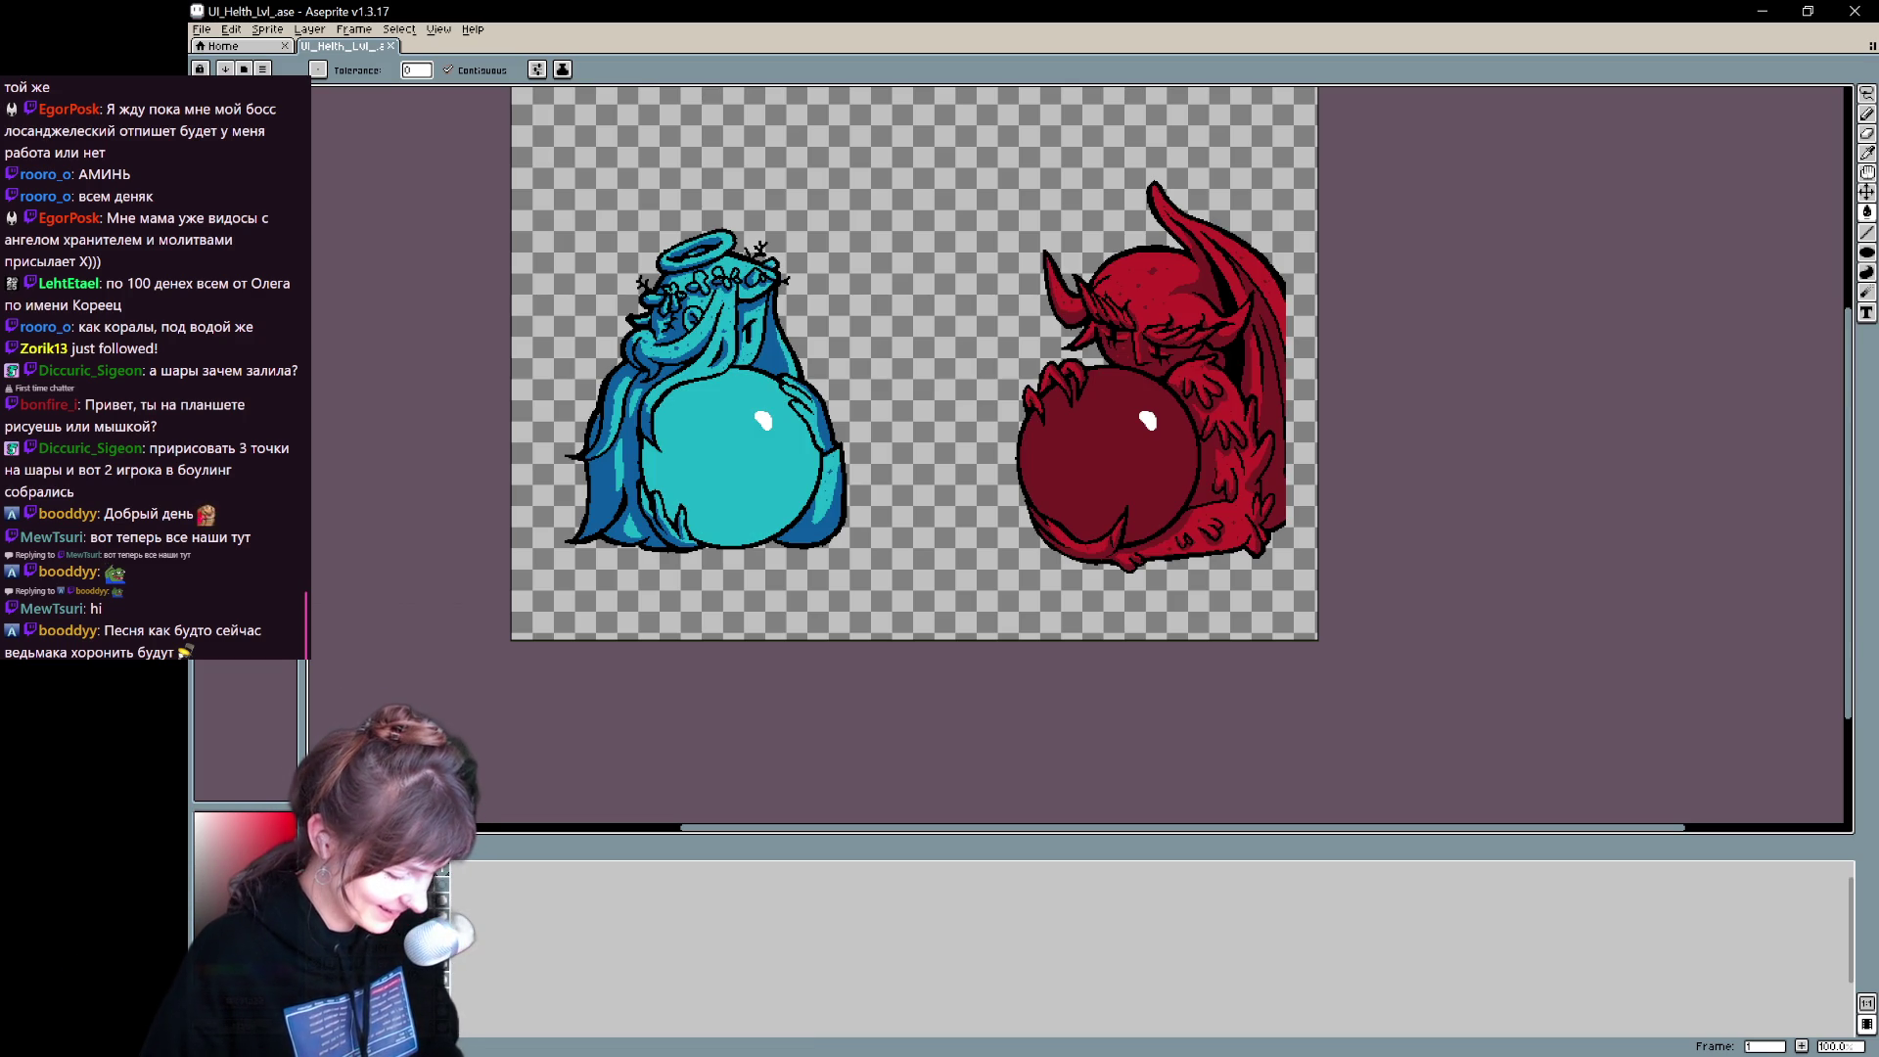
left_click(617, 470, "alt")
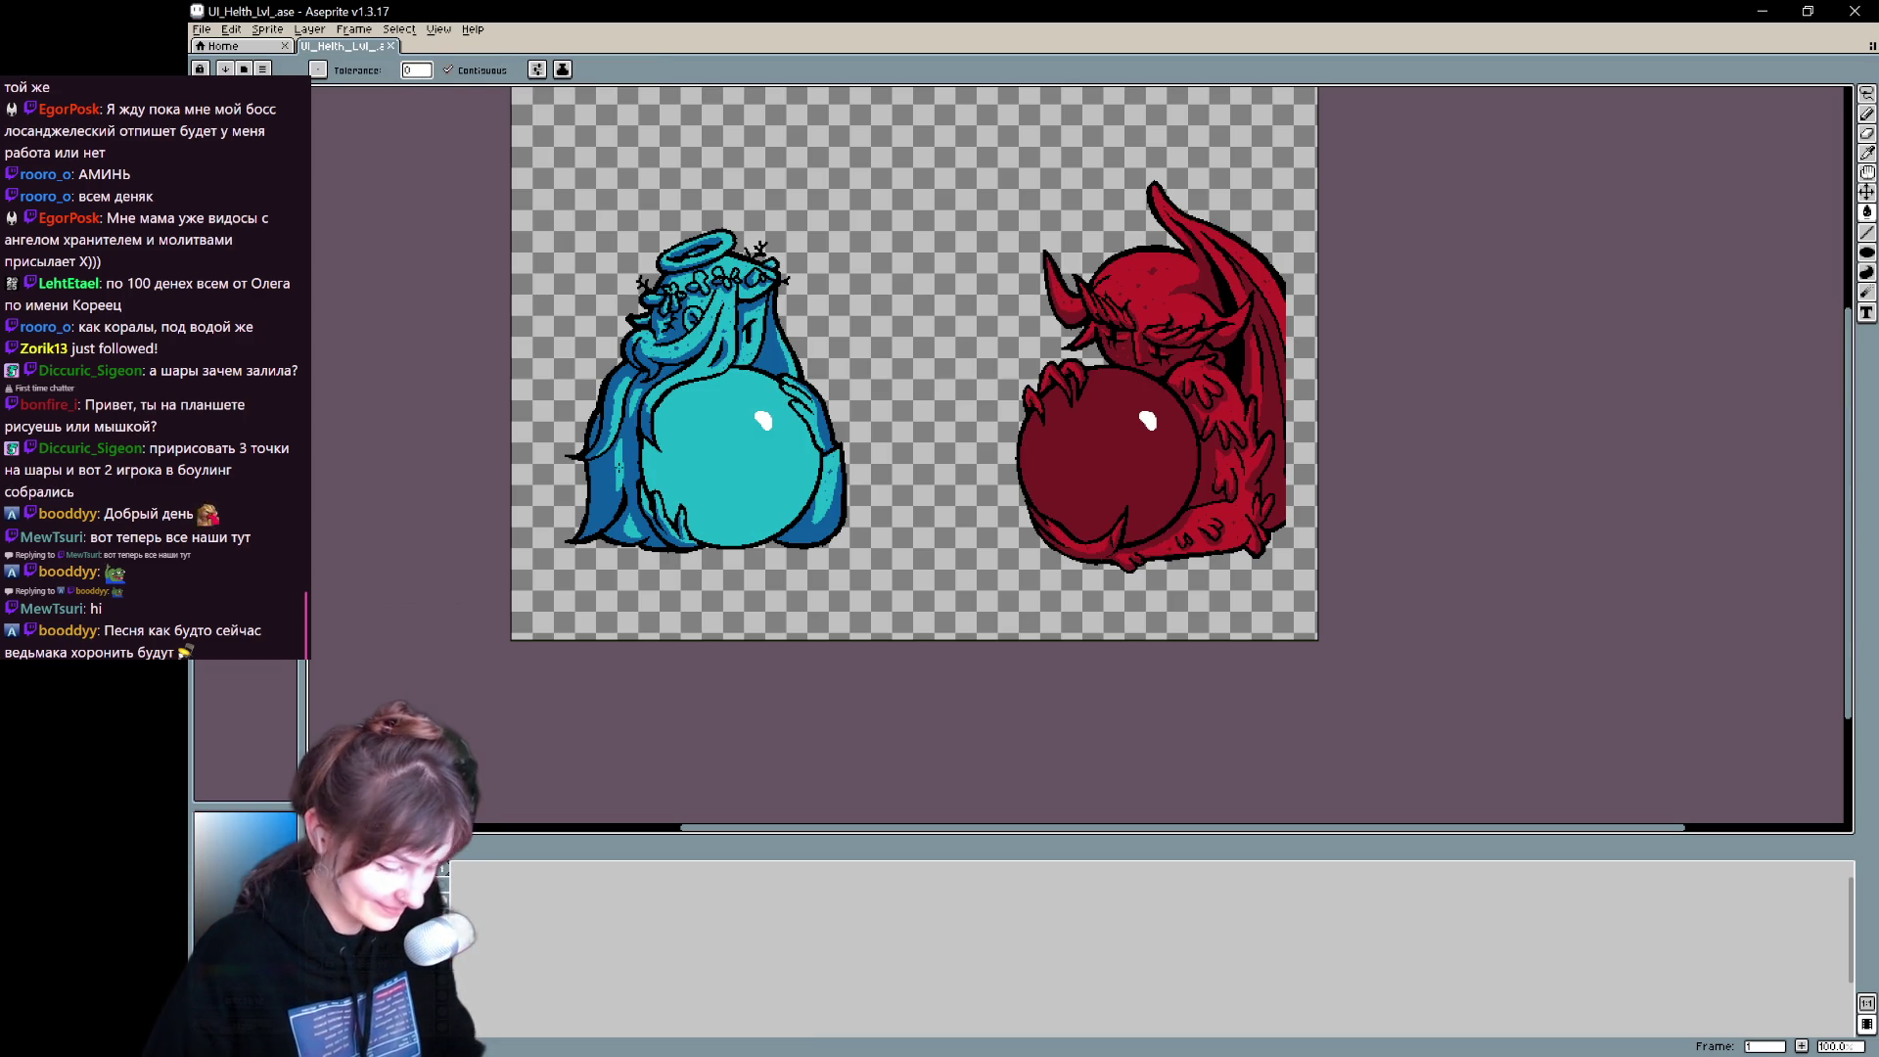
scroll(606, 303, "up", 1)
key("b")
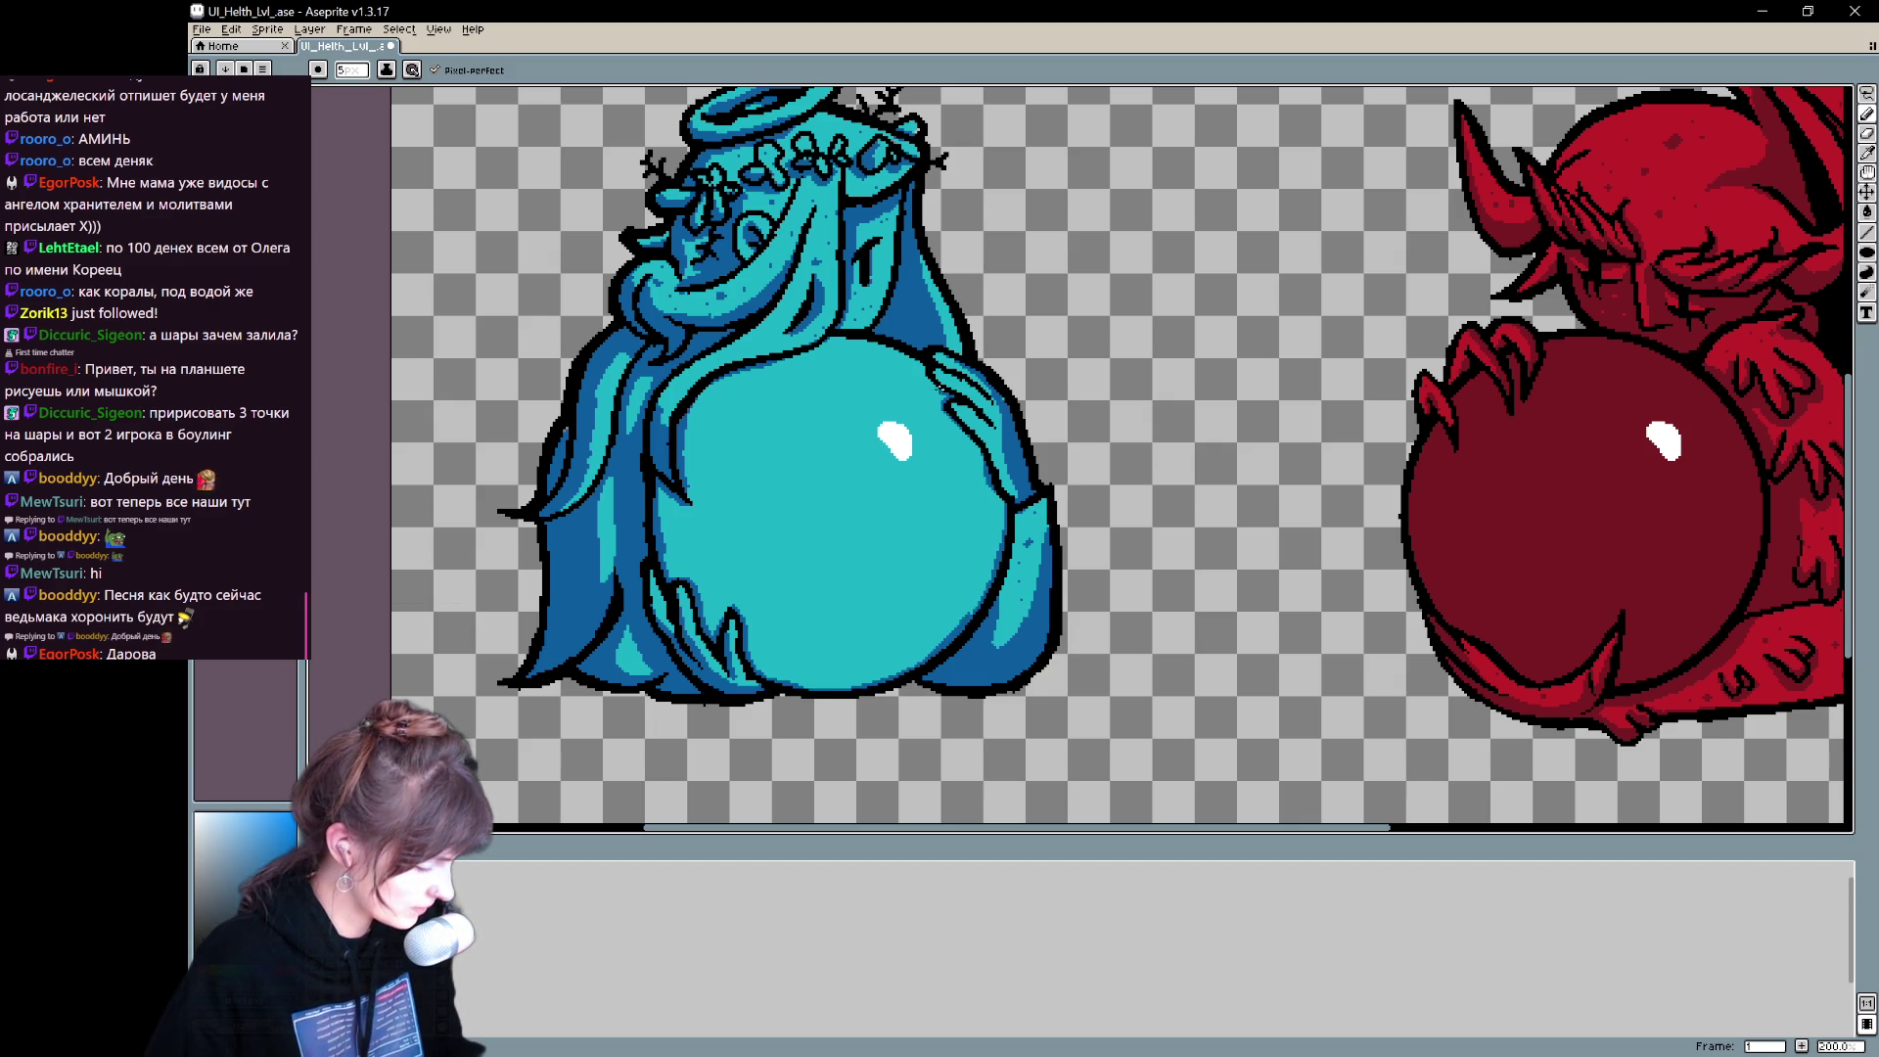
- Paint-bucket the angel's orb with the sampled dark blue
key("g")
left_click(760, 375)
scroll(1067, 678, "up", 2)
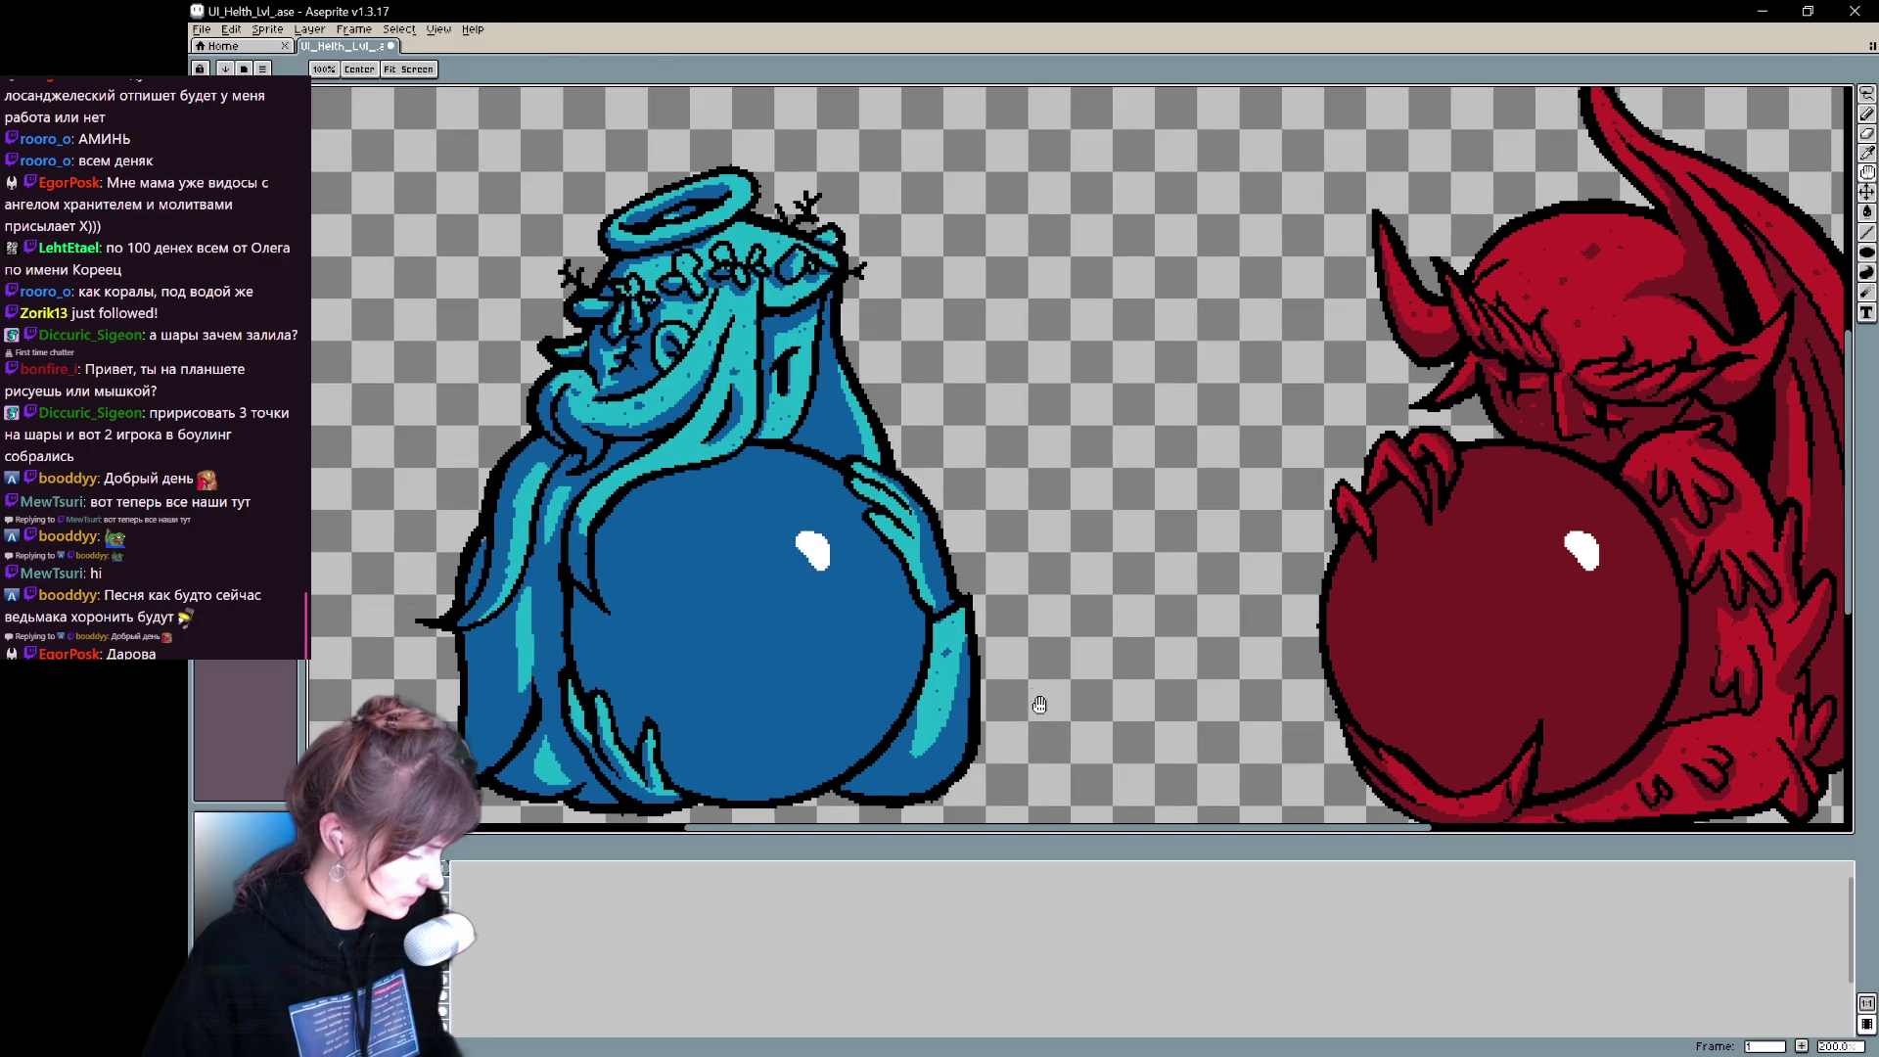
key("b")
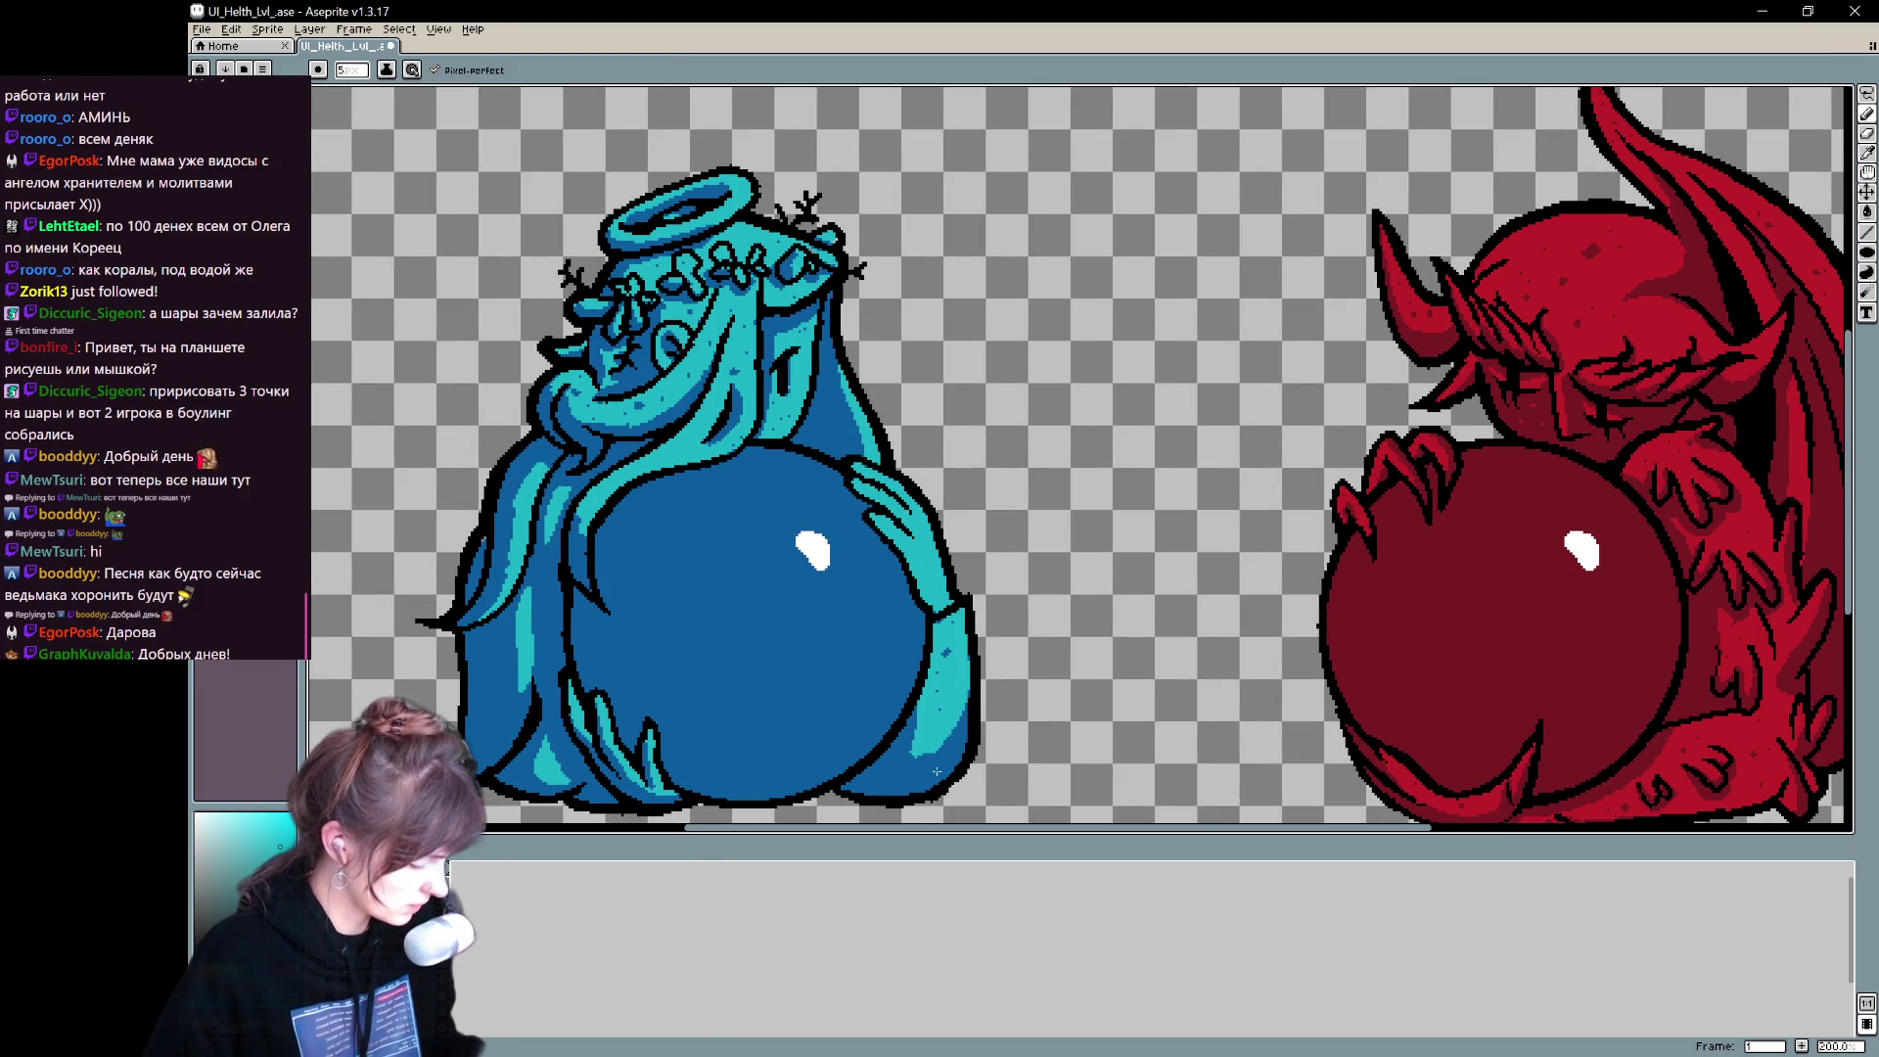
- Sample light blue and cyan colours from the angel's hand and head, then bring the demon into view
left_click(930, 754, "alt")
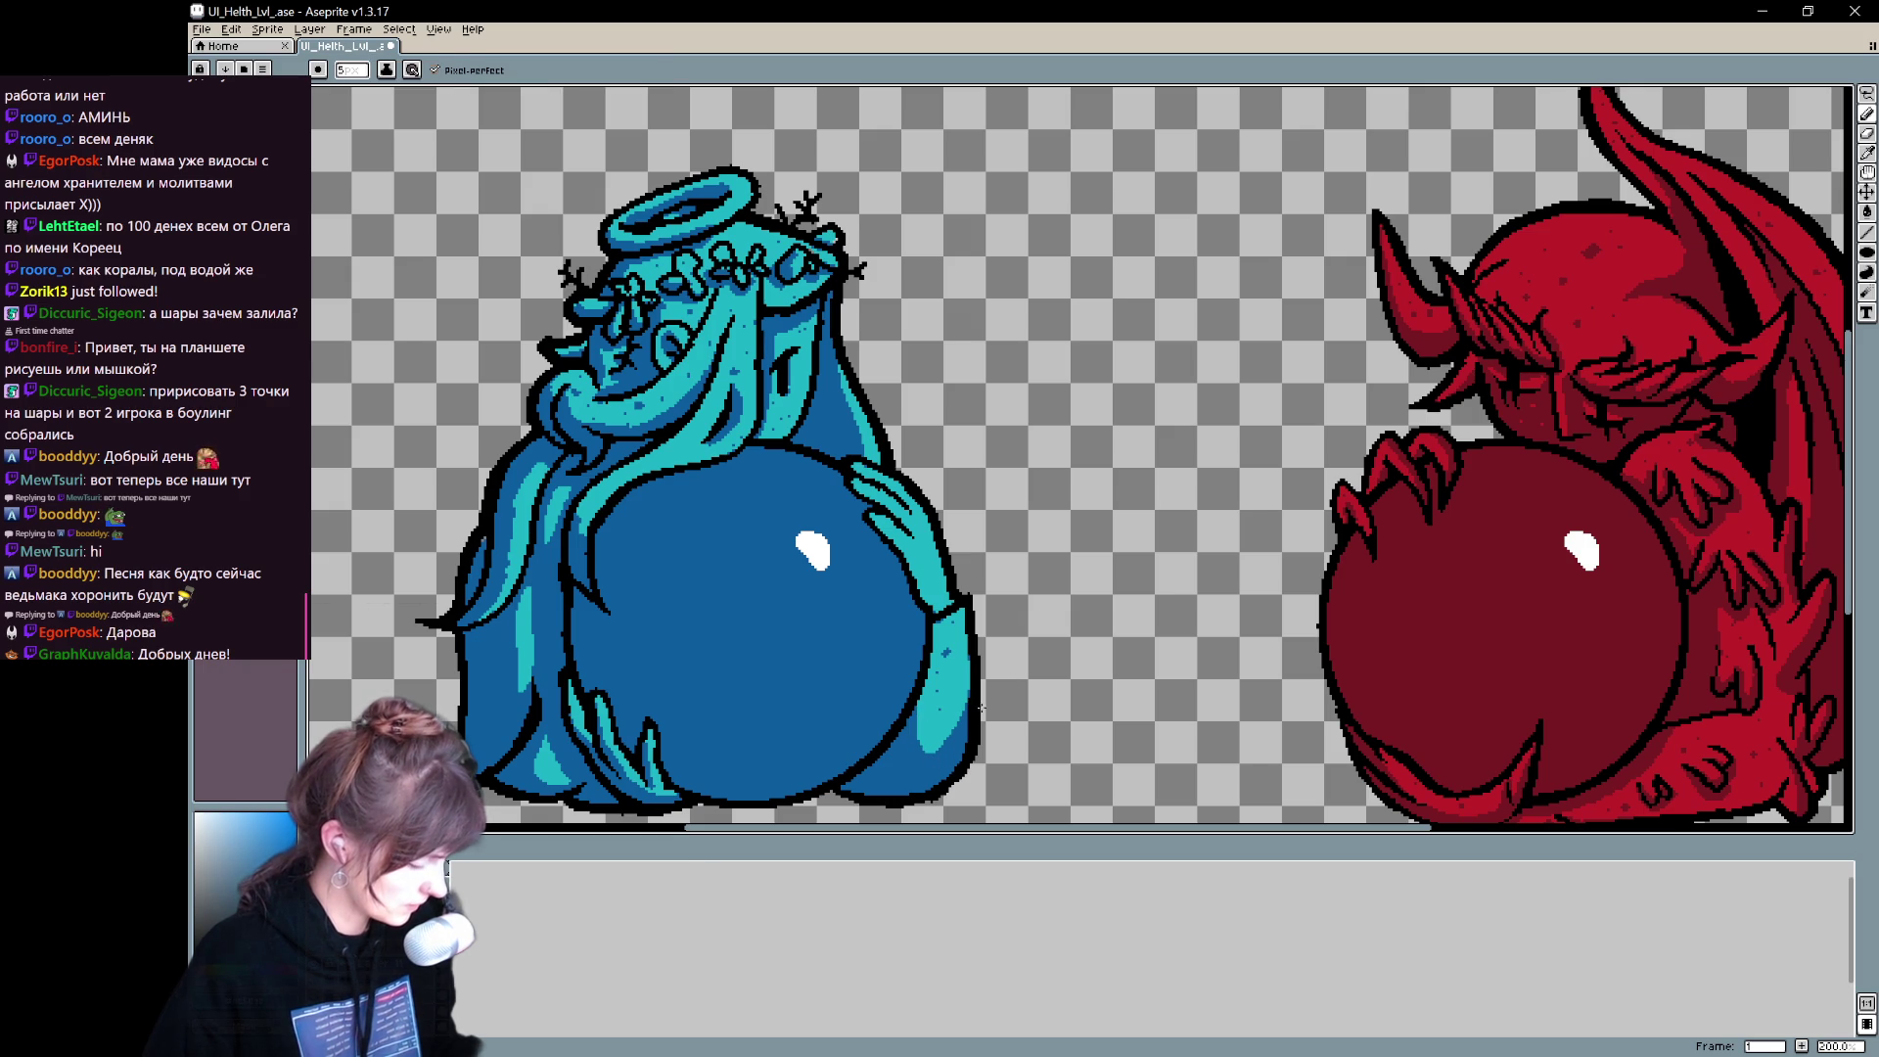
left_click(896, 467, "alt")
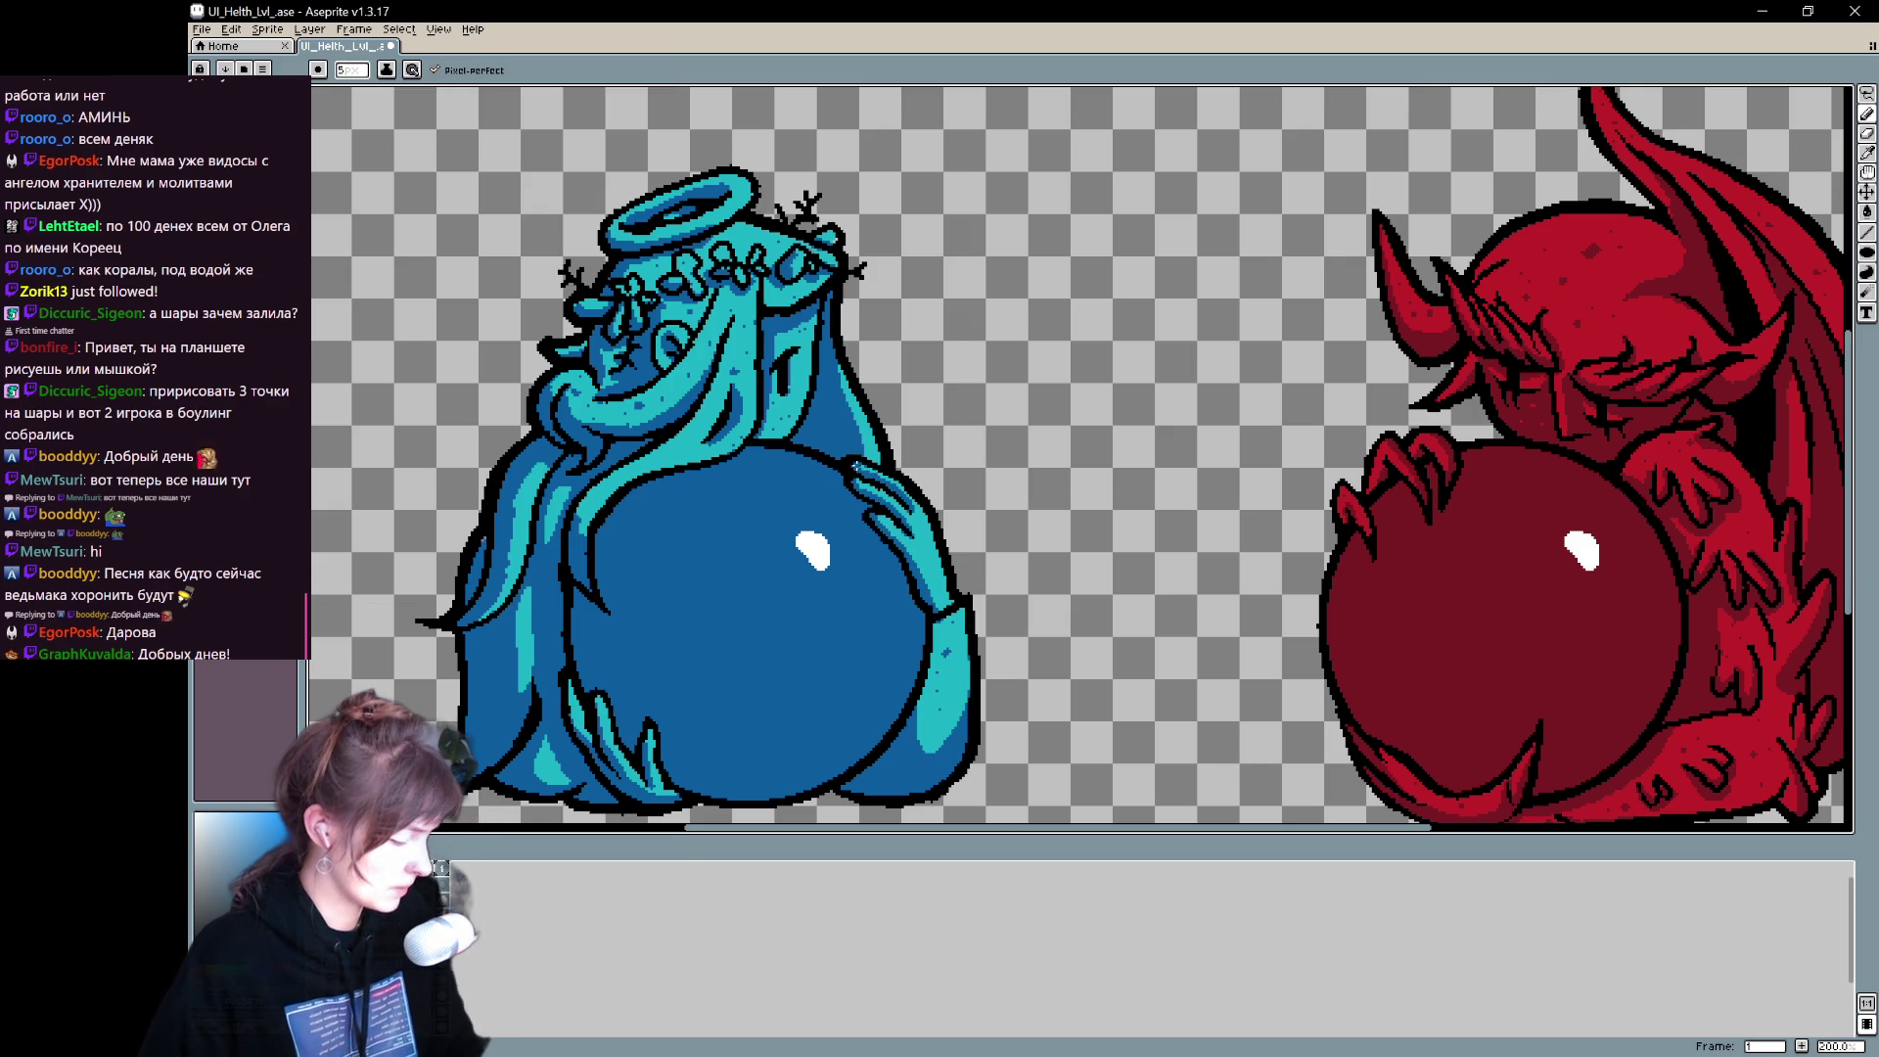
mouse_move(851, 650)
left_mouse_down()
mouse_move(1007, 574)
mouse_move(940, 642)
mouse_move(899, 651)
mouse_move(927, 558)
mouse_move(1086, 607)
mouse_move(1009, 556)
mouse_move(959, 595)
left_mouse_up()
key("b")
left_click_drag(679, 568, 626, 642)
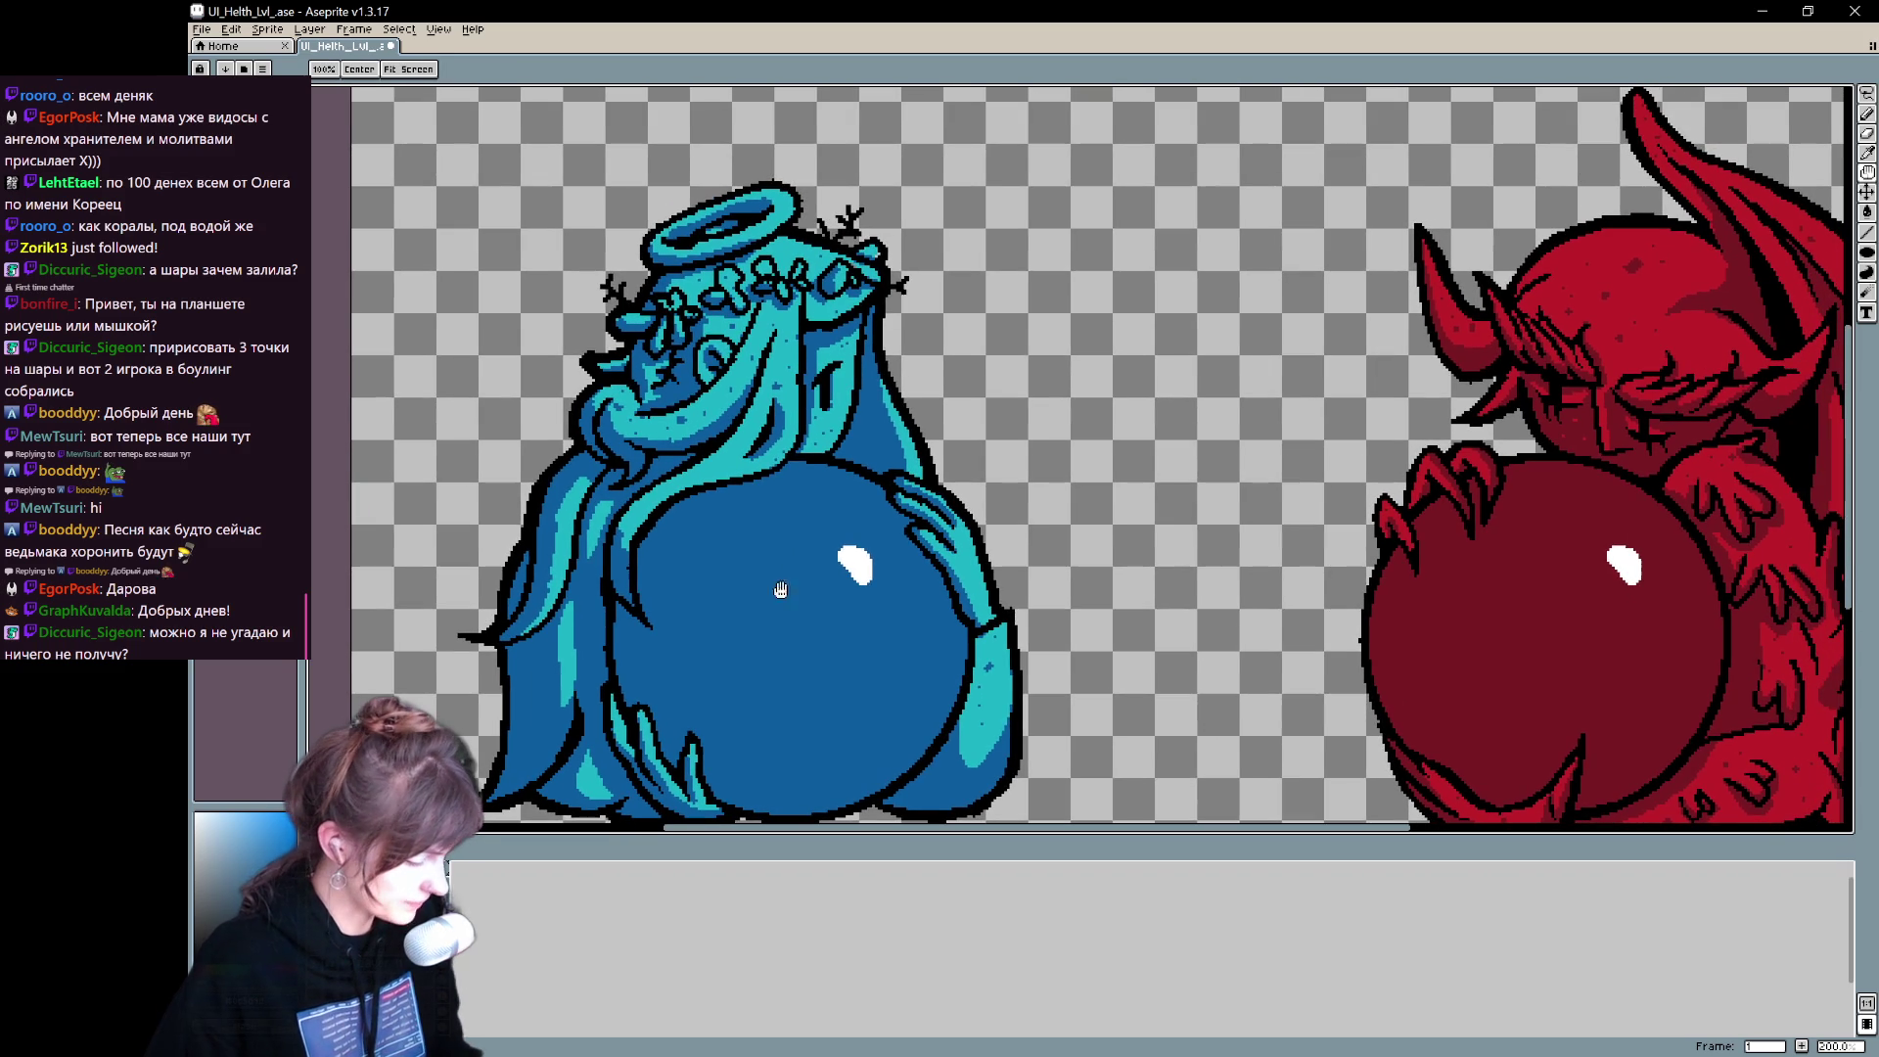
key("i")
left_click(822, 273)
key("b")
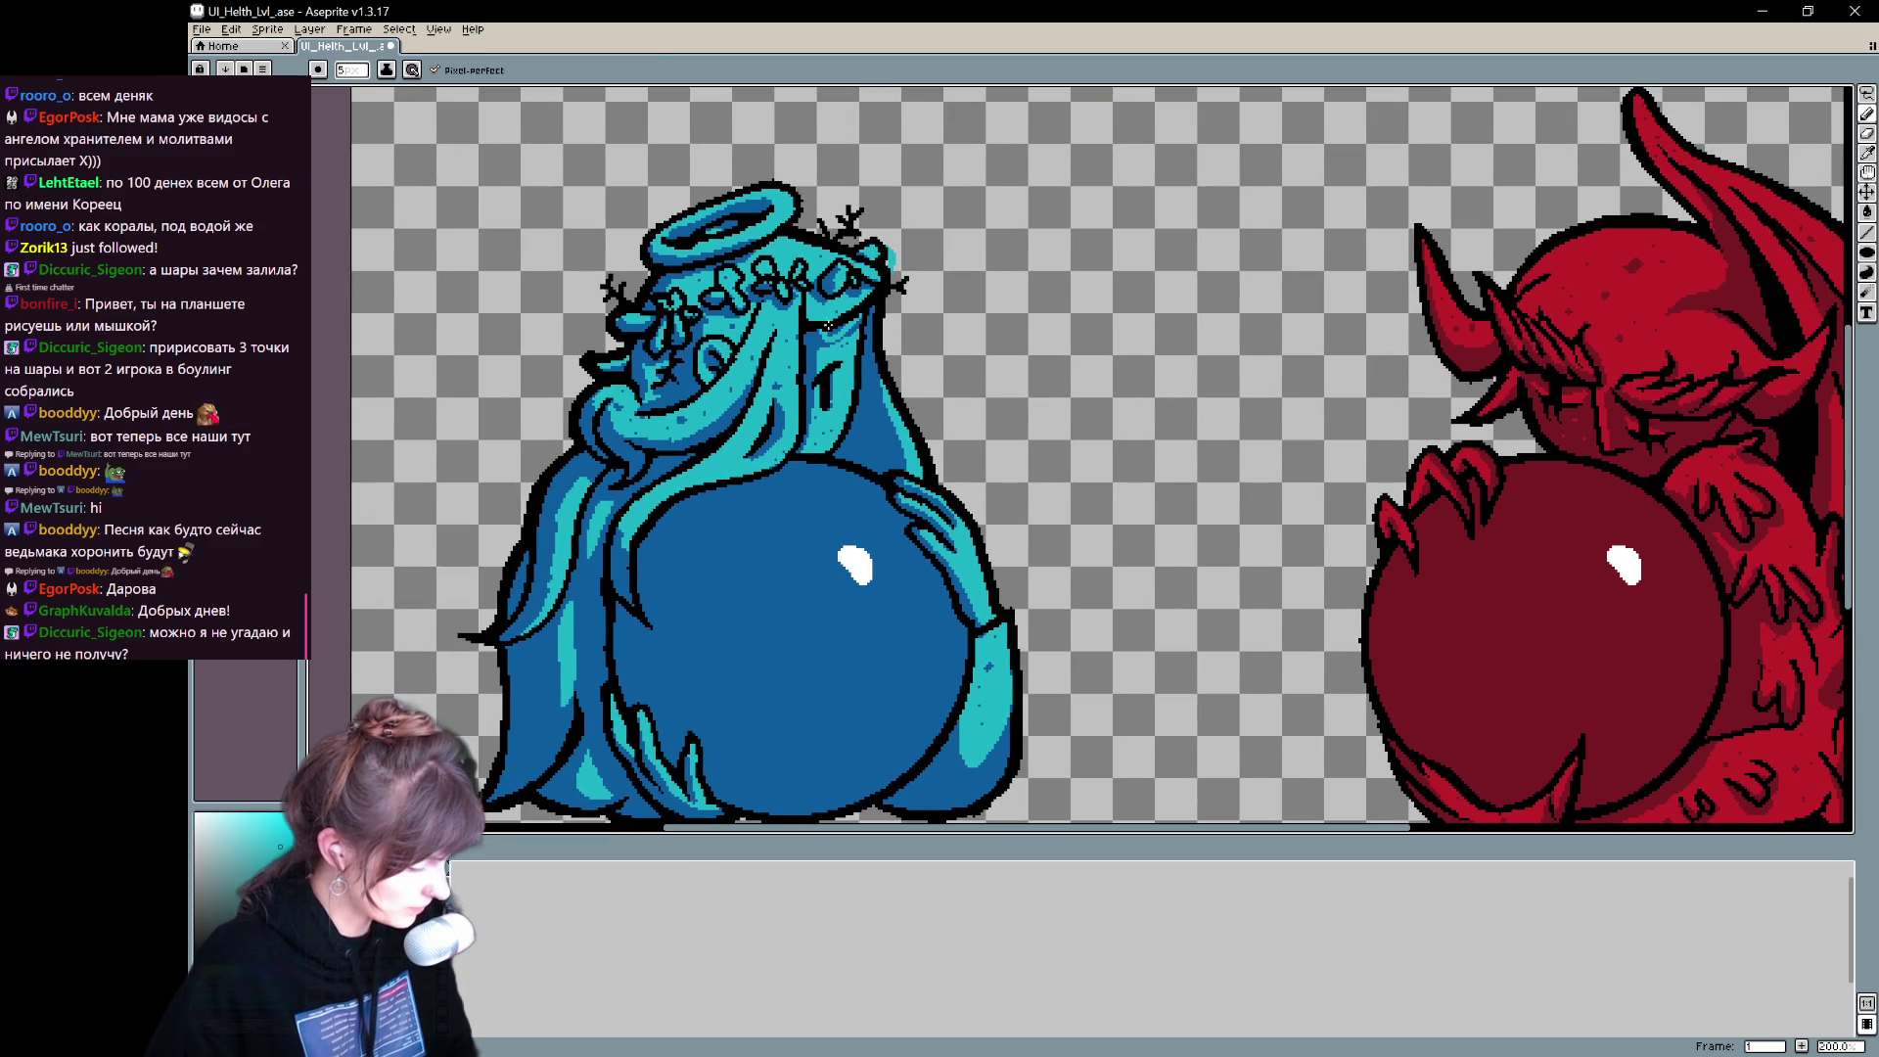
mouse_move(970, 609)
left_mouse_down()
mouse_move(936, 567)
mouse_move(815, 538)
mouse_move(701, 462)
mouse_move(641, 643)
left_mouse_up()
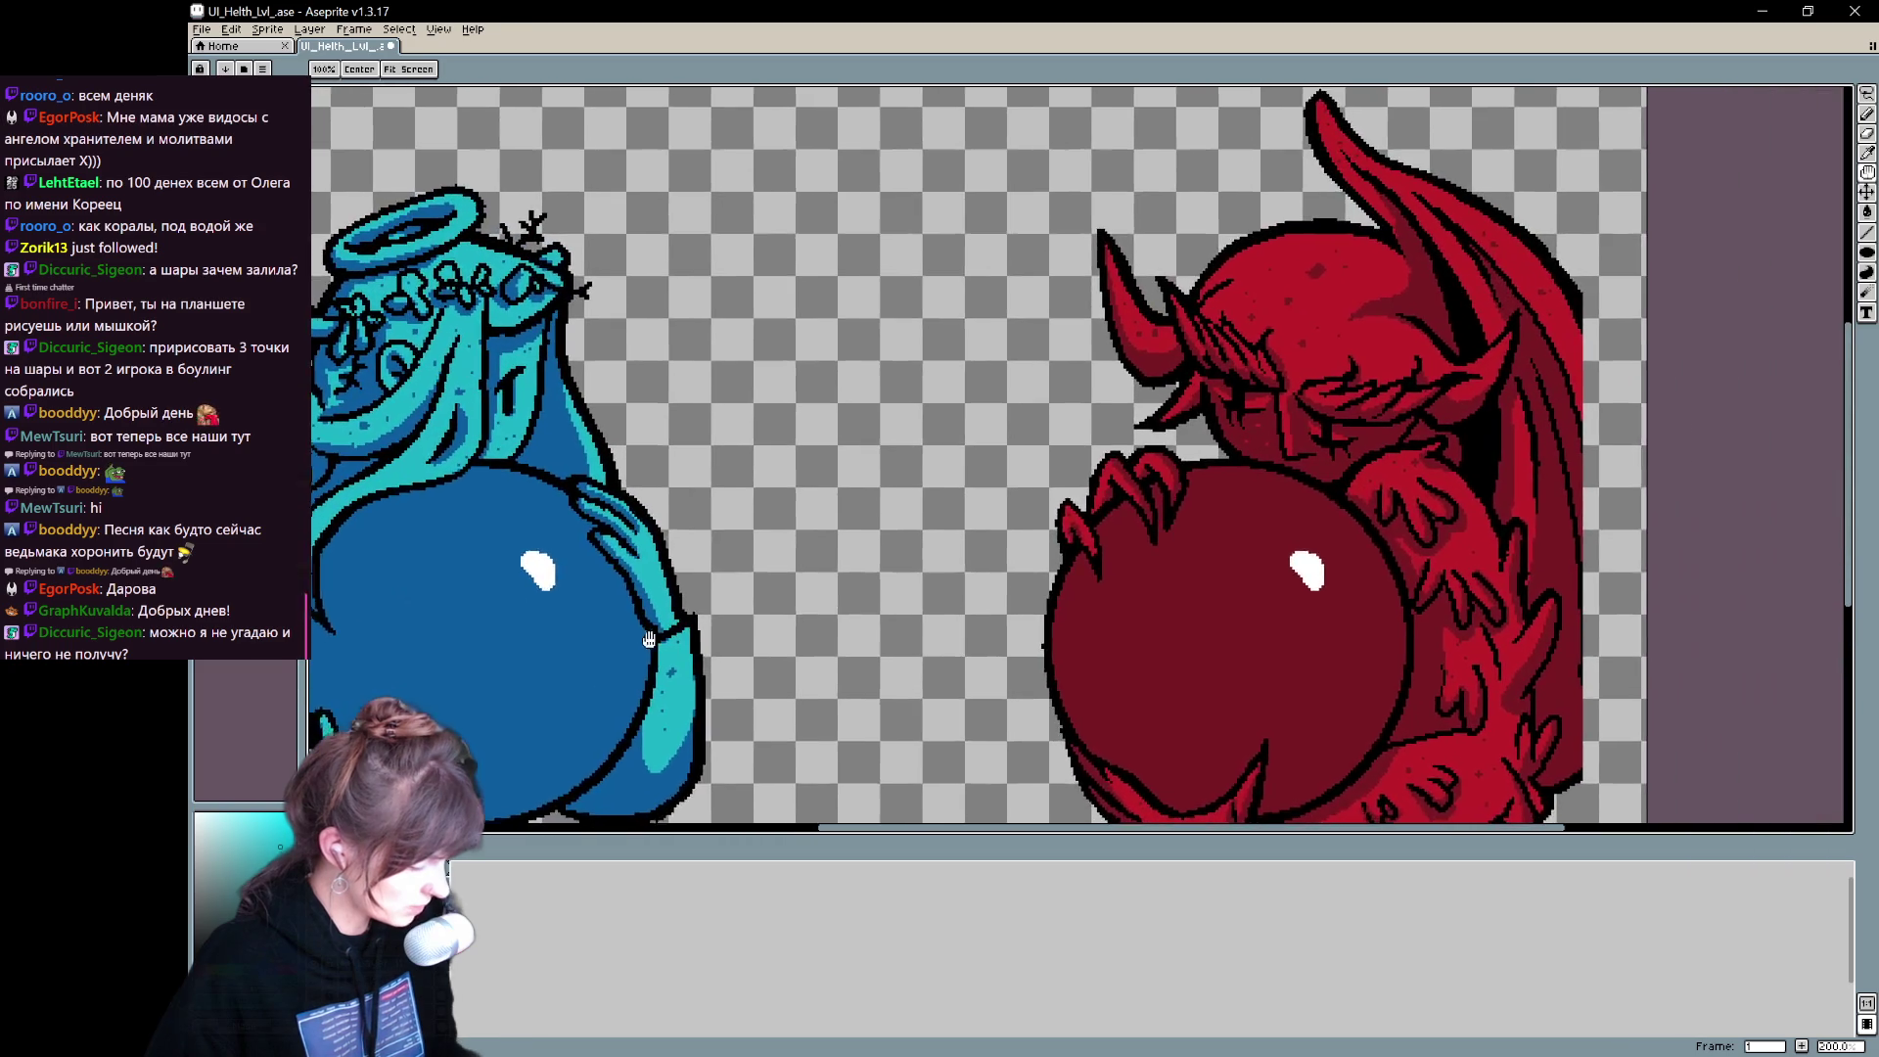
scroll(831, 565, "down", 2)
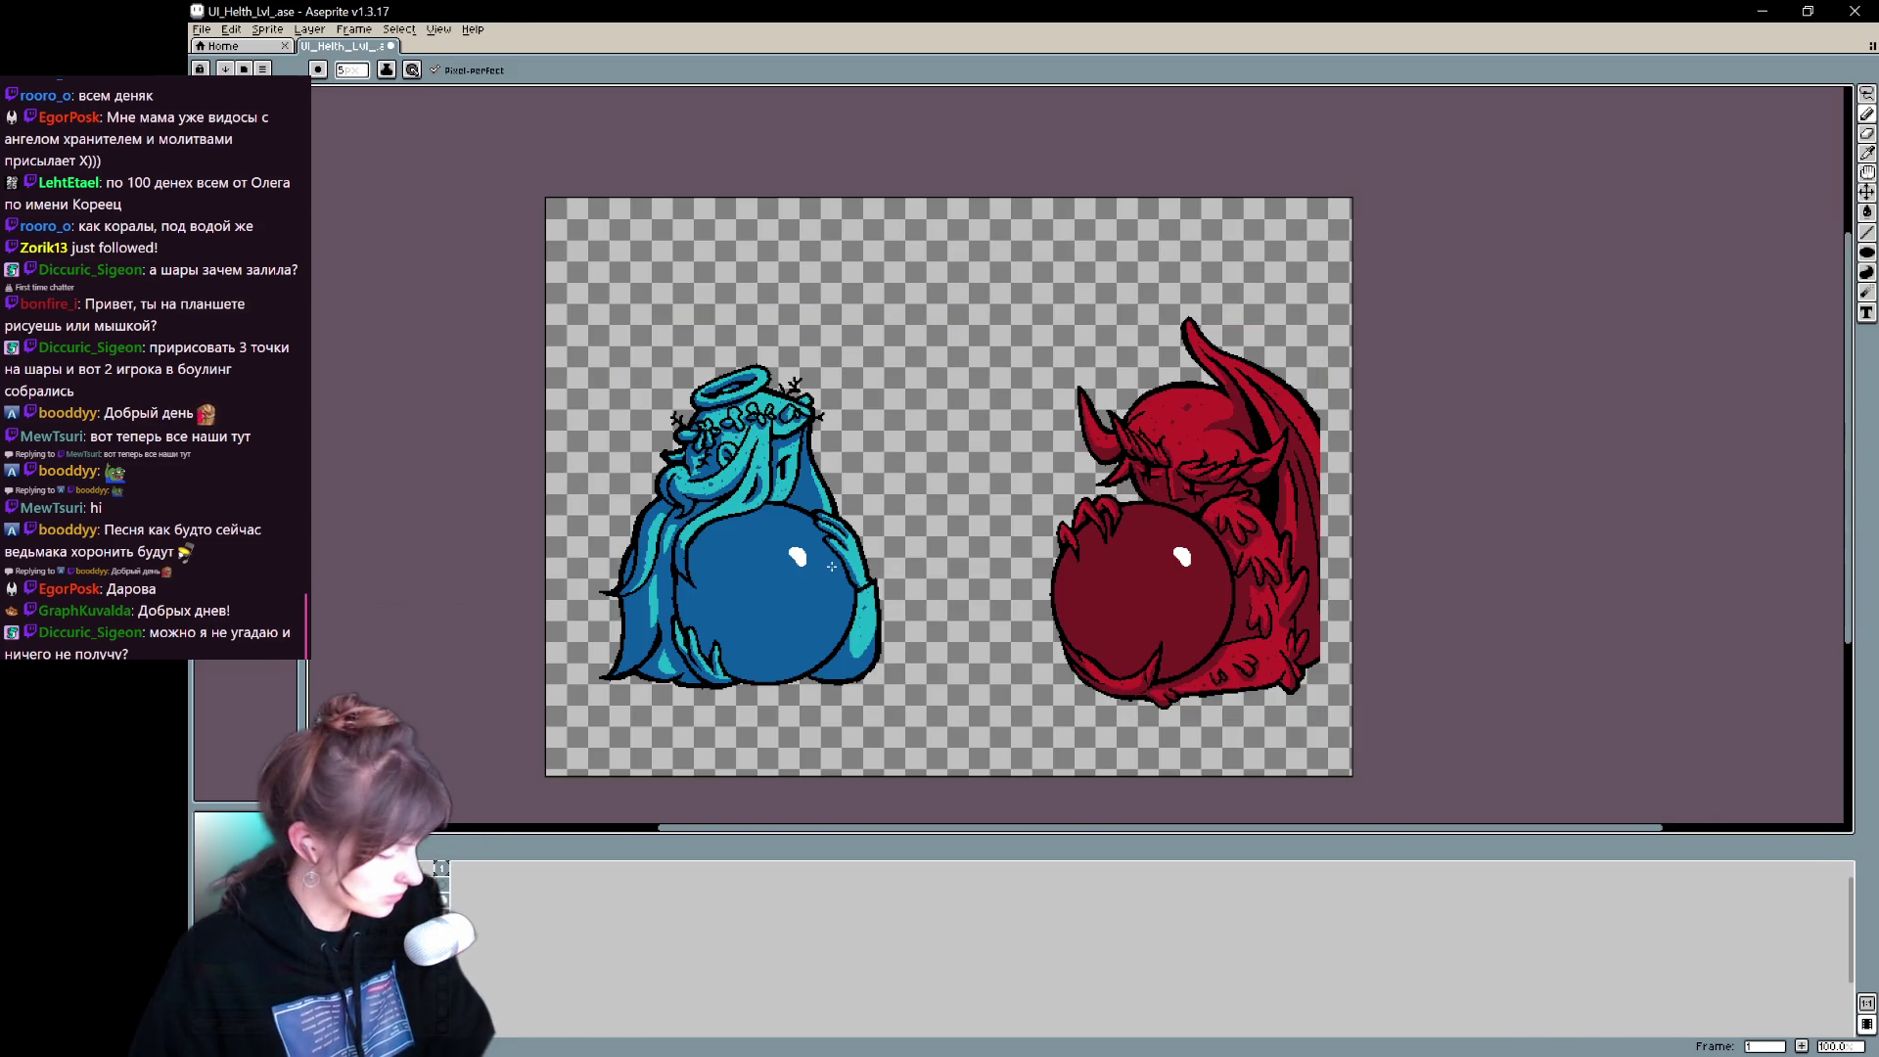
- Pick the wing's black and draw outline strokes down the demon wing's right edge
left_click_drag(1031, 721, 960, 691)
mouse_move(1025, 749)
left_mouse_down()
mouse_move(861, 743)
mouse_move(851, 724)
left_mouse_up()
key("i")
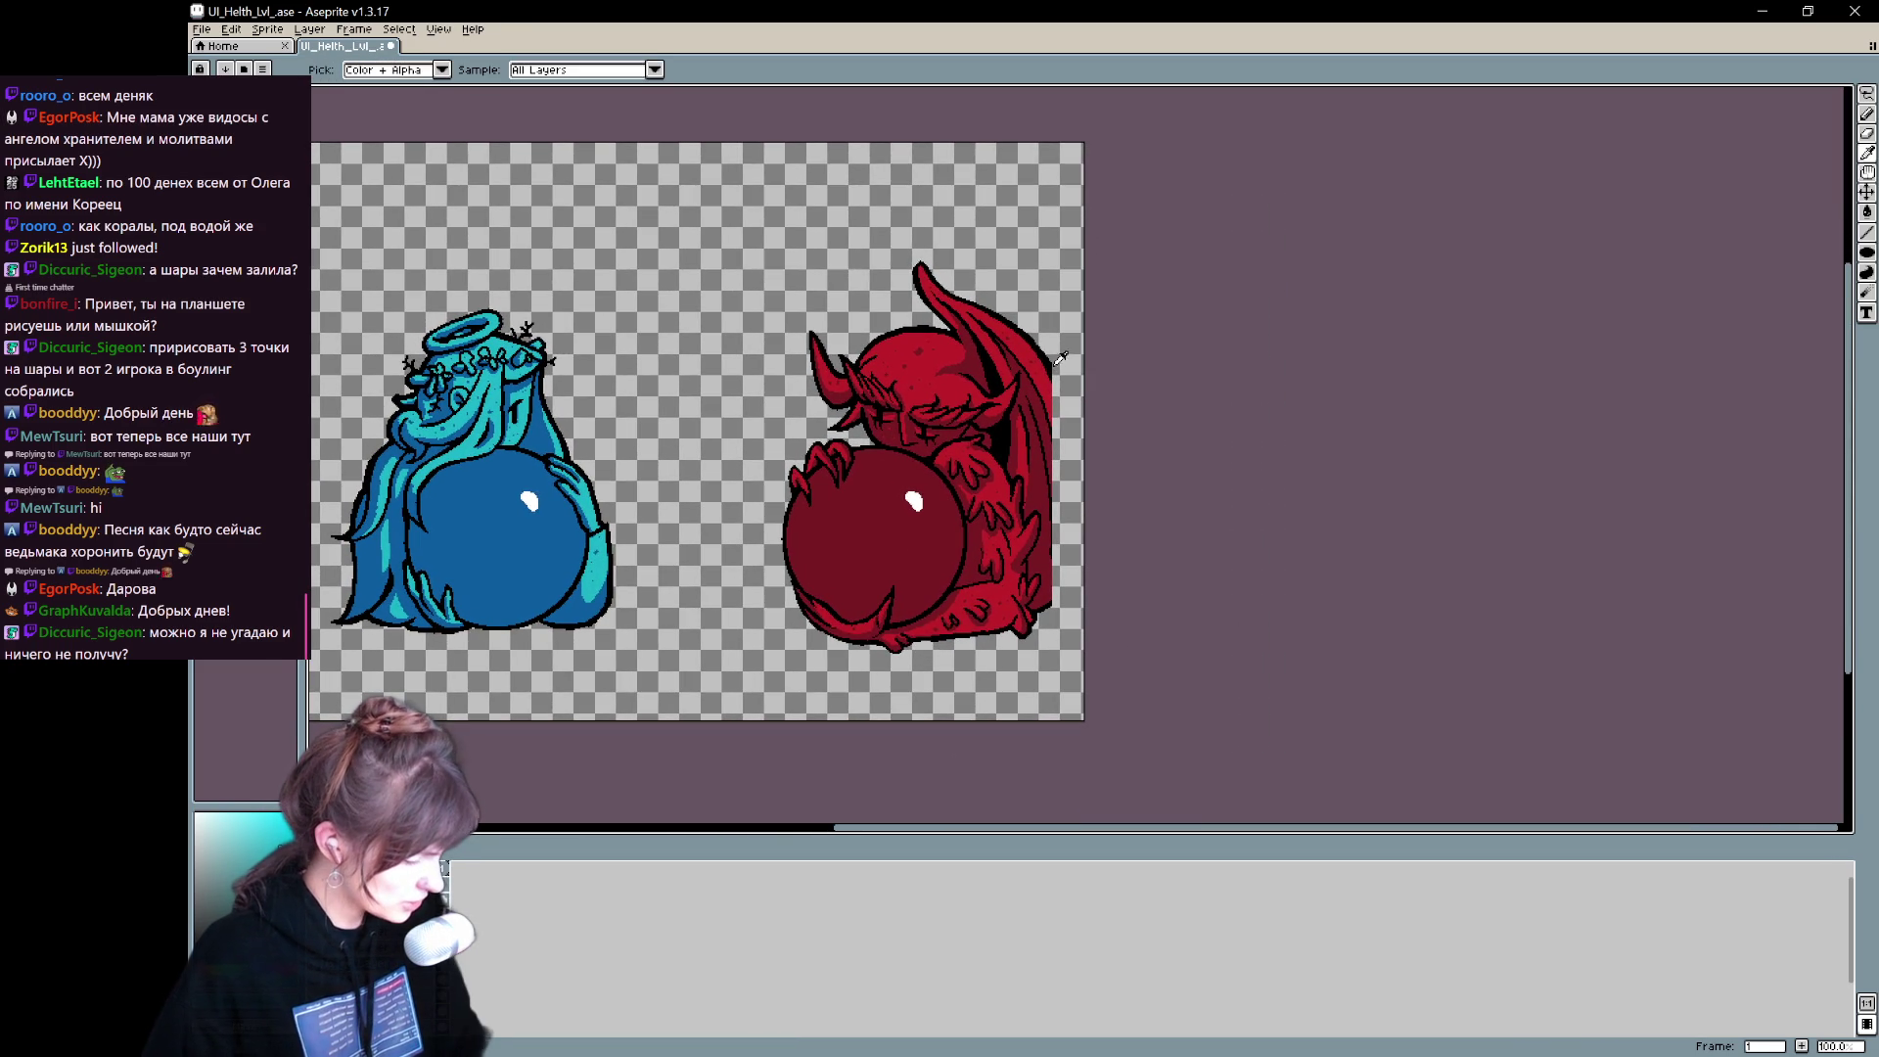
left_click(1059, 361, "alt")
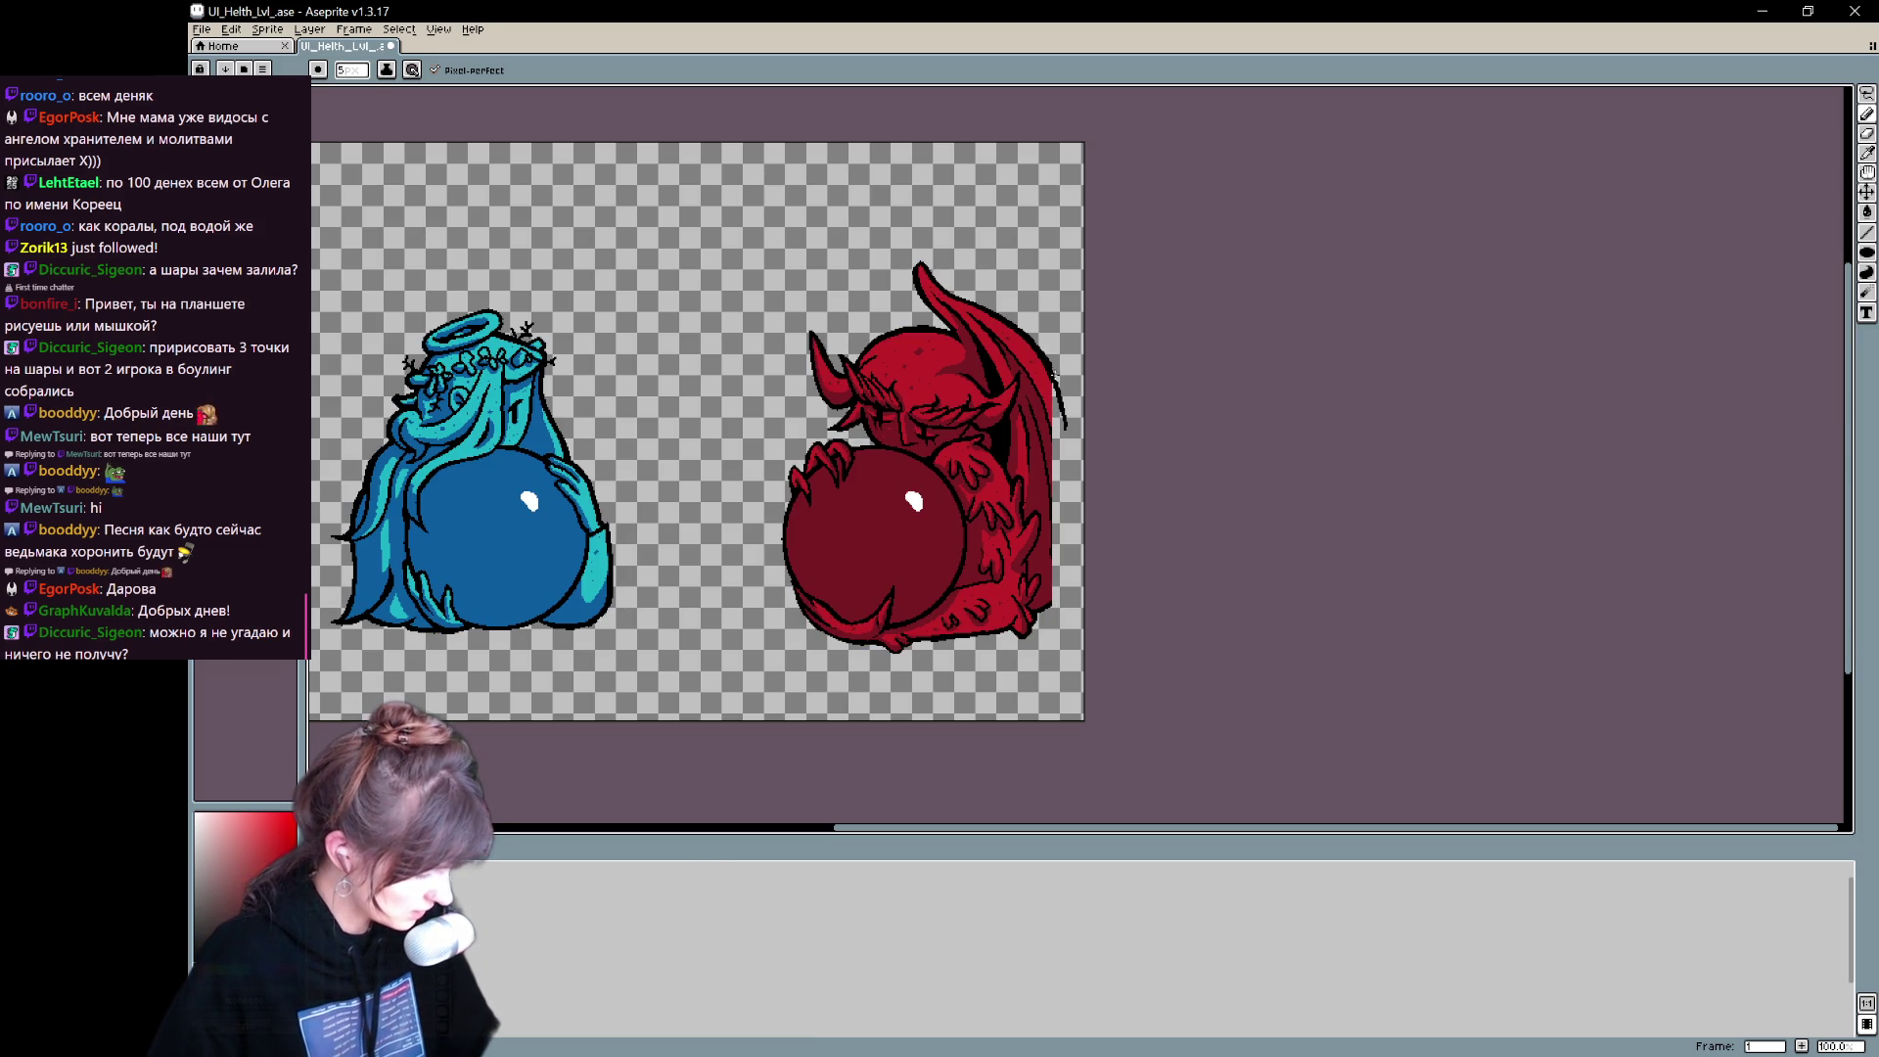
left_click_drag(1055, 378, 1066, 585)
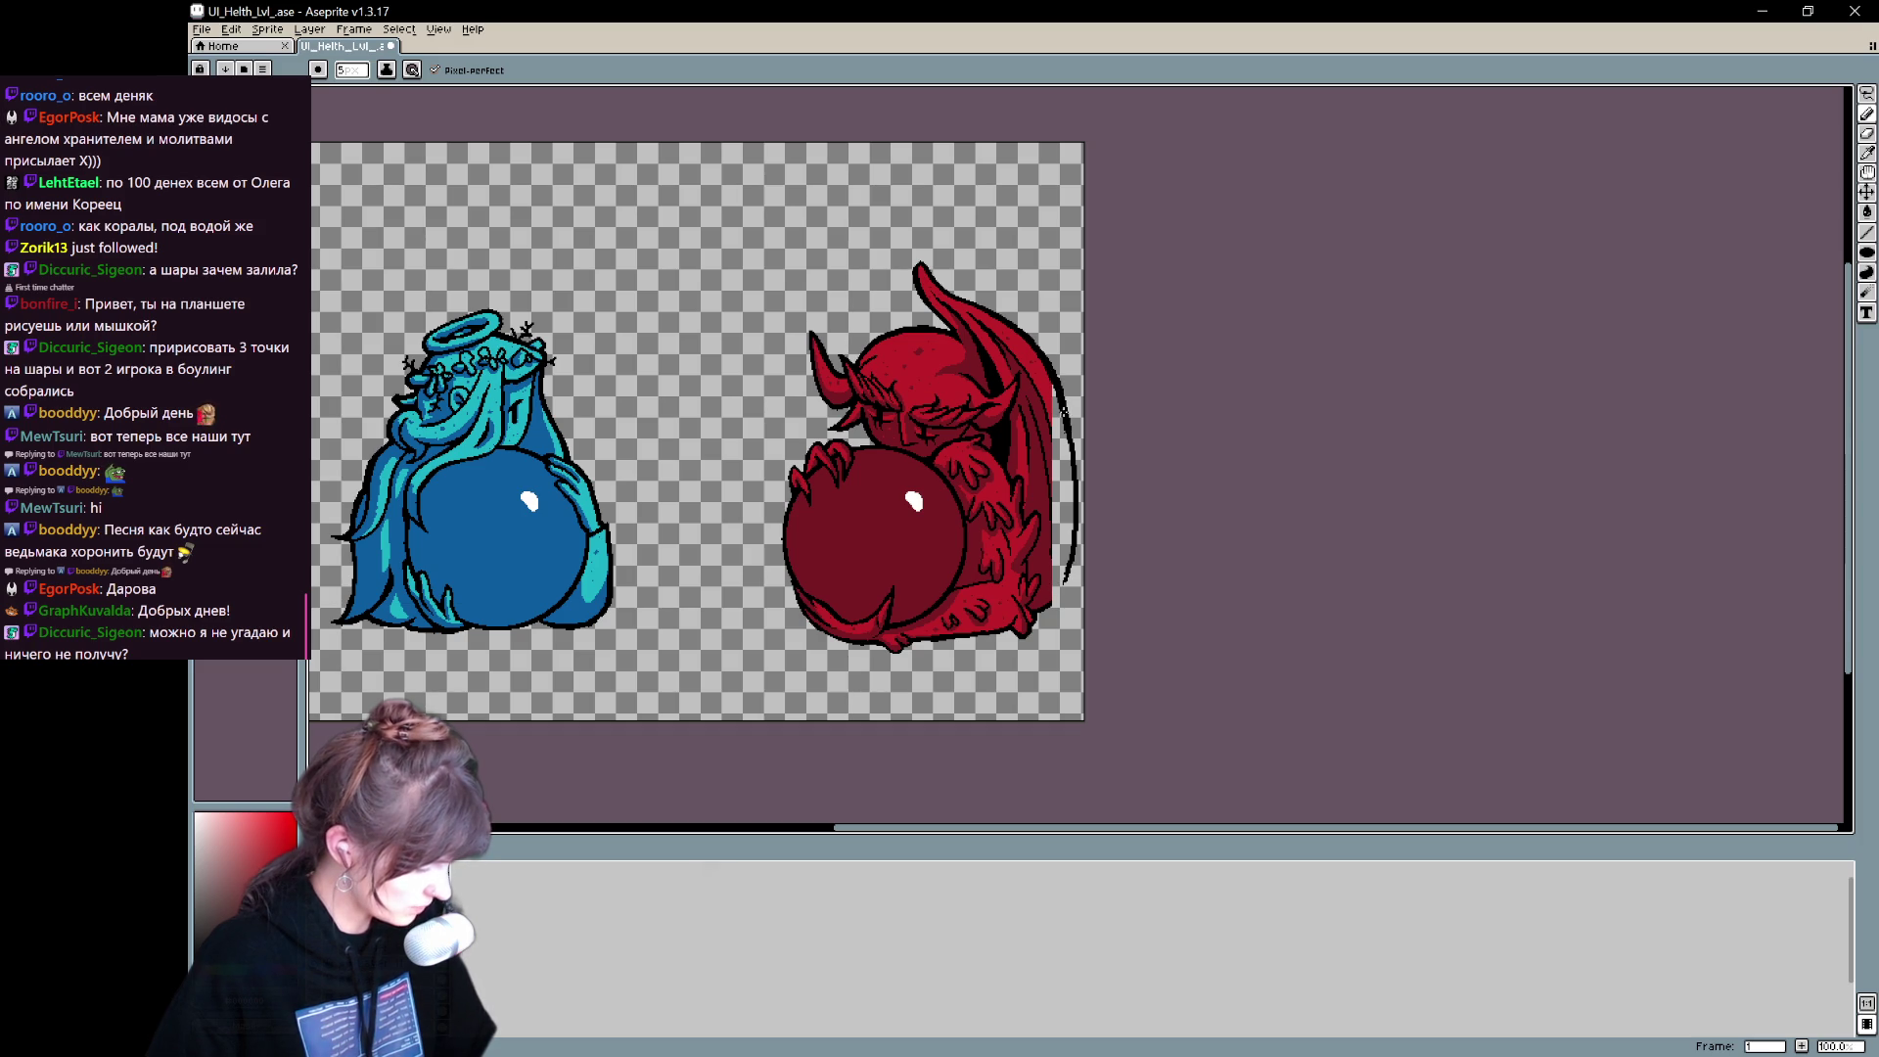
left_click_drag(1072, 441, 1077, 563)
left_click_drag(1073, 430, 1079, 513)
key("ctrl+z")
key("ctrl+z")
key("ctrl+z")
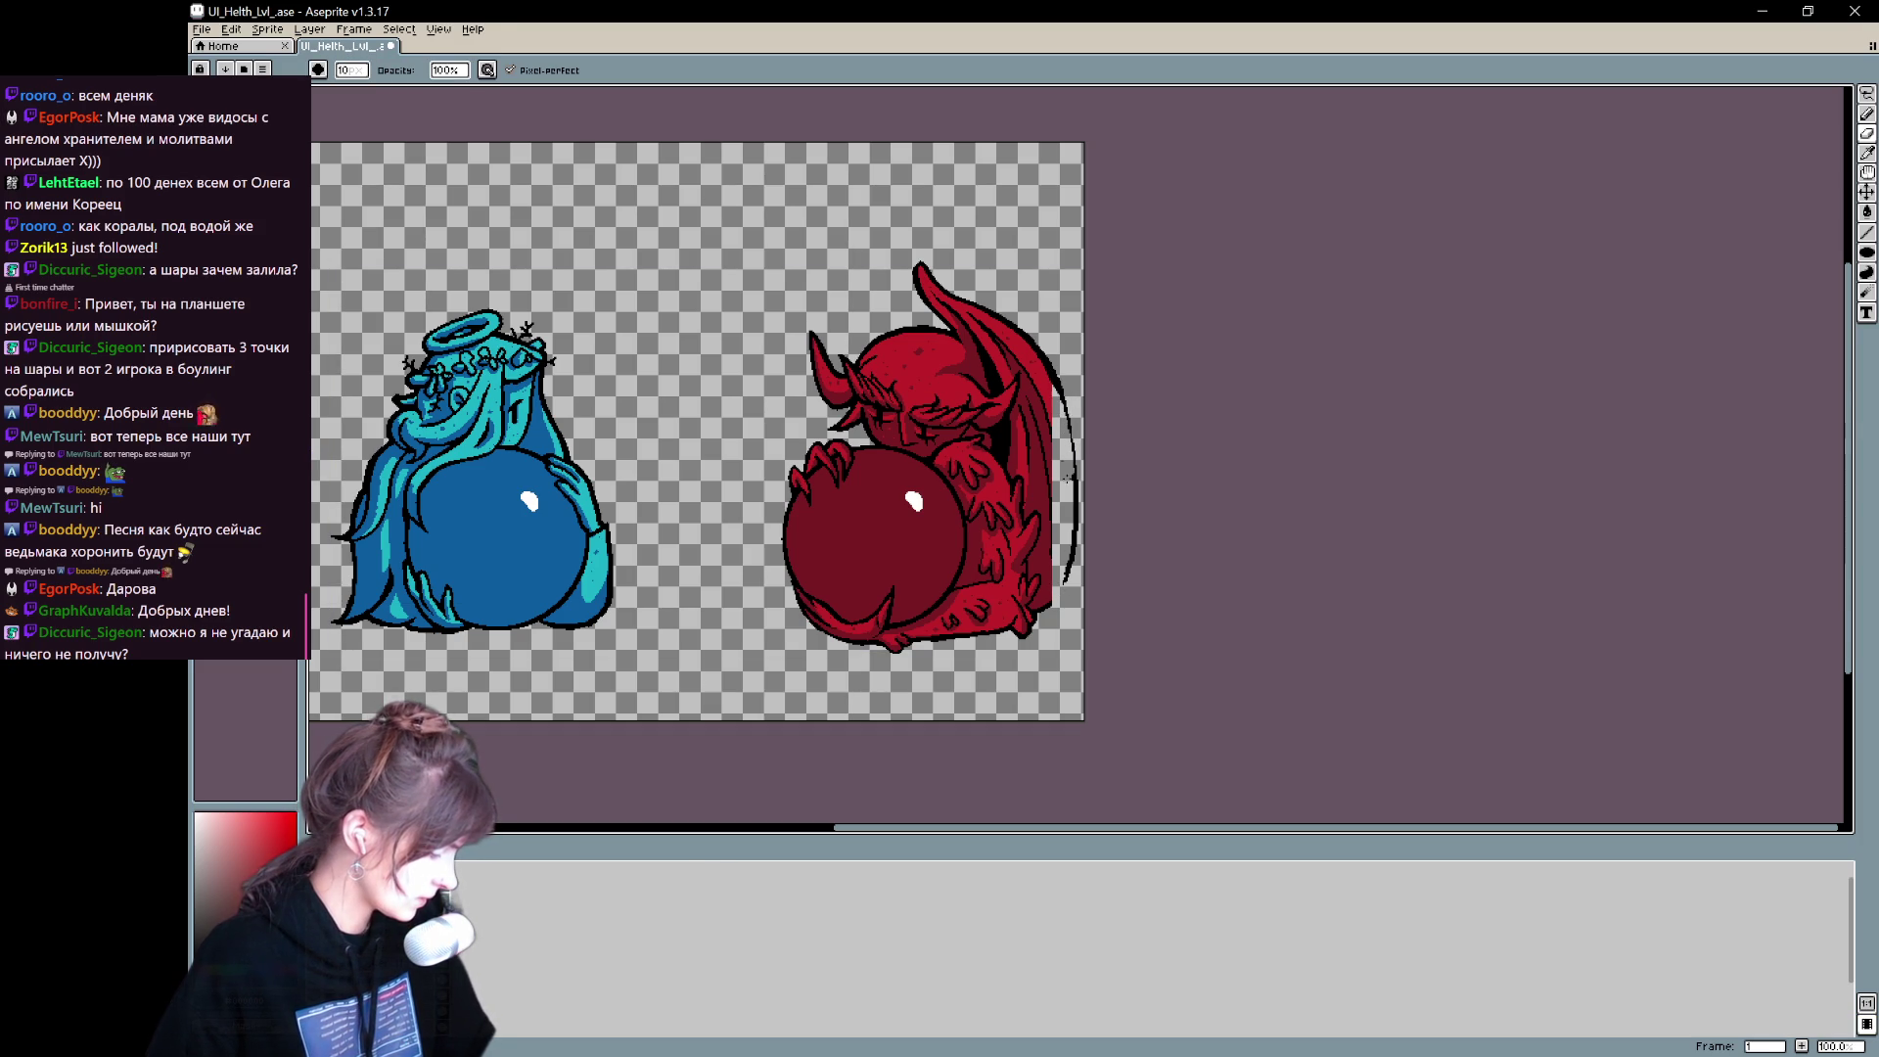
- Redraw a thicker outline along the wing's right and lower edge, undoing misplaced strokes
key("e")
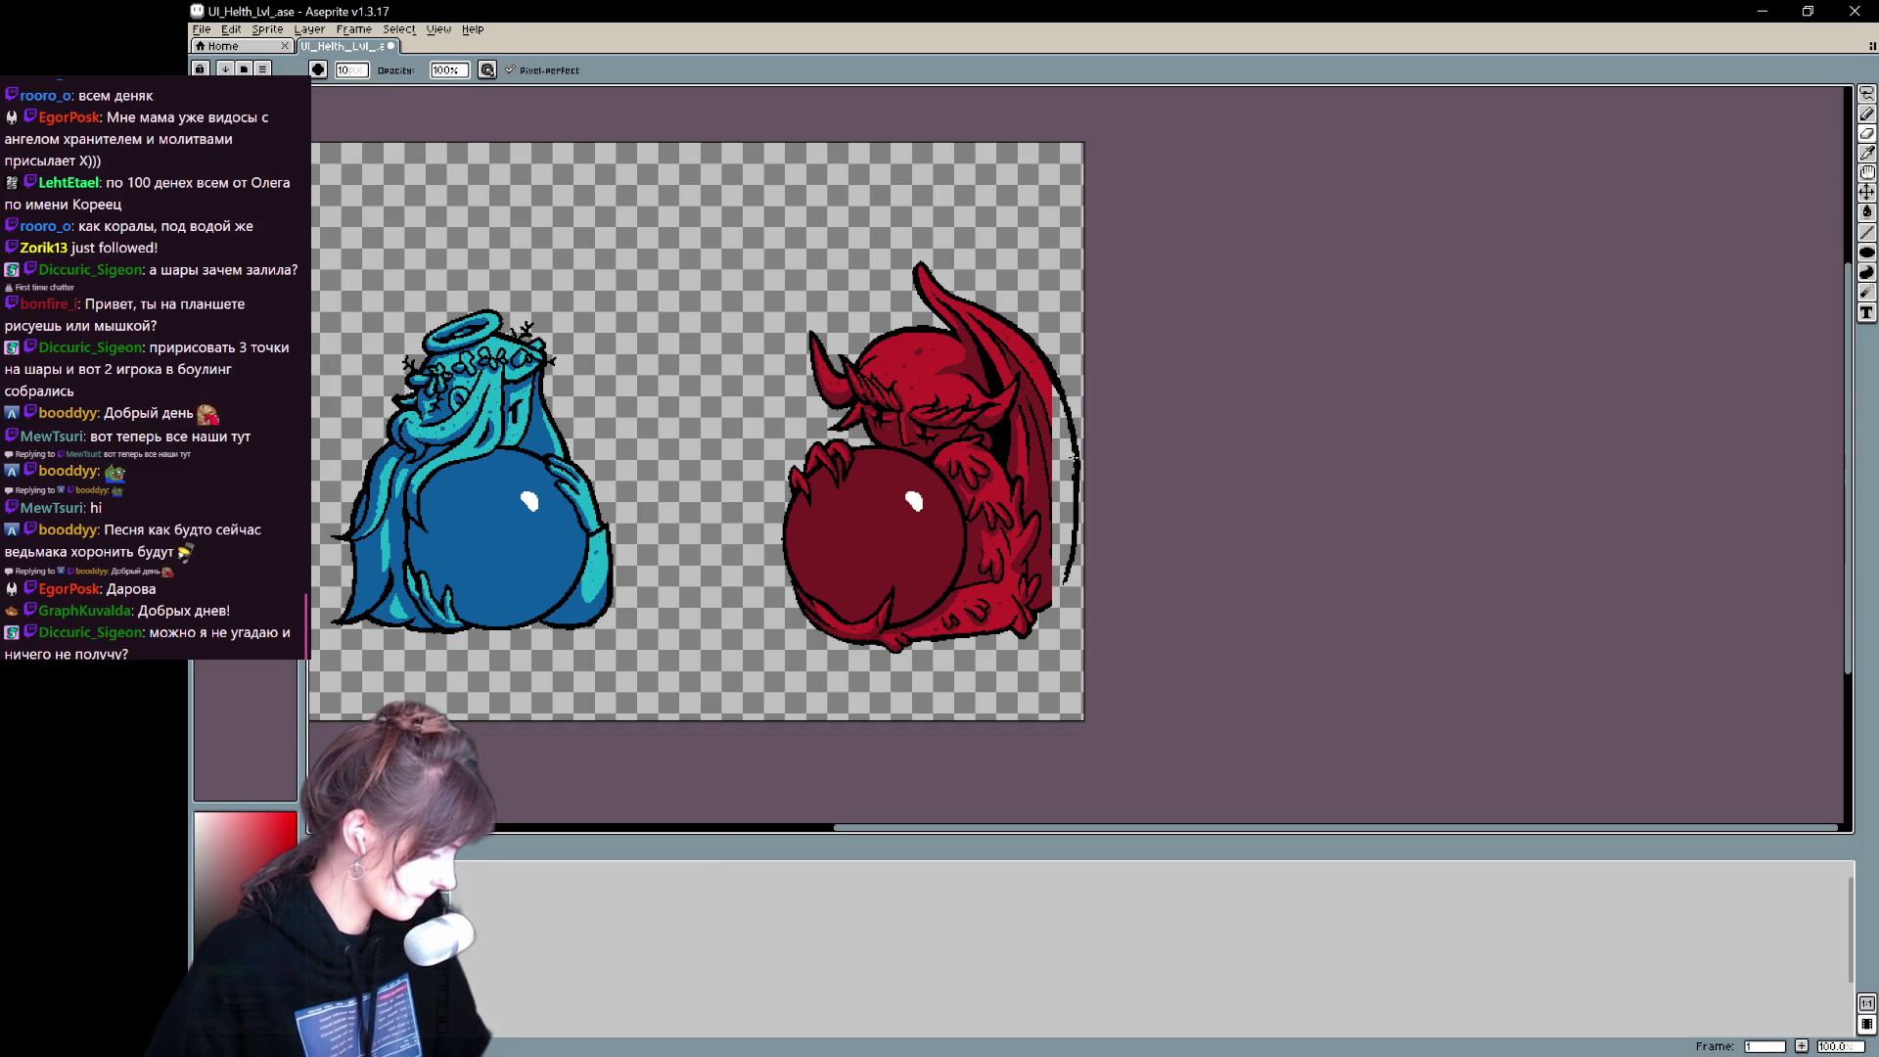
key("ctrl+z")
key("ctrl+z")
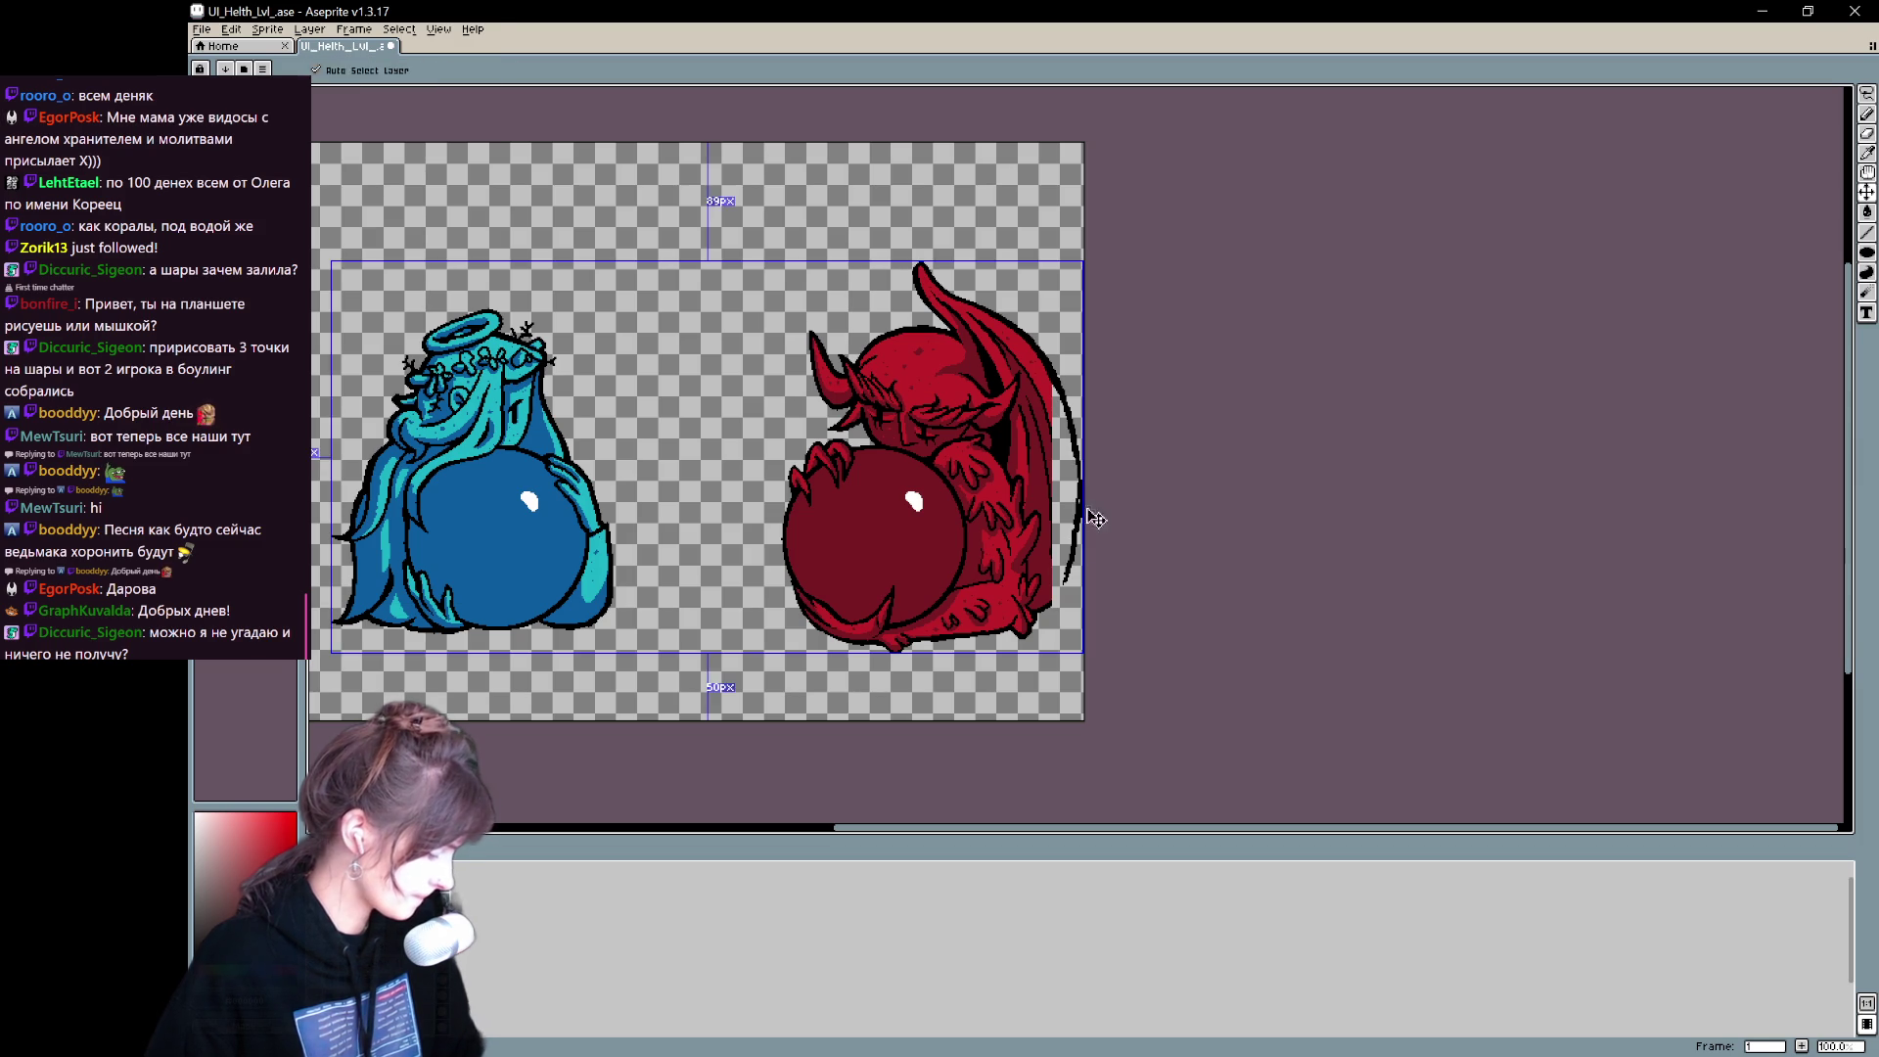
scroll(1039, 446, "up", 2)
scroll(1132, 461, "down", 1)
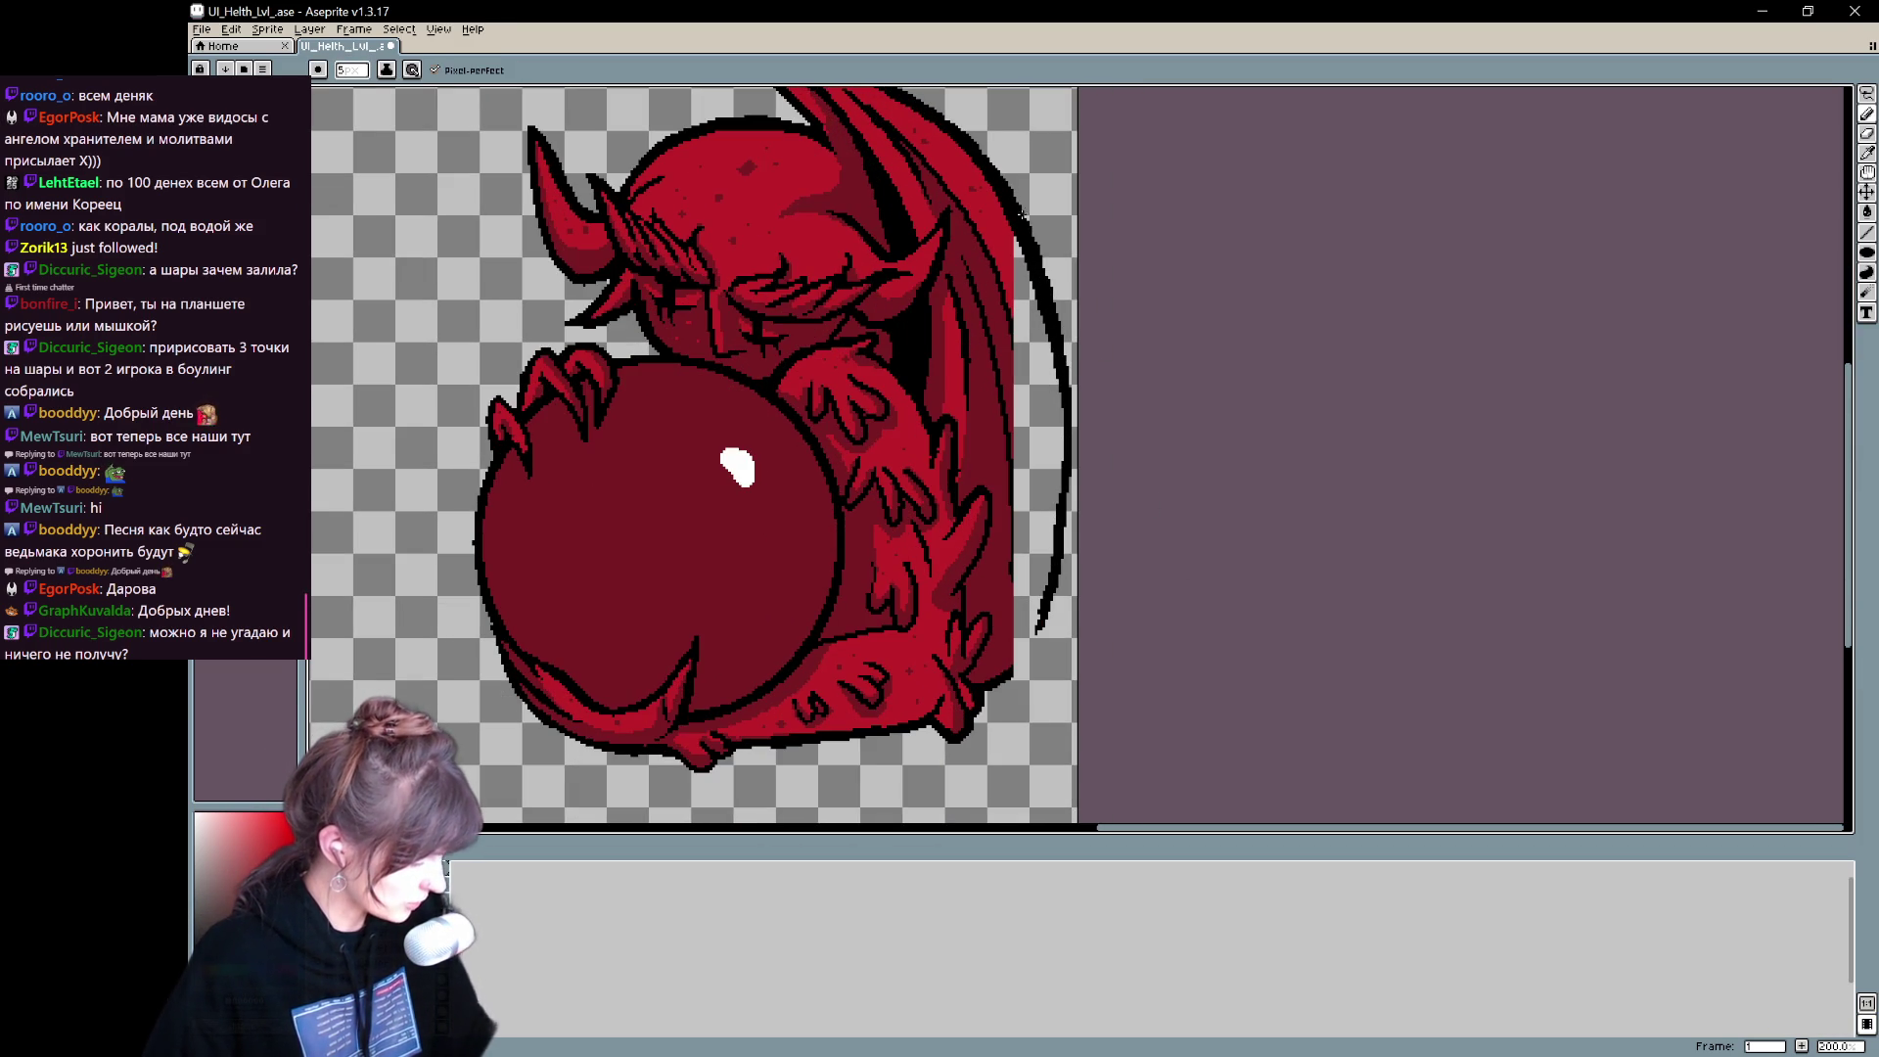
mouse_move(1021, 240)
left_mouse_down()
mouse_move(1061, 436)
mouse_move(1039, 626)
left_mouse_up()
key("ctrl+z")
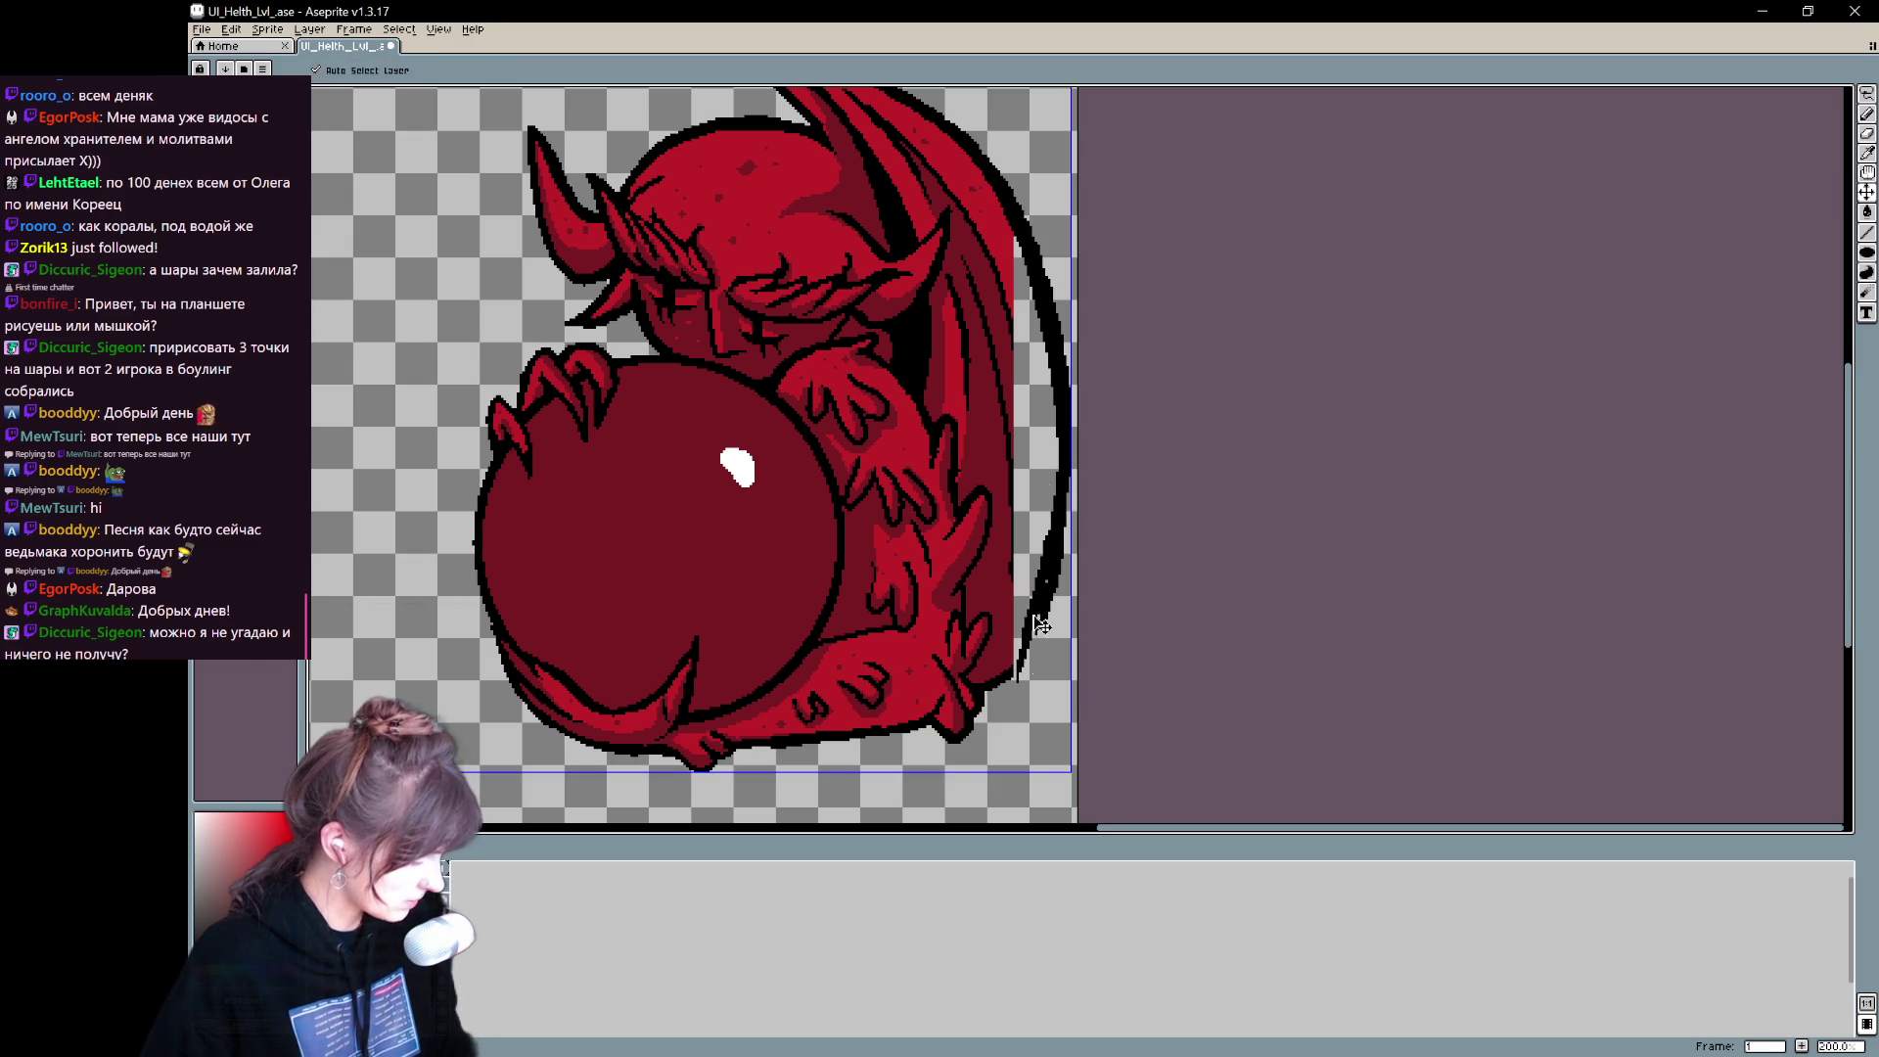
left_click_drag(1053, 519, 1047, 590)
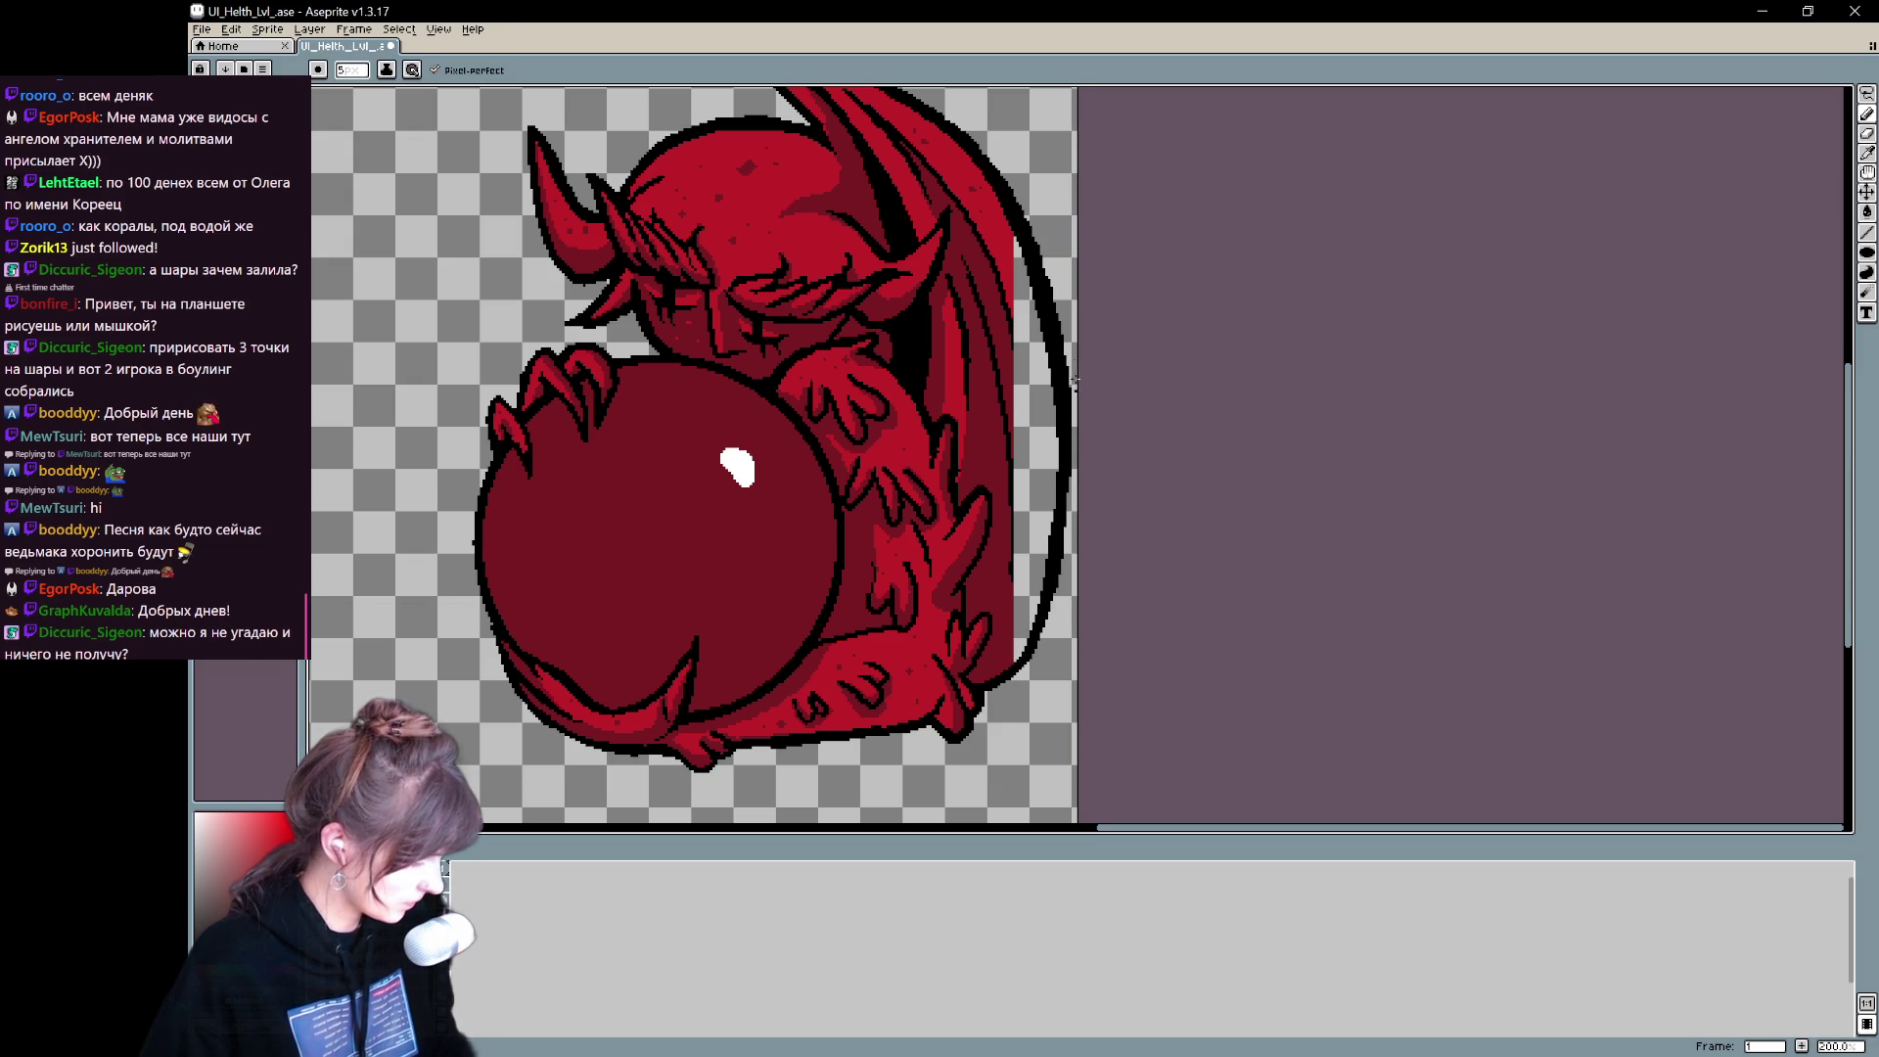
key("ctrl+z")
key("ctrl+z")
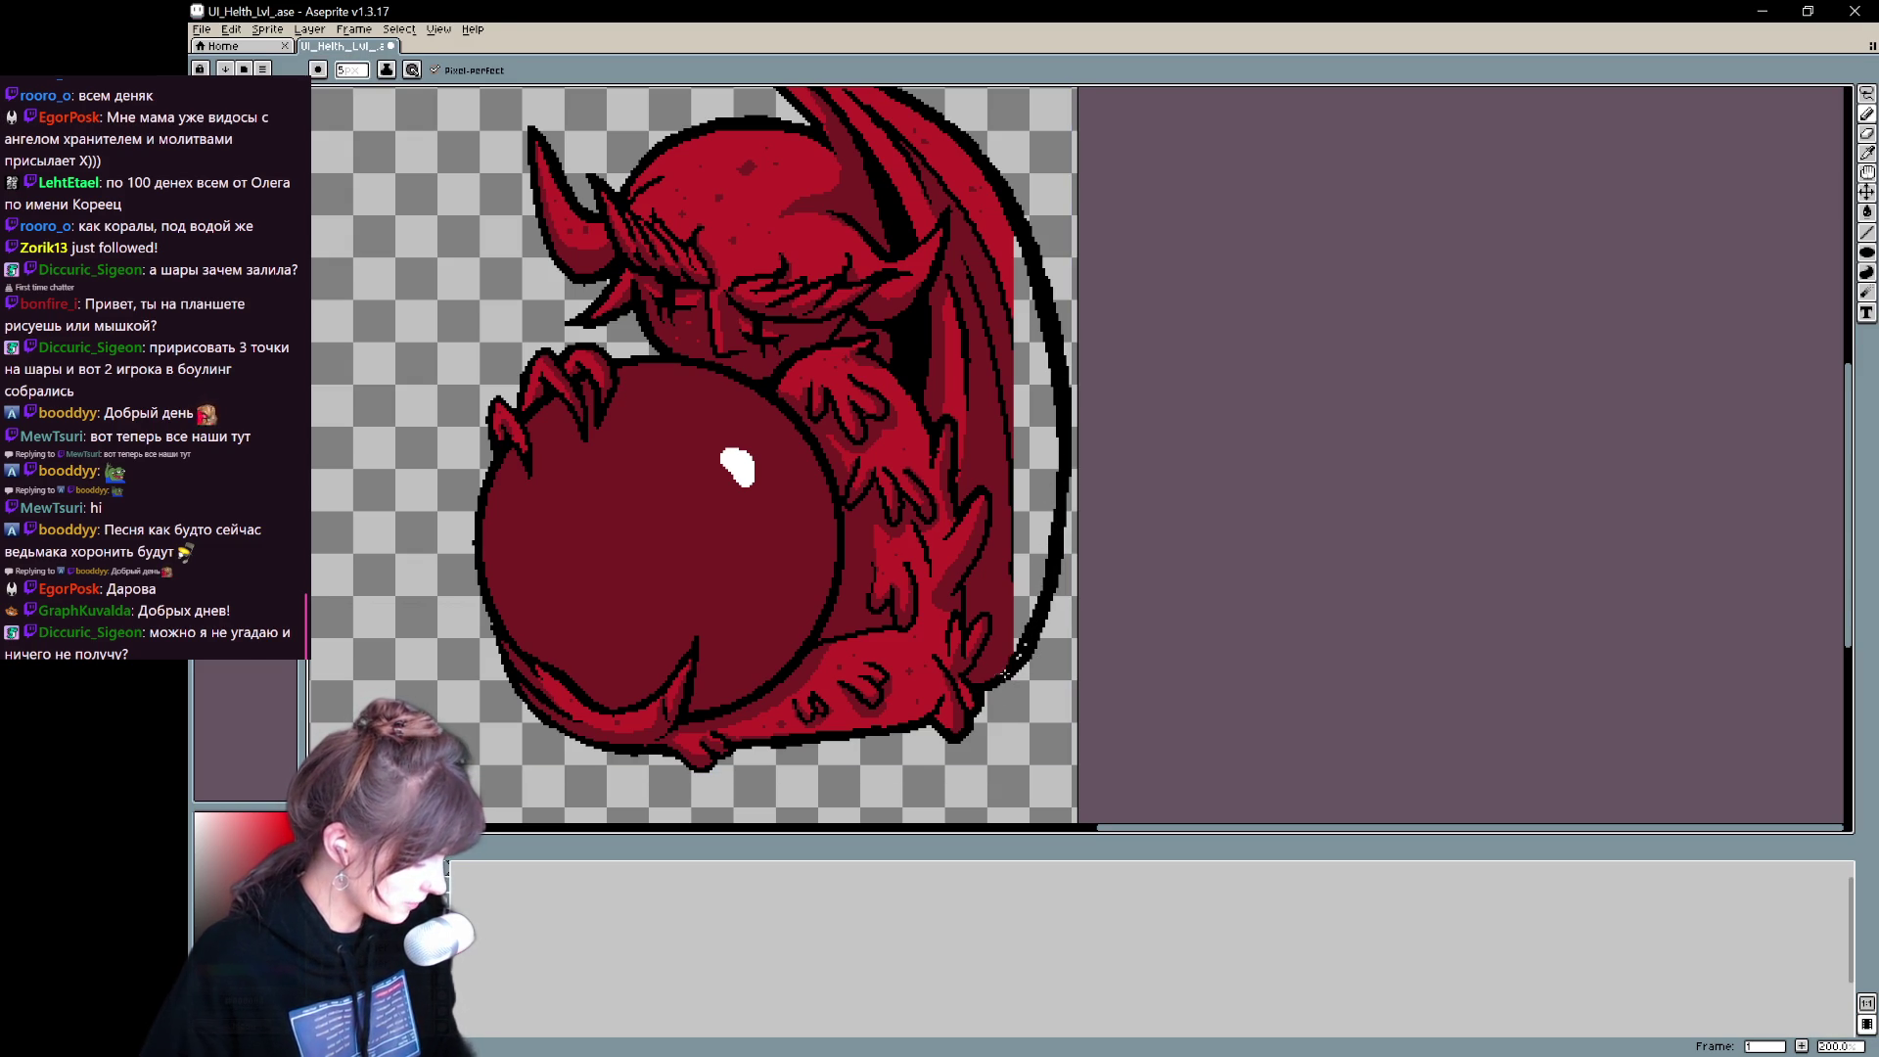
left_click_drag(1050, 569, 1023, 651)
- Draw a dark line inside the wing's right outline and erase the stray pixels
key("e")
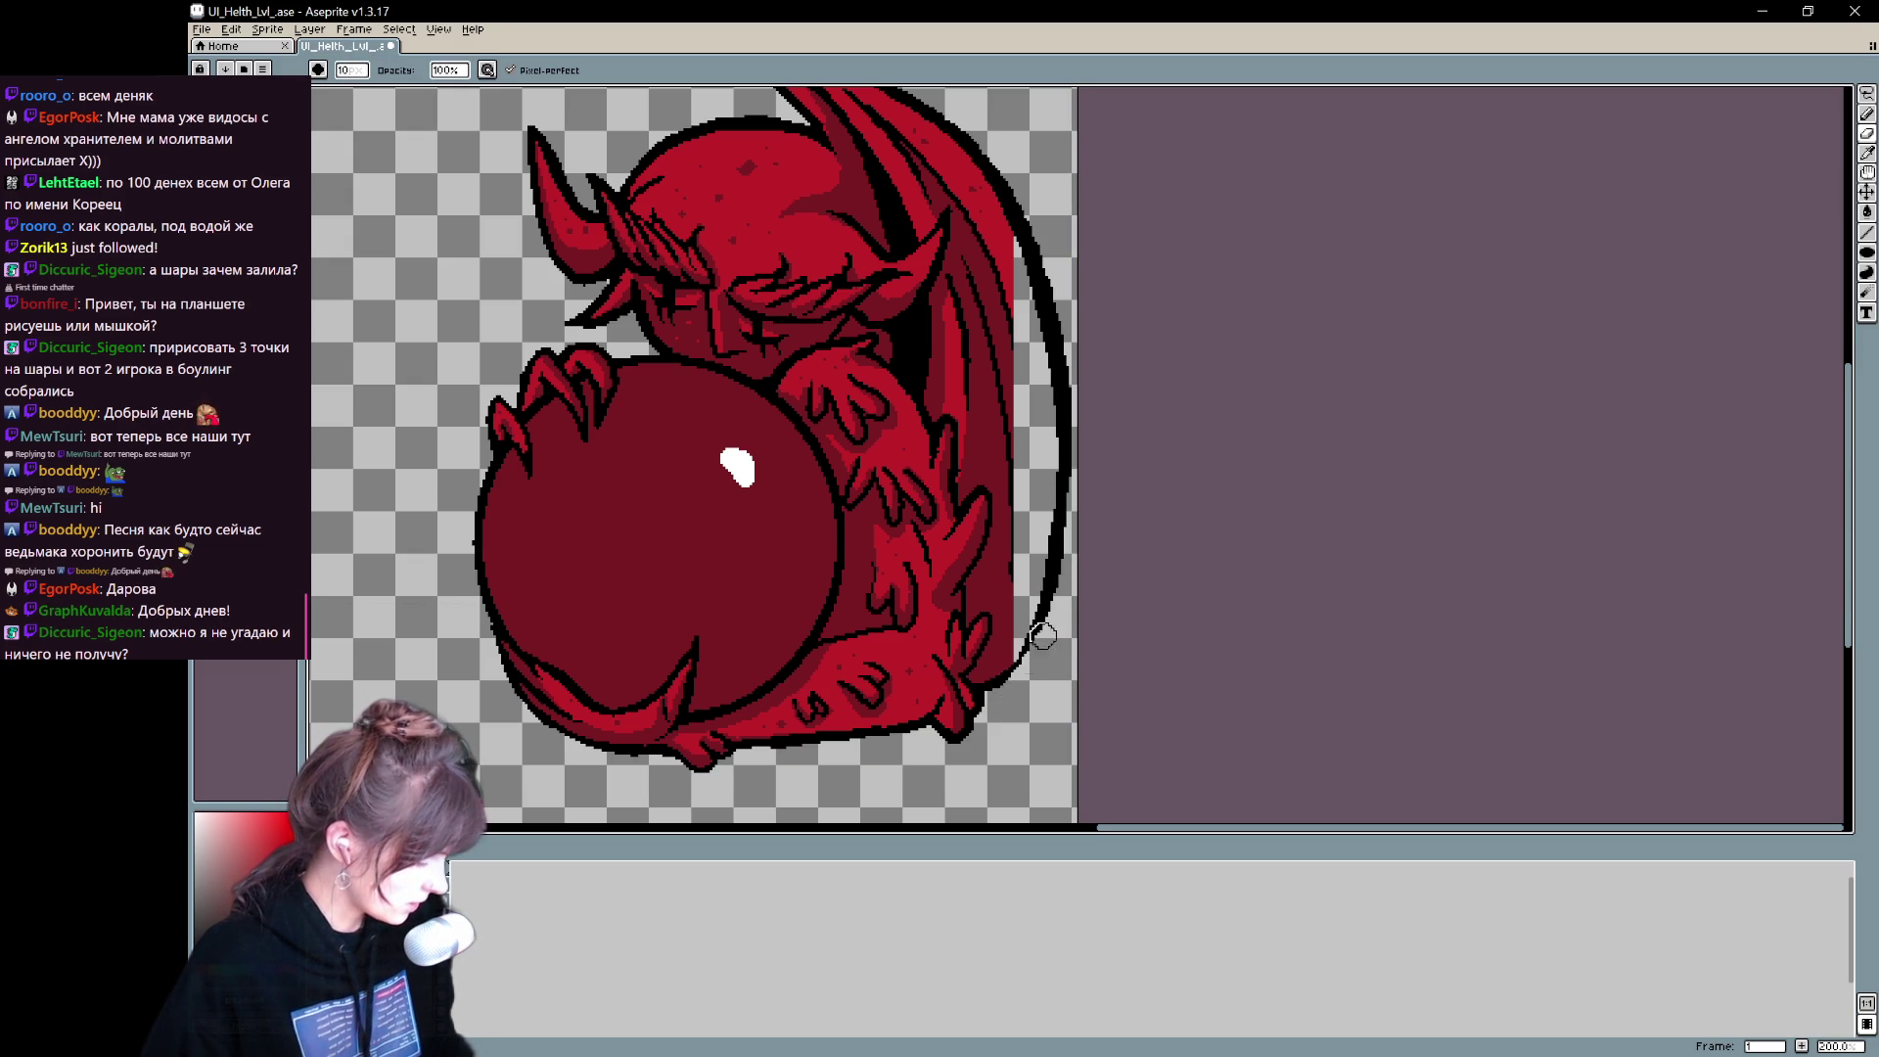
key("b")
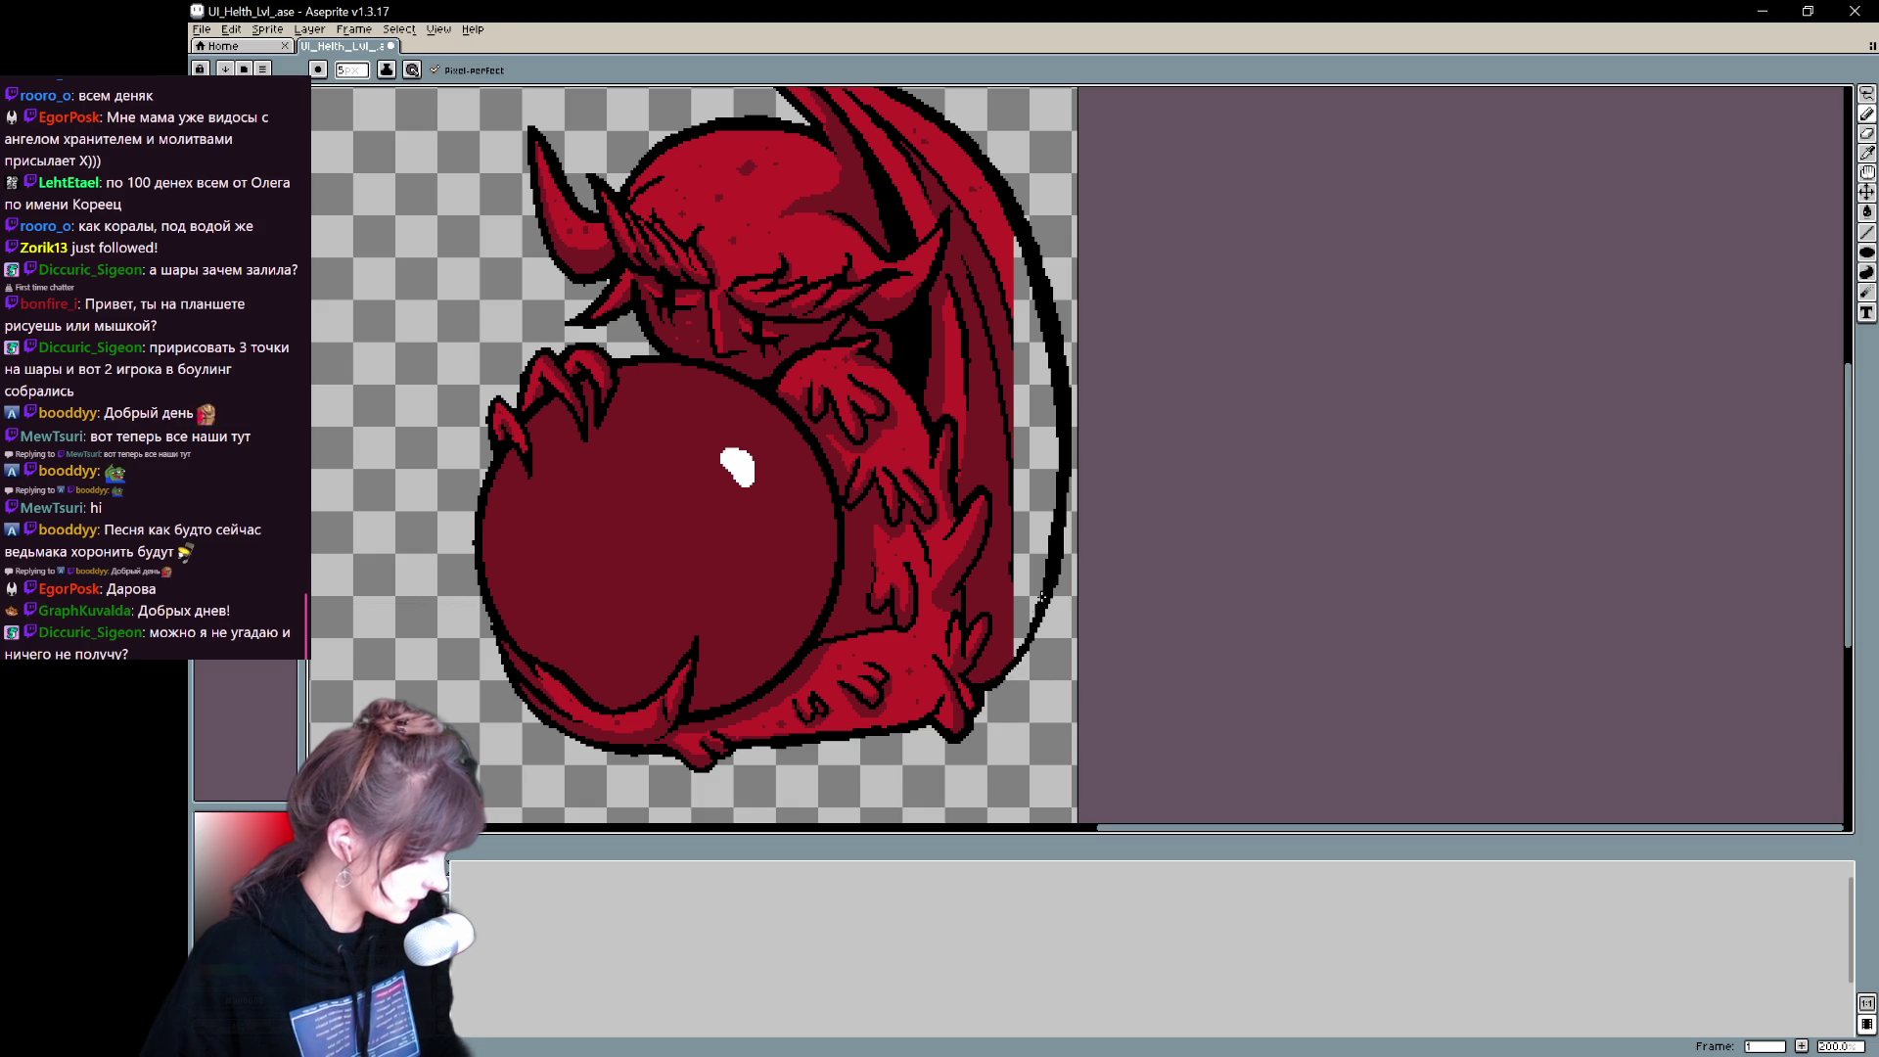
left_click_drag(1005, 675, 1005, 754)
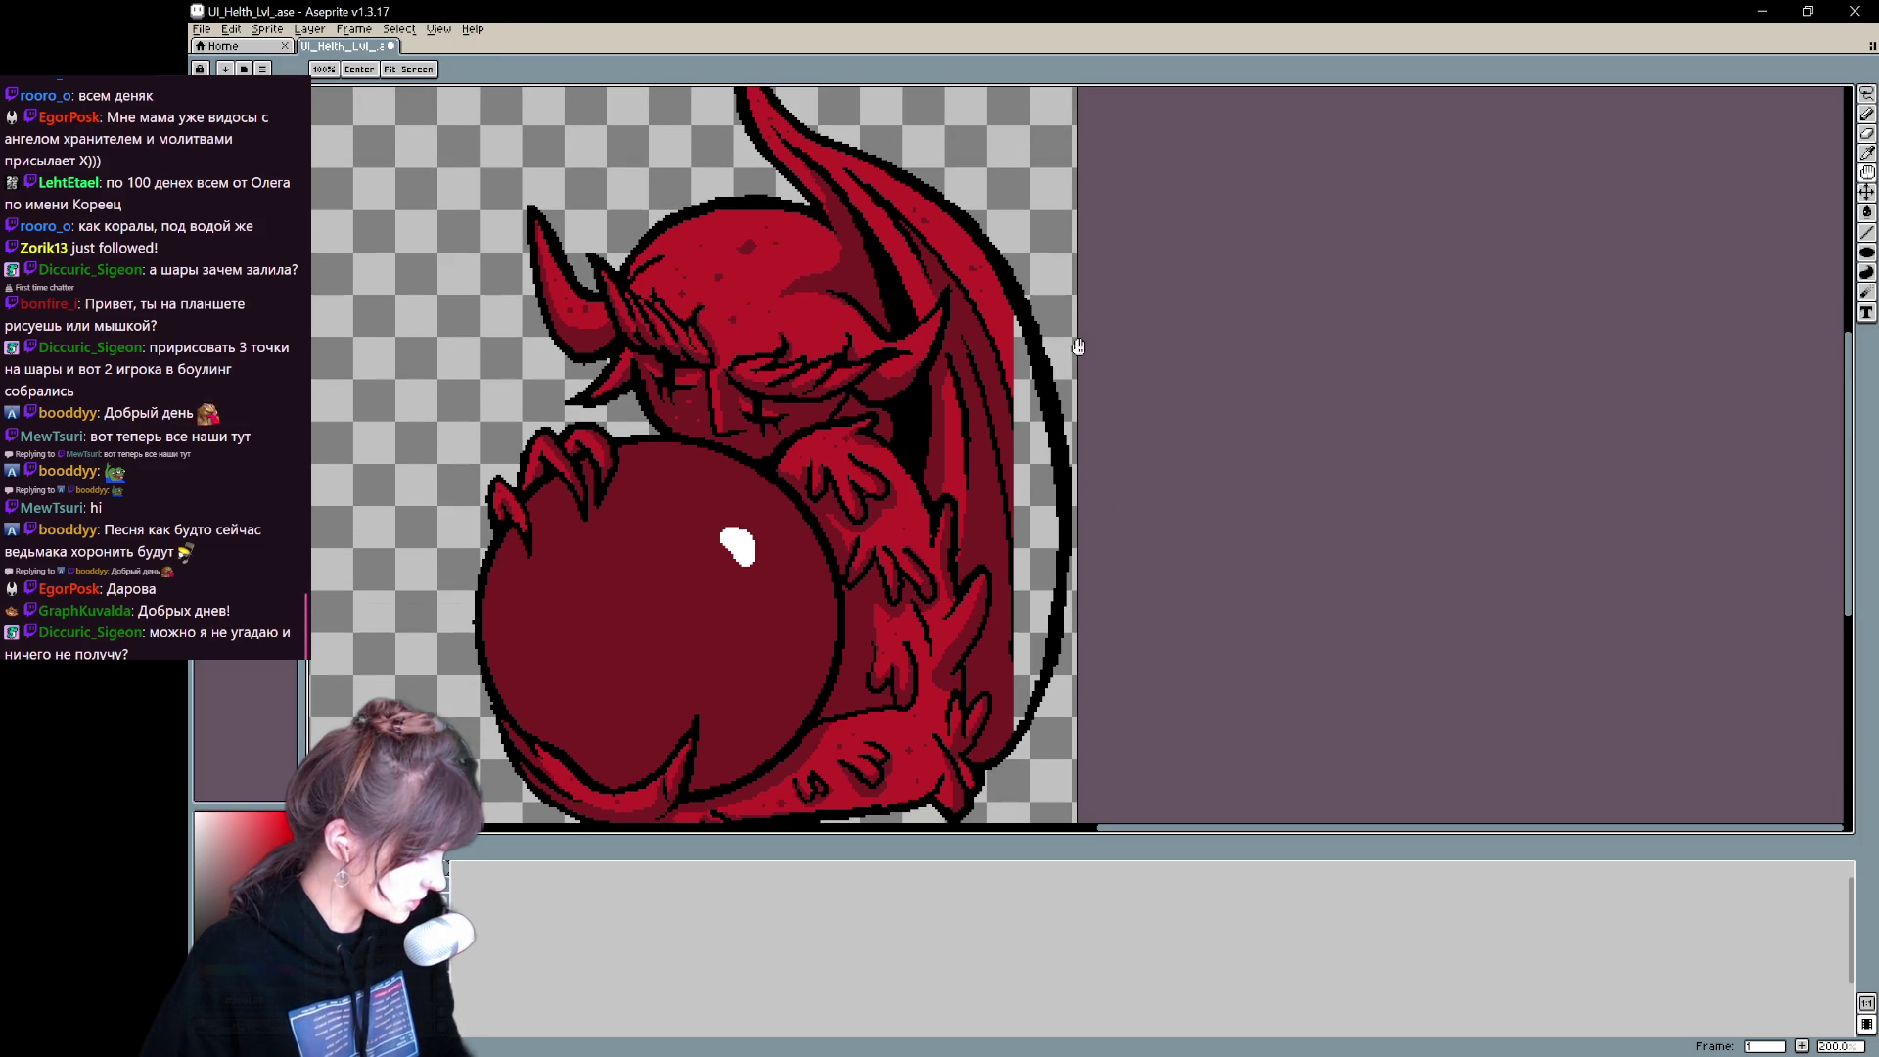
left_click_drag(1009, 397, 1008, 746)
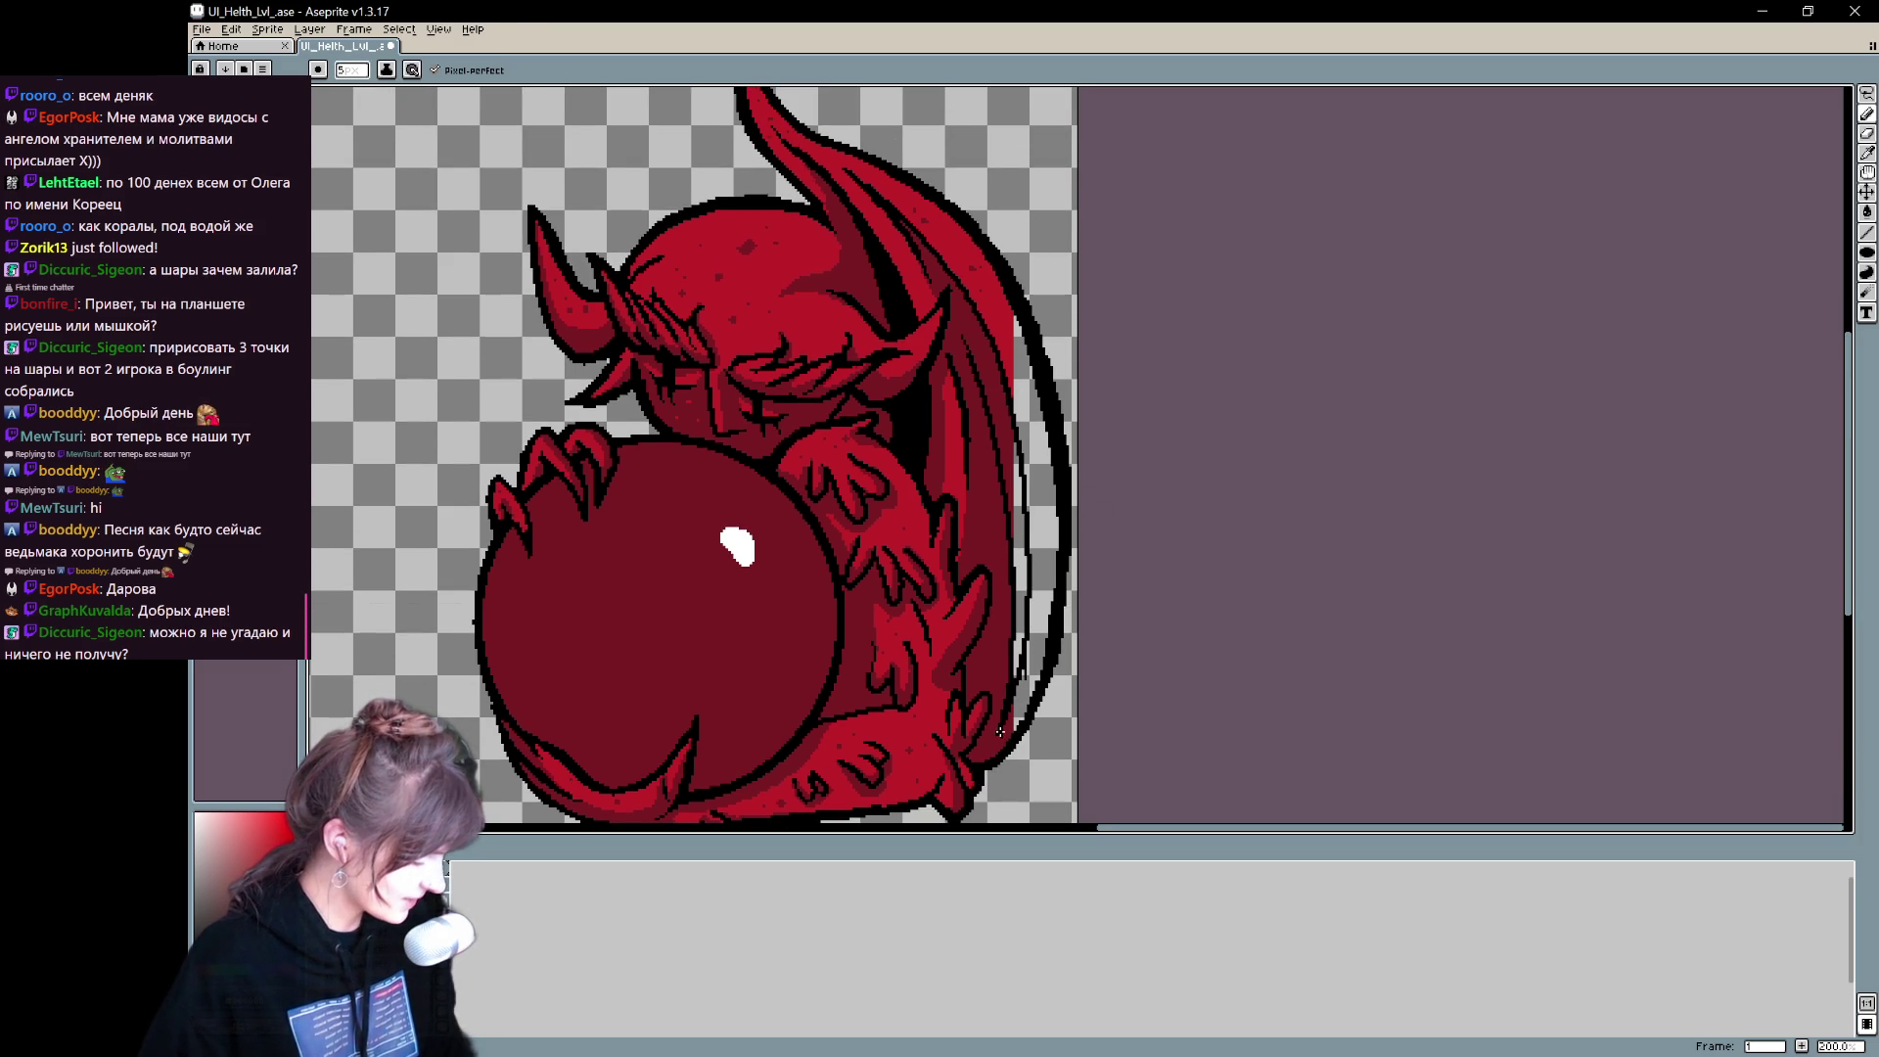
key("e")
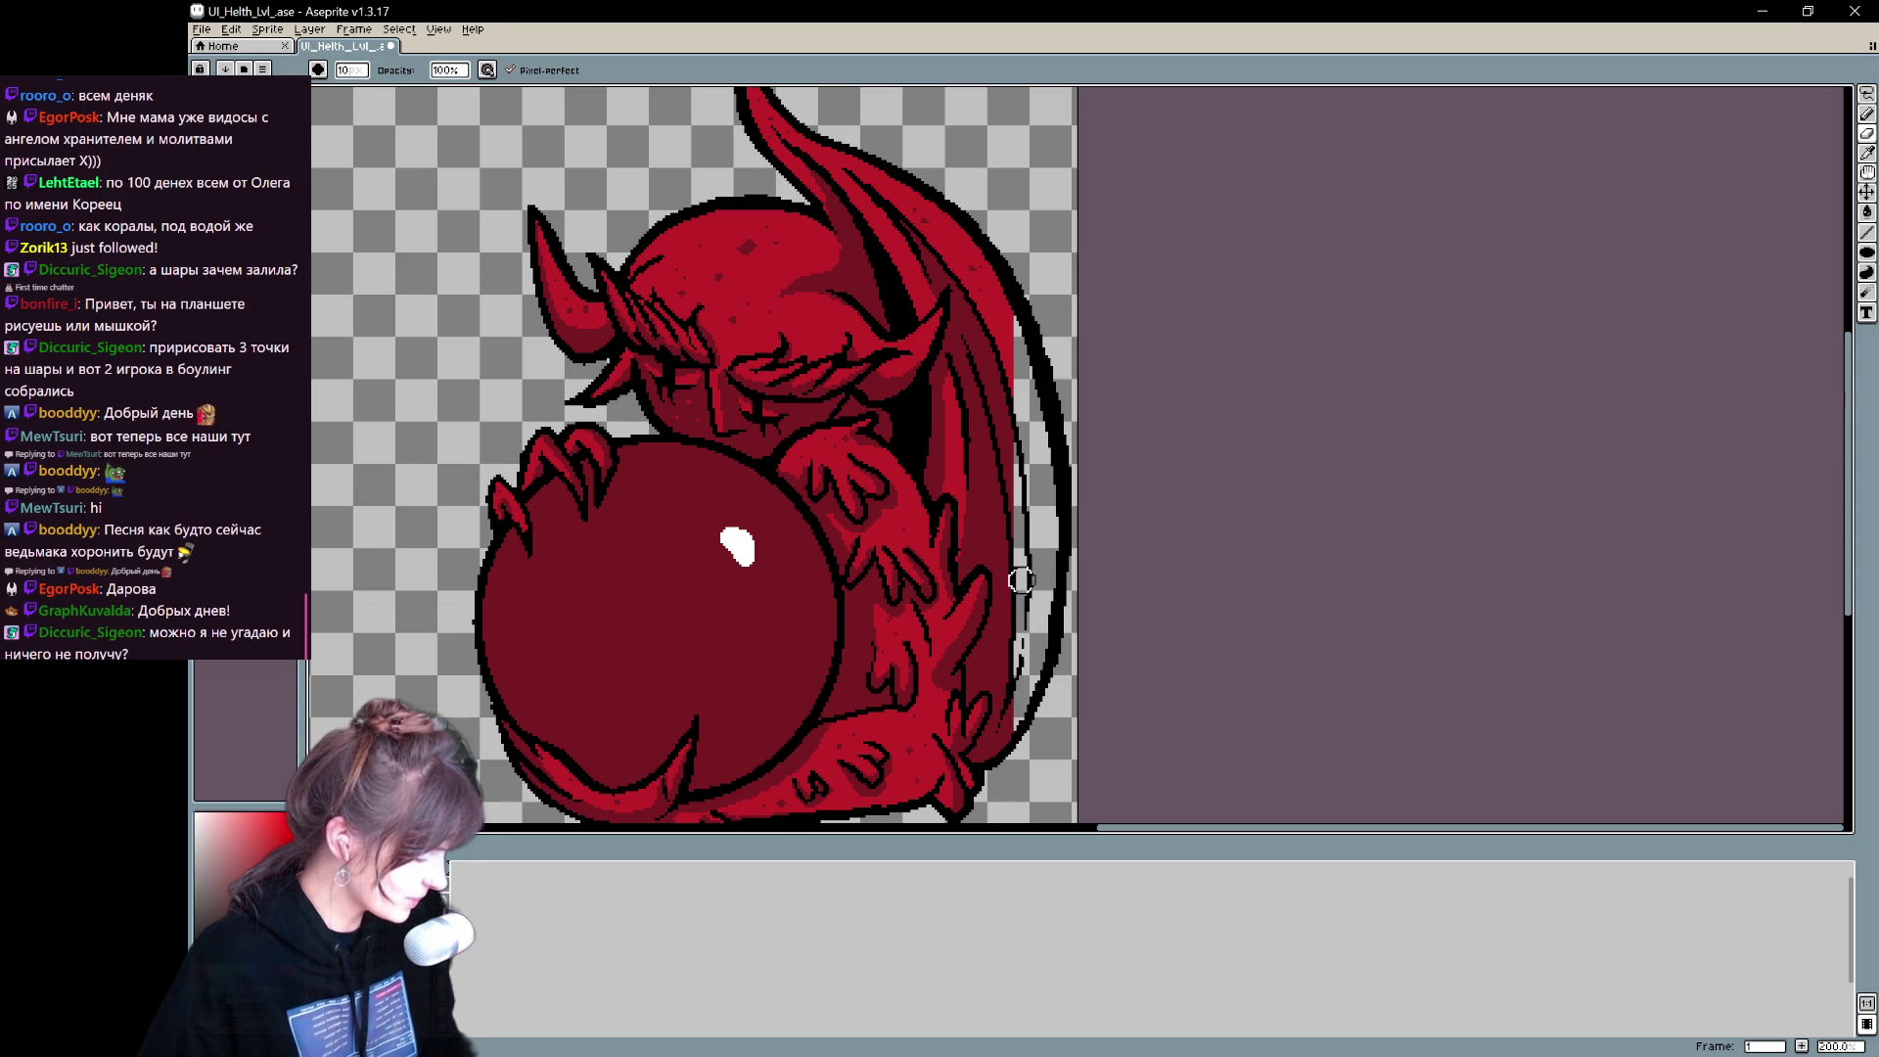
key("b")
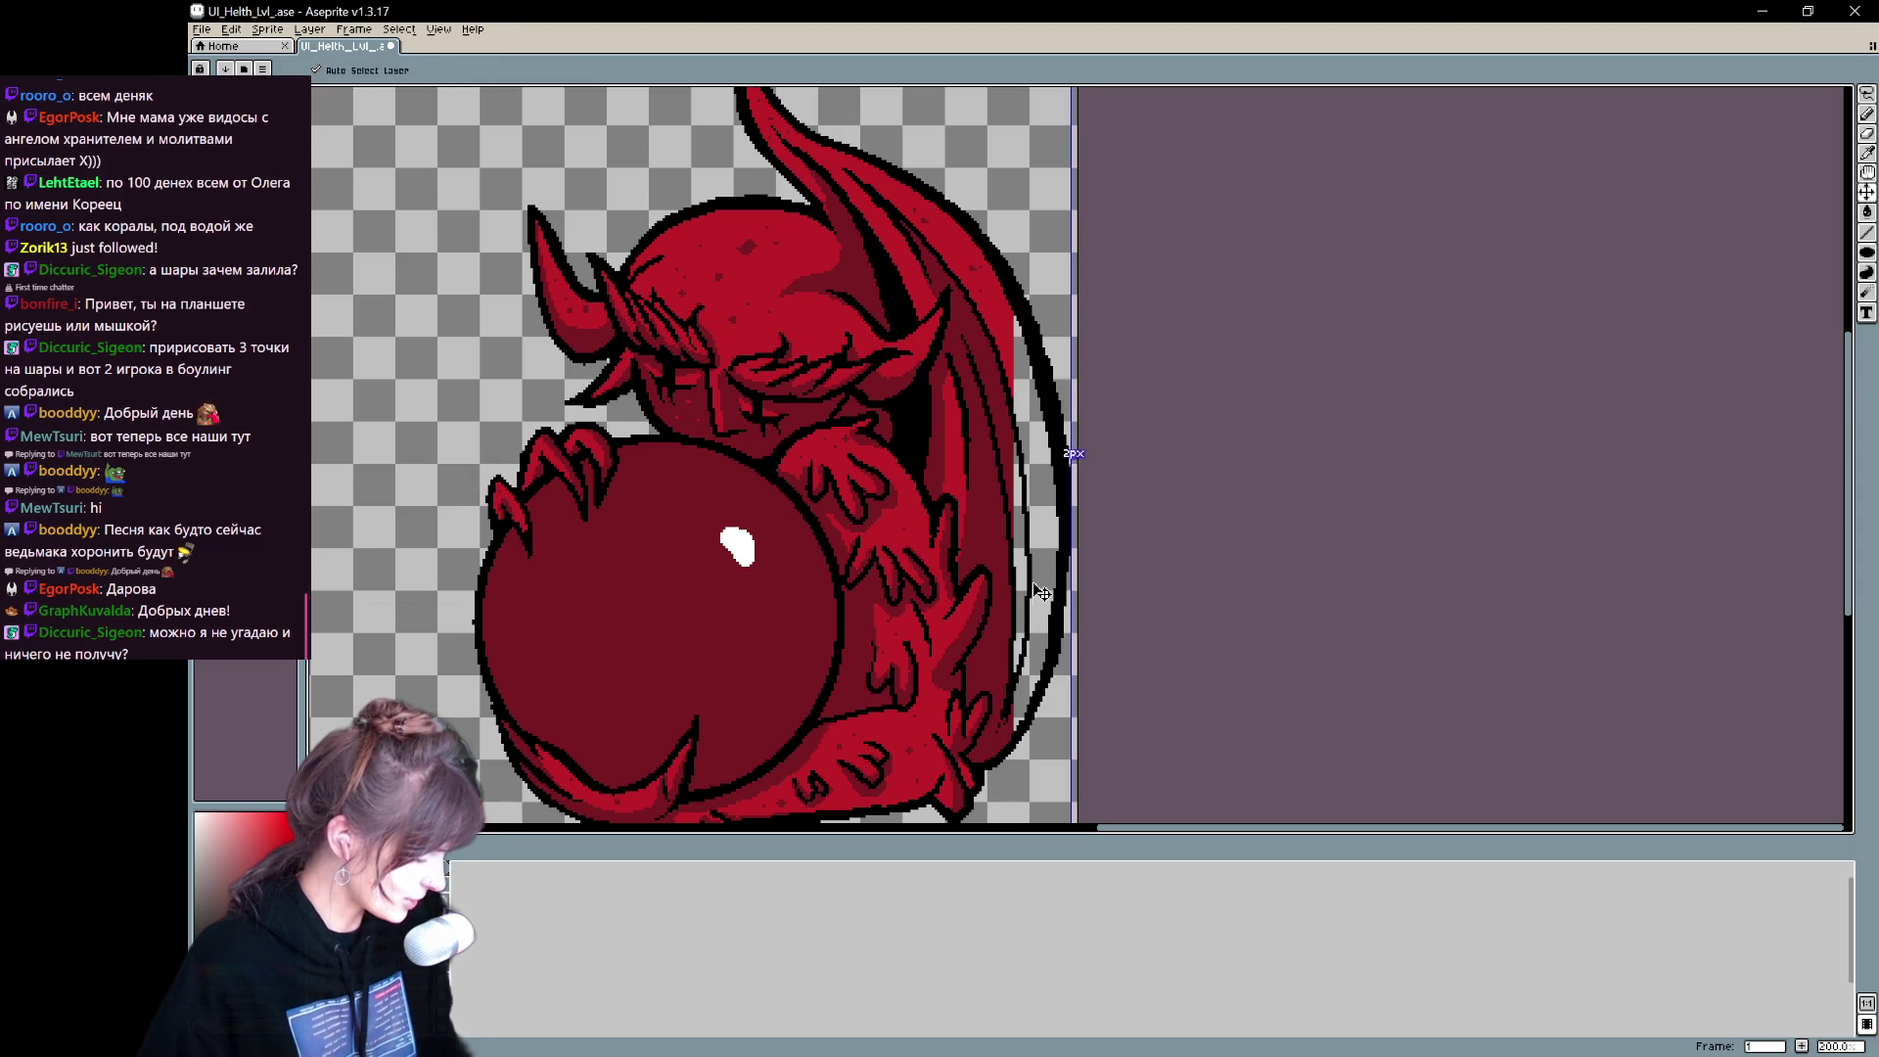
key("e")
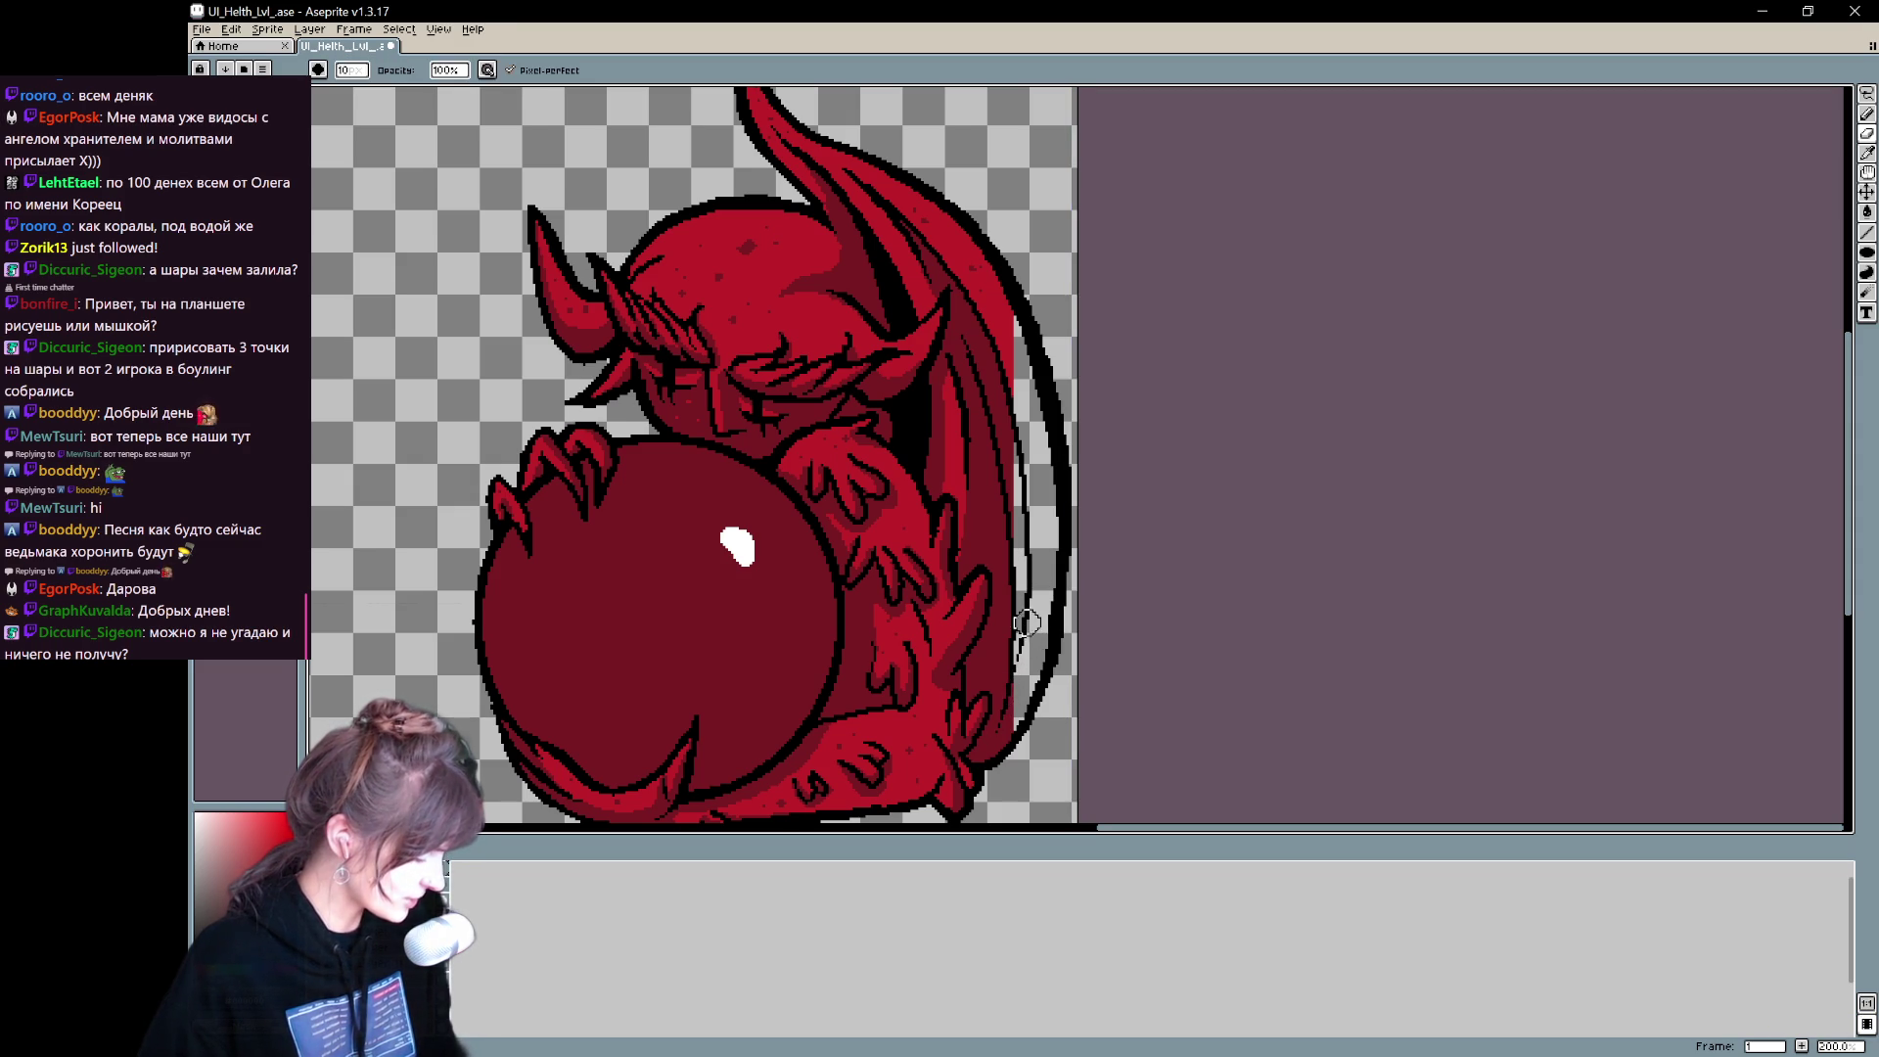
key("b")
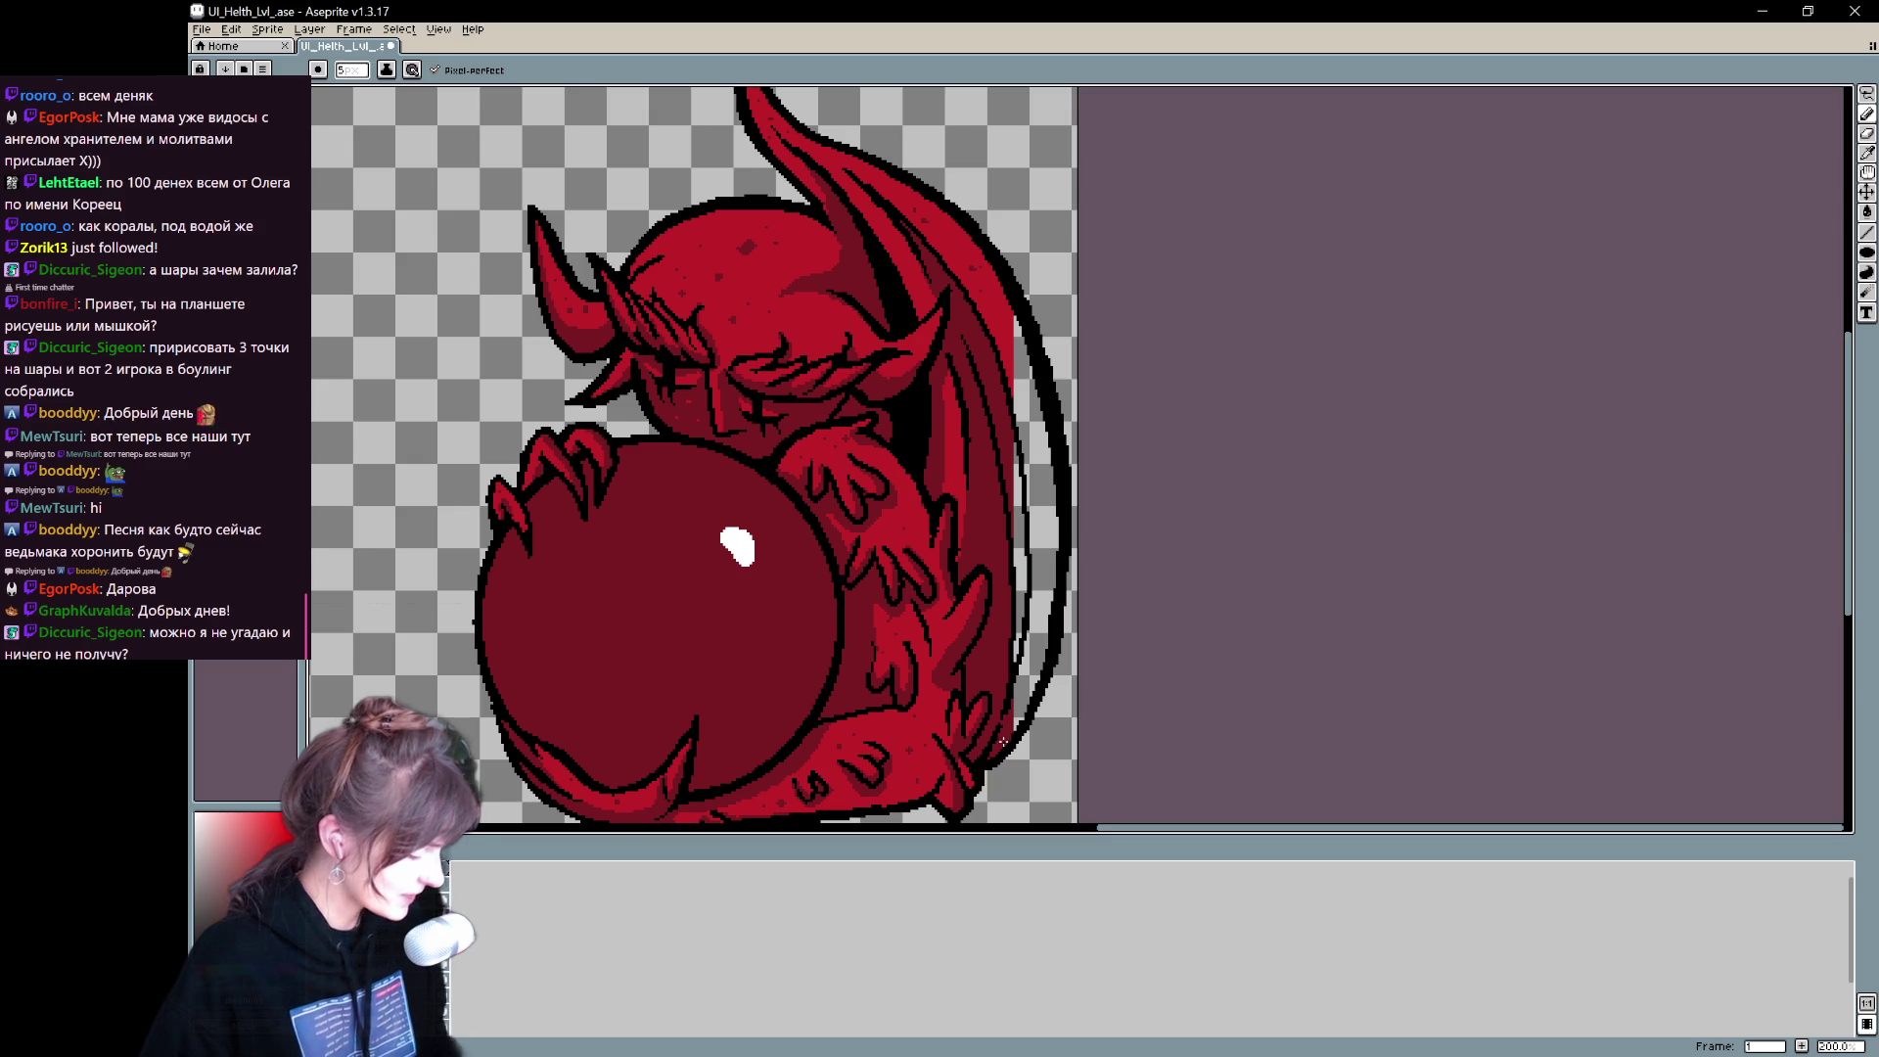
key("e")
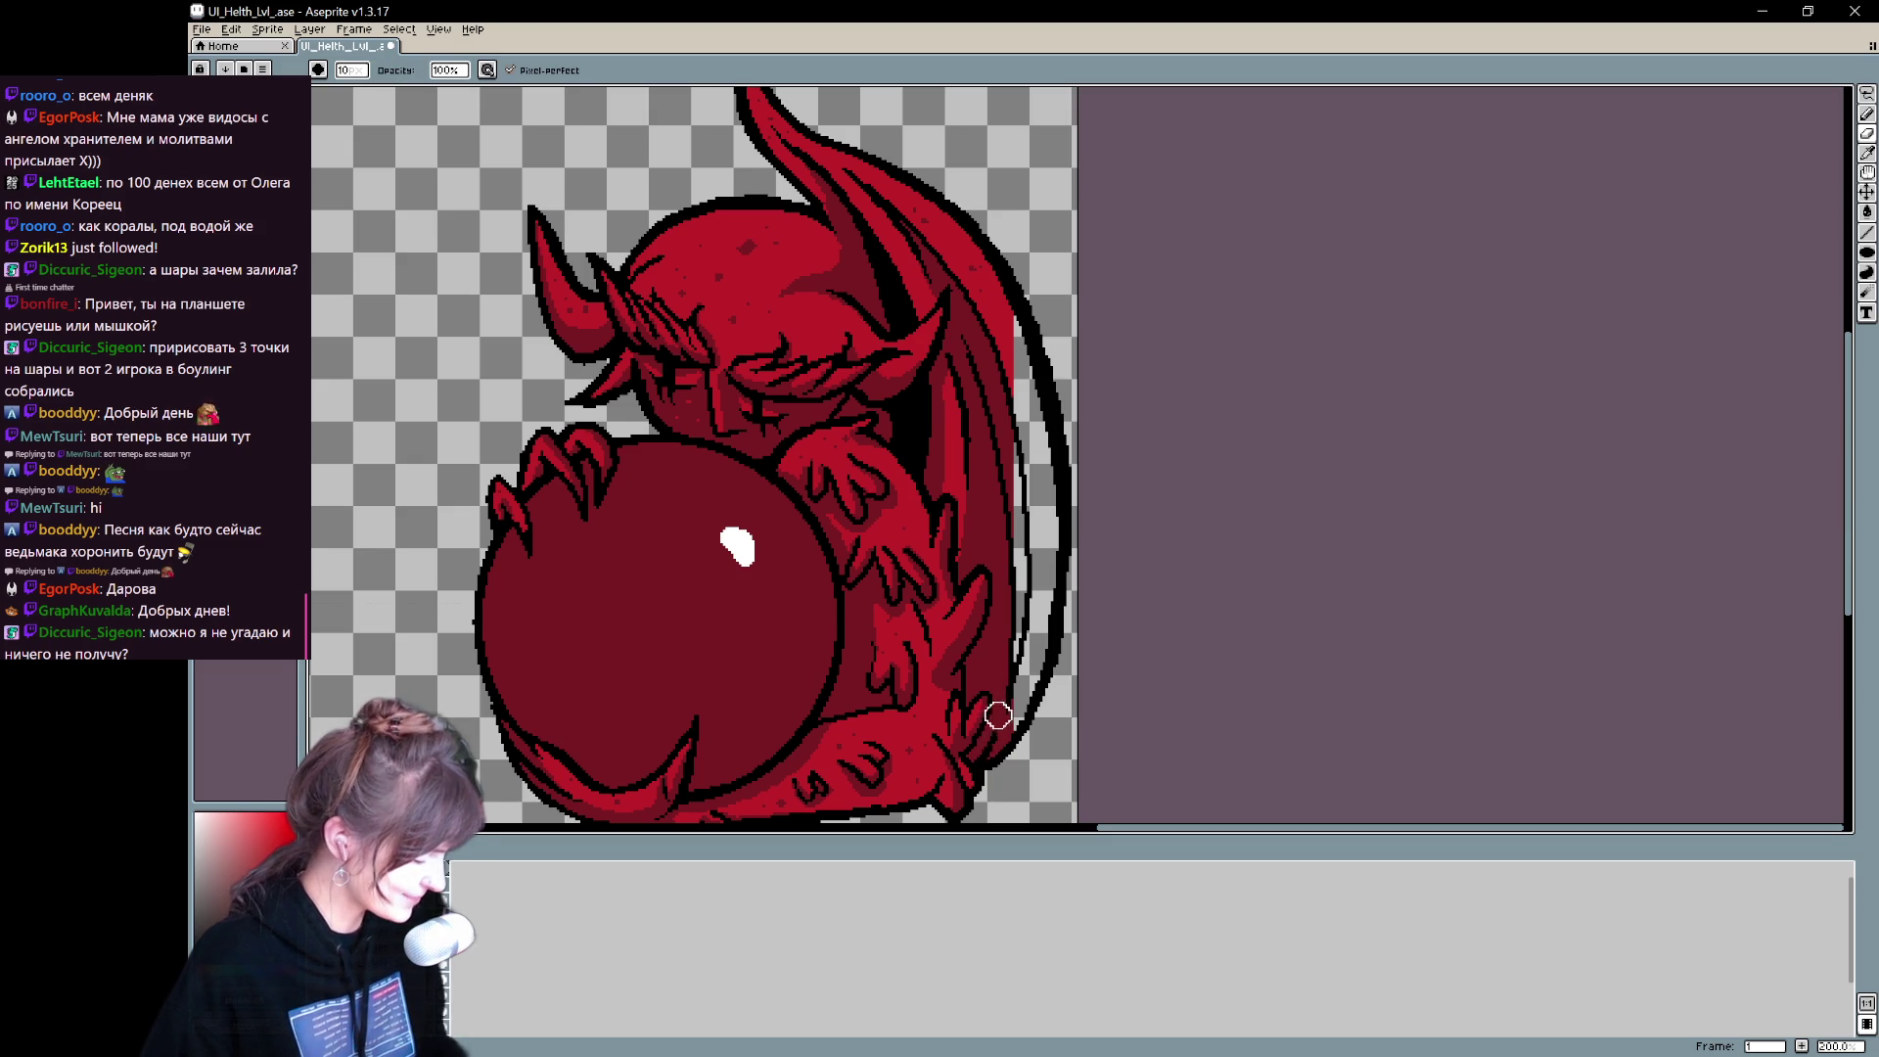
key("b")
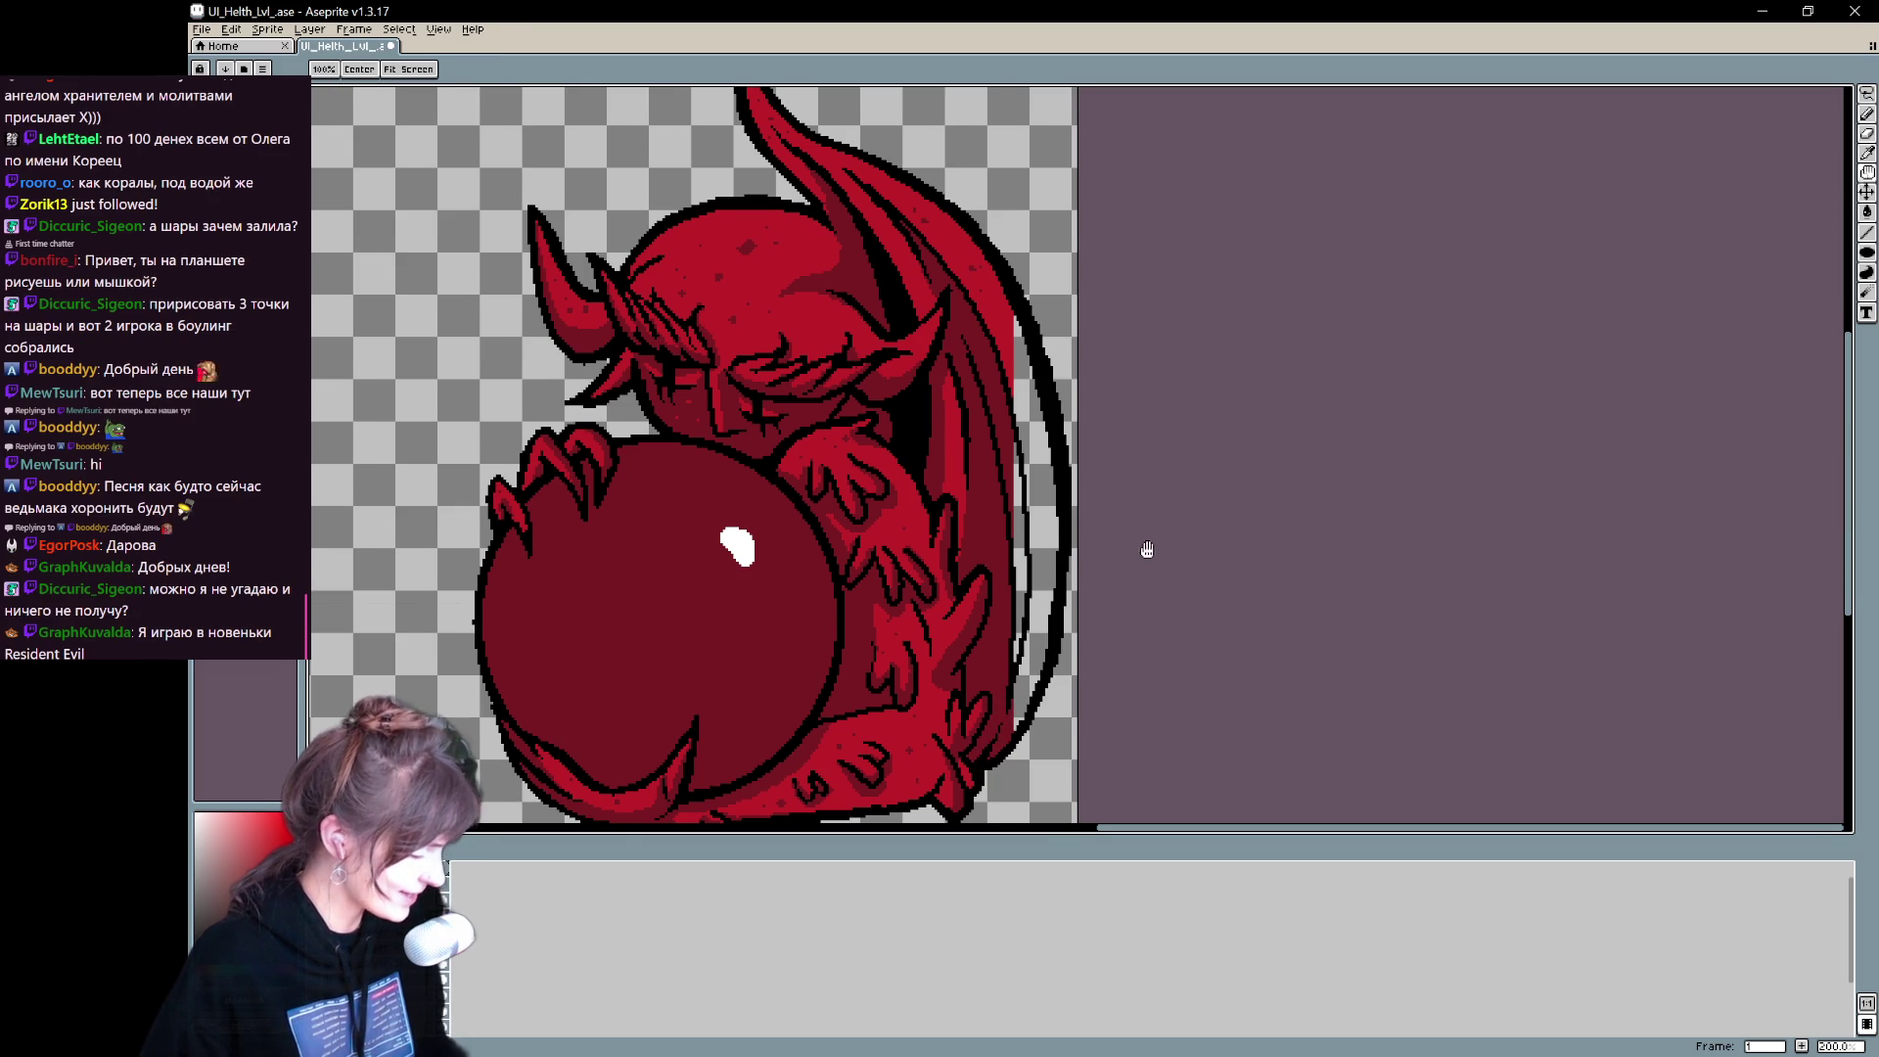
- Pick red from the artwork and stroke it along the wing's right edge
left_click_drag(1137, 551, 1148, 572)
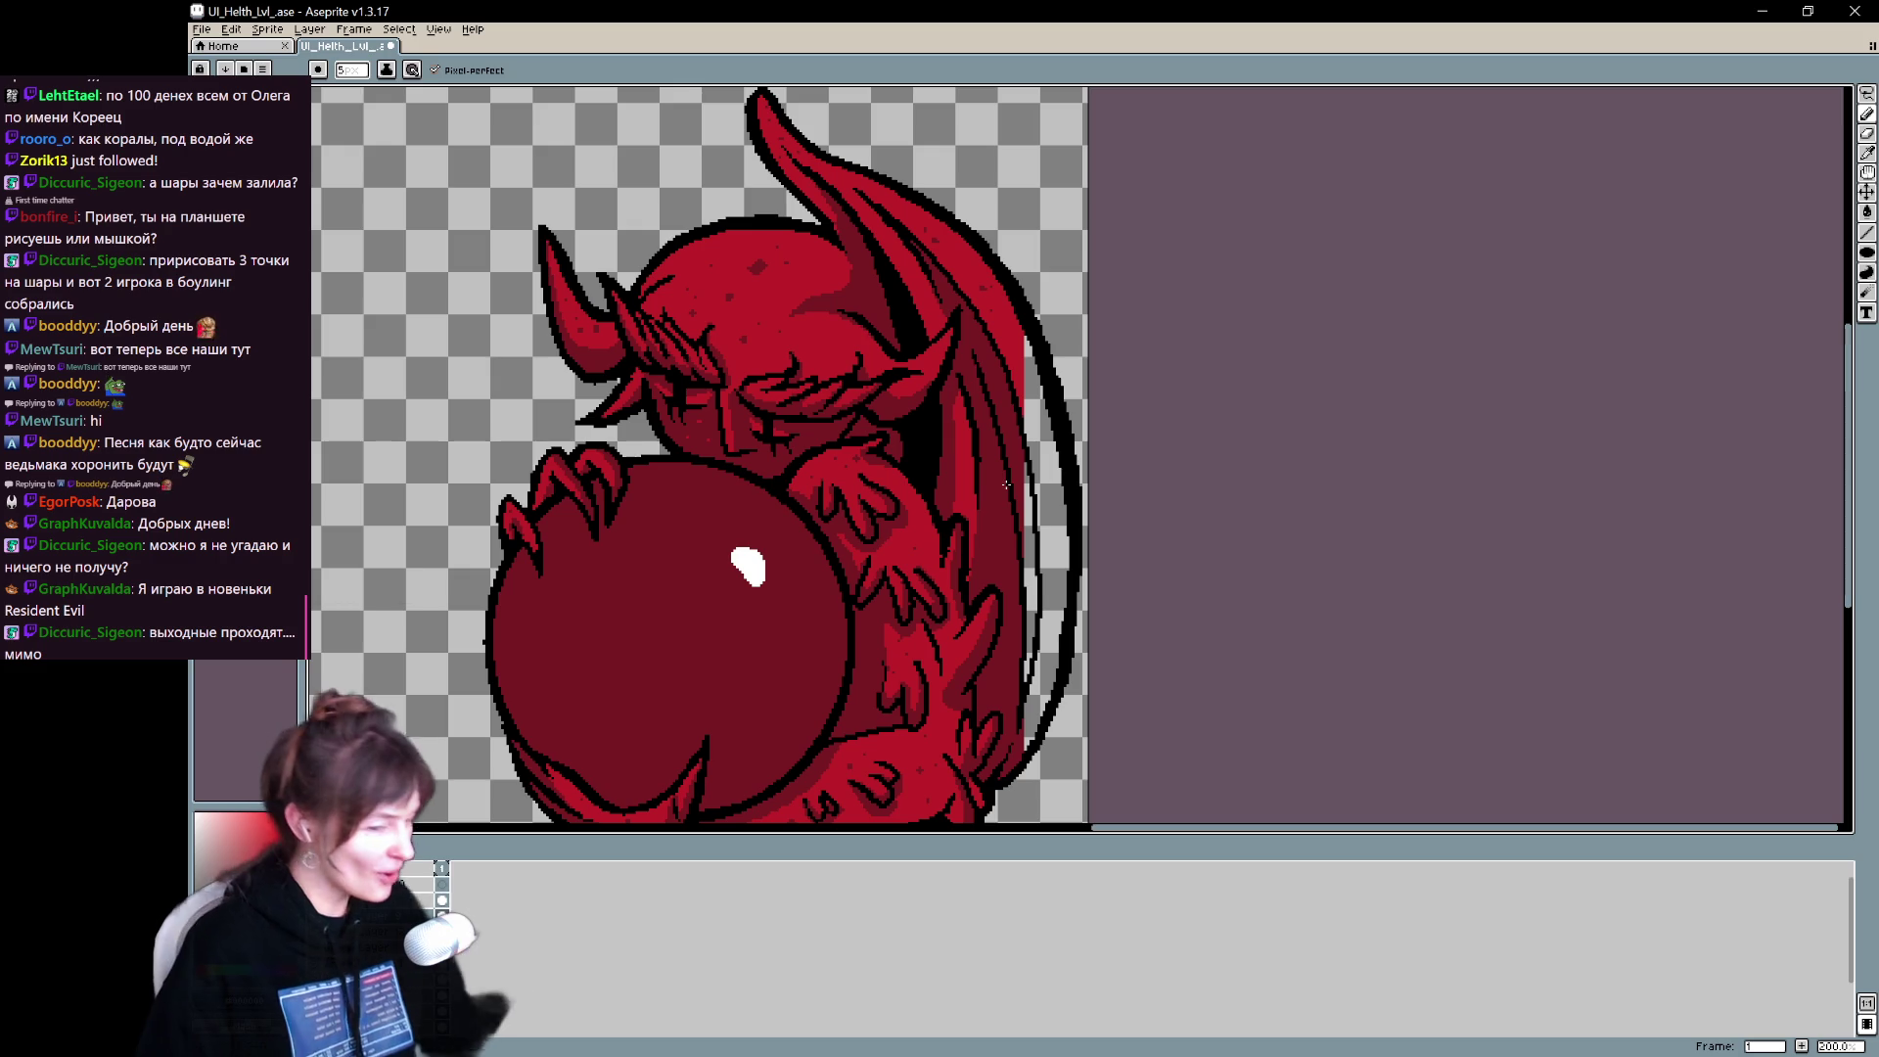
left_click_drag(1009, 524, 1026, 428)
key("b")
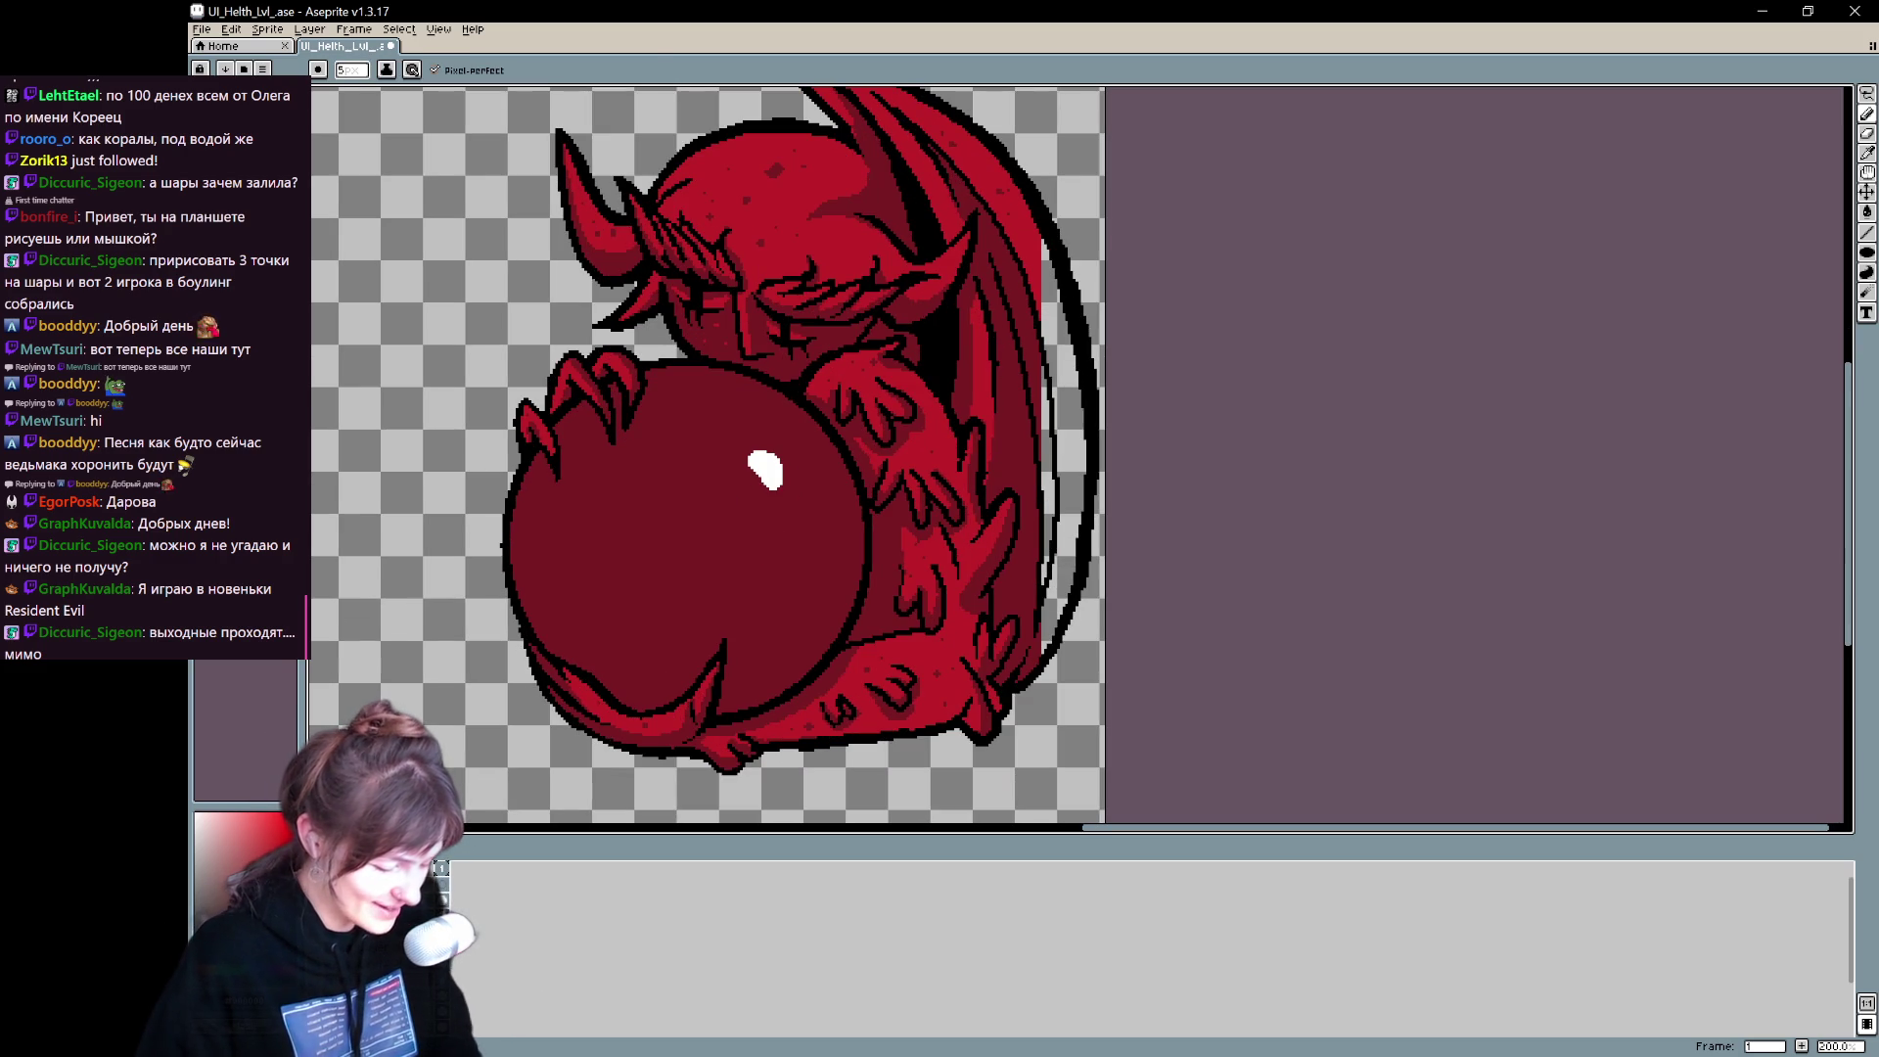
key("i")
key("b")
left_click_drag(995, 198, 968, 192)
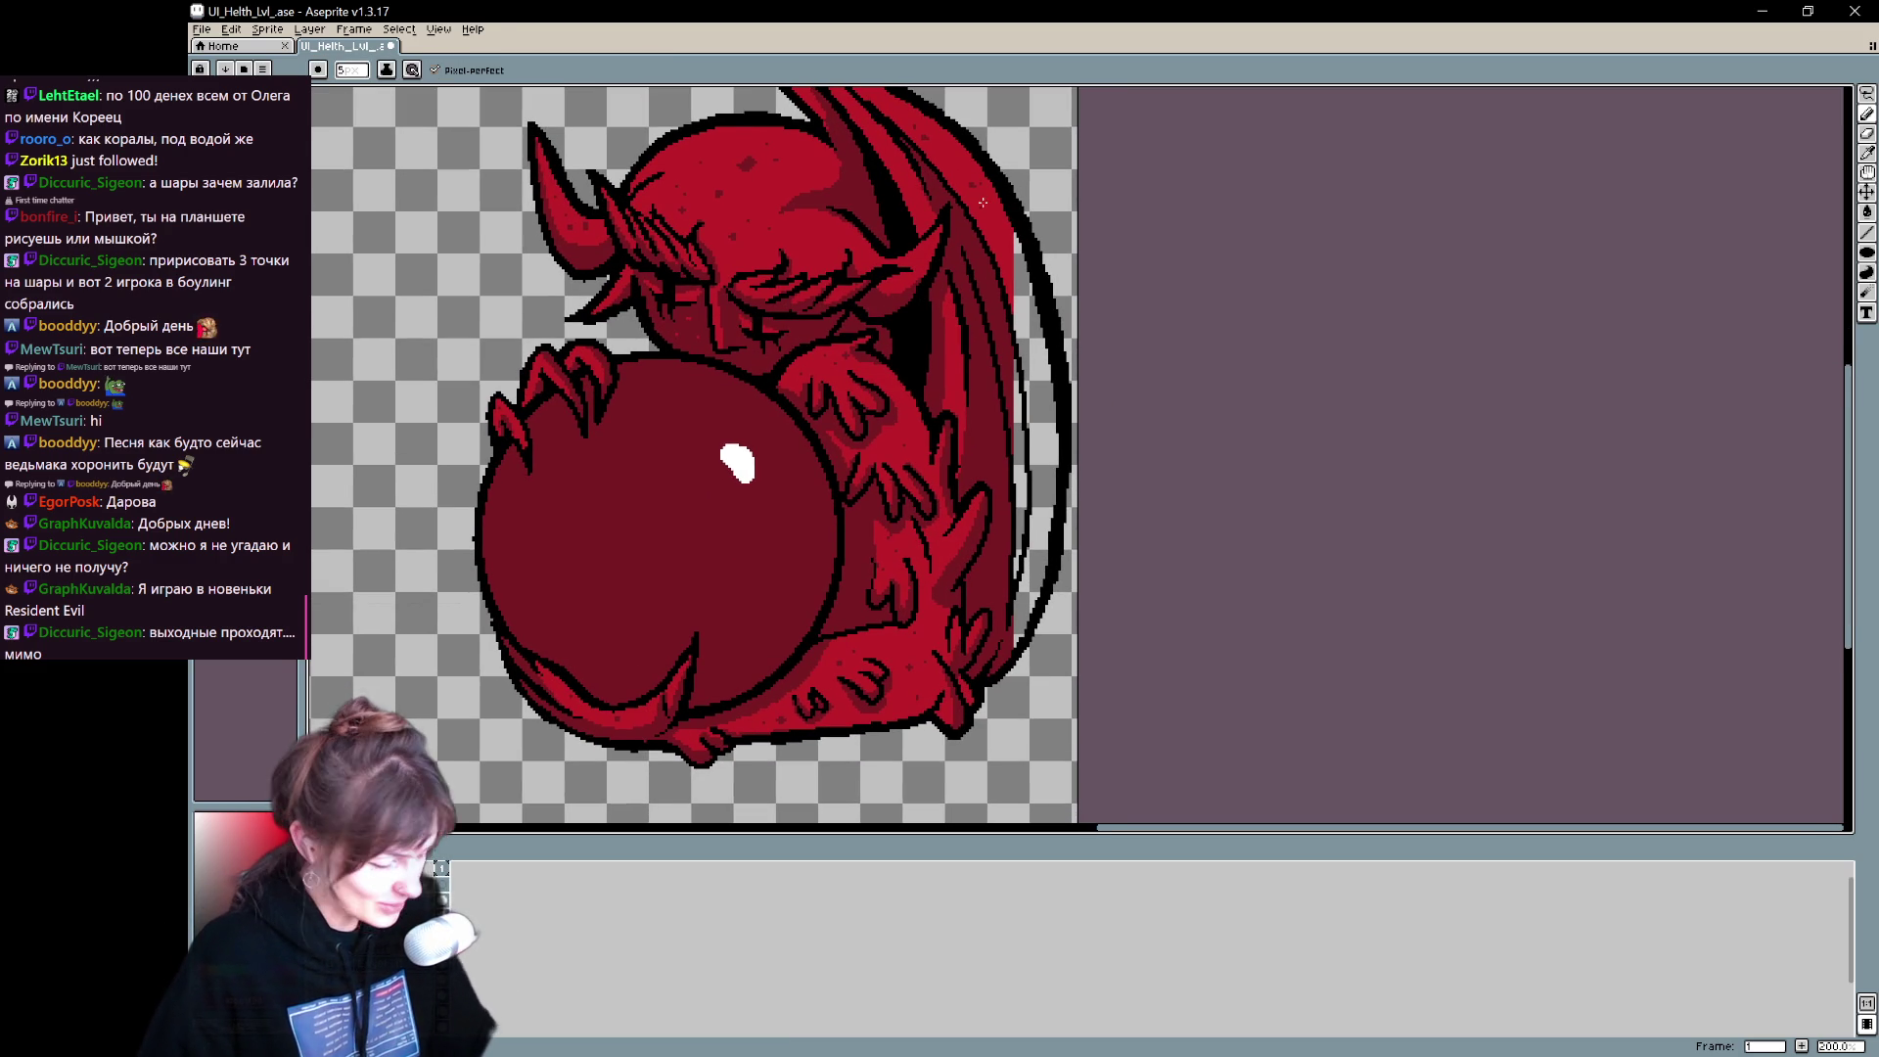
mouse_move(1045, 343)
left_mouse_down()
mouse_move(1057, 468)
mouse_move(1031, 617)
left_mouse_up()
- Fill the white strip on the wing edge red, undoing an unwanted dark-red fill
key("g")
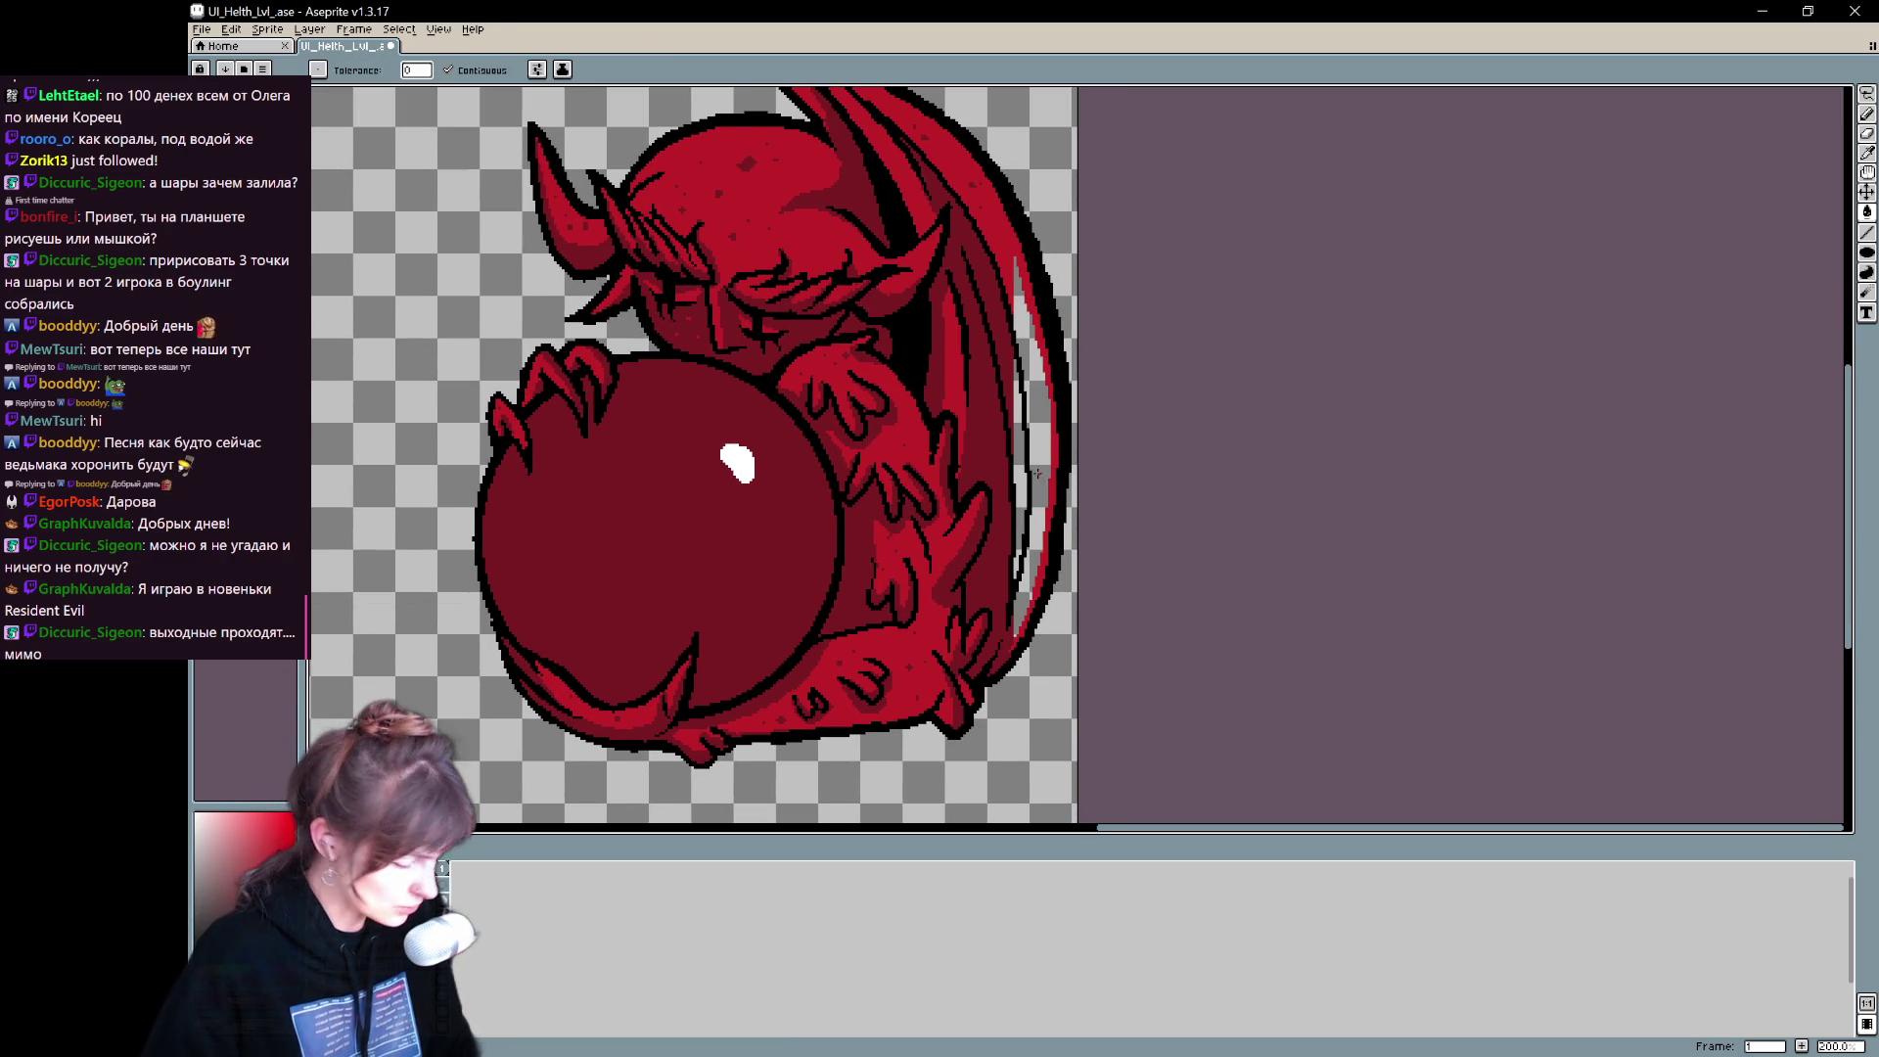
left_click(1027, 515)
scroll(1008, 375, "up", 2)
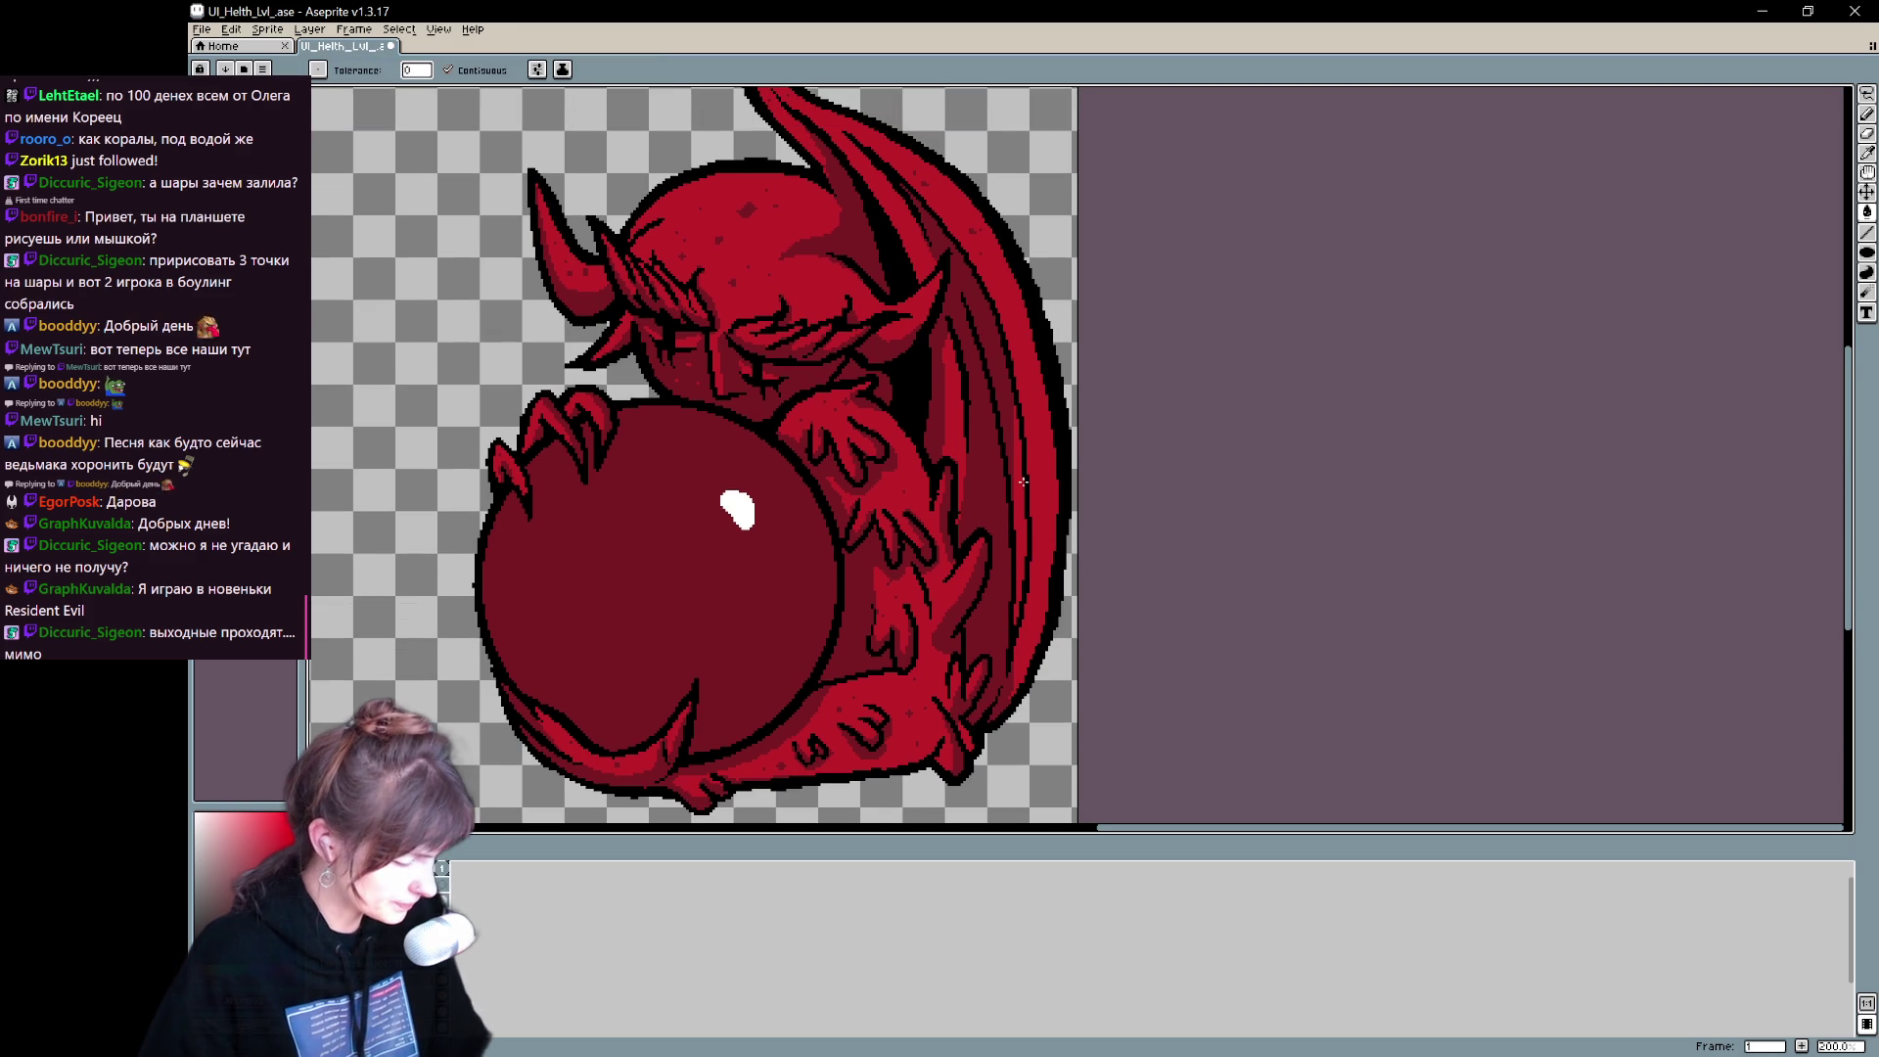
left_click(1018, 599)
key("ctrl+z")
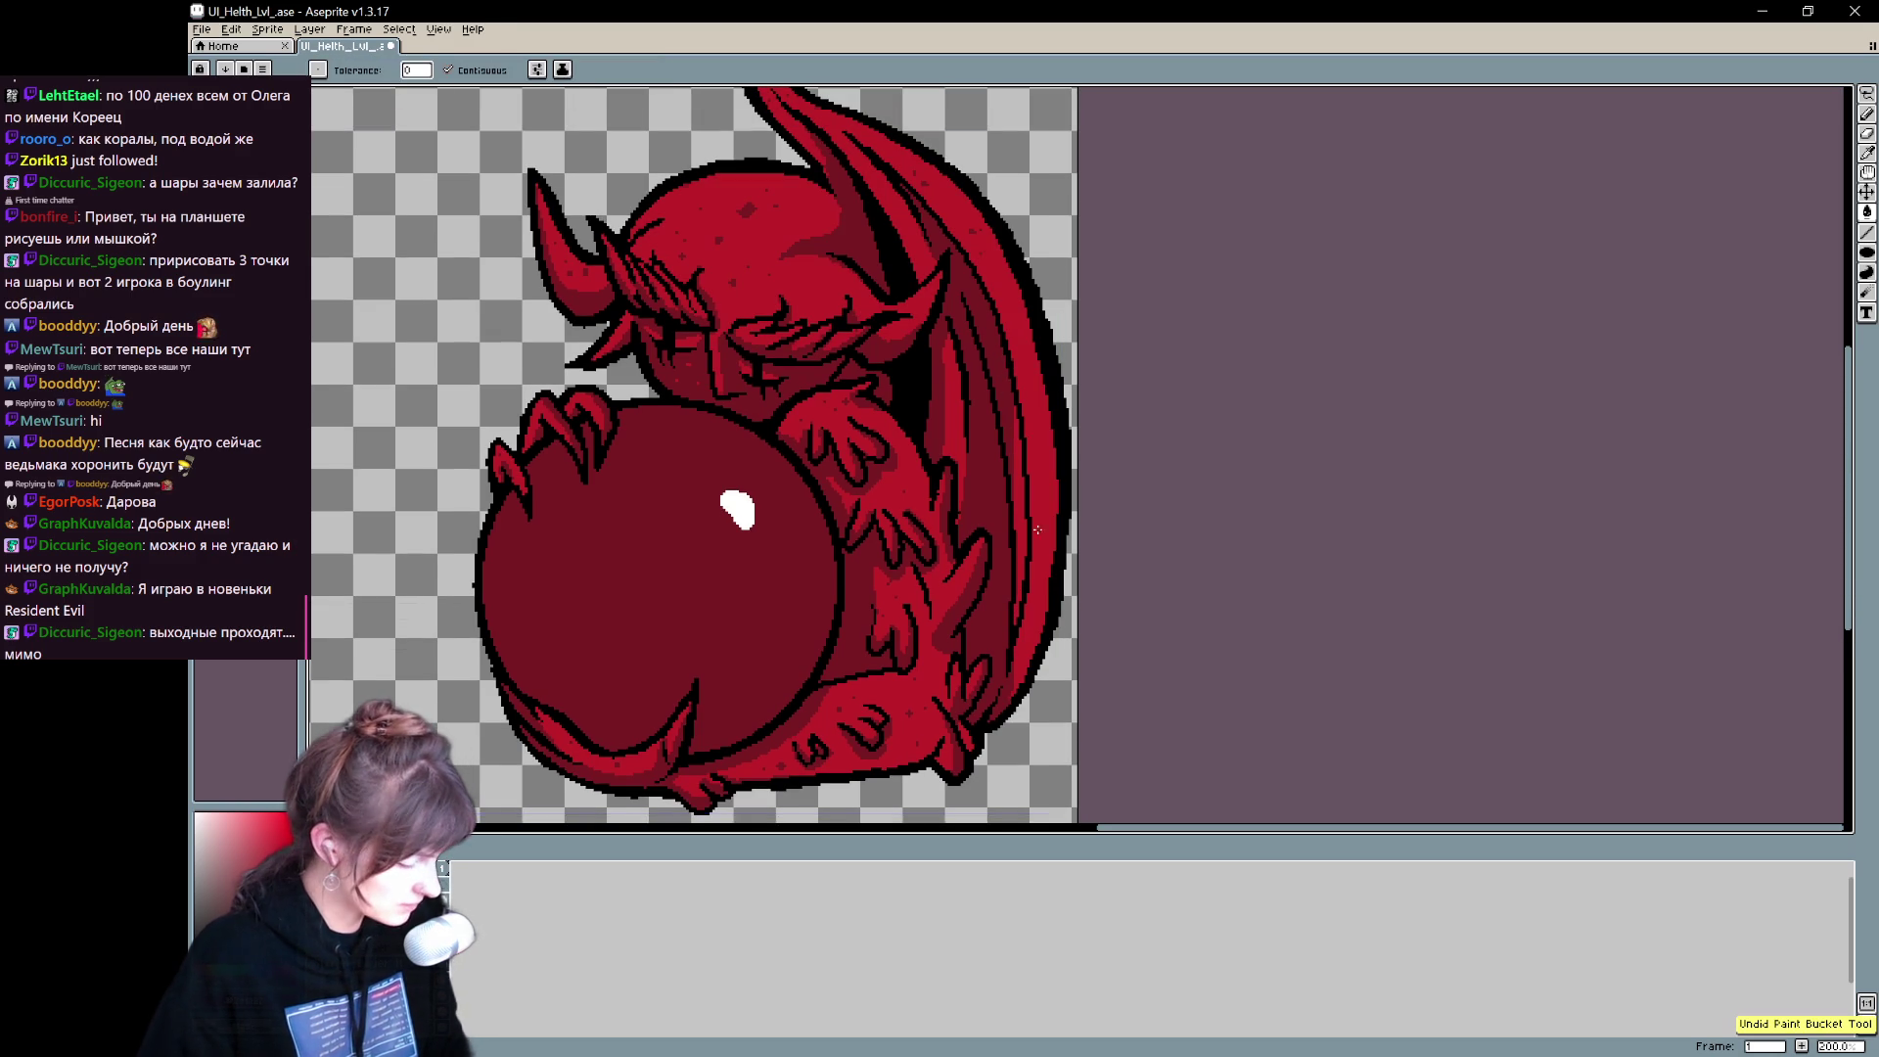
key("b")
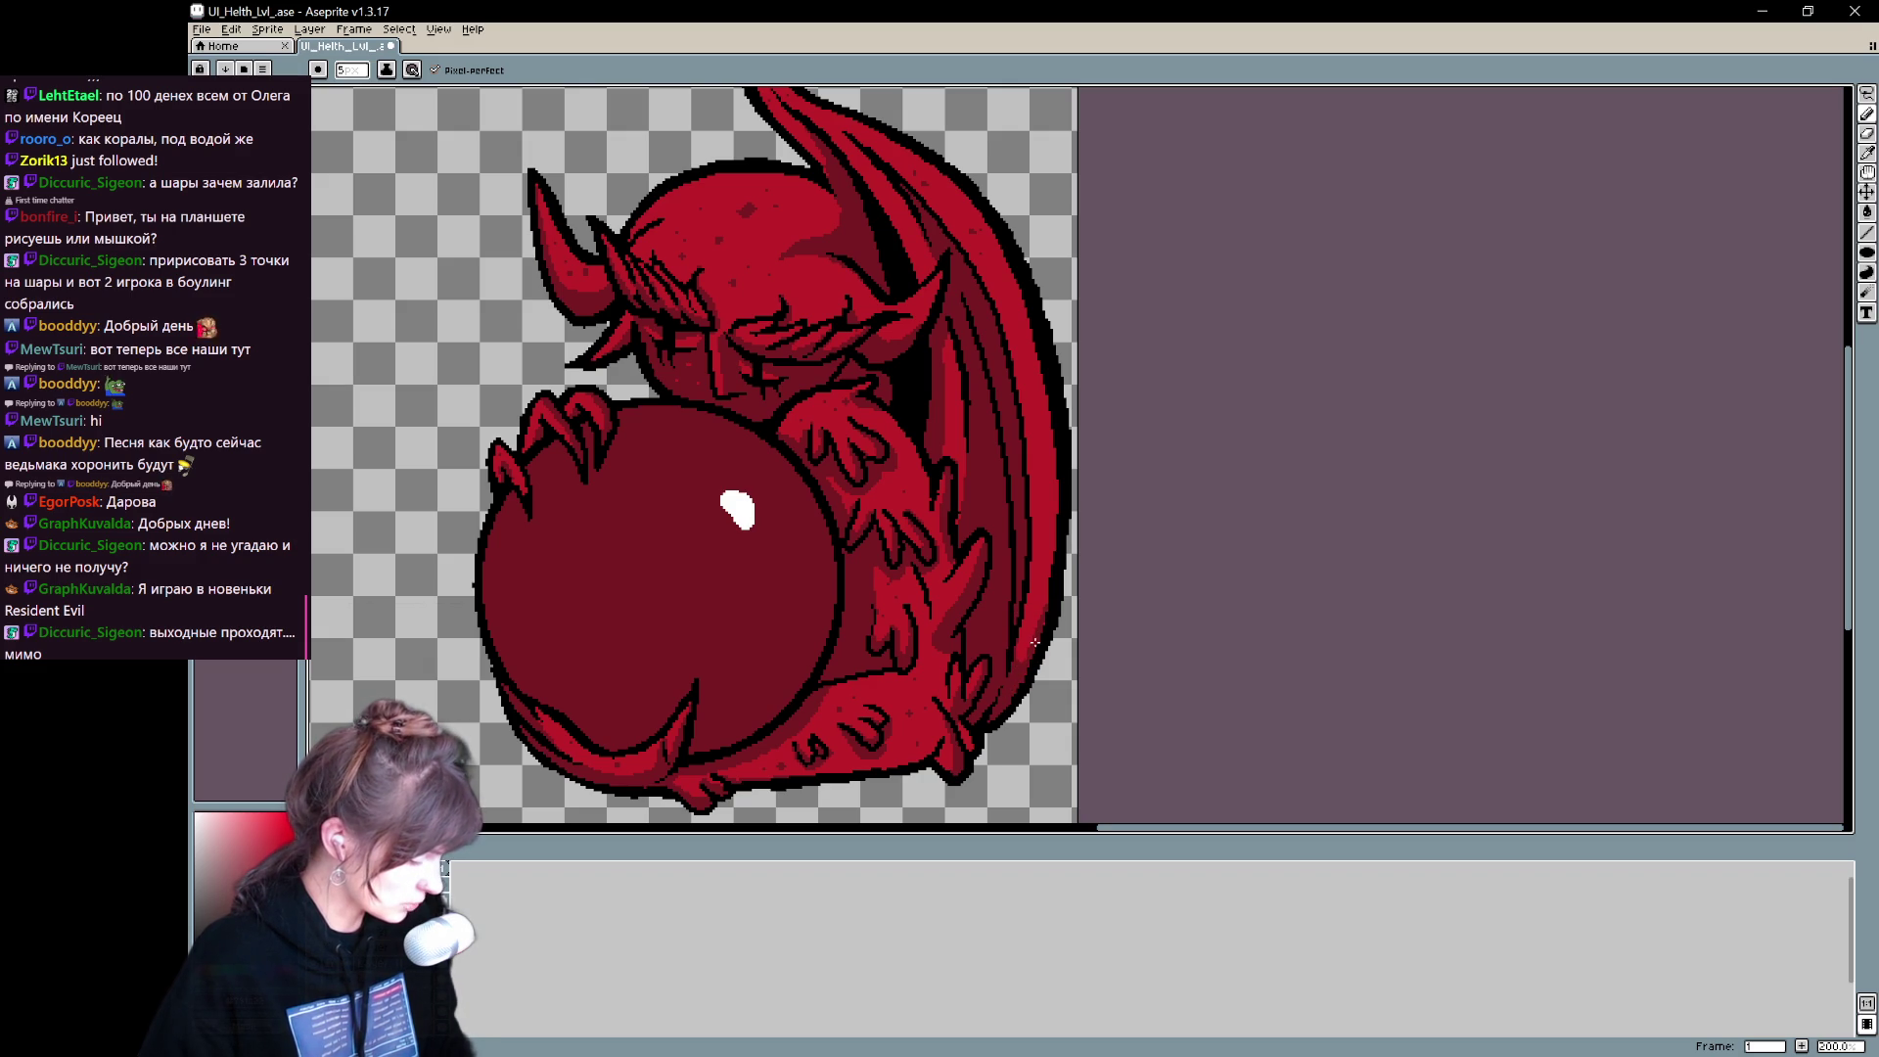
- Add darker shading next to the demon's horn
scroll(1064, 505, "up", 2)
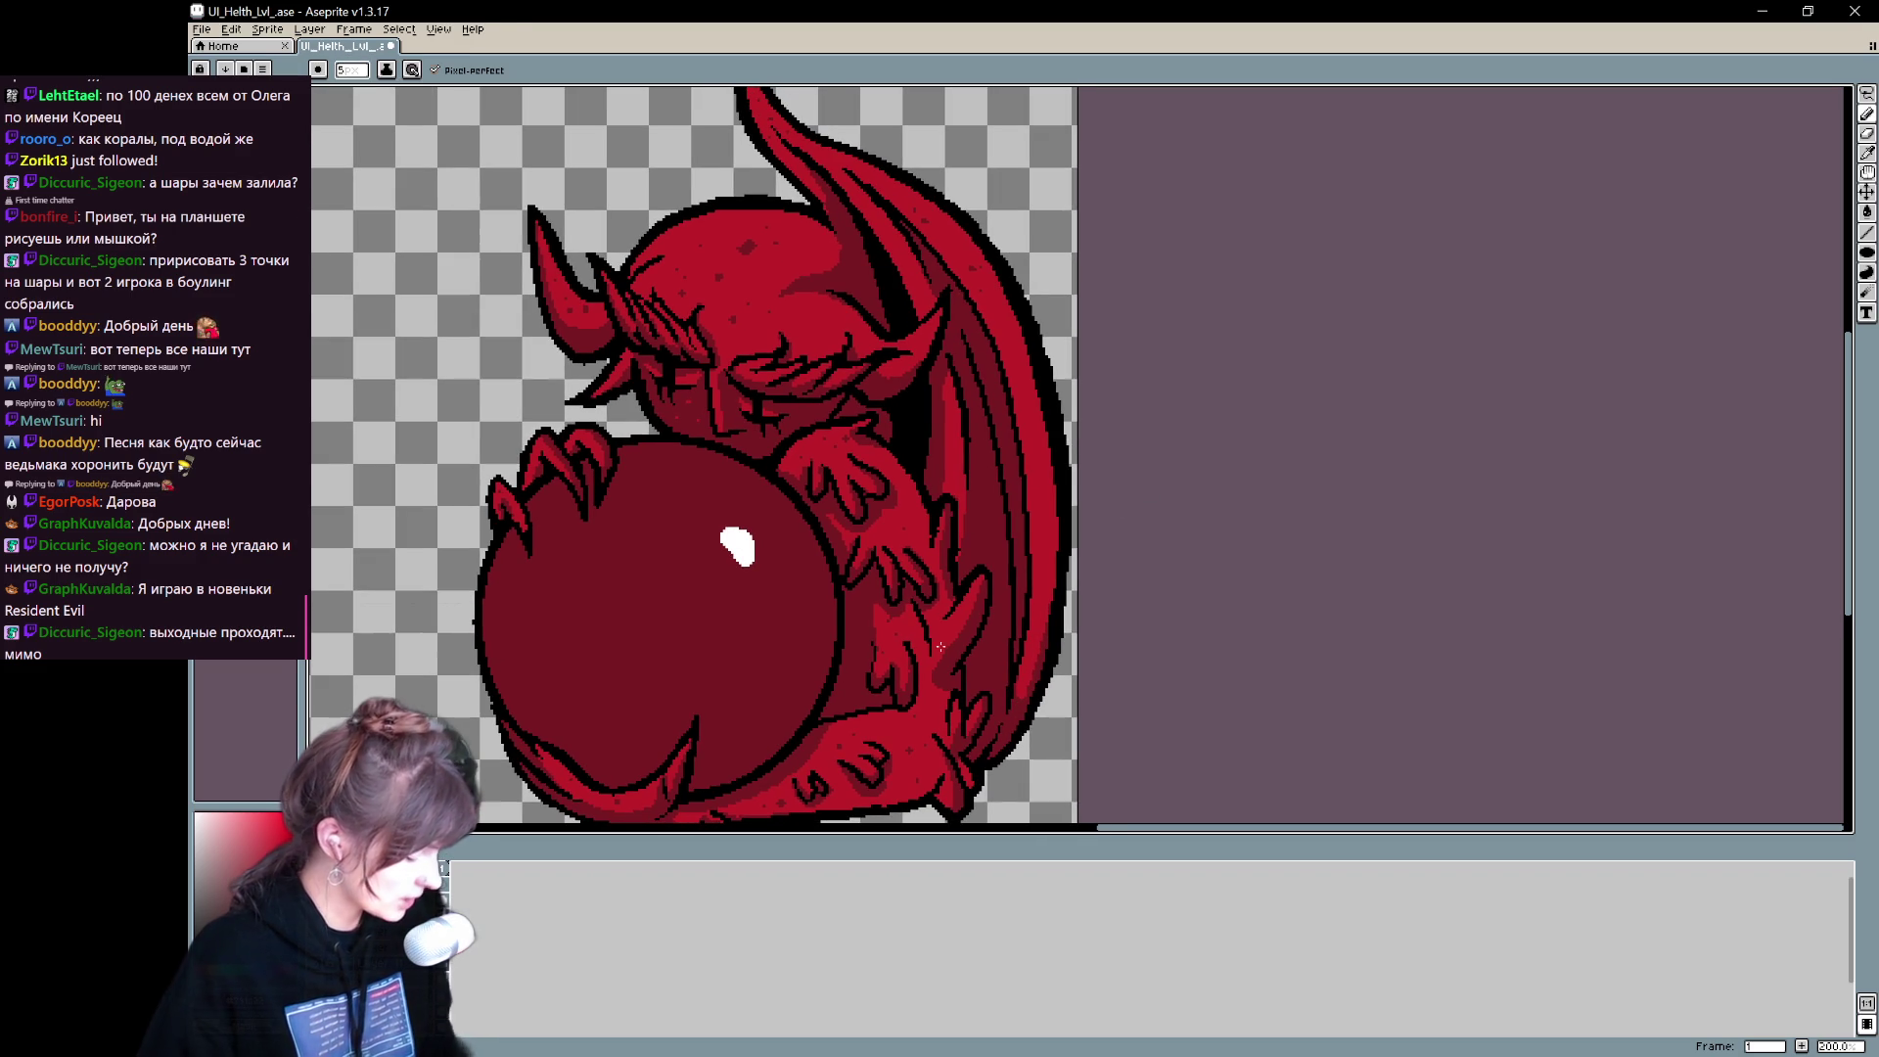
key("e")
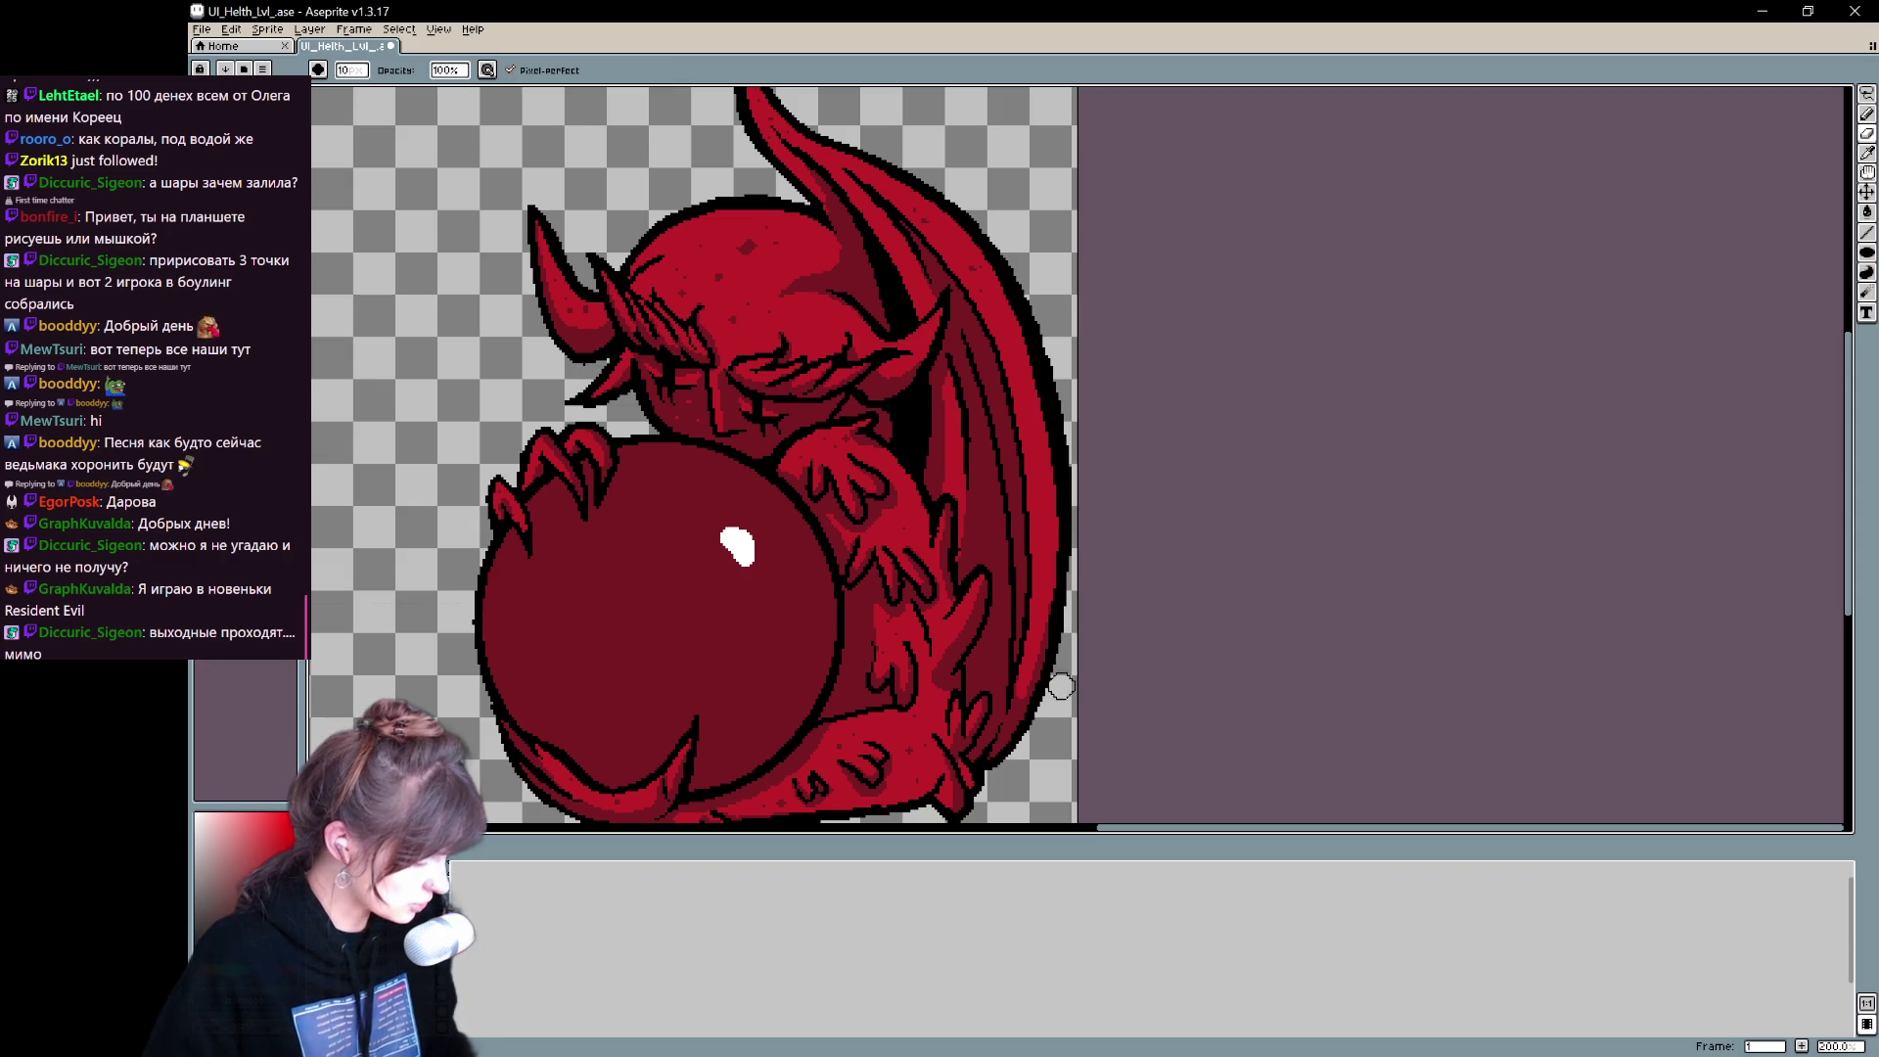
mouse_move(1186, 463)
left_mouse_down()
mouse_move(1229, 511)
mouse_move(1243, 610)
left_mouse_up()
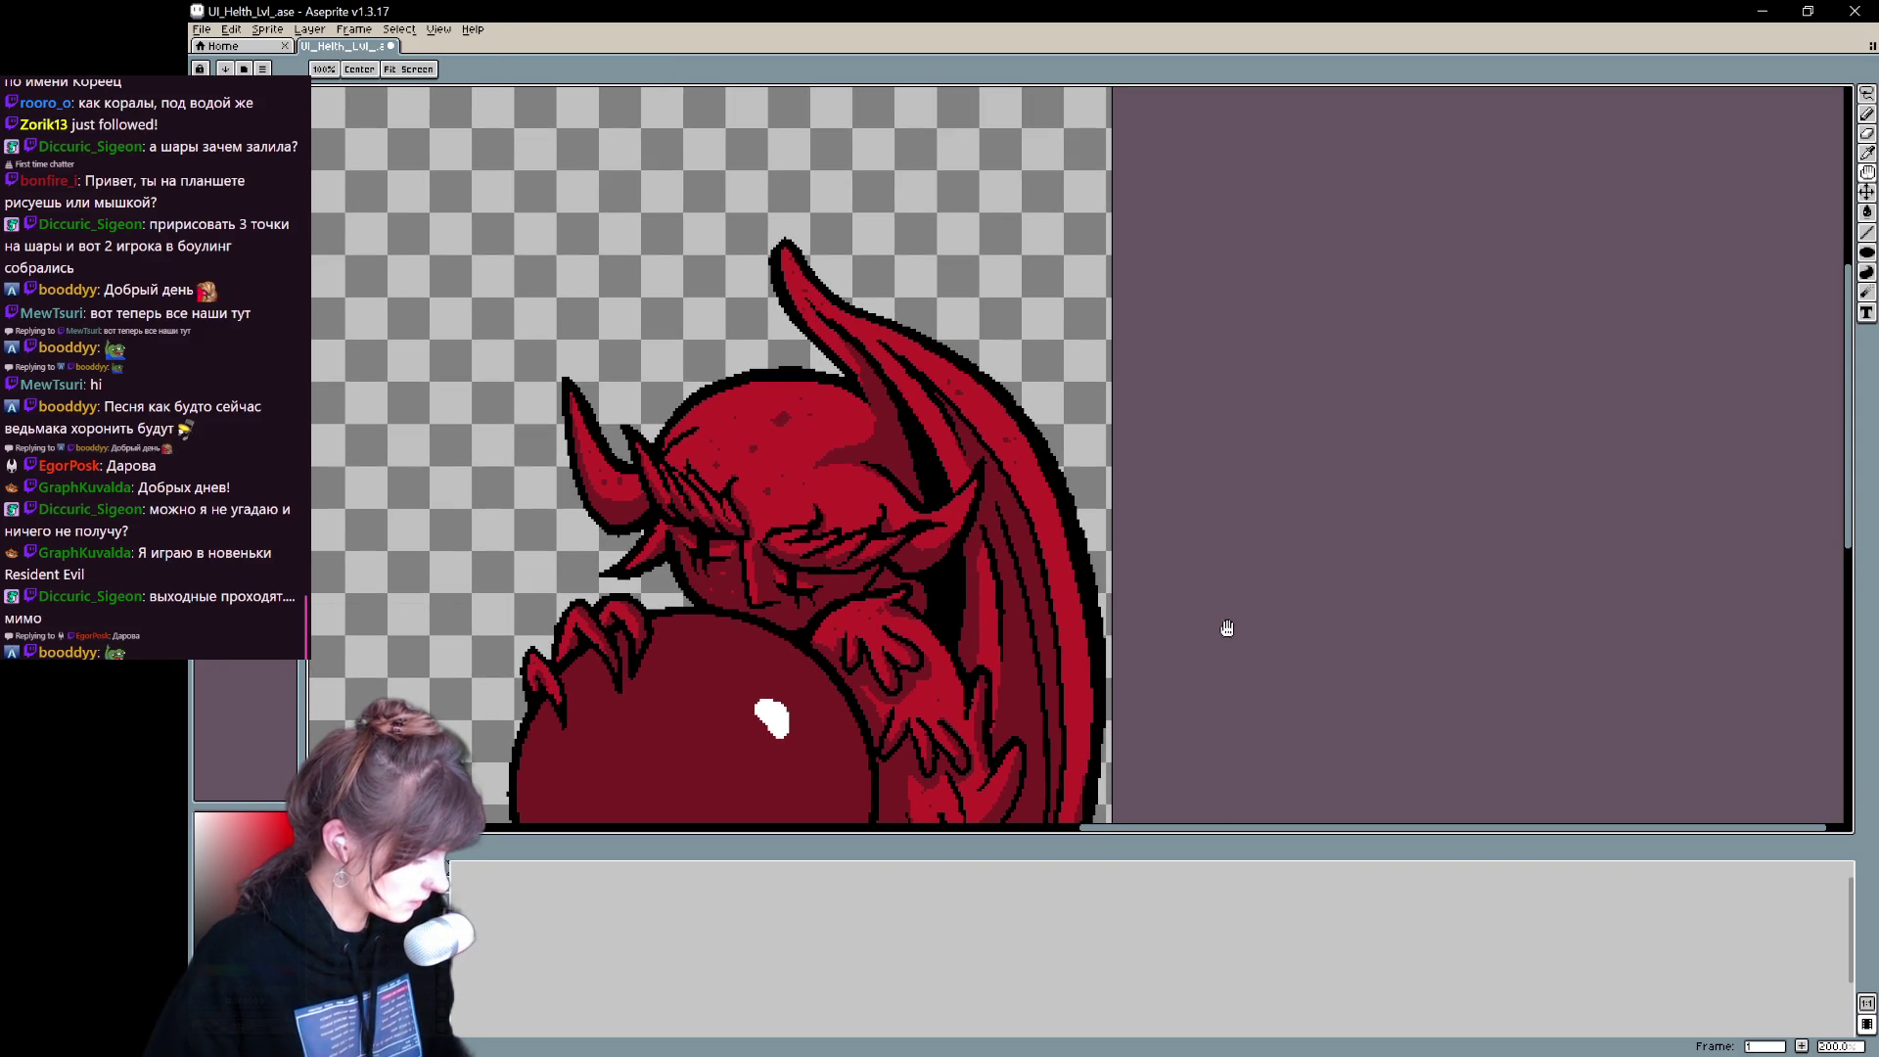
key("b")
left_click_drag(873, 404, 906, 450)
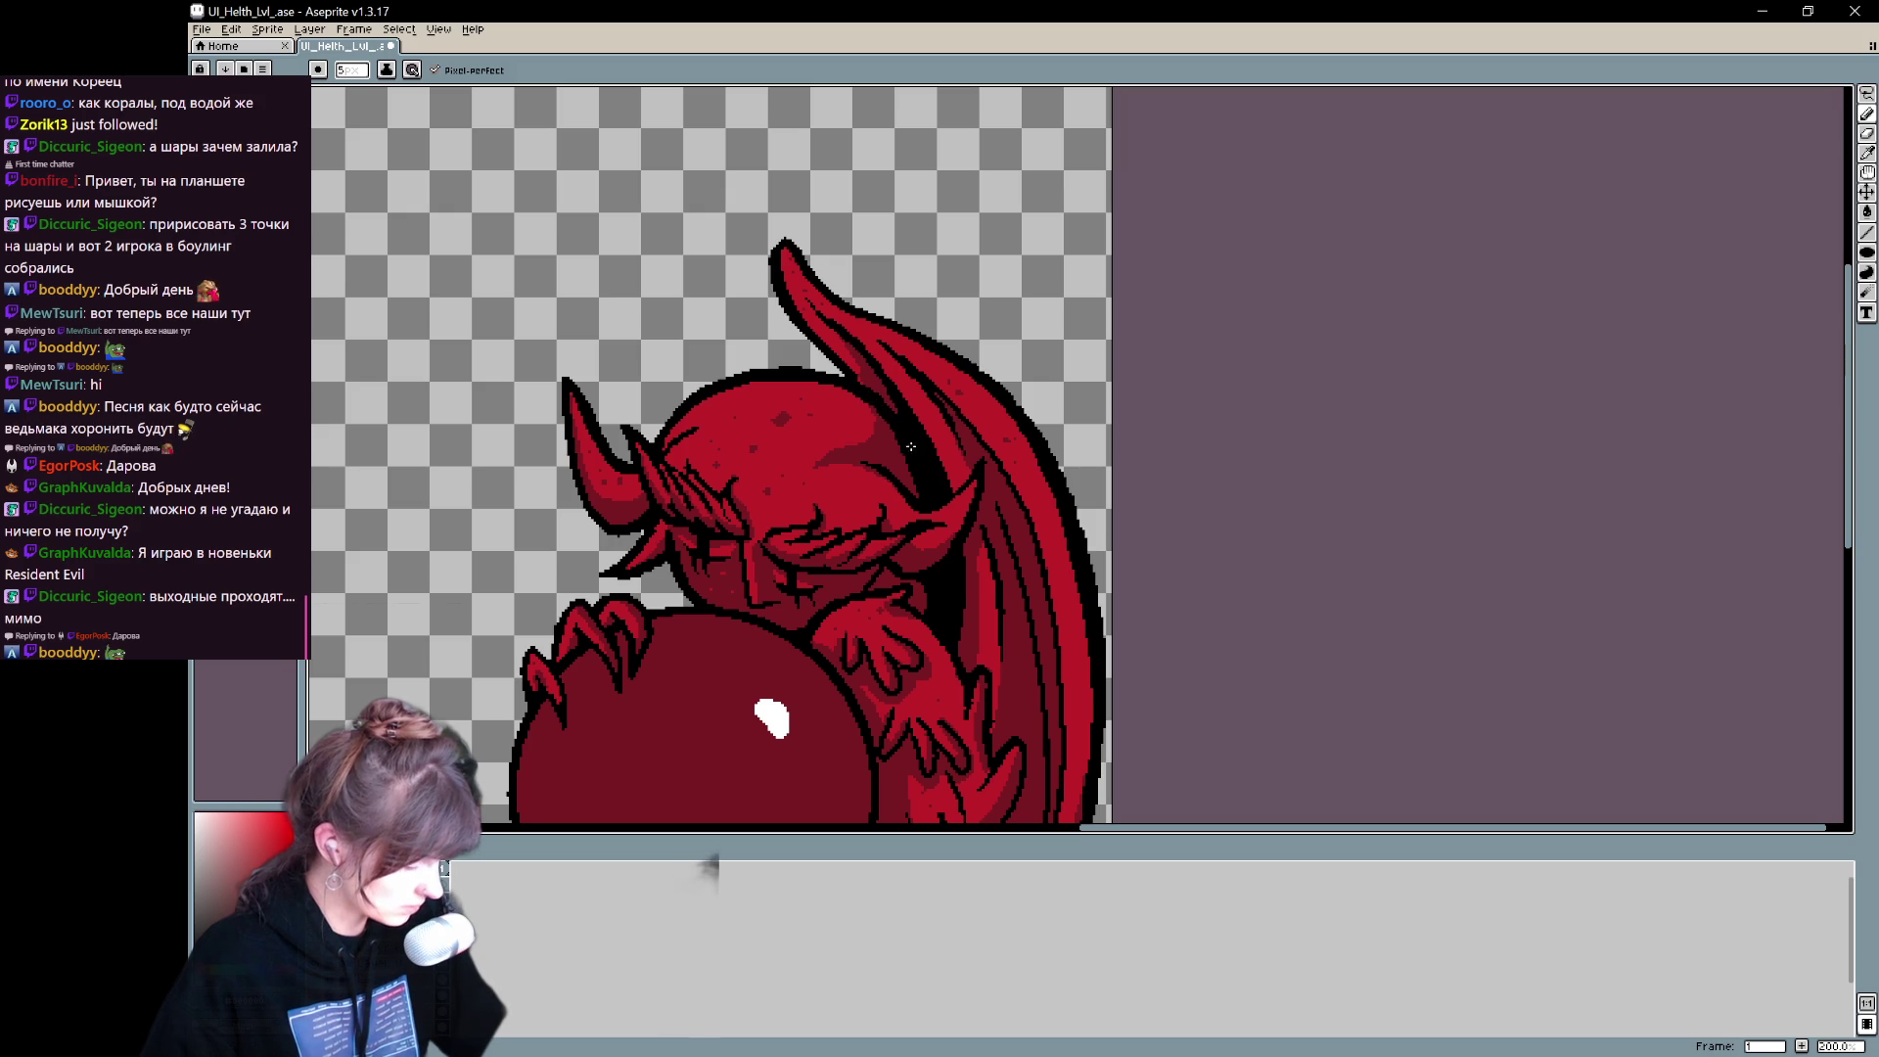
mouse_move(1234, 616)
left_mouse_down()
mouse_move(1265, 493)
mouse_move(1279, 620)
mouse_move(1098, 529)
mouse_move(1083, 646)
mouse_move(723, 743)
left_mouse_up()
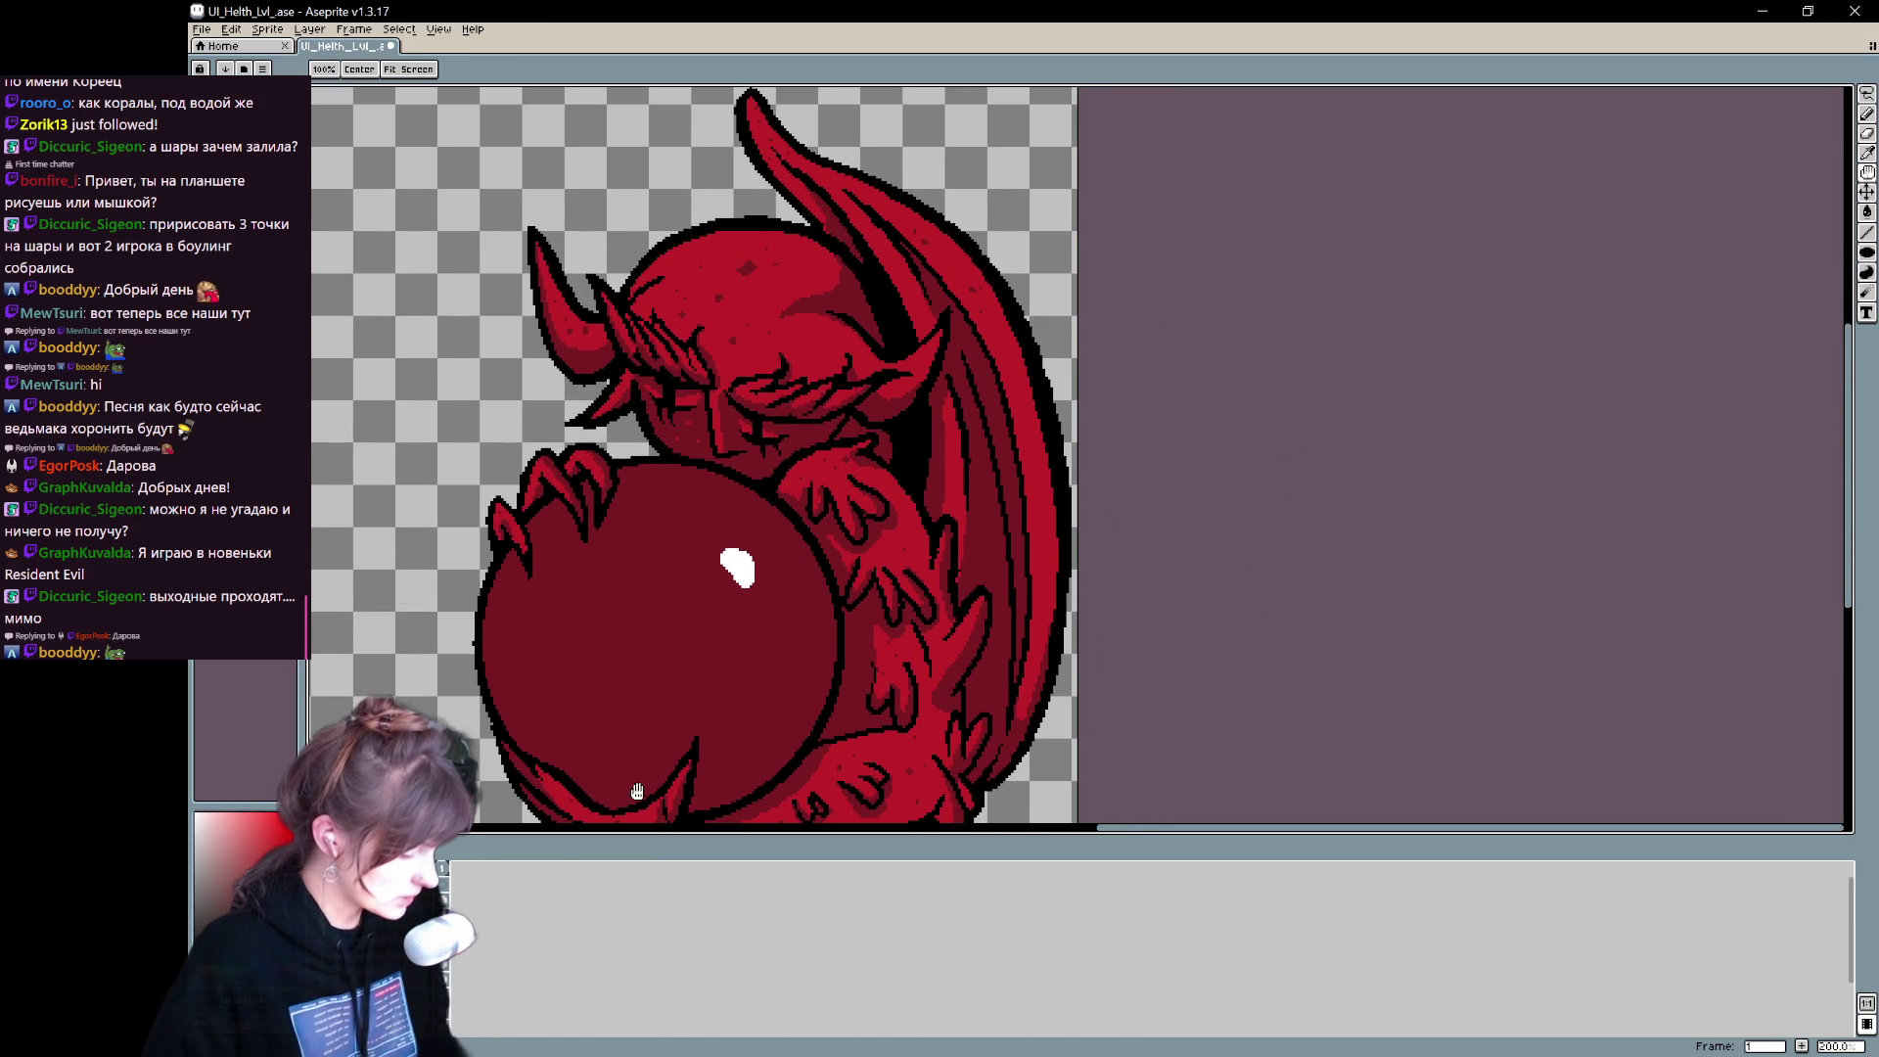
key("b")
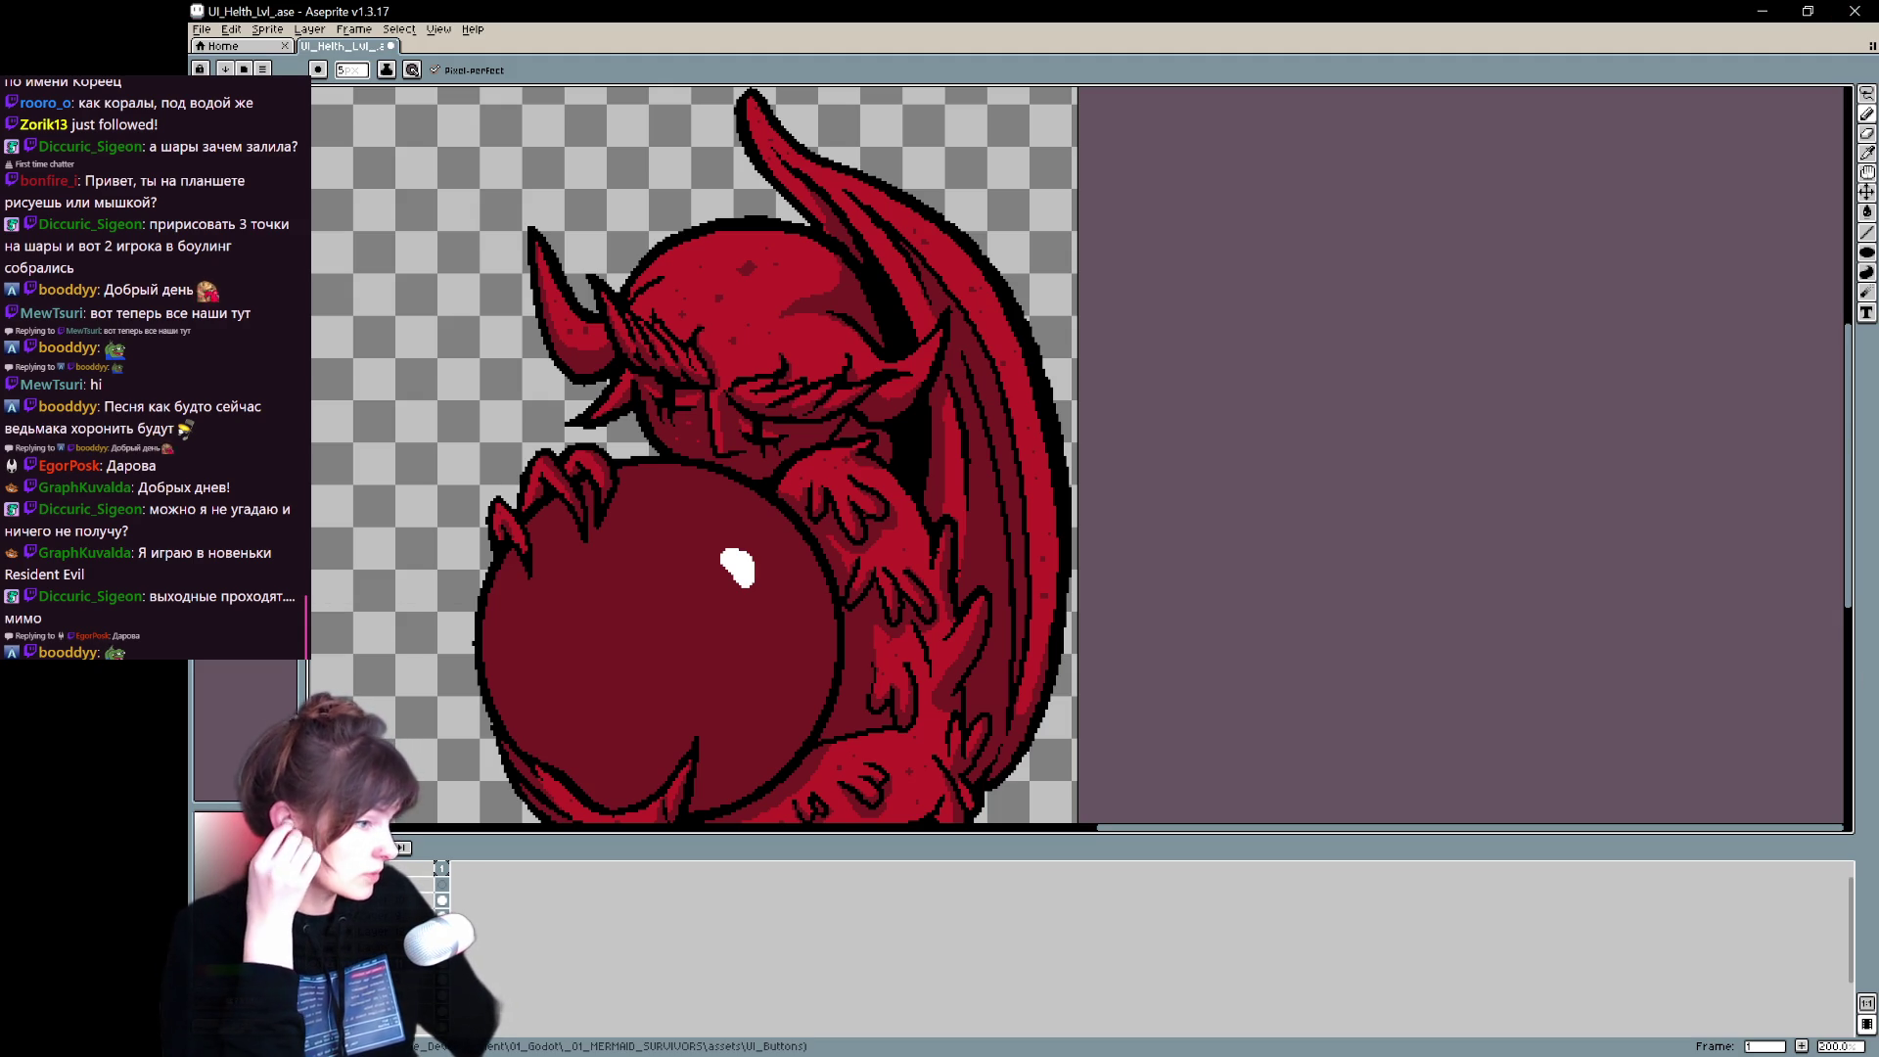
- Zoom out so the angel and demon show together on the sheet
mouse_move(834, 755)
left_mouse_down()
mouse_move(1125, 690)
mouse_move(1072, 675)
left_mouse_up()
key("ctrl+space")
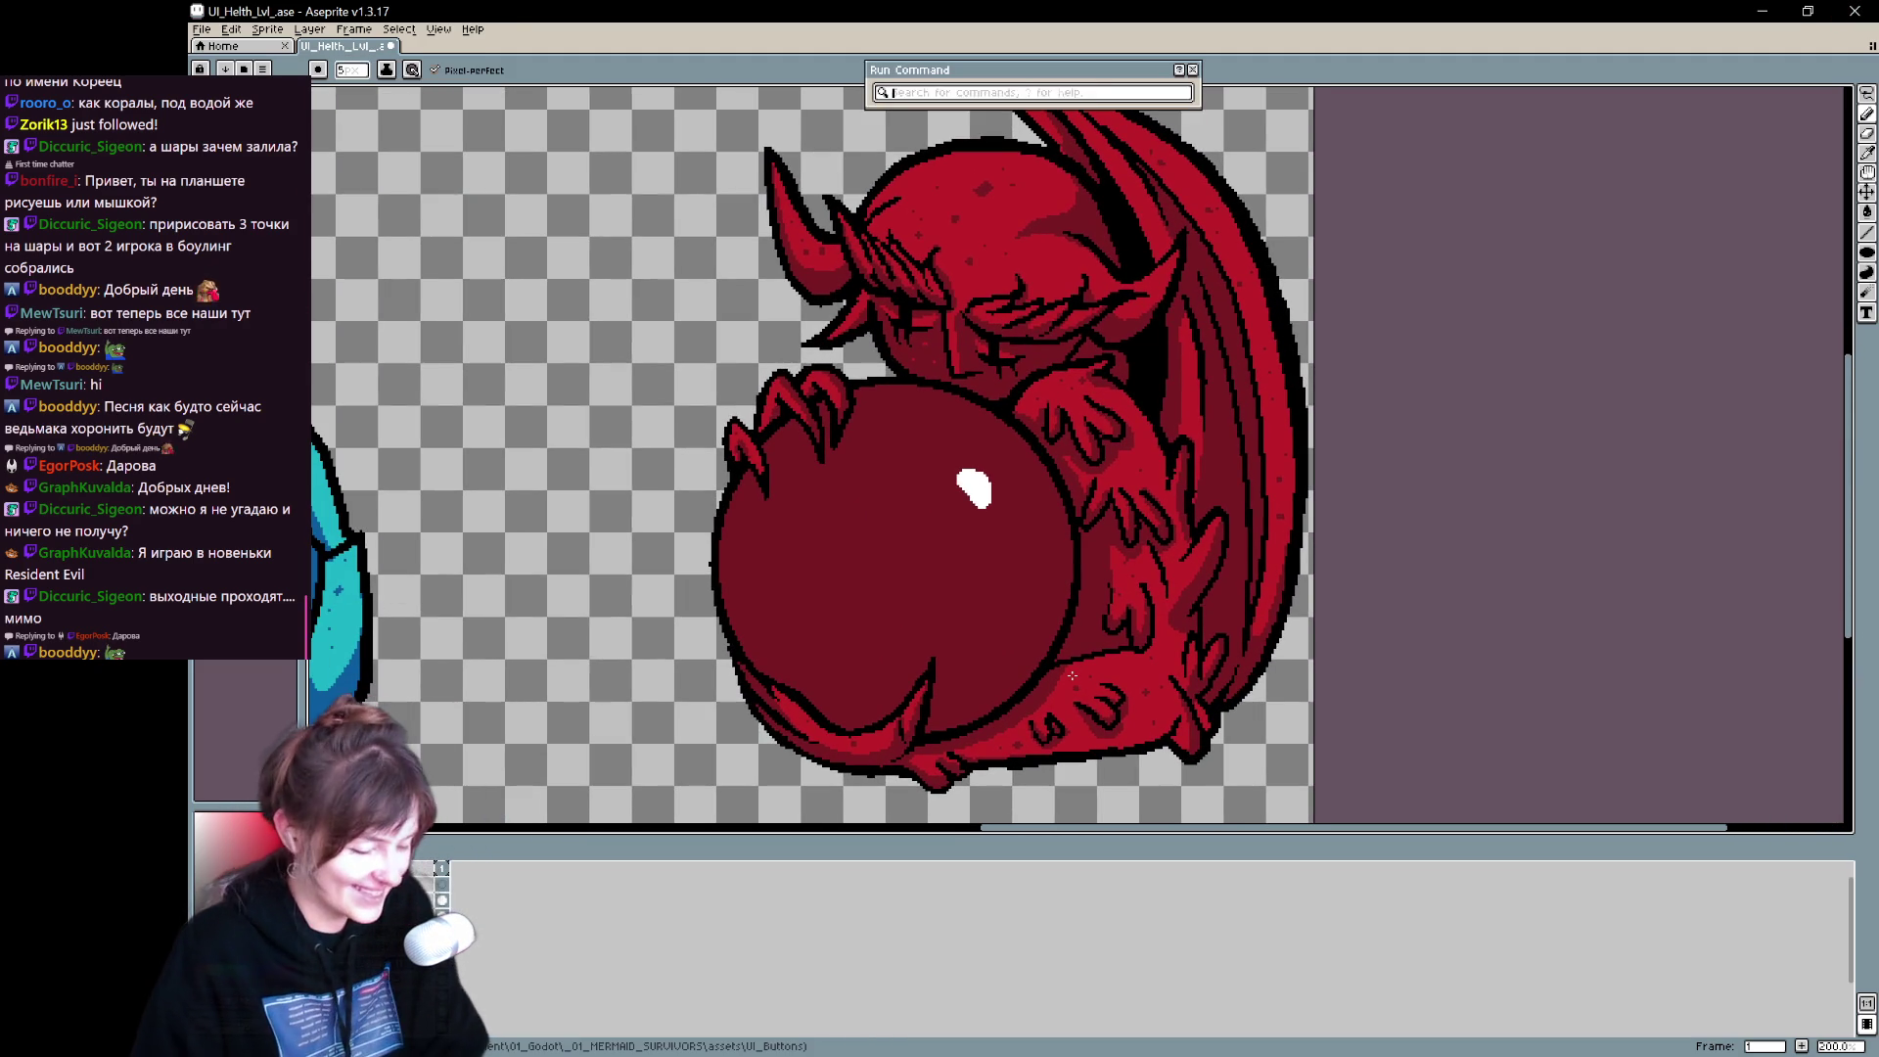
type("-")
left_click(1181, 94)
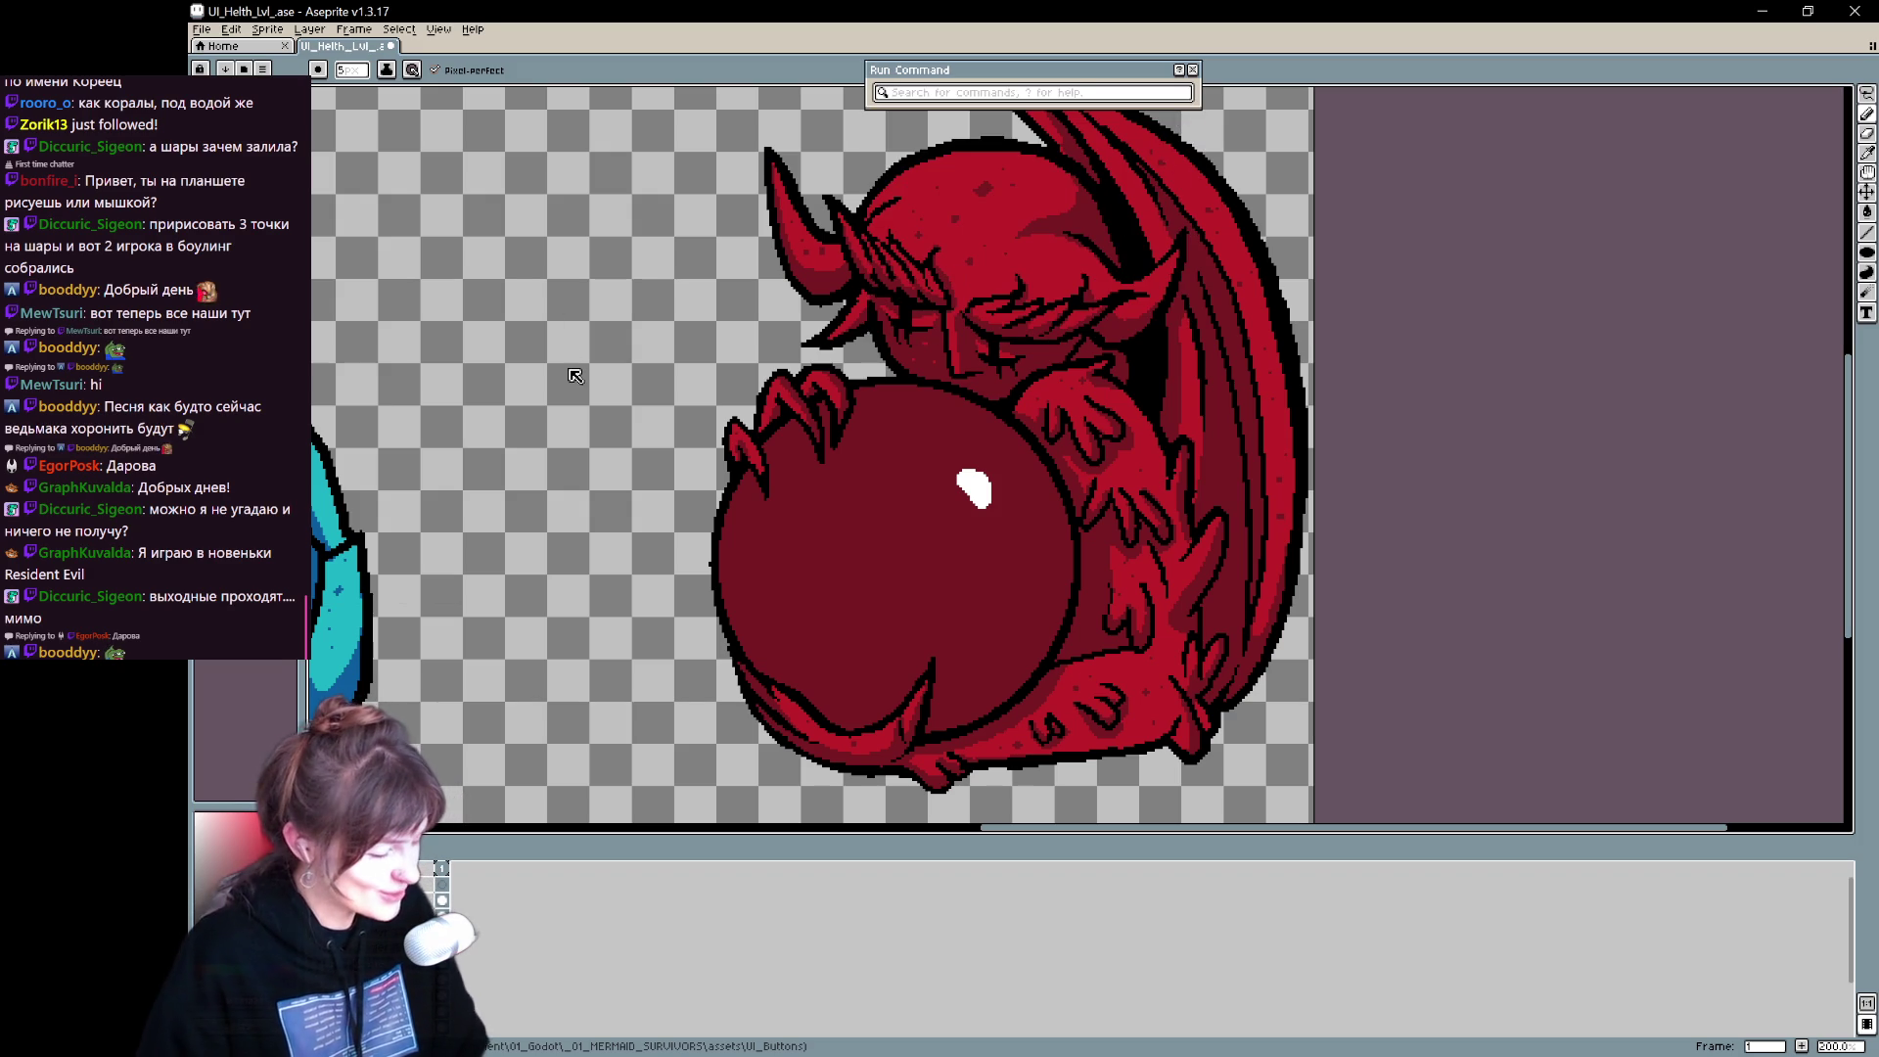
left_click(1202, 79)
key("minus")
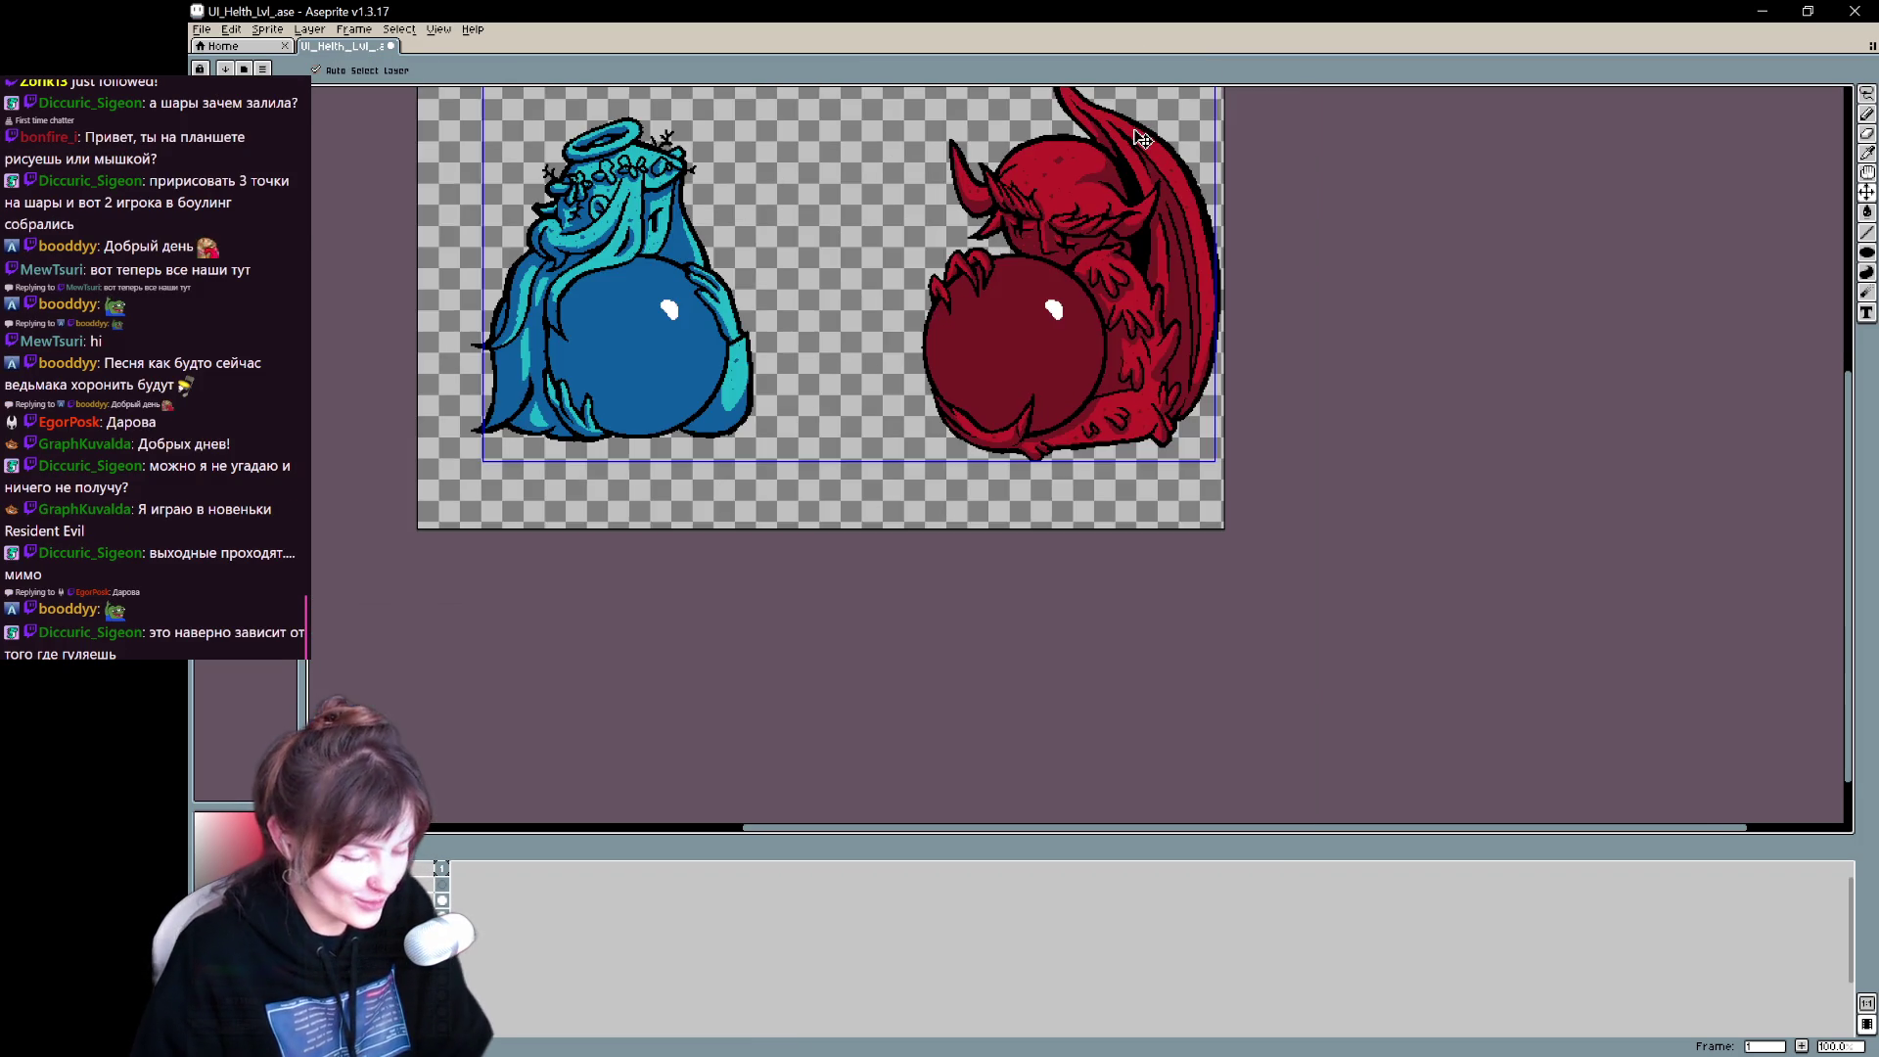
- Crop the canvas tightly around the blue angel, from her halo down
mouse_move(1019, 593)
left_mouse_down()
mouse_move(1043, 641)
mouse_move(1037, 744)
left_mouse_up()
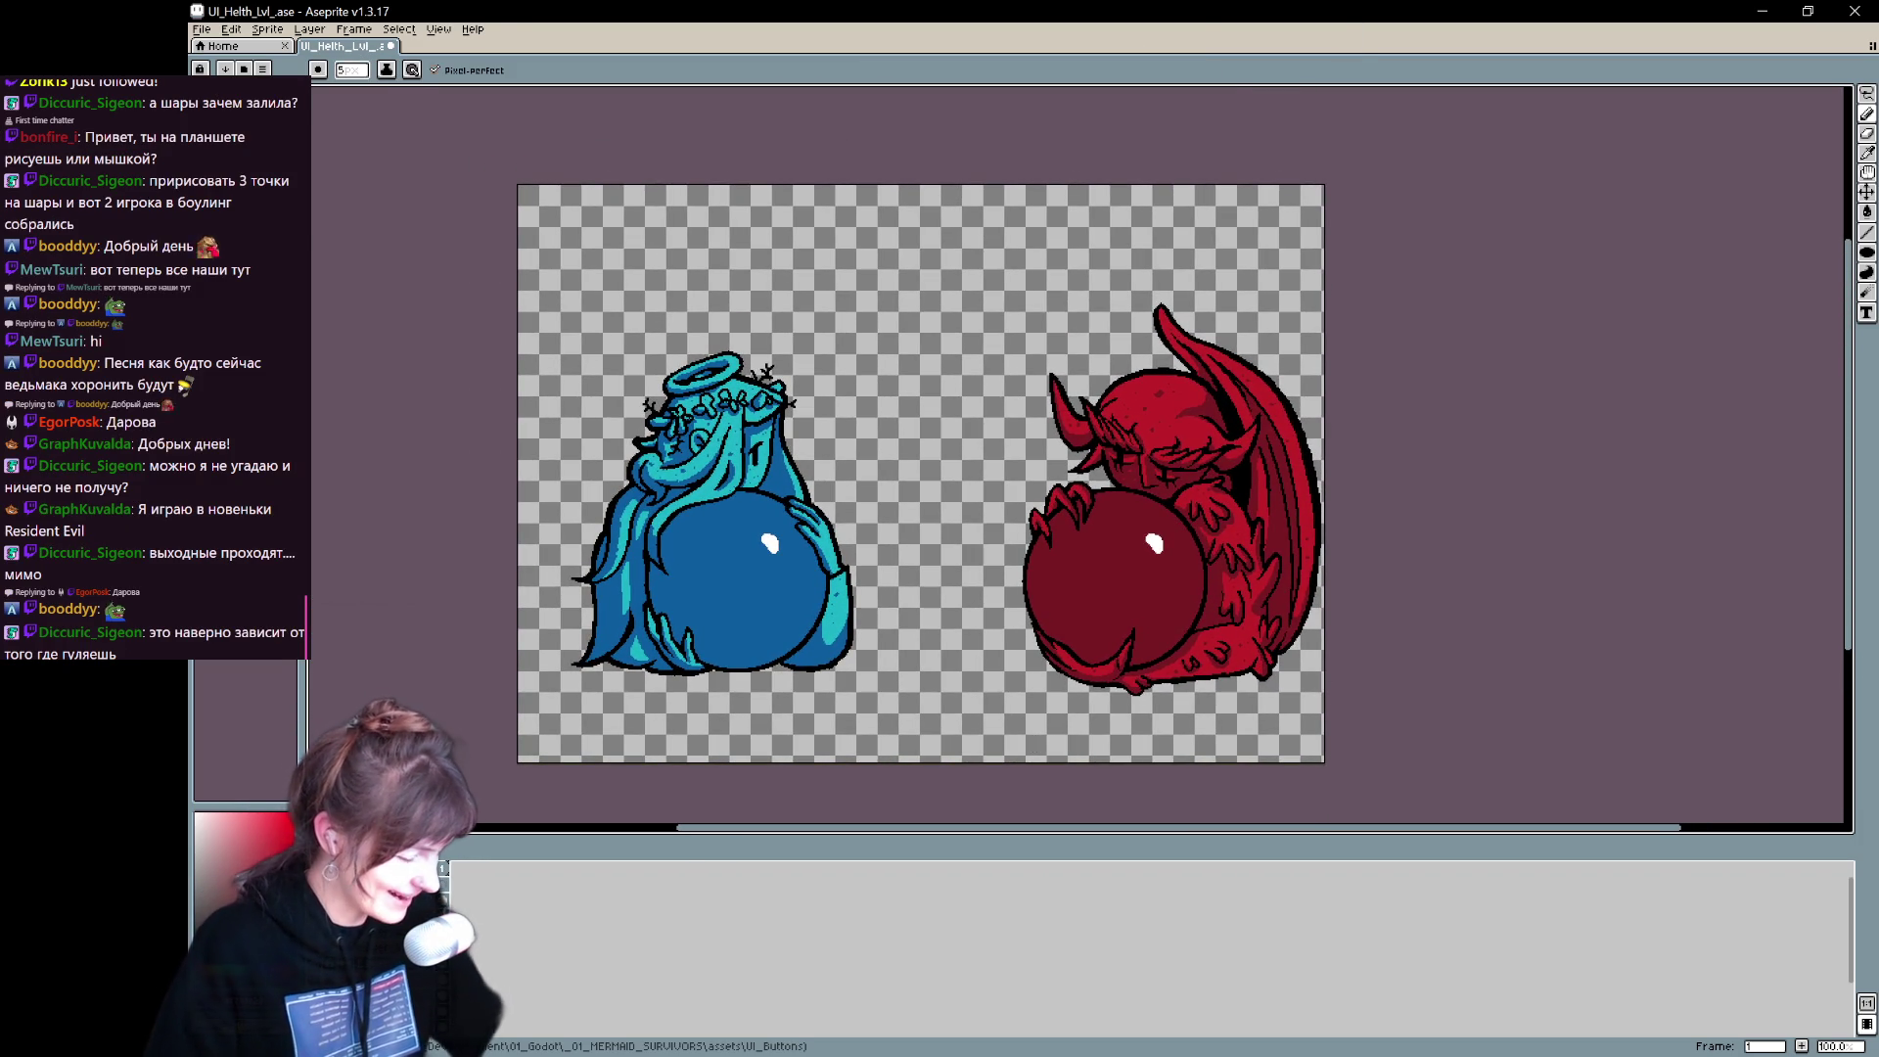
key("ctrl+alt+c")
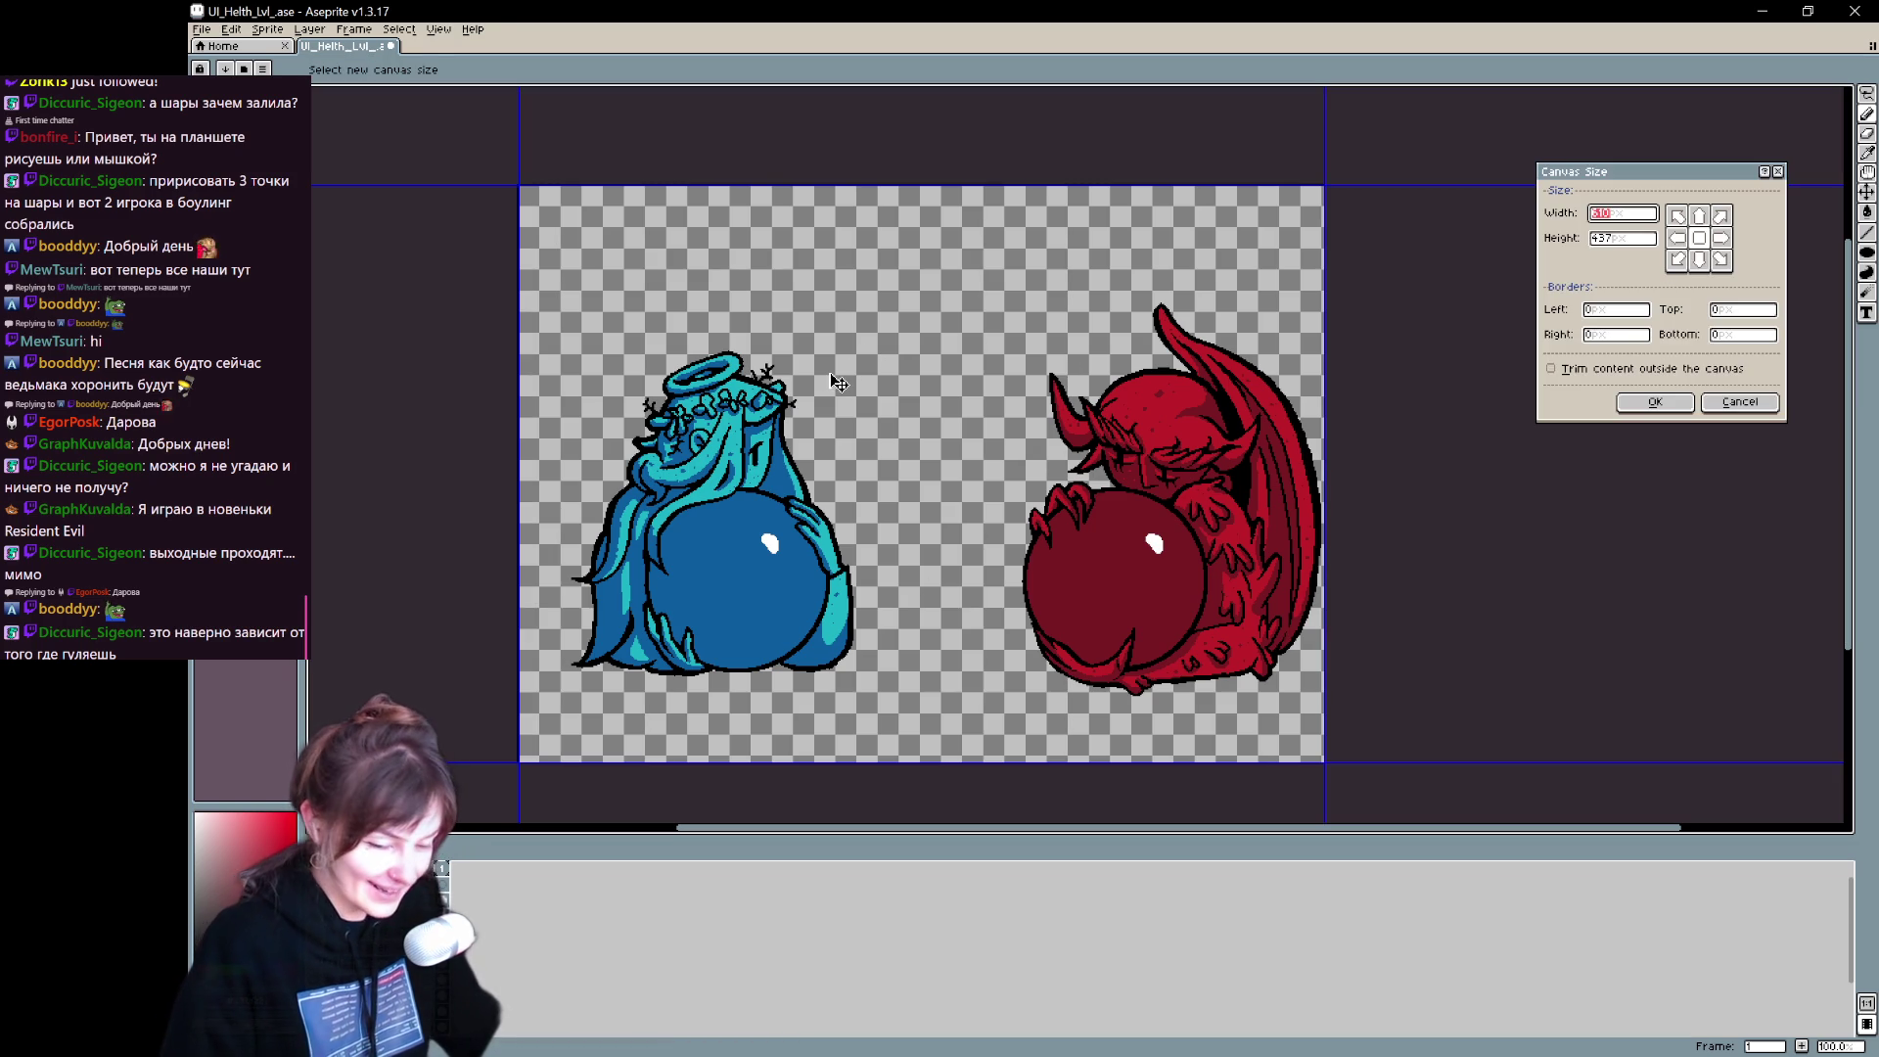
key("Escape")
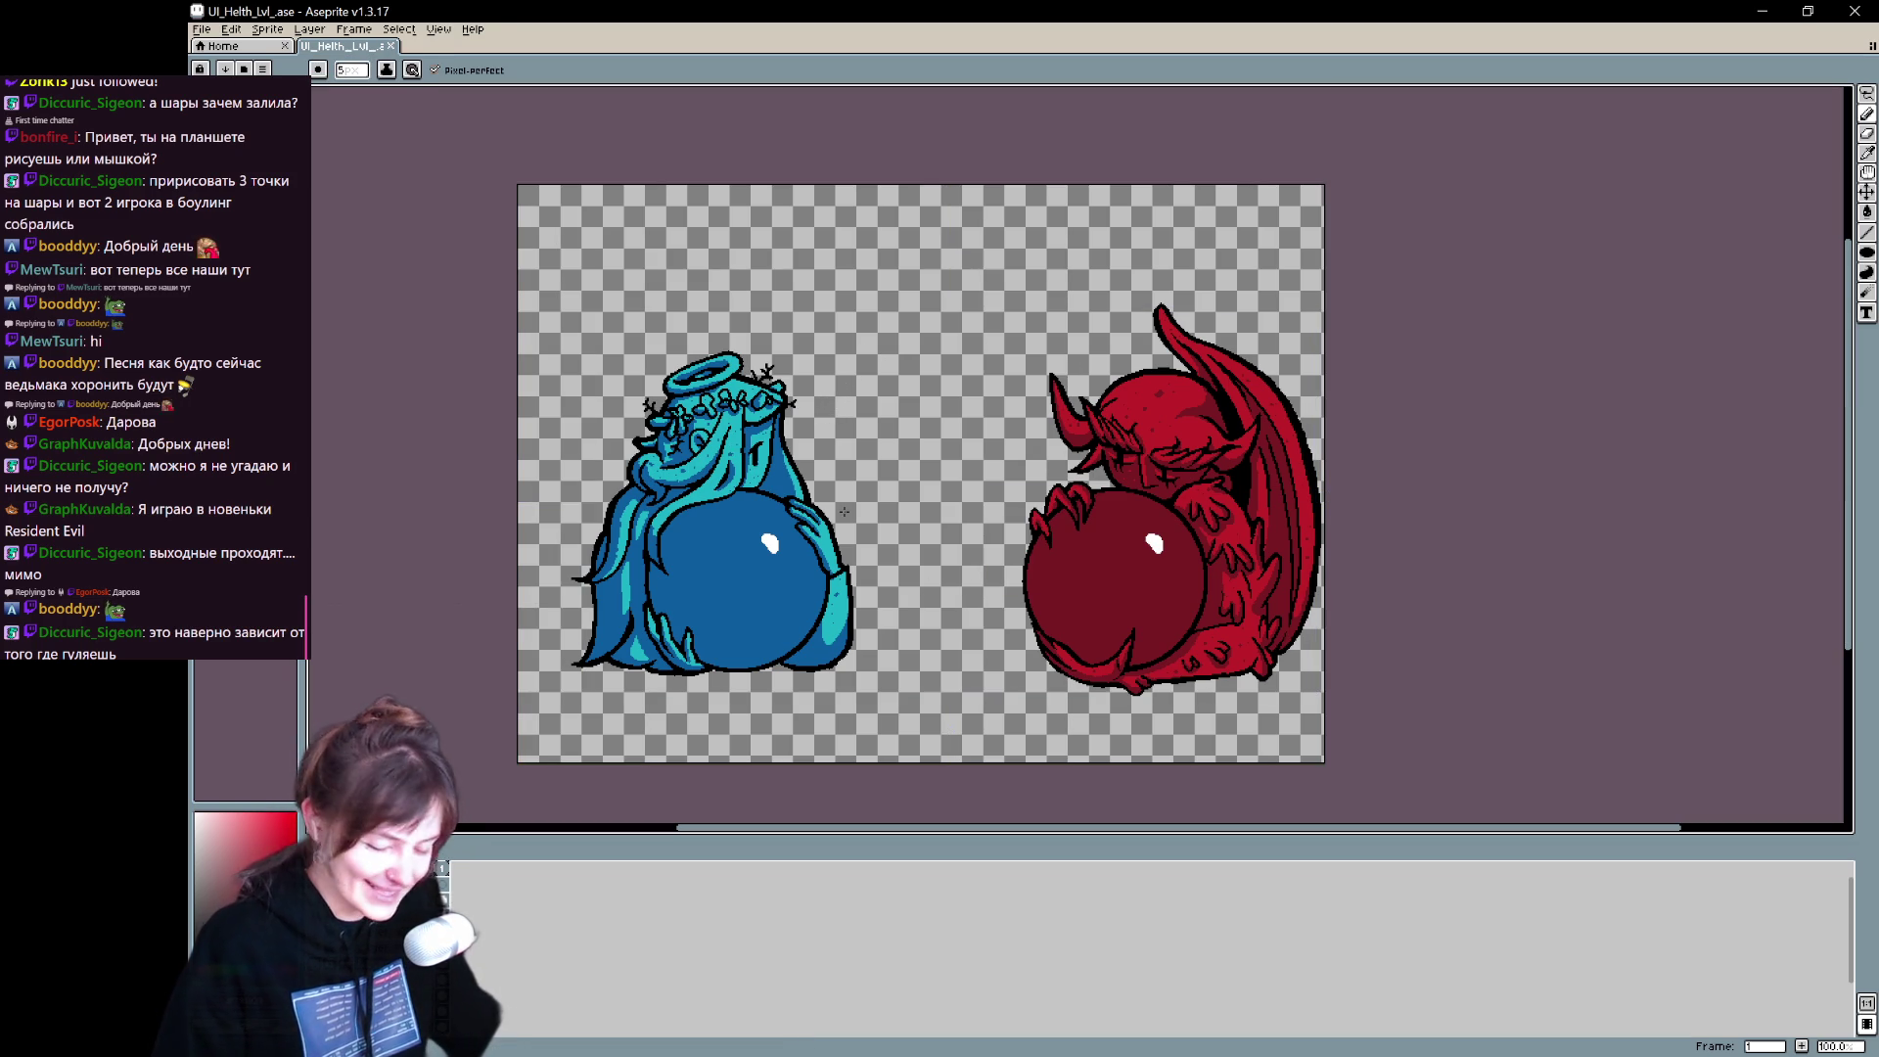
key("ctrl+alt+c")
mouse_move(1056, 563)
left_mouse_down()
mouse_move(924, 455)
mouse_move(773, 484)
mouse_move(795, 497)
left_mouse_up()
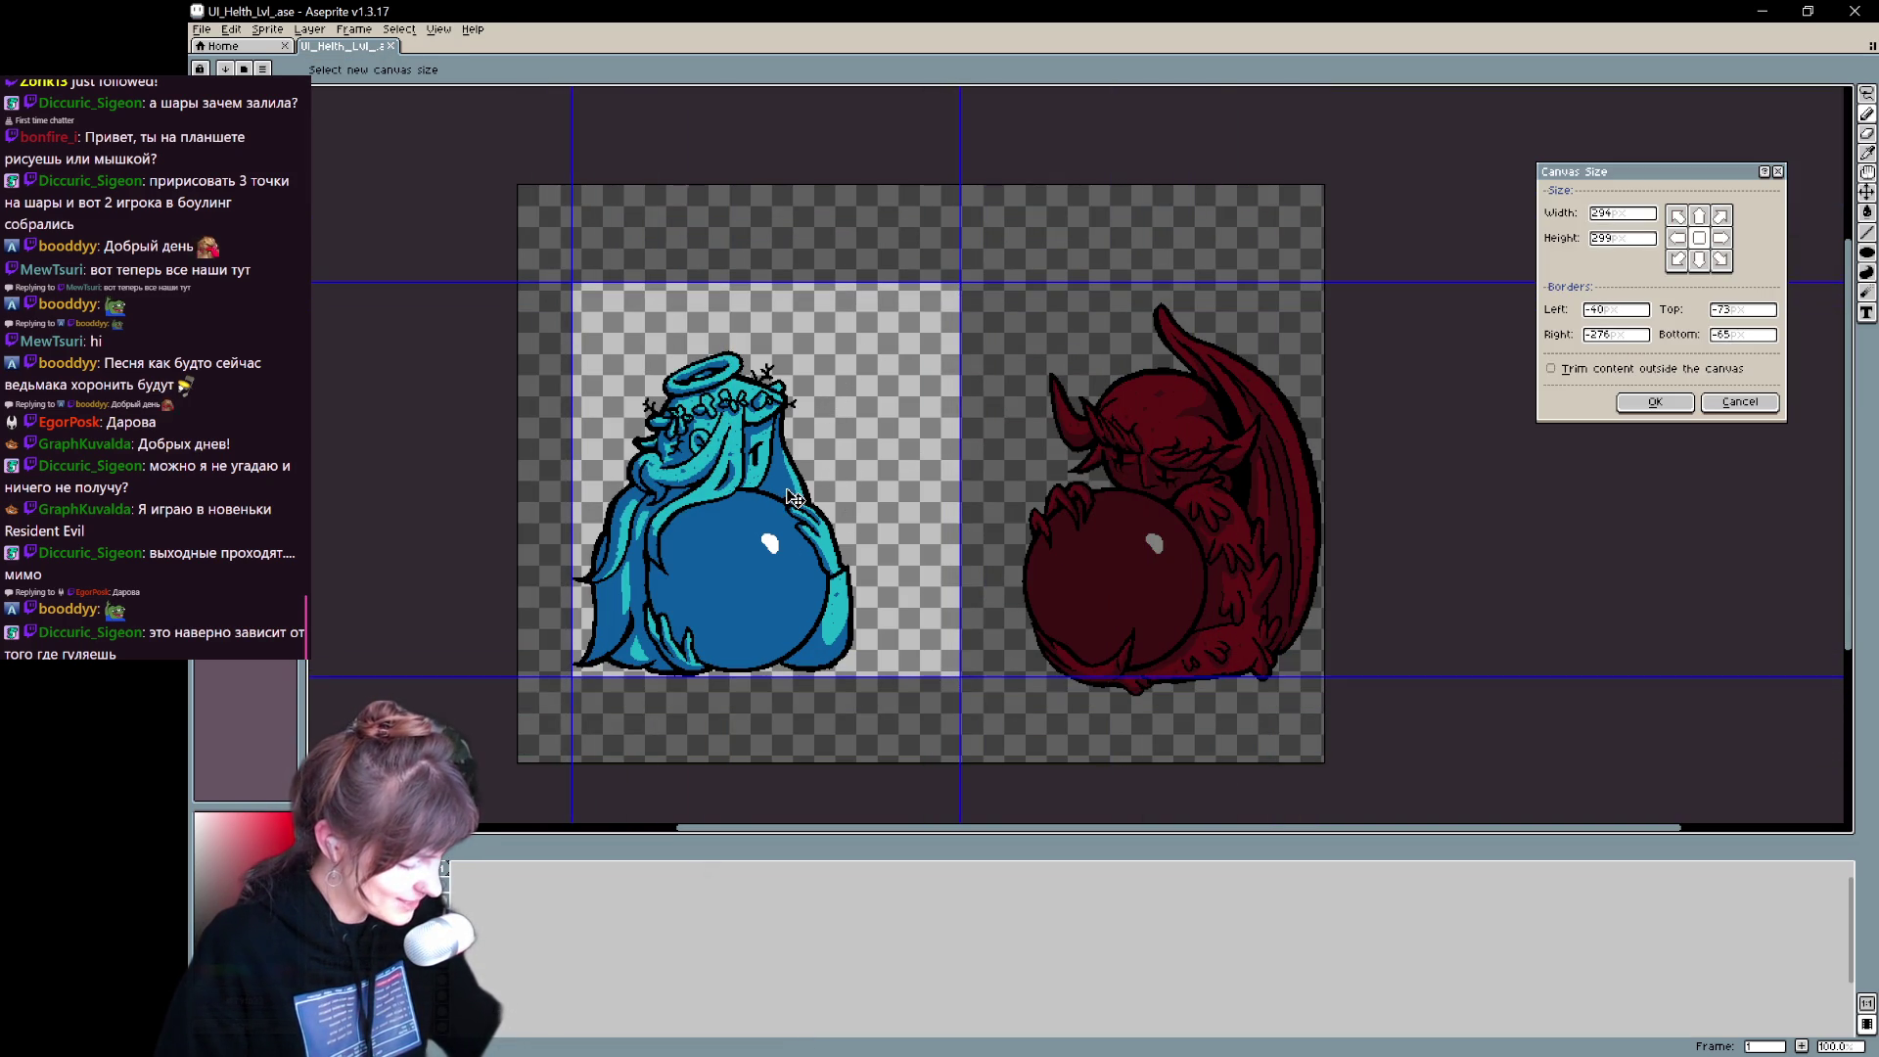
left_click_drag(959, 432, 854, 442)
scroll(763, 553, "up", 2)
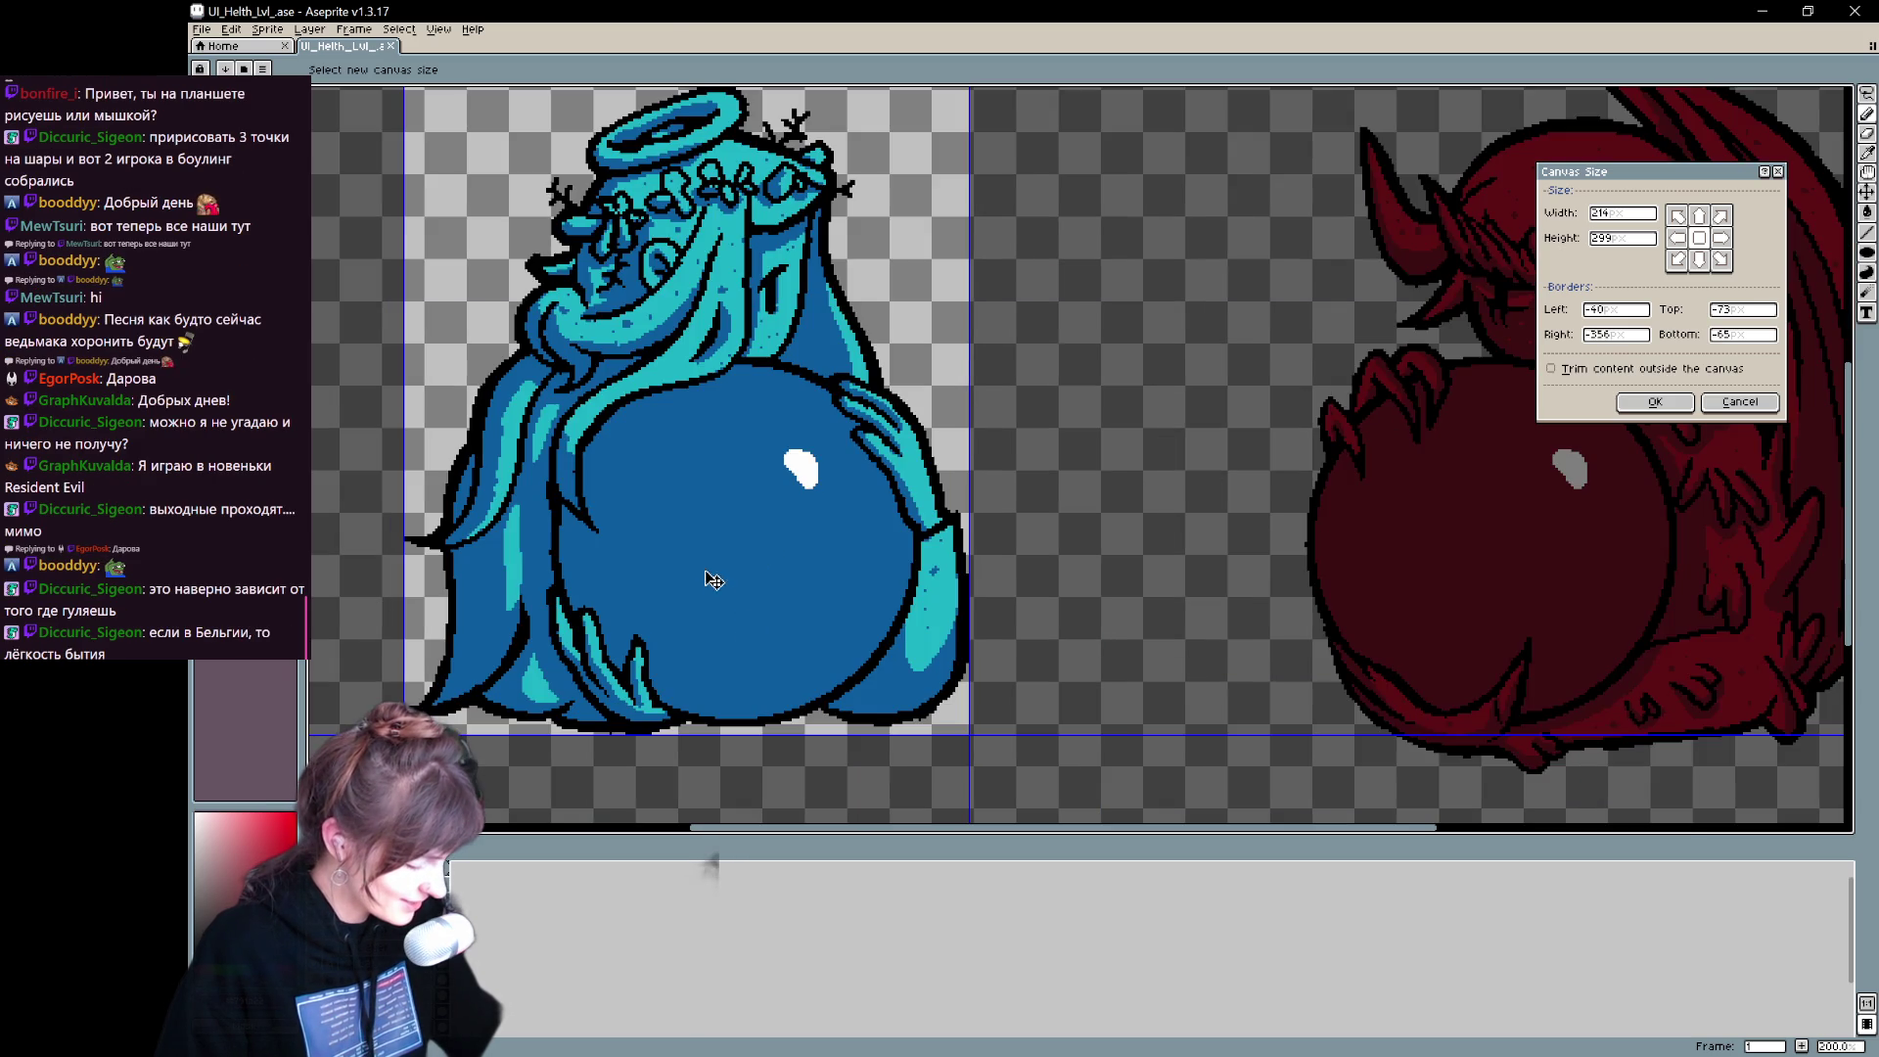
scroll(745, 508, "down", 2)
scroll(701, 544, "up", 1)
left_click_drag(780, 172, 830, 317)
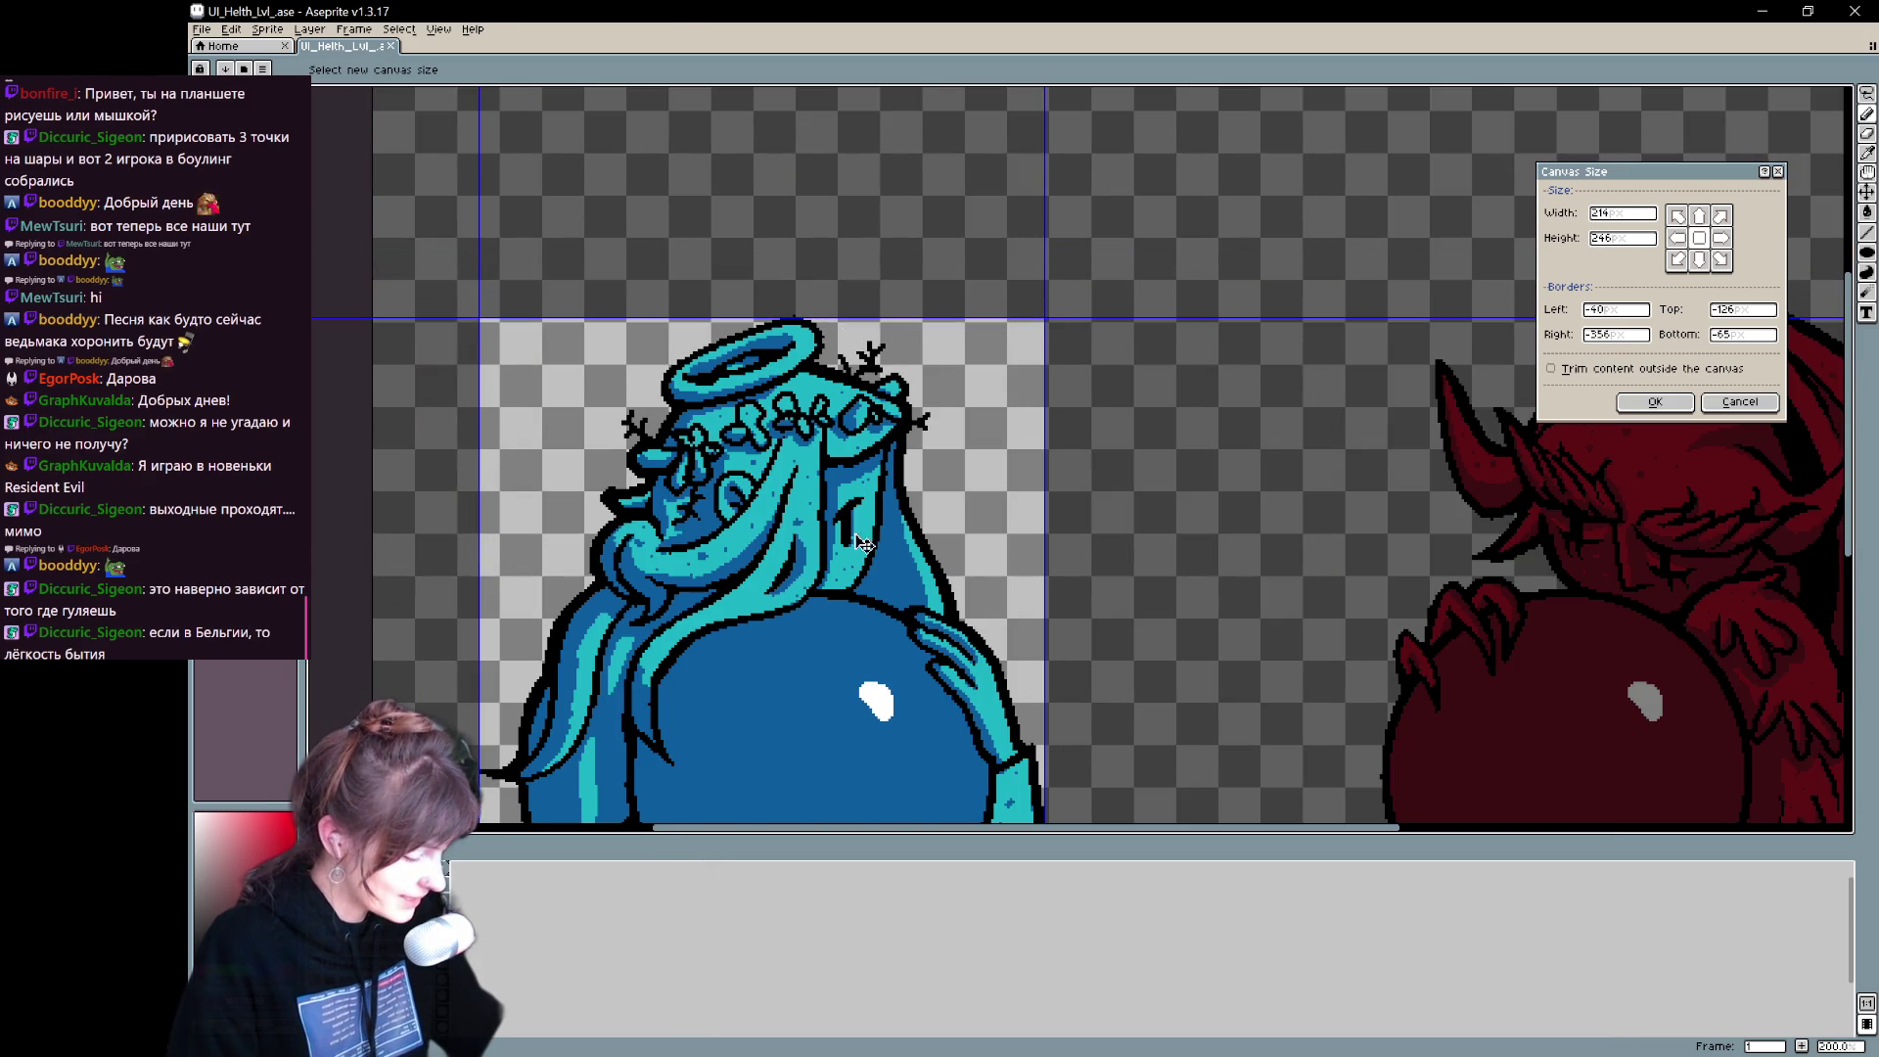
scroll(875, 702, "down", 3)
scroll(957, 649, "up", 2)
key("Return")
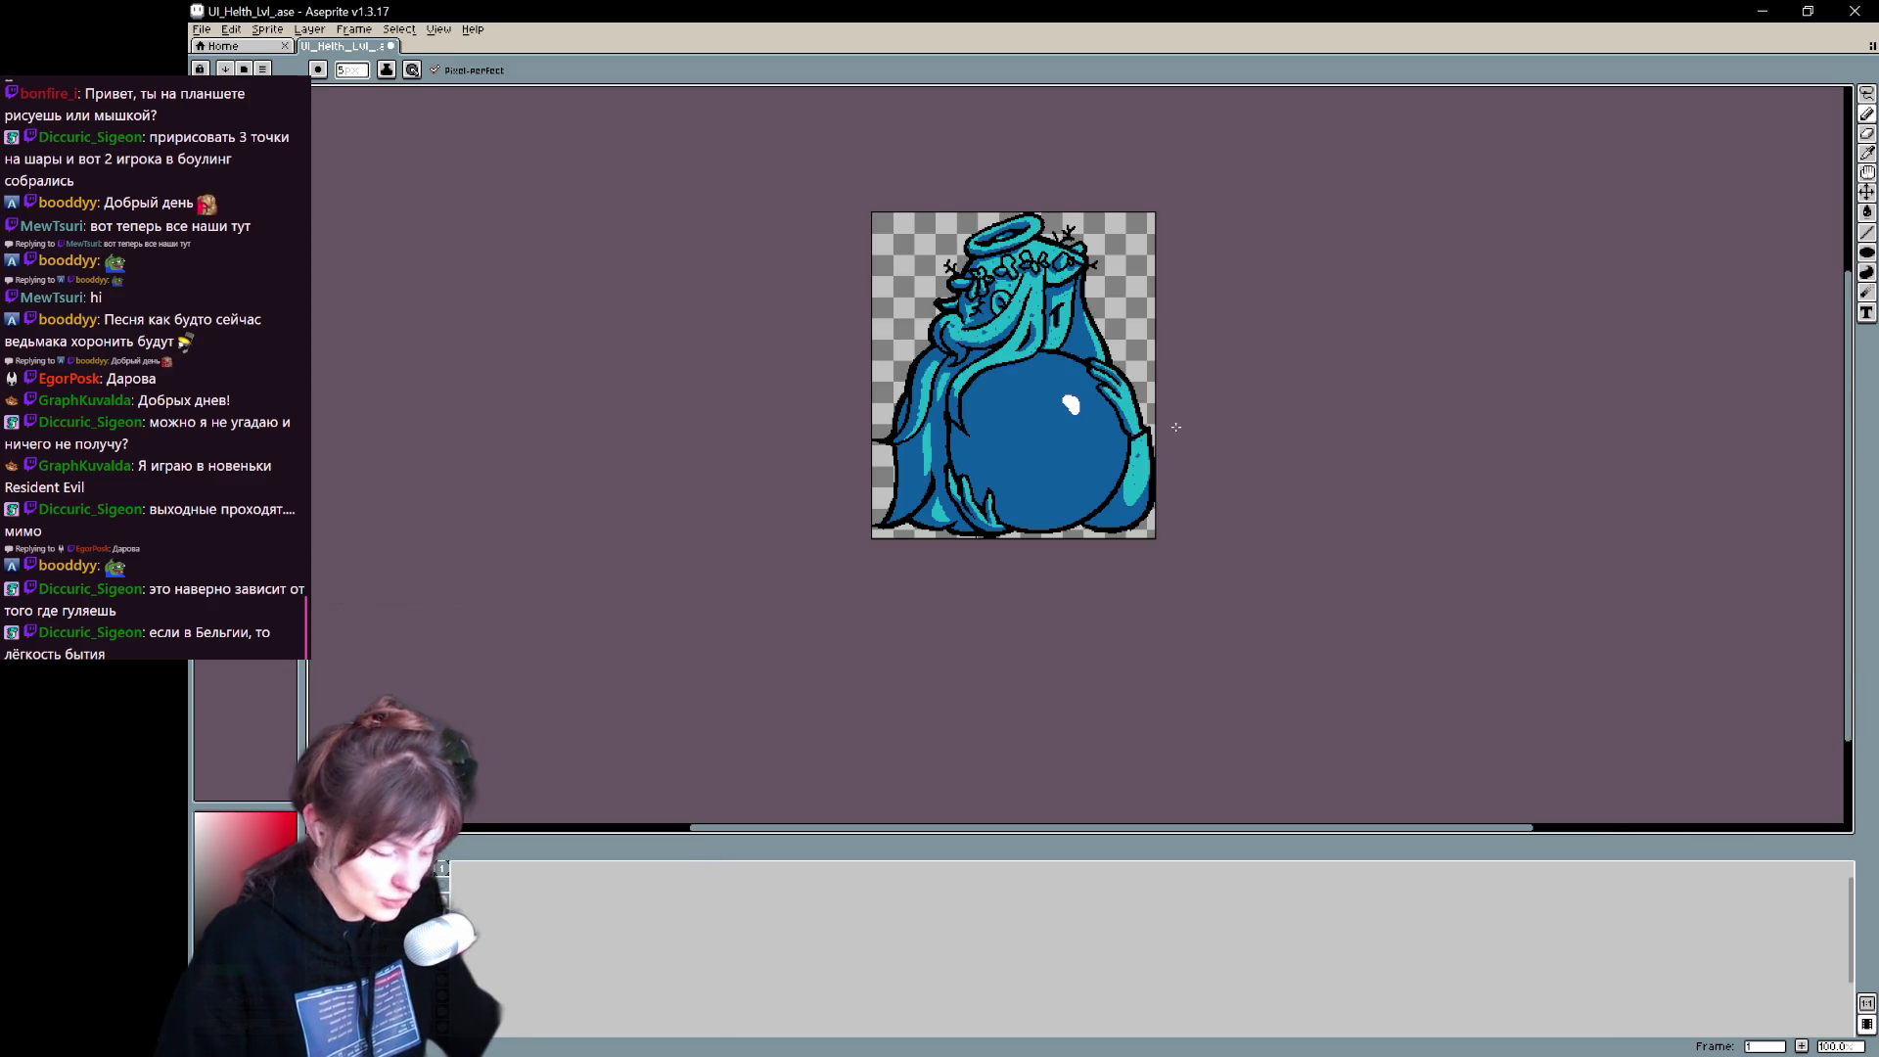
- Overwrite UI_Buttons_Lvl.png with the cropped angel, then undo the crop to restore the sheet
key("ctrl+shift+s")
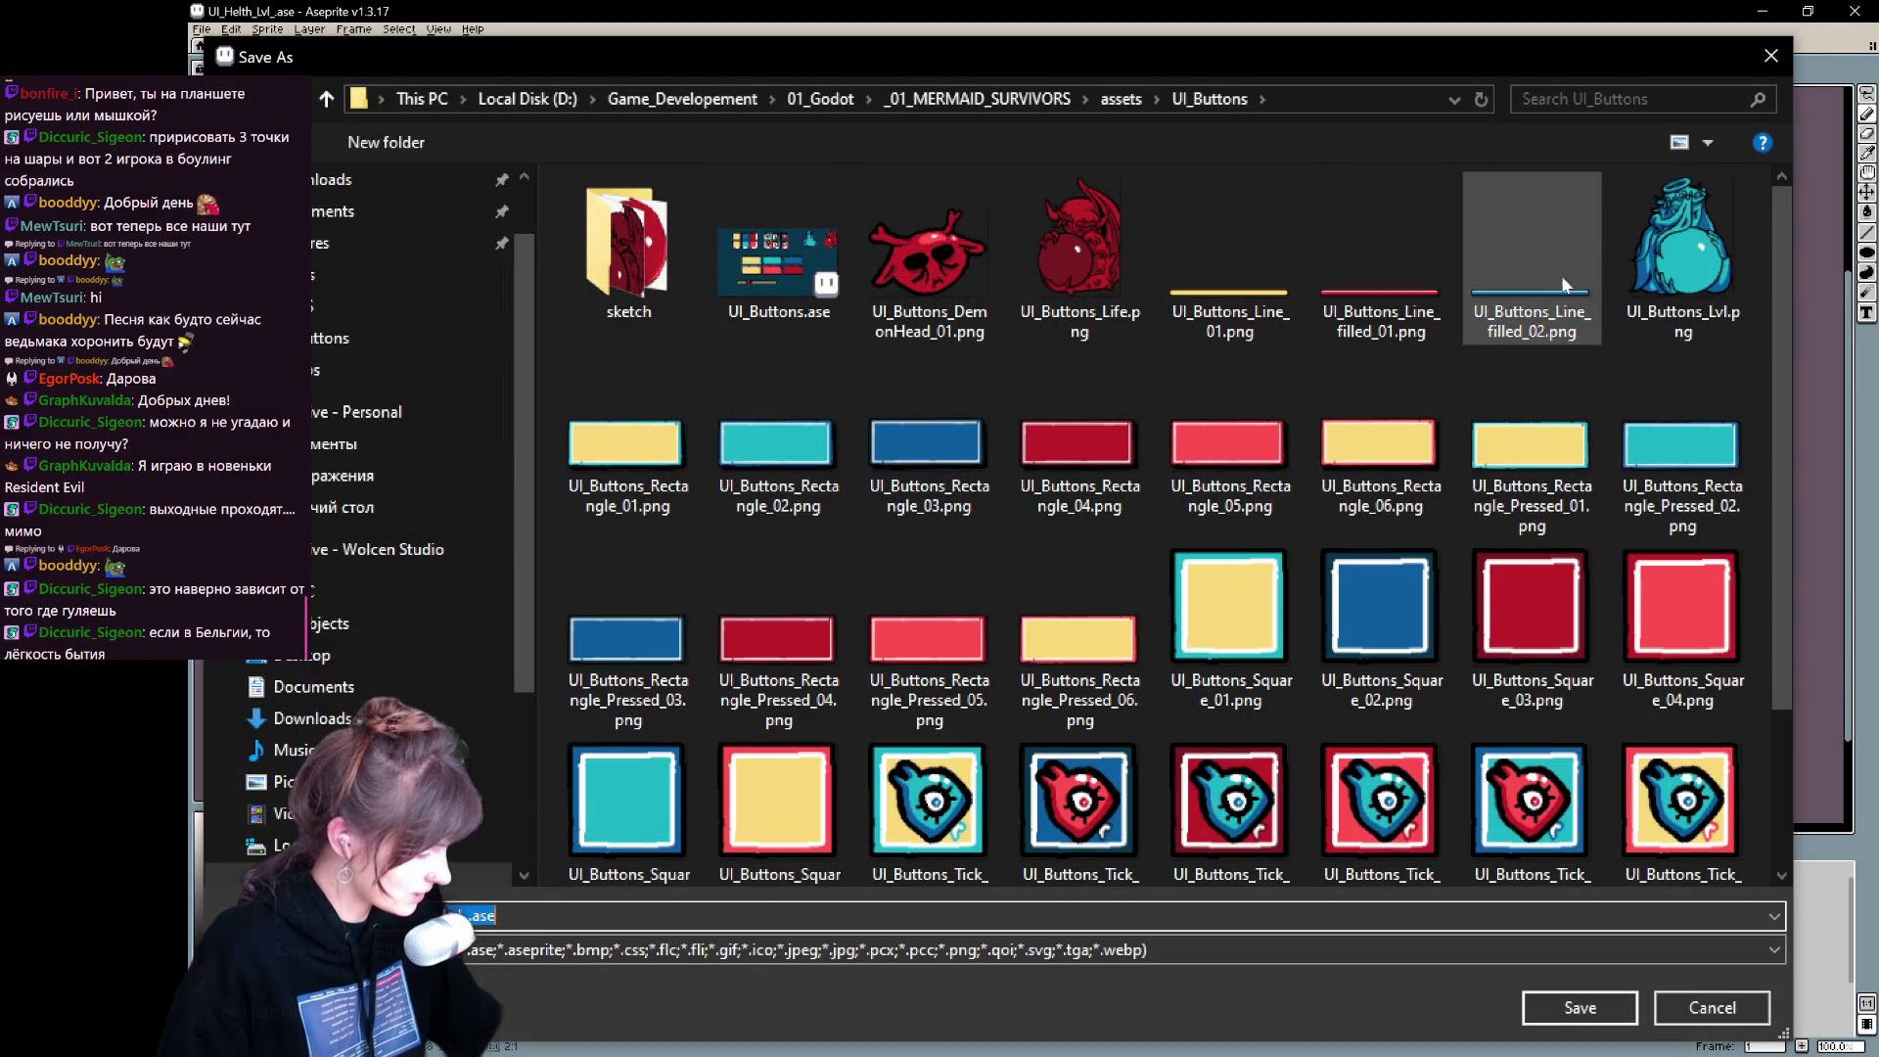
left_click(1679, 249)
left_click(1610, 1013)
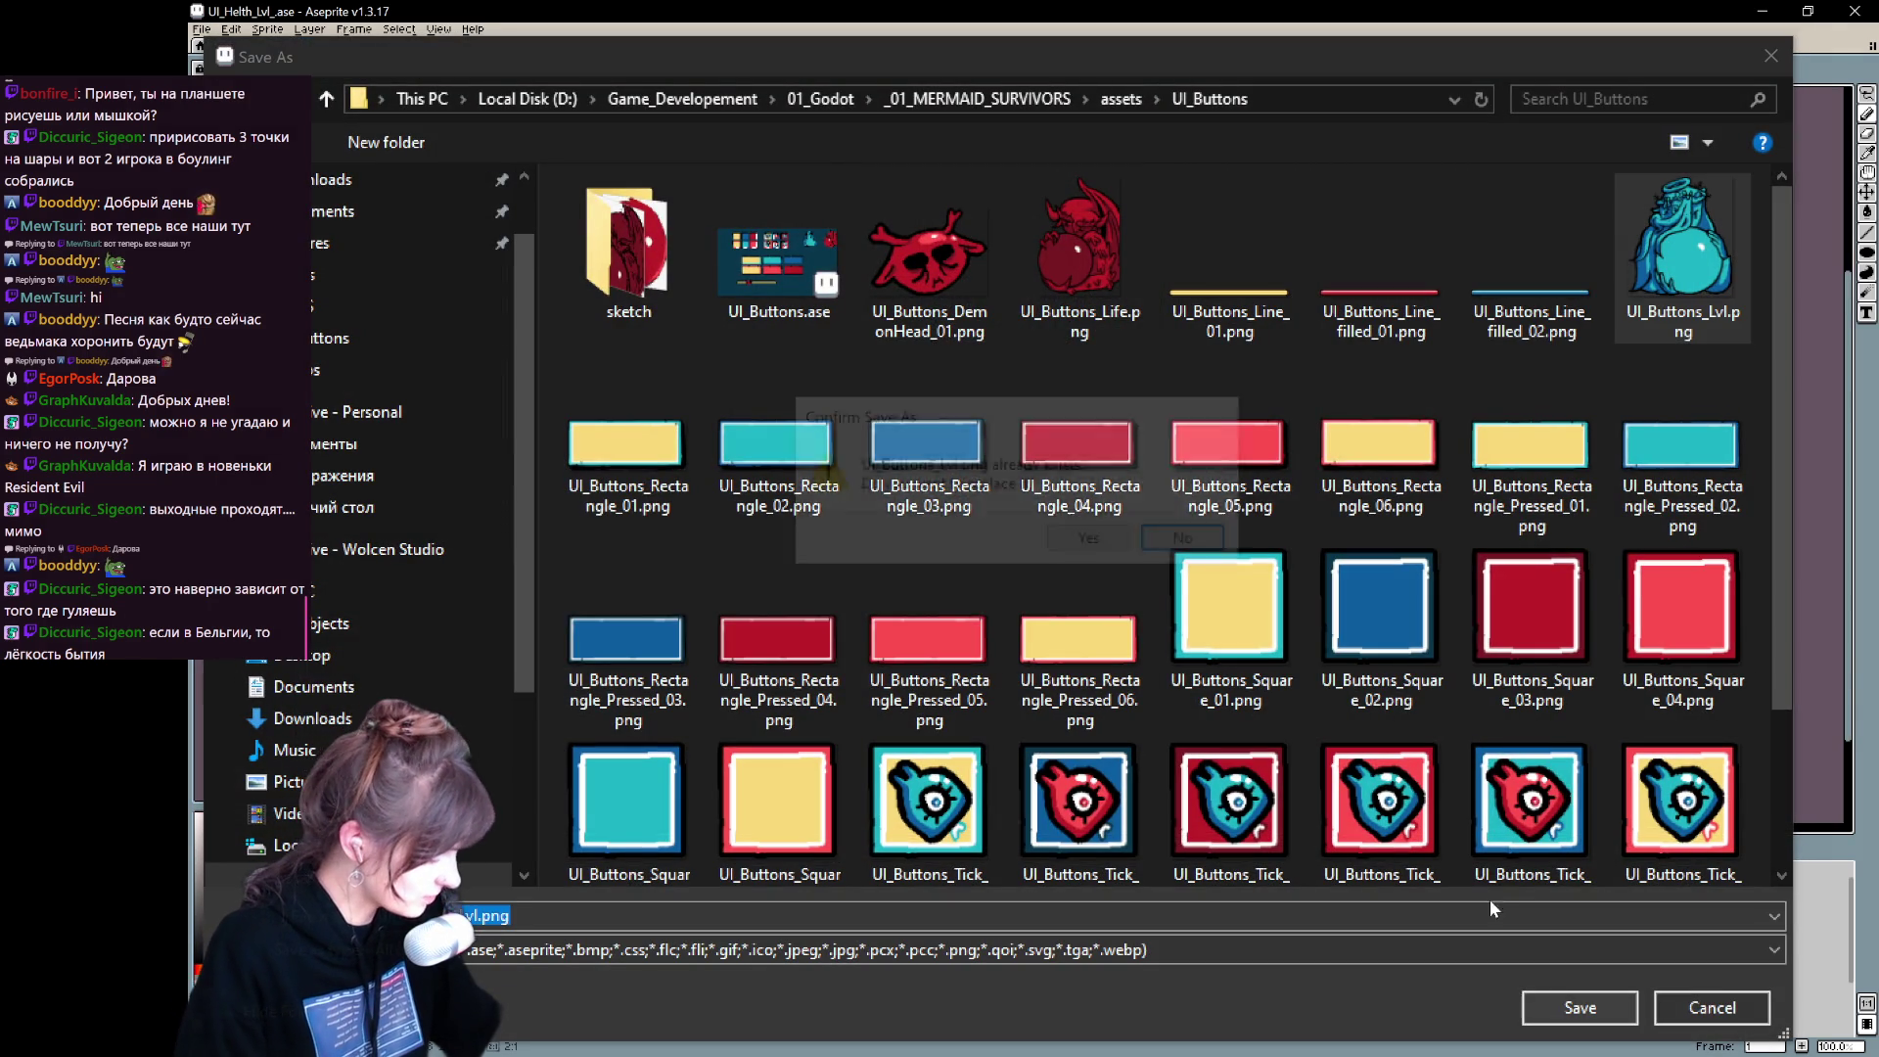
left_click(1060, 554)
left_click(1023, 619)
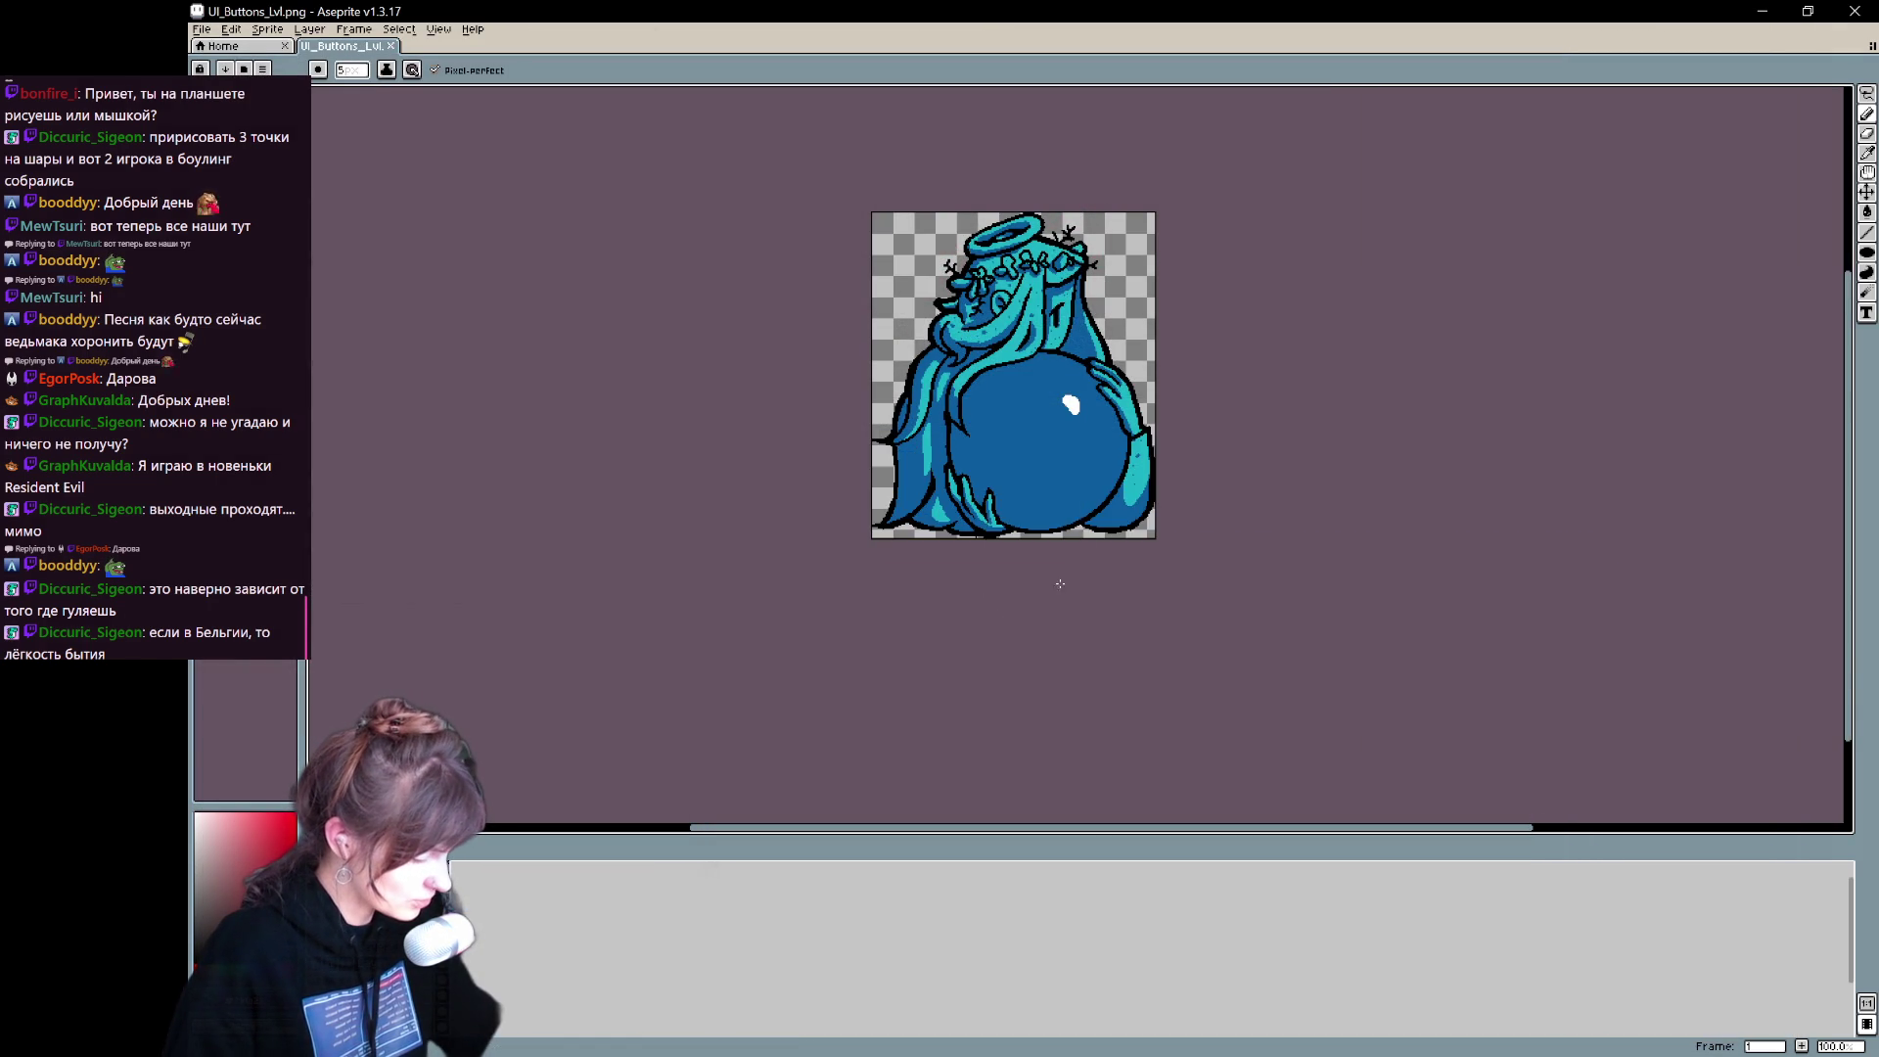
key("ctrl+z")
key("ctrl+alt+c")
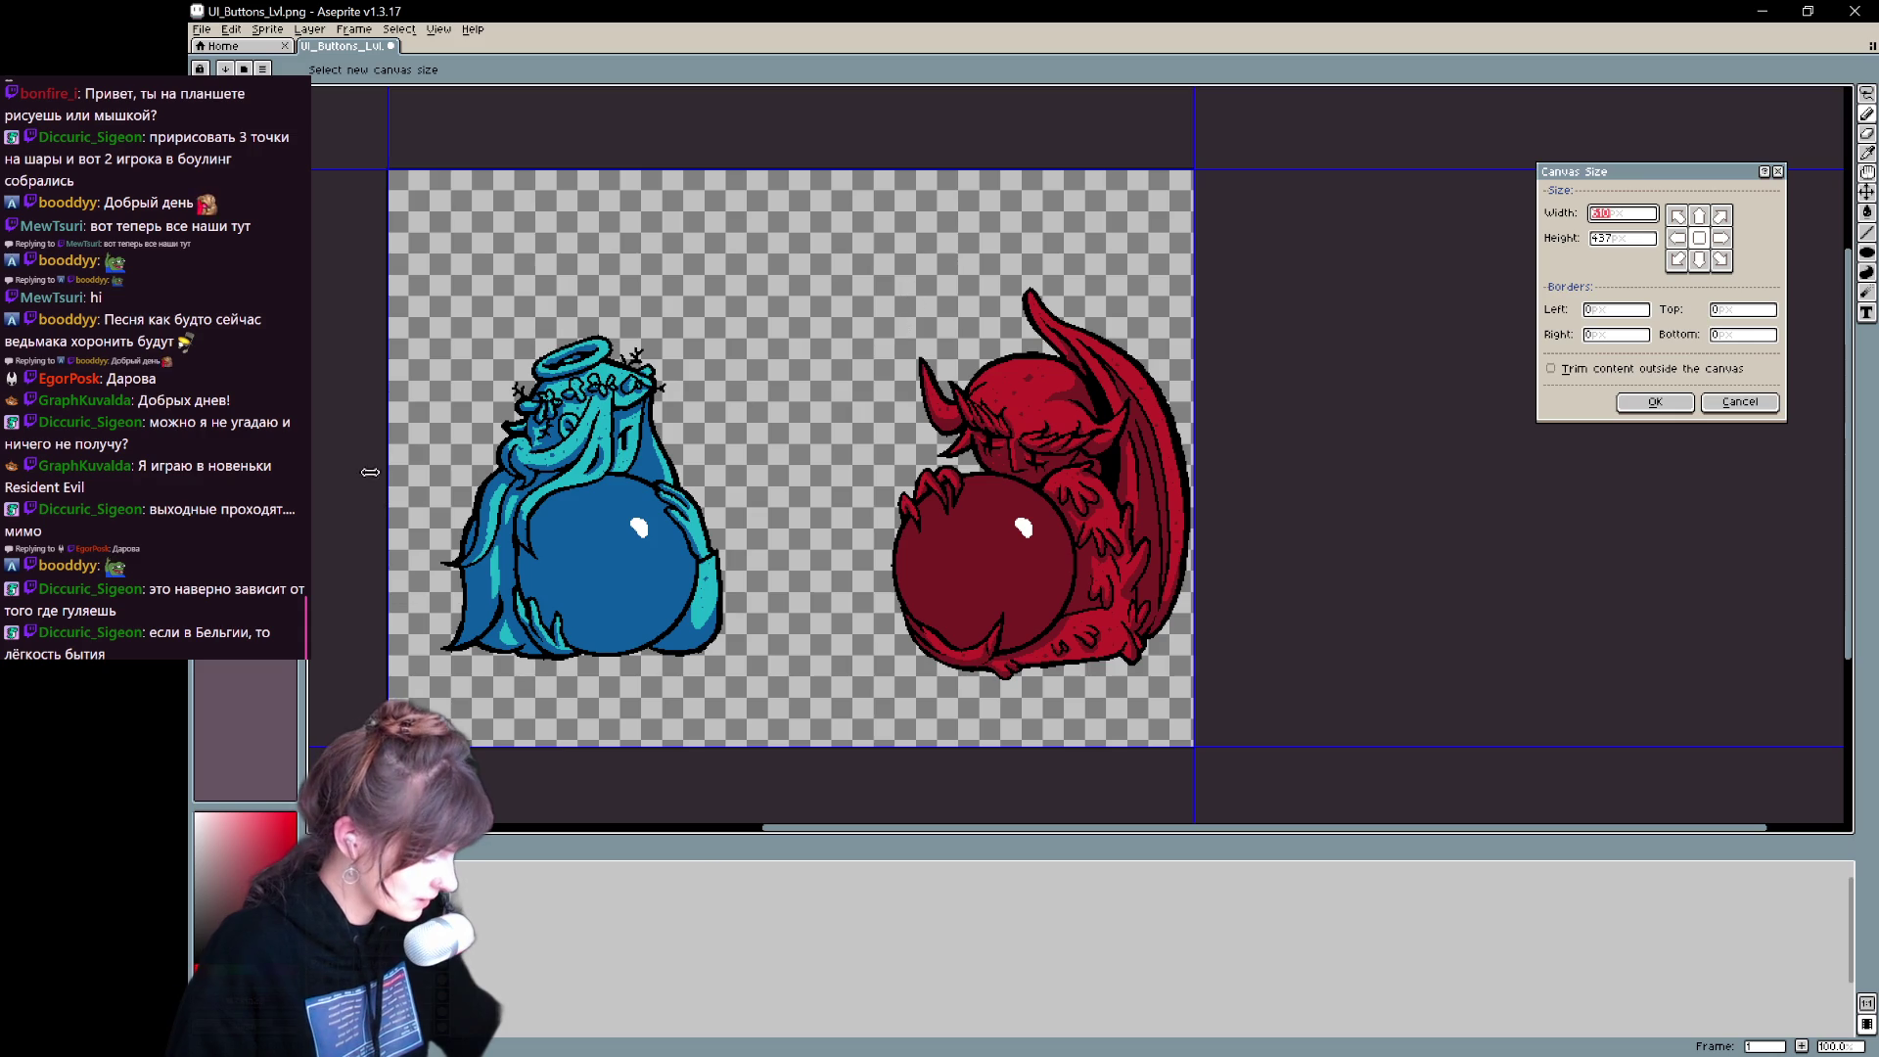
- Crop the canvas's left, bottom and top edges tightly around the red demon
left_click_drag(387, 470, 886, 474)
scroll(882, 473, "up", 2)
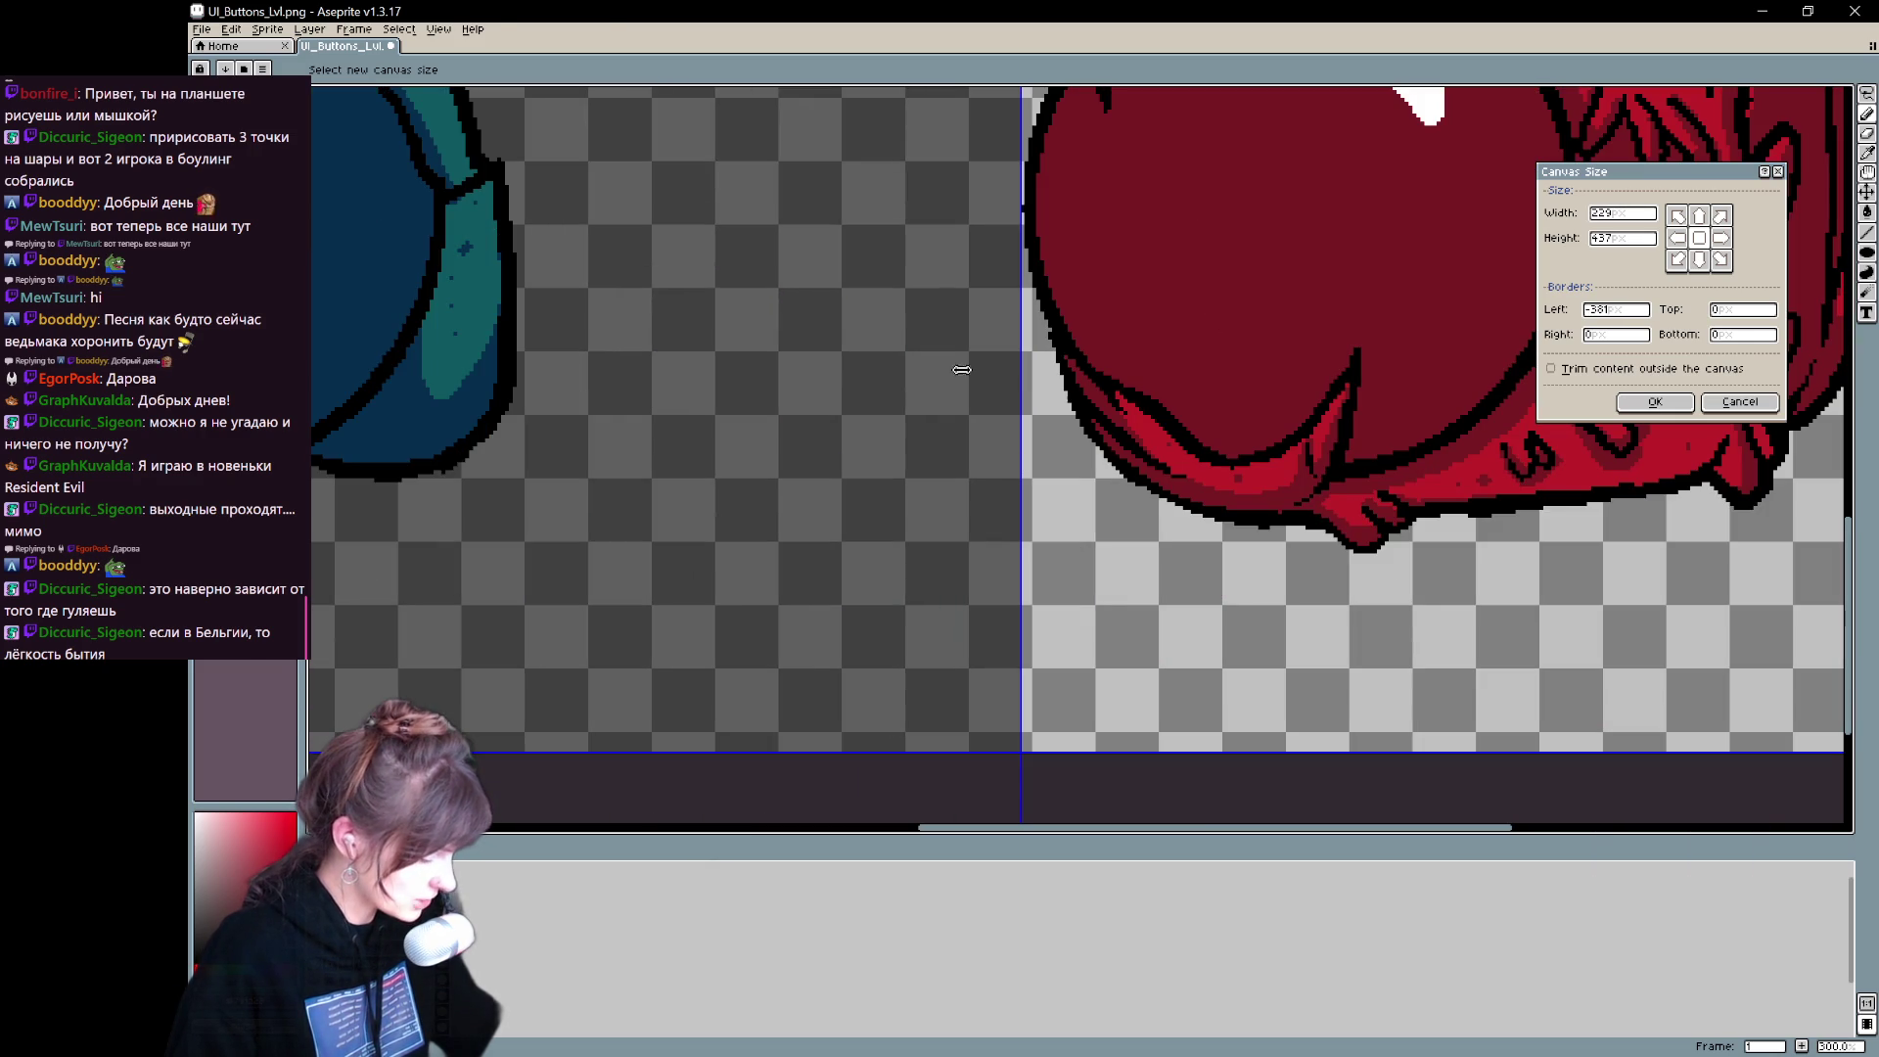
mouse_move(1282, 756)
left_mouse_down()
mouse_move(1279, 584)
mouse_move(1308, 558)
left_mouse_up()
scroll(1306, 430, "down", 2)
scroll(1363, 378, "up", 1)
left_click_drag(1363, 377, 1324, 590)
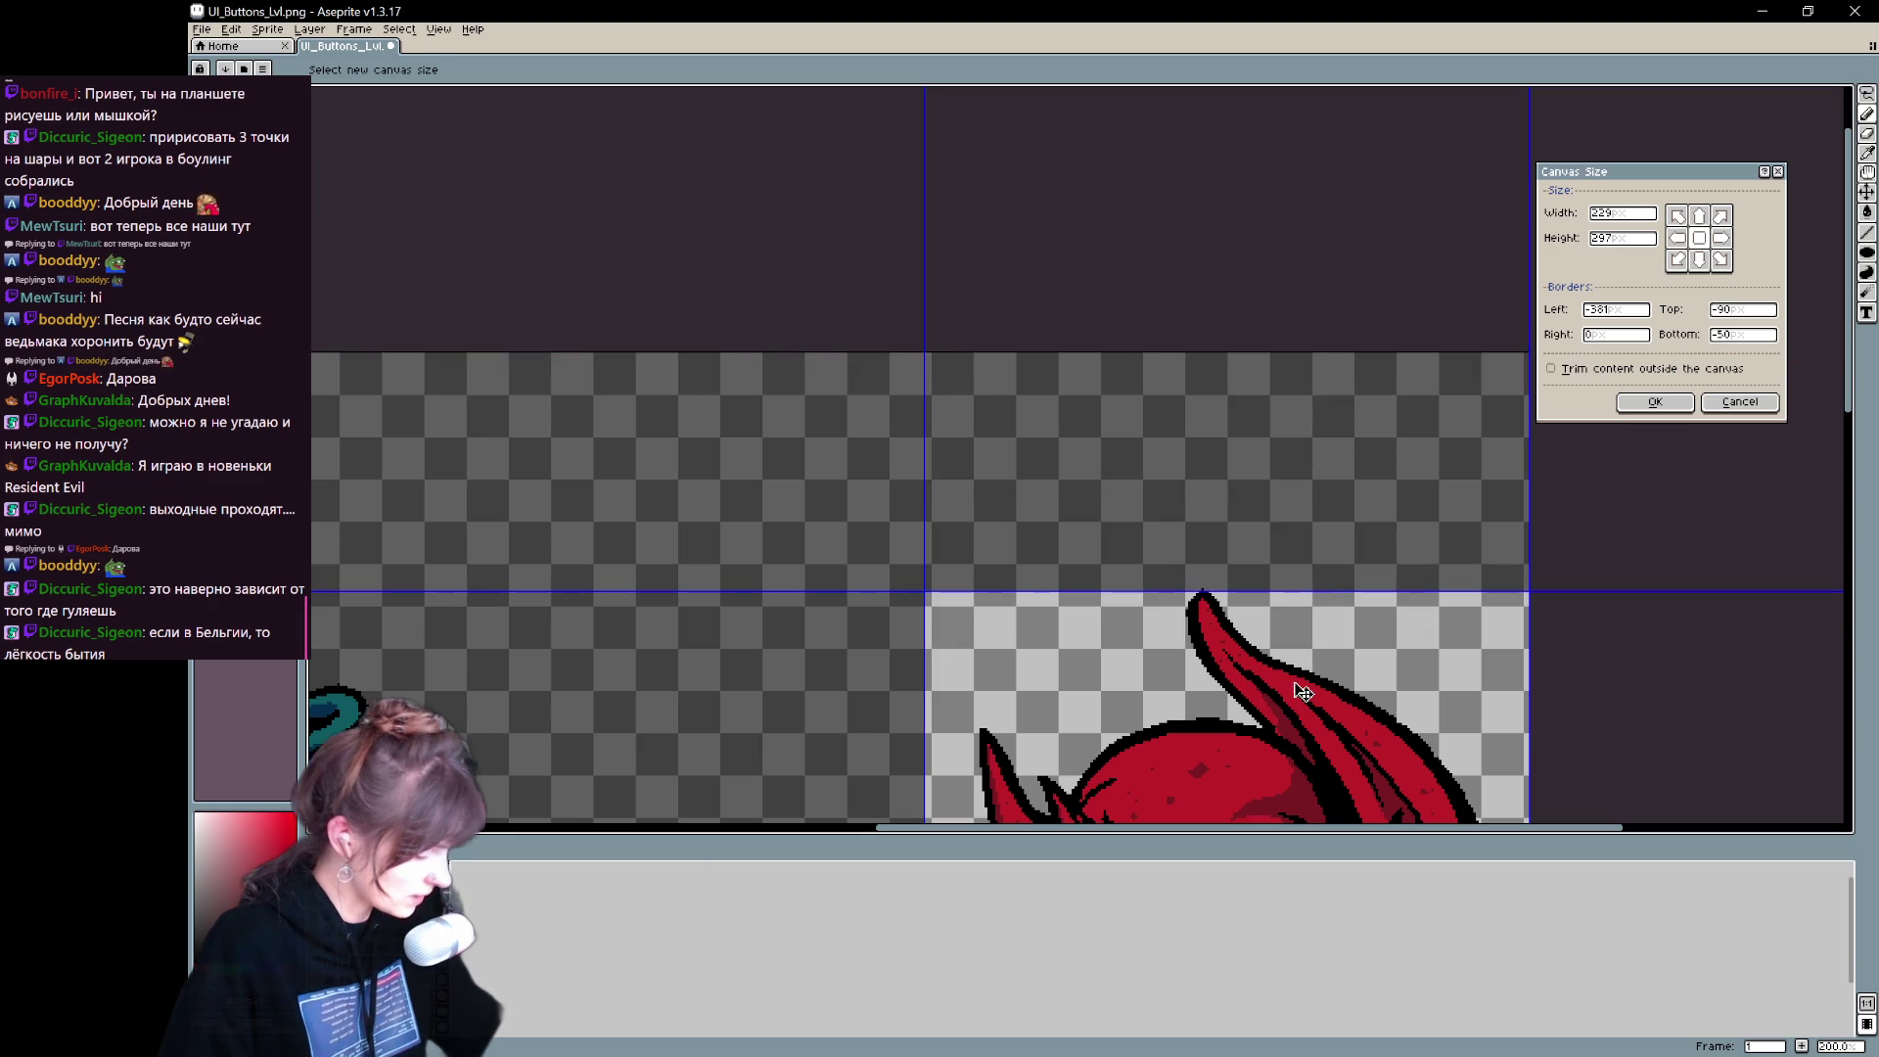
key("Return")
key("1")
- Overwrite UI_Buttons_Life.png with the cropped demon, confirming the replacement and export settings
key("ctrl+shift+s")
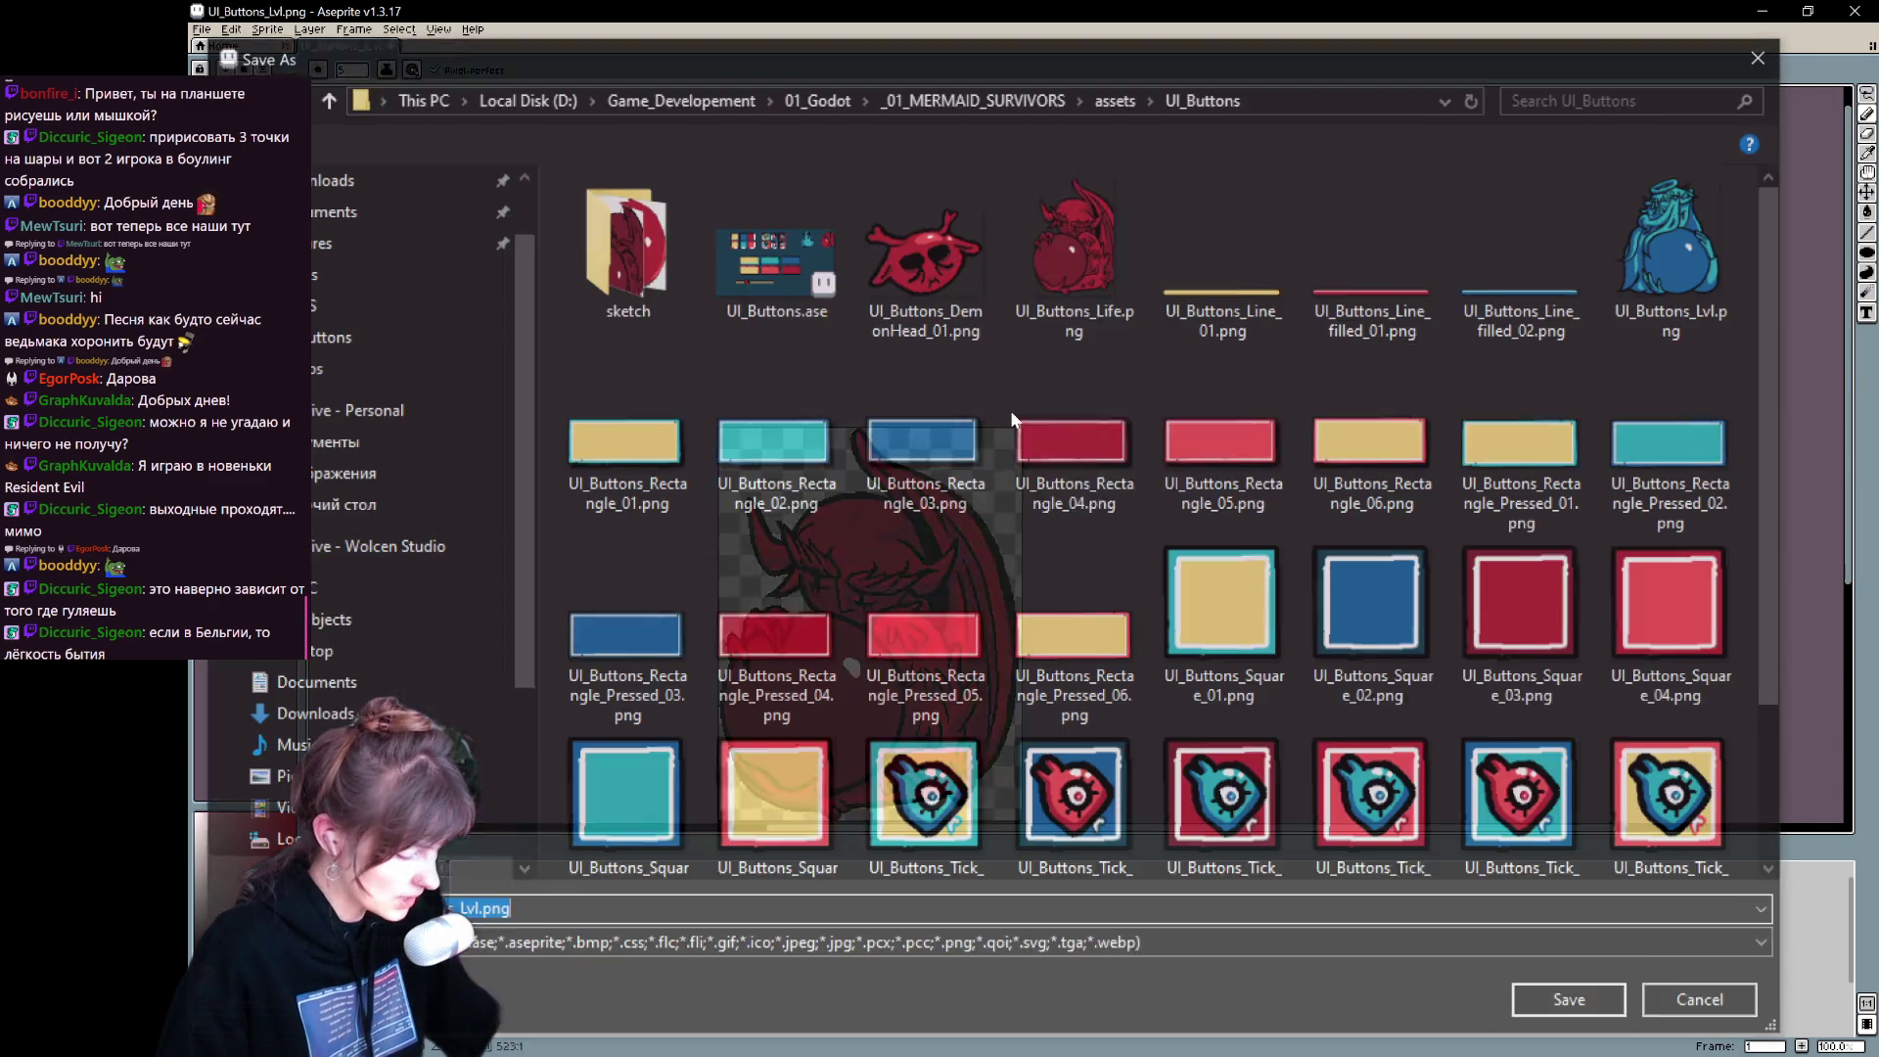
left_click(1050, 256)
left_click(1548, 1003)
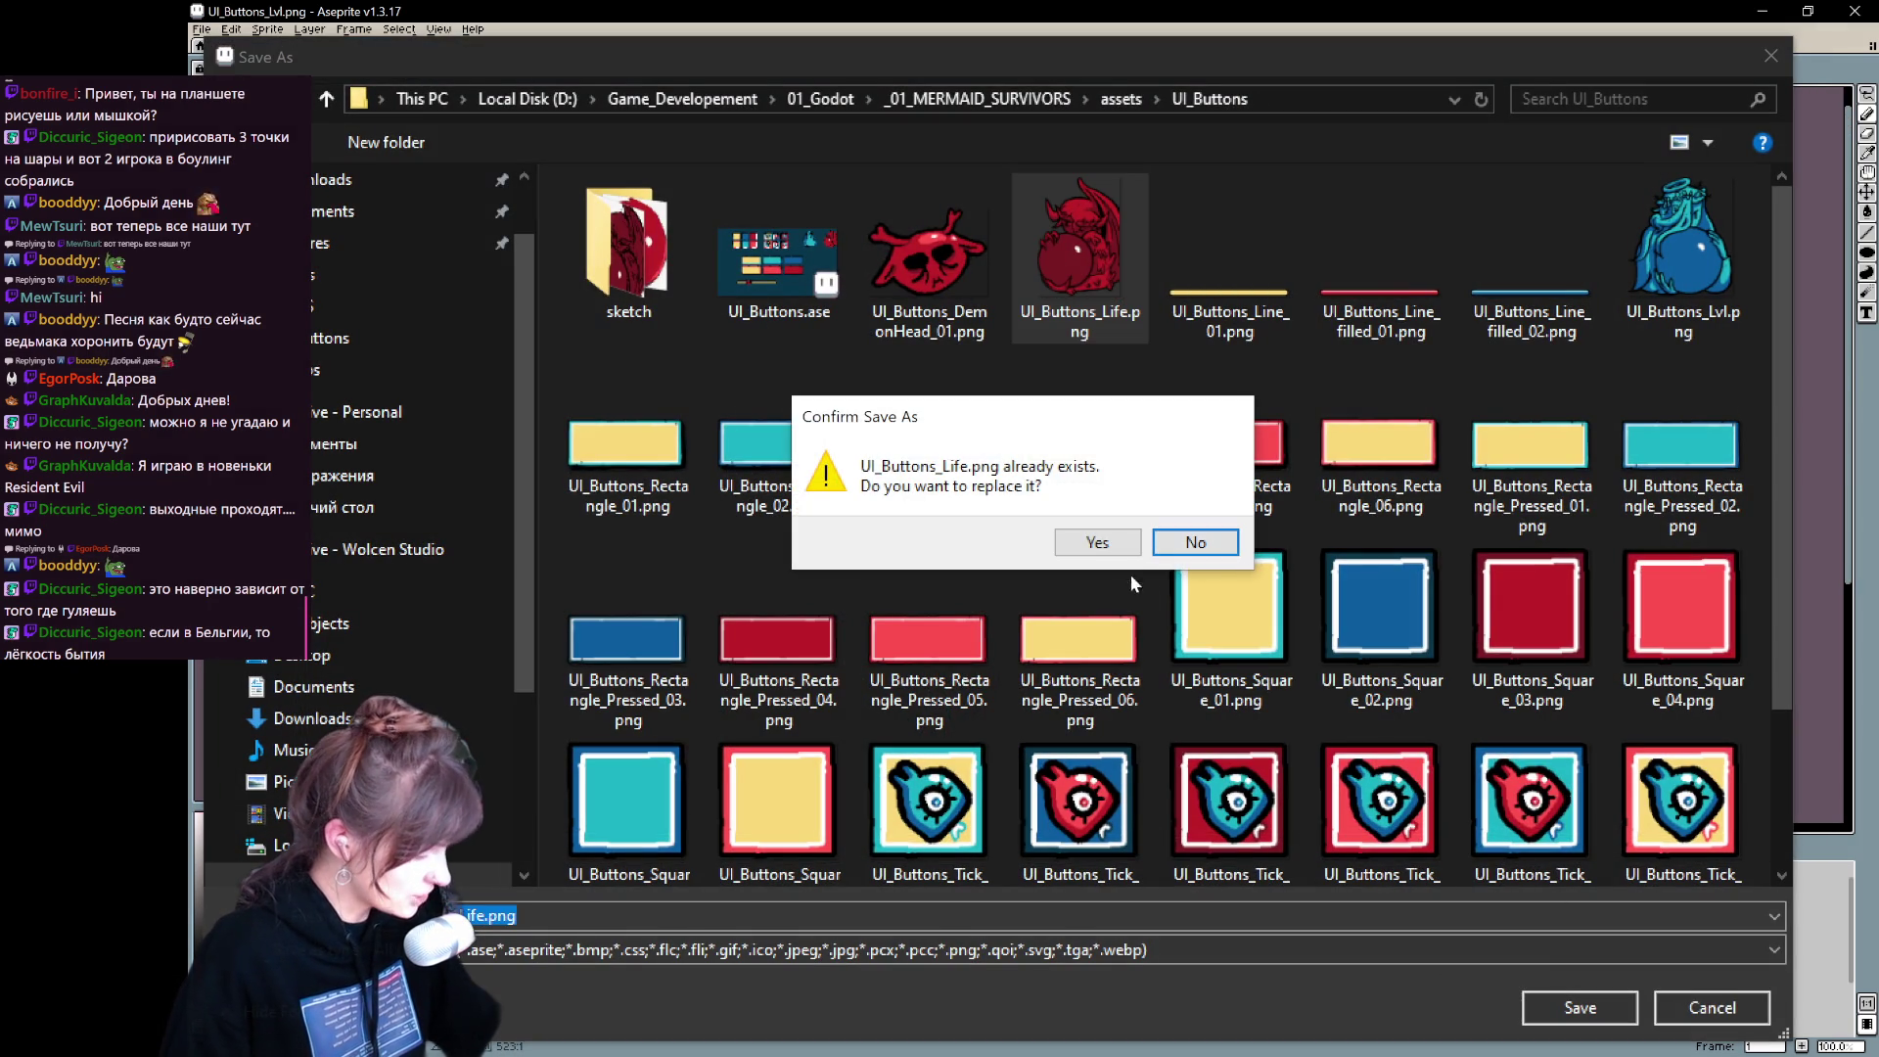
left_click(1115, 546)
key("Return")
- Restore the full sheet and hide the coloured layers, leaving outlines and orb fills
key("ctrl+z")
scroll(803, 711, "down", 3)
key("1")
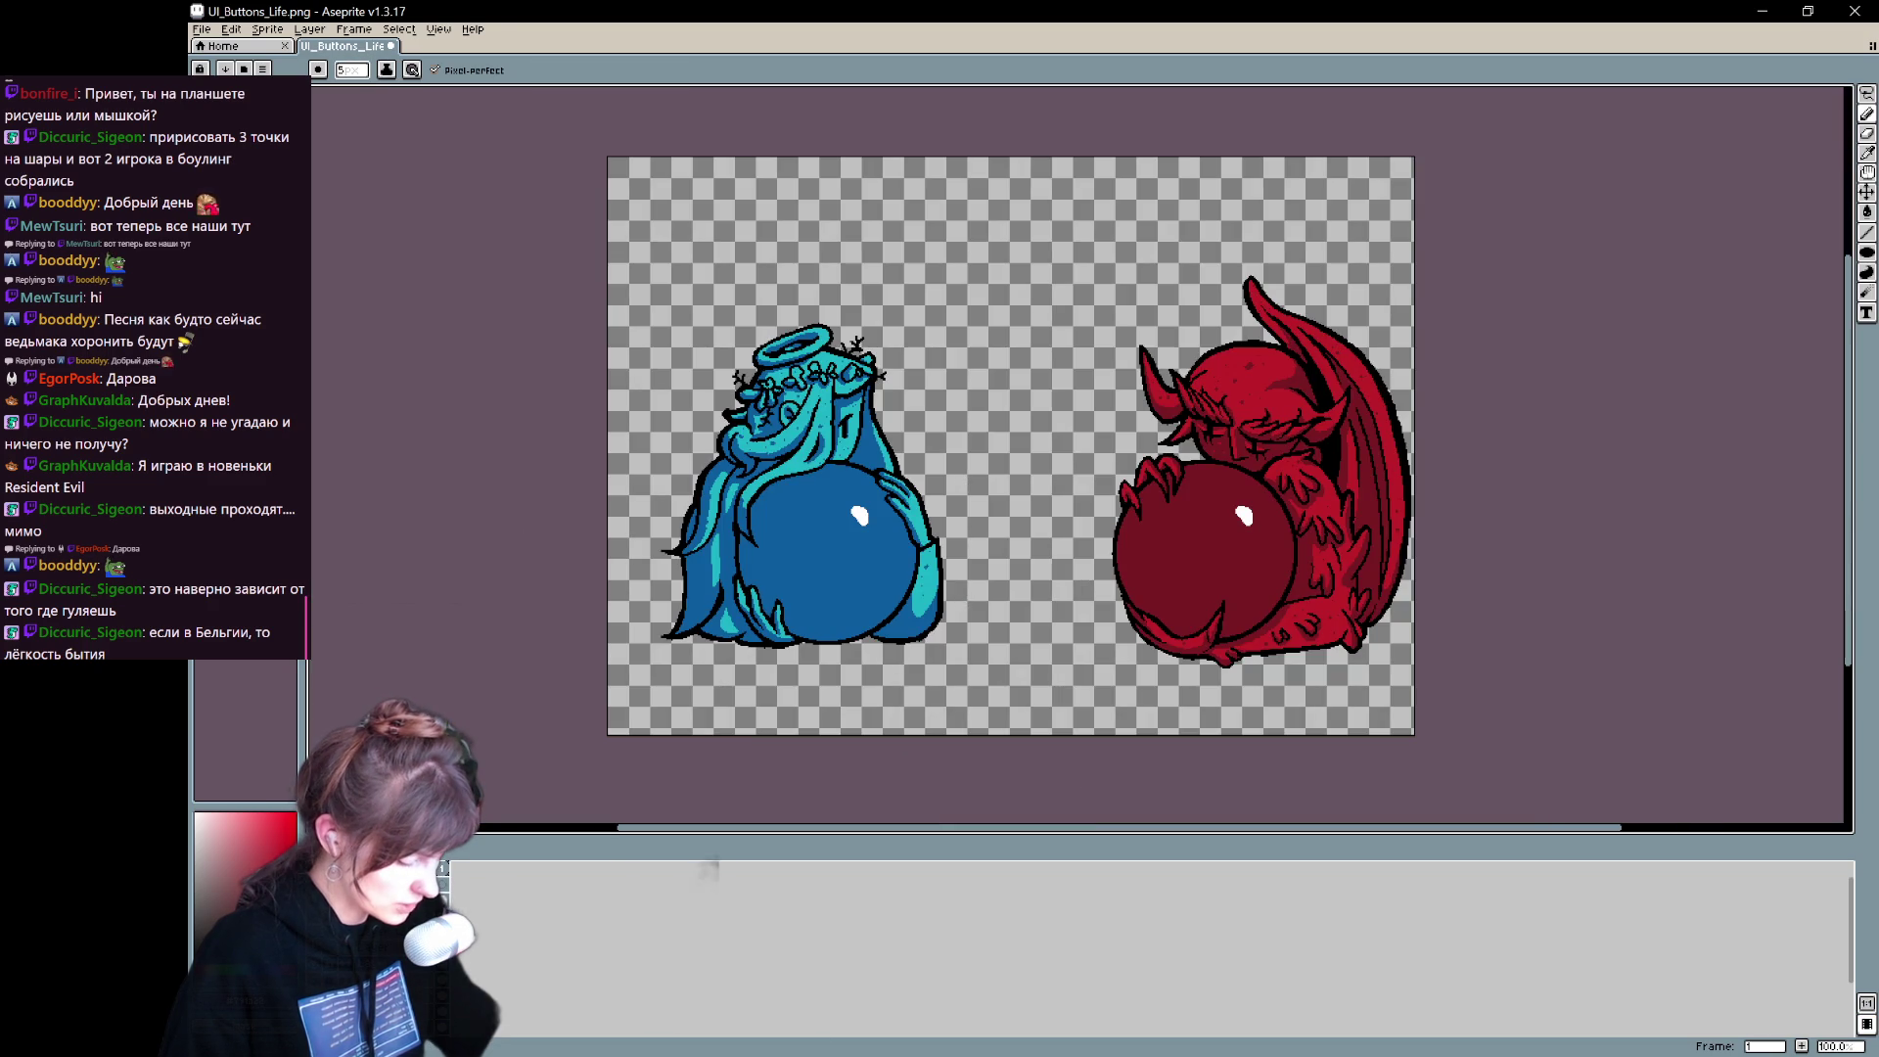
key("ctrl+z")
key("ctrl+z")
key("ctrl+z")
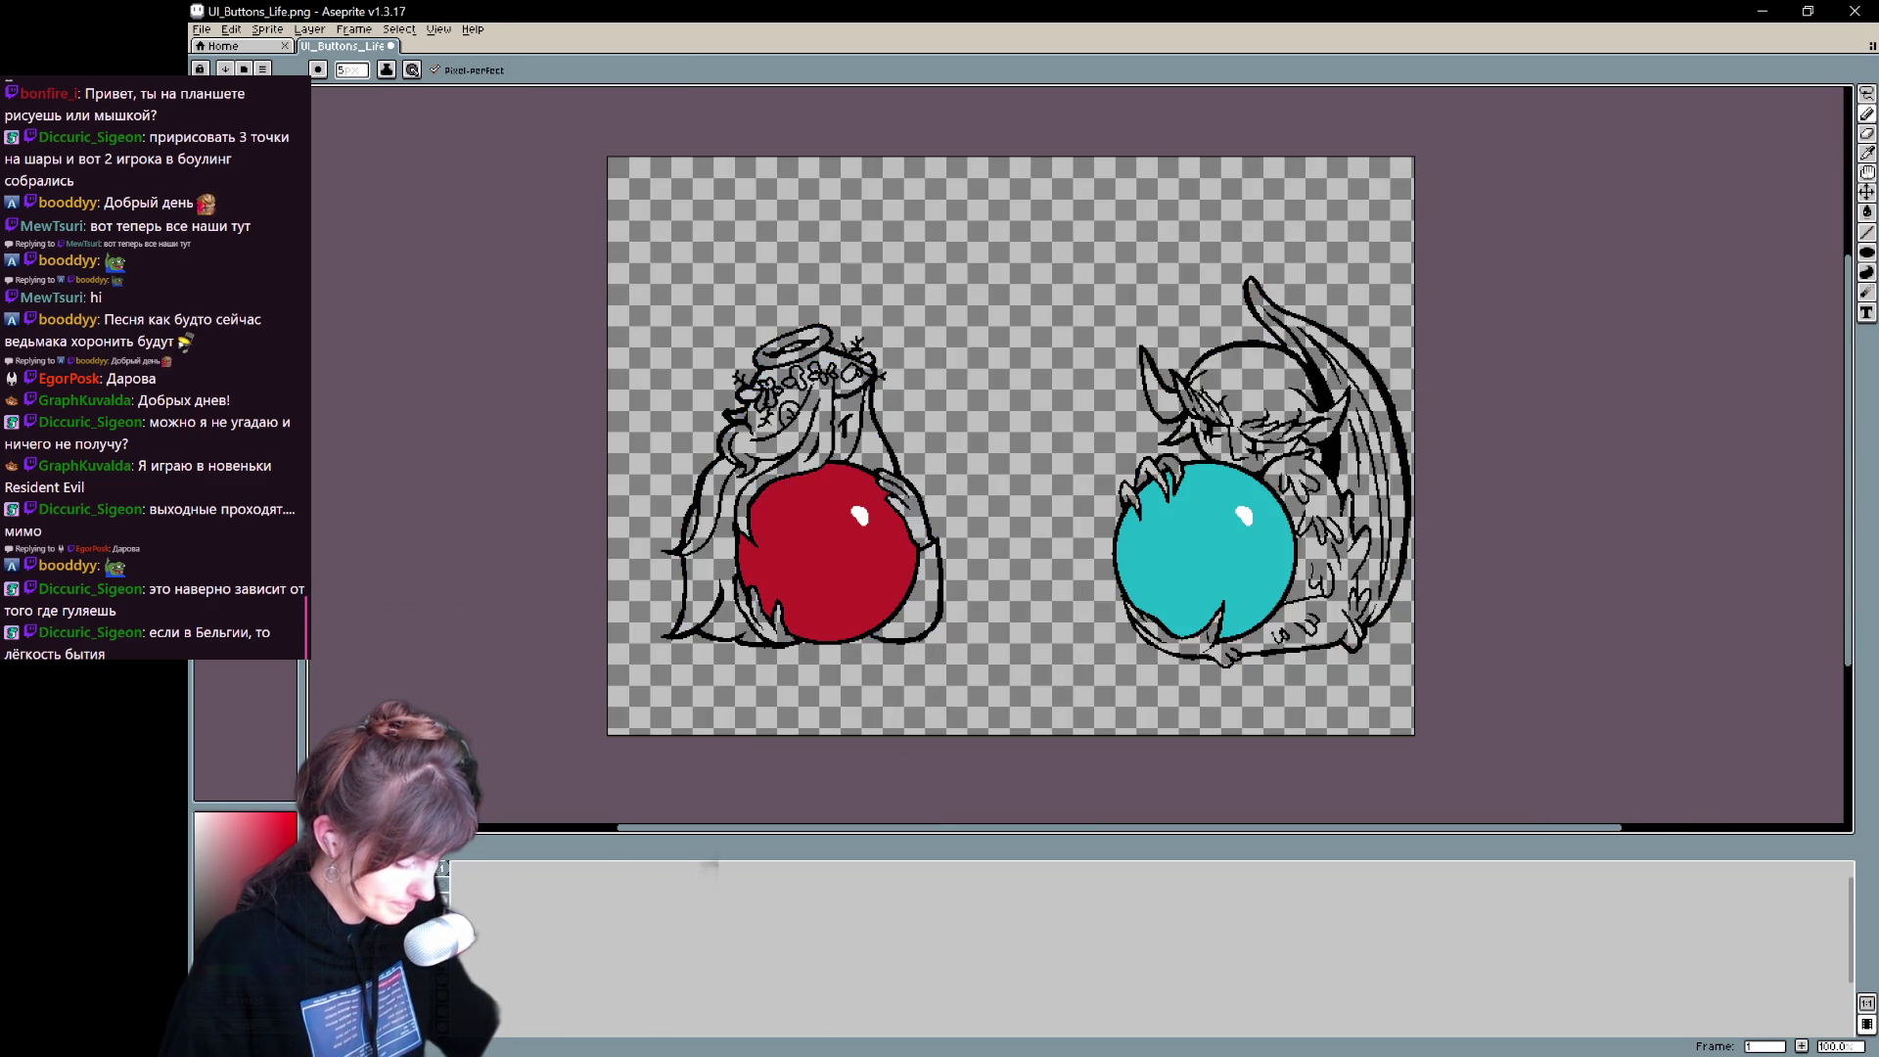
- Zoom in on the cyan orb and erase the red specks to its right and below its tip
scroll(857, 705, "up", 1)
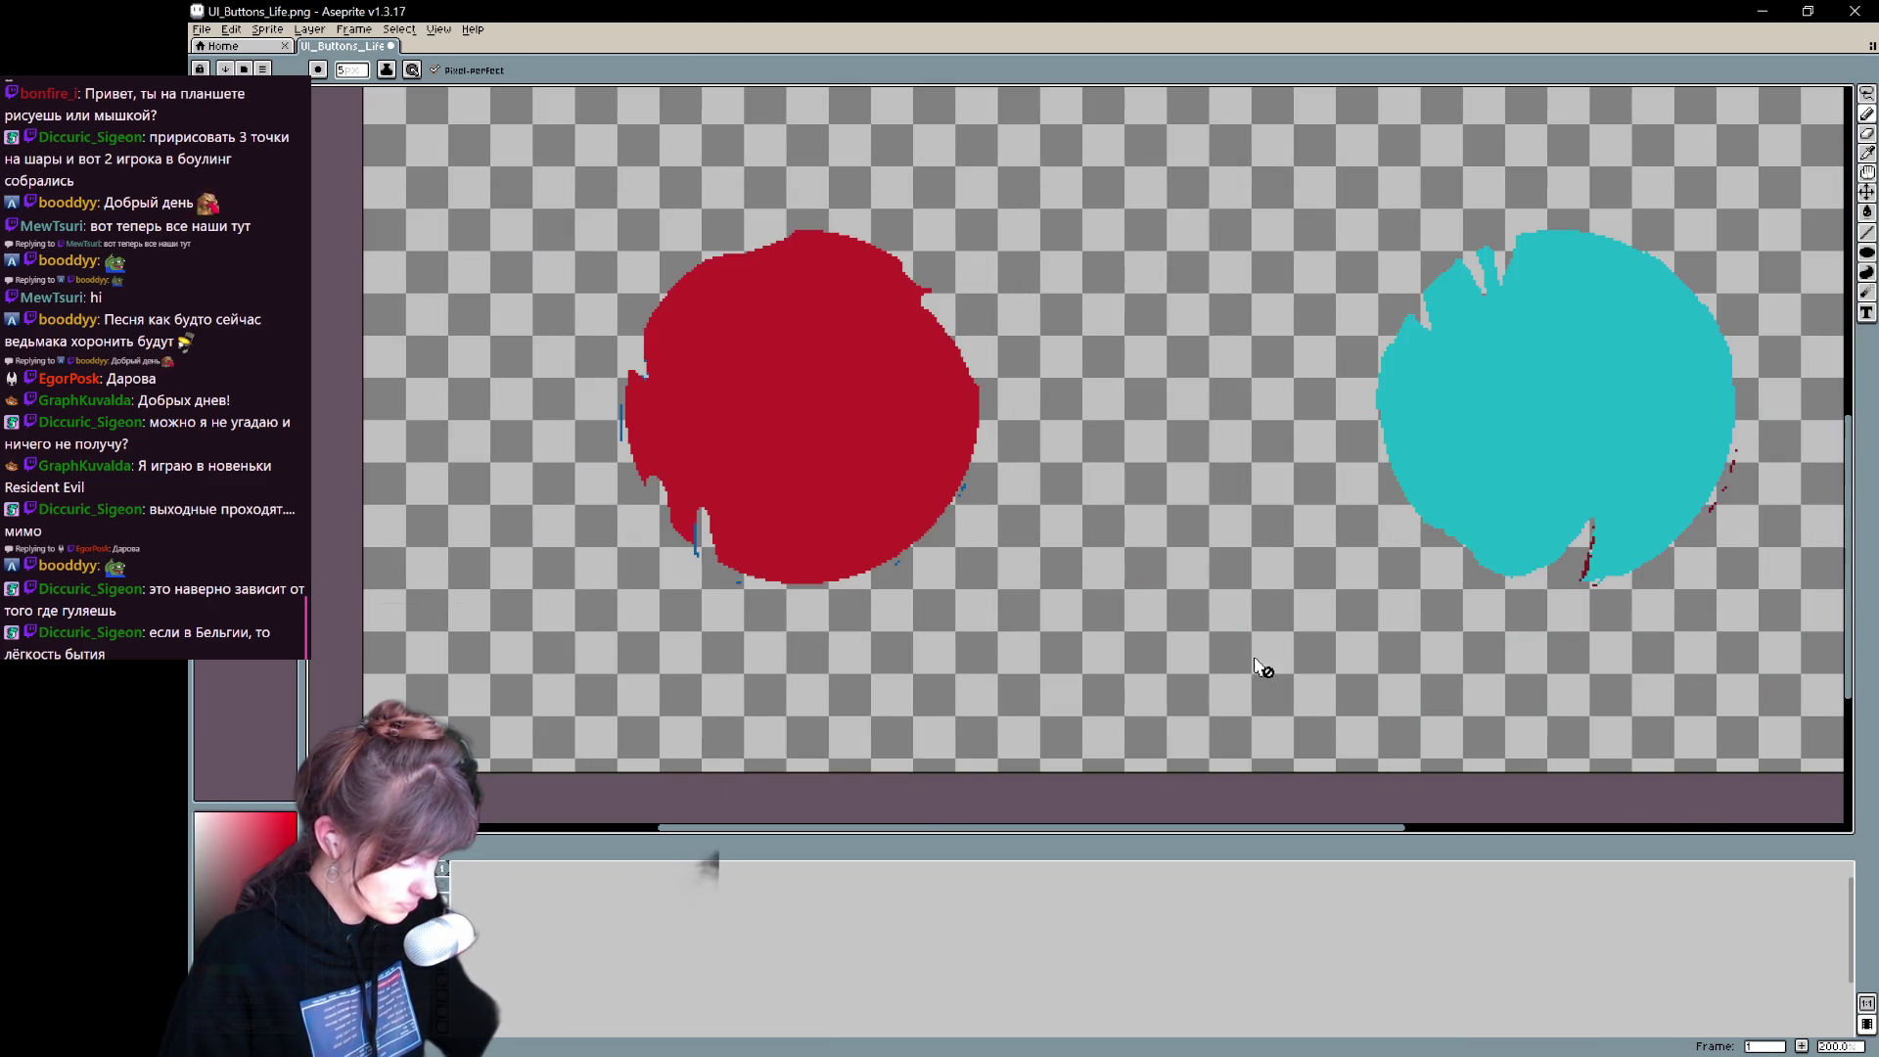
left_click_drag(1396, 607, 755, 620)
scroll(1039, 602, "up", 1)
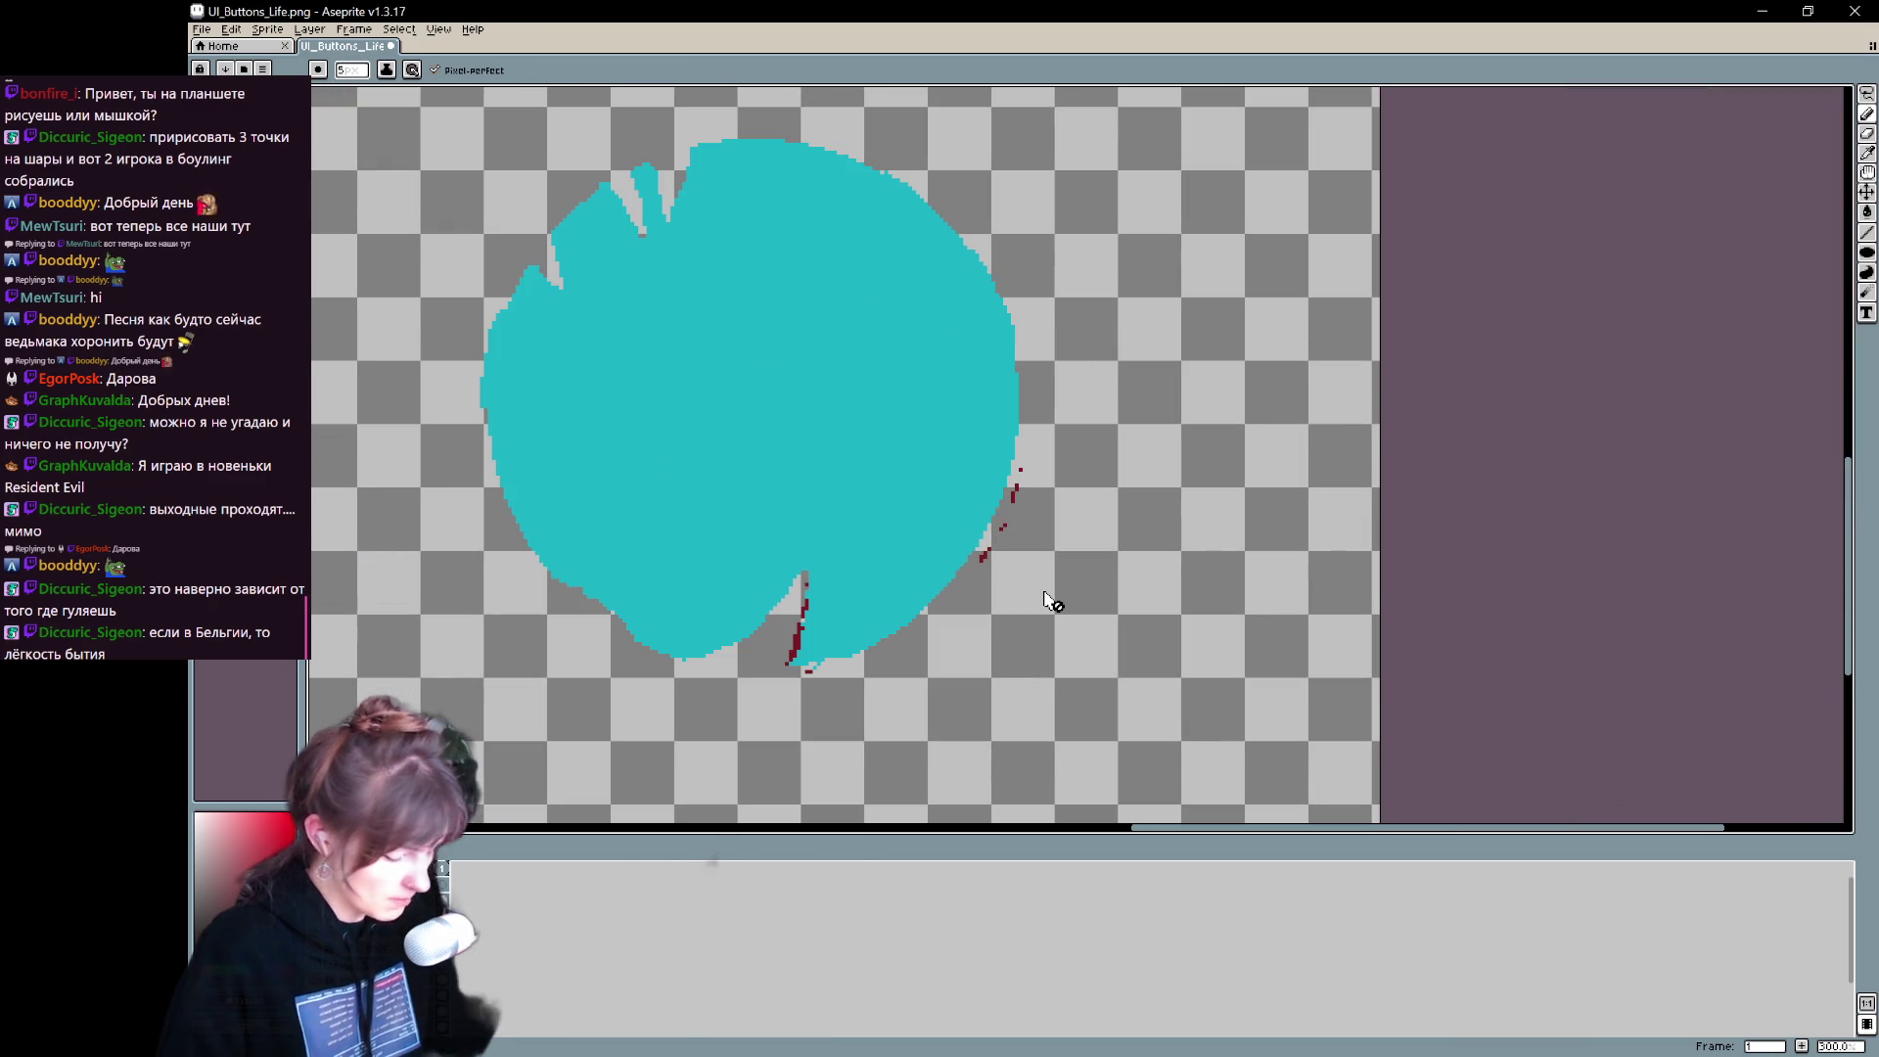
key("e")
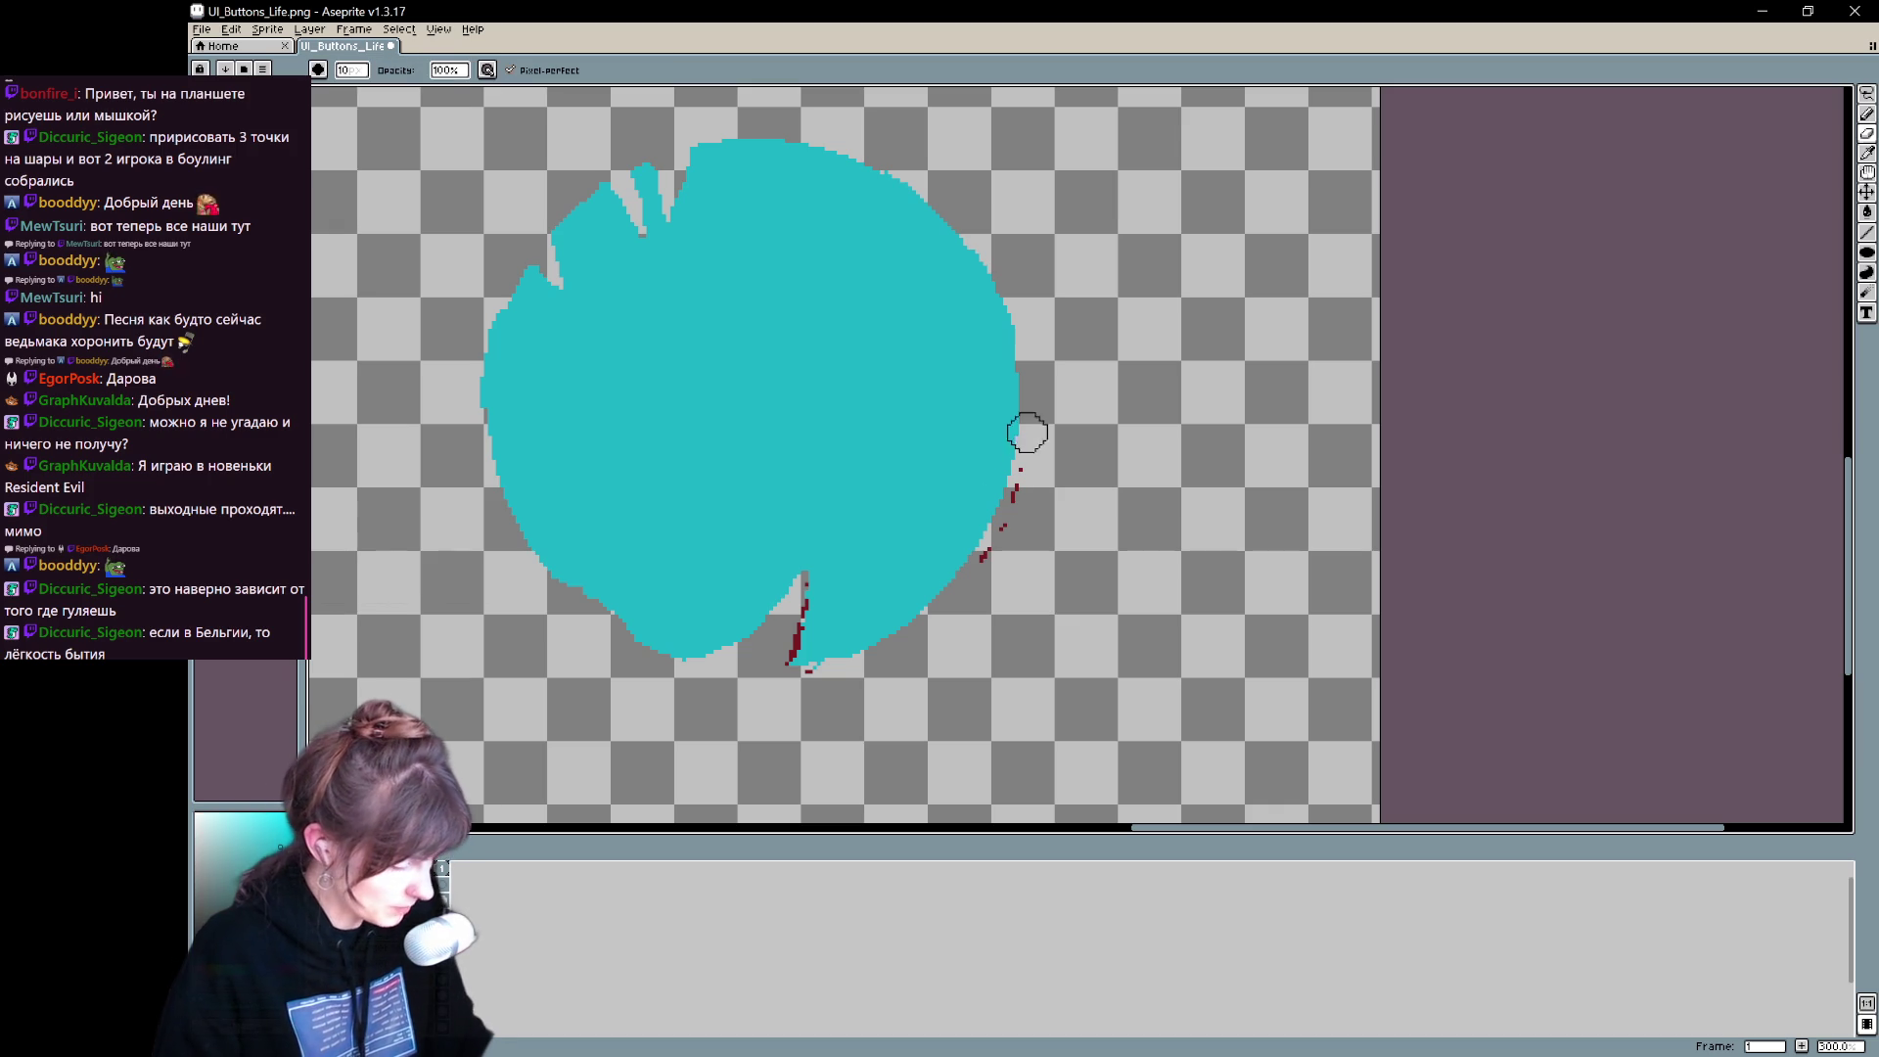
mouse_move(1019, 490)
left_mouse_down()
mouse_move(1032, 453)
mouse_move(980, 579)
left_mouse_up()
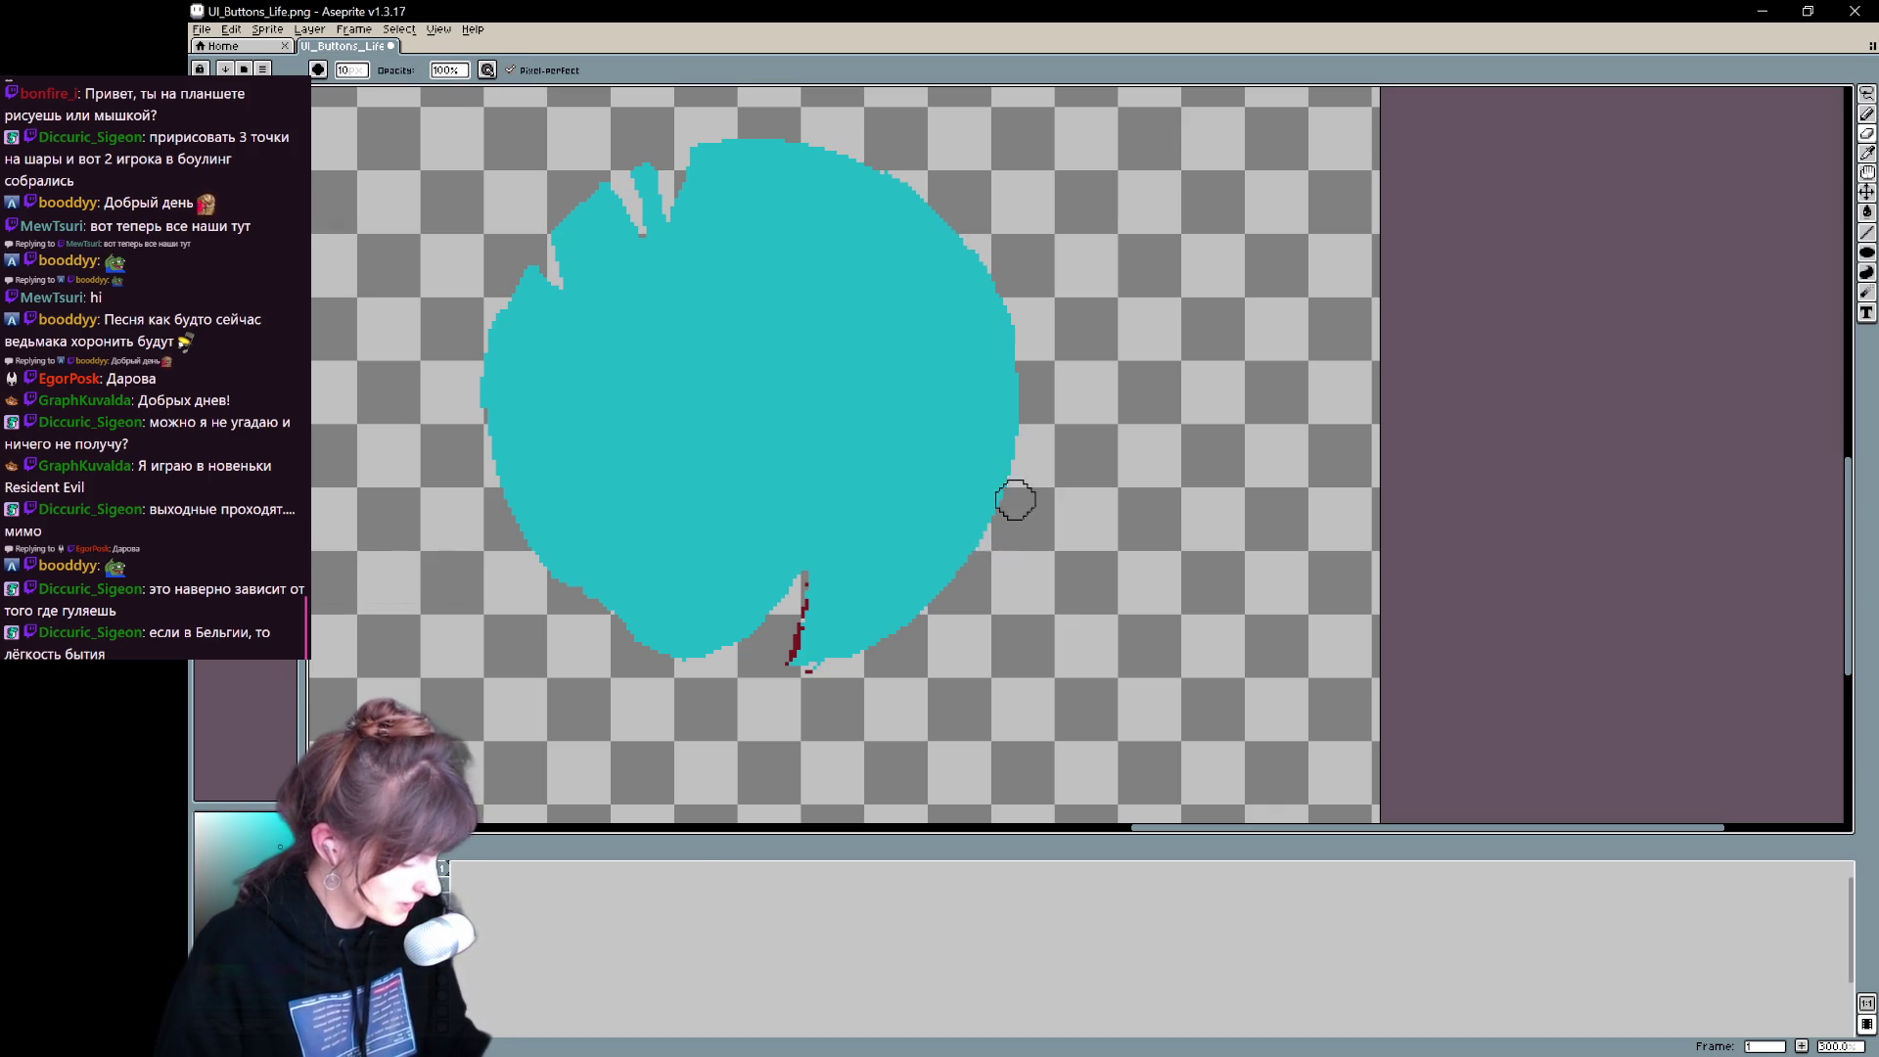
left_click_drag(797, 684, 822, 672)
- Briefly show the outline and highlight layers, hide them again, and bring up Canvas Size
key("b")
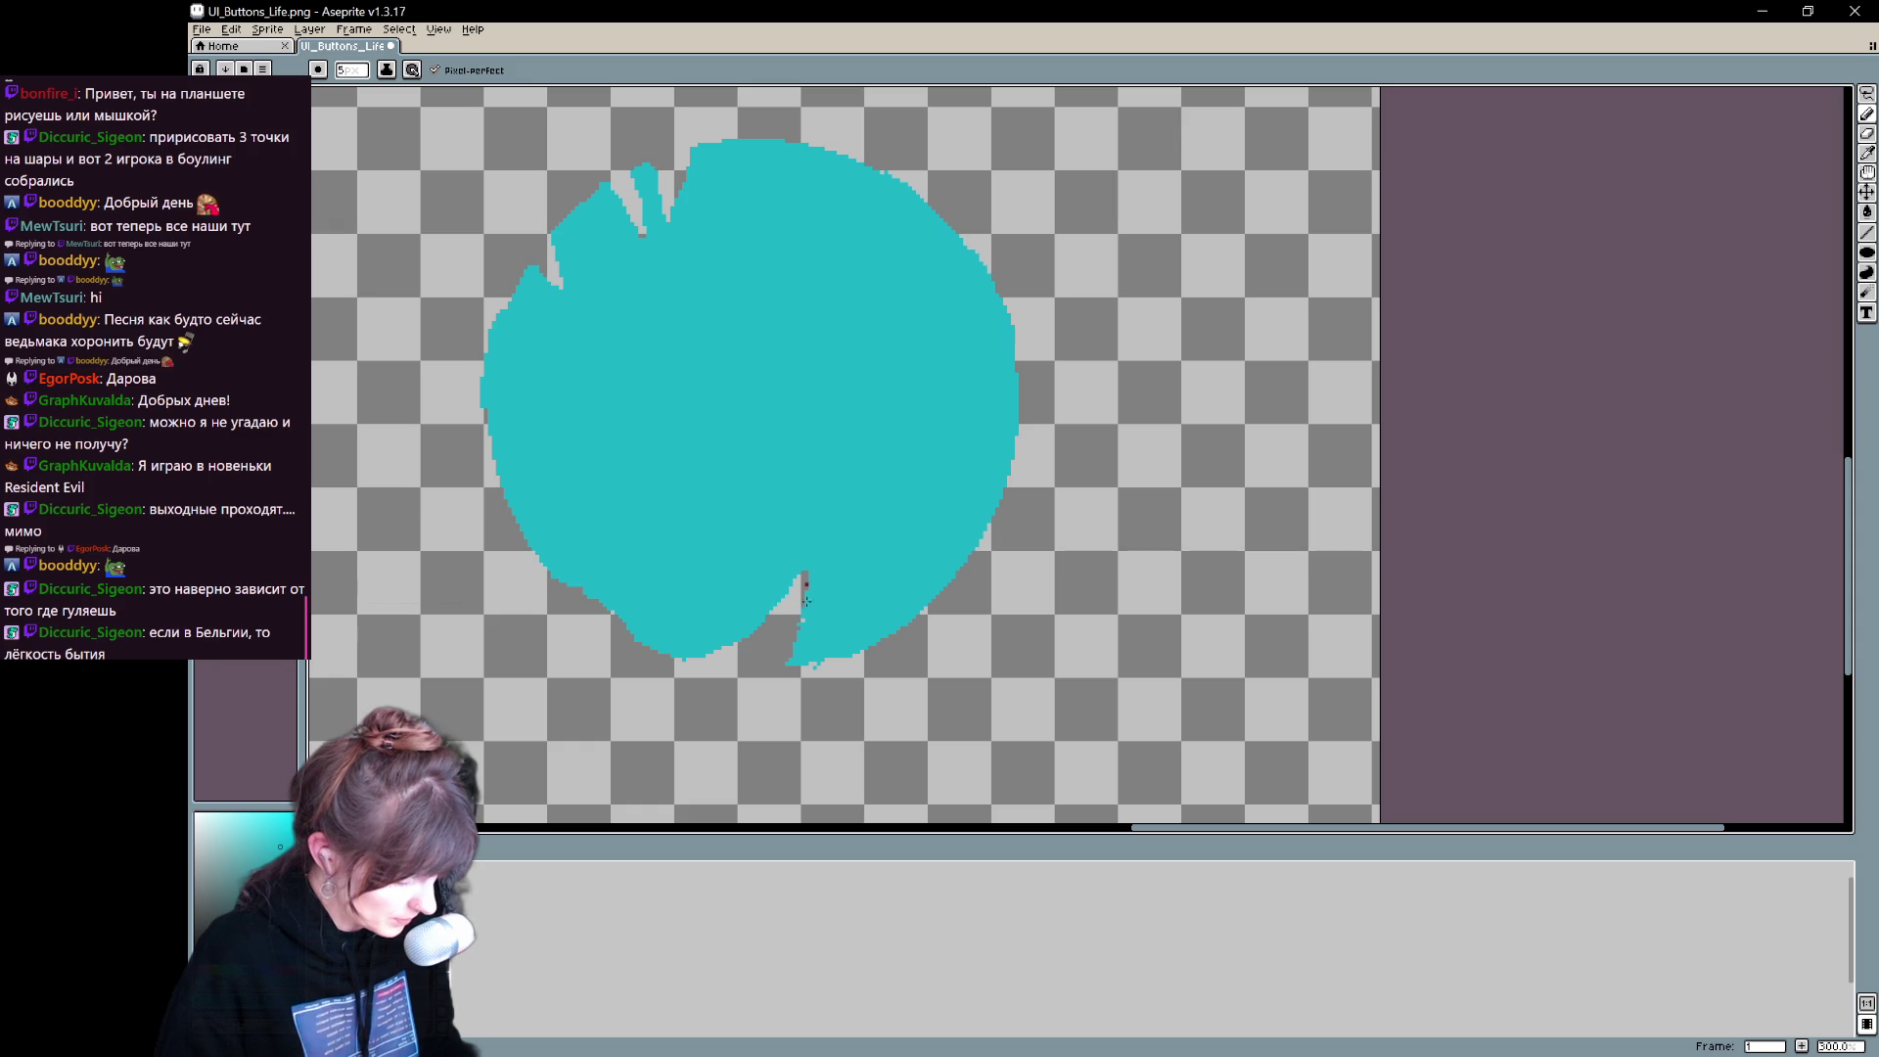
key("ctrl+z")
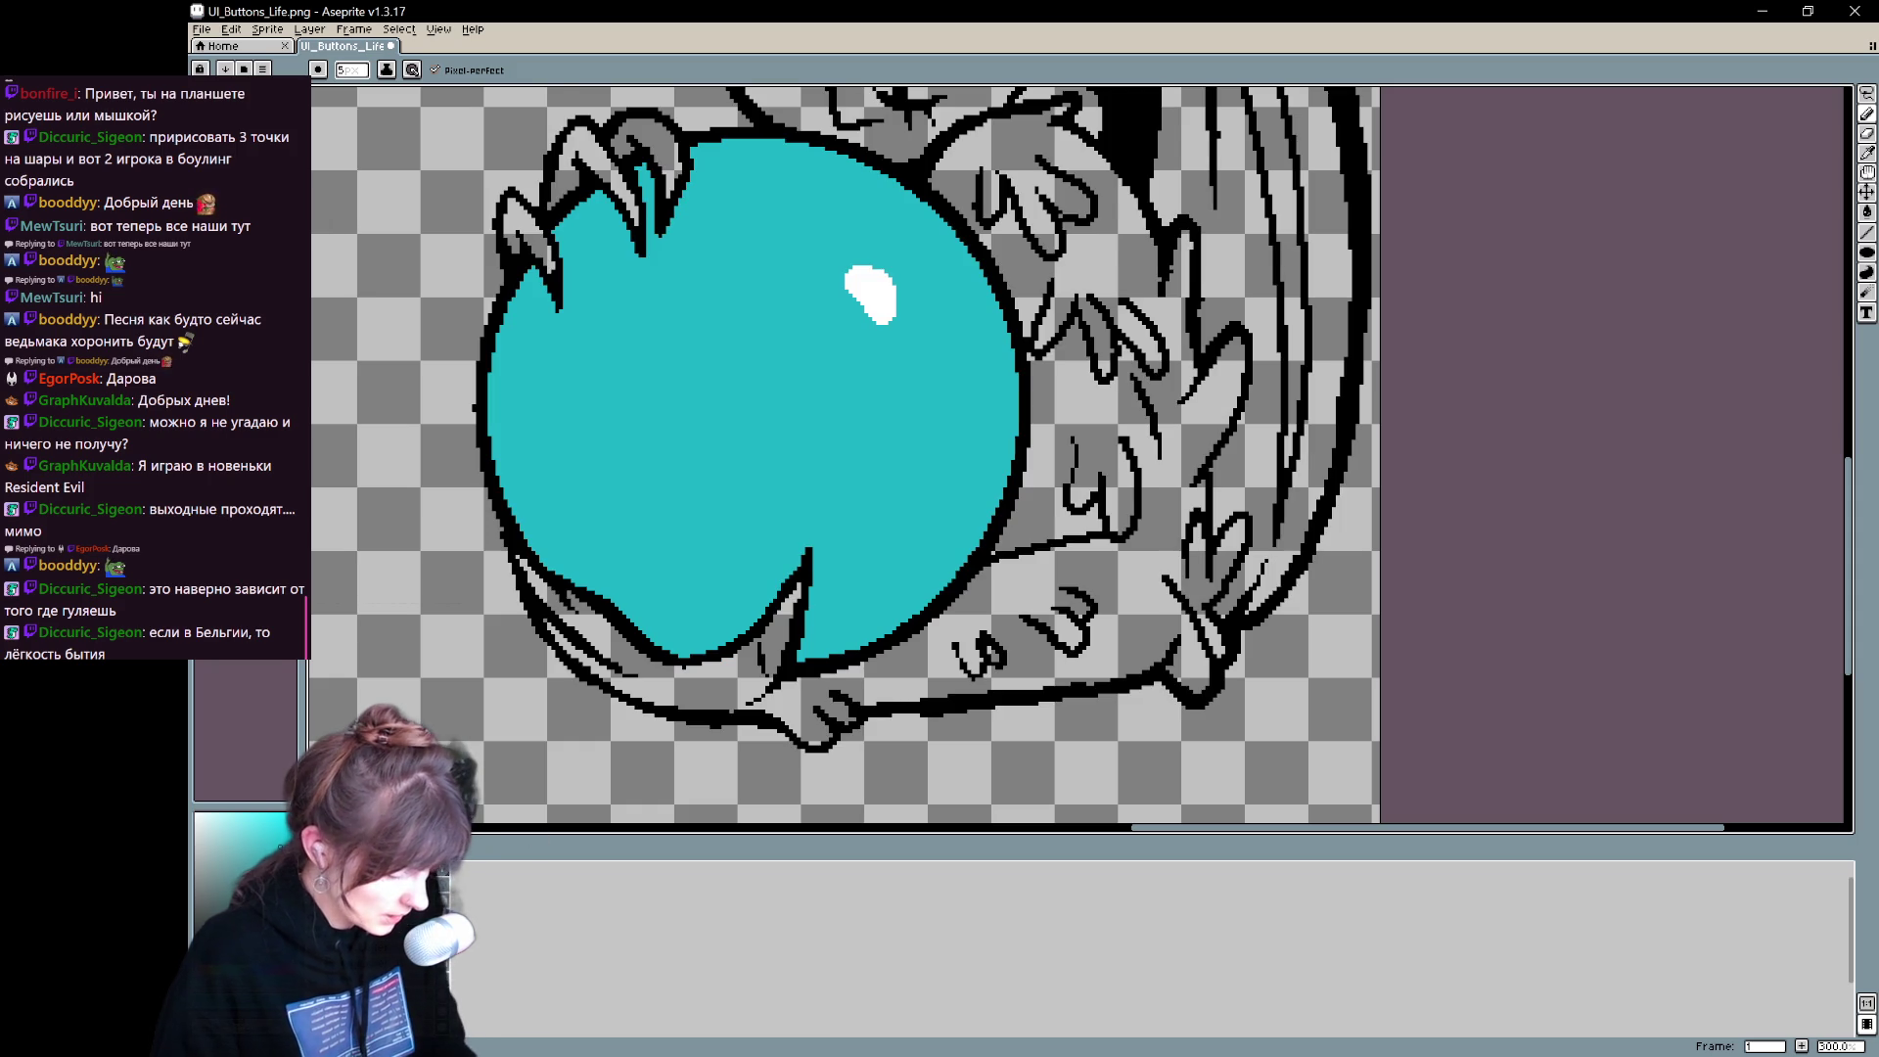
key("ctrl+y")
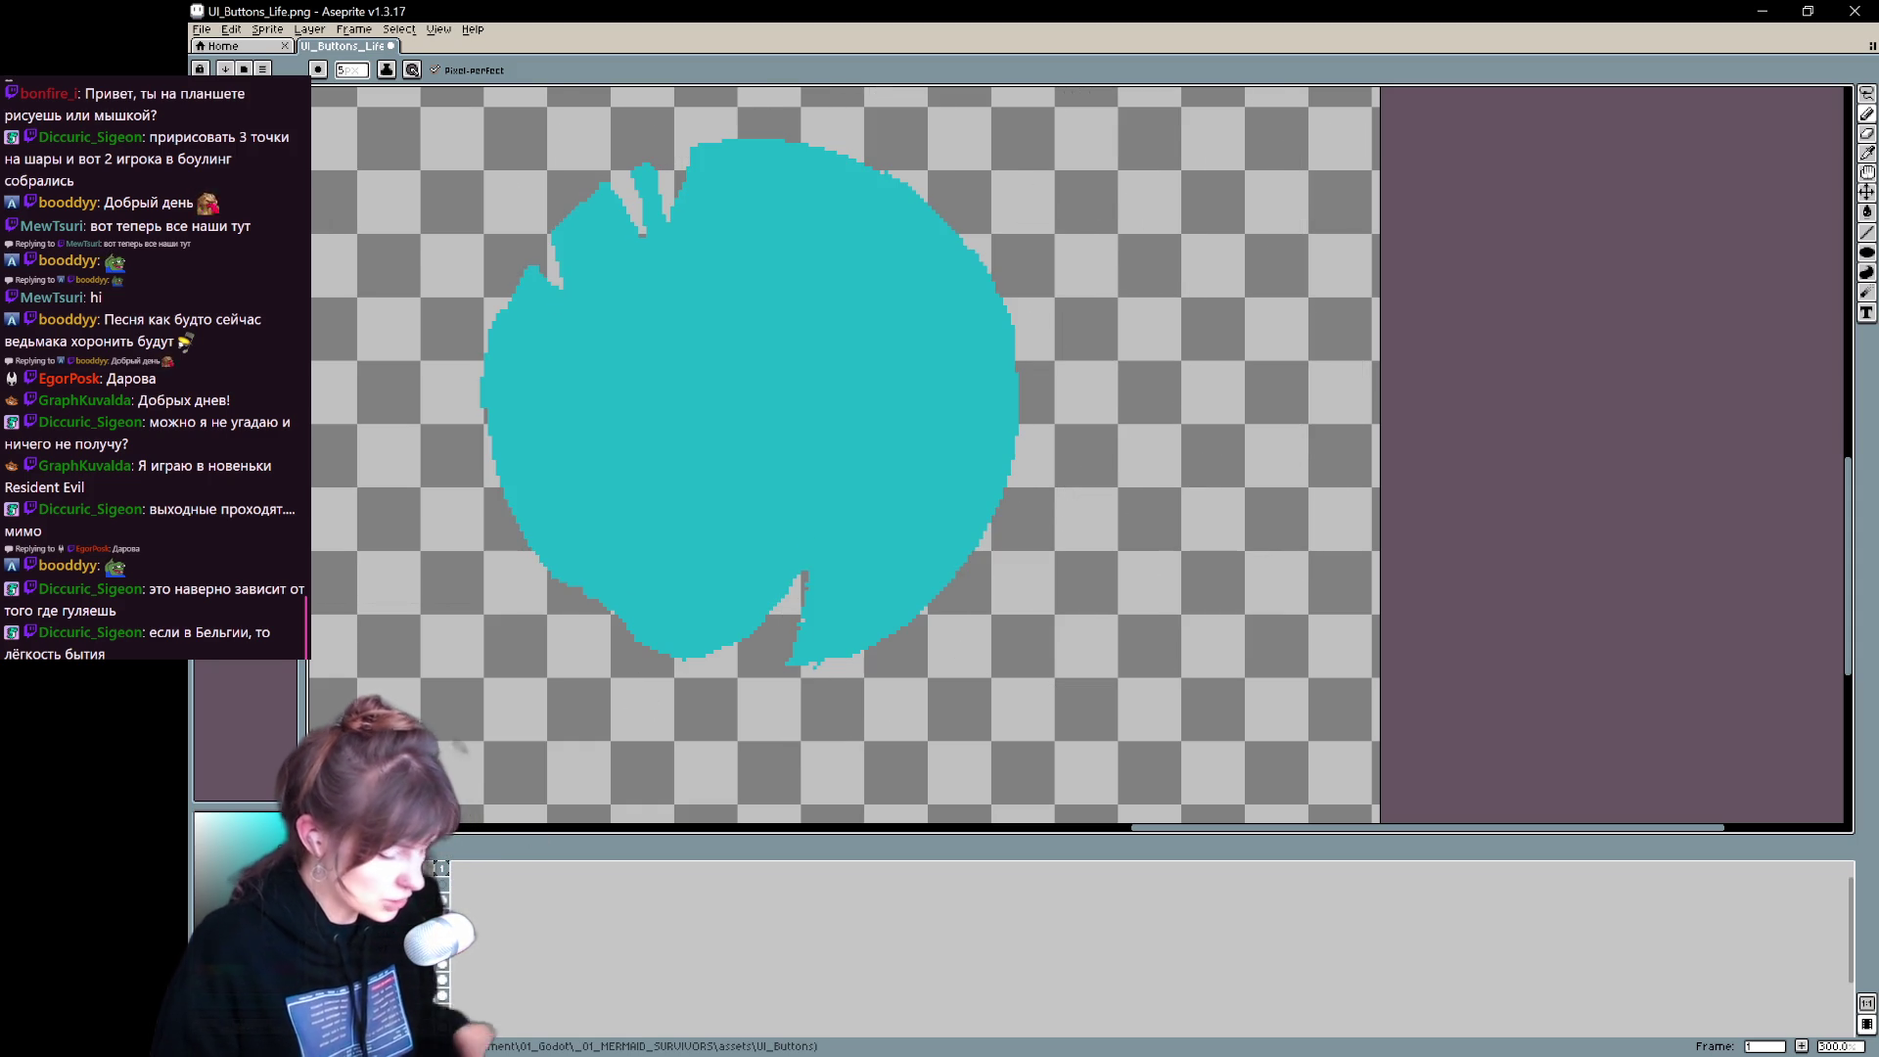
key("ctrl+alt+c")
scroll(557, 181, "down", 2)
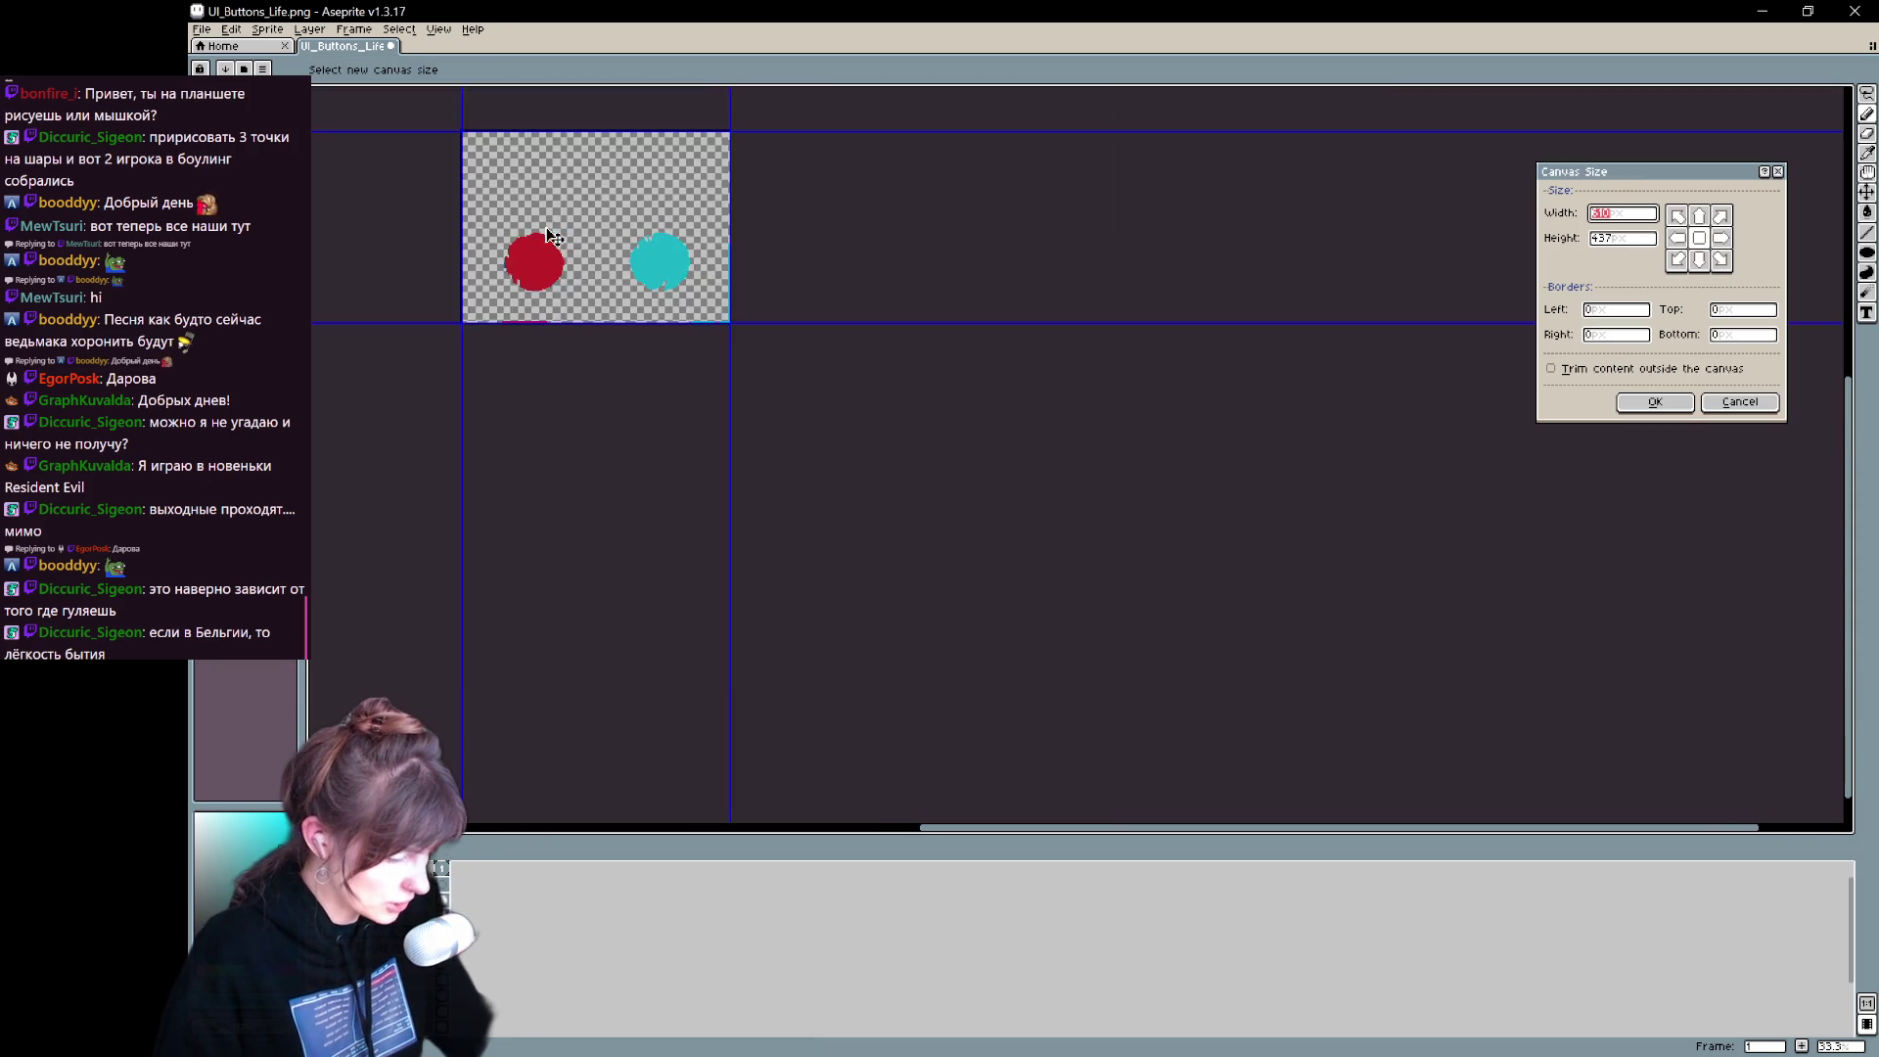
- Crop the canvas tightly around the cyan orb fill, trimming top, bottom, left and right
scroll(611, 202, "down", 1)
mouse_move(625, 95)
left_mouse_down()
mouse_move(668, 265)
mouse_move(669, 245)
left_mouse_up()
scroll(765, 303, "up", 1)
mouse_move(747, 481)
left_mouse_down()
mouse_move(773, 383)
mouse_move(781, 398)
left_mouse_up()
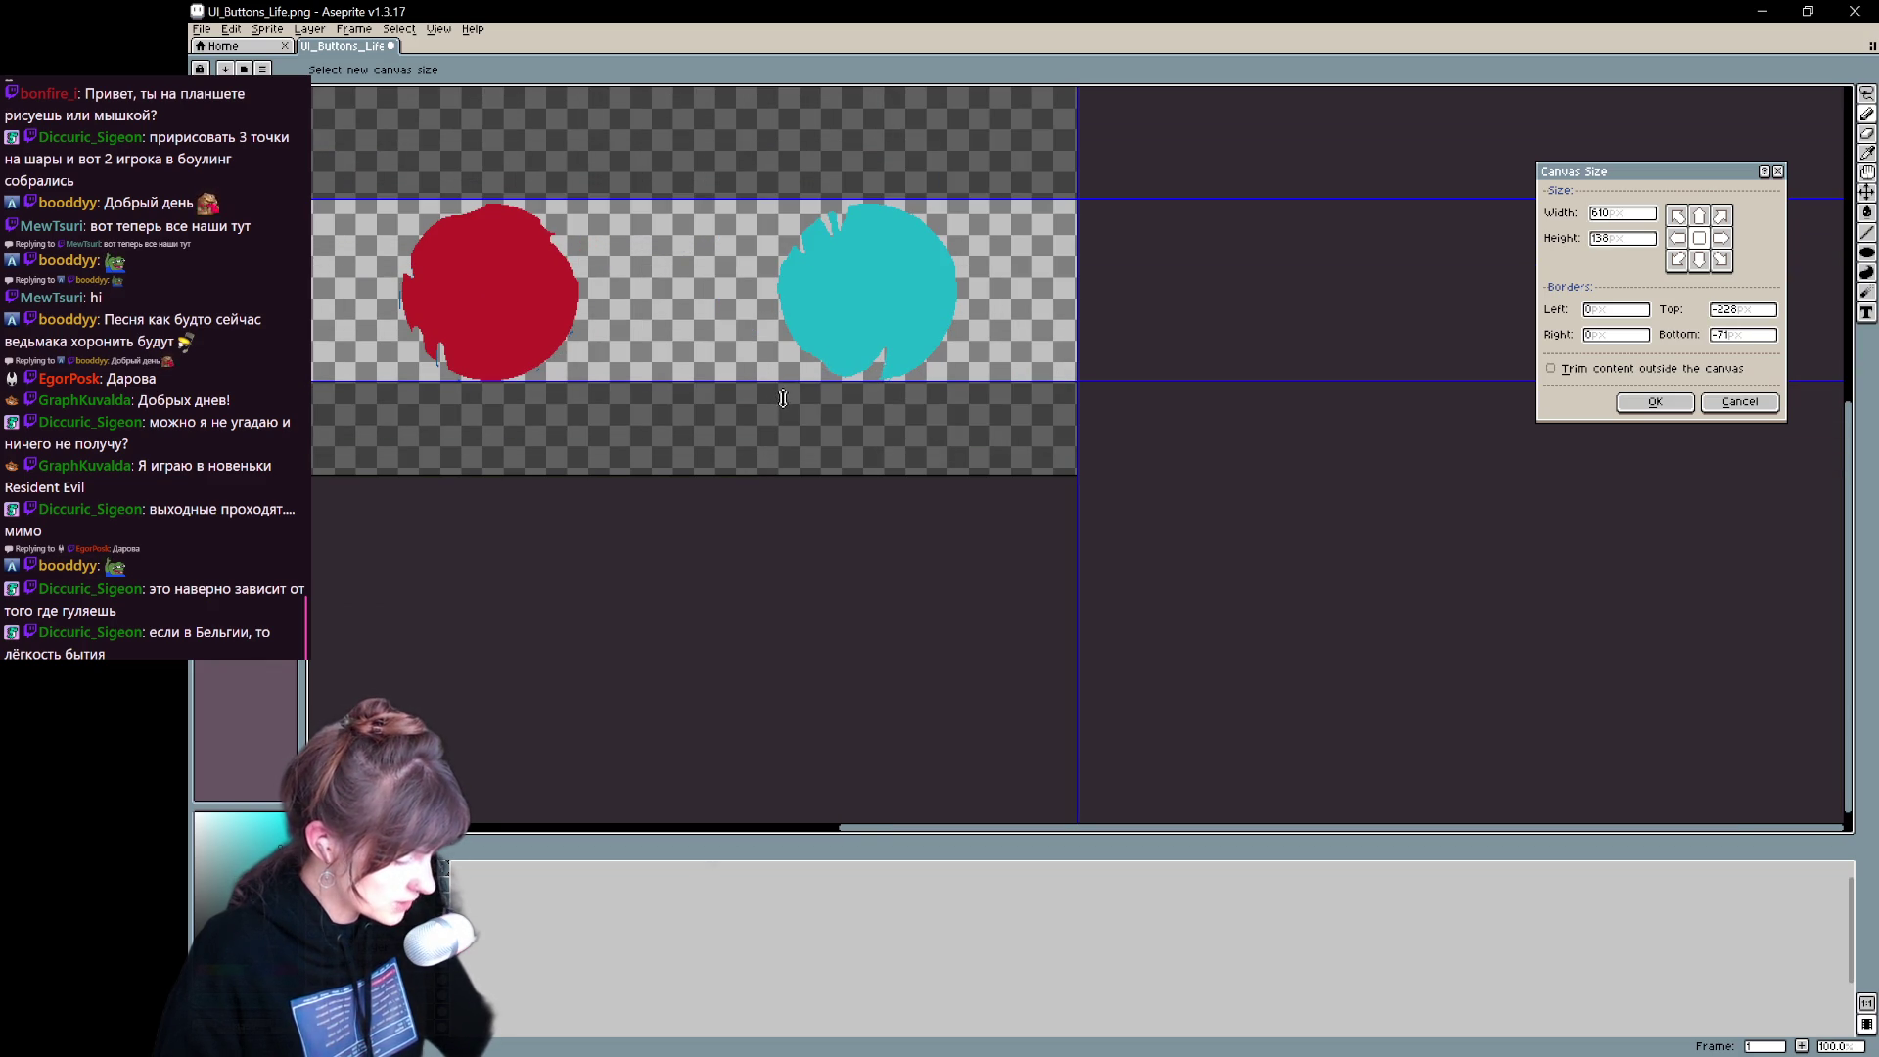
left_click_drag(1082, 324, 964, 321)
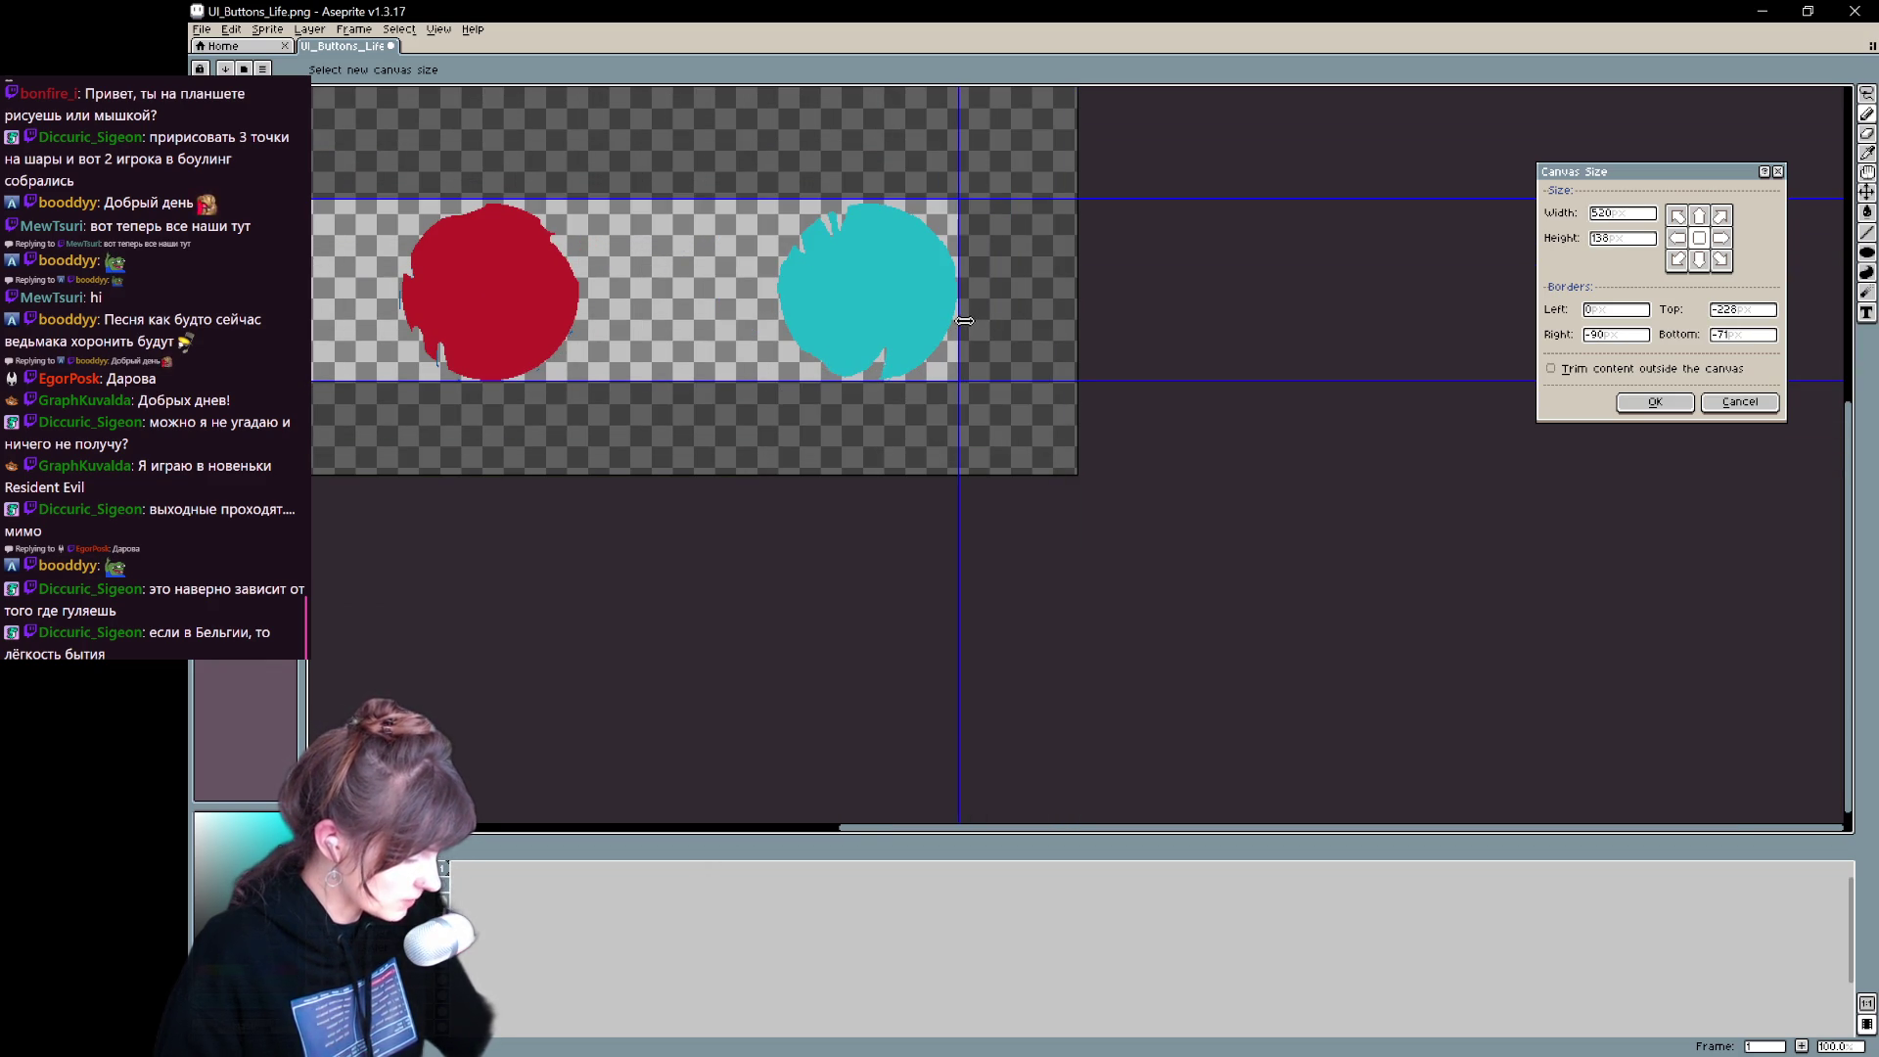
scroll(568, 382, "down", 1)
left_click_drag(421, 313, 699, 320)
scroll(701, 320, "up", 5)
left_click_drag(906, 370, 898, 357)
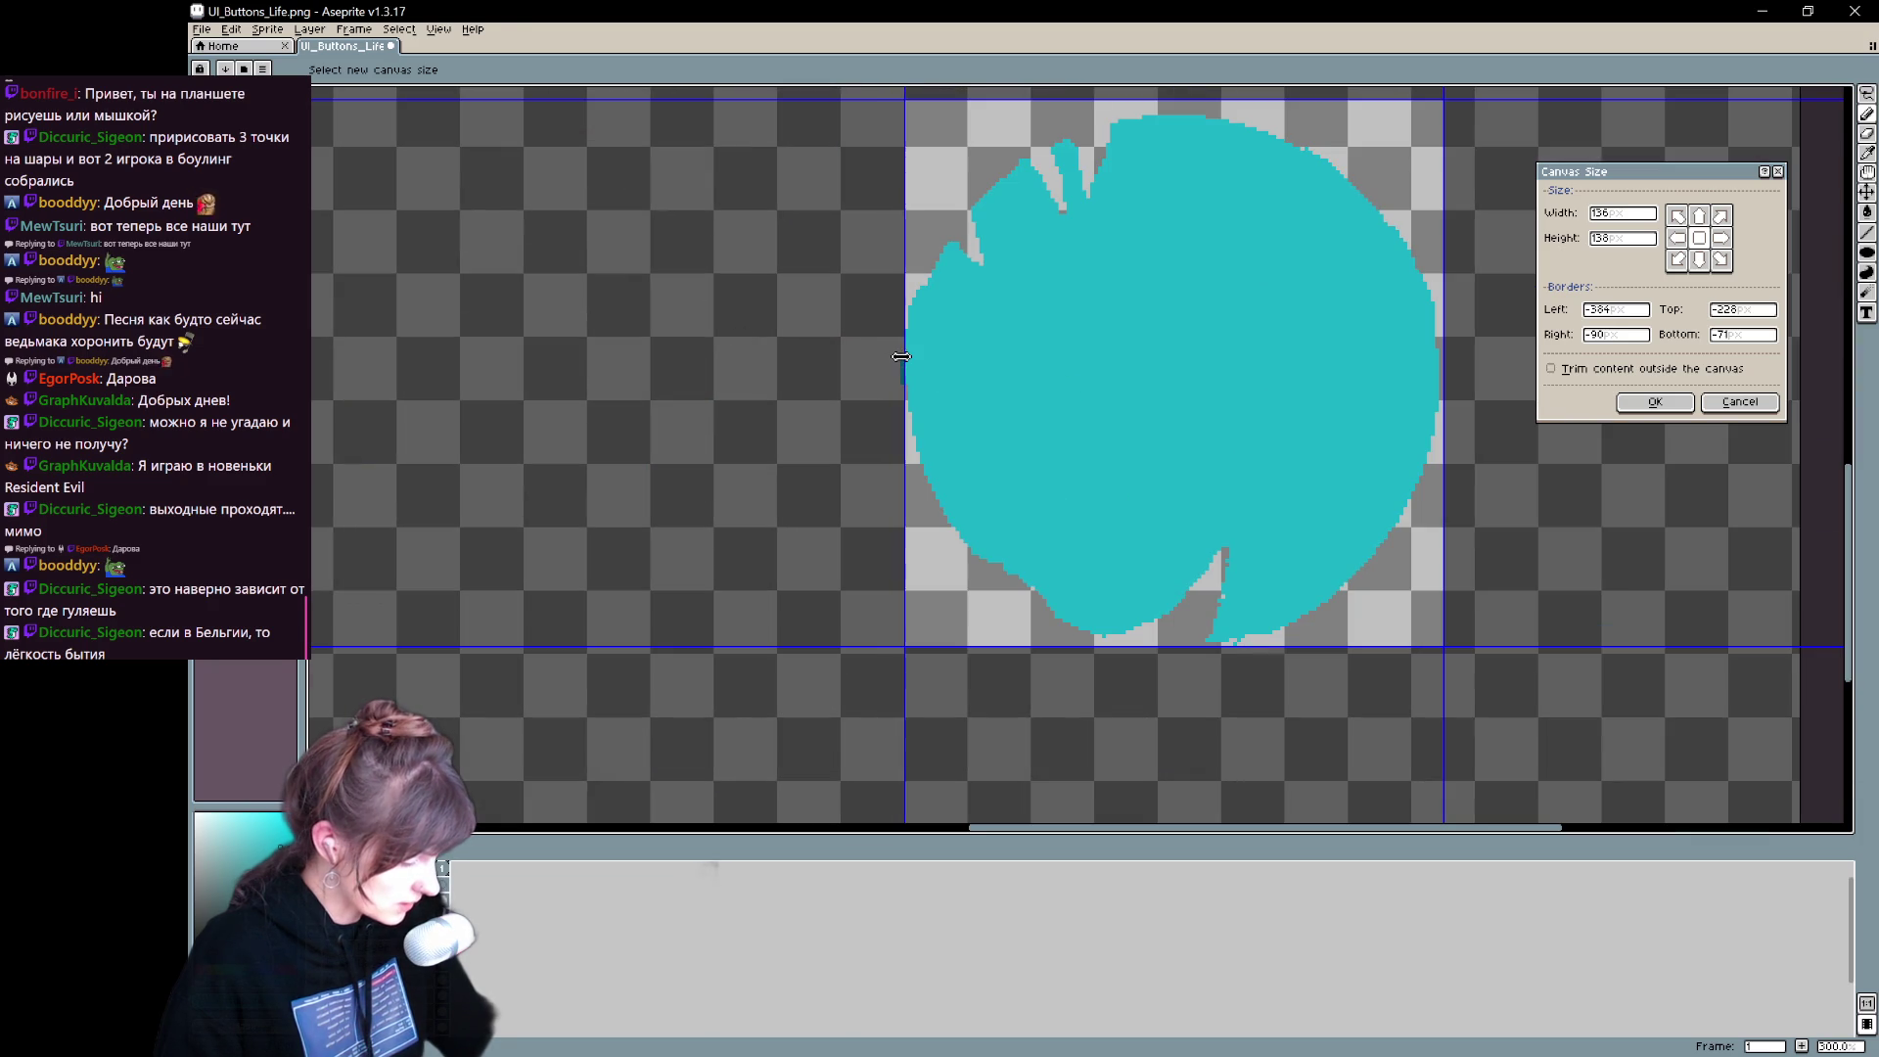
left_click_drag(1451, 416, 1447, 415)
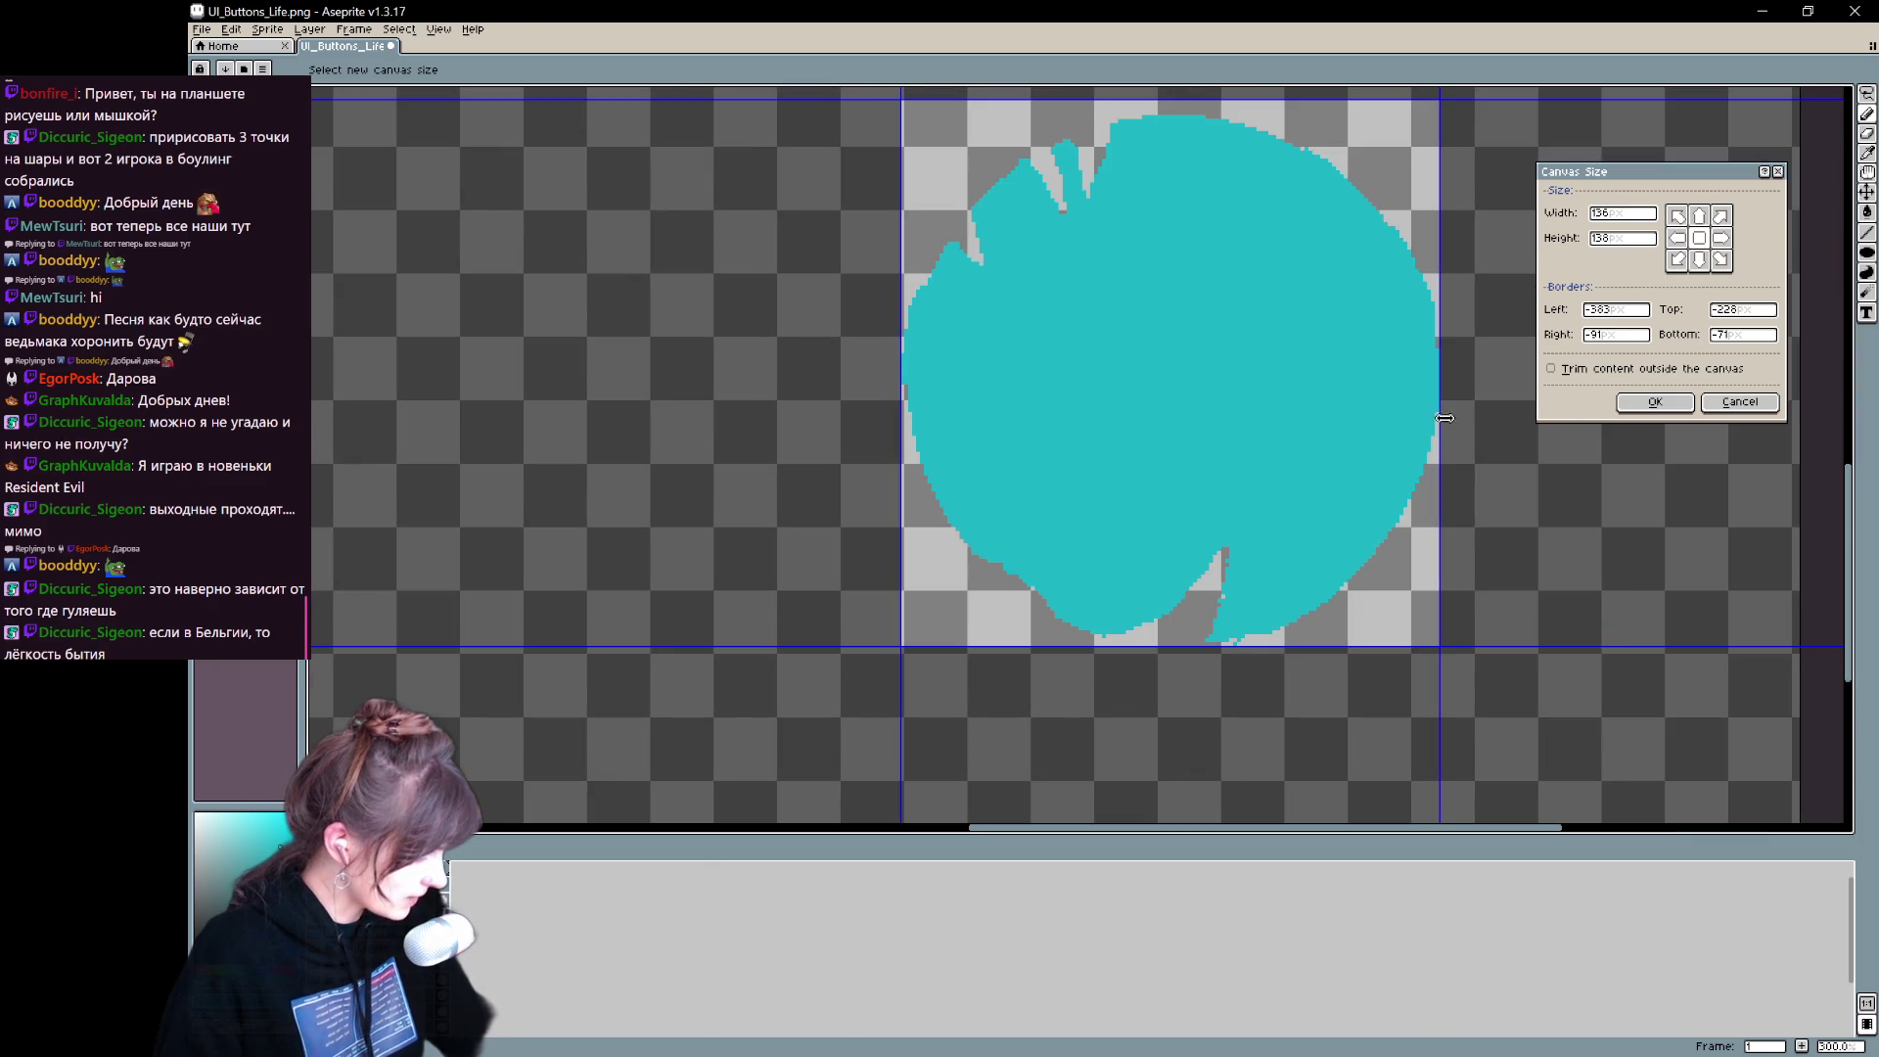
left_click_drag(1204, 98, 1225, 125)
key("Return")
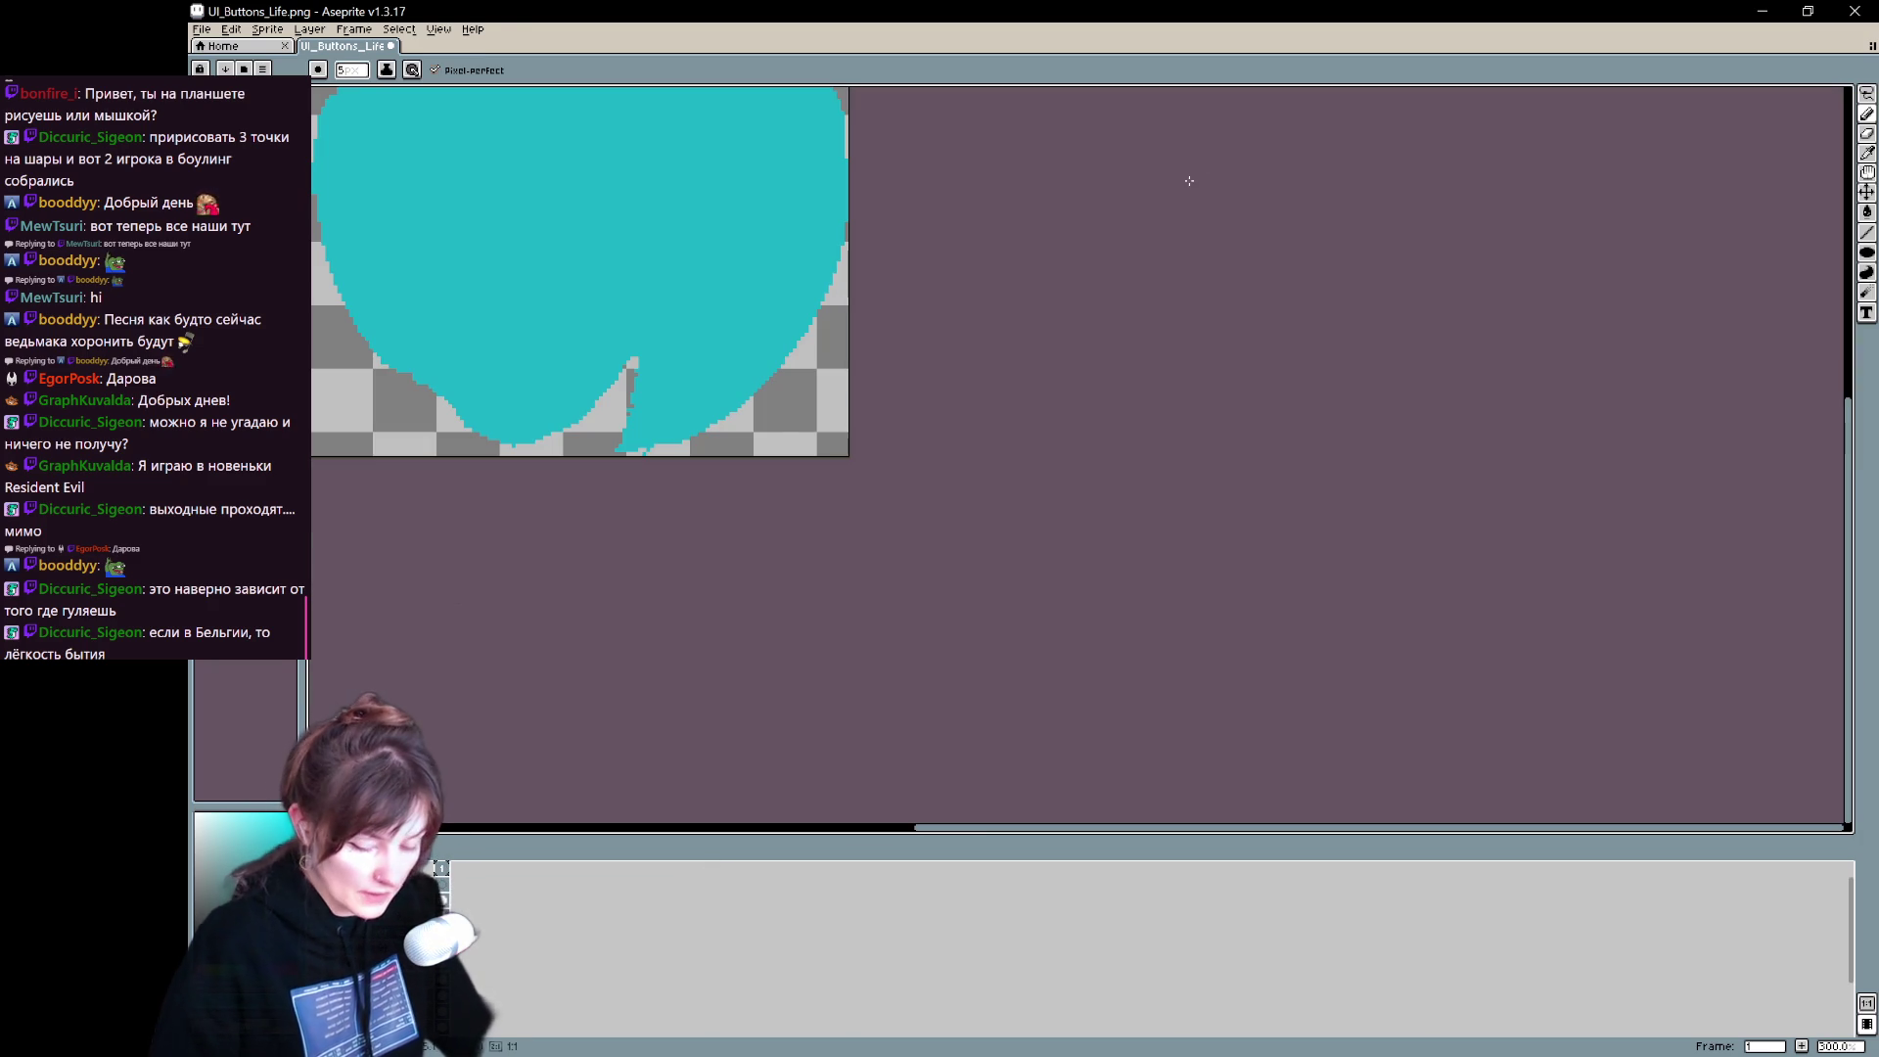
- Save the cropped cyan orb over UI_Buttons_Lvl_full.png in the sketch folder, accepting the warnings
key("ctrl+shift+s")
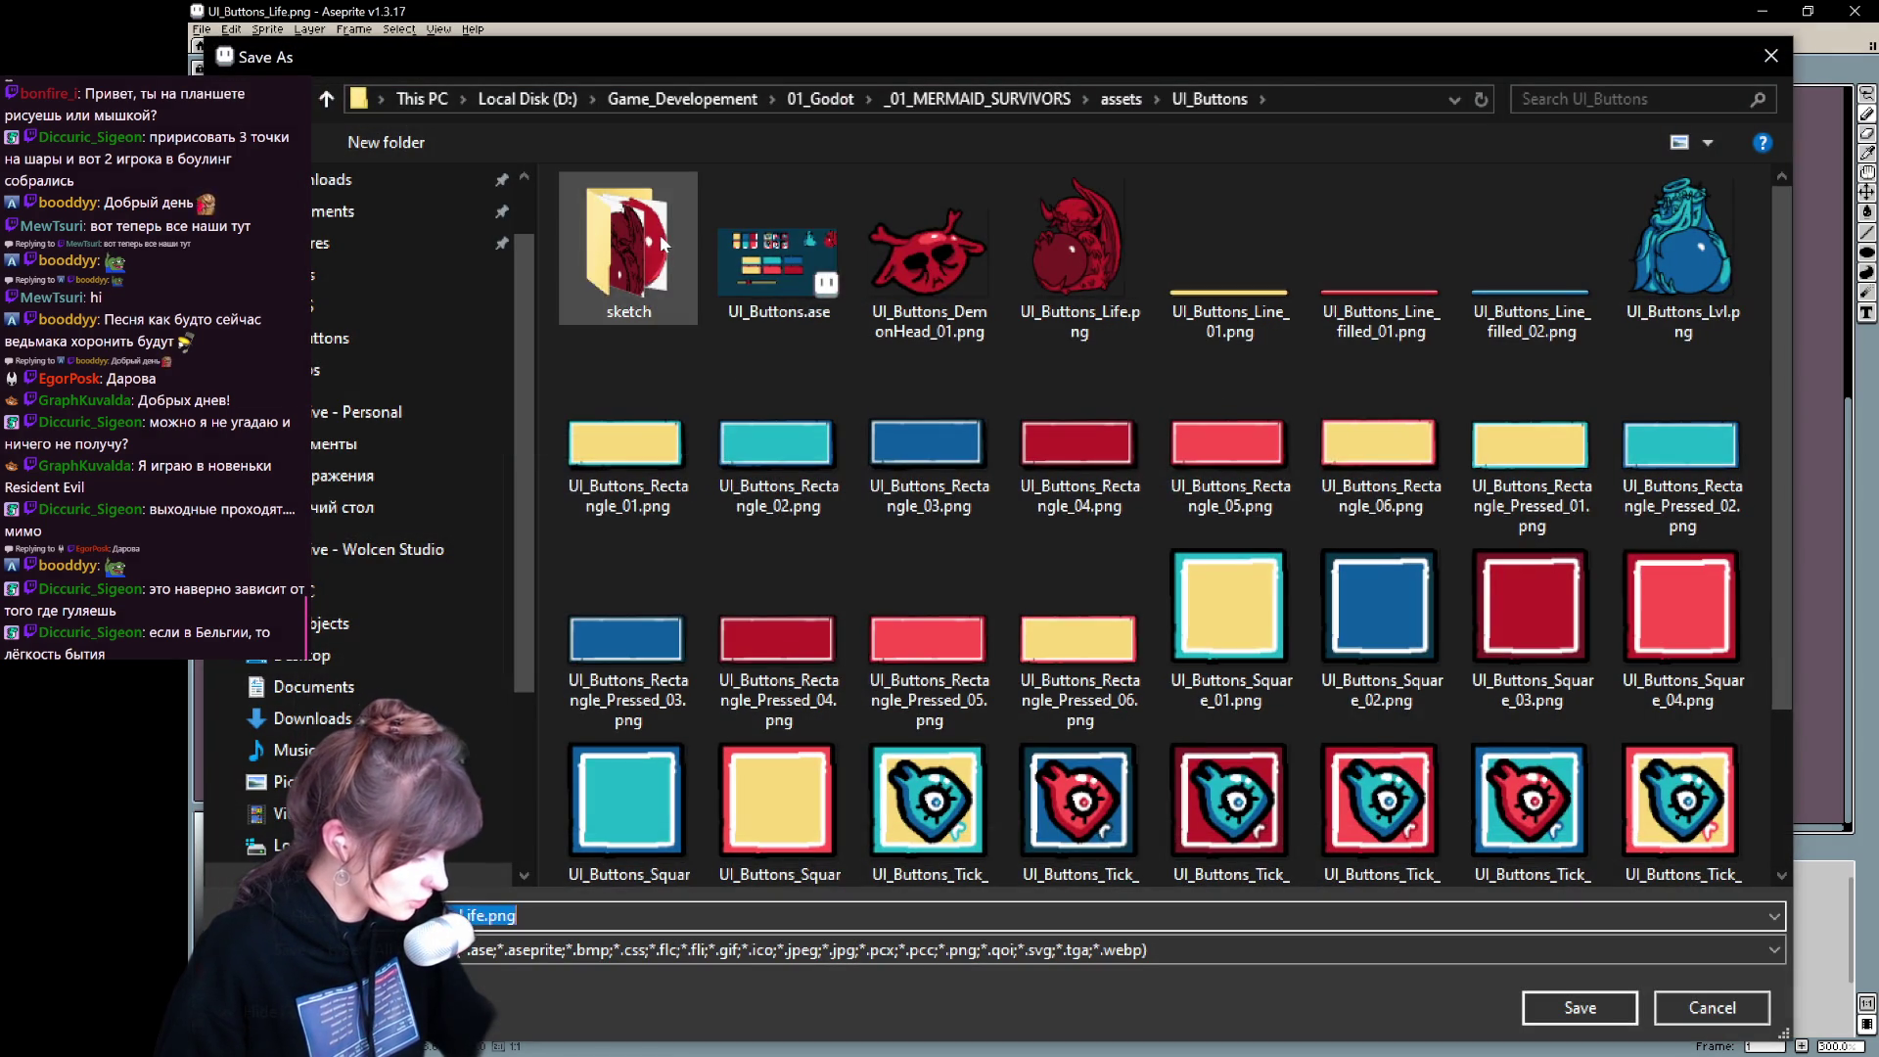
double_click(659, 232)
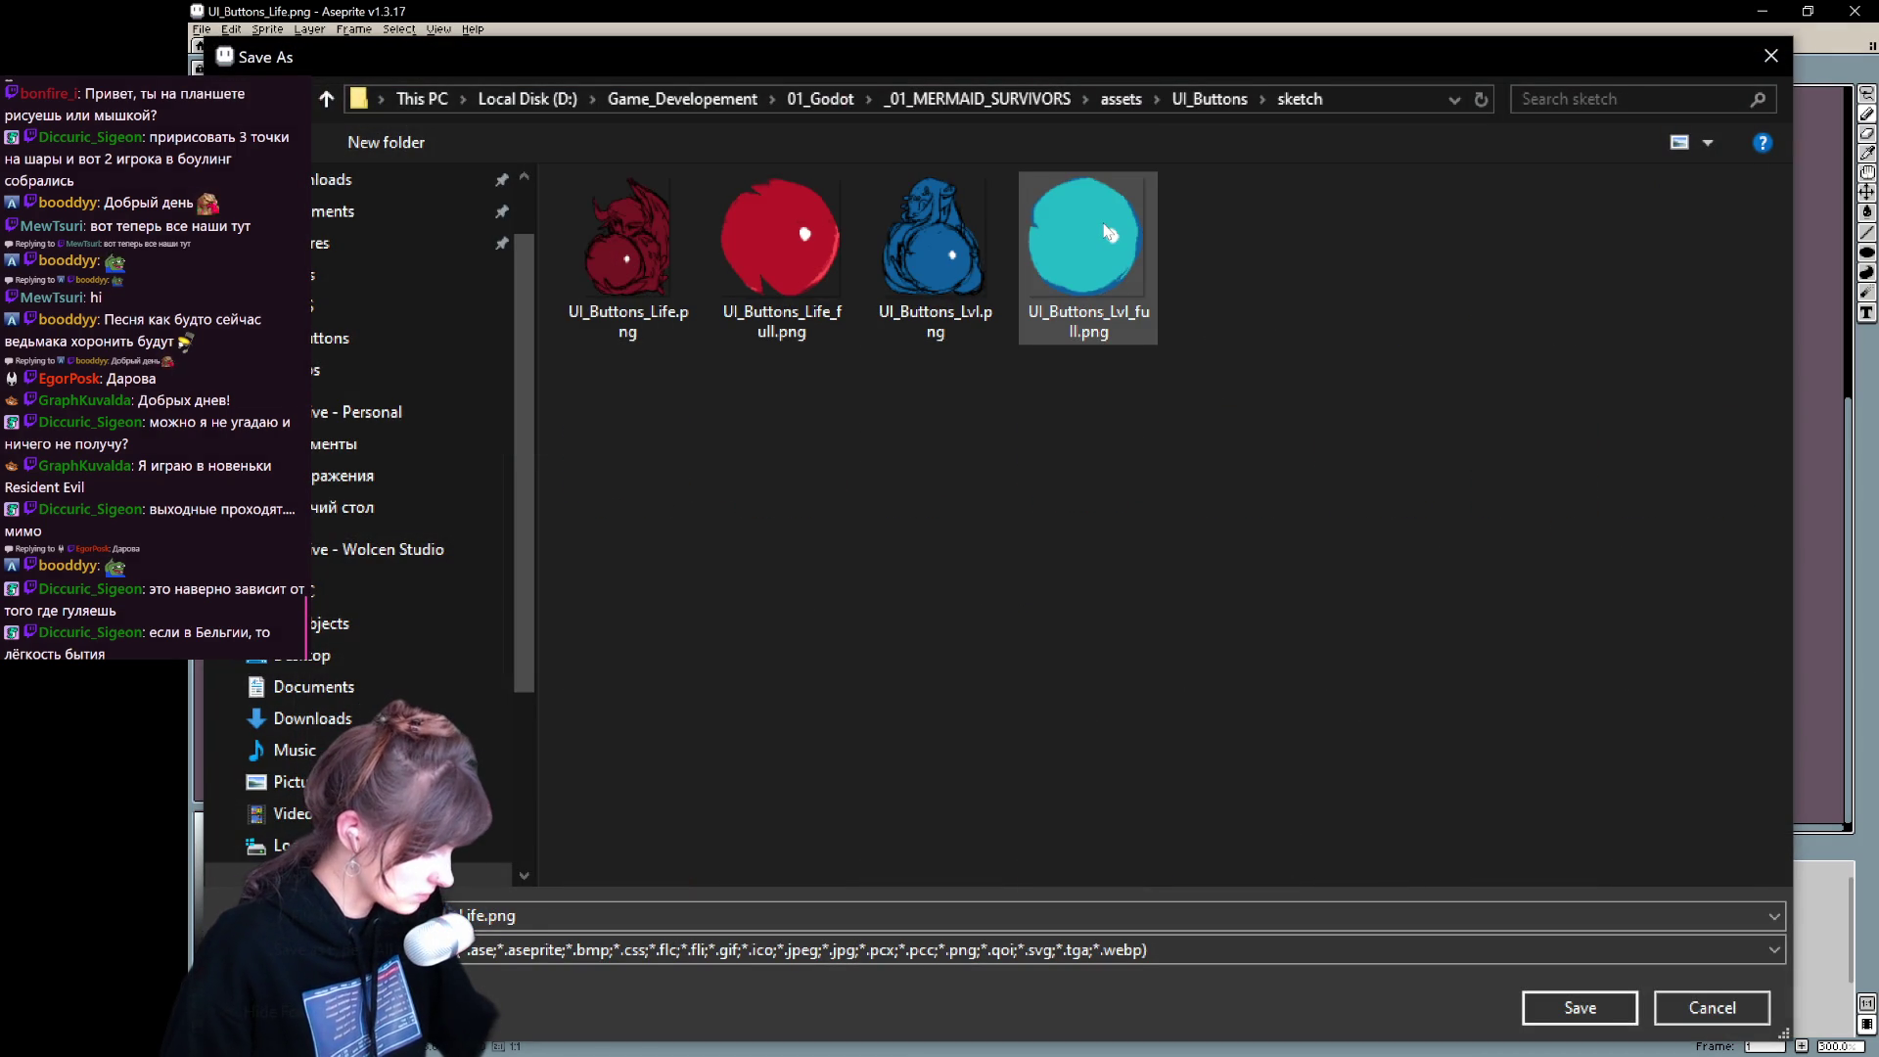
left_click(1109, 231)
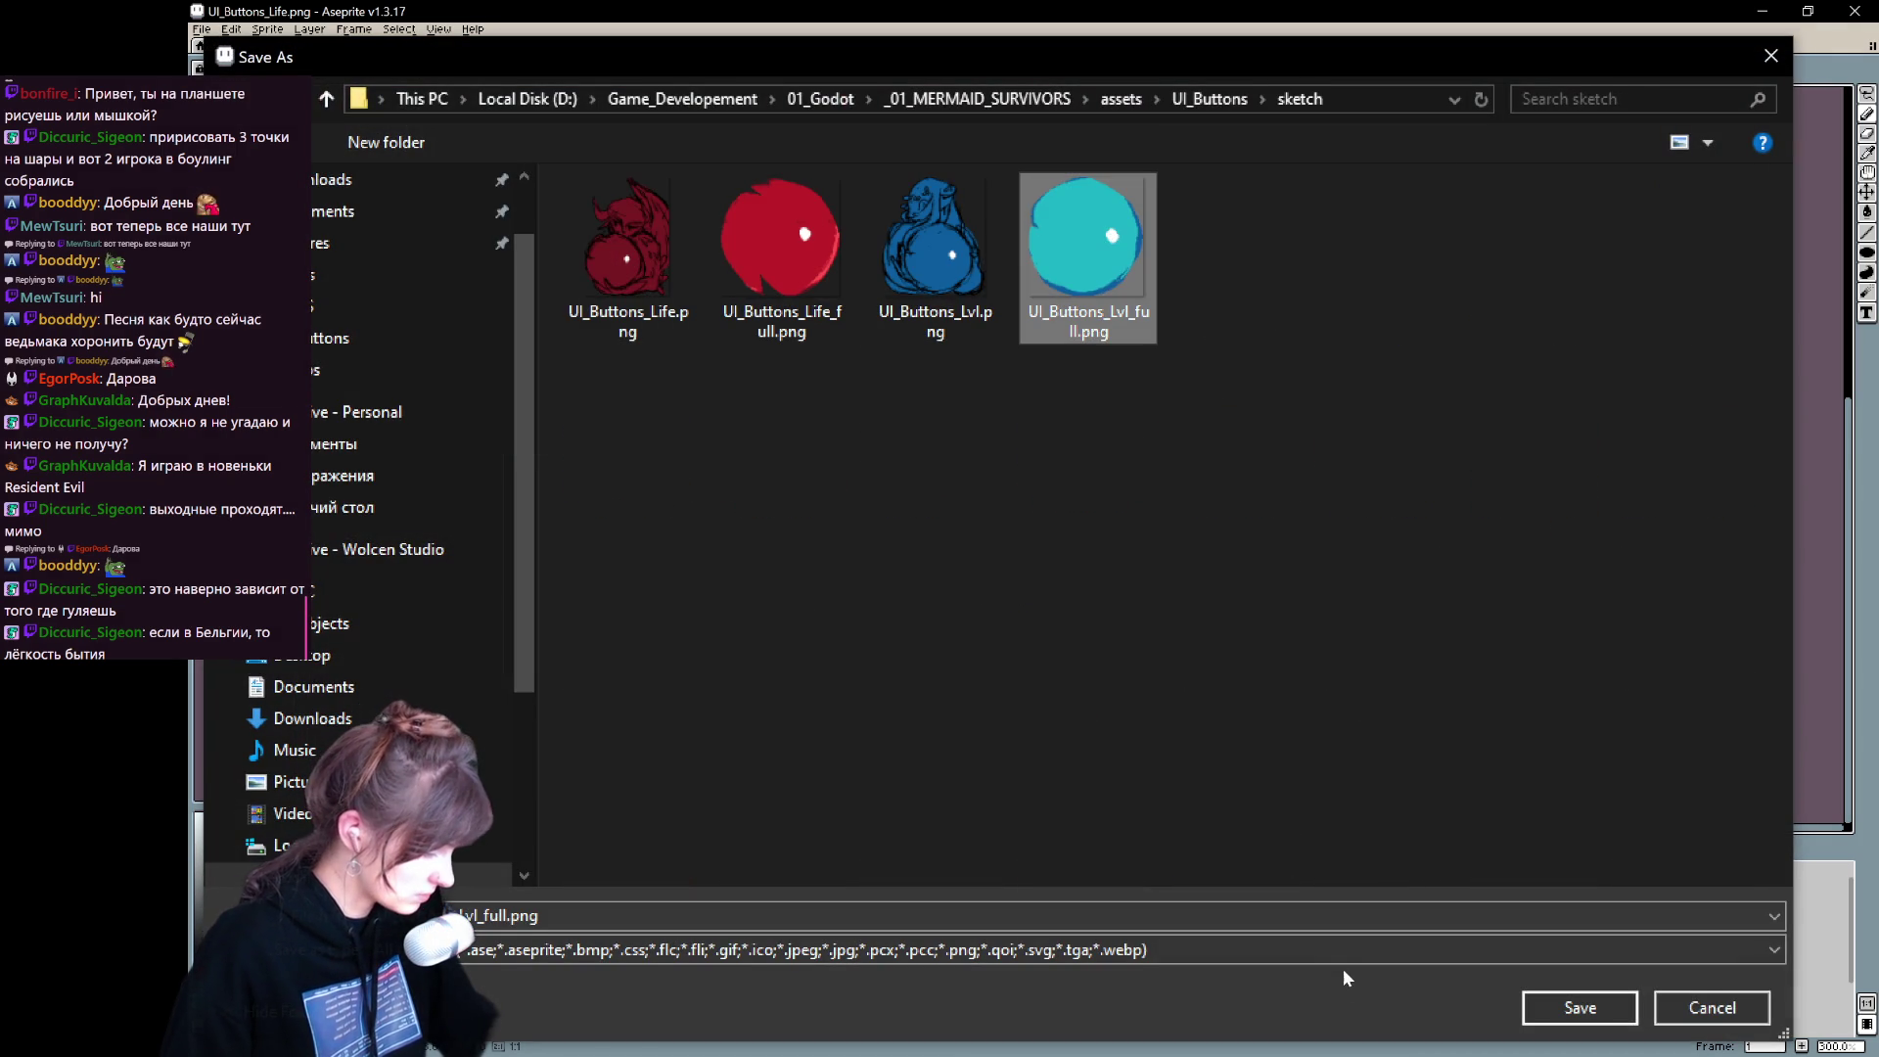
left_click(1576, 1008)
left_click(1097, 541)
left_click(976, 617)
scroll(773, 480, "down", 5)
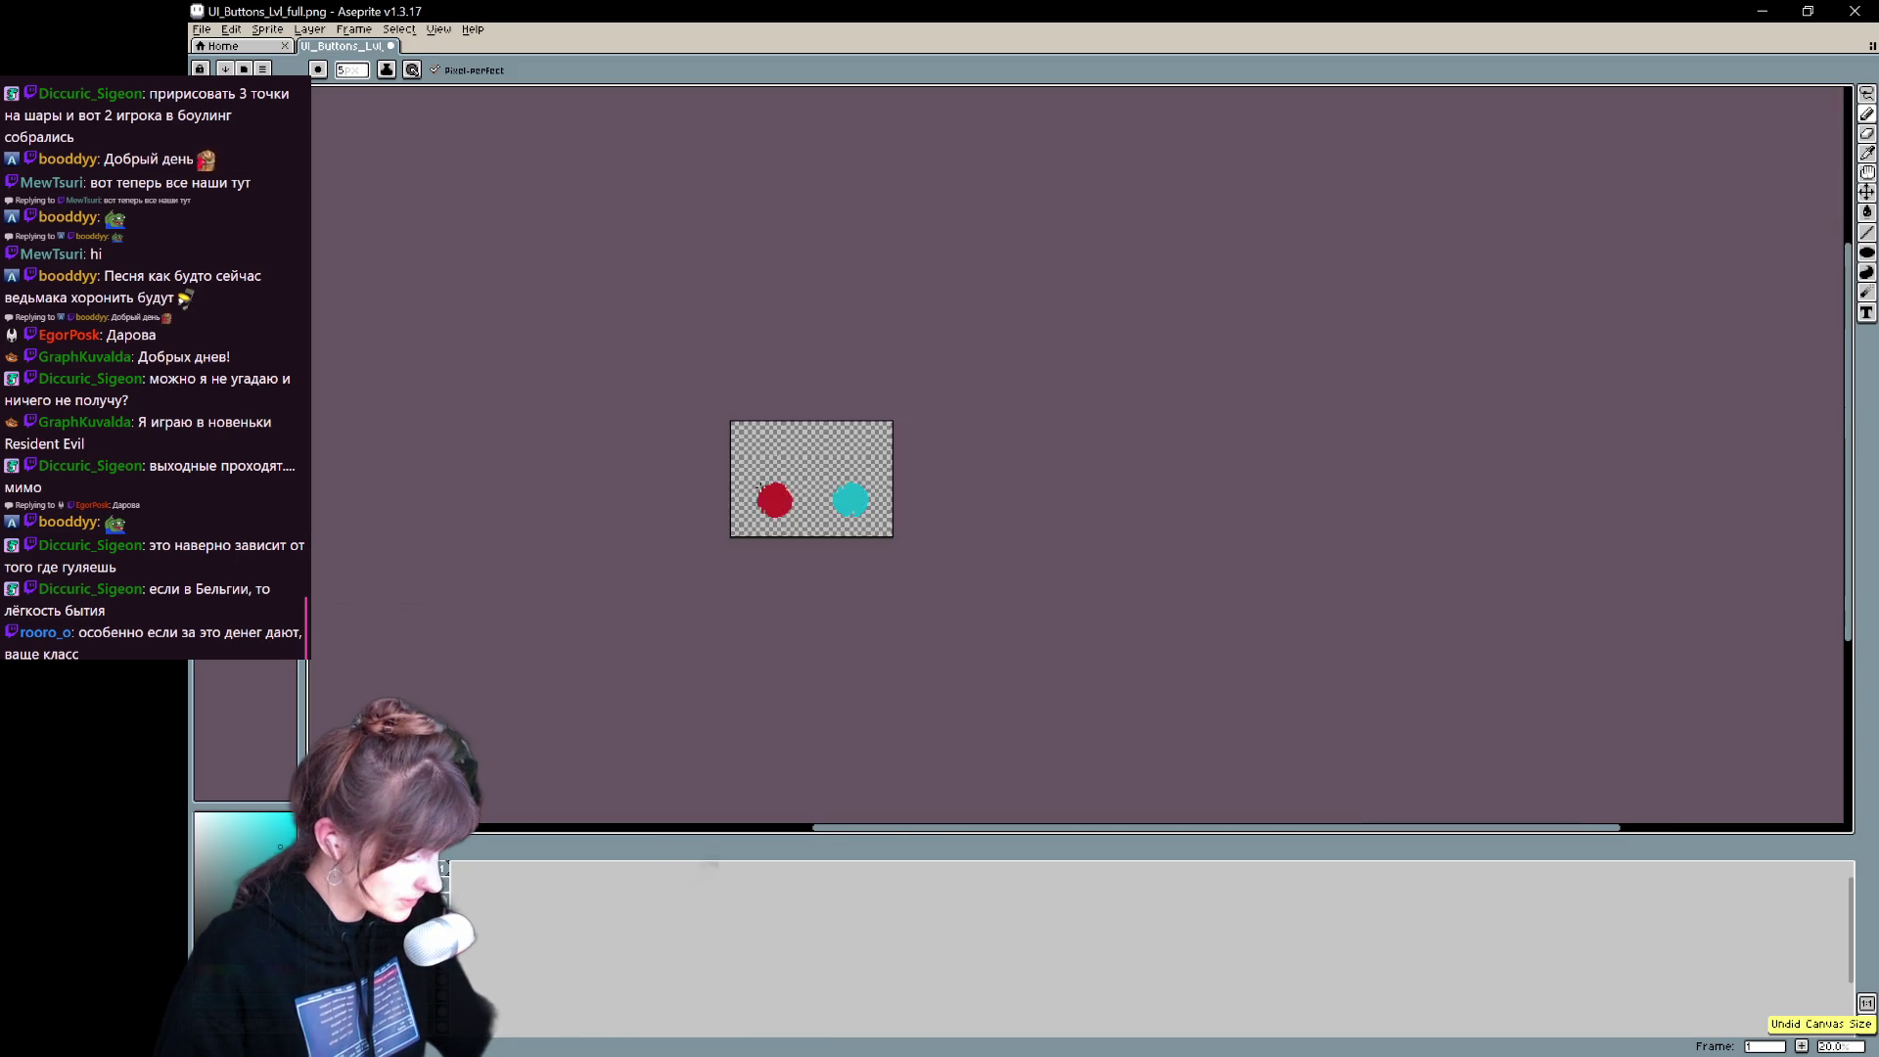
- Paint out the stray blue line and pixels around the red orb's edge
scroll(861, 485, "up", 4)
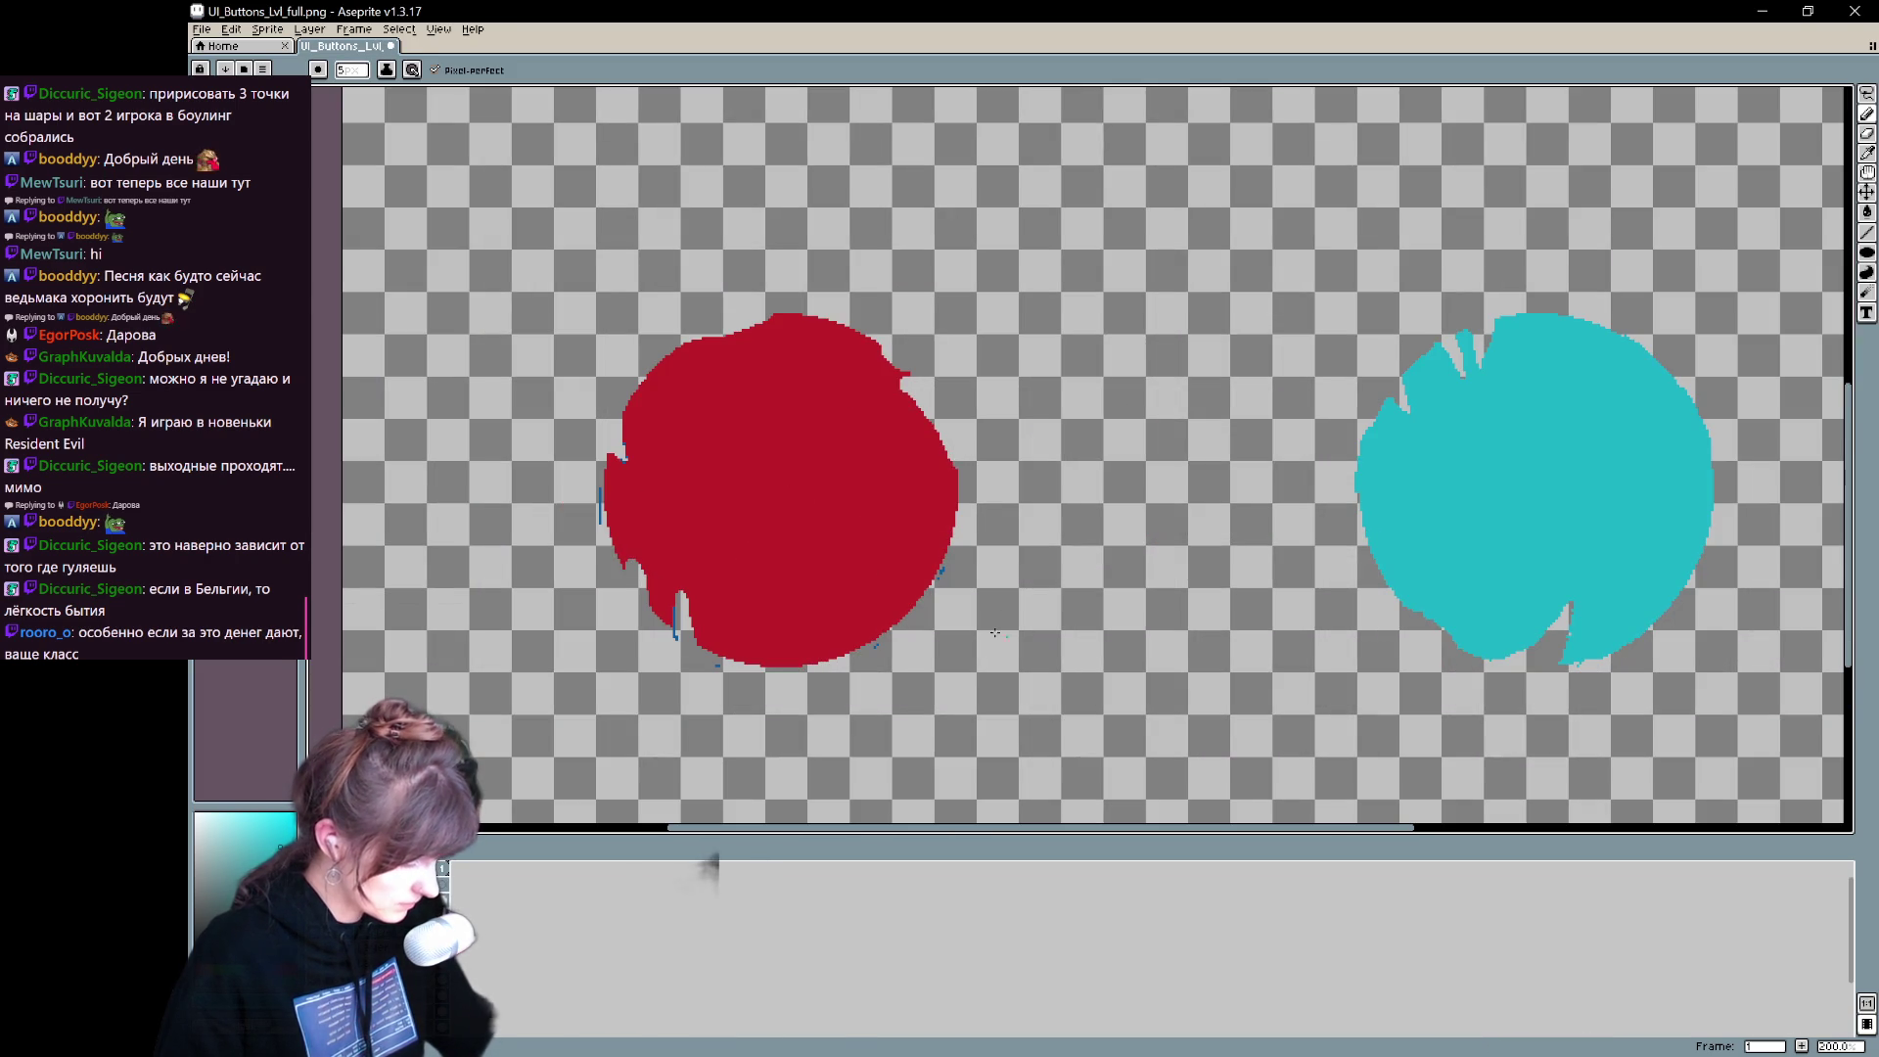
scroll(645, 659, "up", 1)
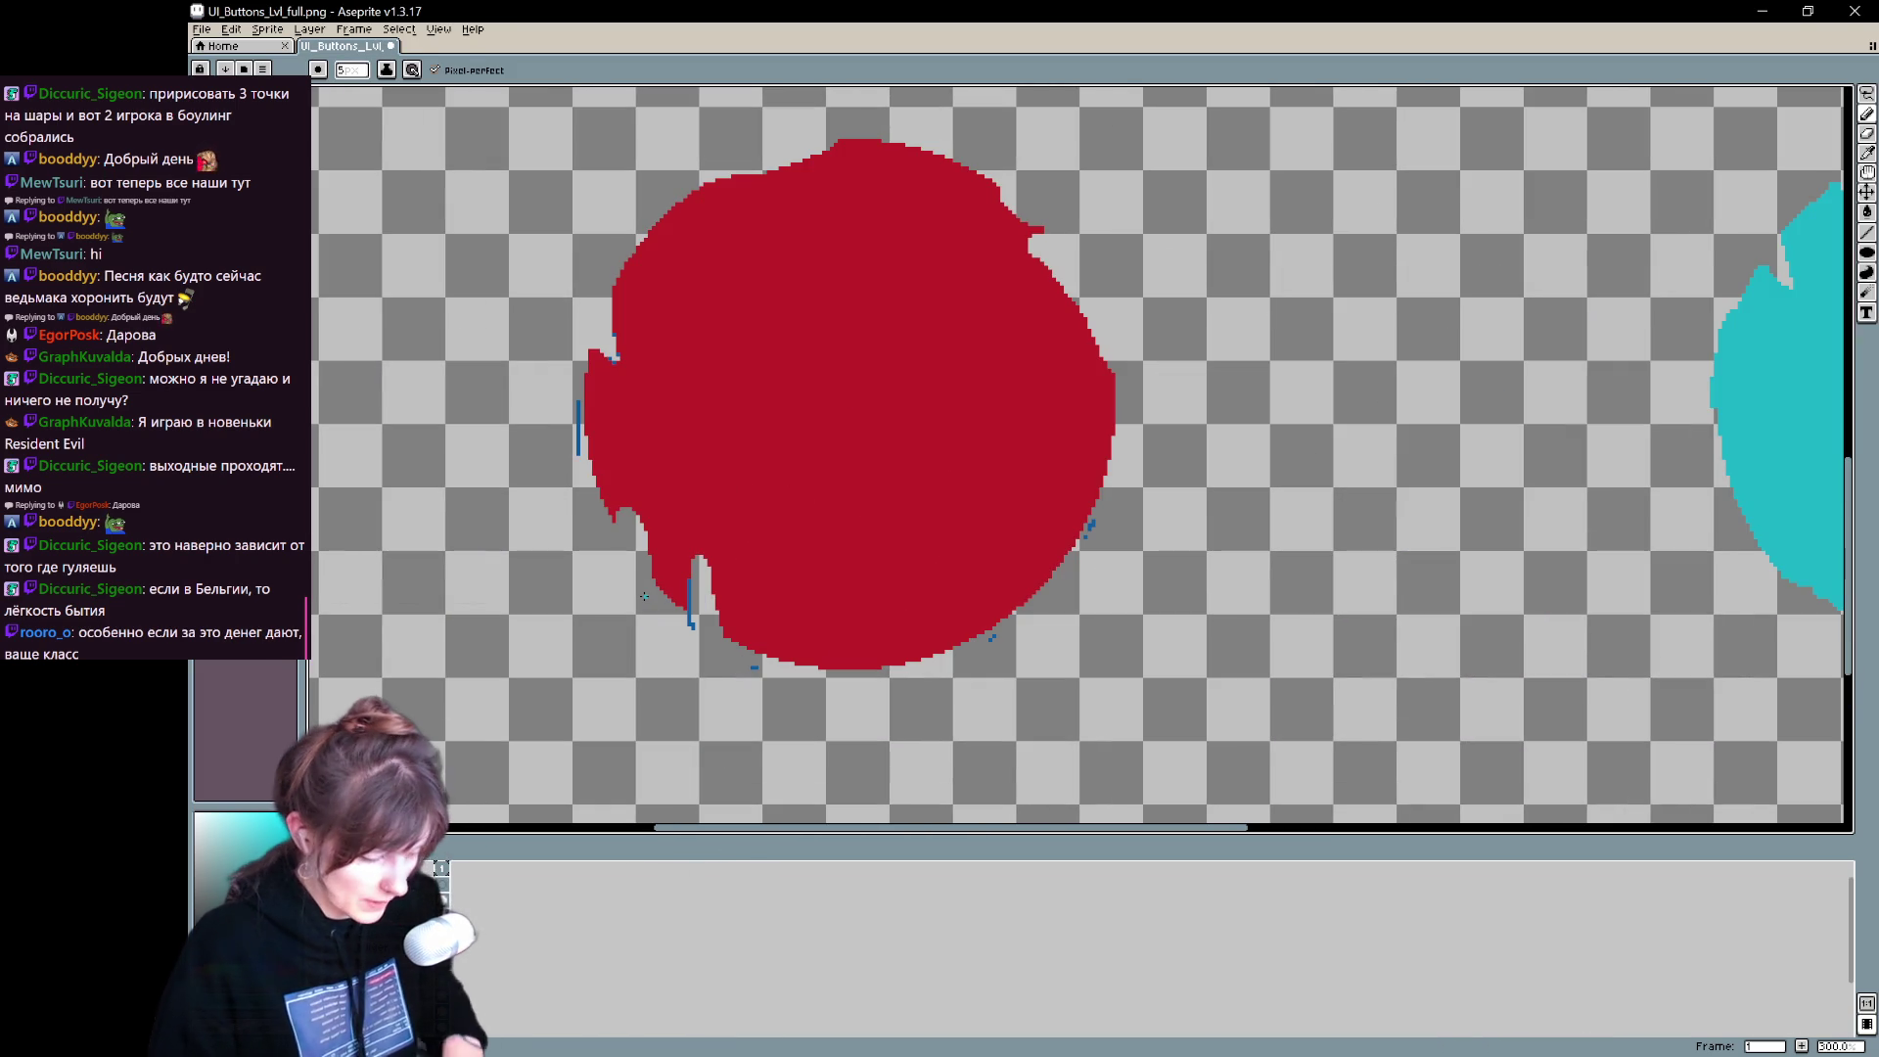
key("b")
left_click_drag(578, 403, 578, 440)
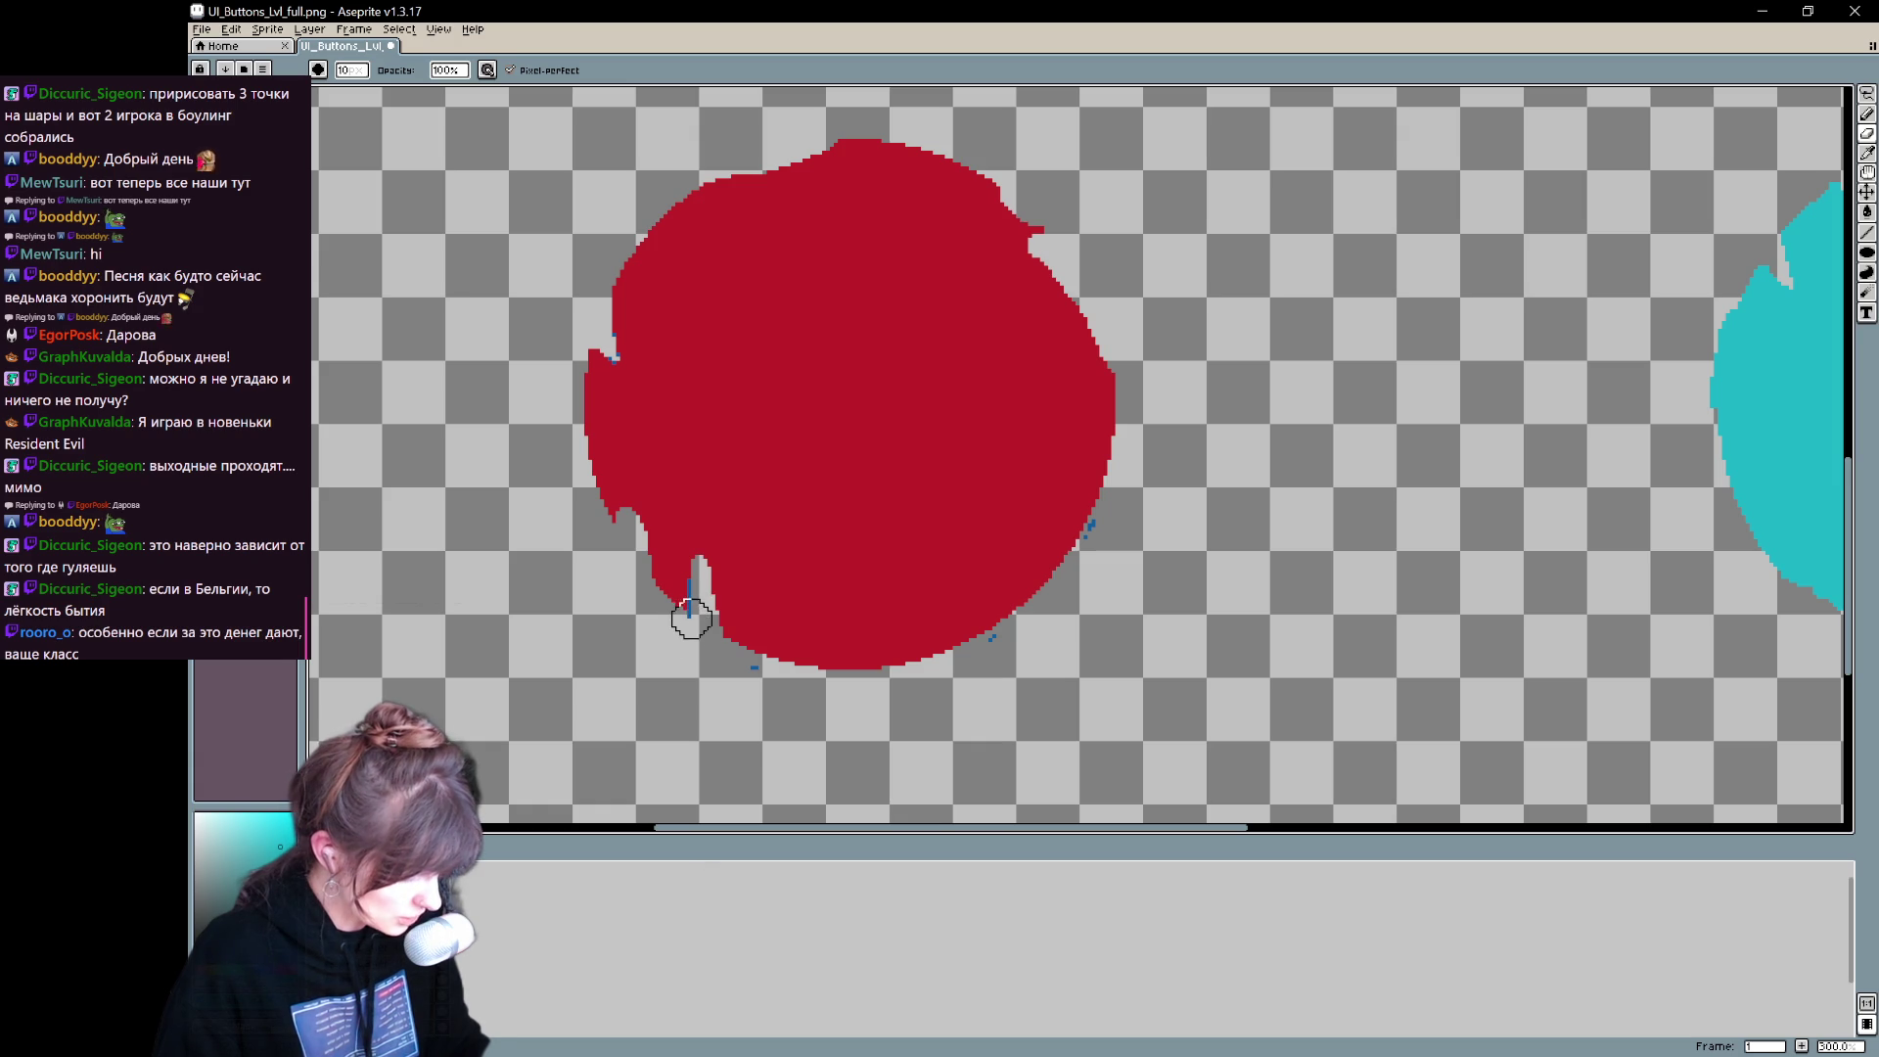
left_click(754, 667)
left_click(1089, 528)
left_click(992, 637)
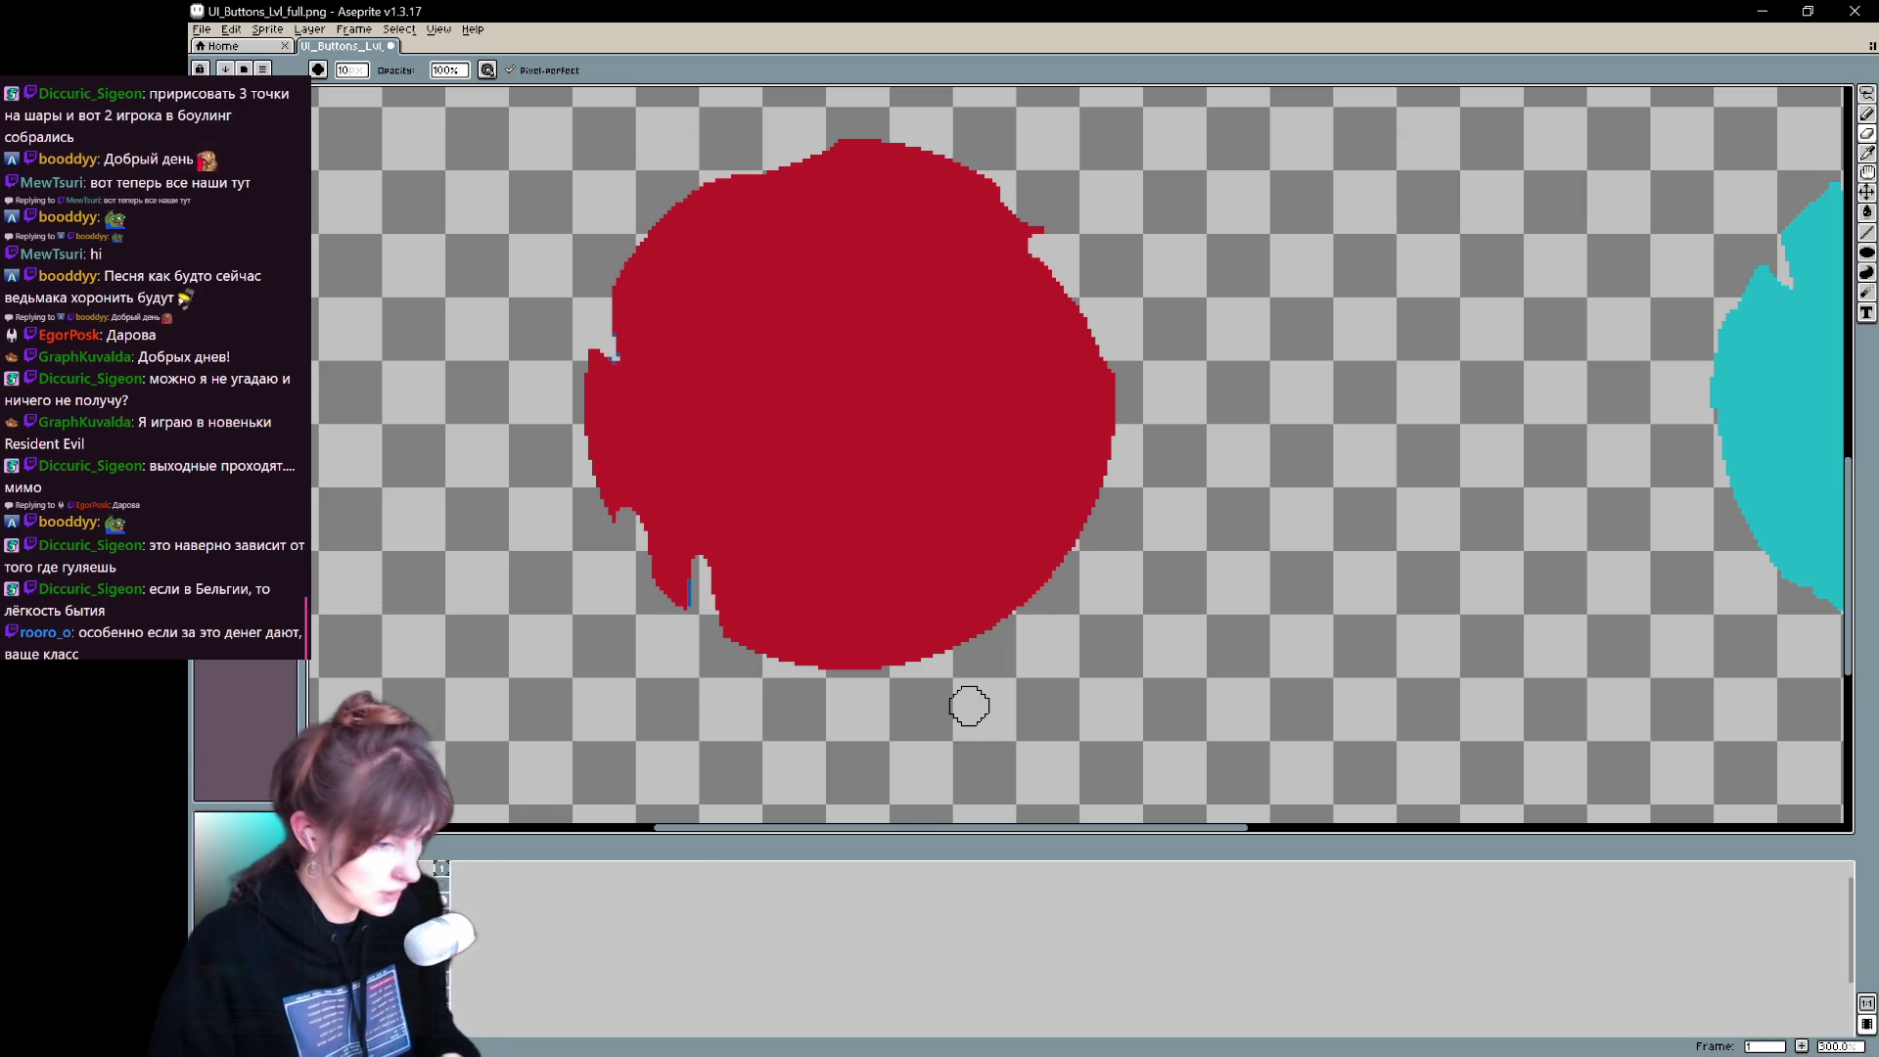
- Set the ink to Lock Alpha, sample the orb's red, and start pulling the canvas bottom up
key("e")
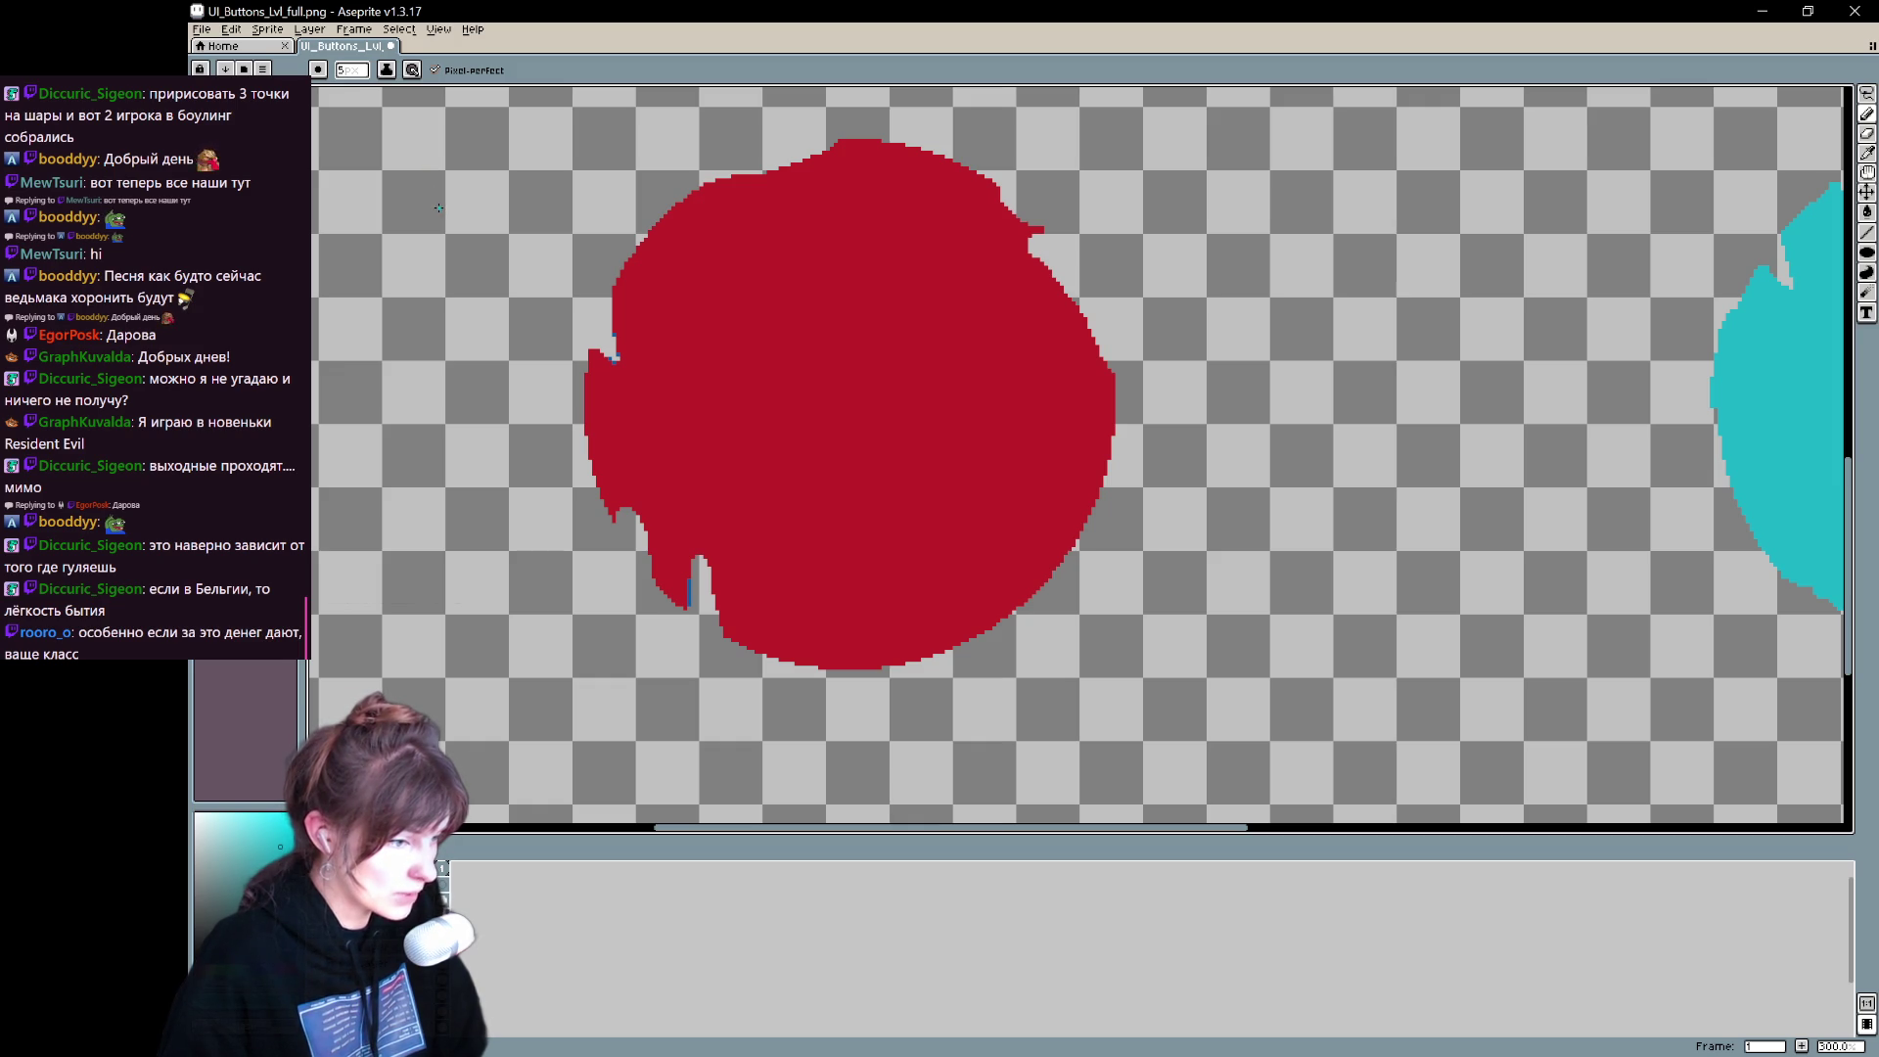
left_click(387, 69)
left_click(455, 137)
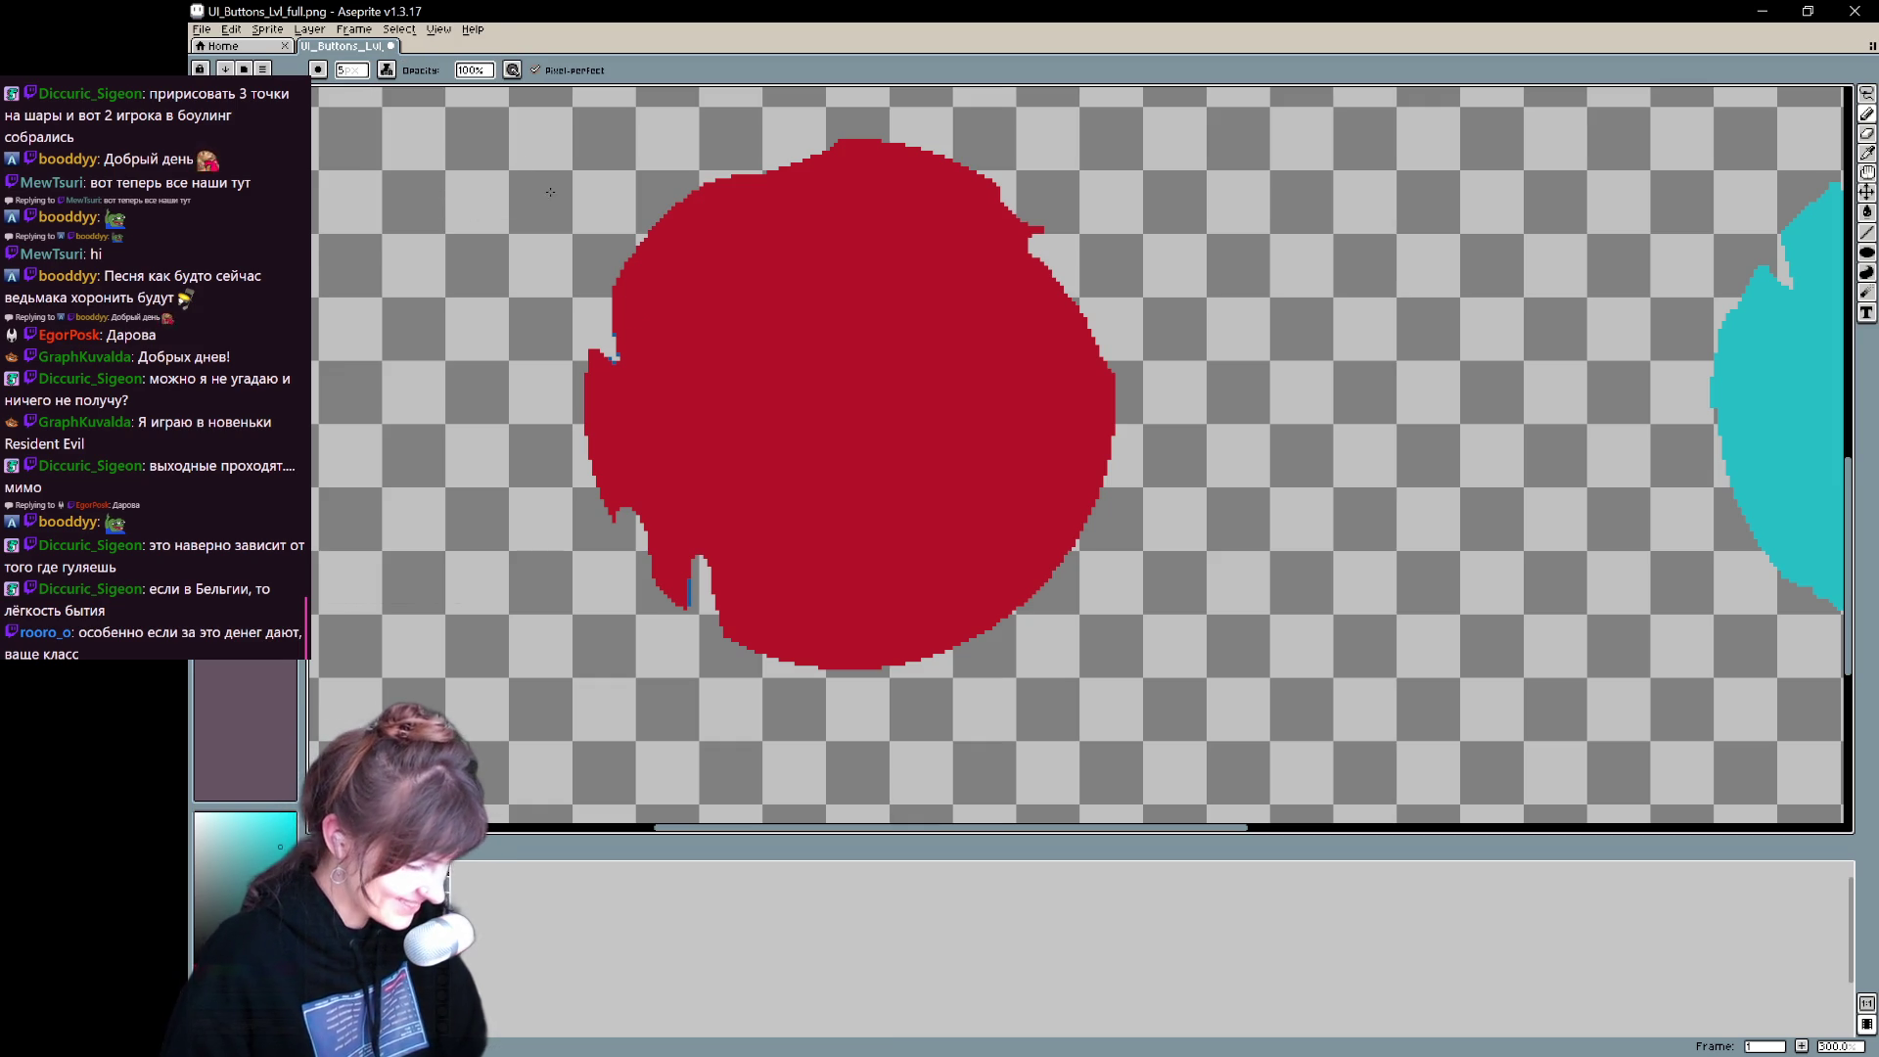
left_click(618, 382, "alt")
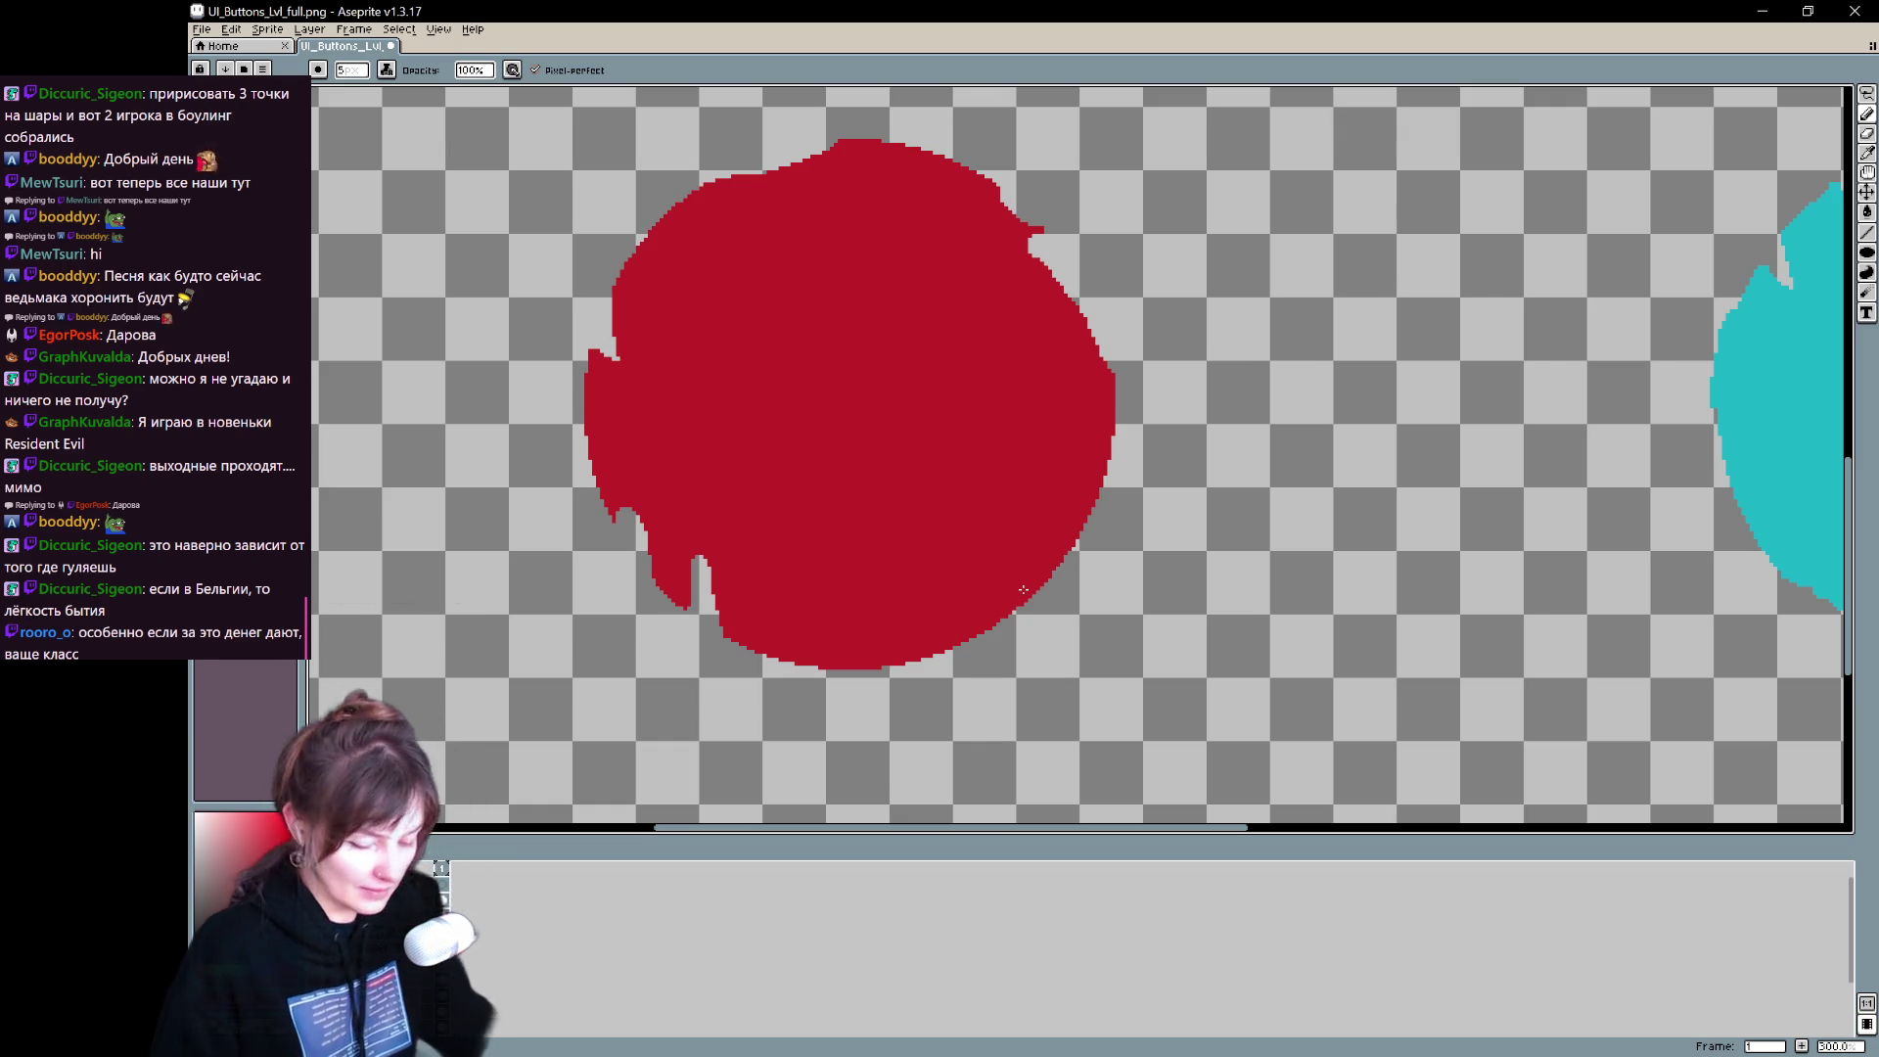
key("ctrl+shift+c")
left_click_drag(1064, 702, 1077, 606)
- Crop the canvas to 134×134 tightly around the red orb fill
mouse_move(1533, 118)
left_mouse_down()
mouse_move(1259, 256)
mouse_move(1007, 323)
mouse_move(1039, 462)
mouse_move(1029, 419)
left_mouse_up()
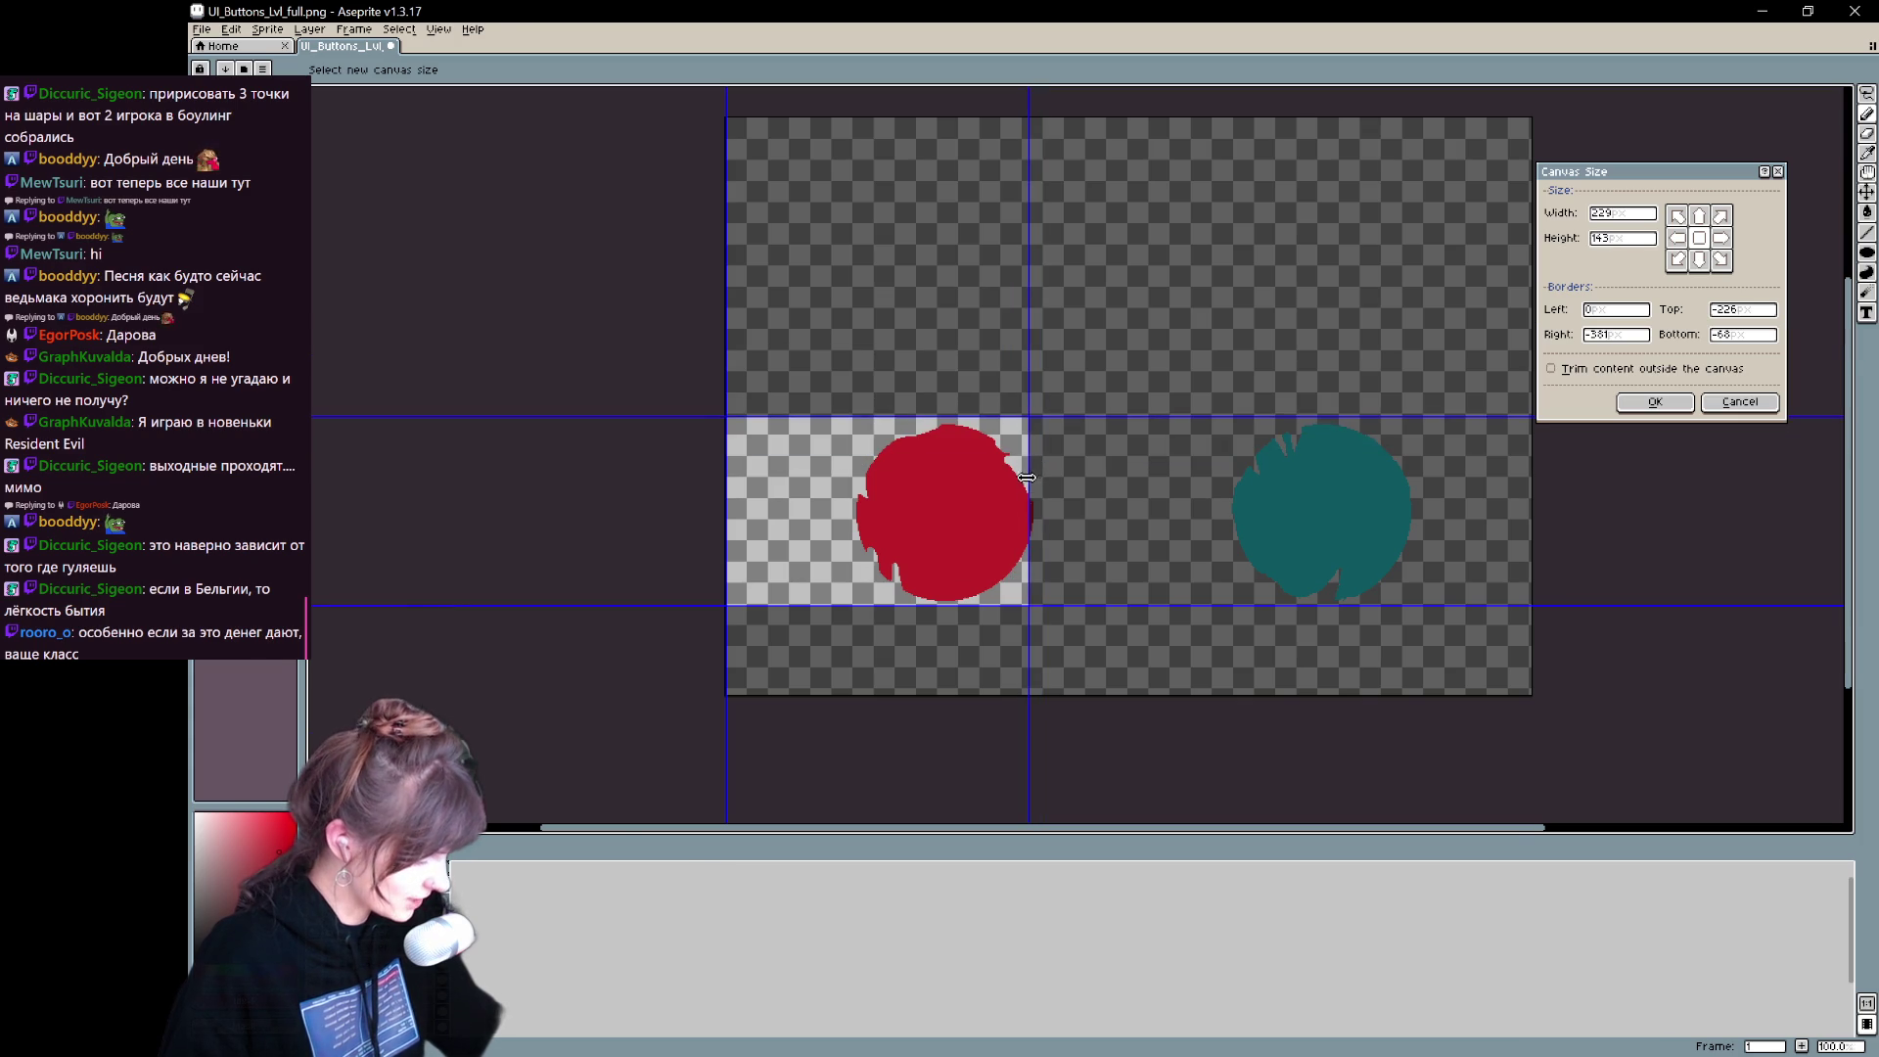
scroll(1033, 497, "up", 3)
left_click_drag(1018, 495, 1052, 509)
left_click_drag(801, 256, 801, 256)
scroll(869, 370, "down", 3)
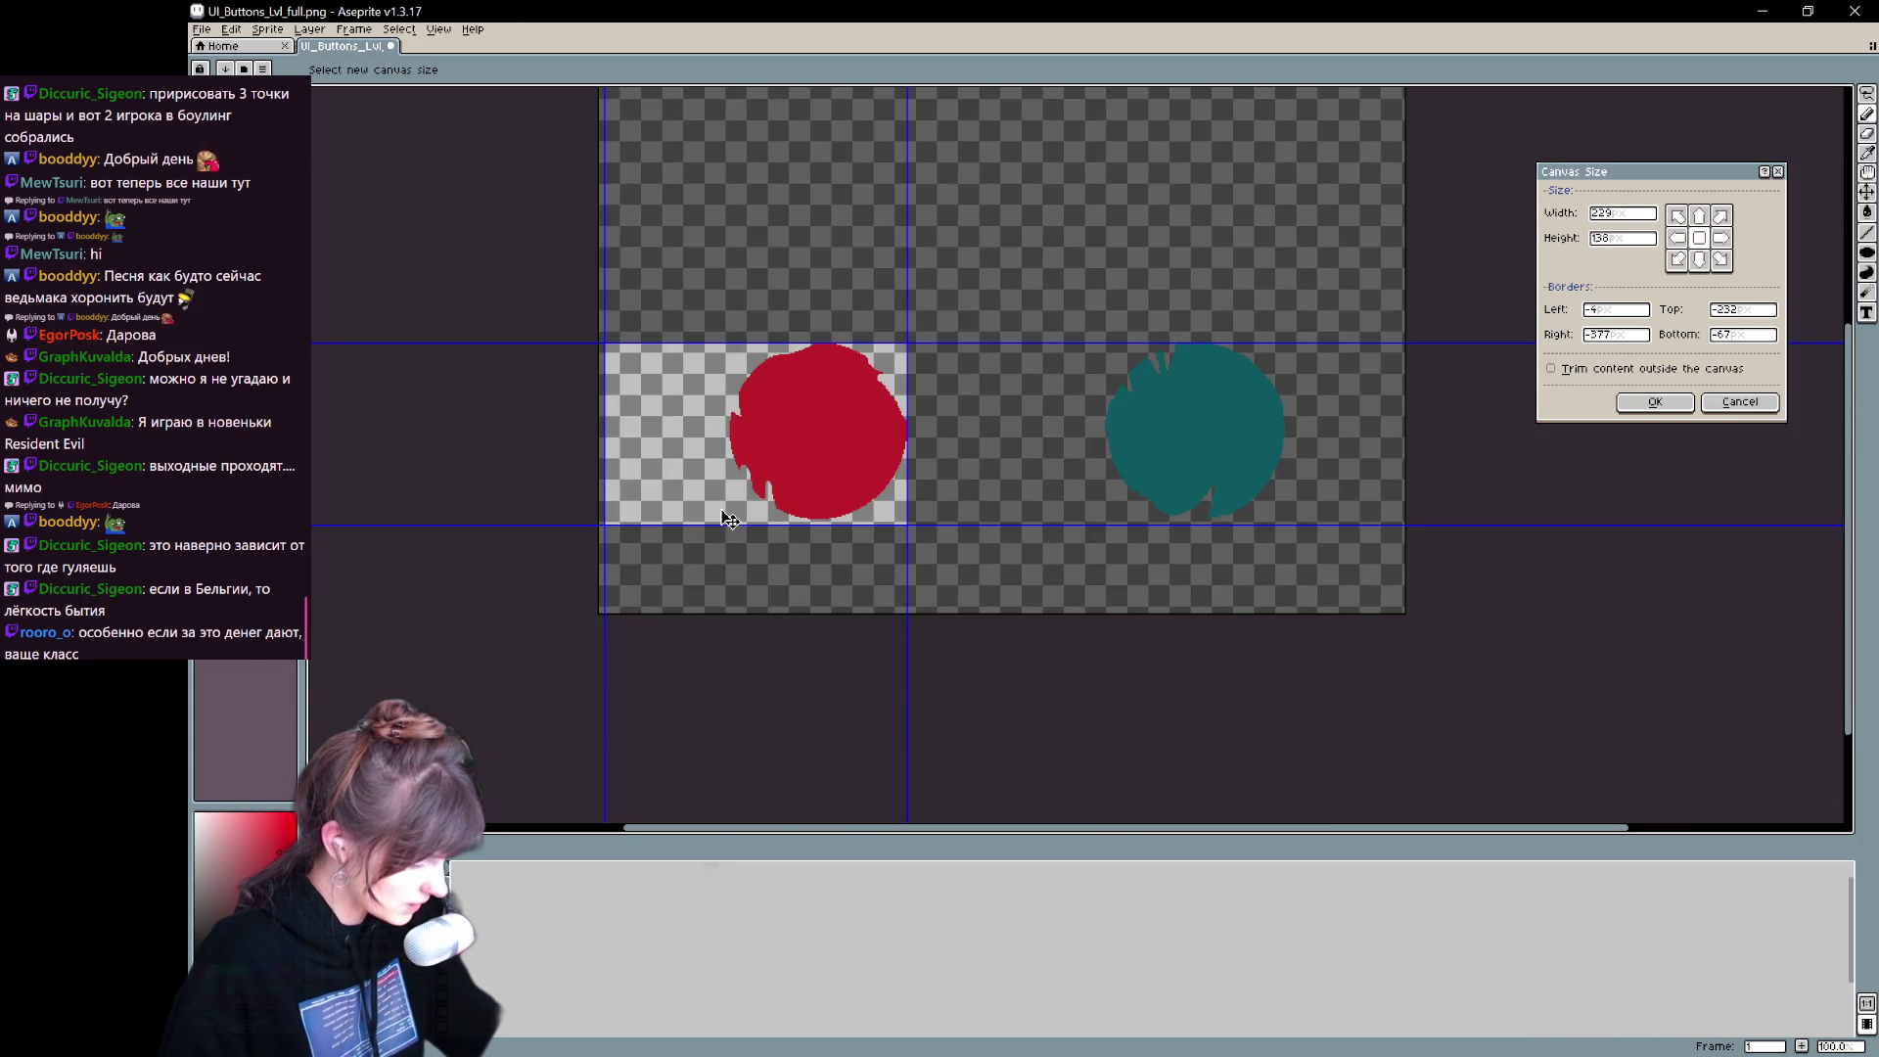
scroll(762, 494, "up", 2)
left_click_drag(1014, 566, 1013, 541)
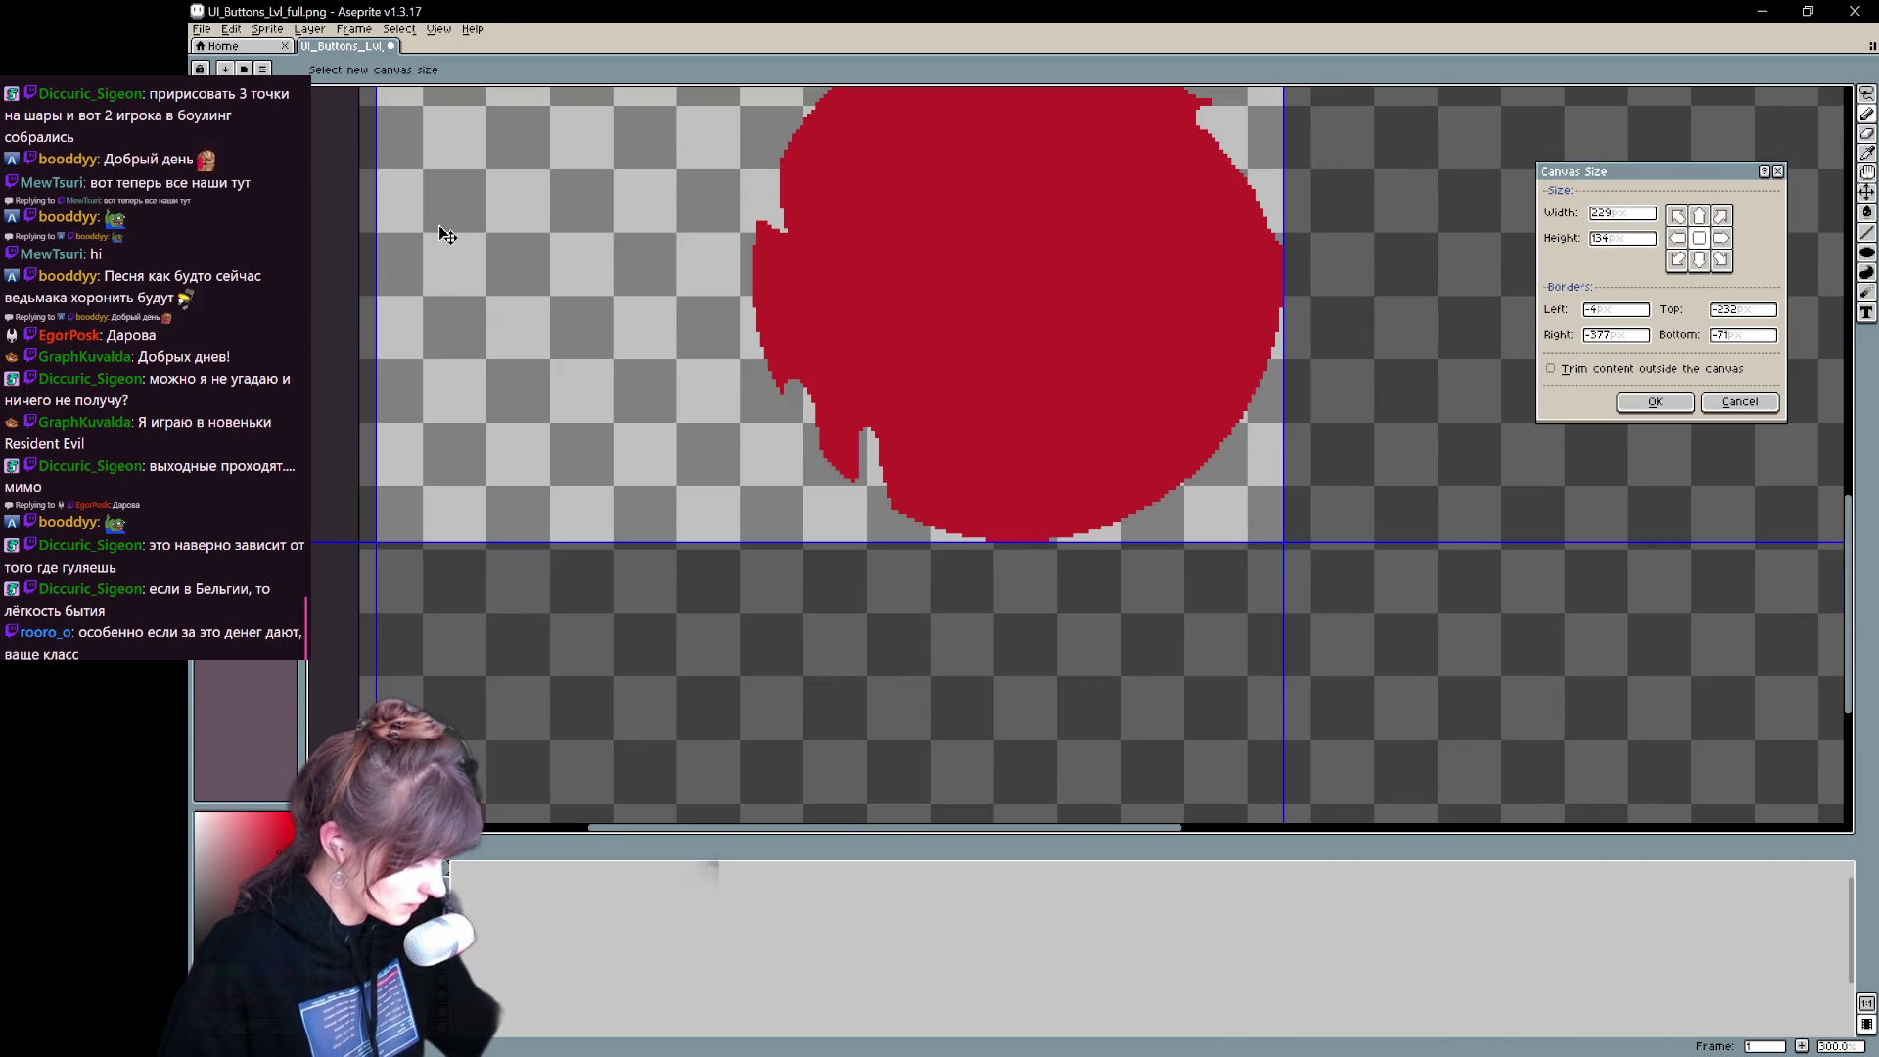
left_click_drag(368, 217, 752, 271)
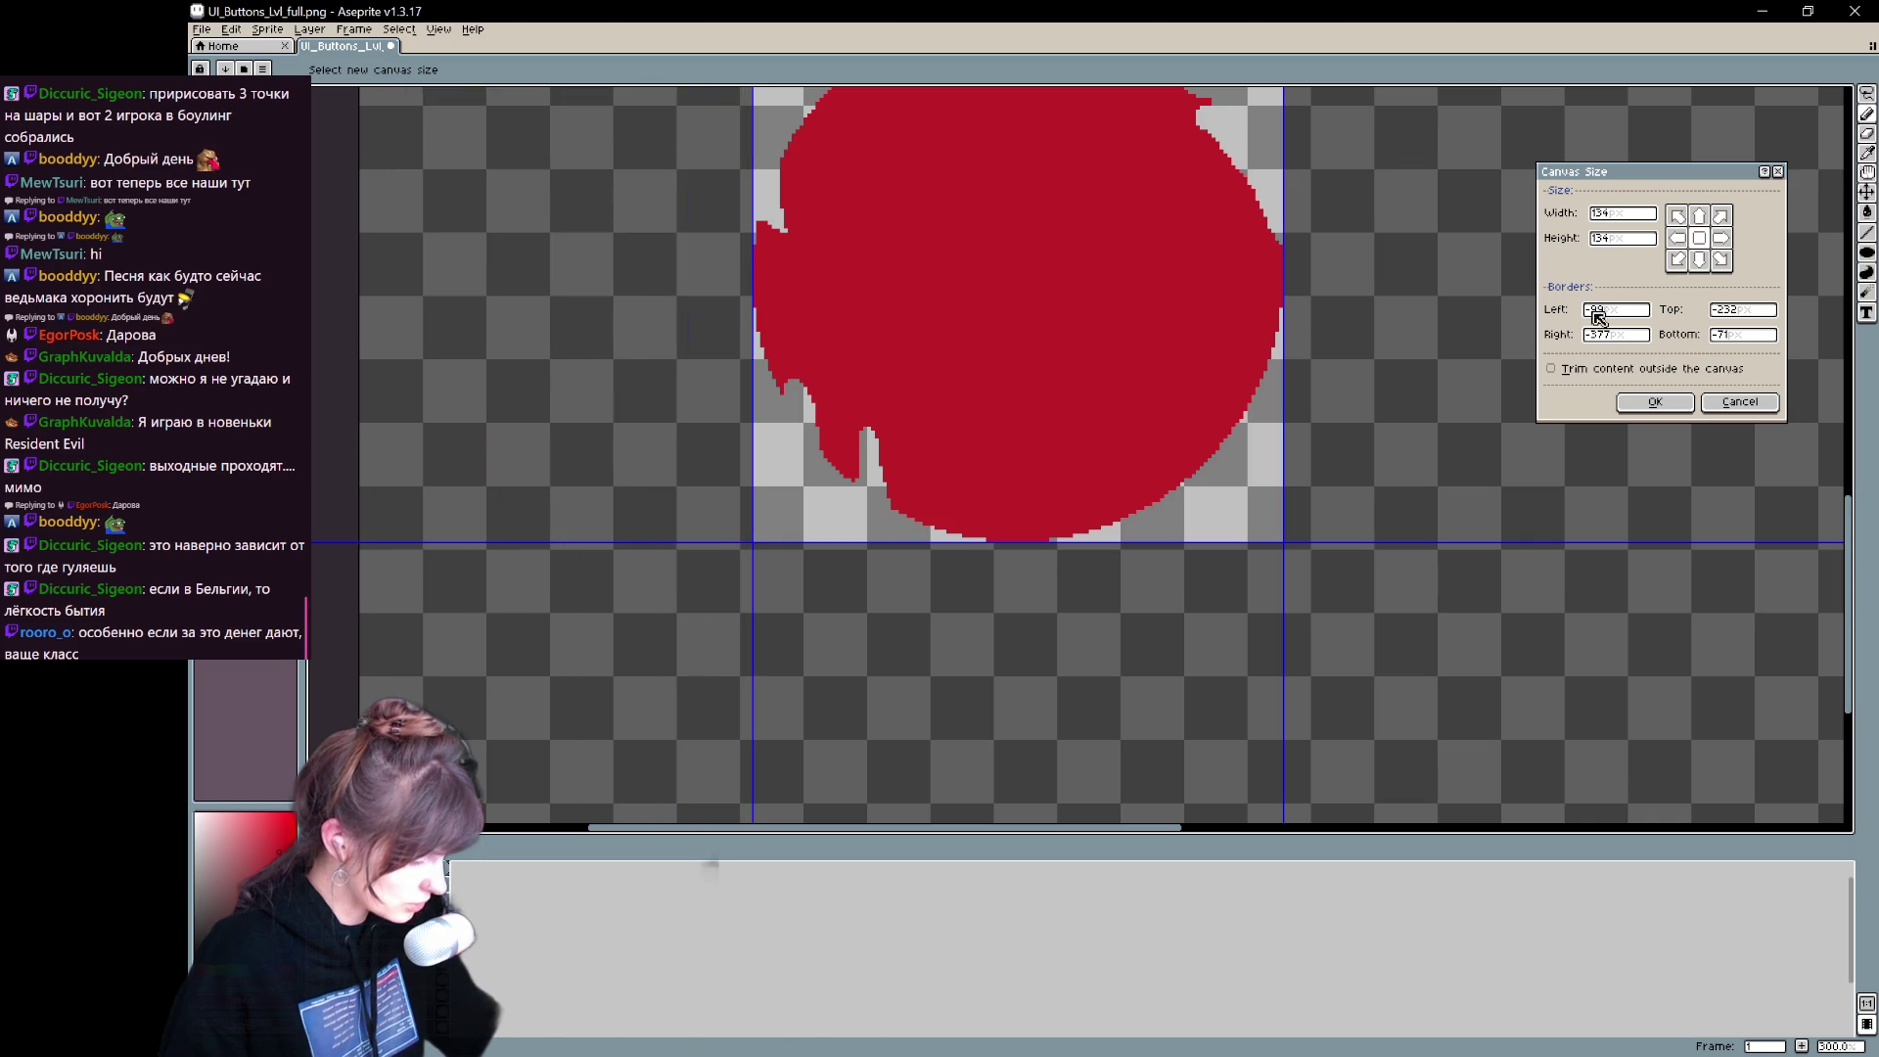
left_click(1654, 402)
scroll(1248, 274, "down", 3)
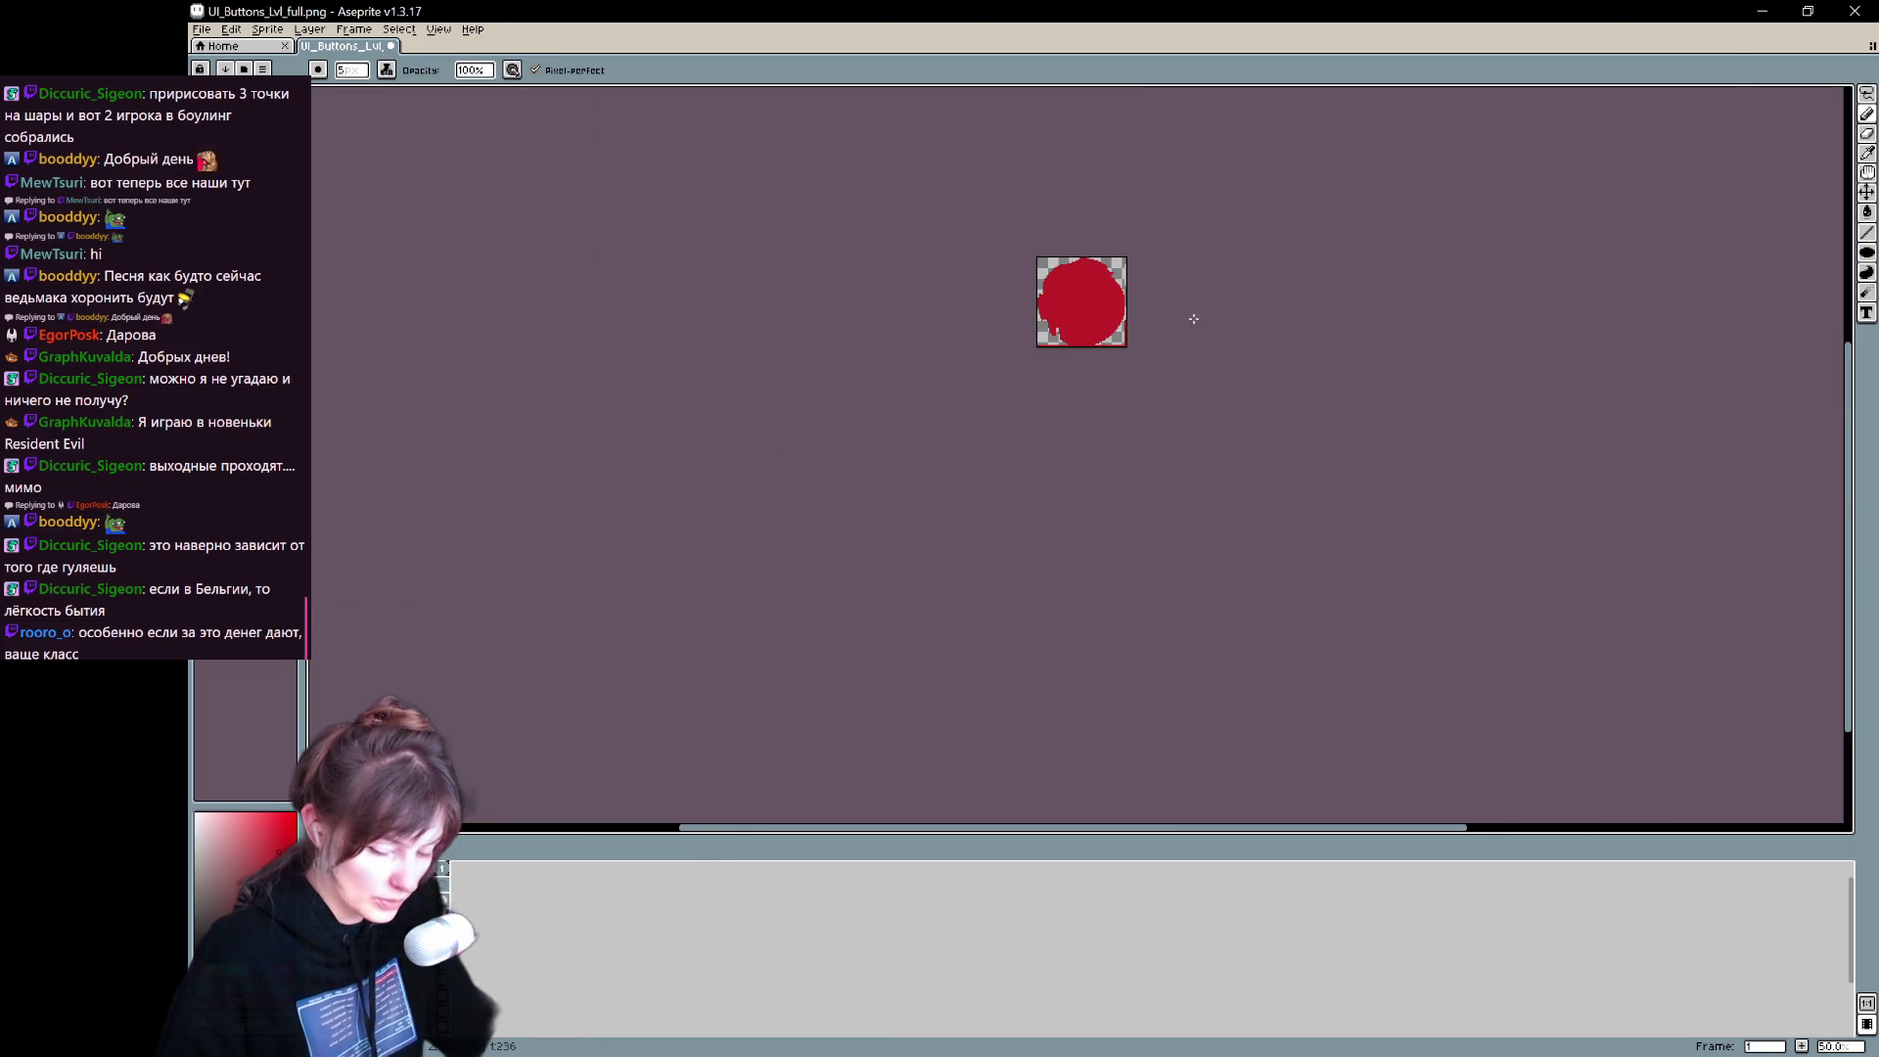
- Save it as UI_Buttons_Life_full.png in UI_Buttons as flat PNG, then undo the crop
key("ctrl+shift+s")
left_click(778, 248)
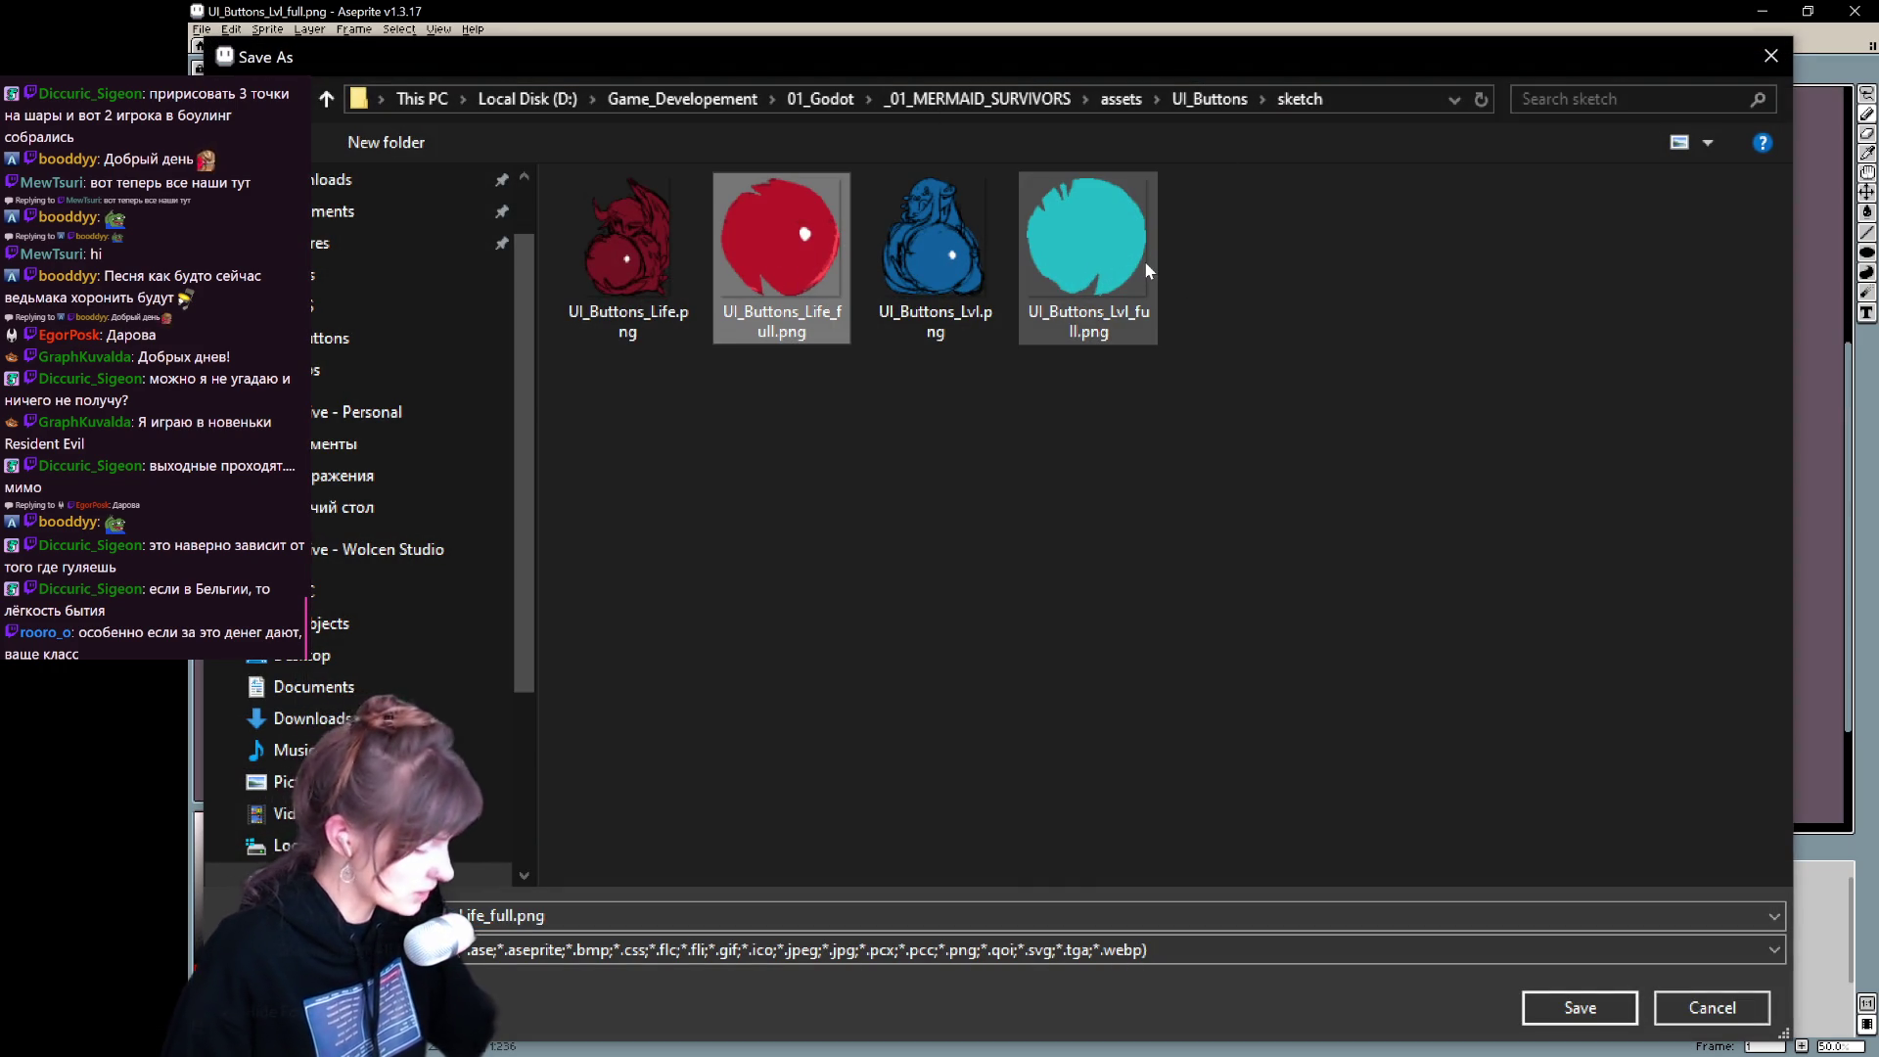
left_click(1210, 102)
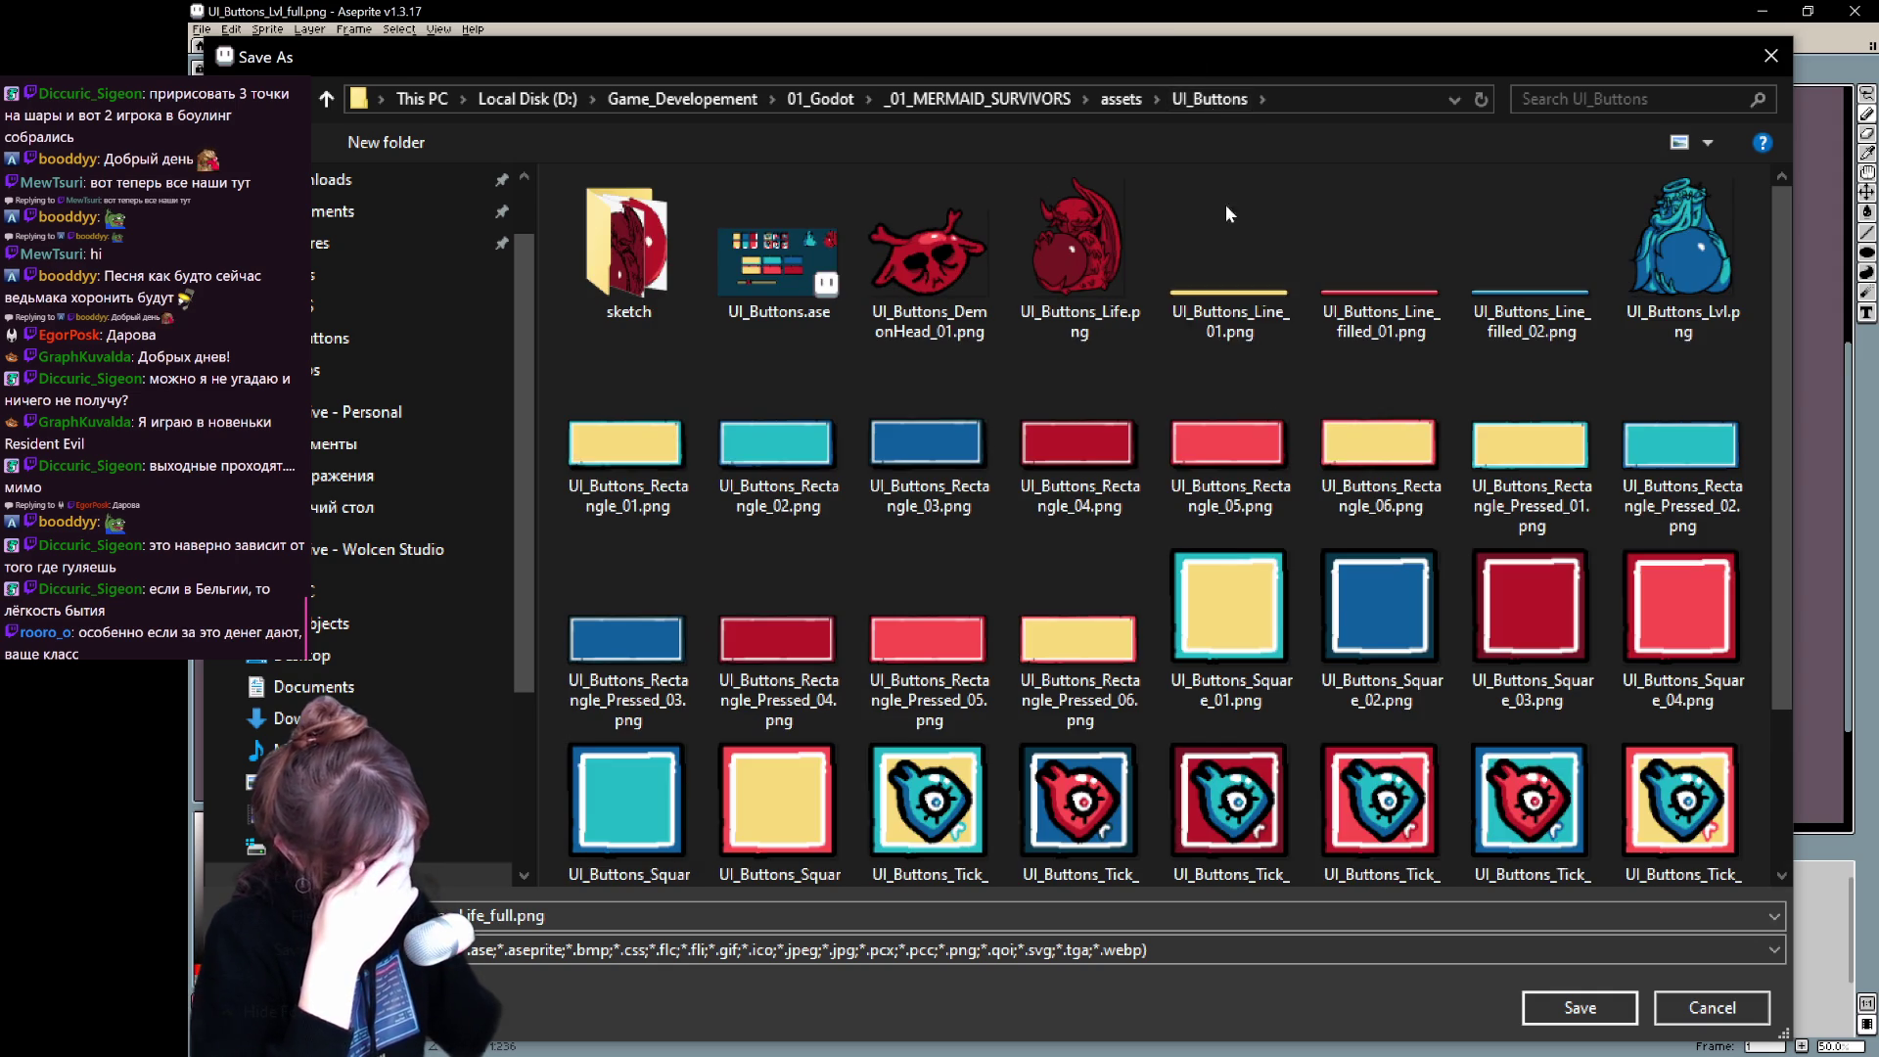
left_click(1580, 1006)
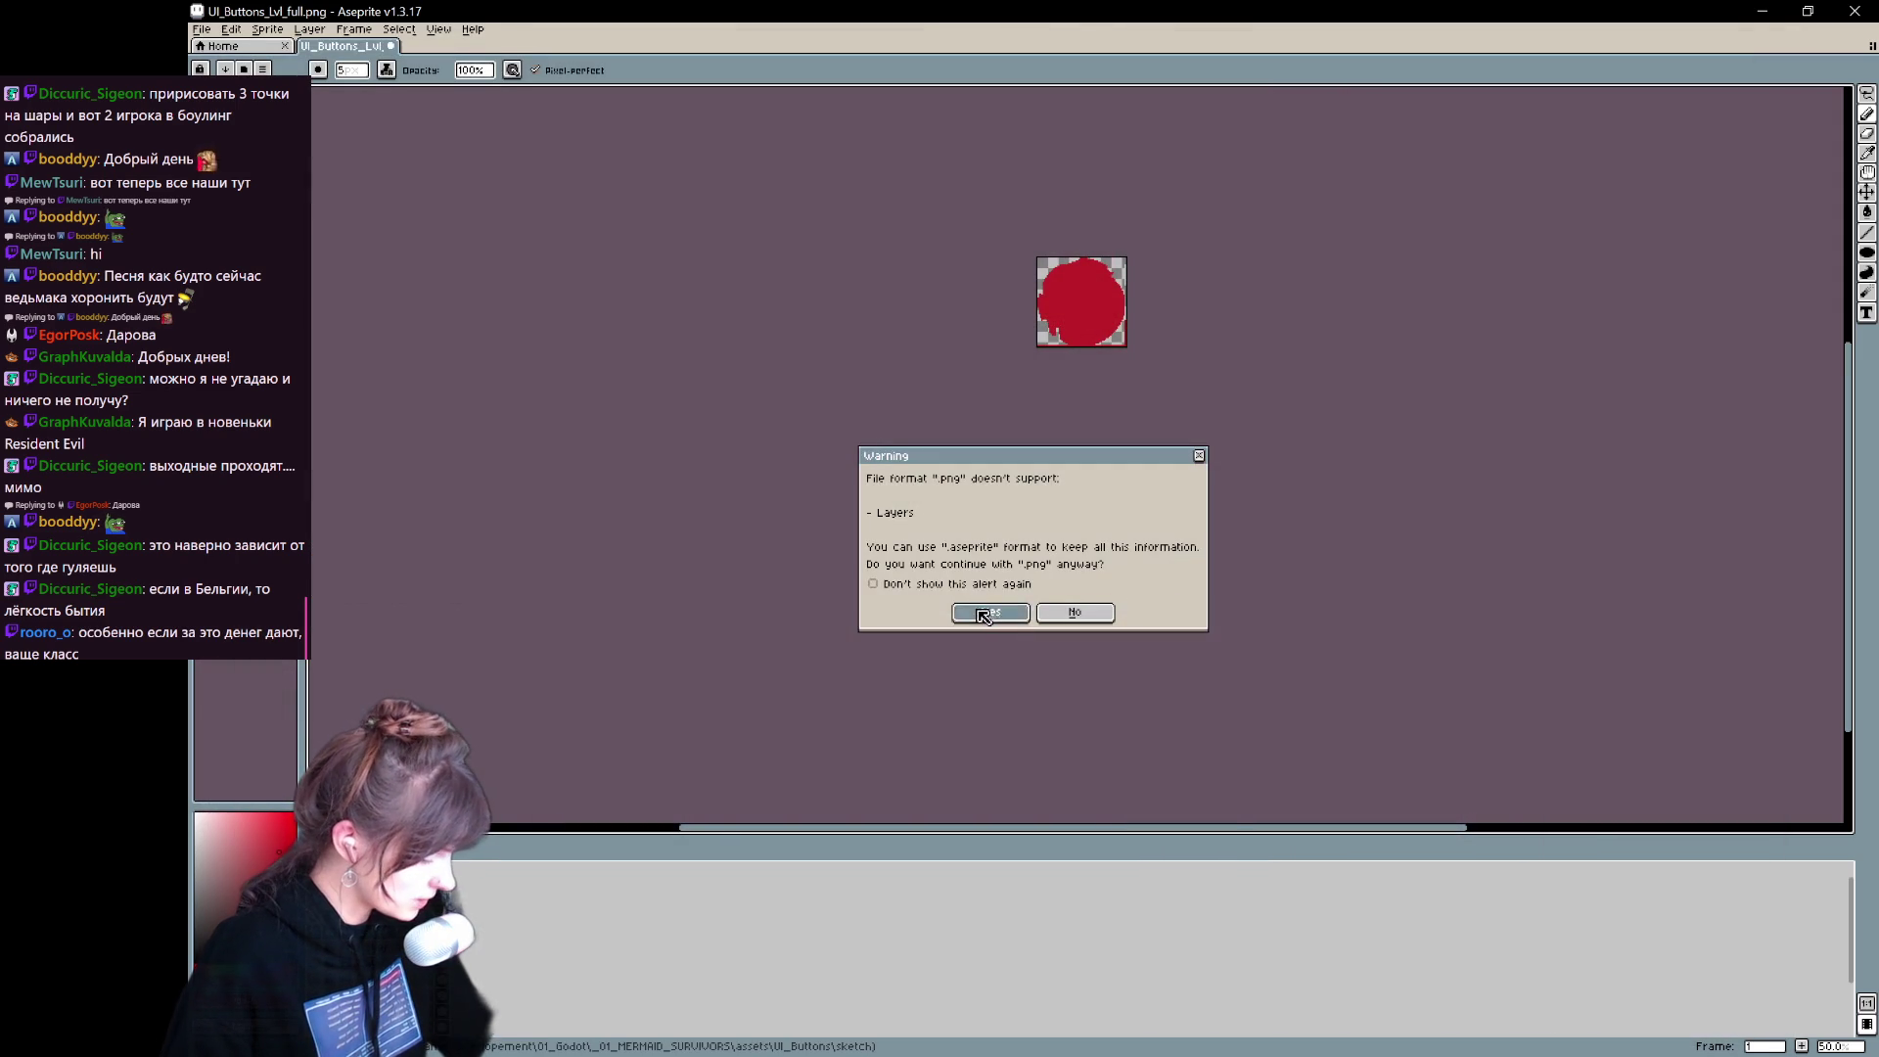
left_click(987, 613)
key("ctrl+z")
scroll(1091, 252, "up", 2)
scroll(761, 379, "down", 3)
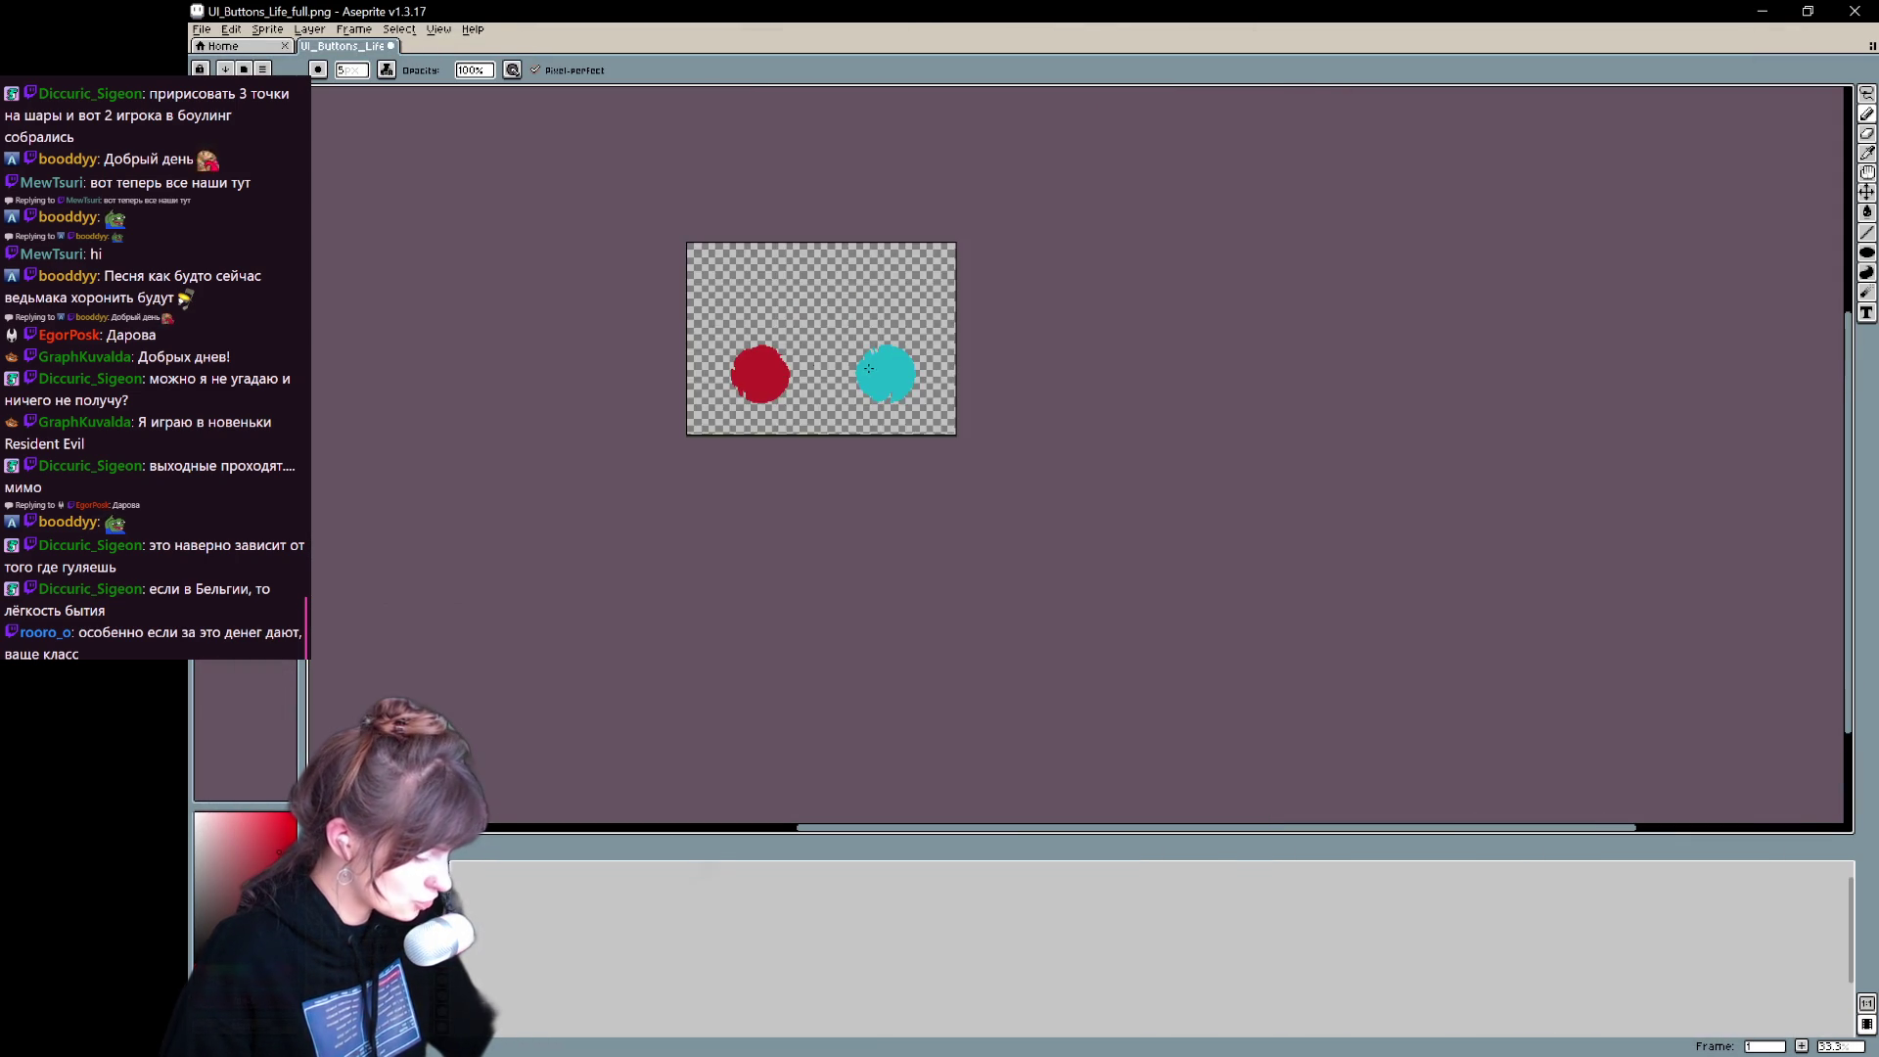
- Check the angel and demon artwork layers, then hide them to leave only the orbs
scroll(762, 378, "up", 2)
key("ctrl+z")
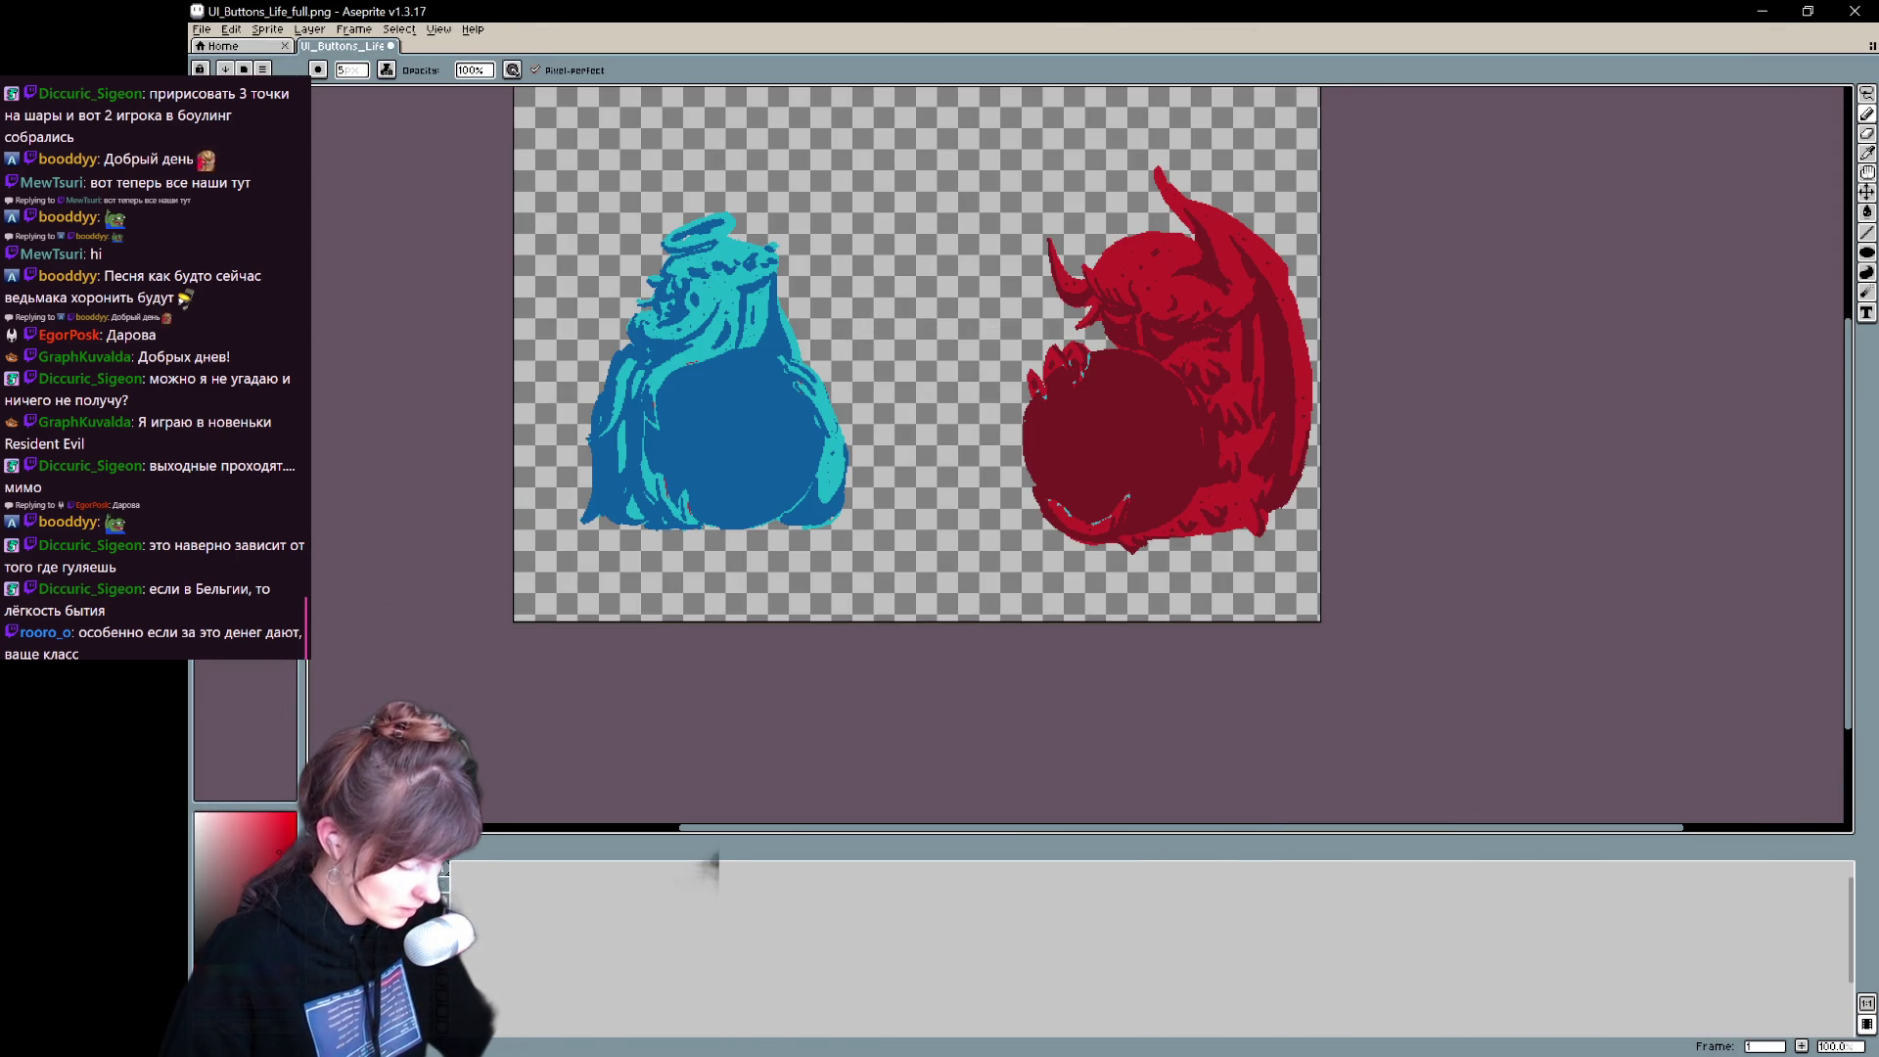
key("ctrl+y")
key("ctrl+y")
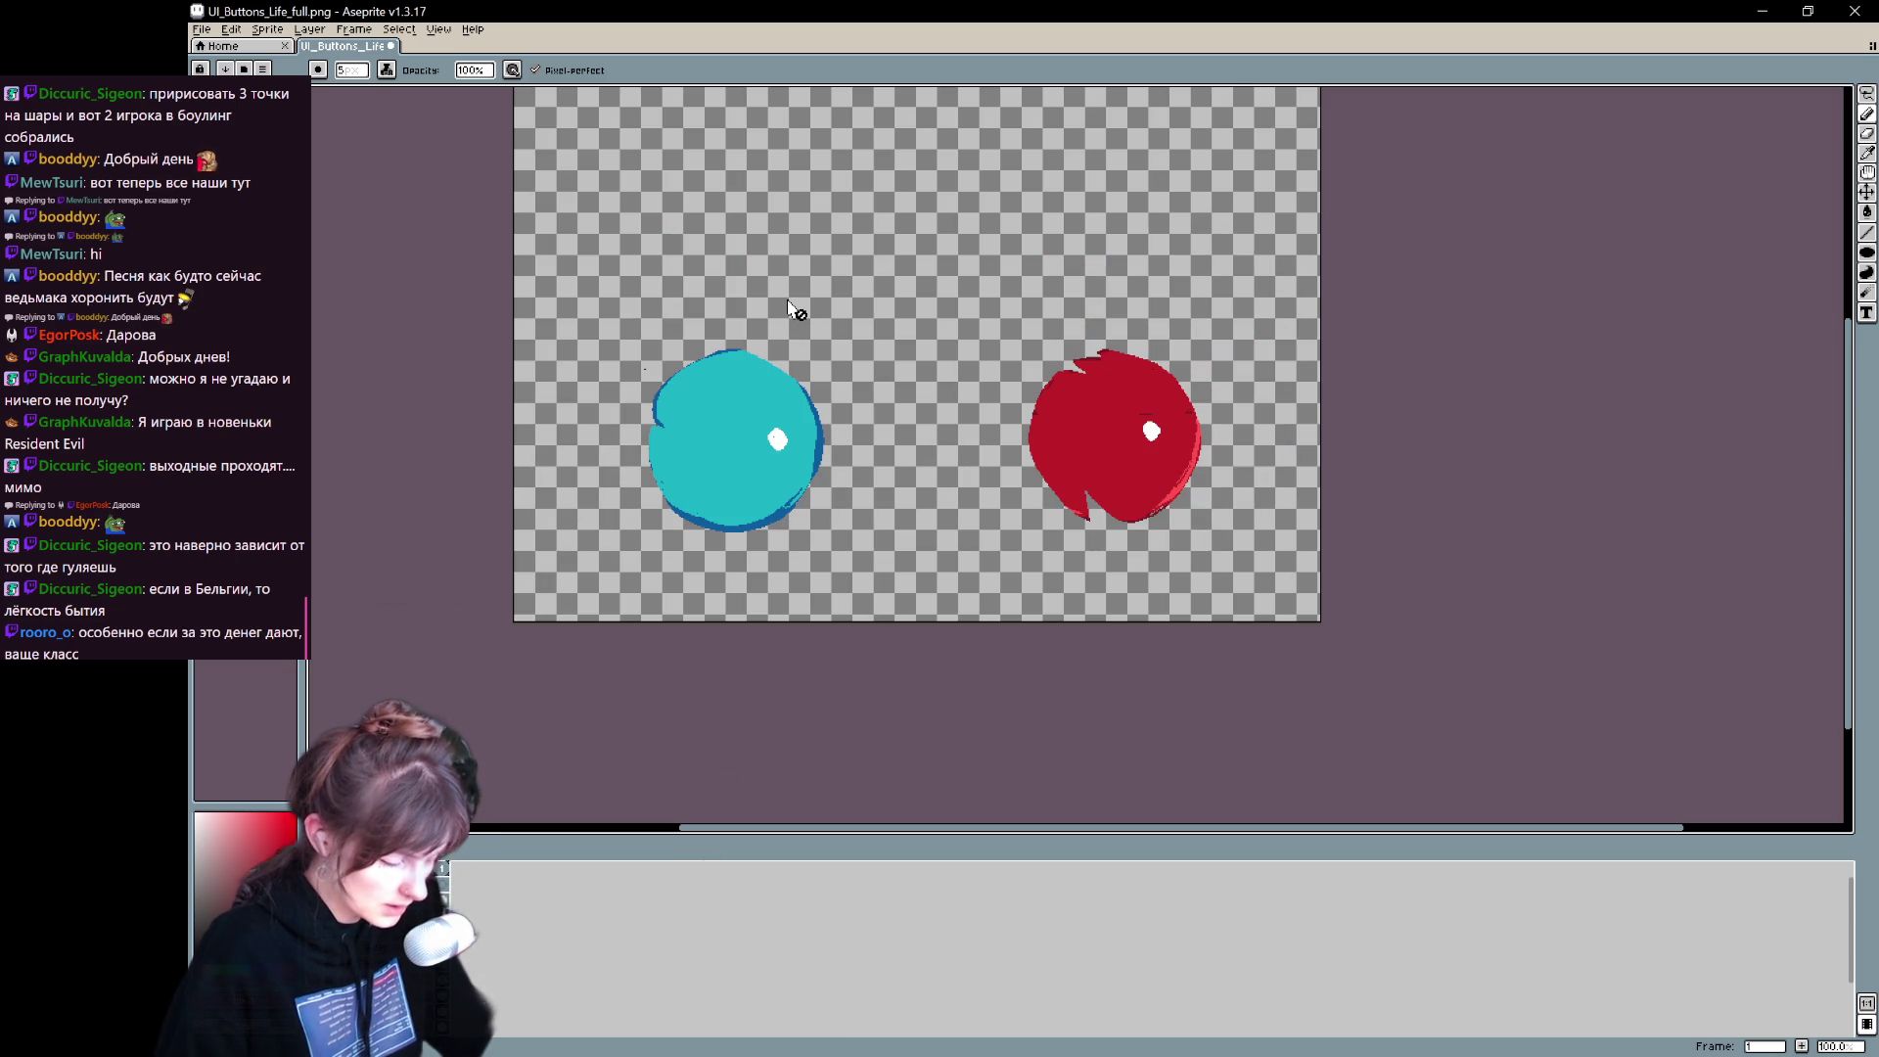
- Drag the Canvas Size bounds to about 134×139 around the cyan orb fill
key("ctrl+alt+c")
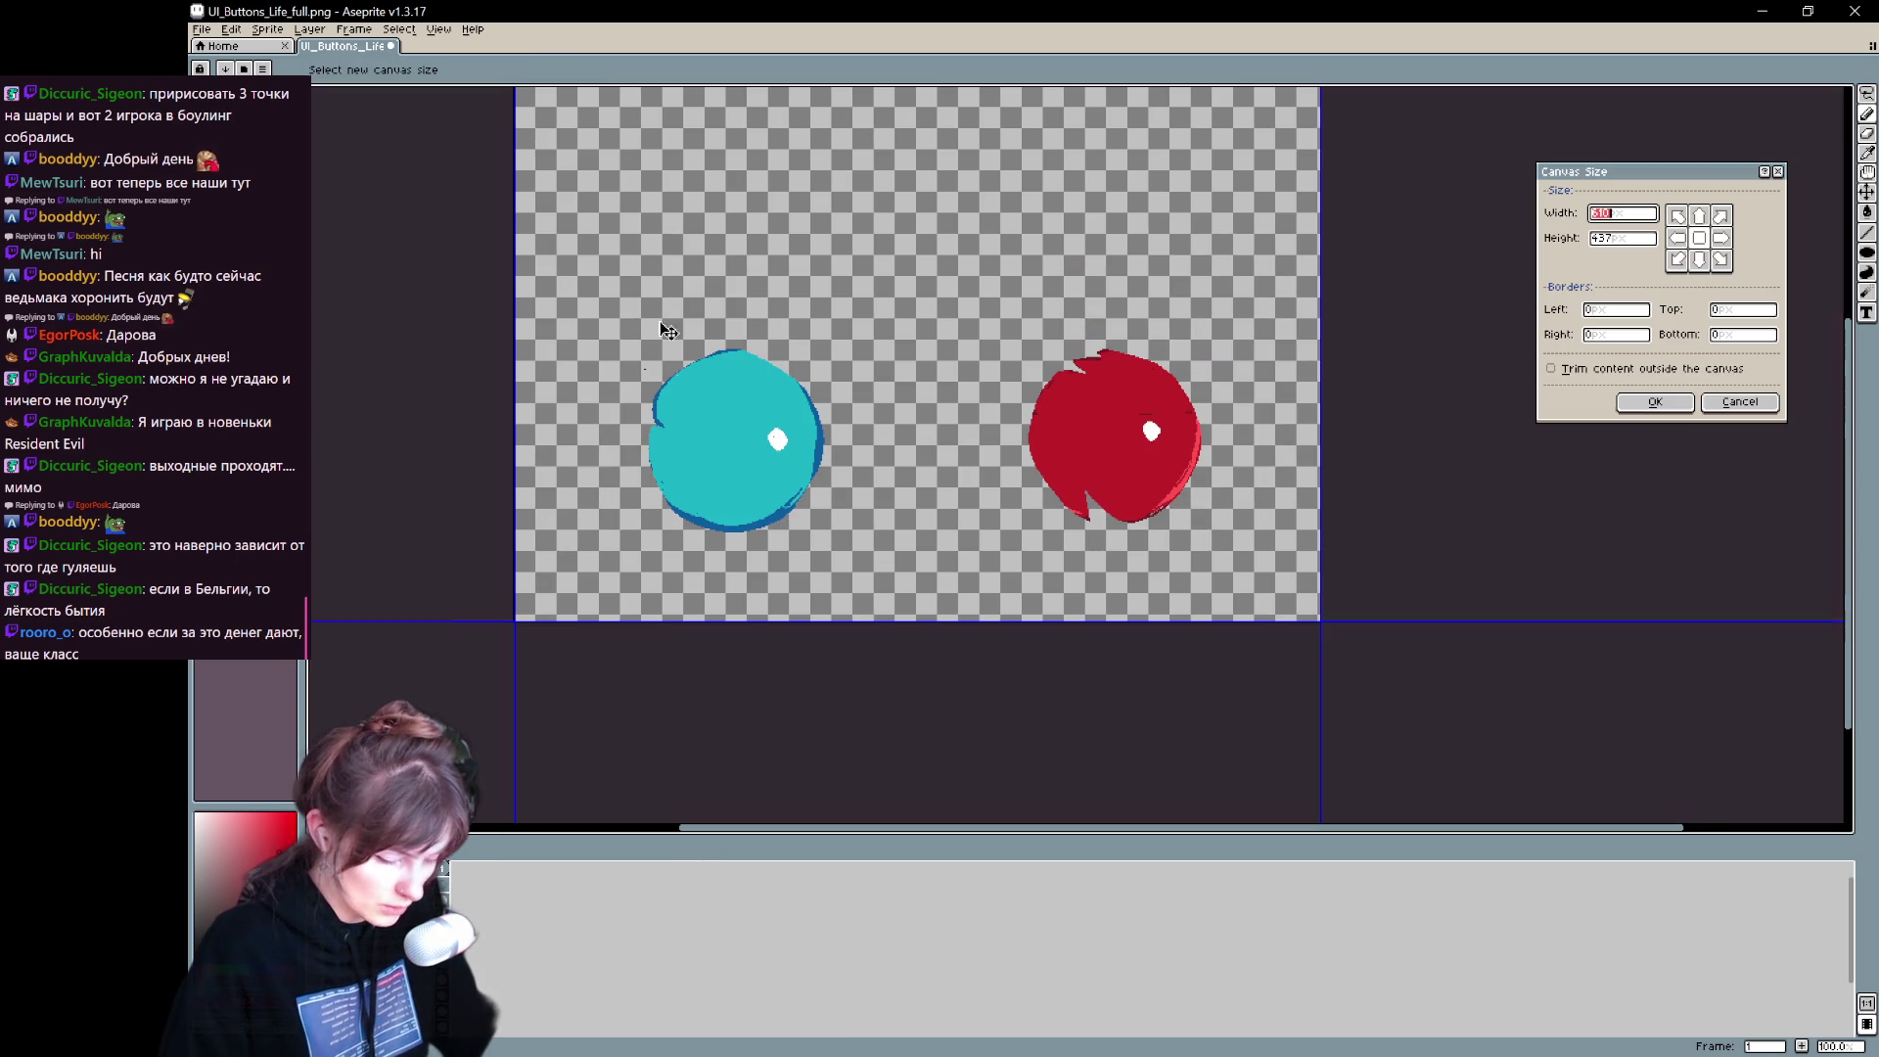
mouse_move(902, 409)
left_mouse_down()
mouse_move(665, 352)
mouse_move(747, 336)
left_mouse_up()
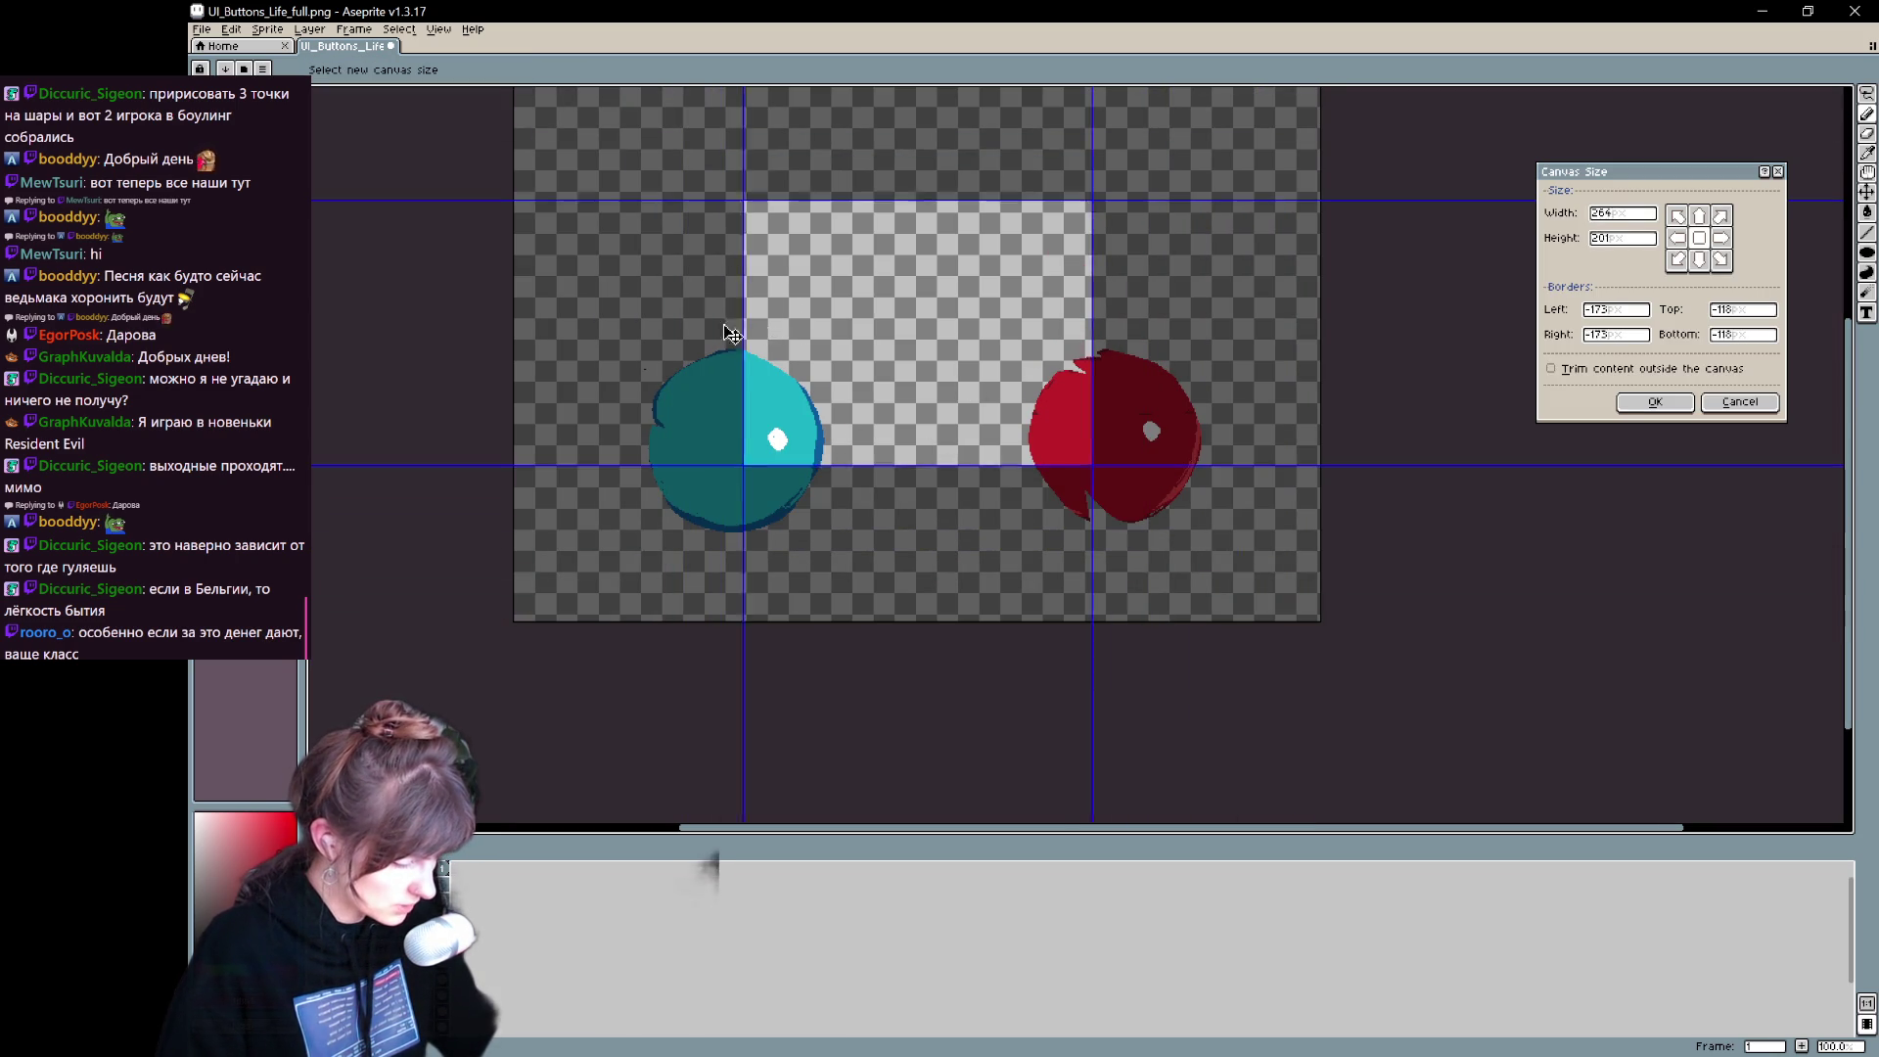
left_click_drag(948, 346, 780, 441)
scroll(779, 441, "up", 2)
left_click_drag(759, 737, 770, 669)
left_click_drag(1267, 384, 998, 367)
left_click_drag(400, 324, 451, 324)
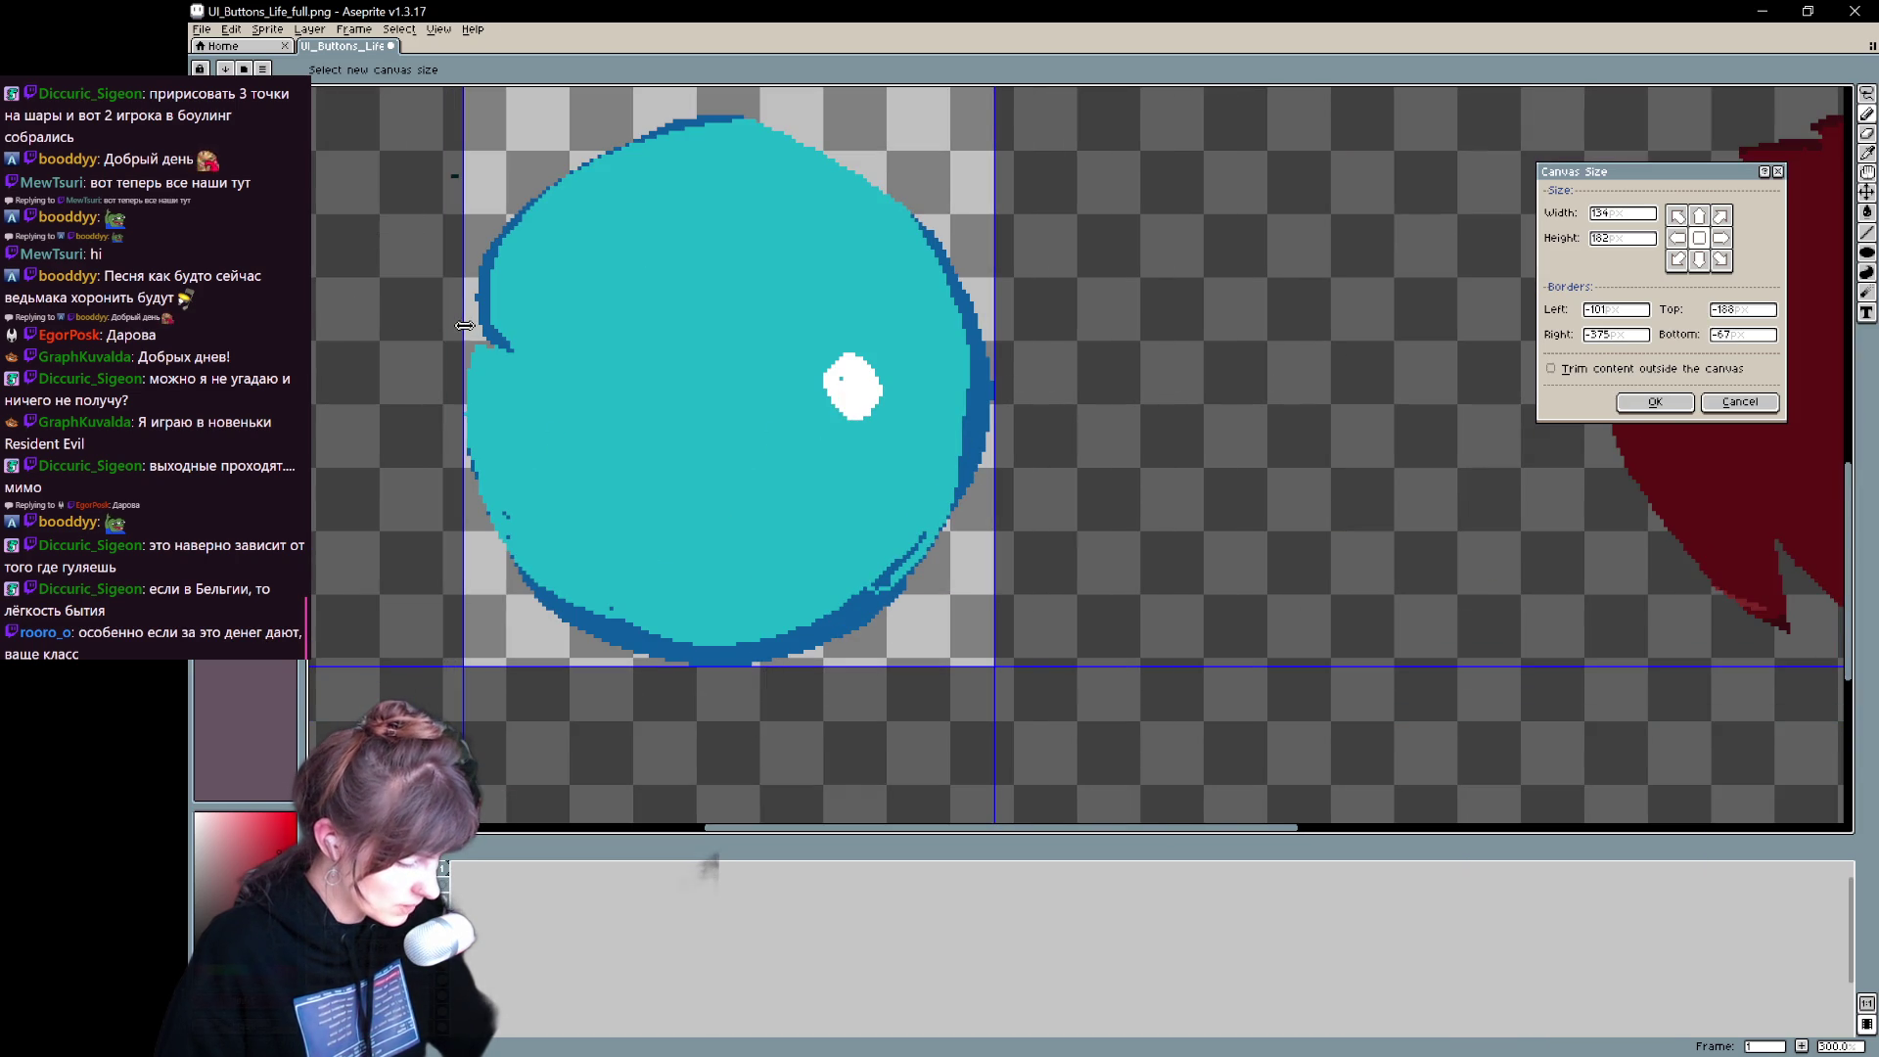
scroll(621, 364, "down", 2)
scroll(669, 213, "up", 2)
left_click_drag(694, 249, 686, 405)
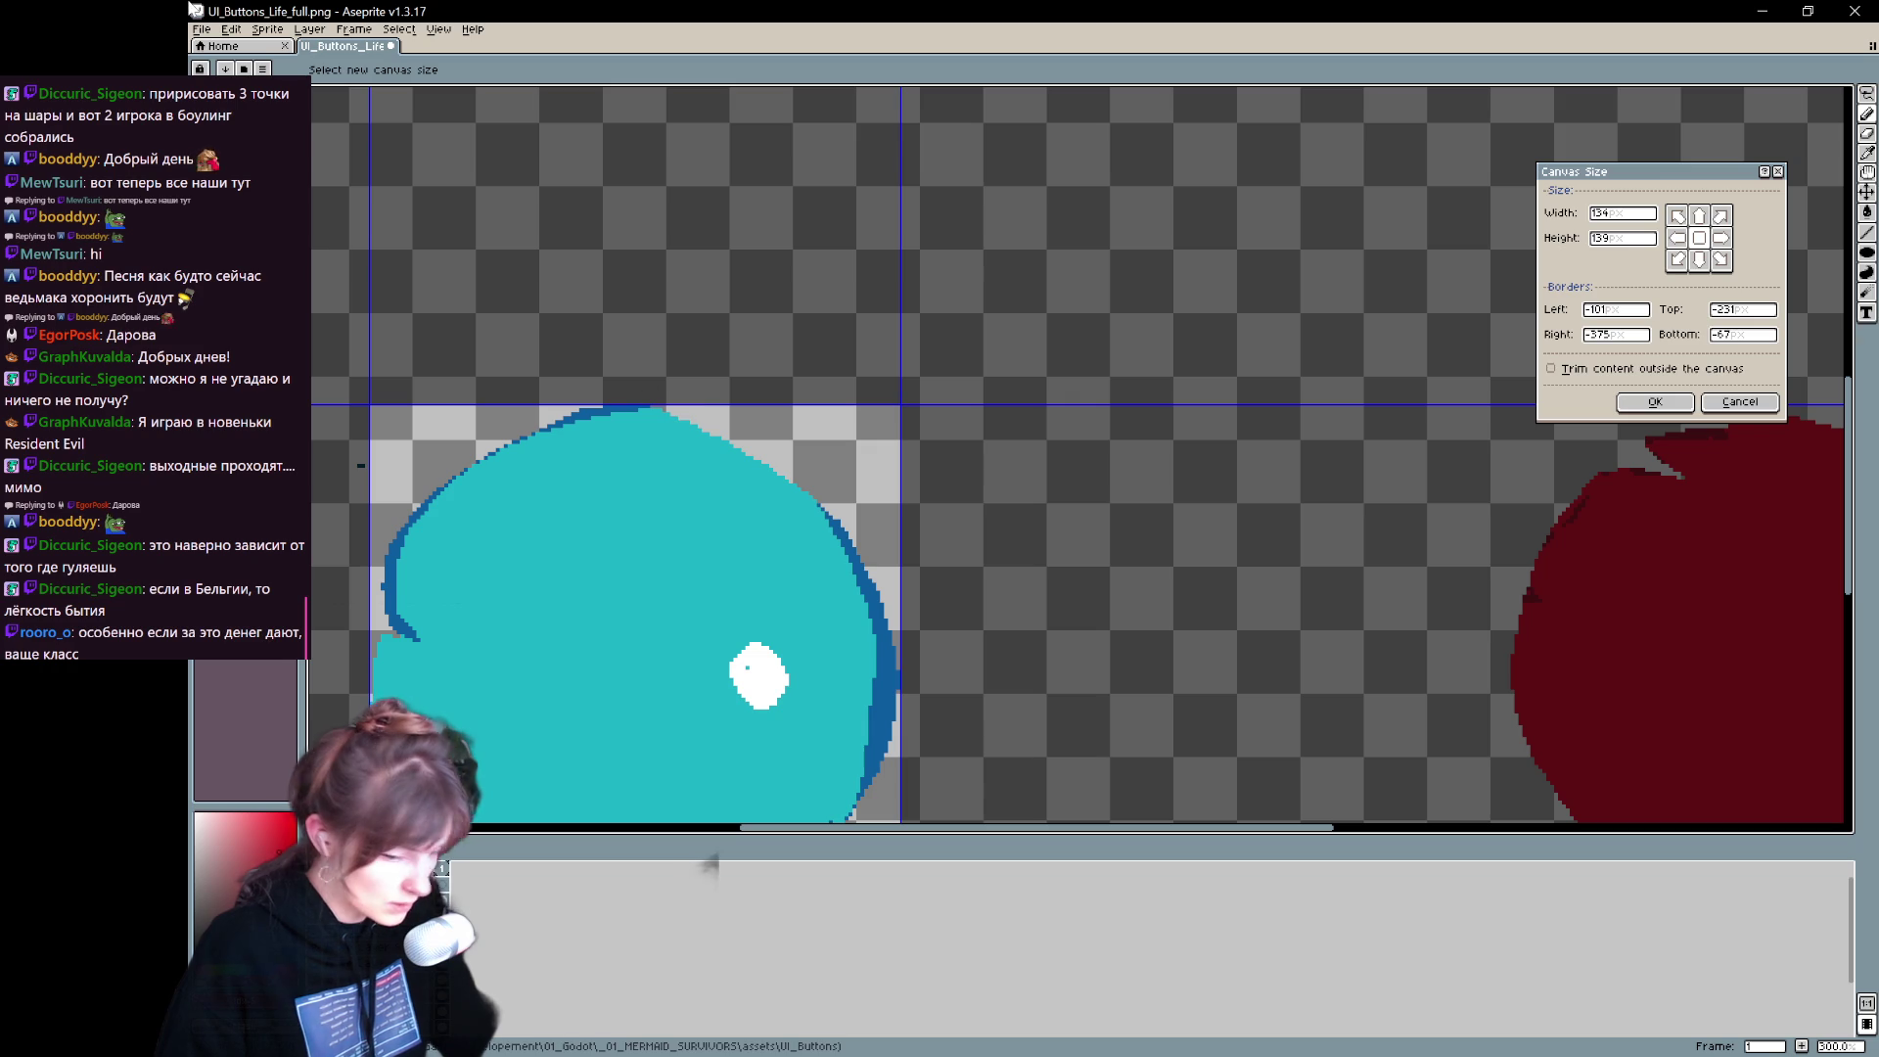
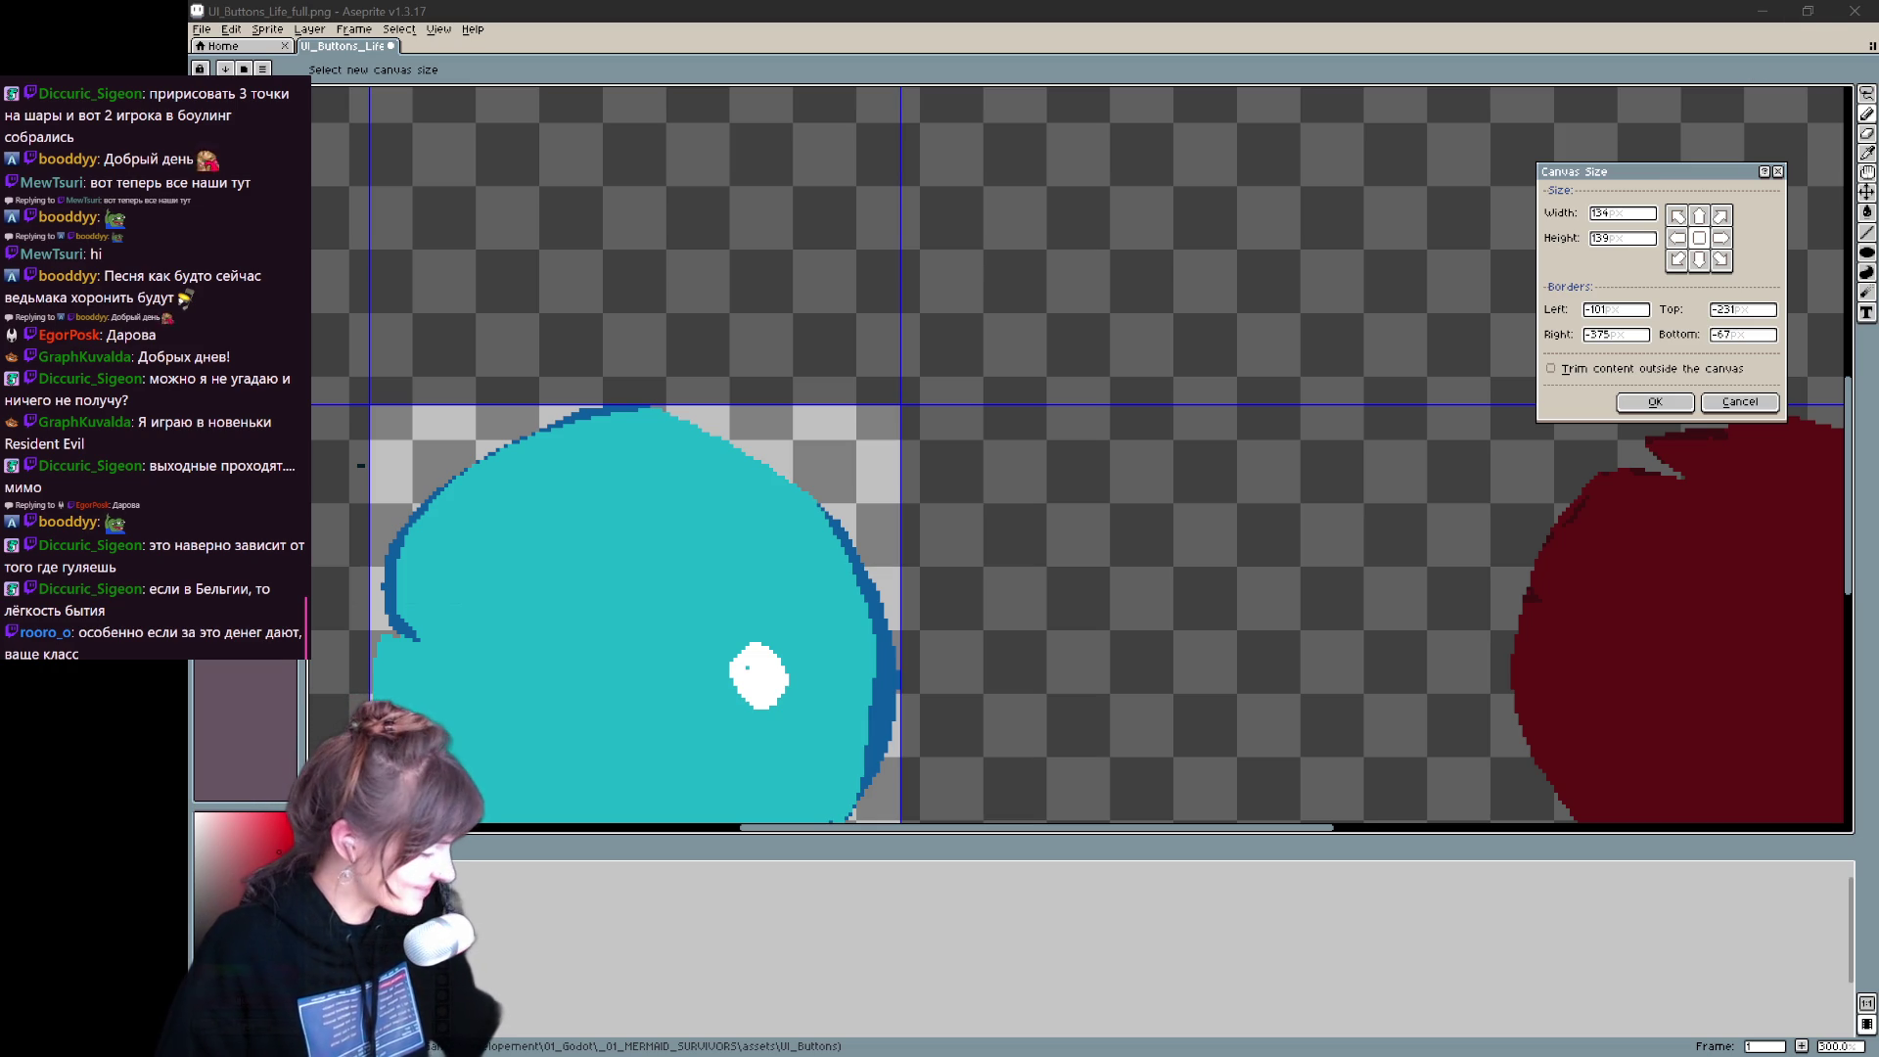
- Apply the crop around the cyan orb and save it as UI_Buttons_Lvl_full.png in UI_Buttons
left_click(1652, 403)
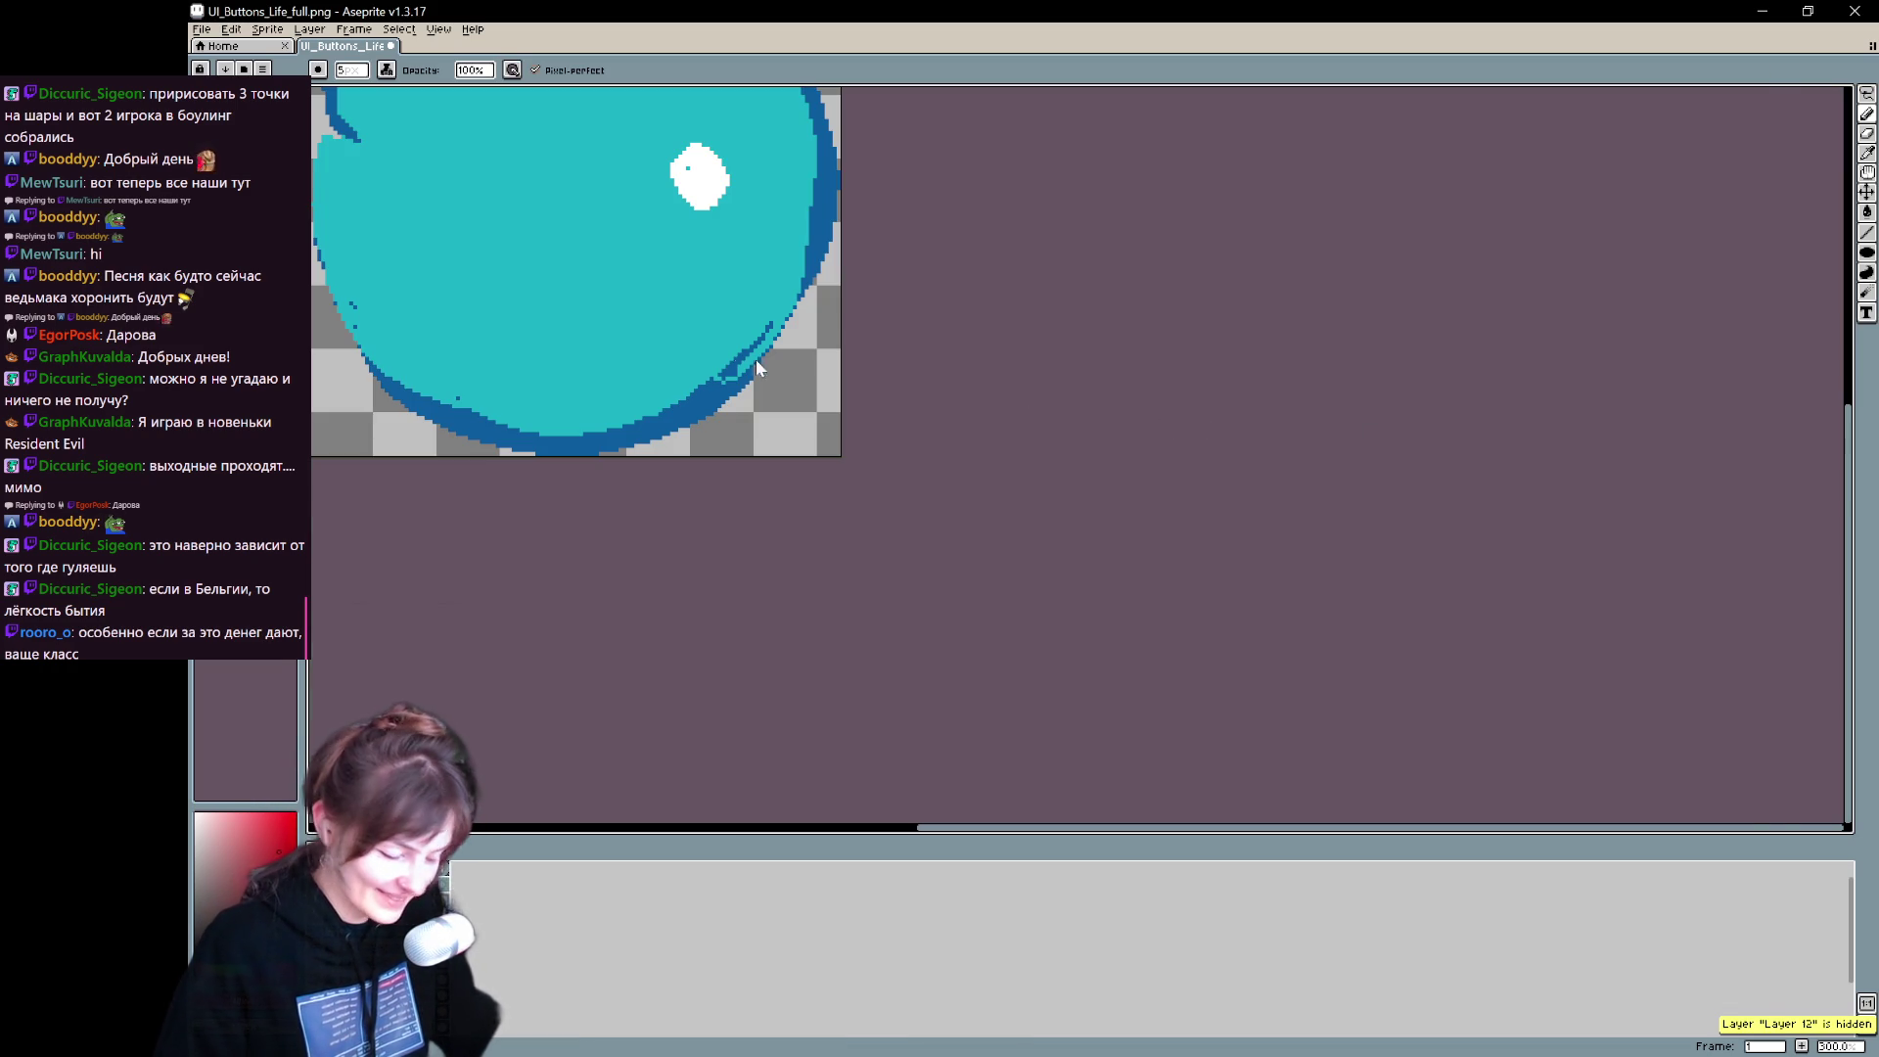
key("ctrl+shift+s")
double_click(679, 233)
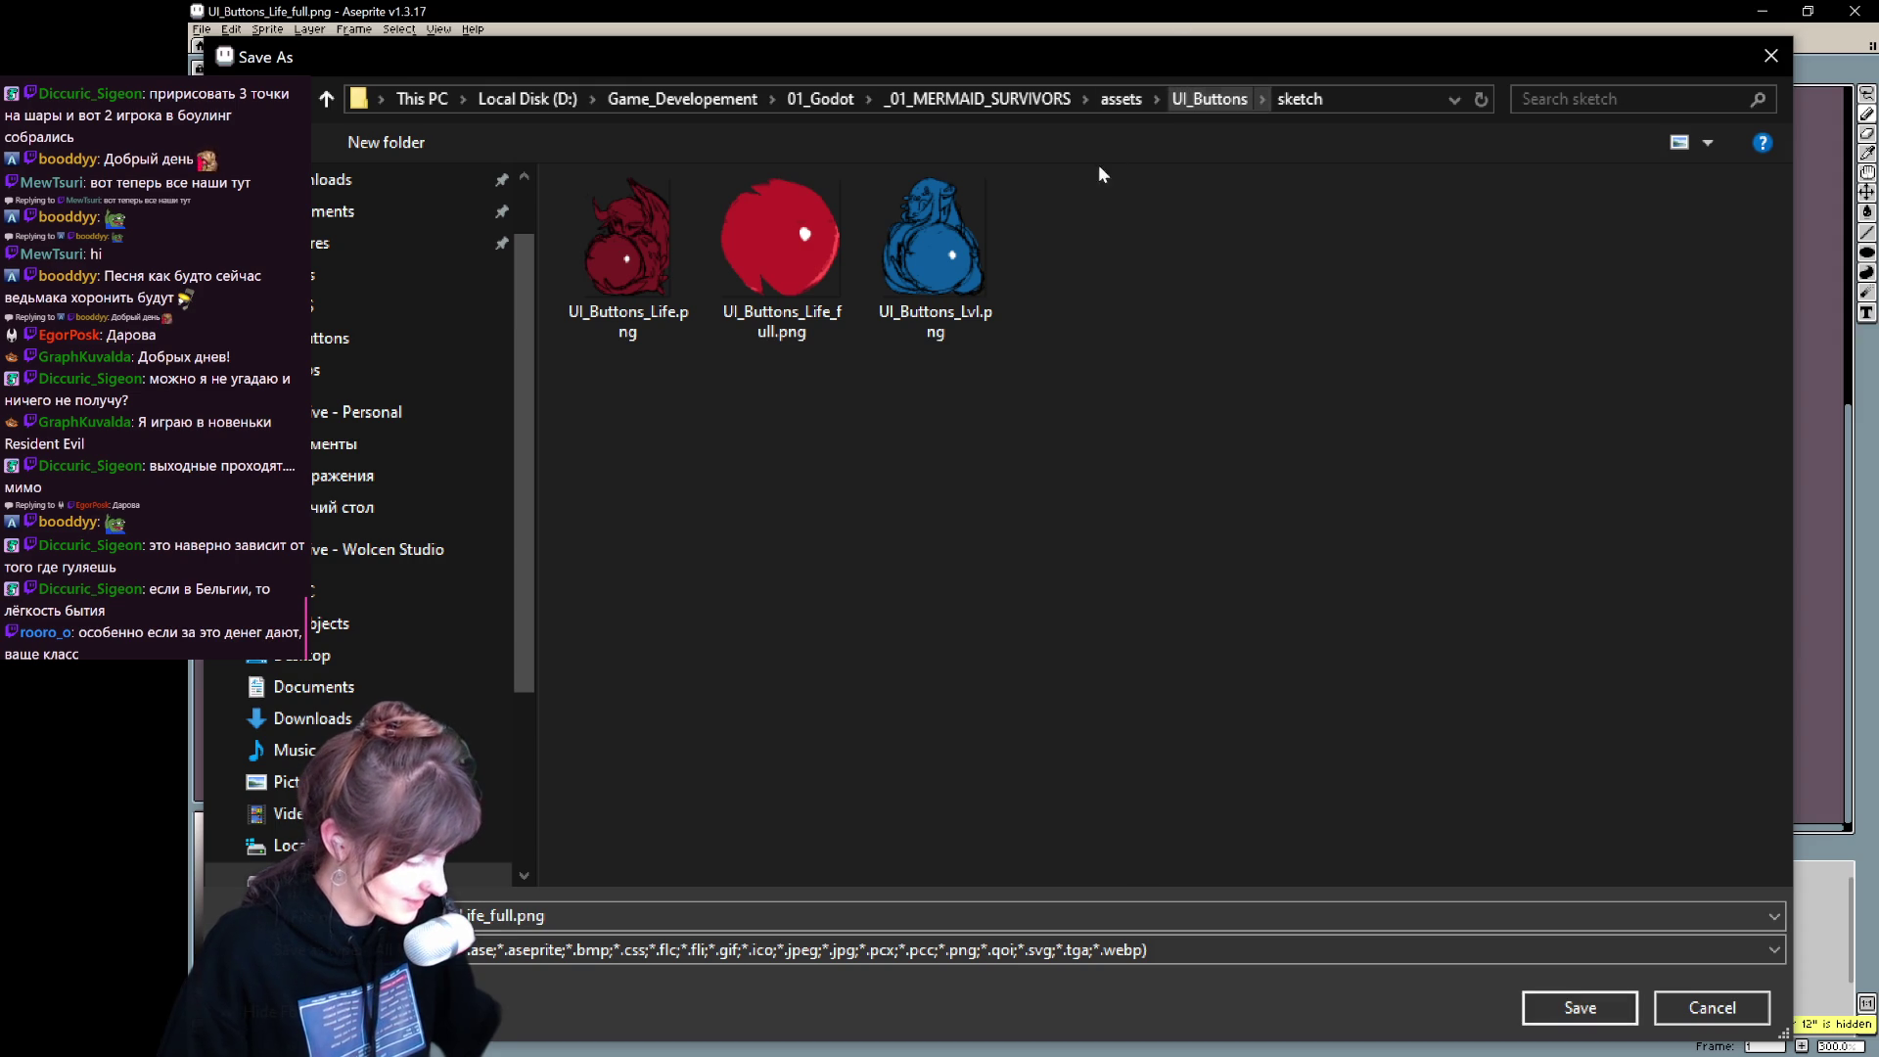
left_click(1210, 99)
left_click(782, 421)
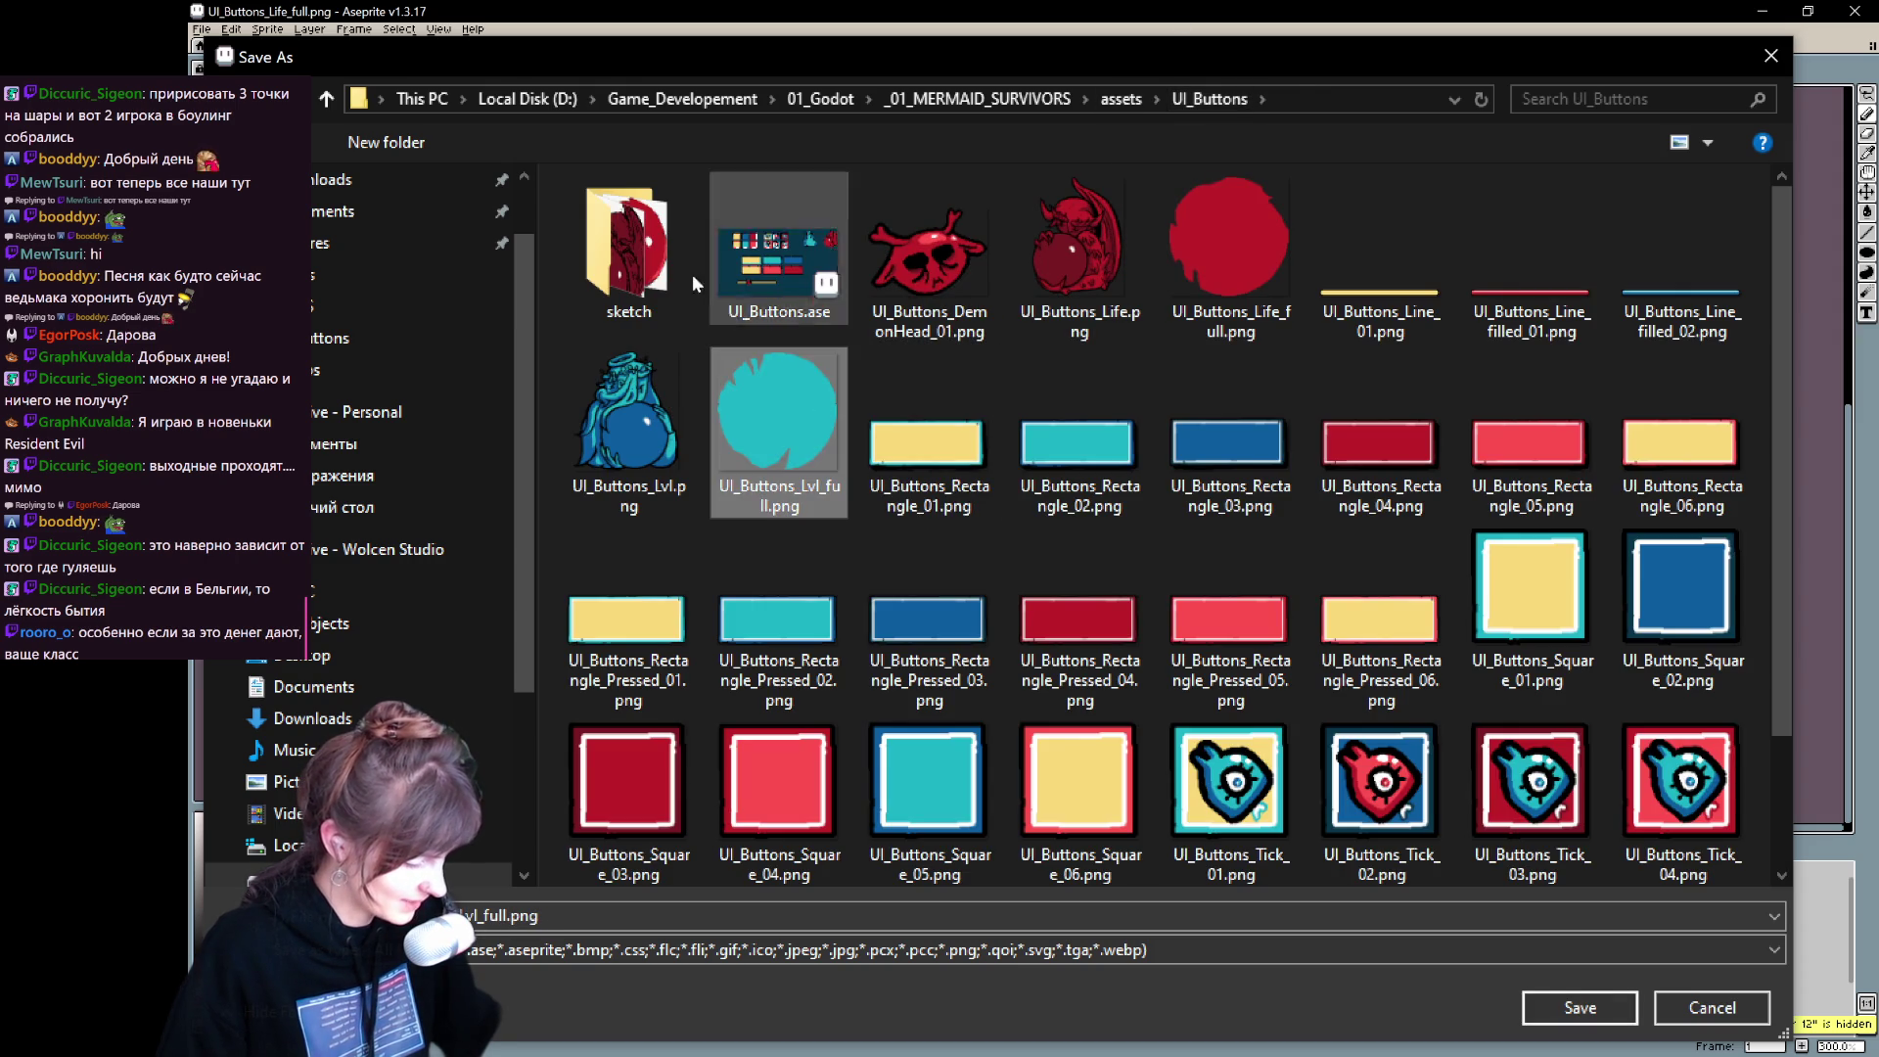
double_click(627, 245)
left_click(1579, 1007)
left_click(1018, 612)
- Restore the full canvas showing only the angel and demon line art, with orb fills hidden
scroll(1013, 587, "down", 3)
key("ctrl+z")
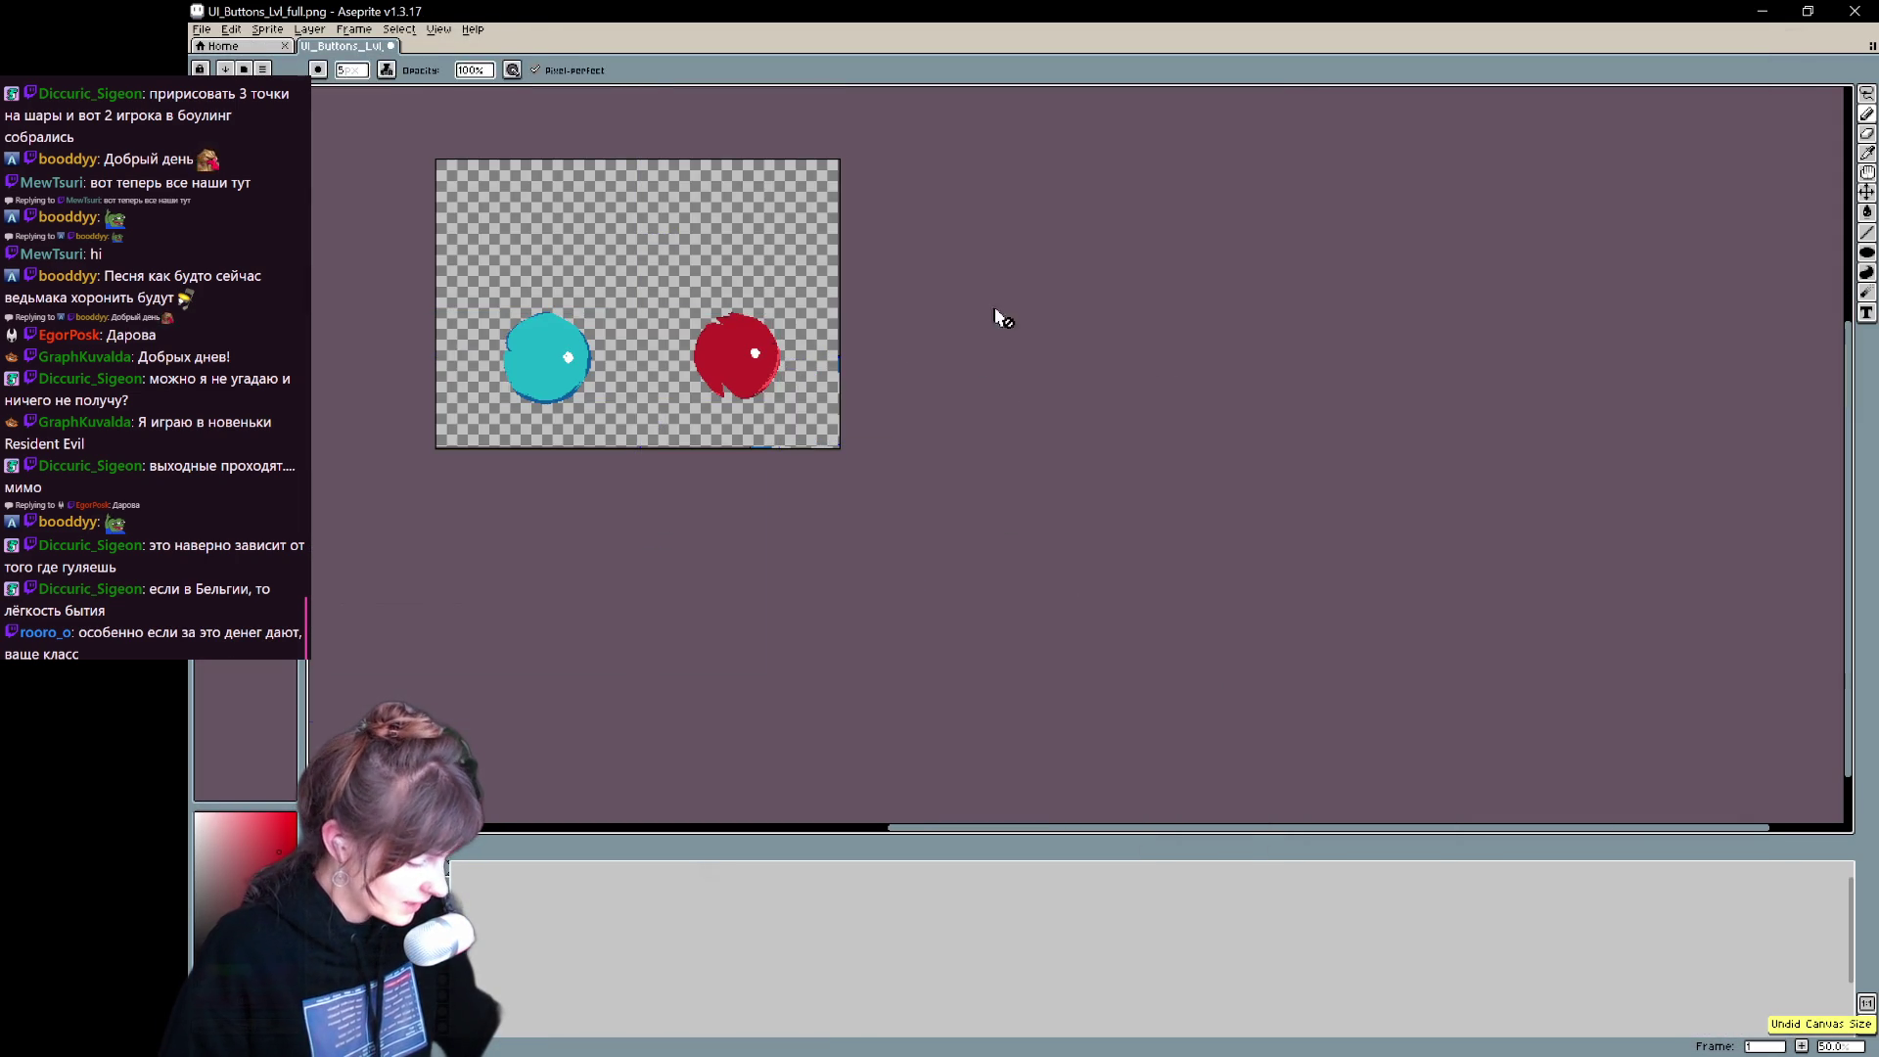
left_click_drag(949, 323, 1160, 397)
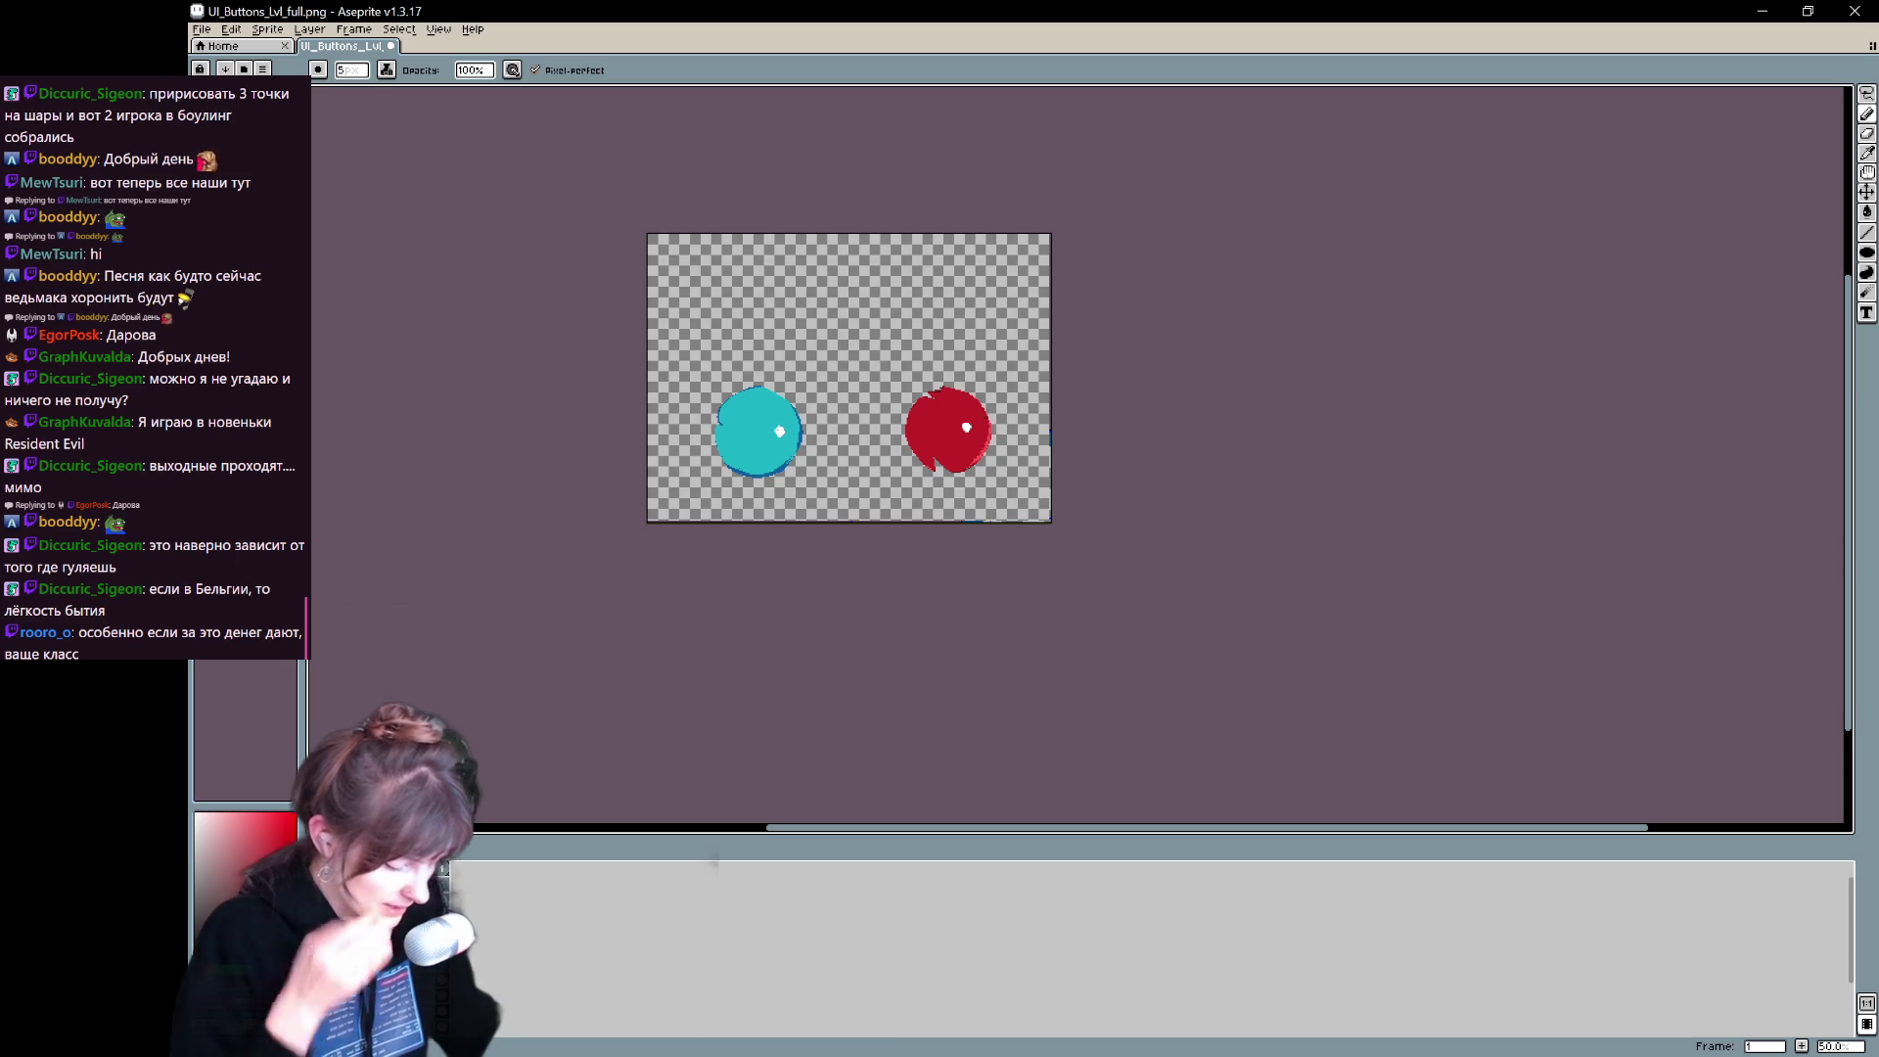
key("ctrl+z")
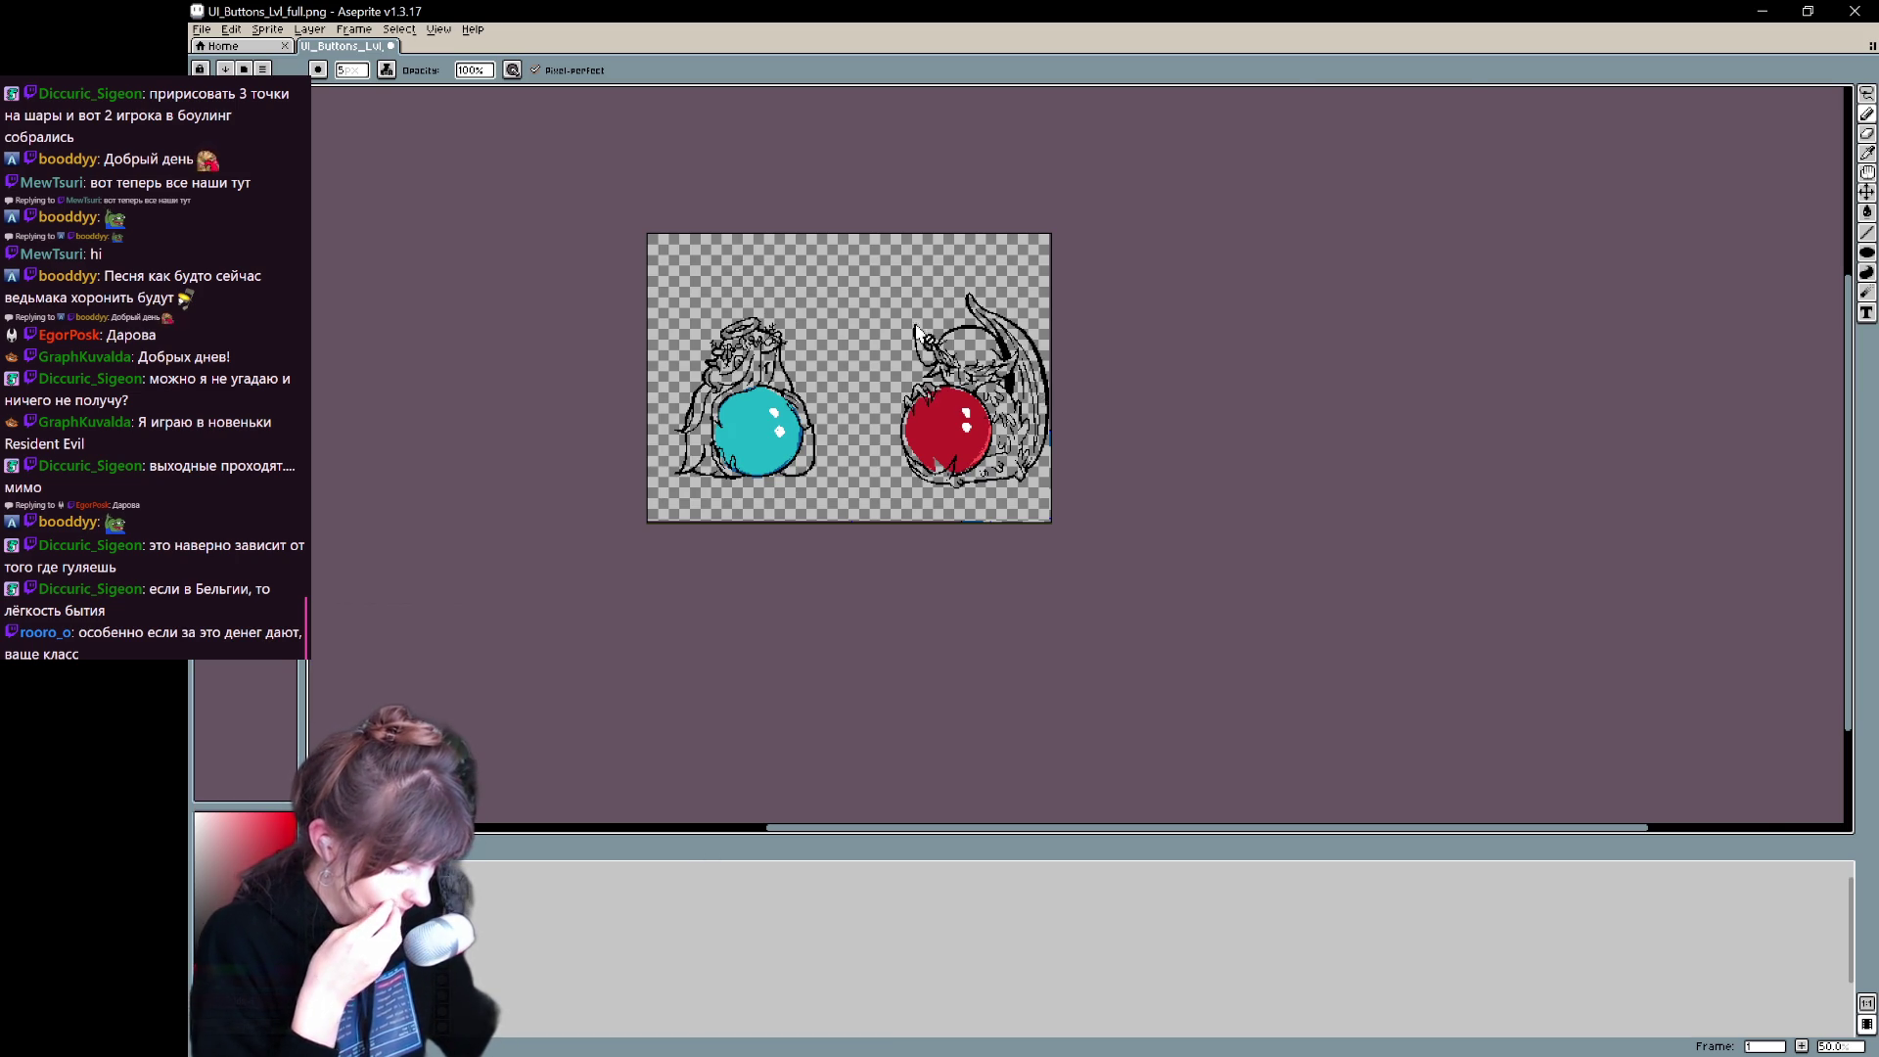
scroll(963, 340, "up", 2)
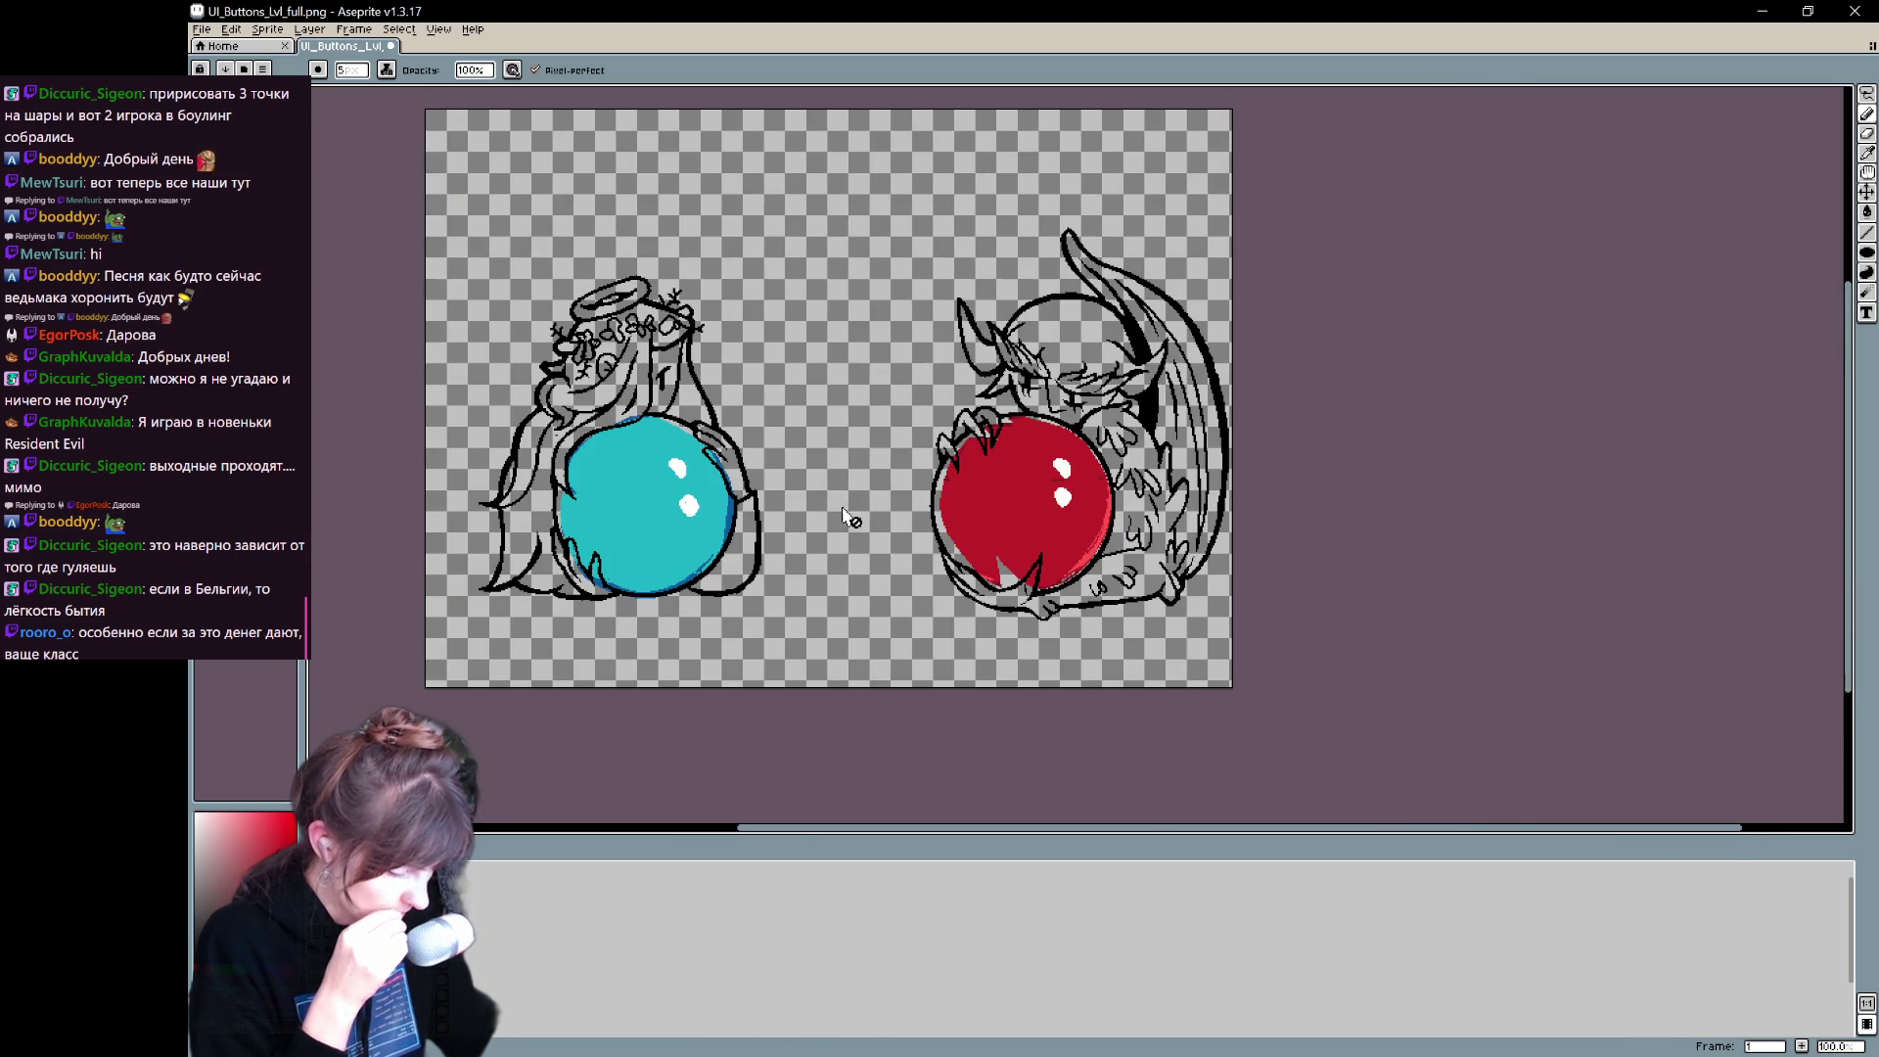
key("ctrl+z")
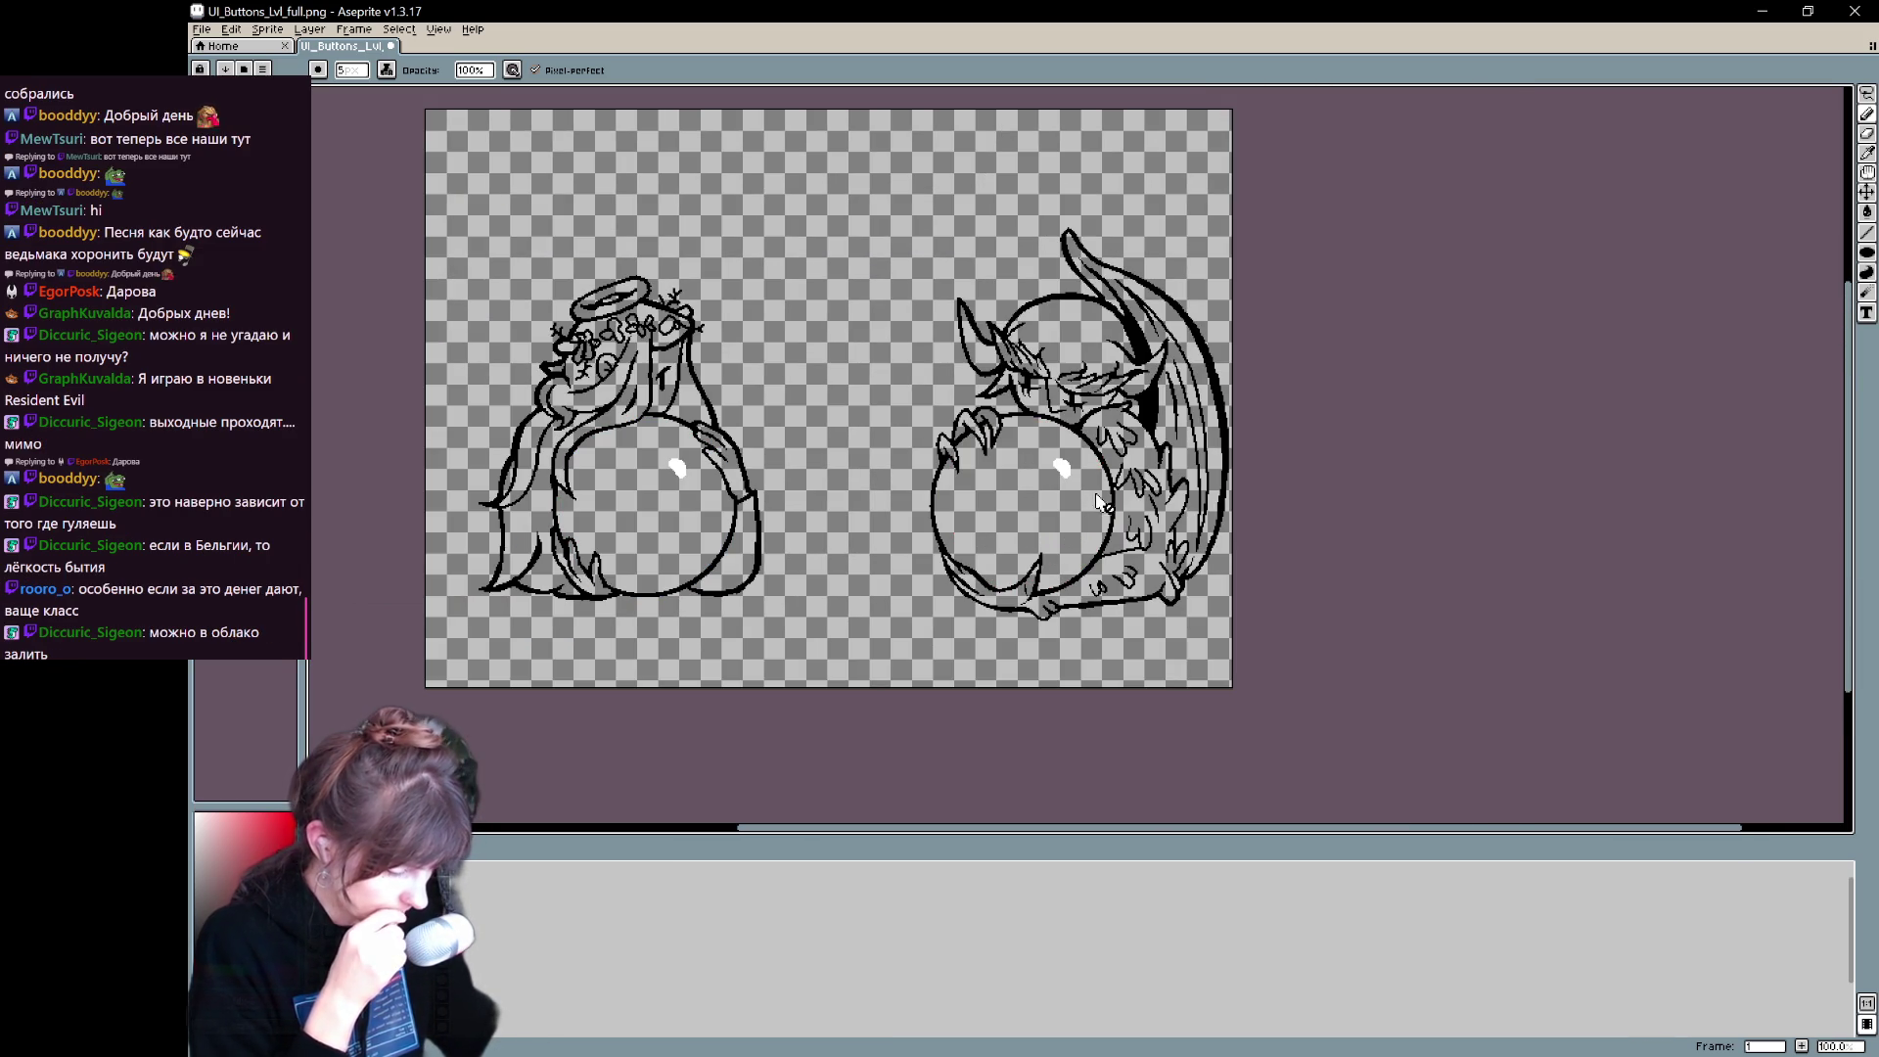
- Begin saving the line art as UI_Buttons_Life.png, then cancel the save
key("ctrl+shift+s")
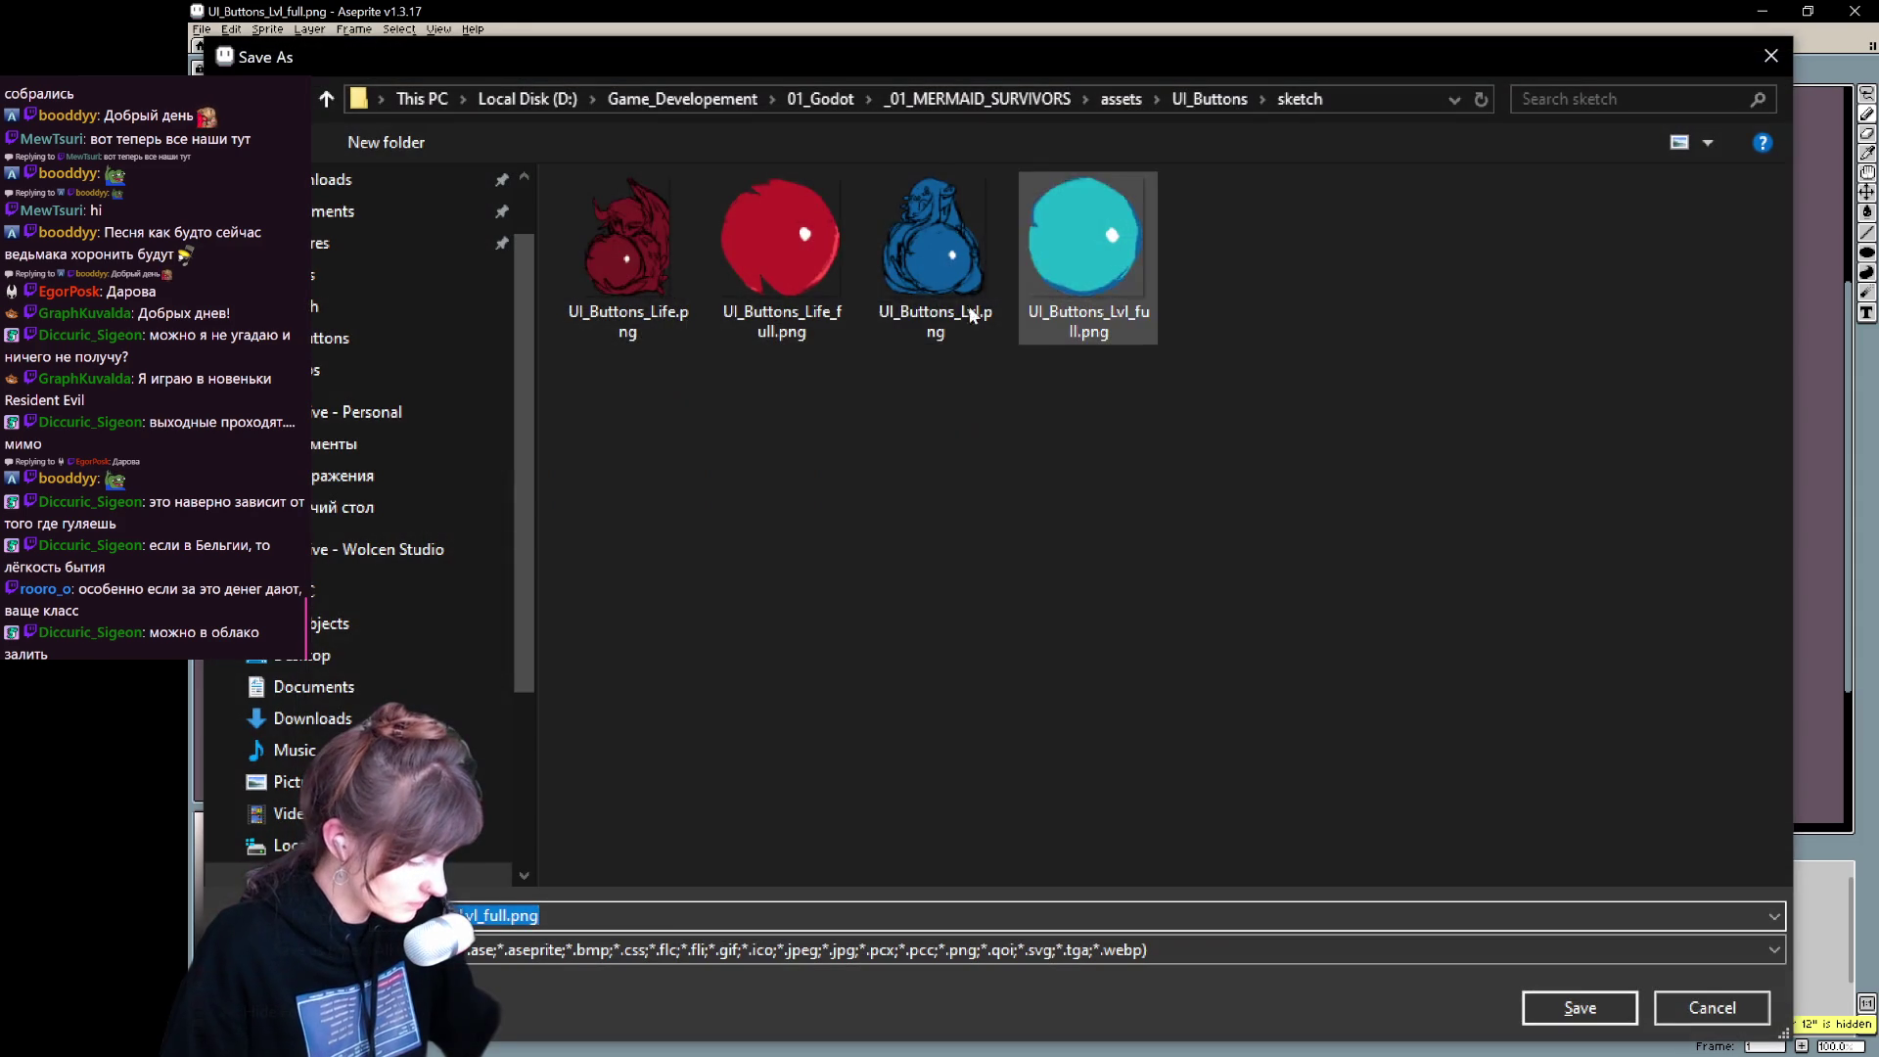
left_click(1205, 99)
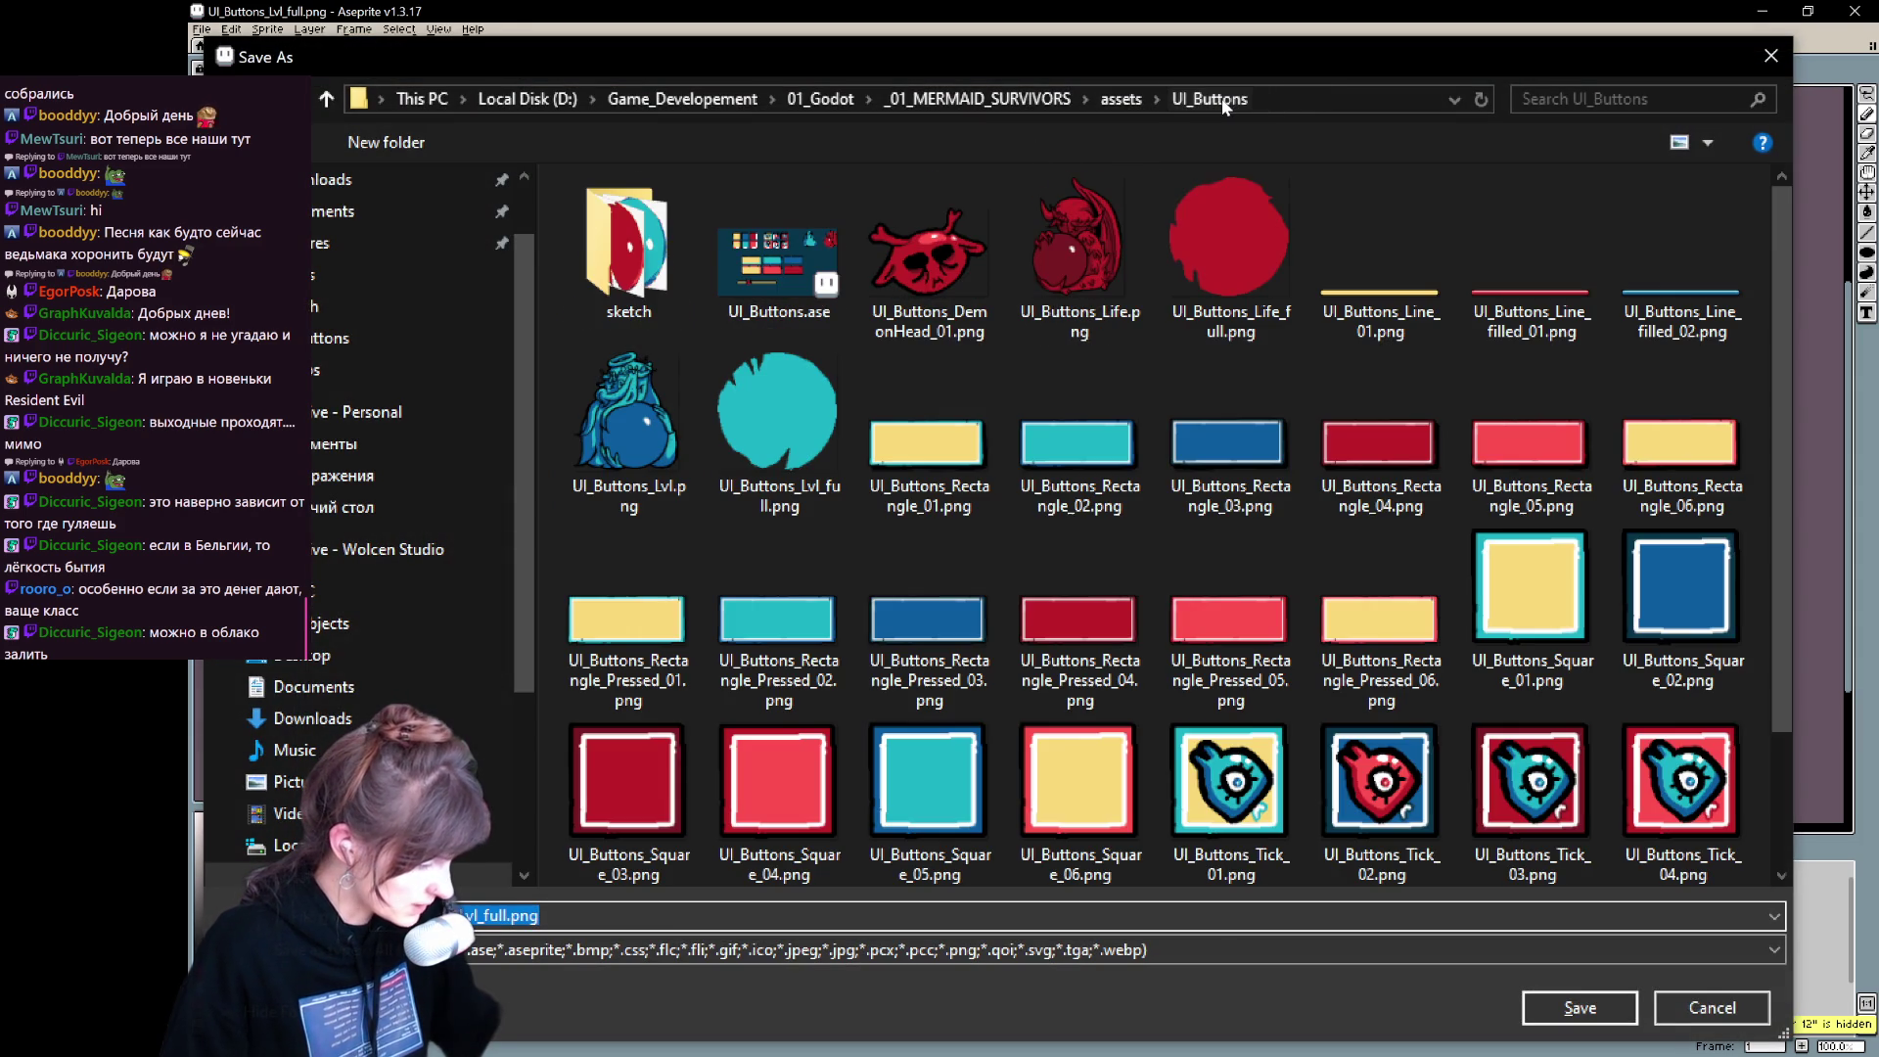
left_click(1094, 257)
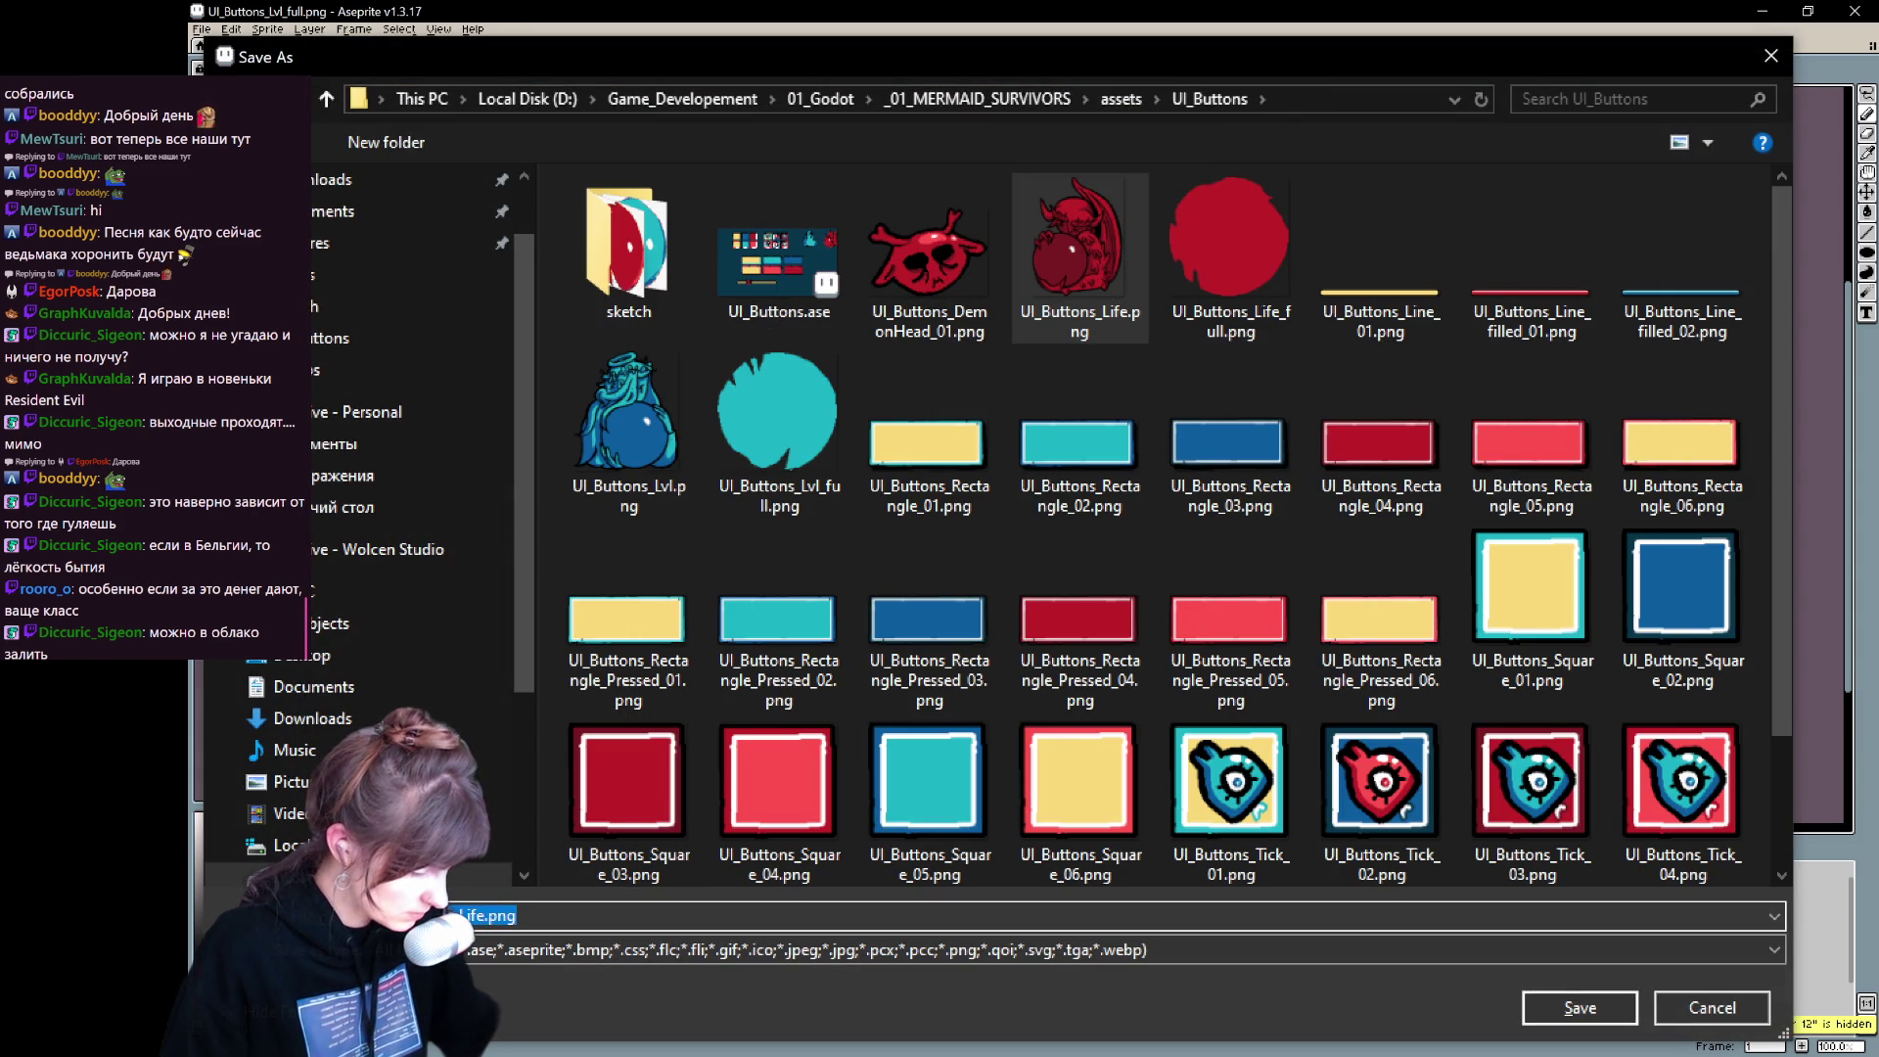
left_click(1703, 1007)
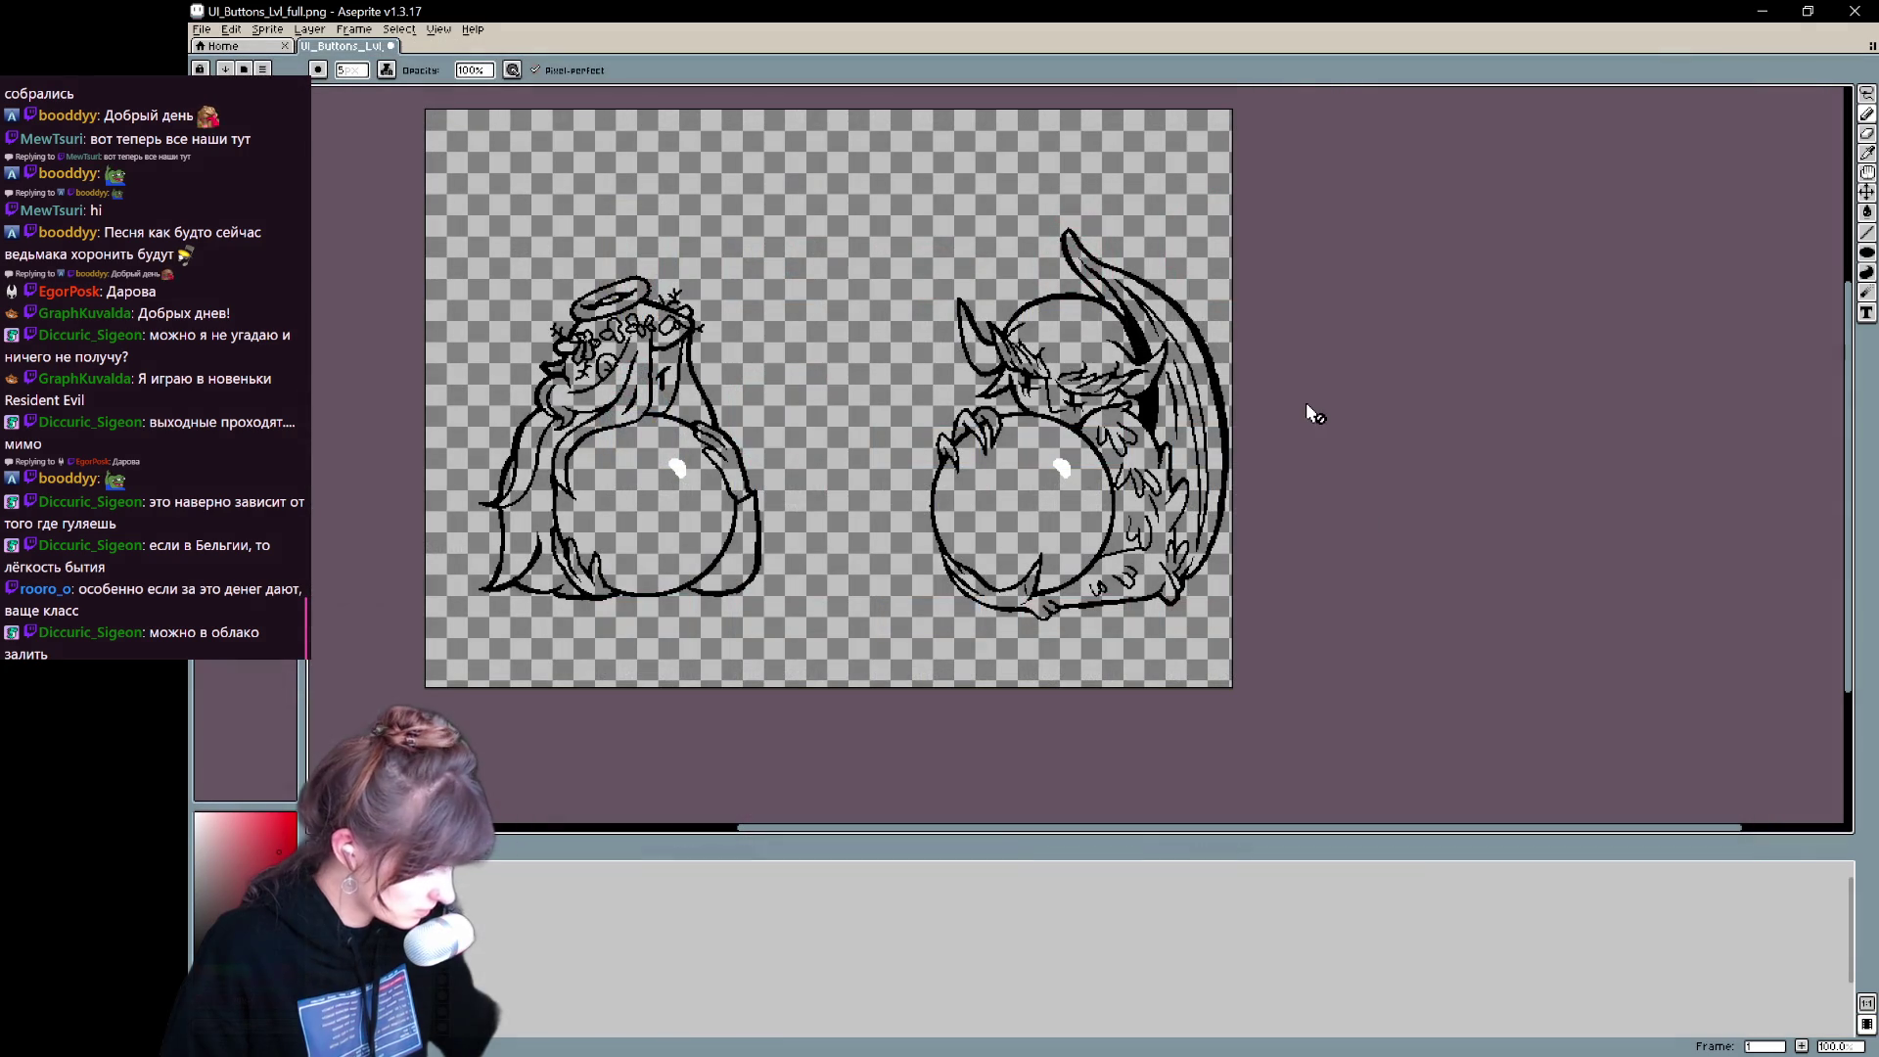
- Resize the canvas so its bottom, left, right and top edges hug the demon's line art
key("ctrl+alt+c")
left_click_drag(1062, 685, 1083, 623)
left_click_drag(423, 353, 927, 408)
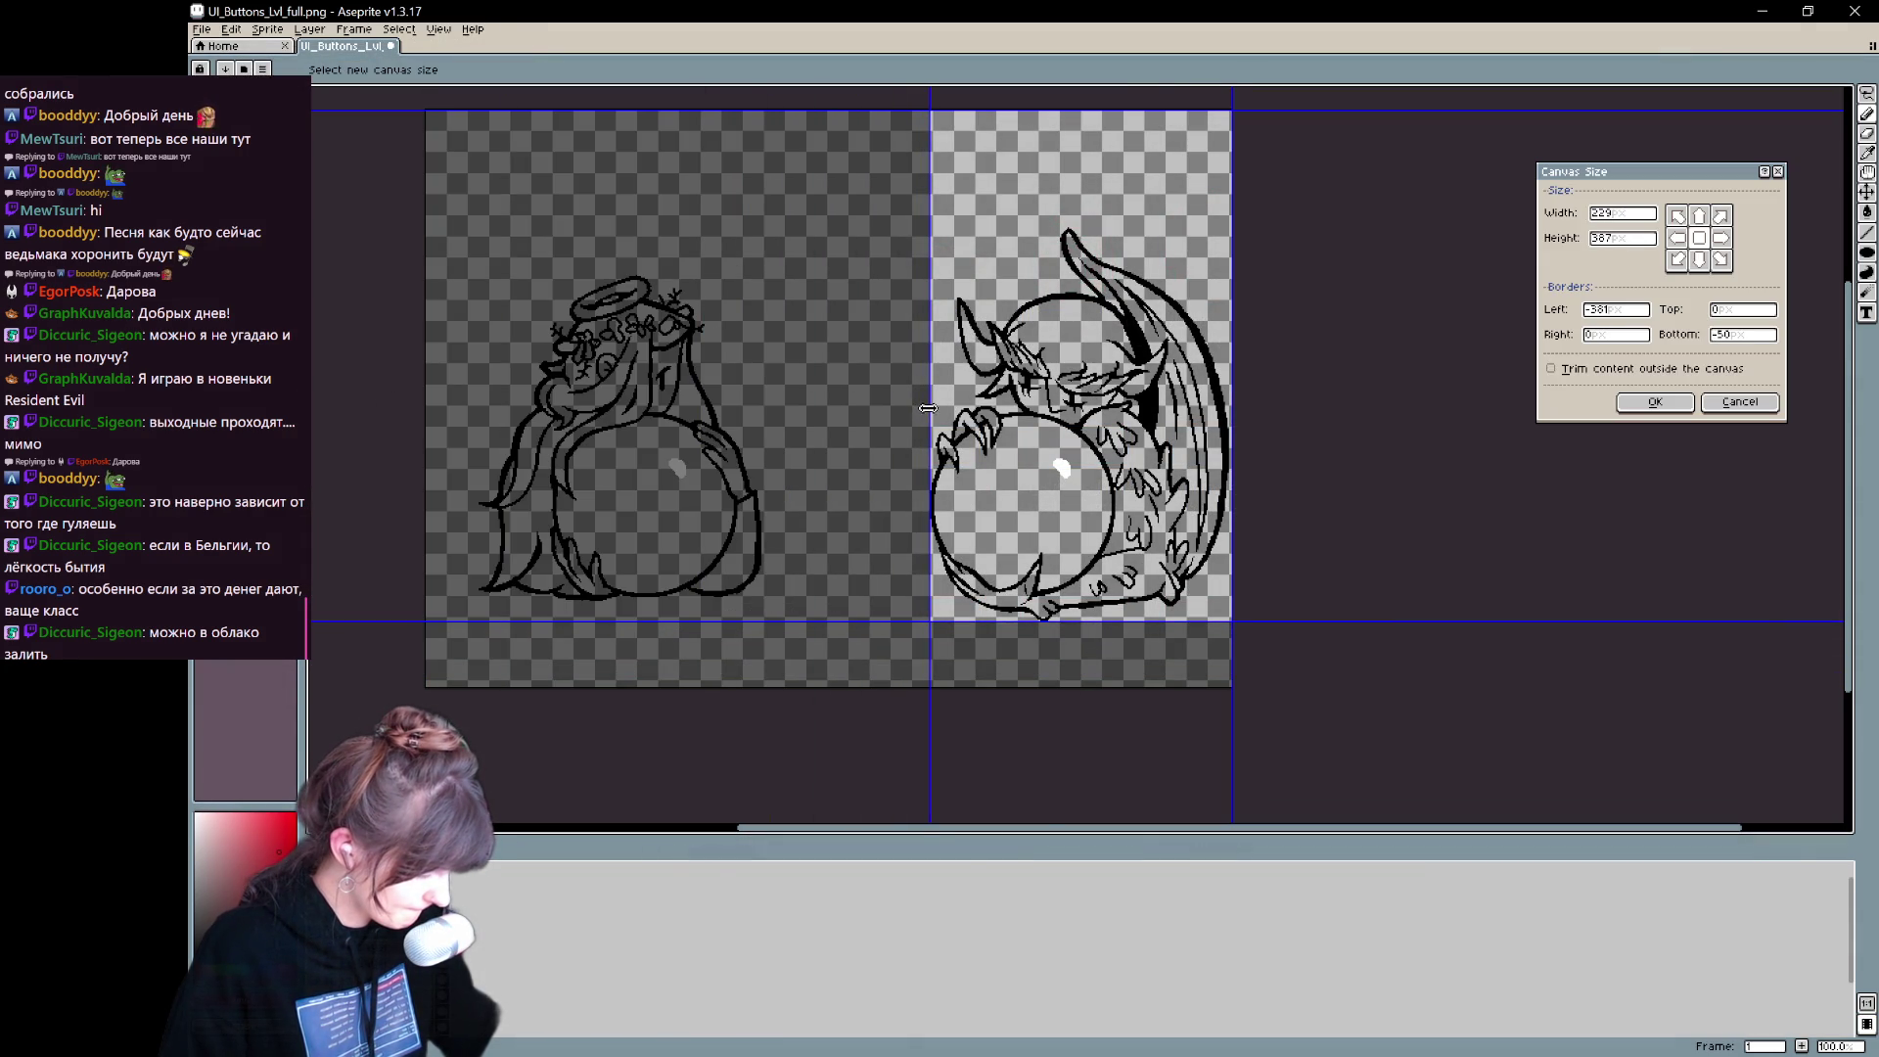
scroll(1027, 471, "up", 1)
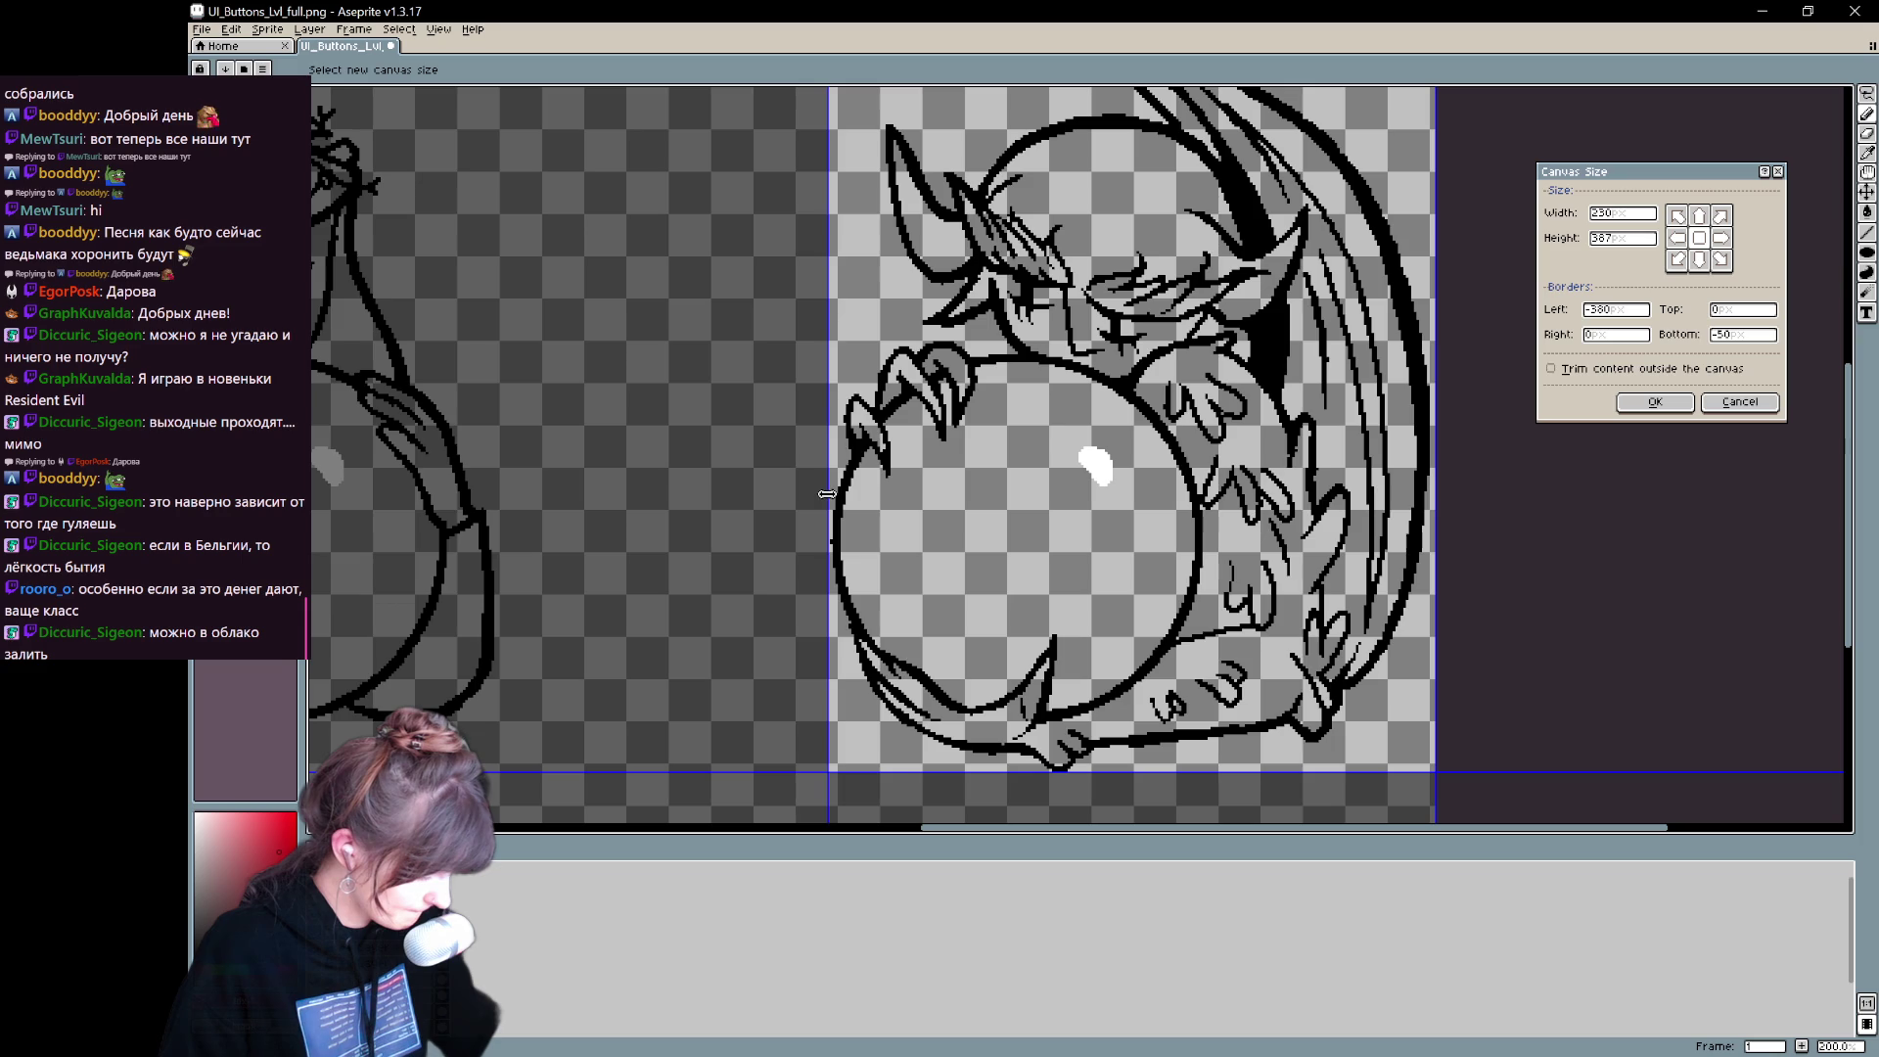
left_click_drag(1456, 515, 1452, 516)
scroll(1285, 235, "down", 3)
scroll(1248, 125, "up", 3)
left_click_drag(1301, 140, 1324, 362)
scroll(1213, 536, "down", 4)
scroll(1174, 624, "up", 1)
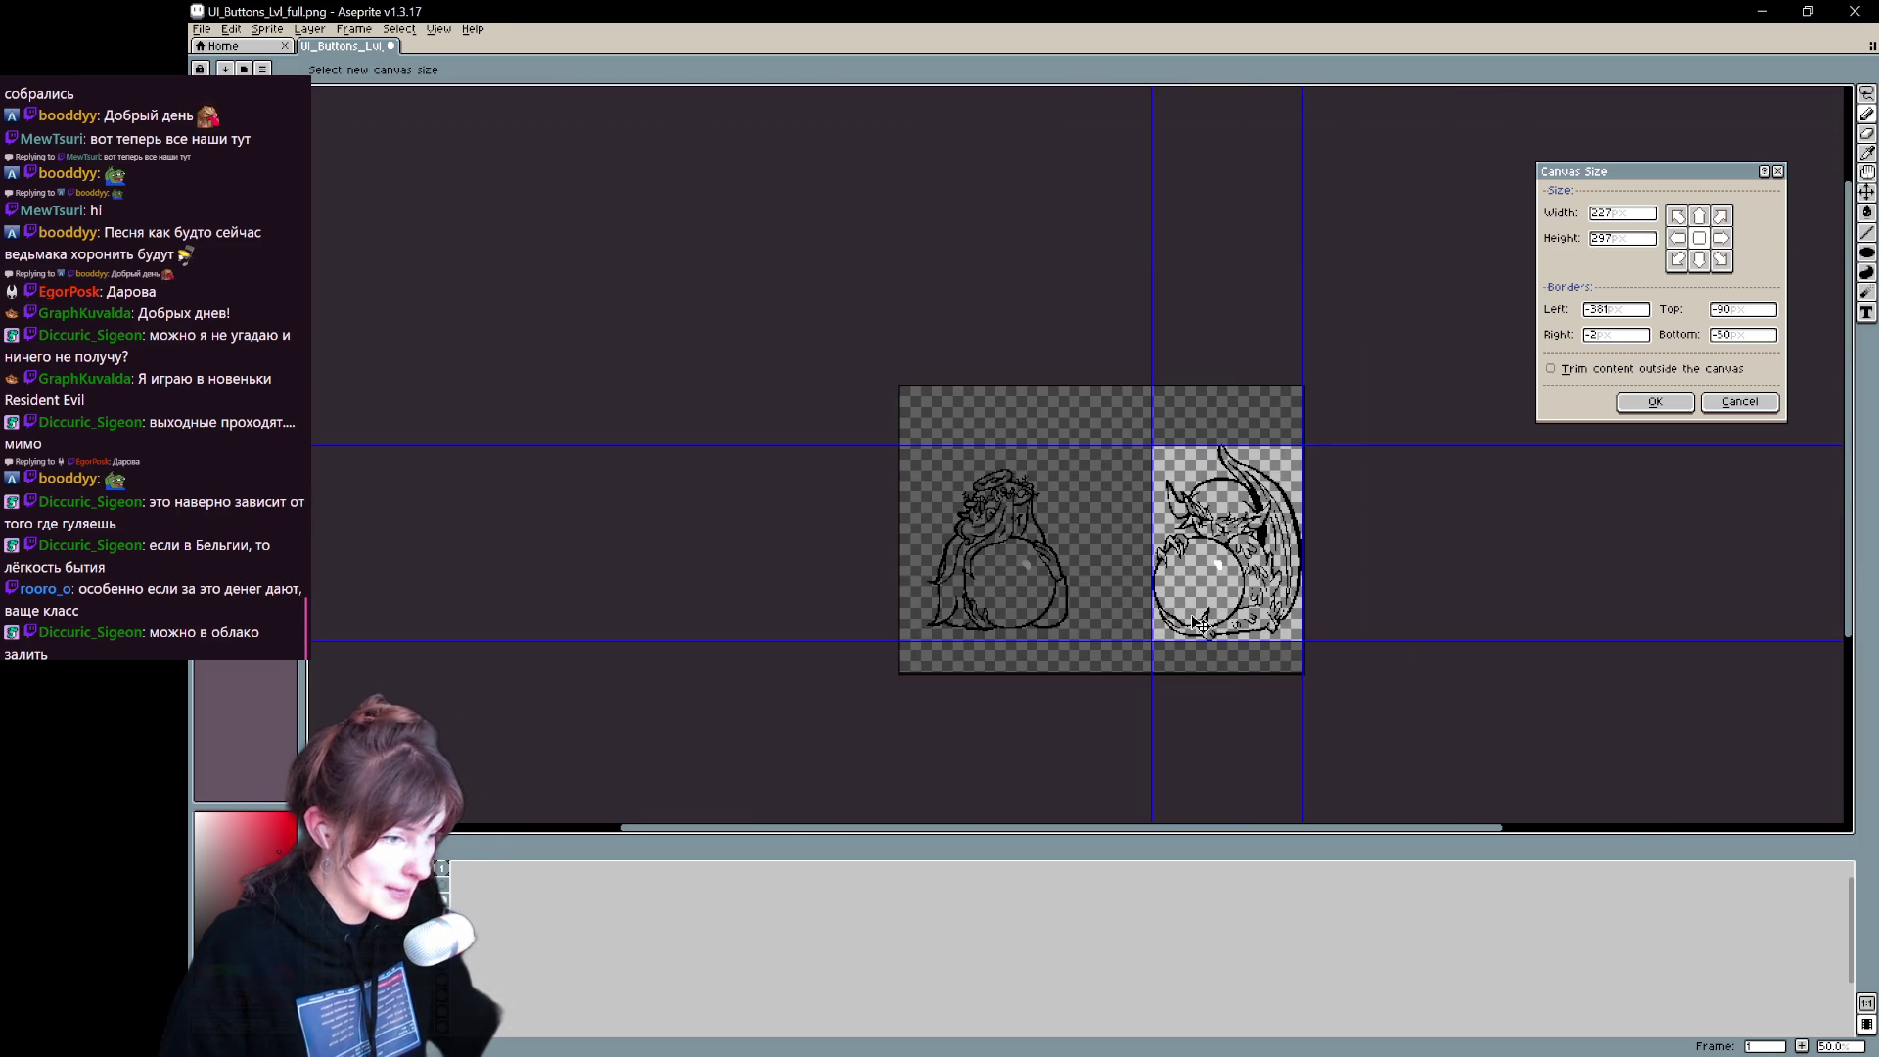
scroll(1272, 561, "up", 2)
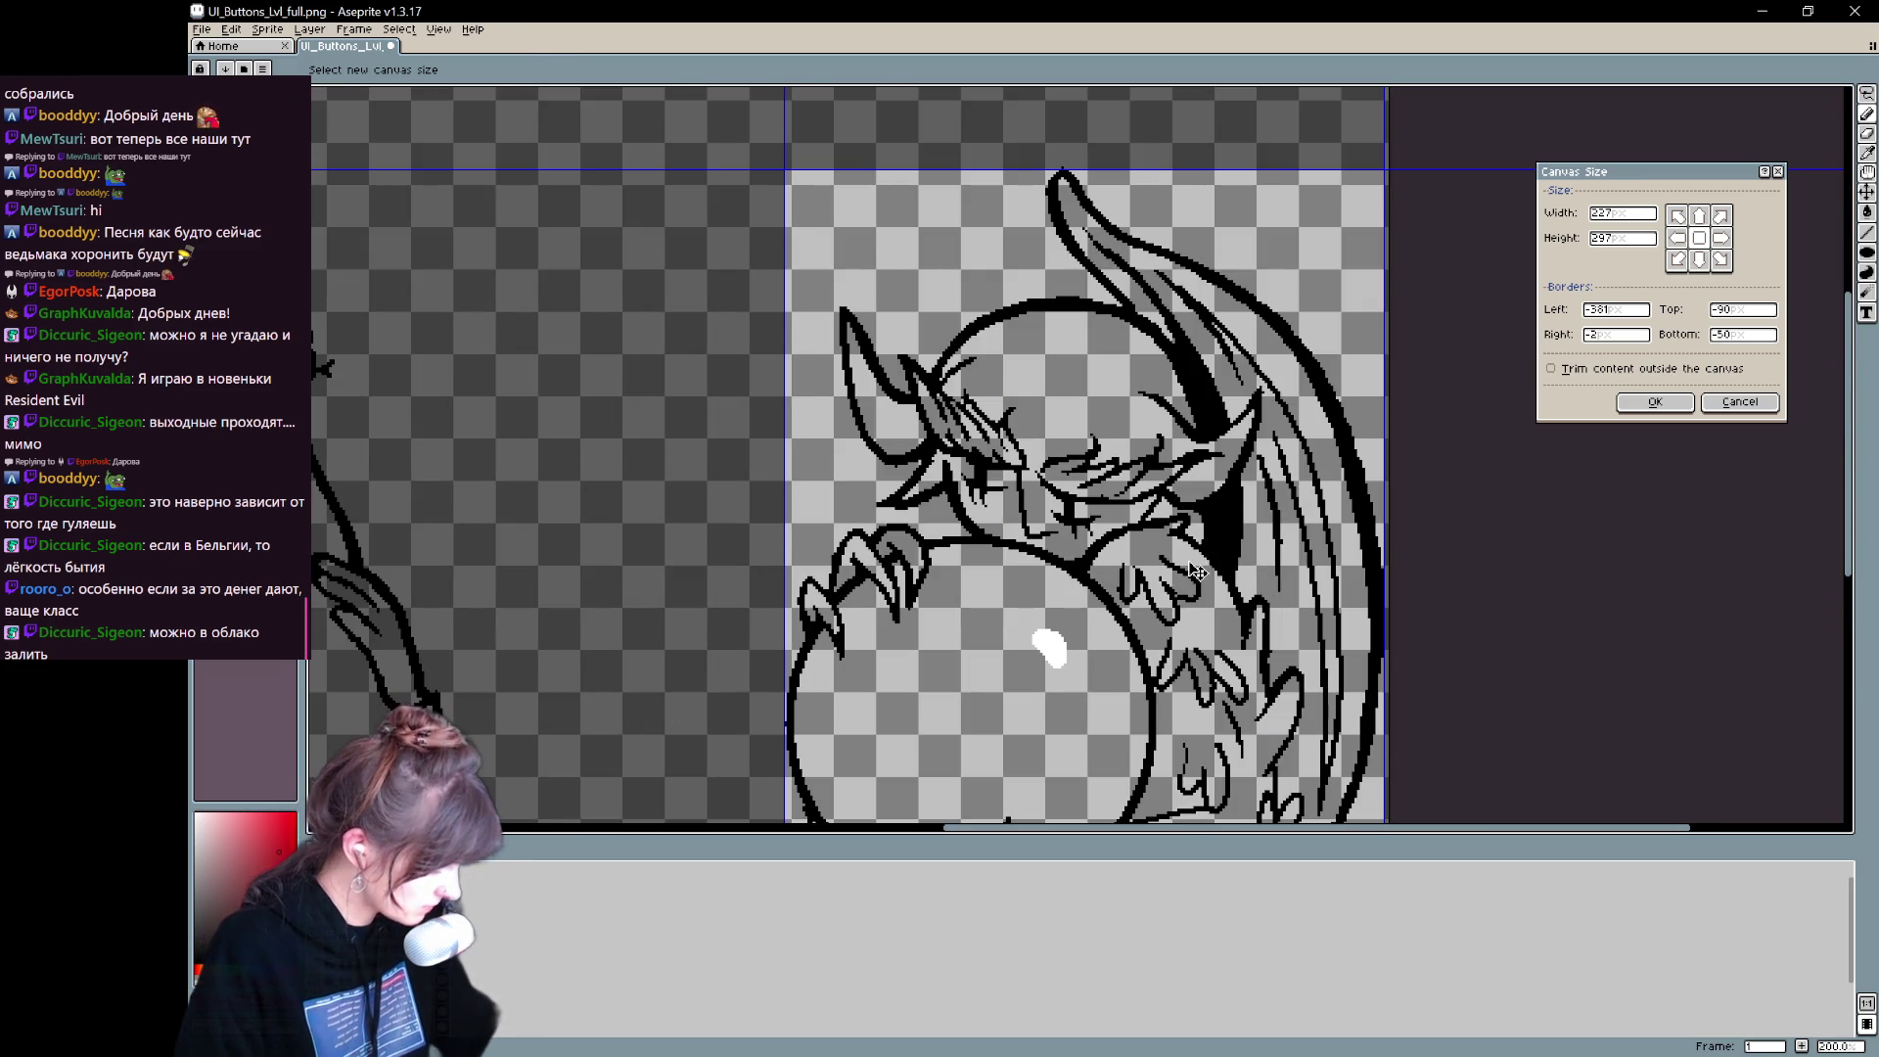
key("Return")
- Save the cropped demon as UI_Buttons_Life_Top.png in the UI_Buttons folder
key("ctrl+shift+s")
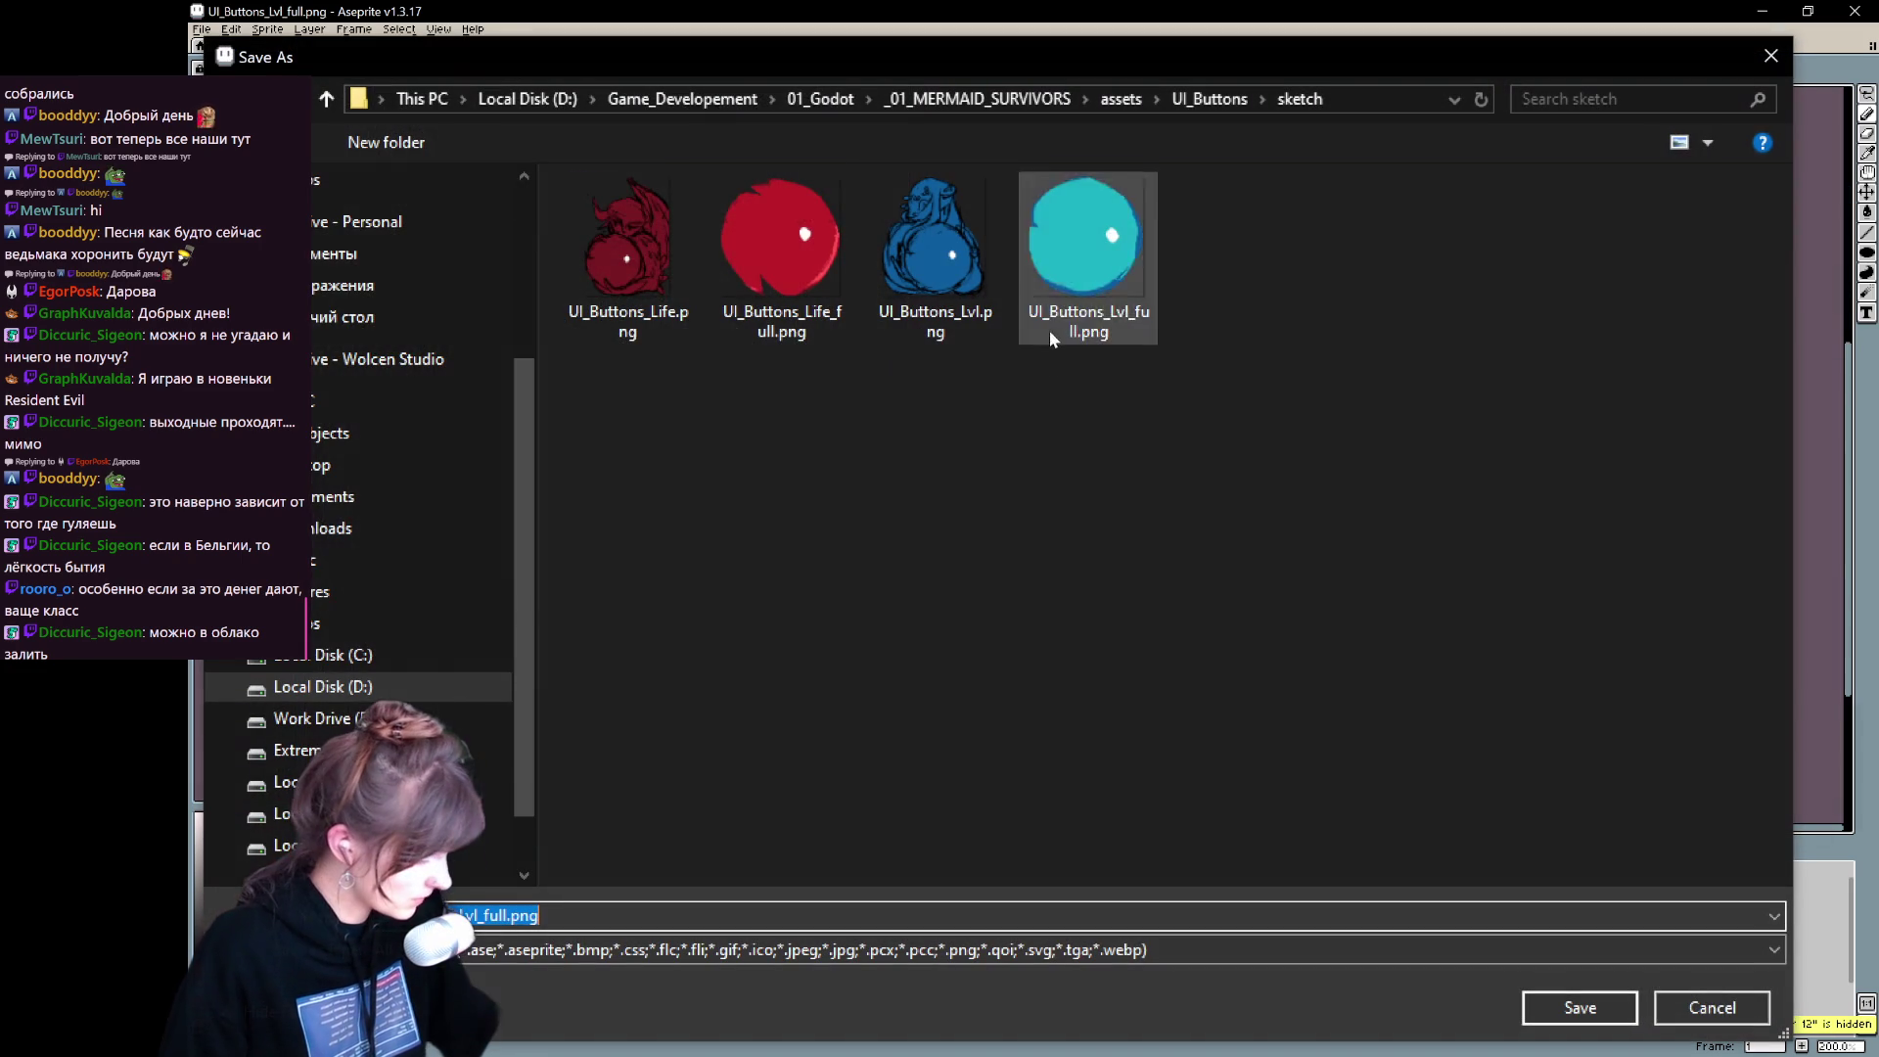
left_click(1202, 101)
left_click(1076, 249)
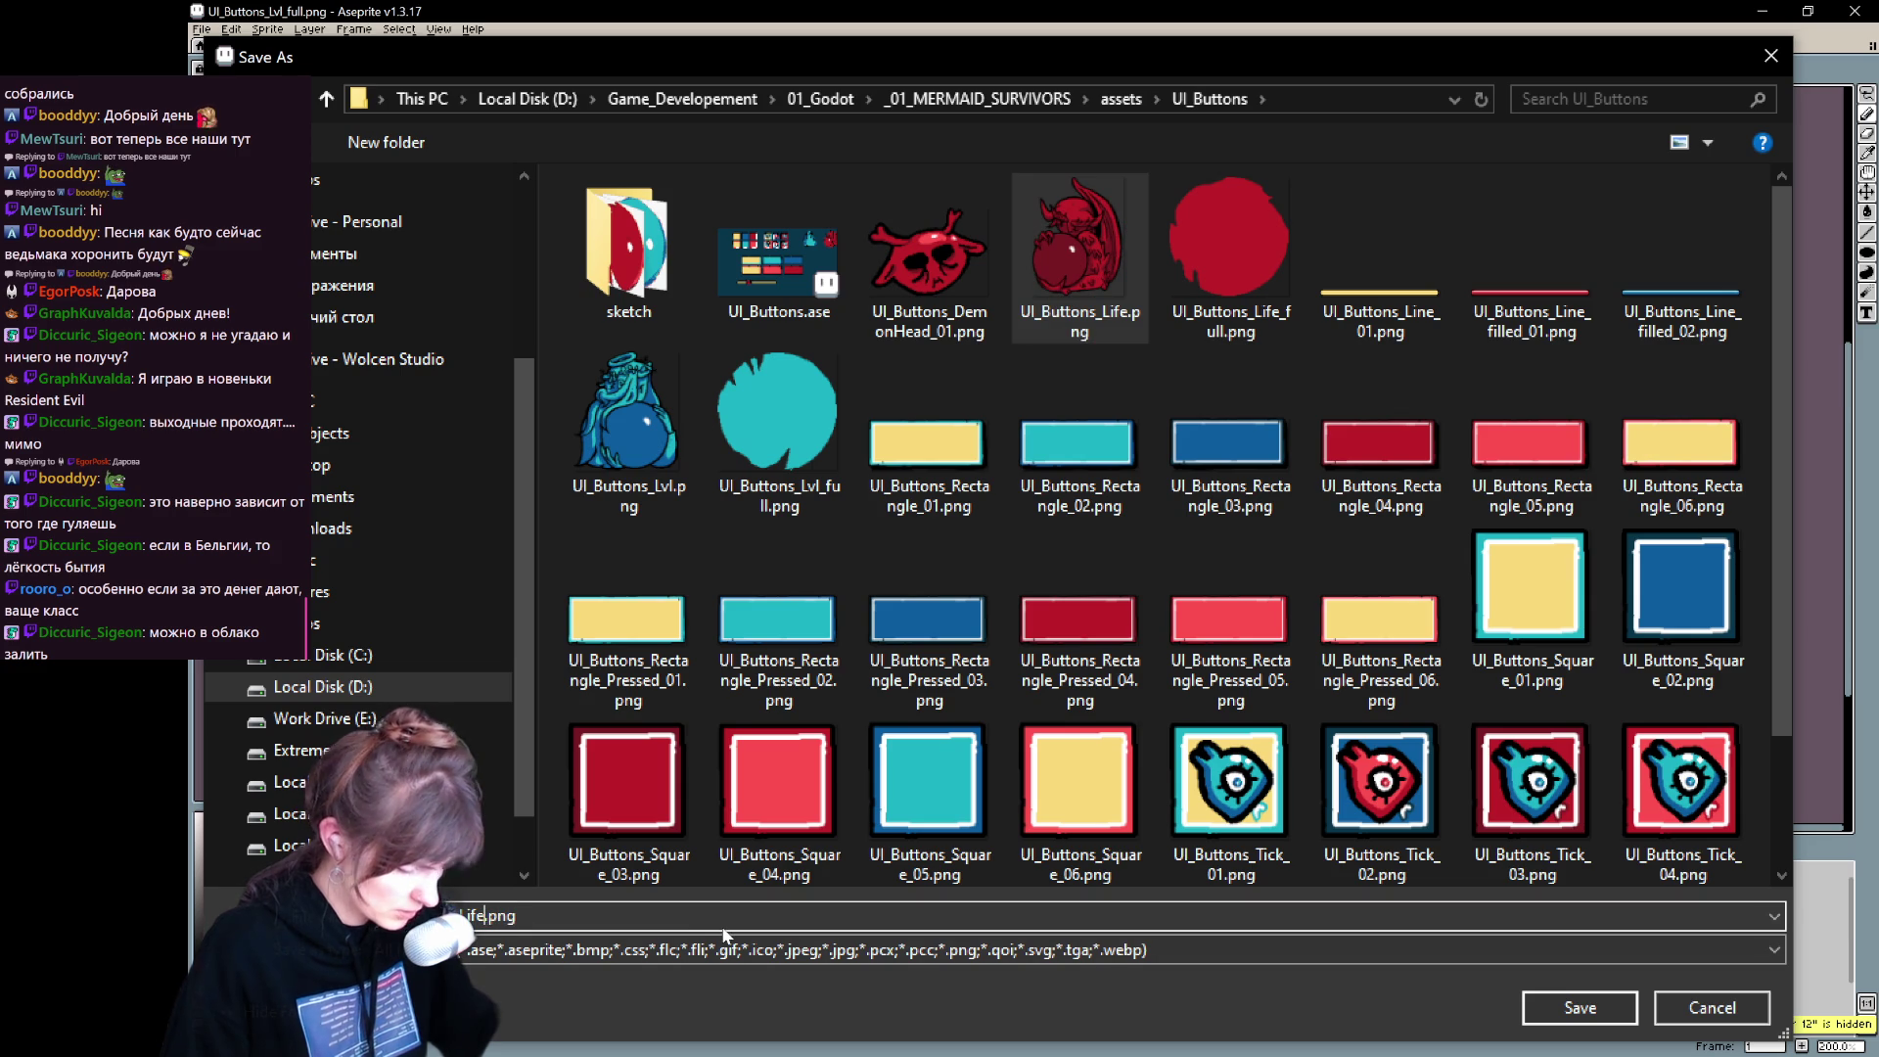
type("_02")
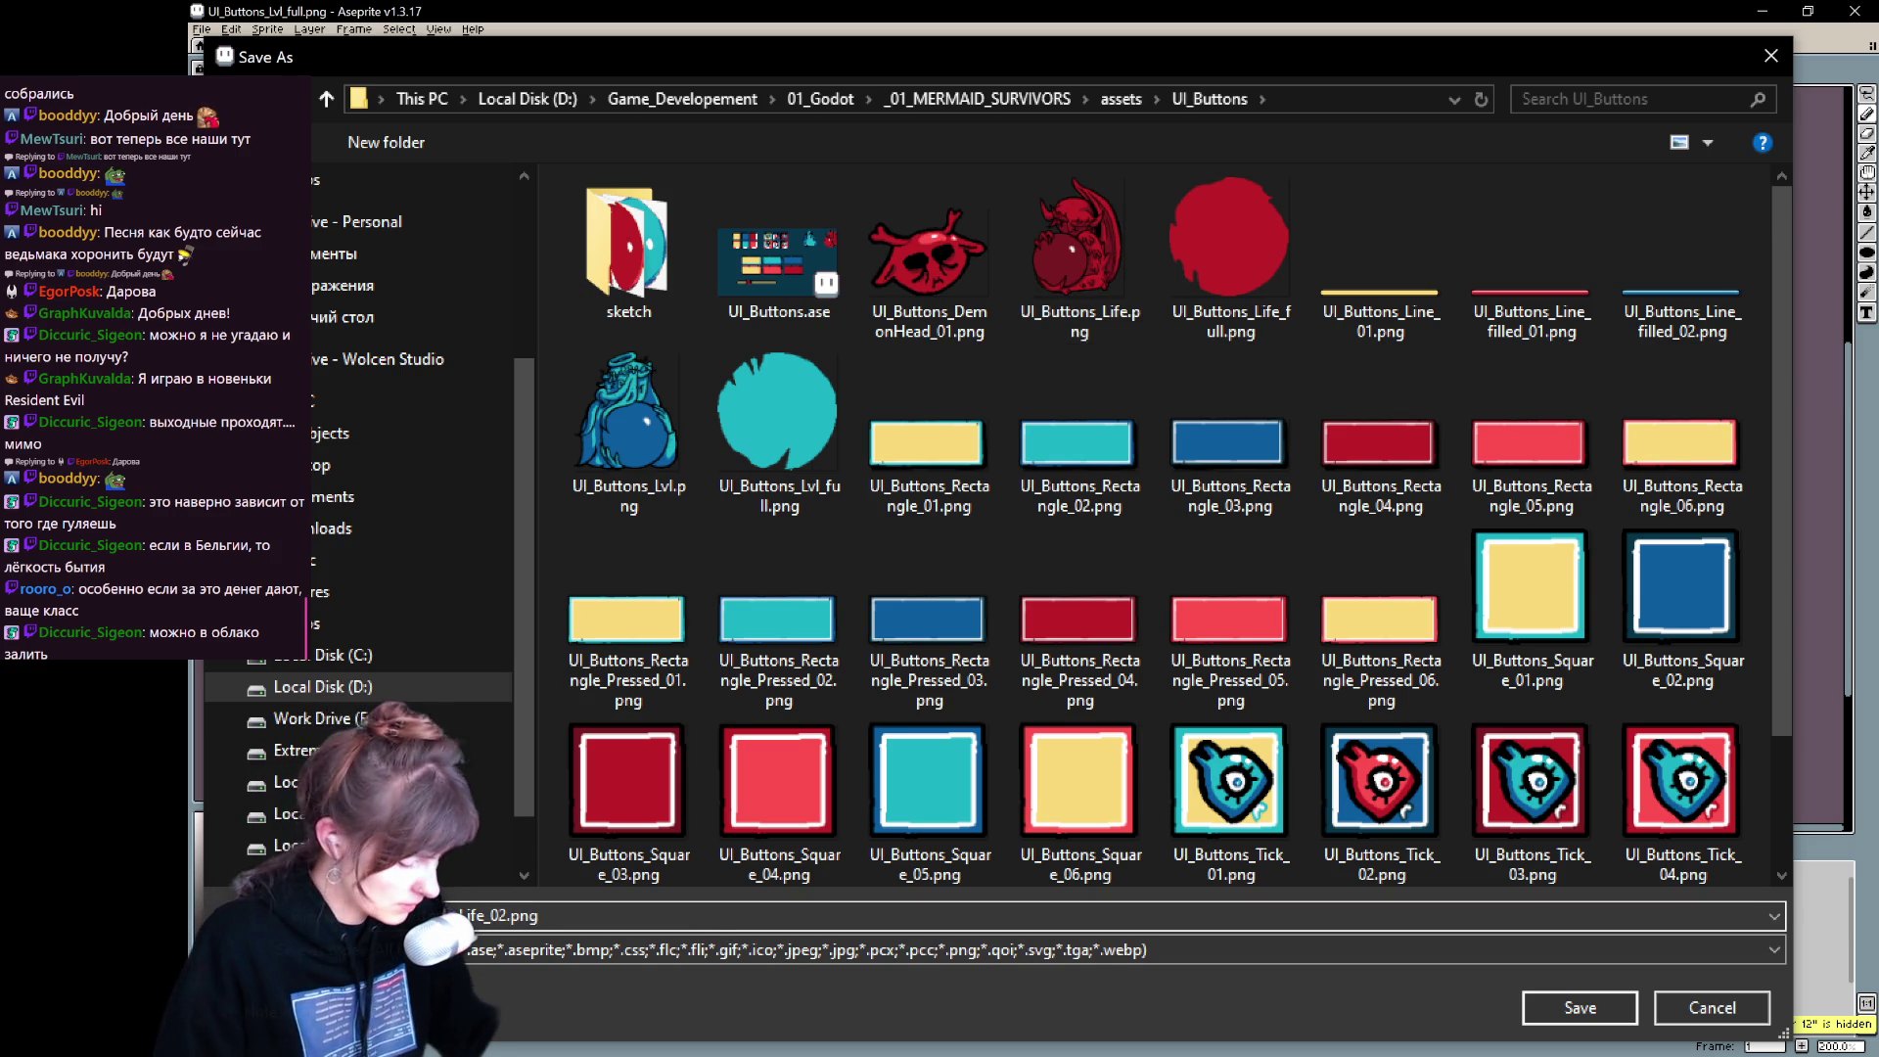
key("BackSpace")
key("BackSpace")
type("Top")
left_click(1575, 1007)
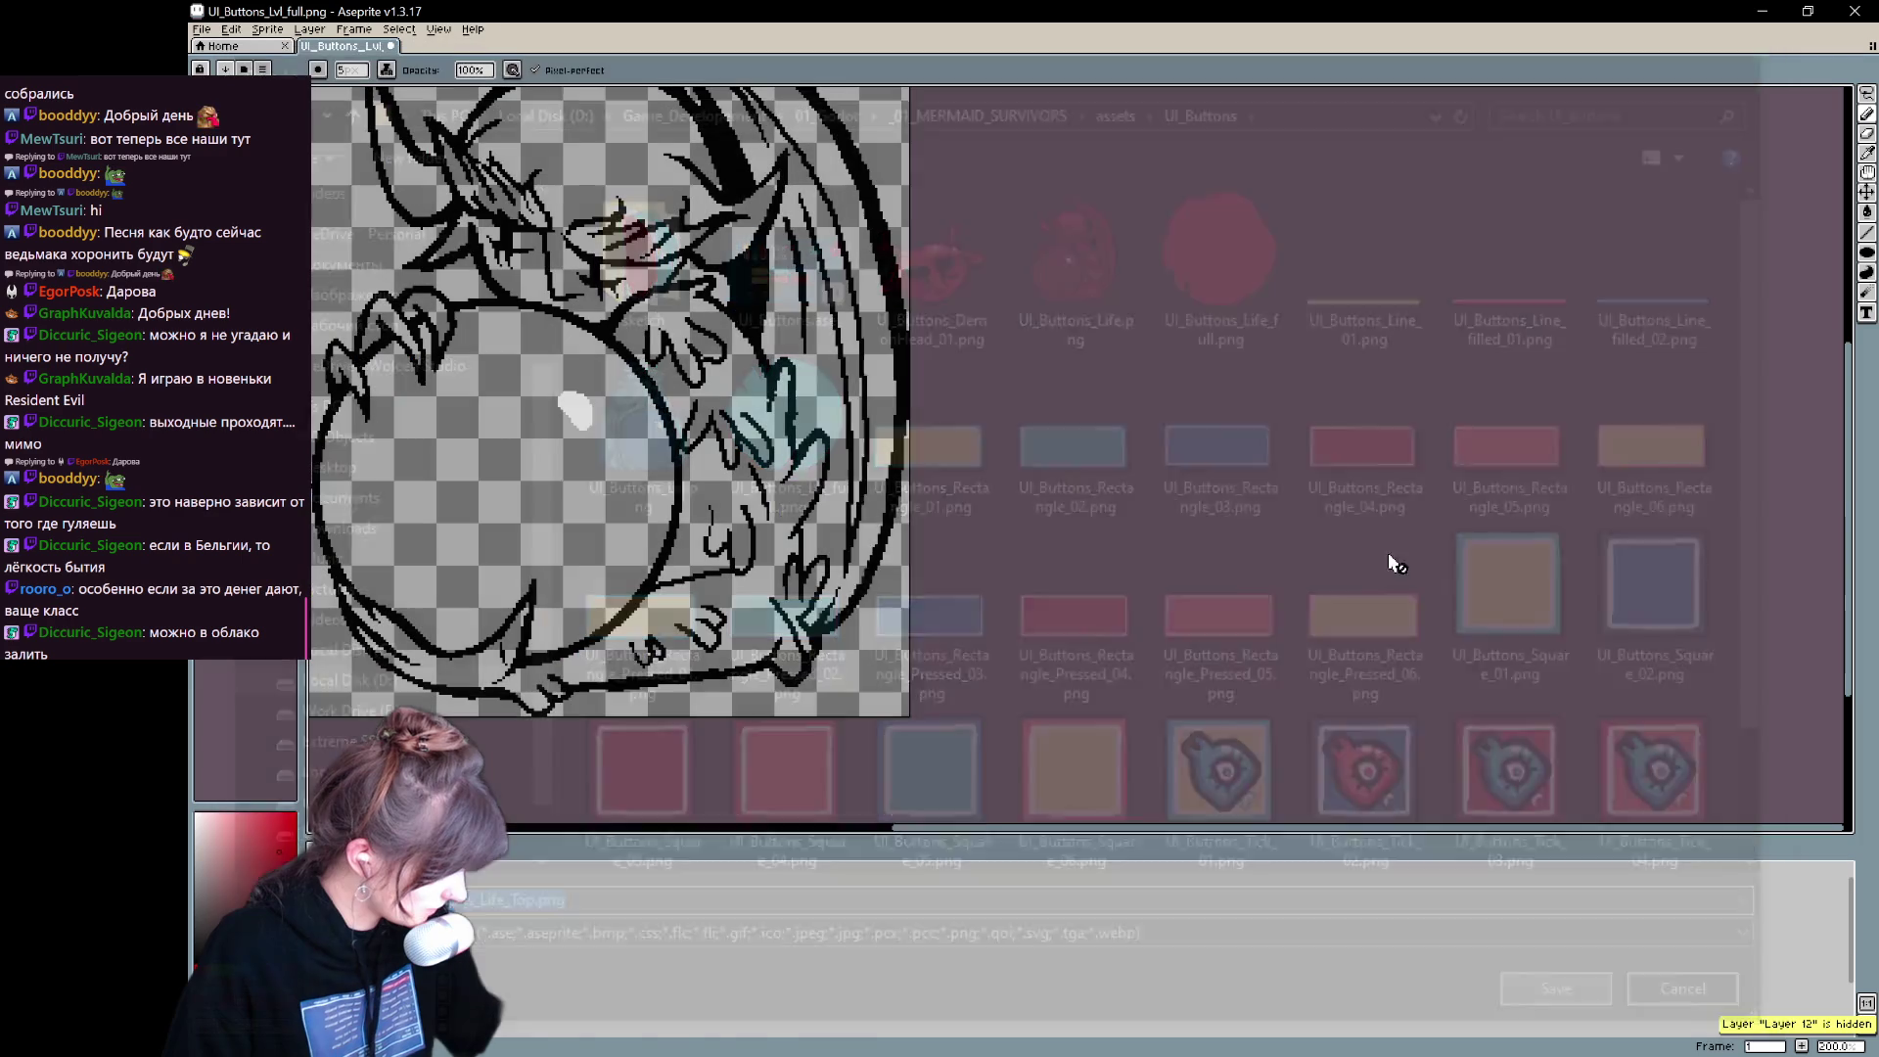
- Dismiss the PNG warning and make the demon's red colour fill visible on the crop
left_click(989, 615)
scroll(490, 378, "down", 3)
scroll(583, 368, "up", 4)
scroll(582, 531, "down", 2)
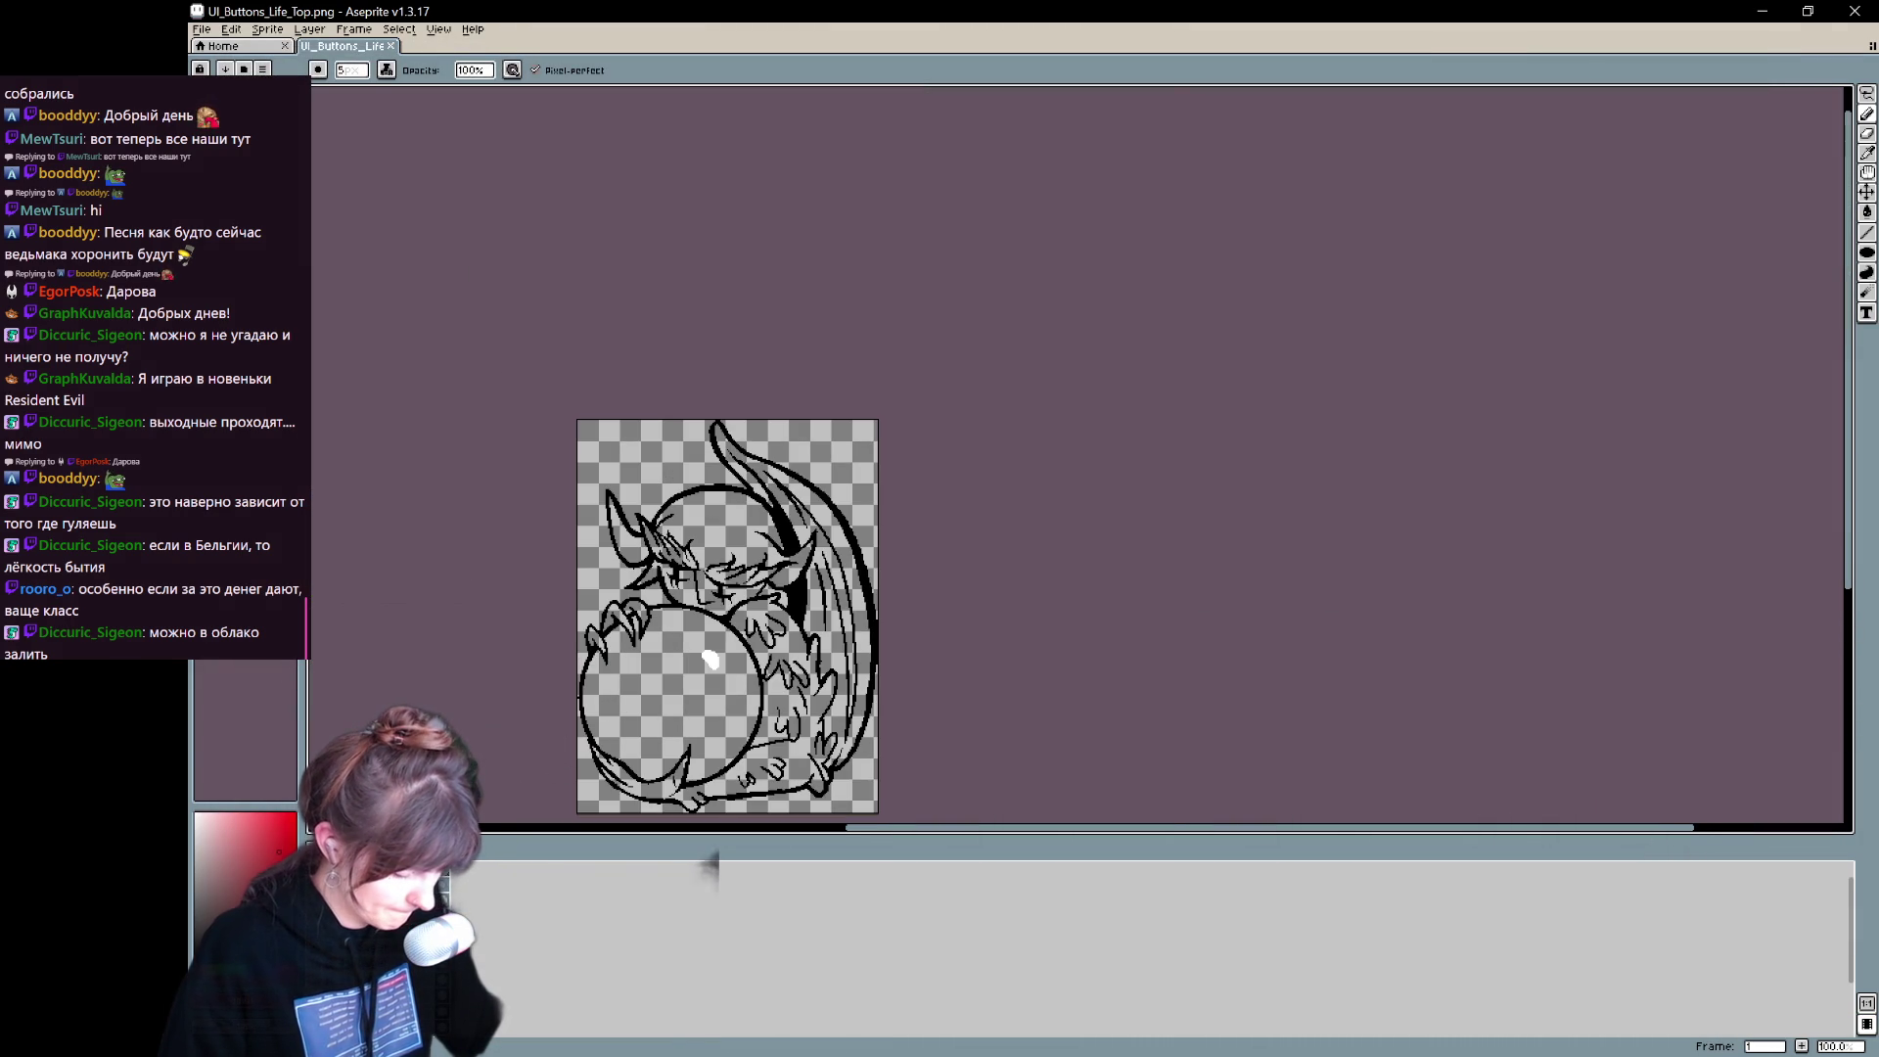
key("ctrl+z")
key("ctrl+y")
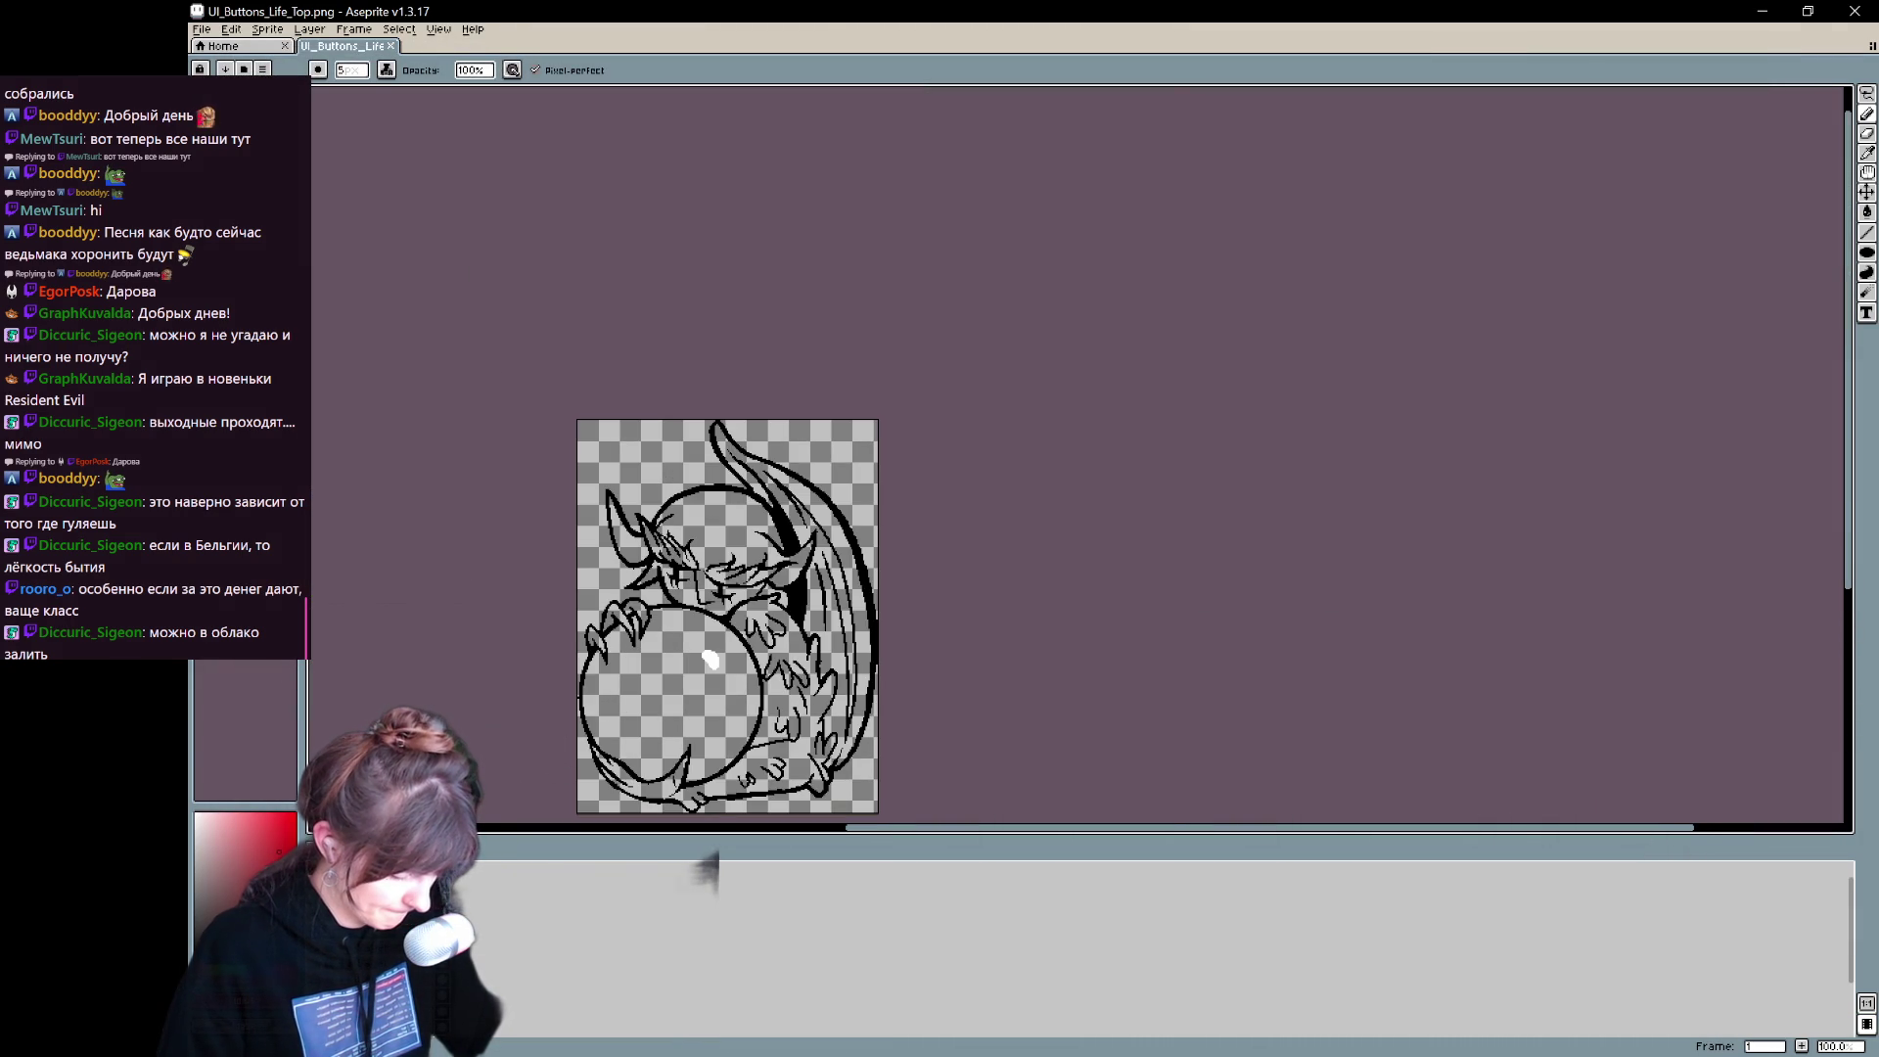
key("ctrl+y")
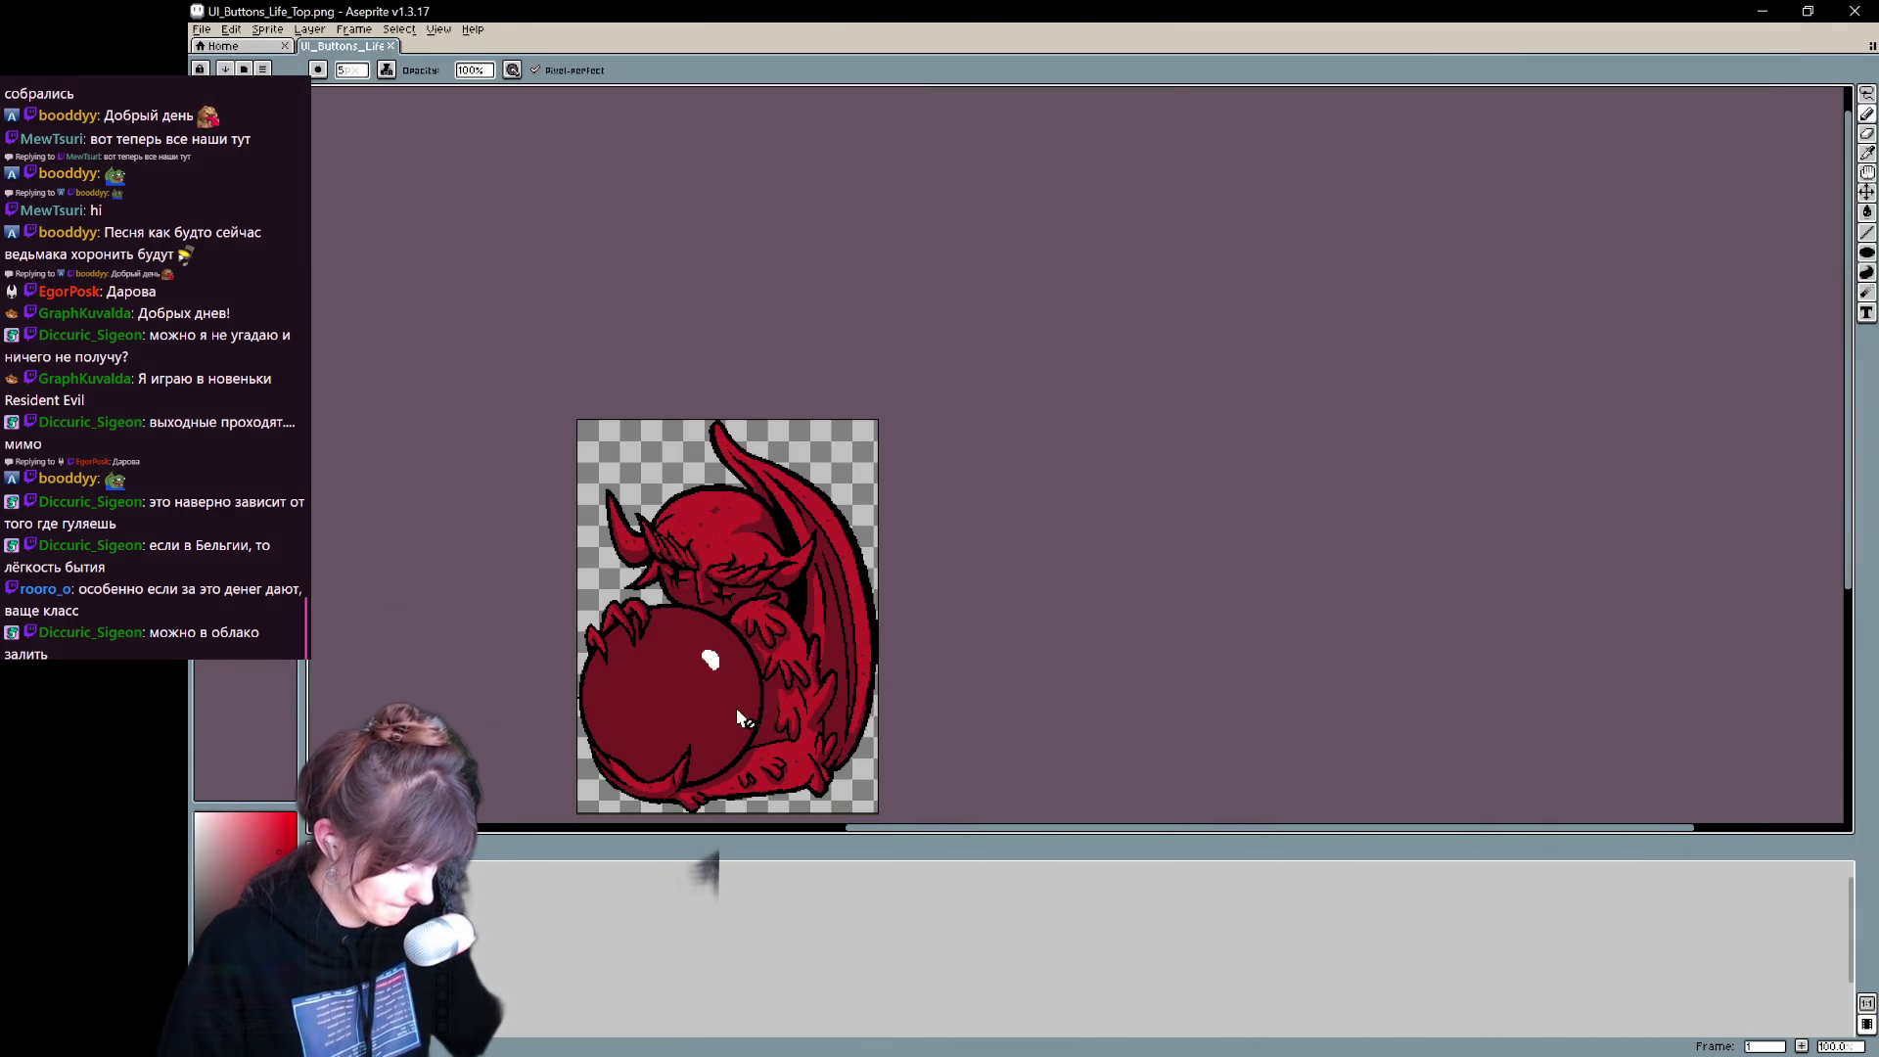
scroll(605, 709, "down", 2)
scroll(590, 753, "up", 2)
left_click(639, 695)
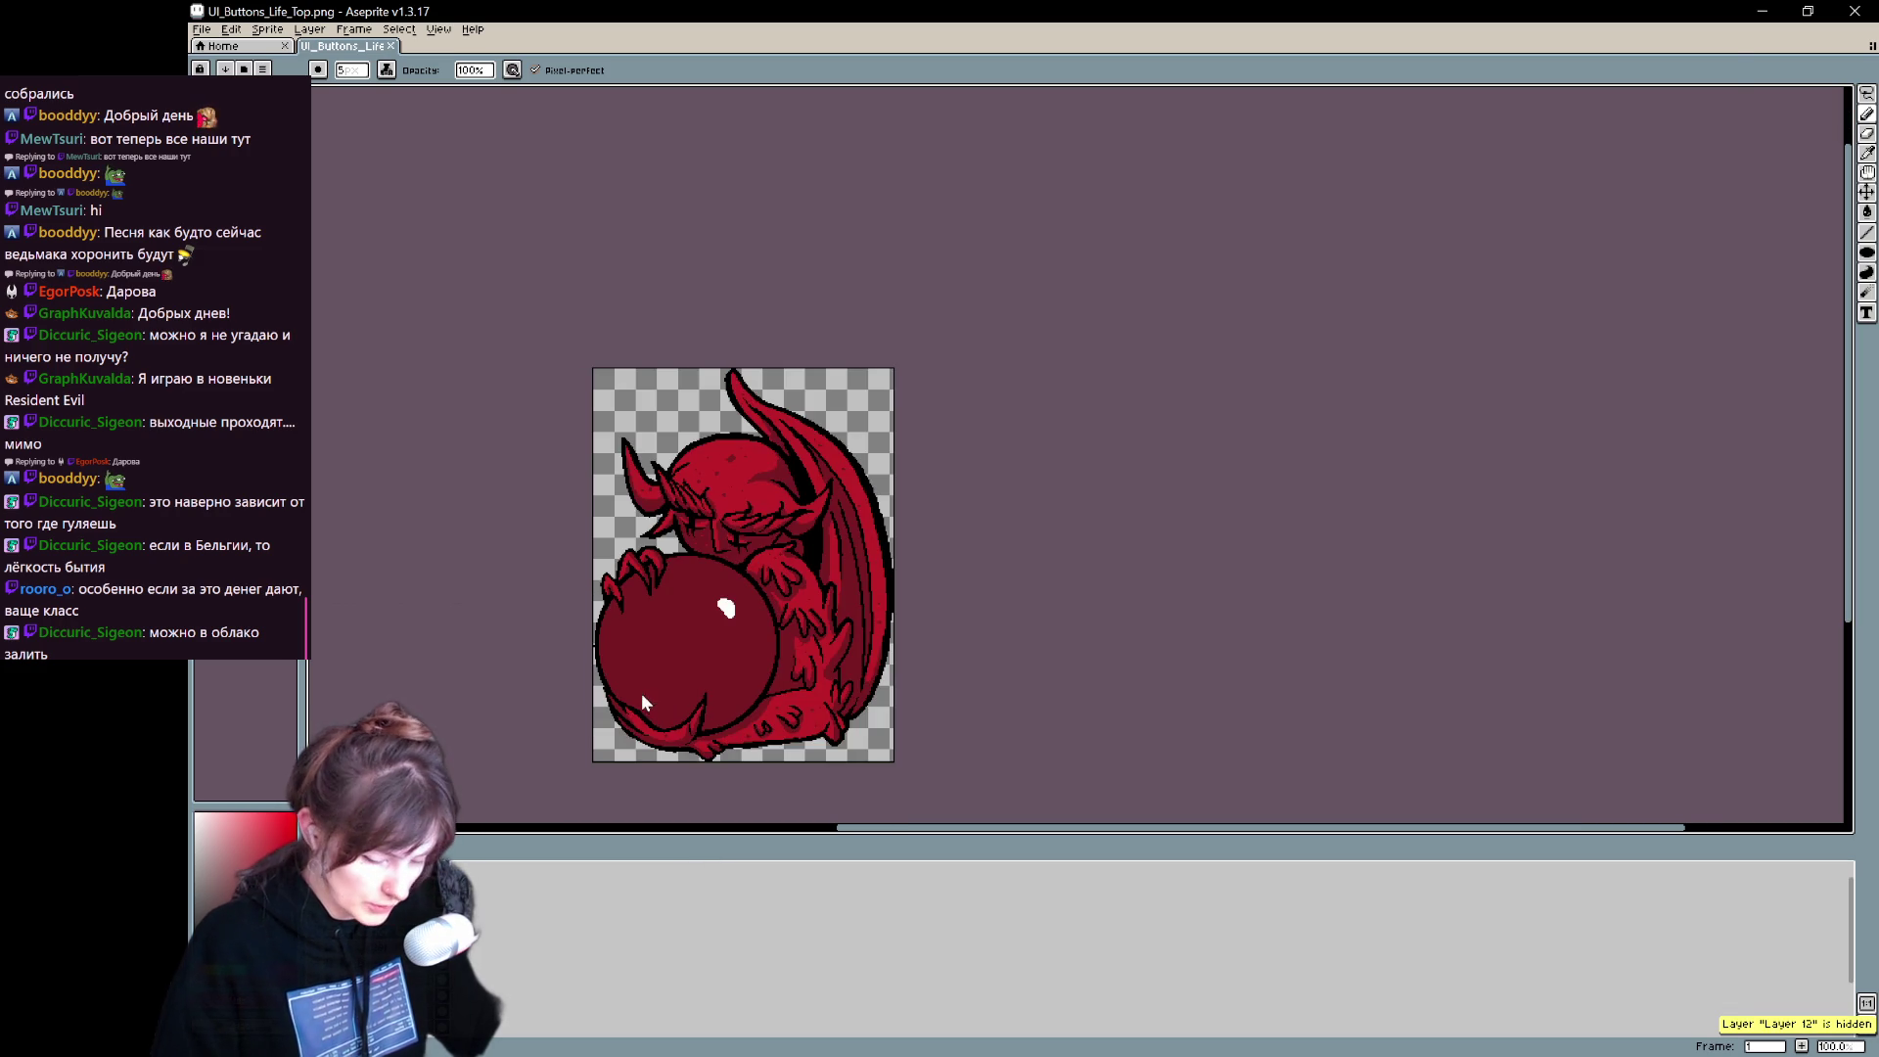
- Save the coloured demon over UI_Buttons_Life.png, confirming the replacement and PNG warning
key("ctrl+shift+s")
left_click(1076, 254)
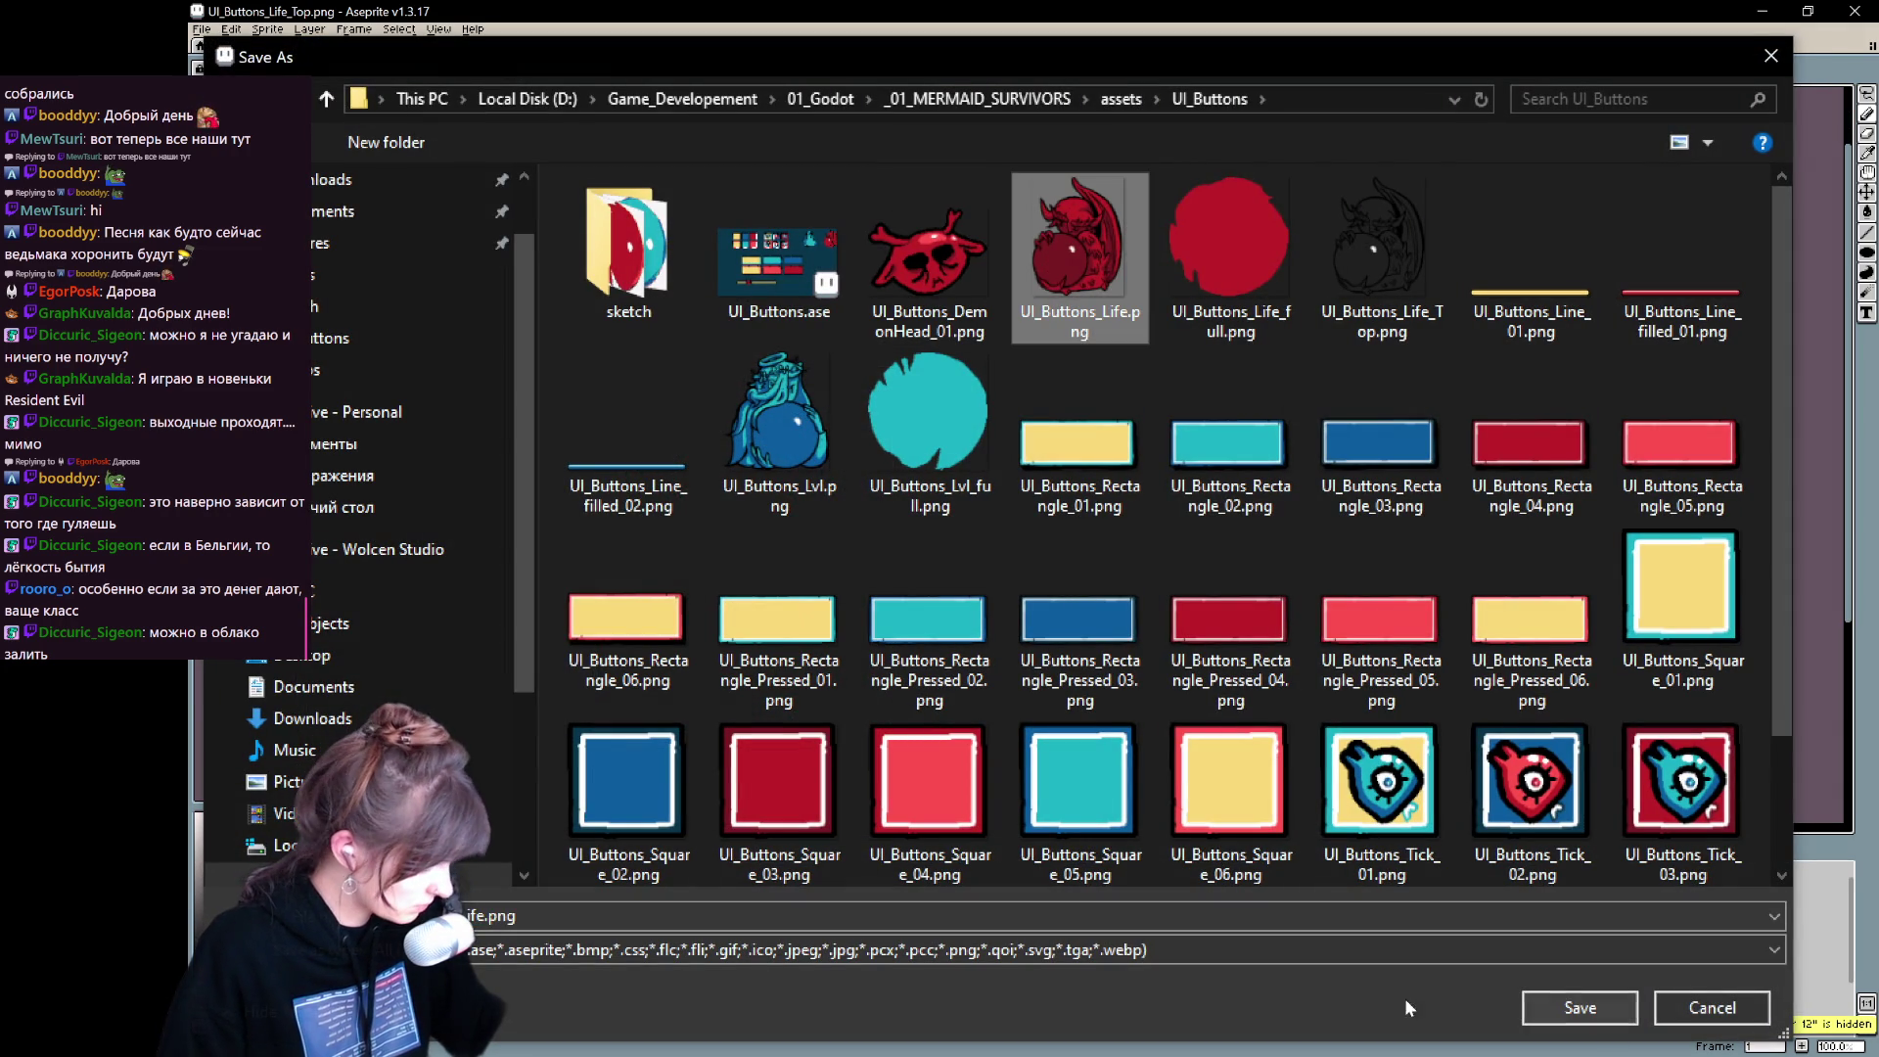
left_click(1555, 1008)
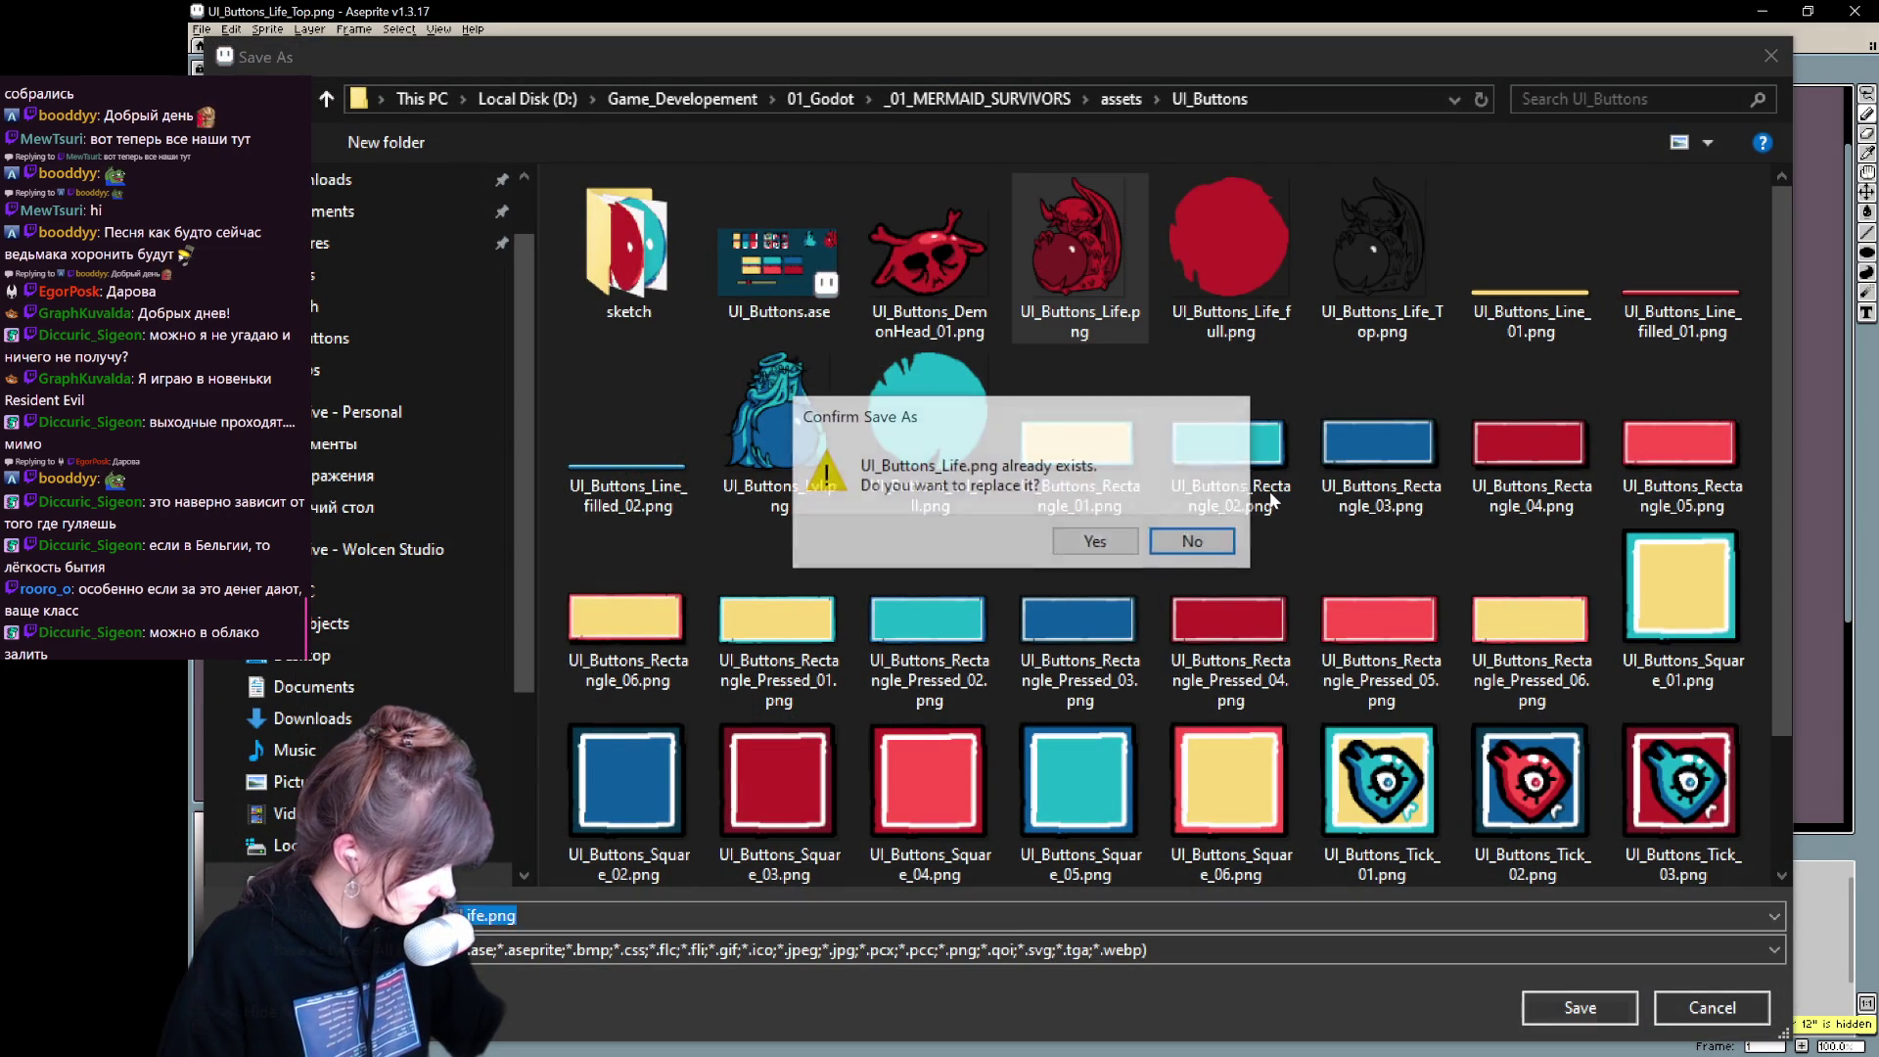
left_click(1094, 540)
left_click(996, 613)
- Undo the demon crop and frame a 216 × 247 px canvas resize around the blue angel
key("ctrl+z")
key("ctrl+alt+c")
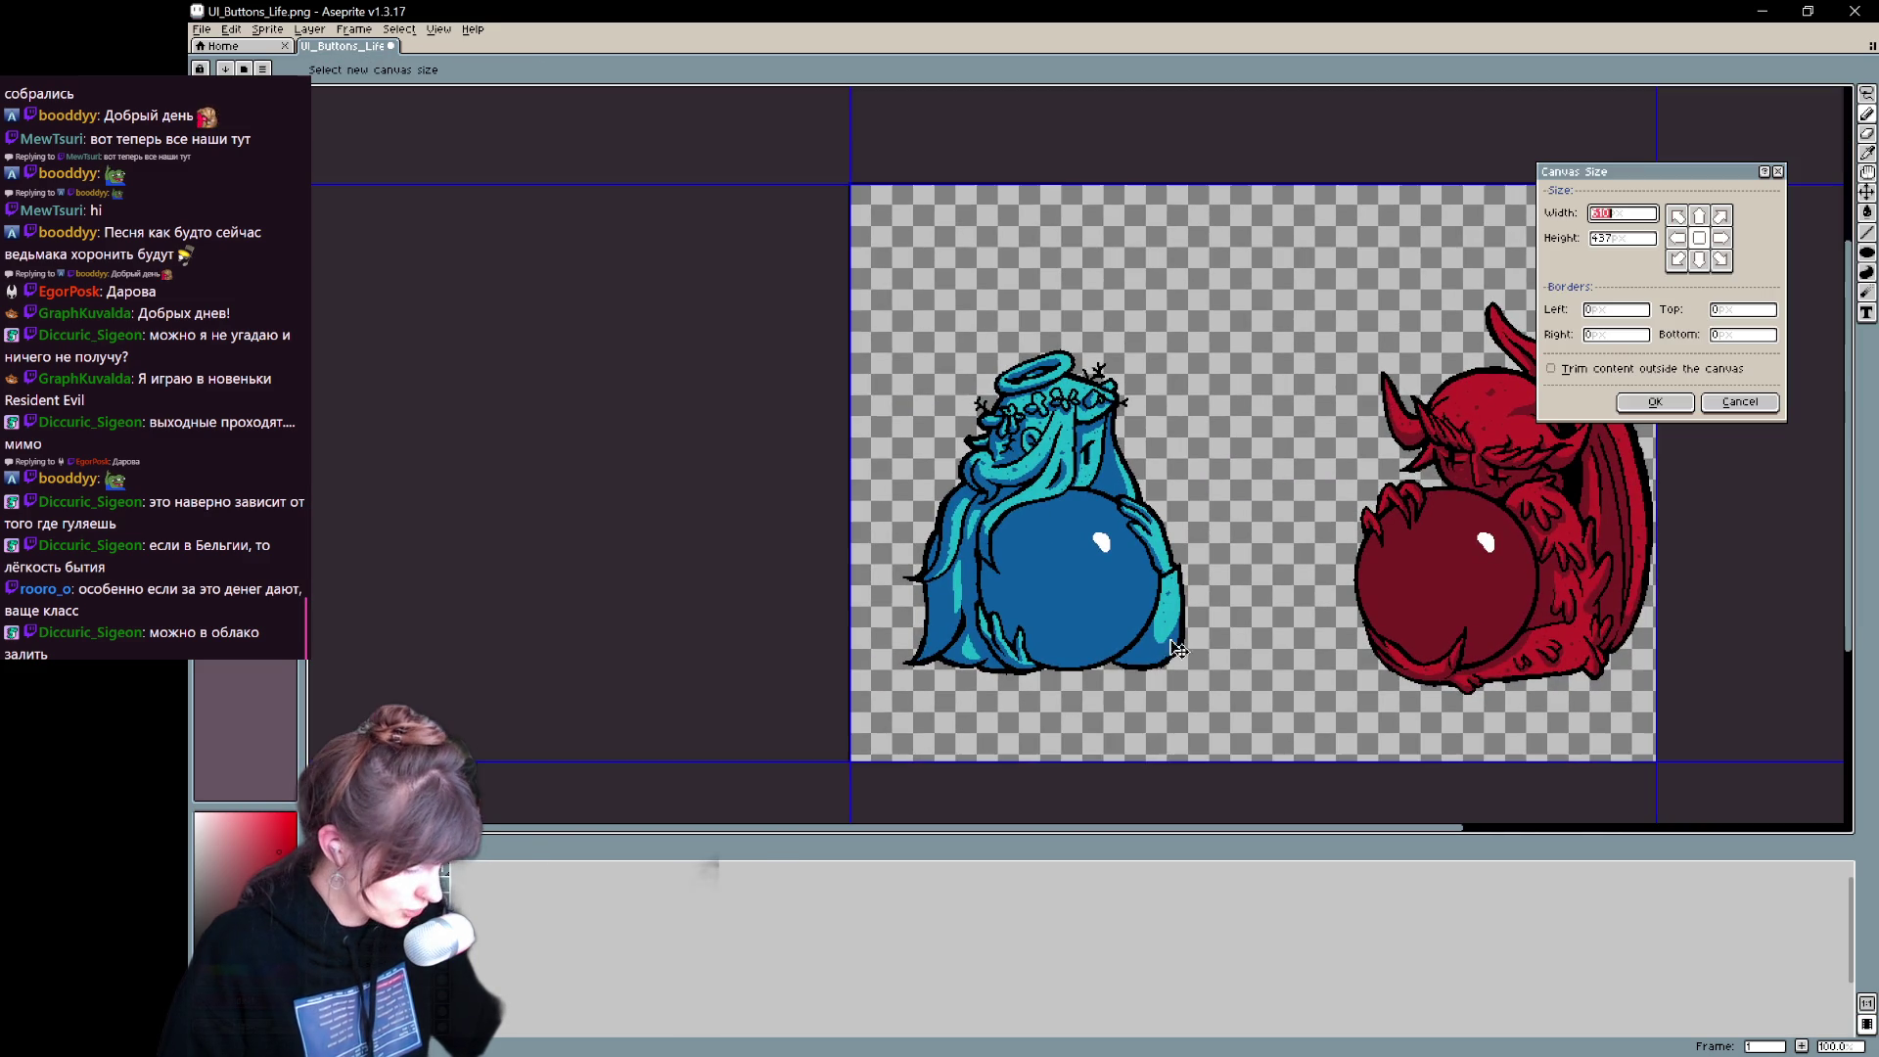
left_click_drag(1164, 761, 1178, 674)
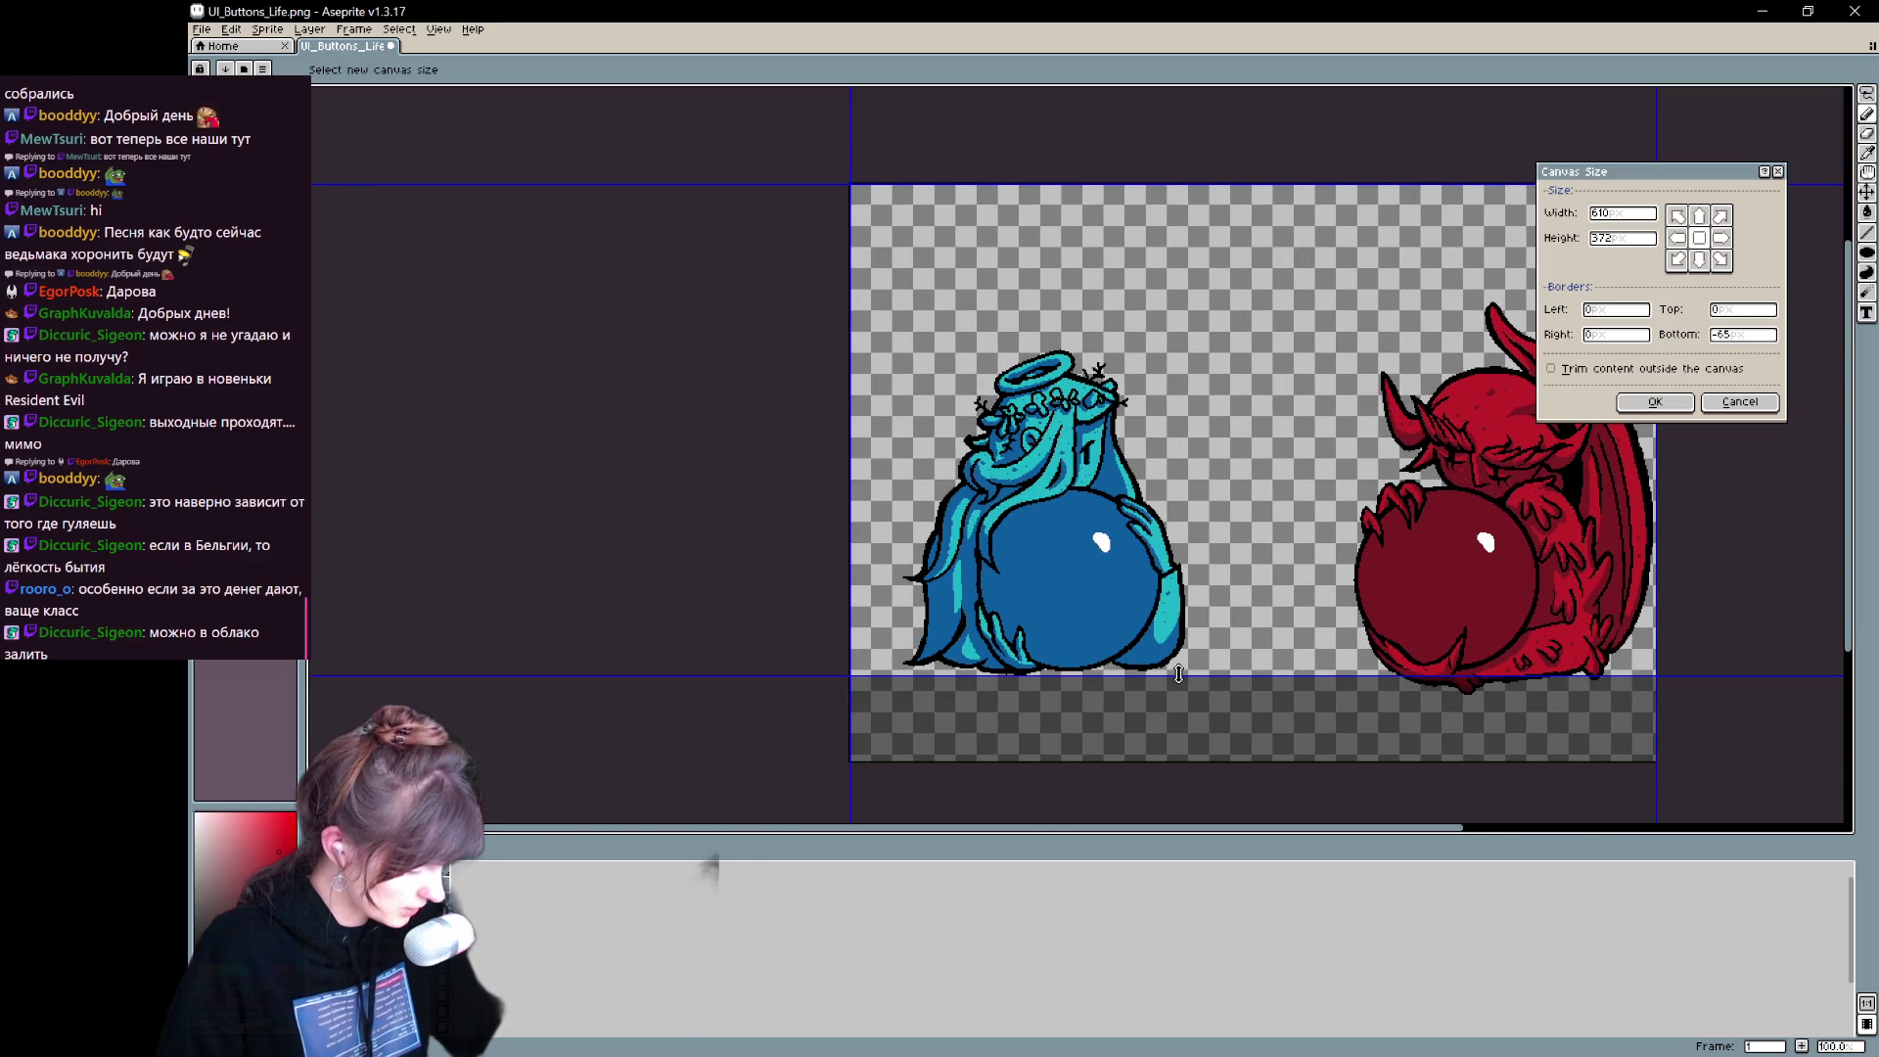
left_click_drag(1653, 548, 1190, 584)
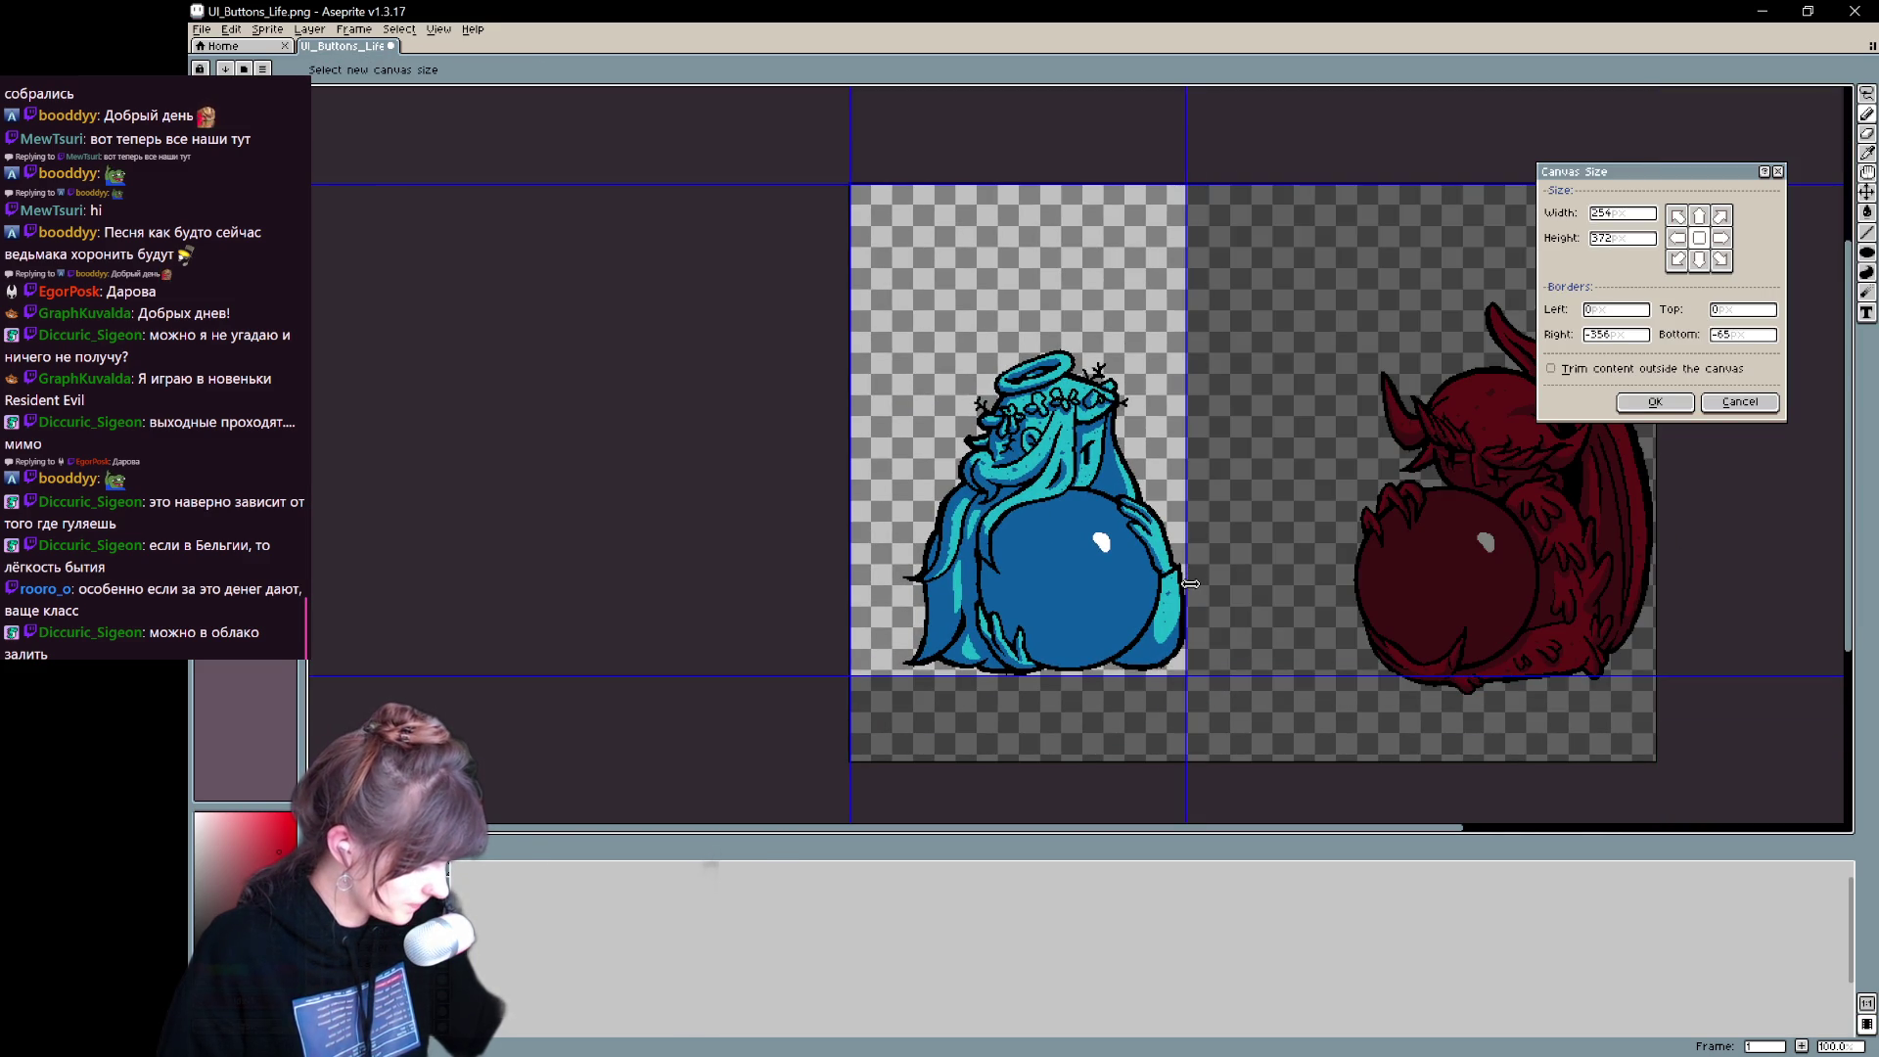
left_click_drag(1140, 185, 1161, 349)
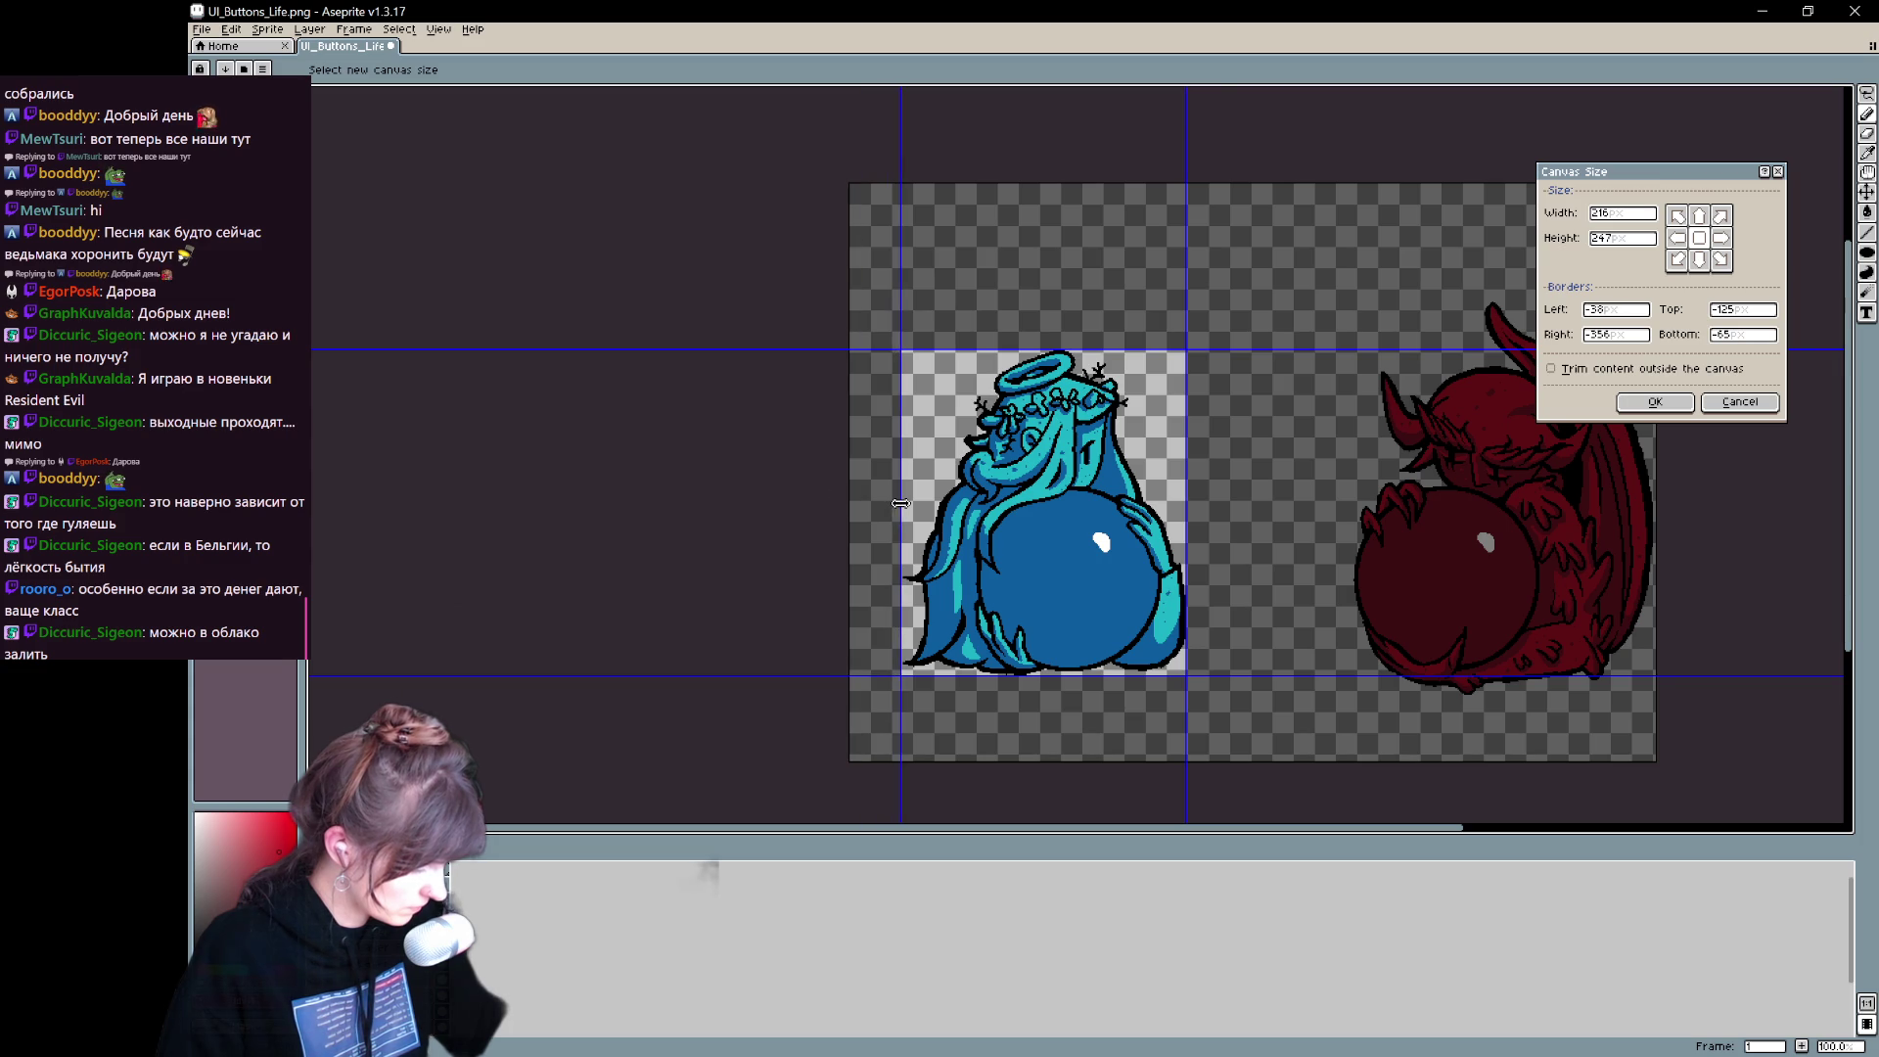